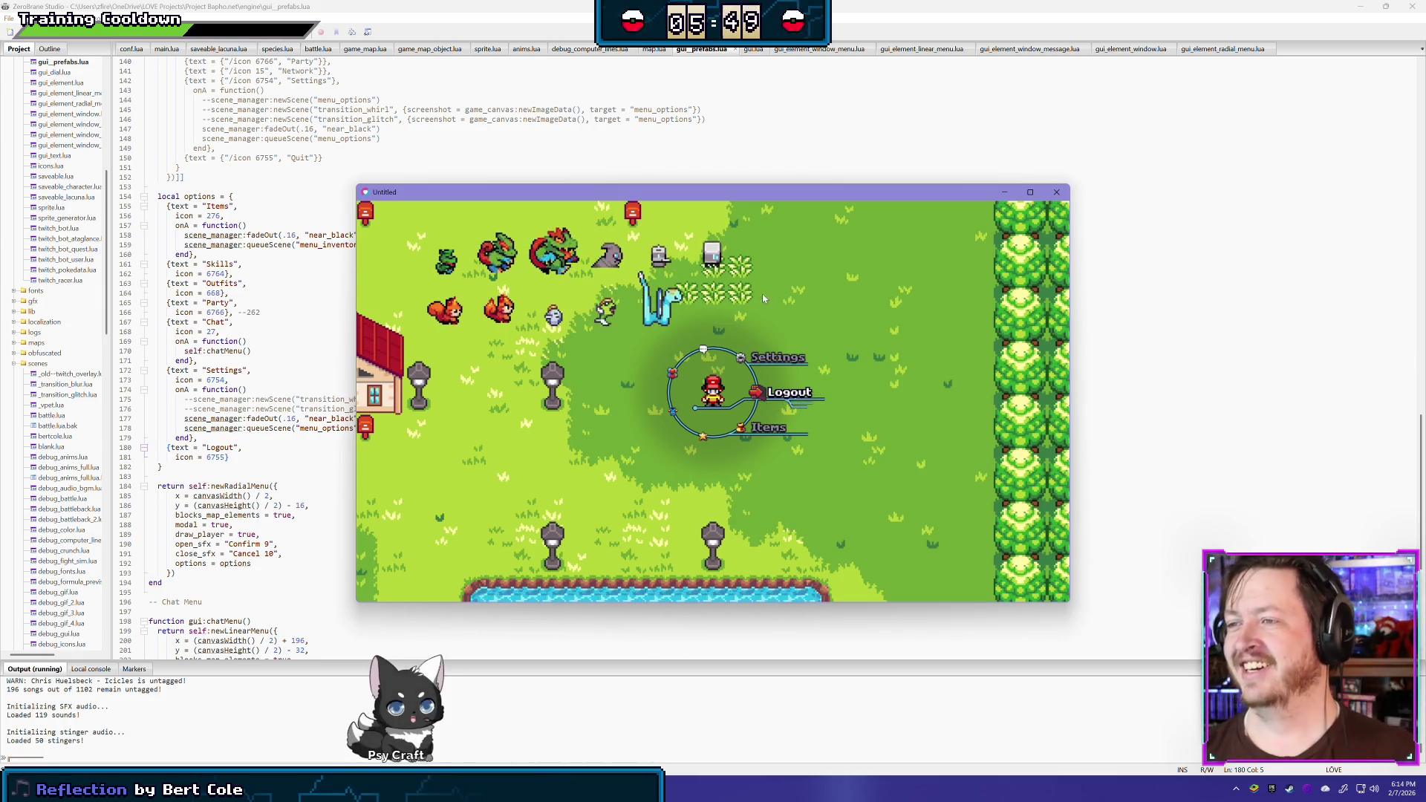
Switch from ZeroBrane Studio to GIMP's sea-serpent sheet, then on to File Explorer
{"action": "key", "text": "alt+Tab"}
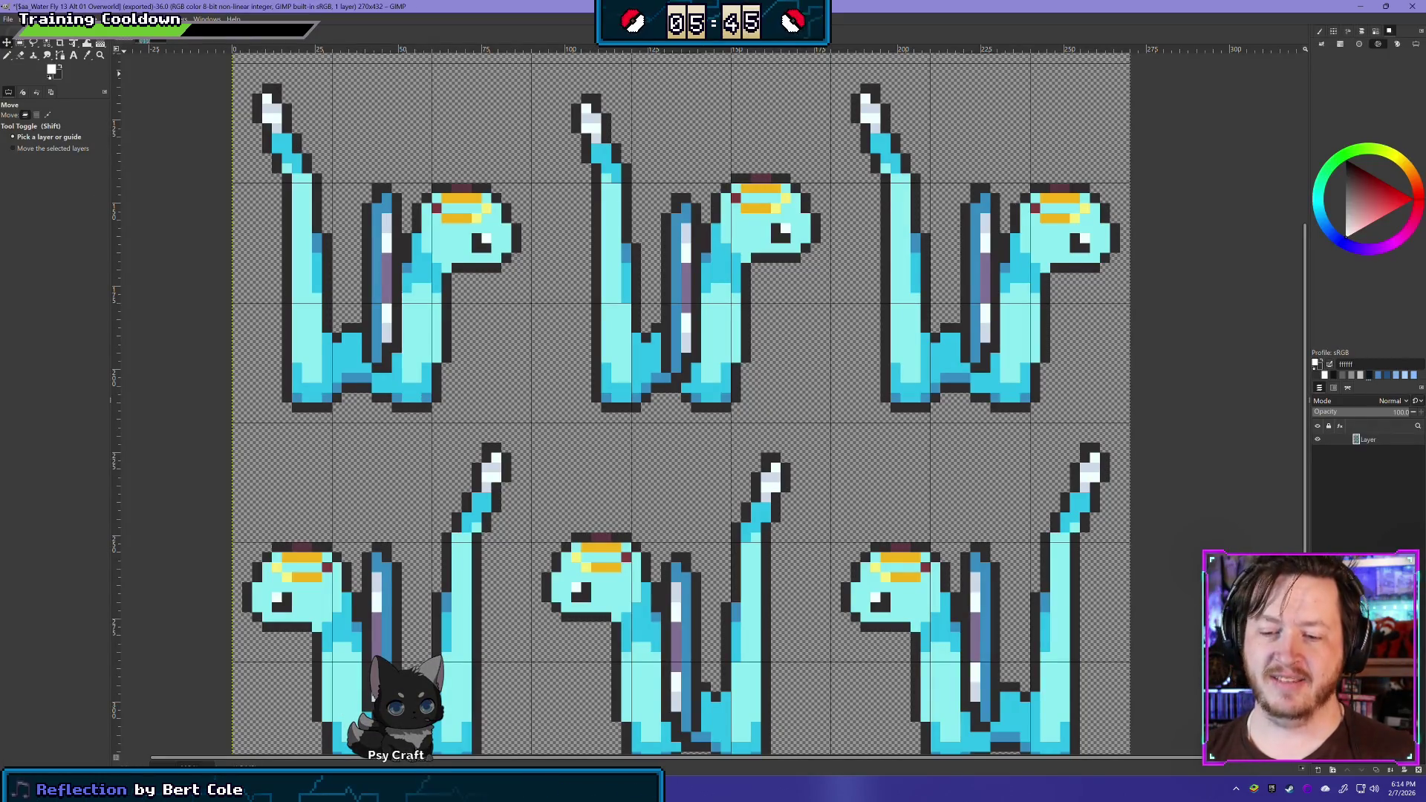
{"action": "key", "text": "alt+Tab"}
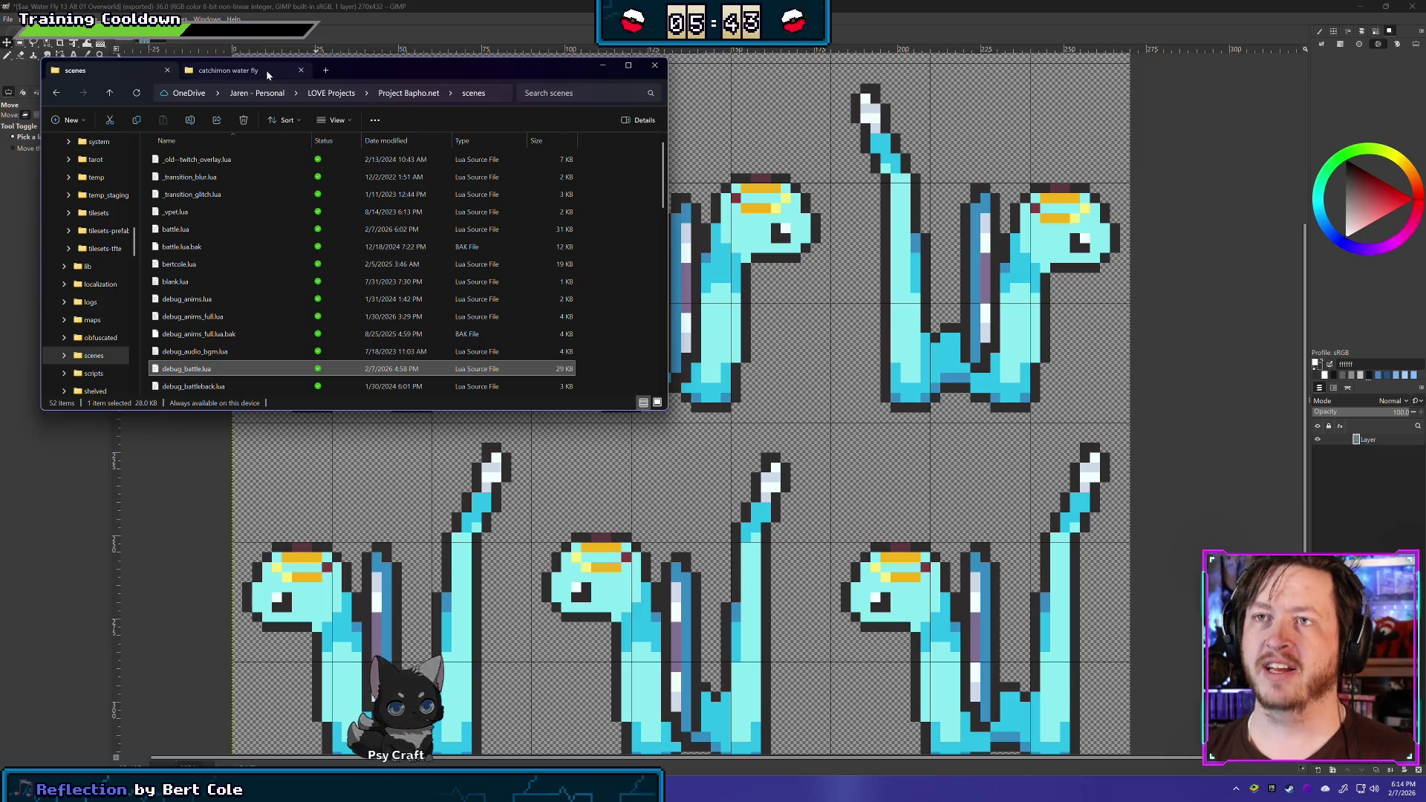
Browse from the scenes folder up to Project Bapho.net, then into gfx > sprites
{"action": "left_click", "coordinate": [268, 72]}
{"action": "left_click", "coordinate": [118, 72]}
{"action": "left_click", "coordinate": [390, 94]}
{"action": "double_click", "coordinate": [195, 264]}
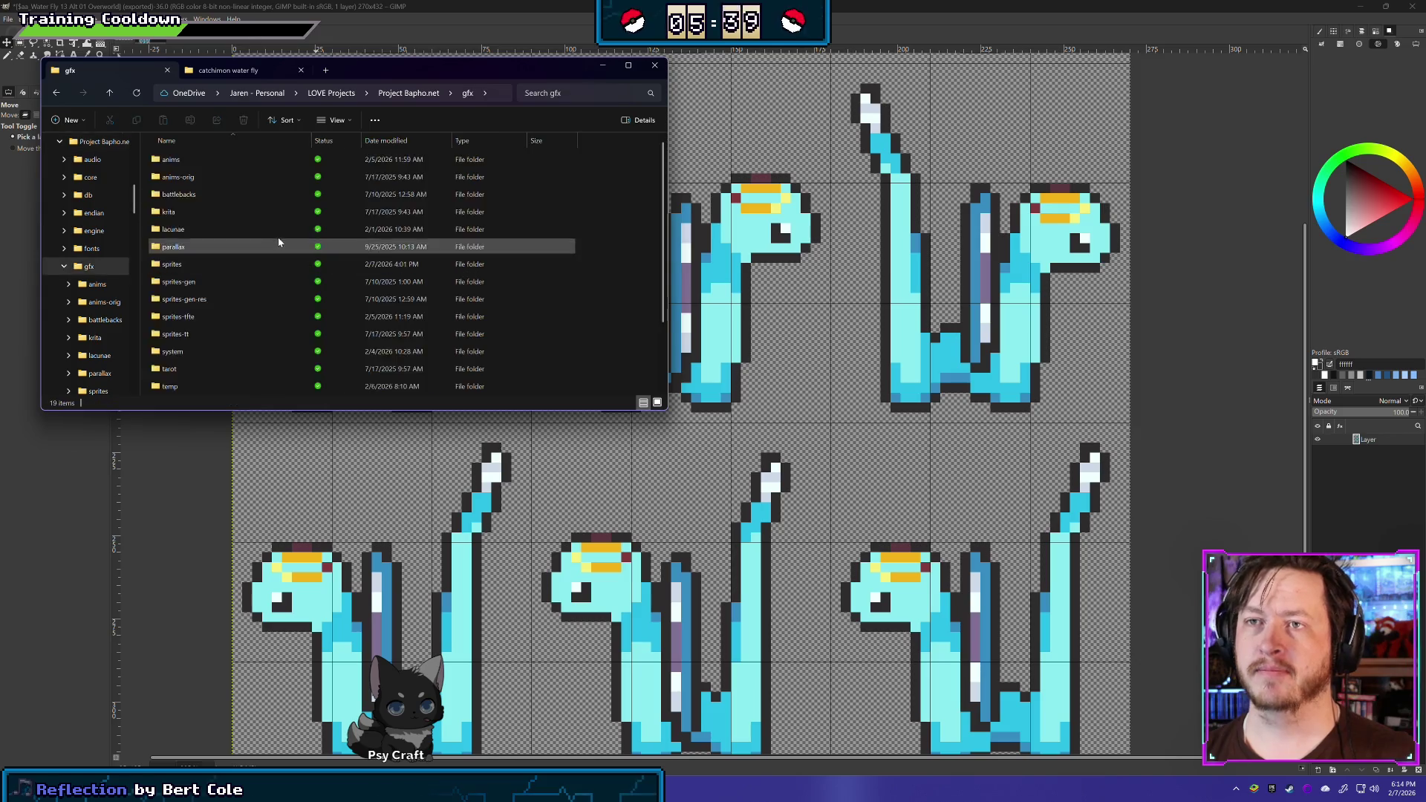
{"action": "double_click", "coordinate": [282, 263]}
{"action": "scroll", "coordinate": [299, 274], "scroll_direction": "up", "scroll_amount": 1}
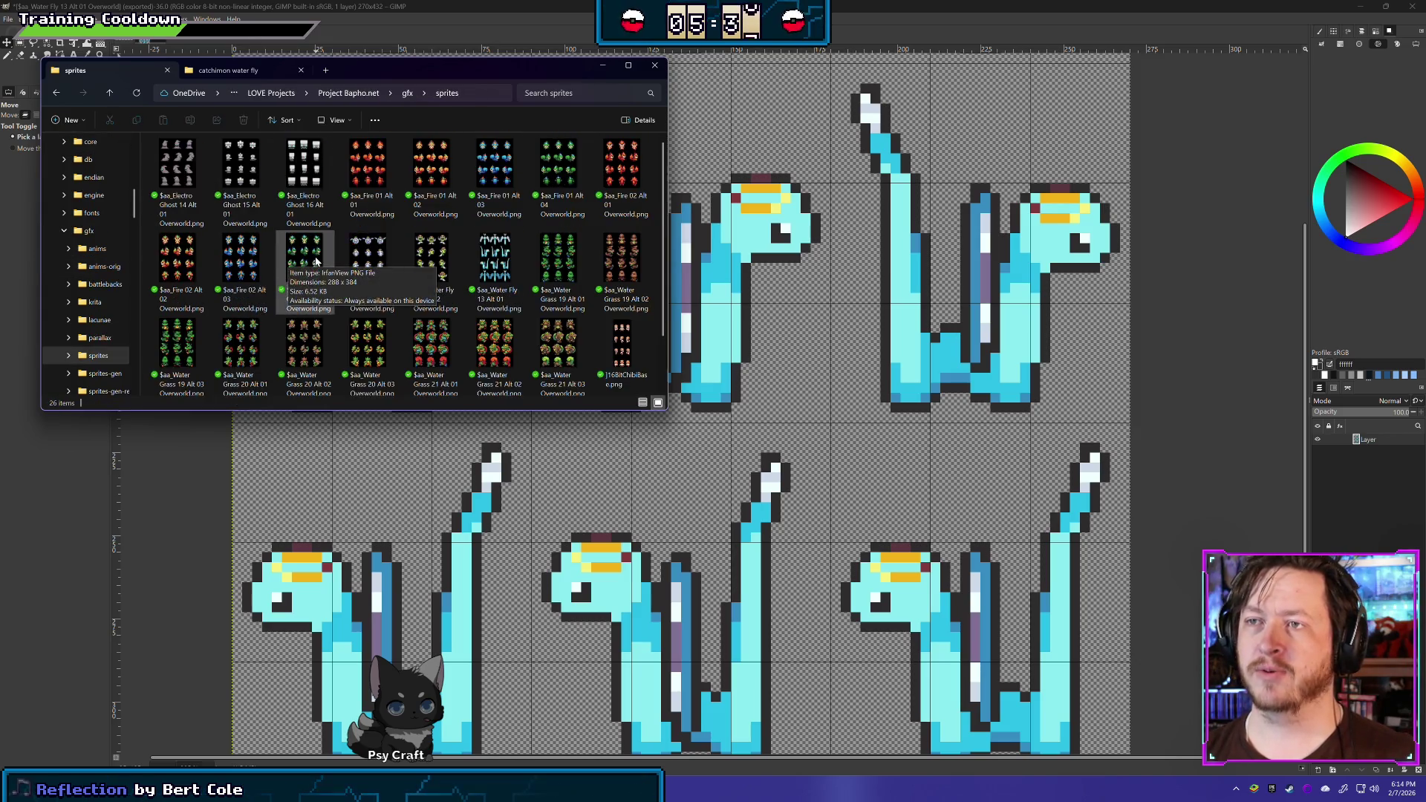
Open the Water Fly 11 Alt 01 Overworld PNG in GIMP with Open with
{"action": "right_click", "coordinate": [364, 248]}
{"action": "mouse_move", "coordinate": [483, 315]}
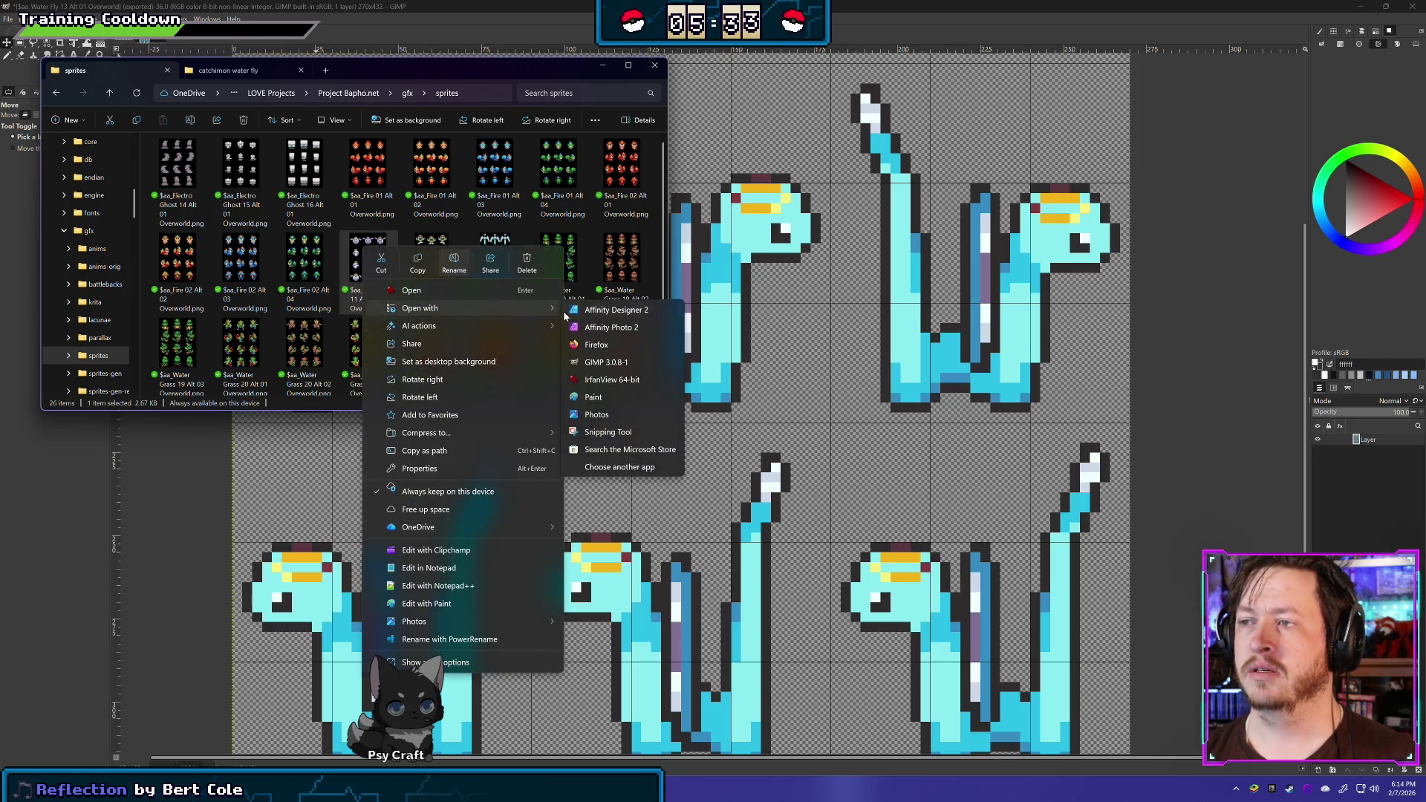
{"action": "left_click", "coordinate": [606, 363]}
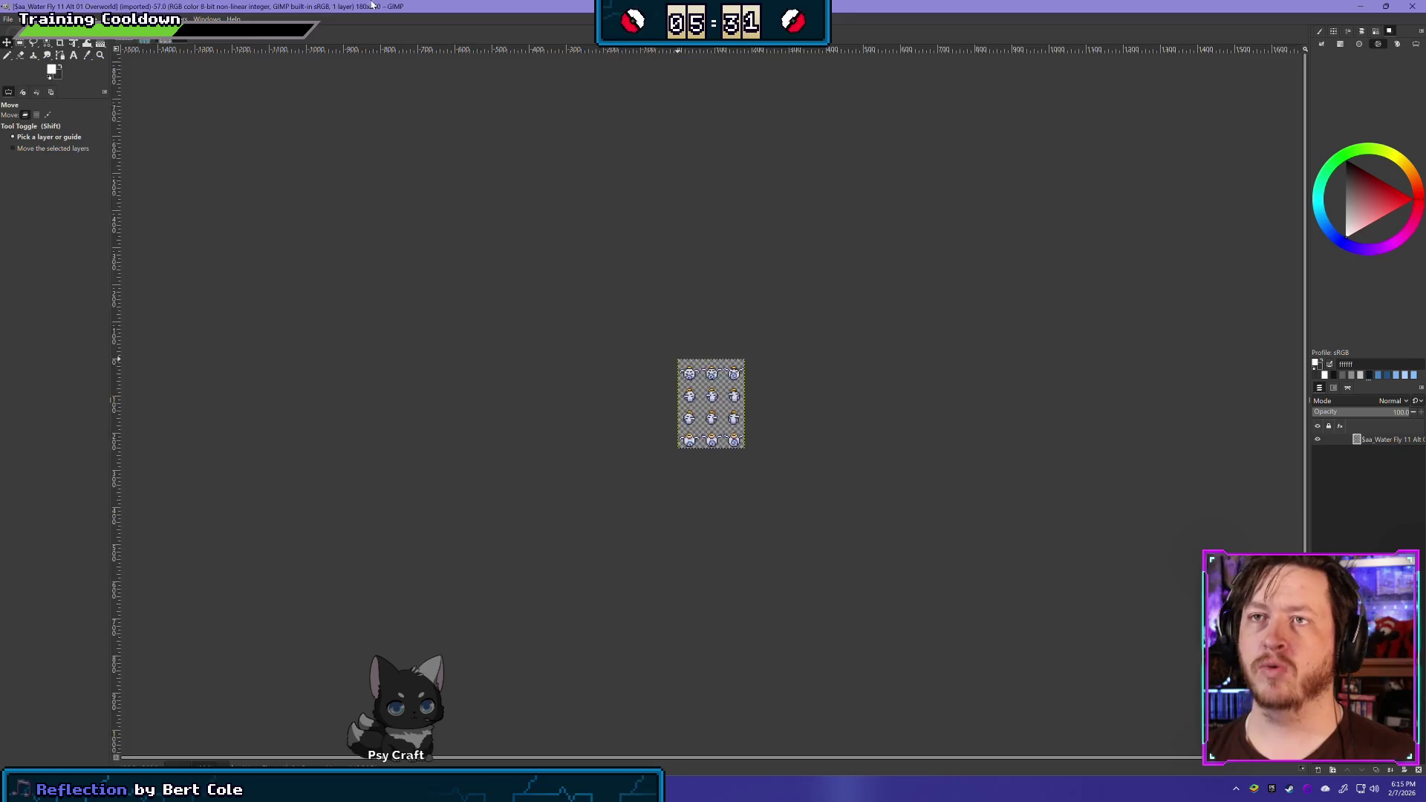
Zoom into the Water Fly sheet, look through the Image and View menus, and choose Rectangle Select
{"action": "scroll", "coordinate": [761, 392], "scroll_direction": "up", "scroll_amount": 5}
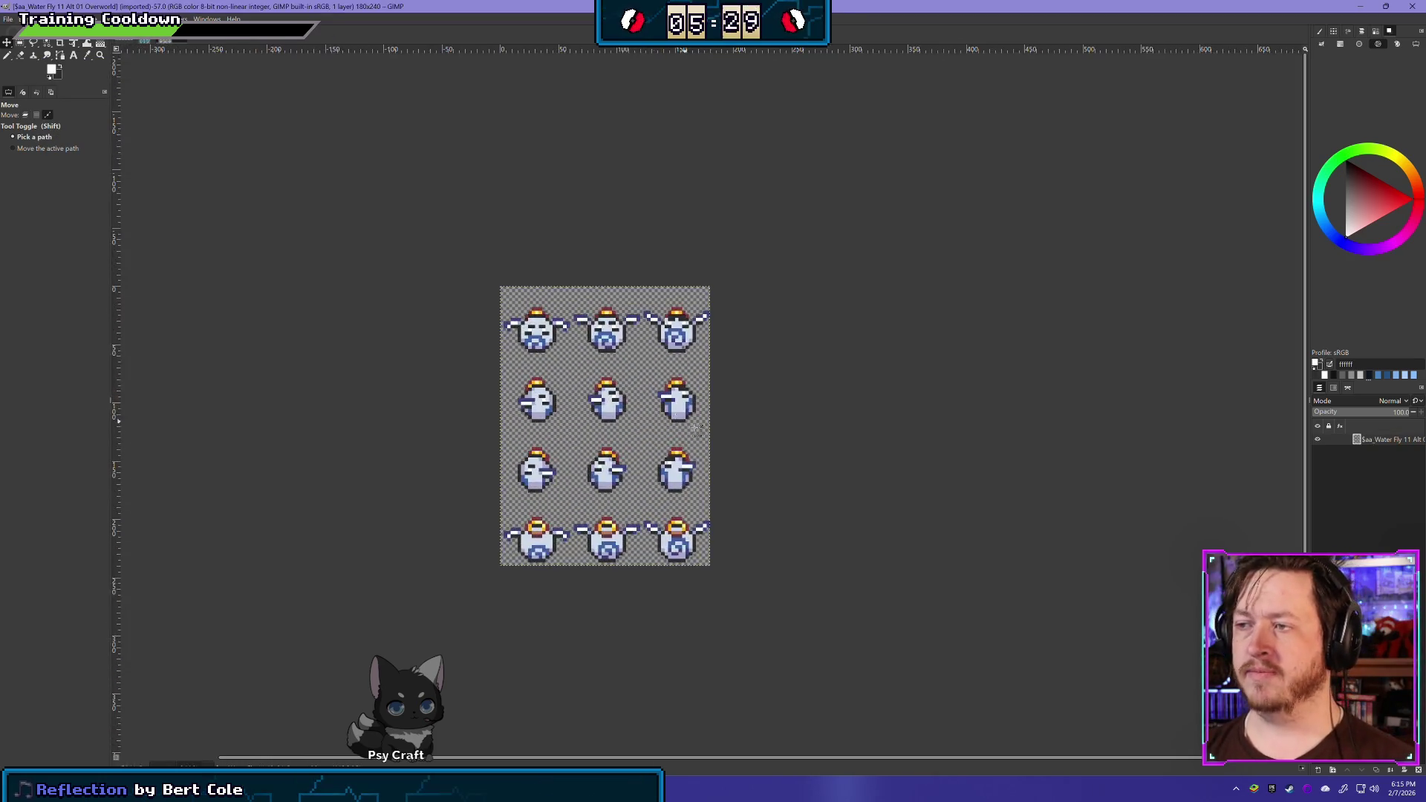
{"action": "left_click", "coordinate": [89, 19]}
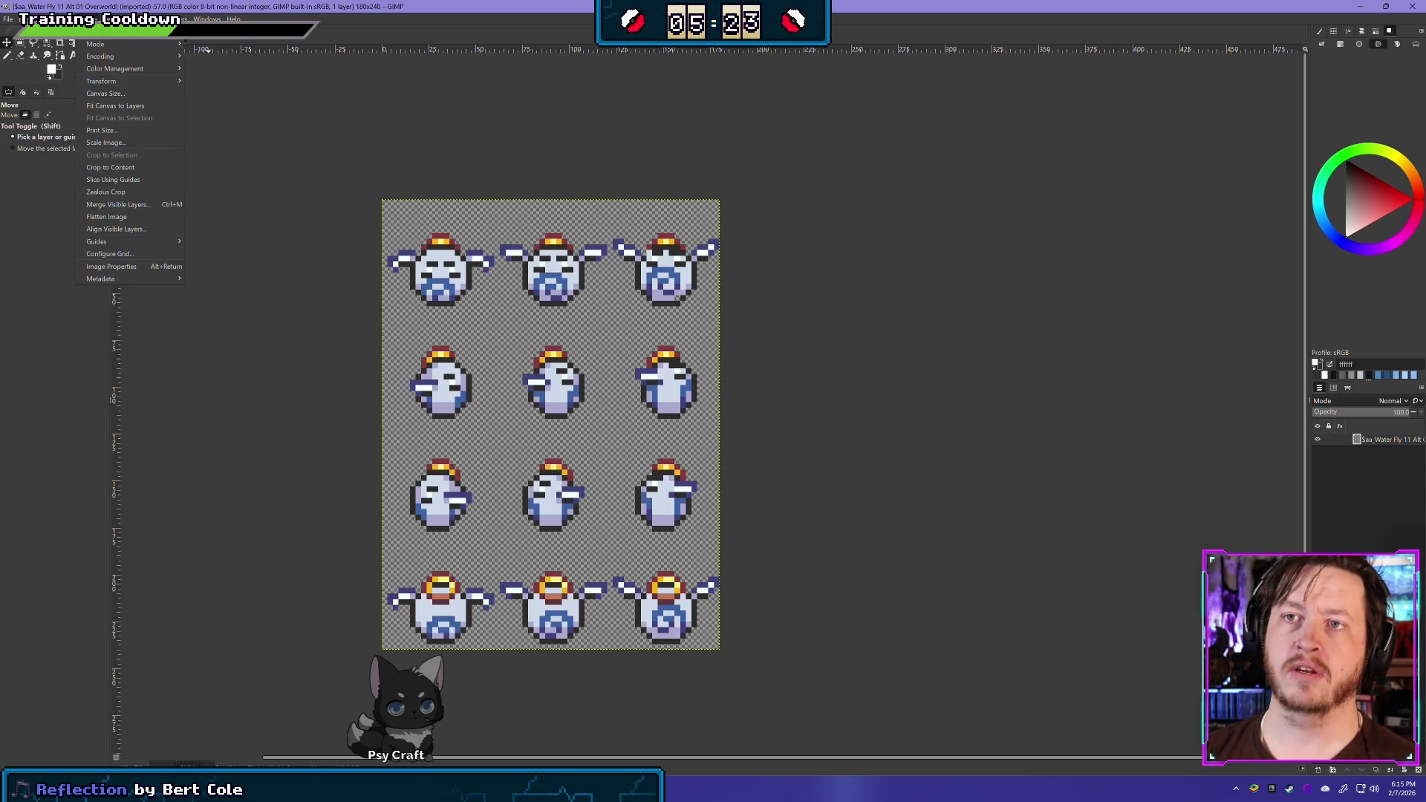
{"action": "key", "text": "Escape"}
{"action": "left_click", "coordinate": [67, 18]}
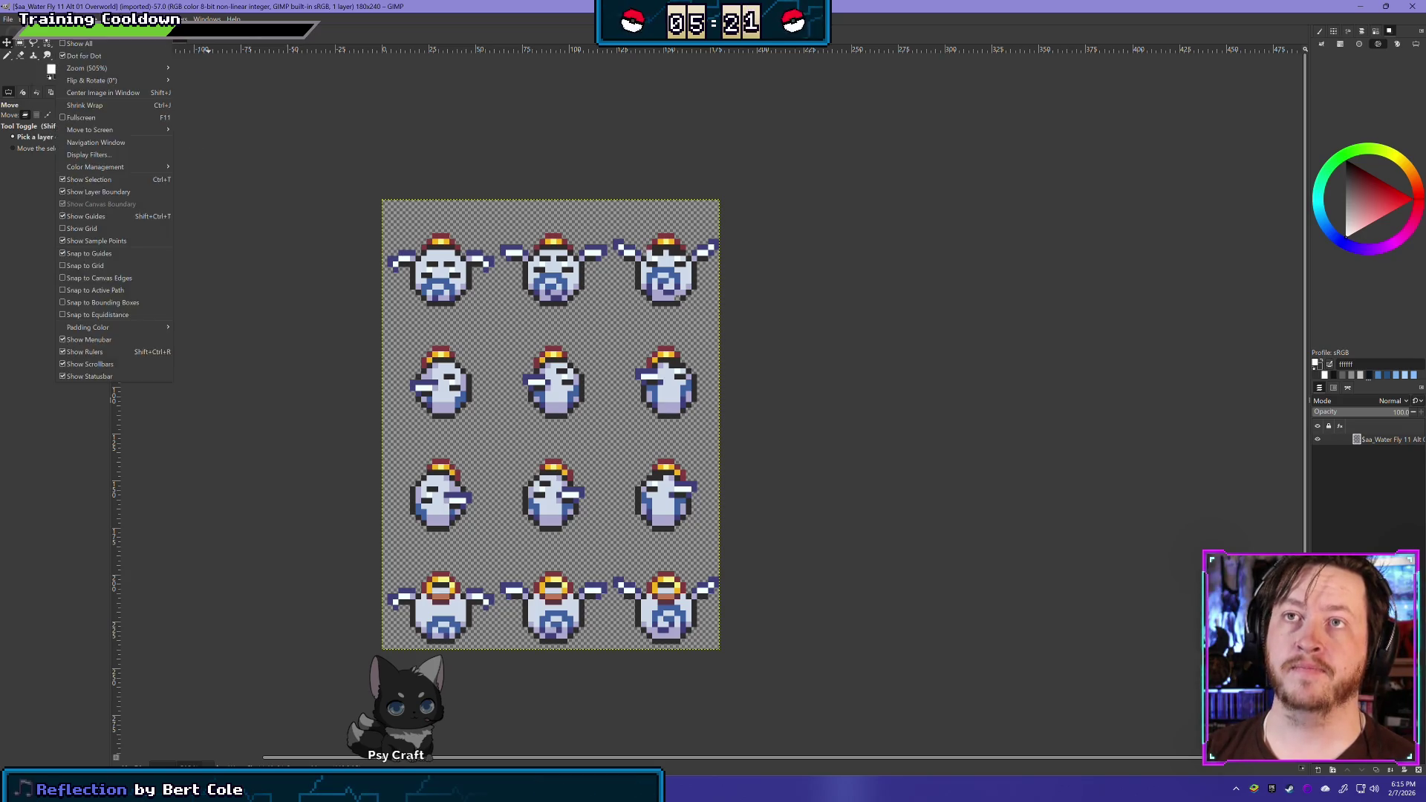
{"action": "key", "text": "Escape"}
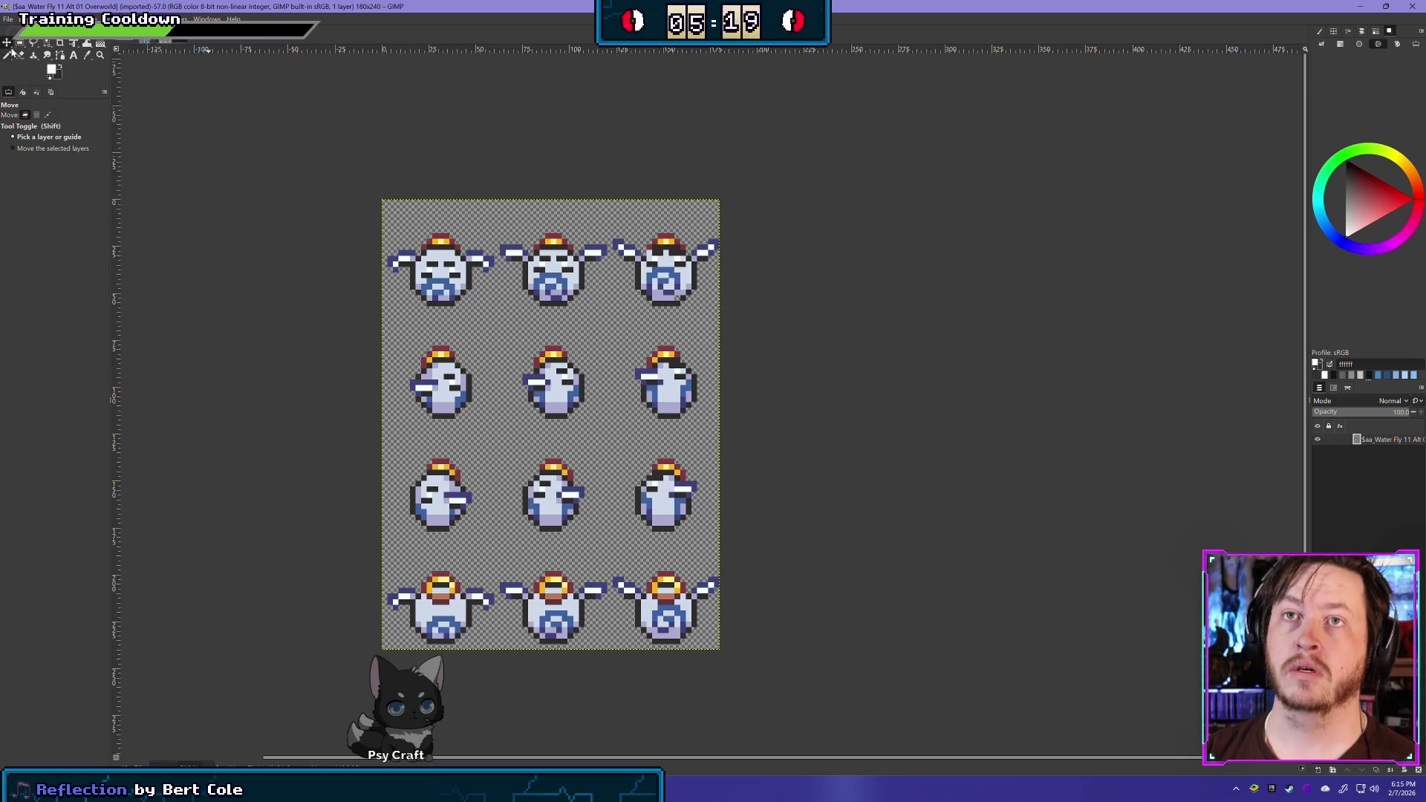
{"action": "key", "text": "r"}
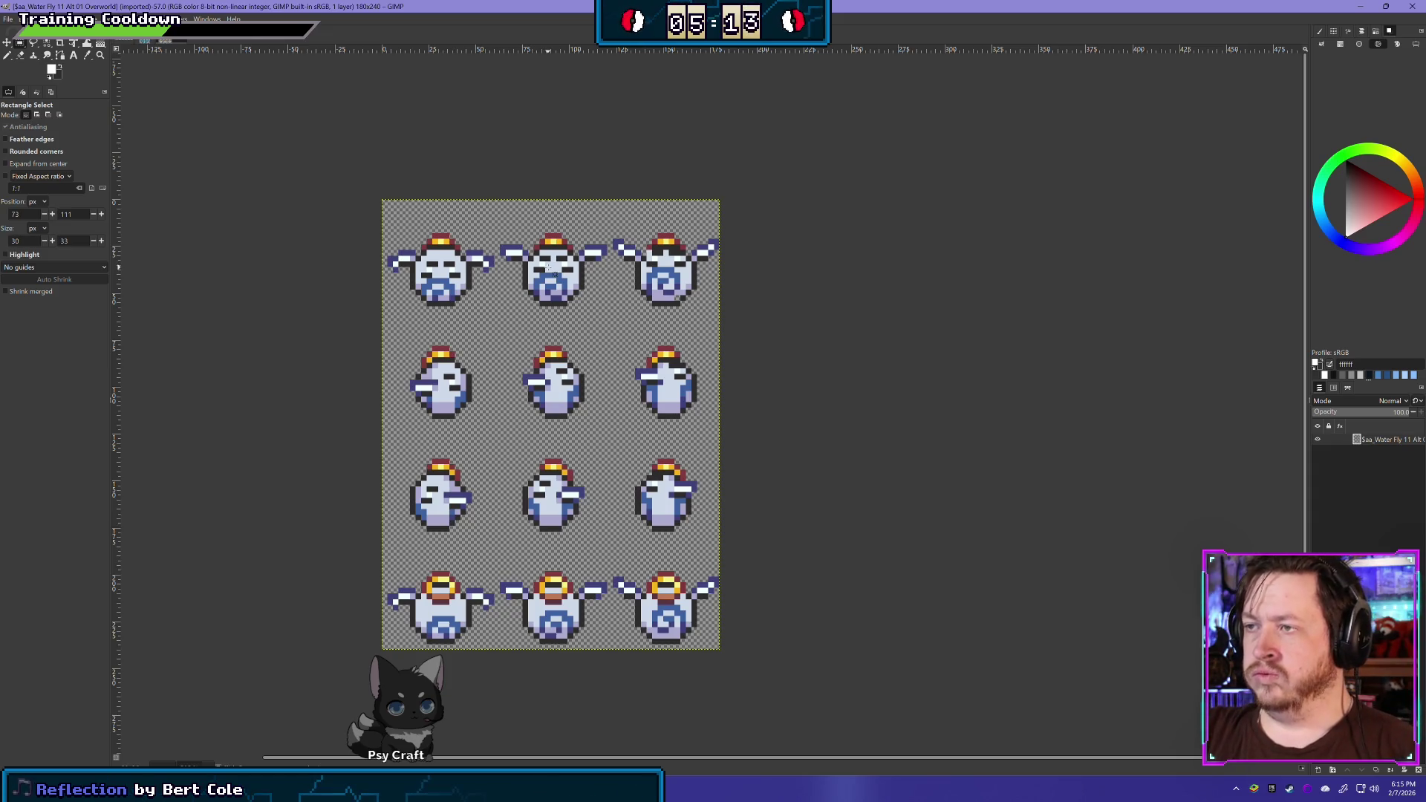
Move the middle column of sprites onto a pasted new layer and nudge it up
{"action": "mouse_move", "coordinate": [494, 666]}
{"action": "left_mouse_down"}
{"action": "mouse_move", "coordinate": [564, 211]}
{"action": "mouse_move", "coordinate": [607, 174]}
{"action": "mouse_move", "coordinate": [612, 190]}
{"action": "left_mouse_up"}
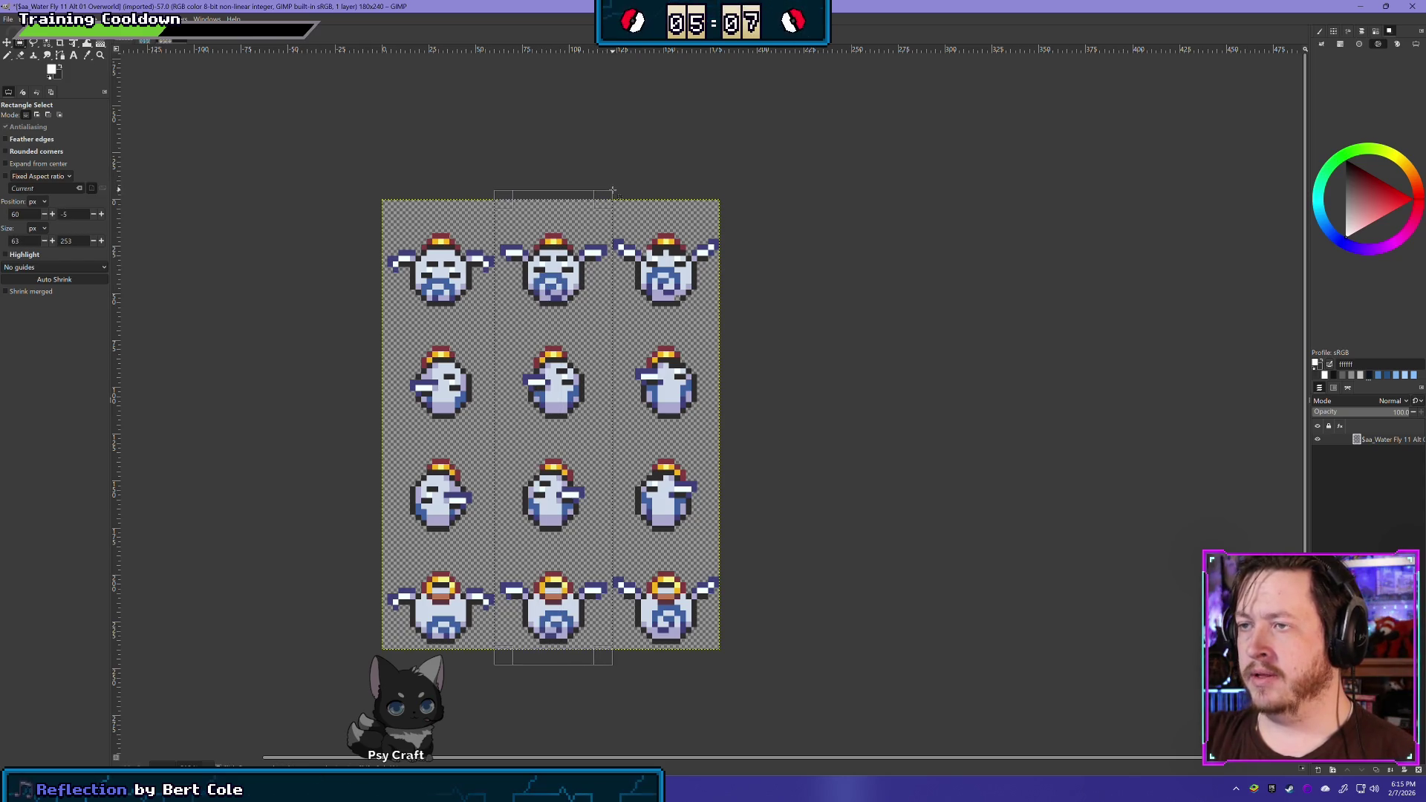
{"action": "key", "text": "Delete"}
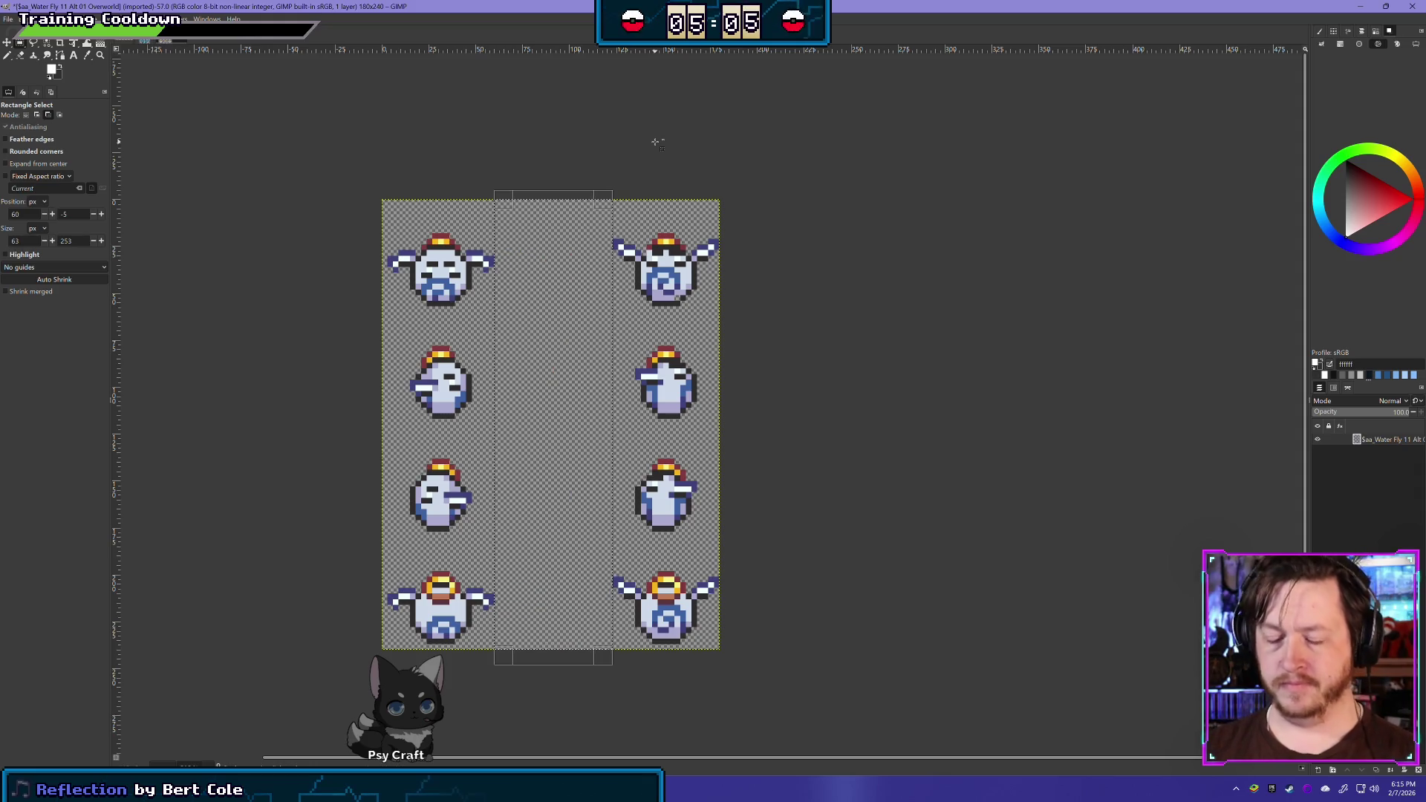
{"action": "key", "text": "ctrl+v"}
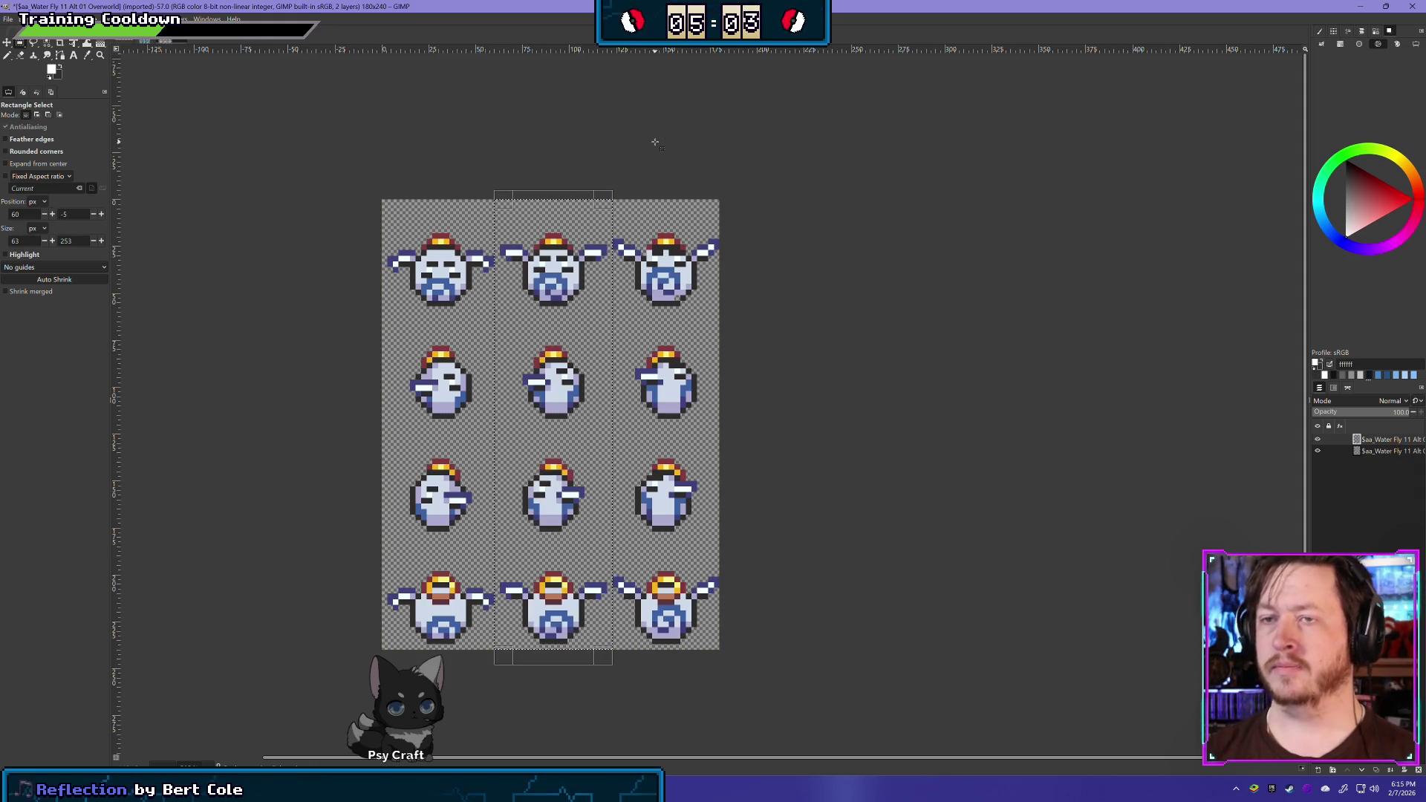
{"action": "left_click", "coordinate": [7, 45]}
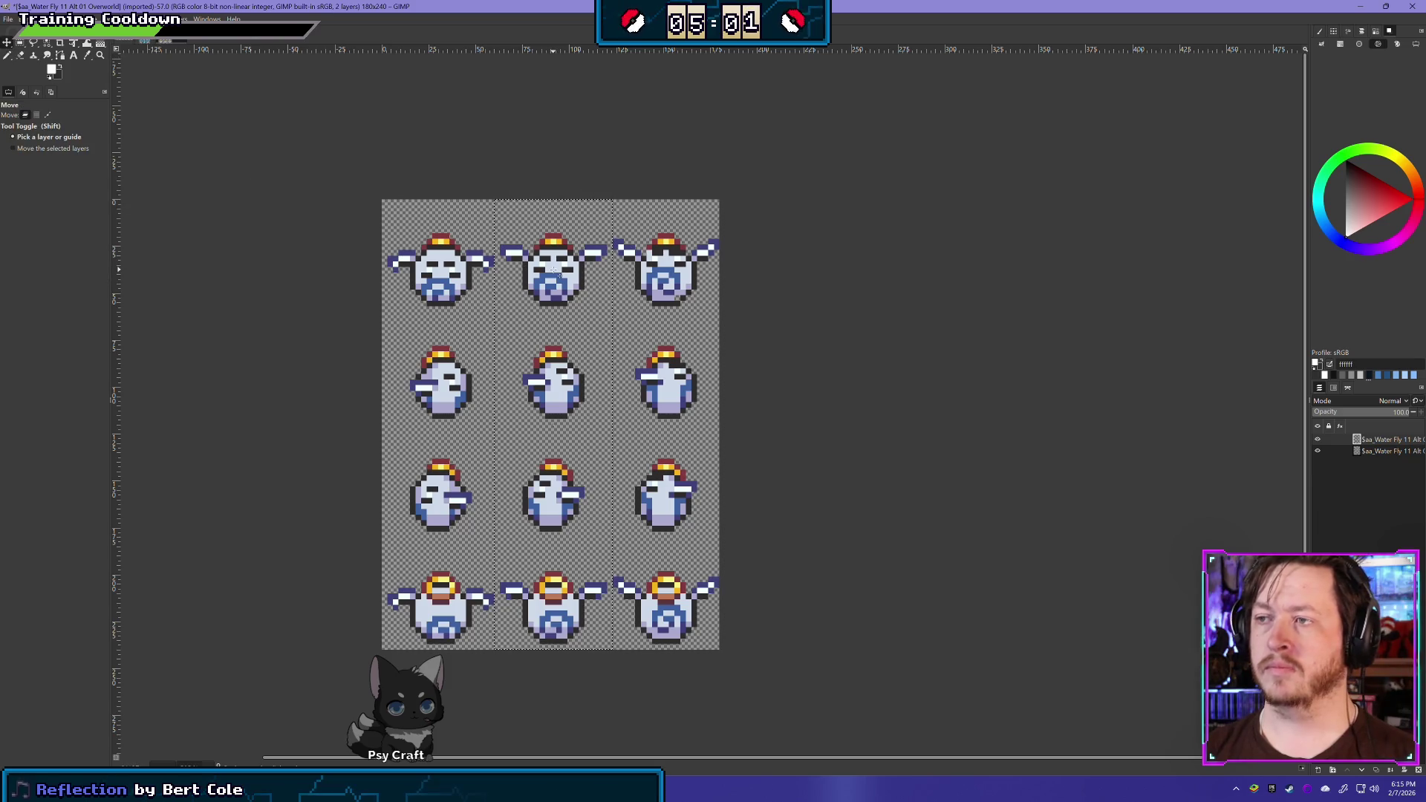
{"action": "key", "text": "Up"}
{"action": "key", "text": "Up"}
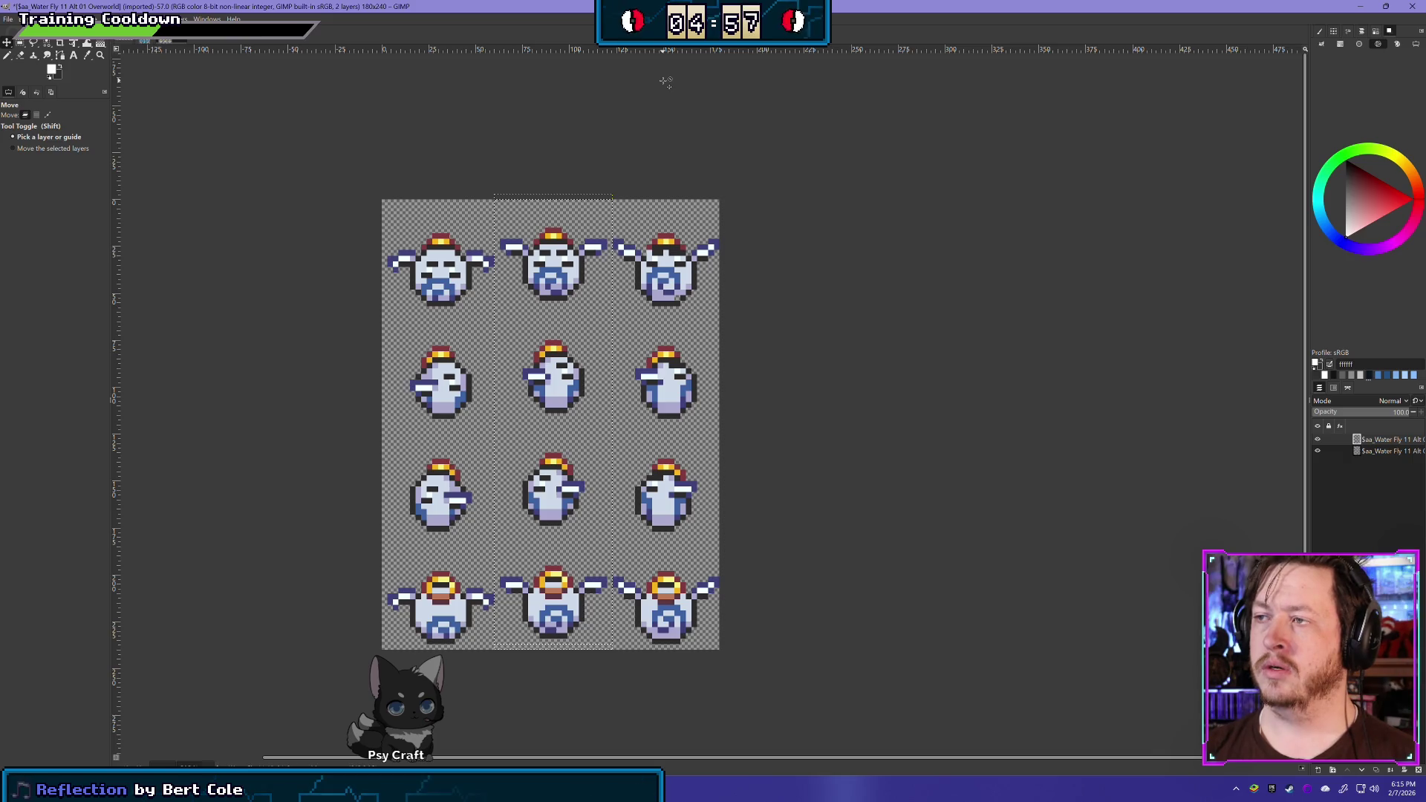
Overwrite the original Water Fly PNG and switch to the running game window
{"action": "left_click", "coordinate": [8, 20]}
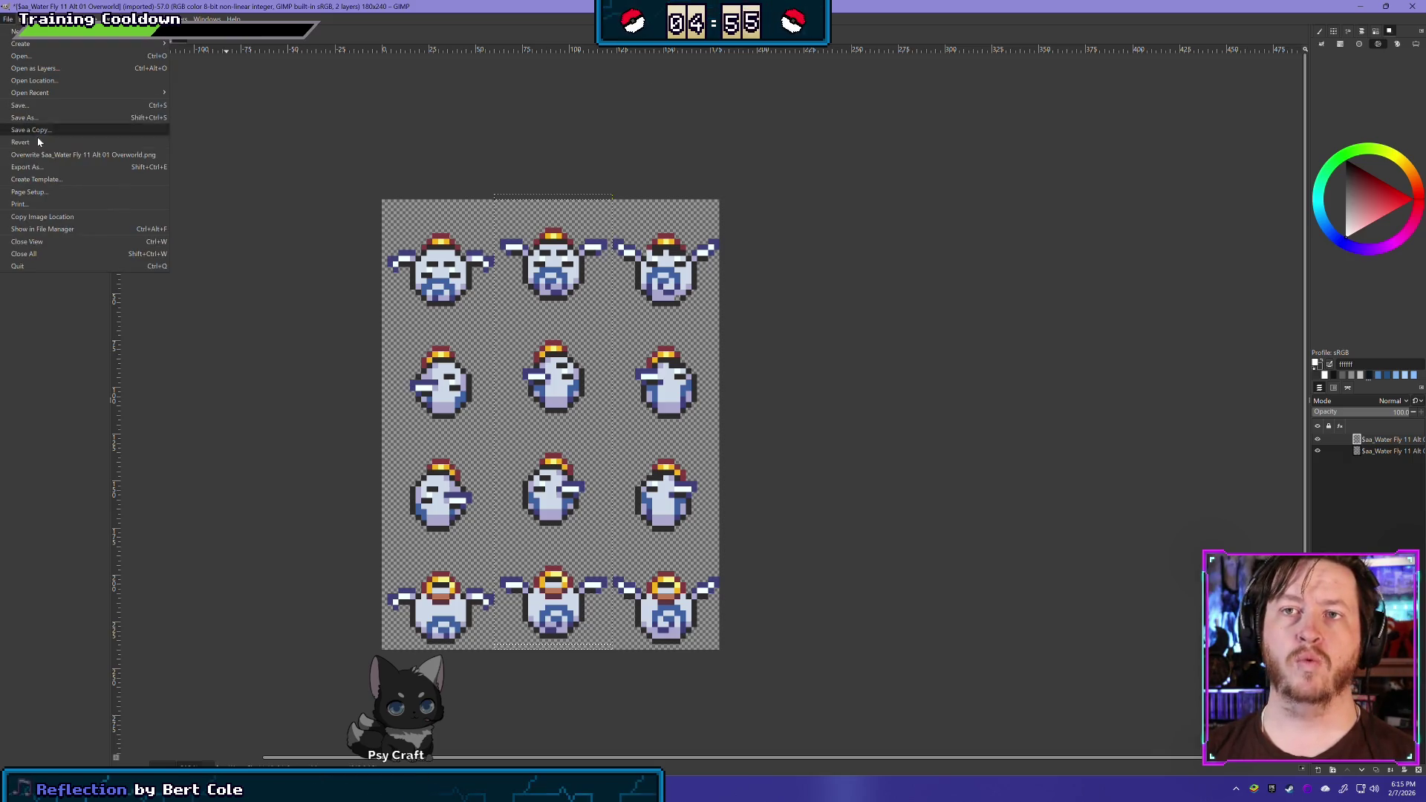
{"action": "left_click", "coordinate": [45, 160]}
{"action": "key", "text": "alt+Tab"}
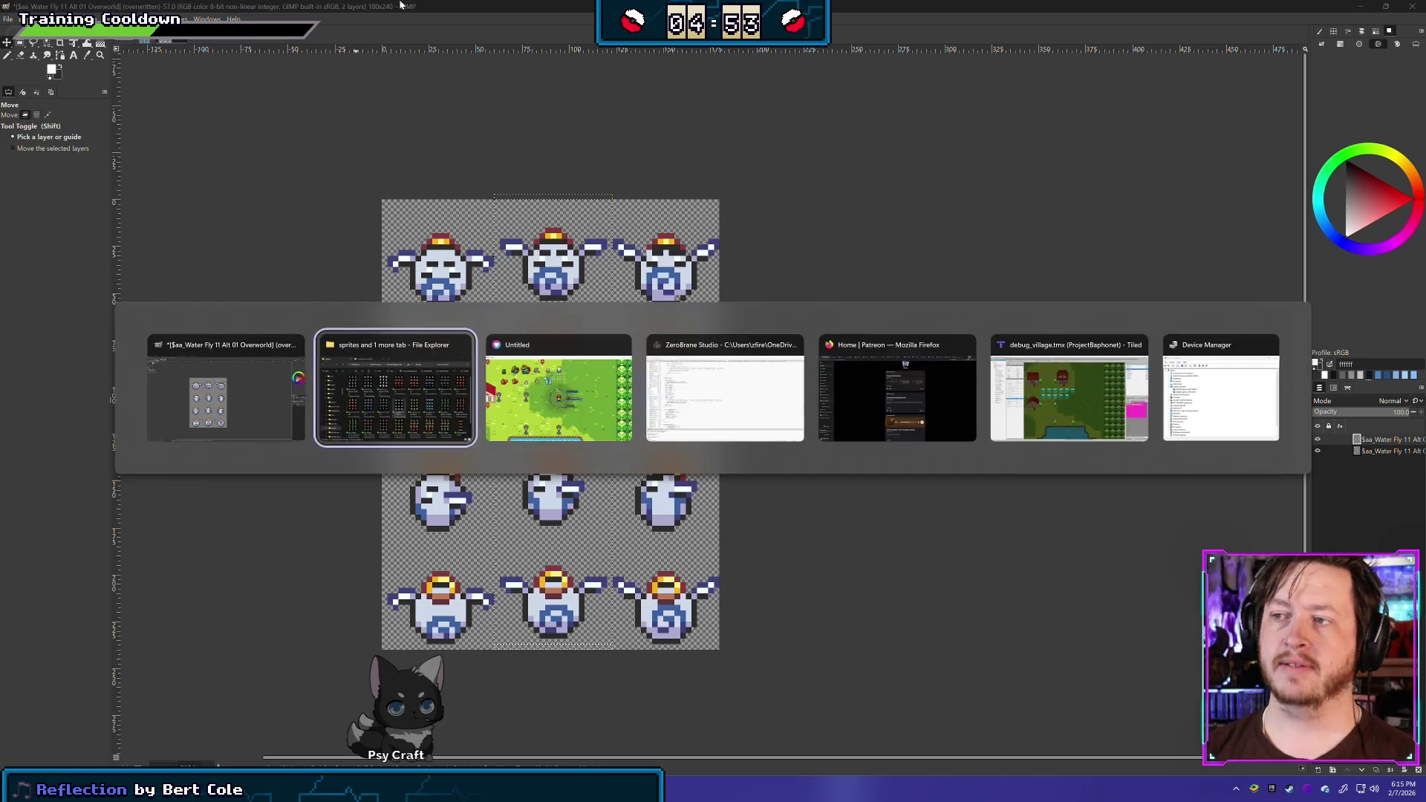
{"action": "key", "text": "alt+Tab"}
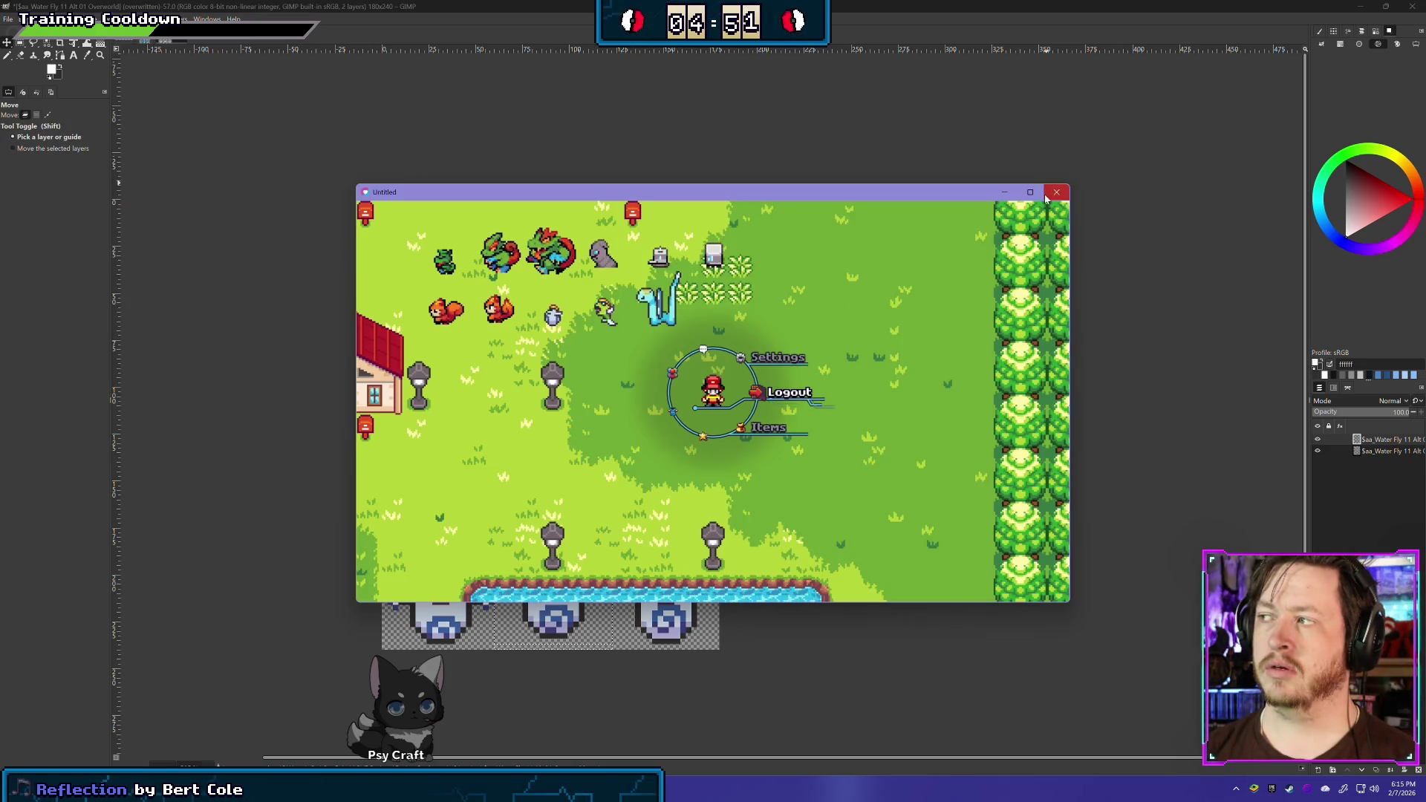
Close the outdated game, return to the code editor, and rerun the project with F6
{"action": "key", "text": "alt+Tab"}
{"action": "key", "text": "alt+Tab"}
{"action": "key", "text": "Tab"}
{"action": "key", "text": "Tab"}
{"action": "left_click", "coordinate": [603, 393]}
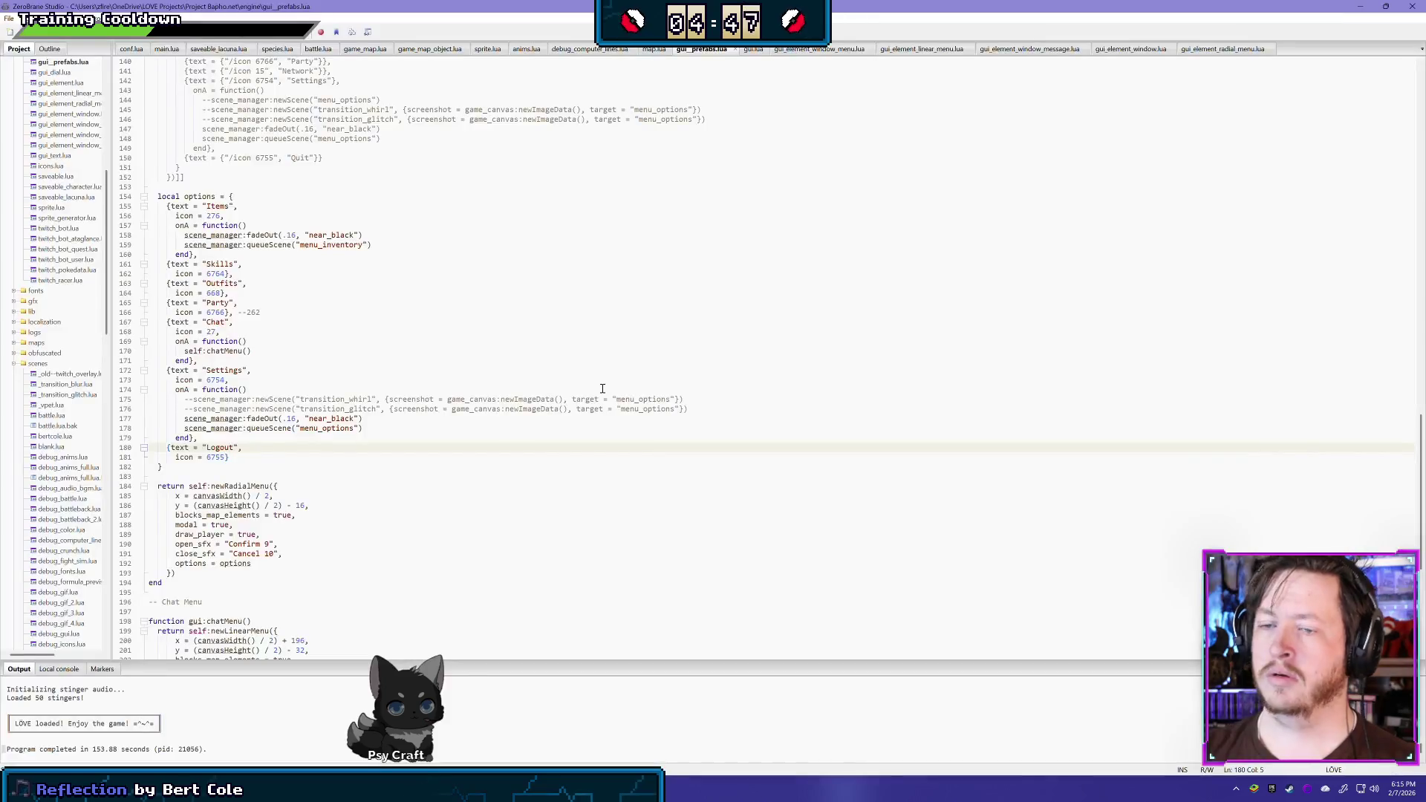
{"action": "key", "text": "F6"}
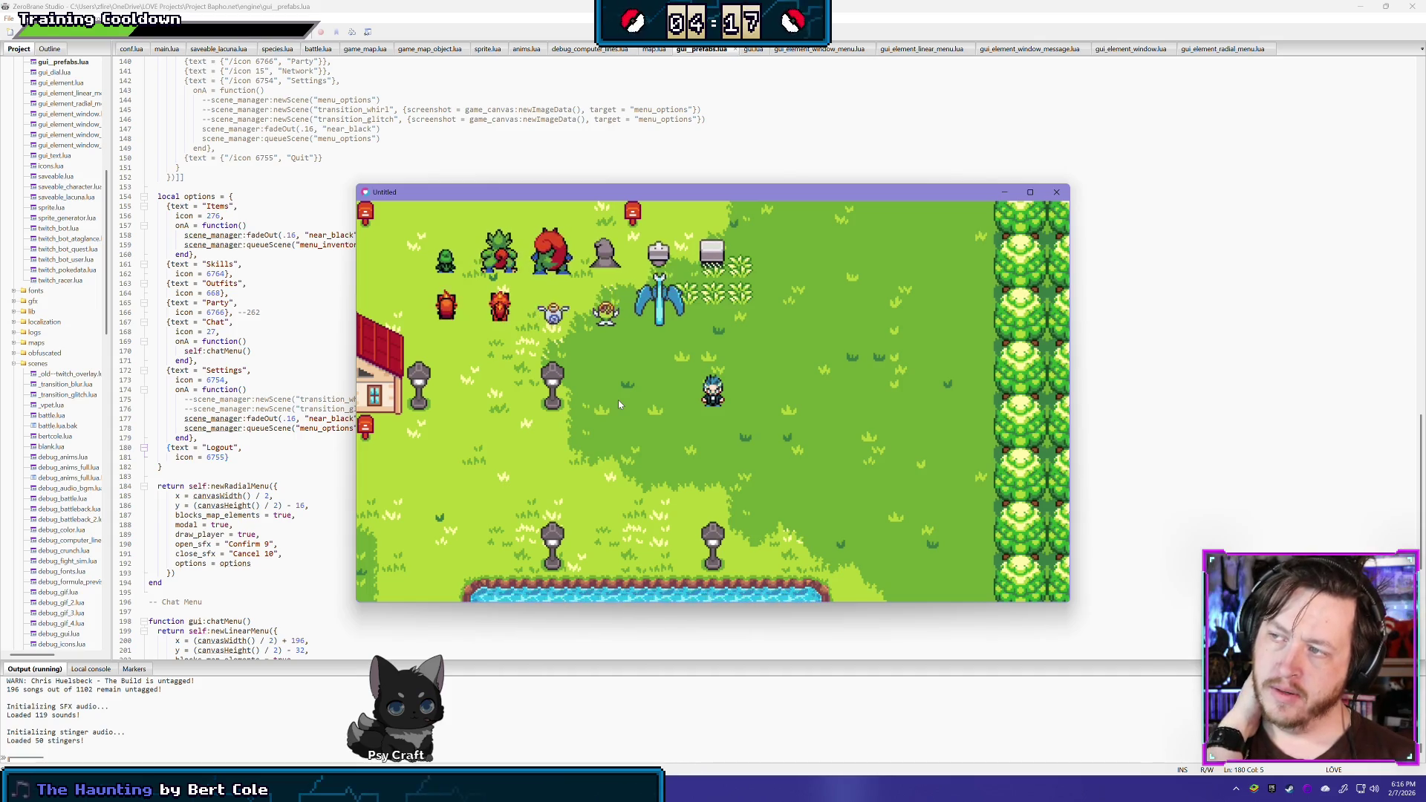
{"action": "key", "text": "alt+Tab"}
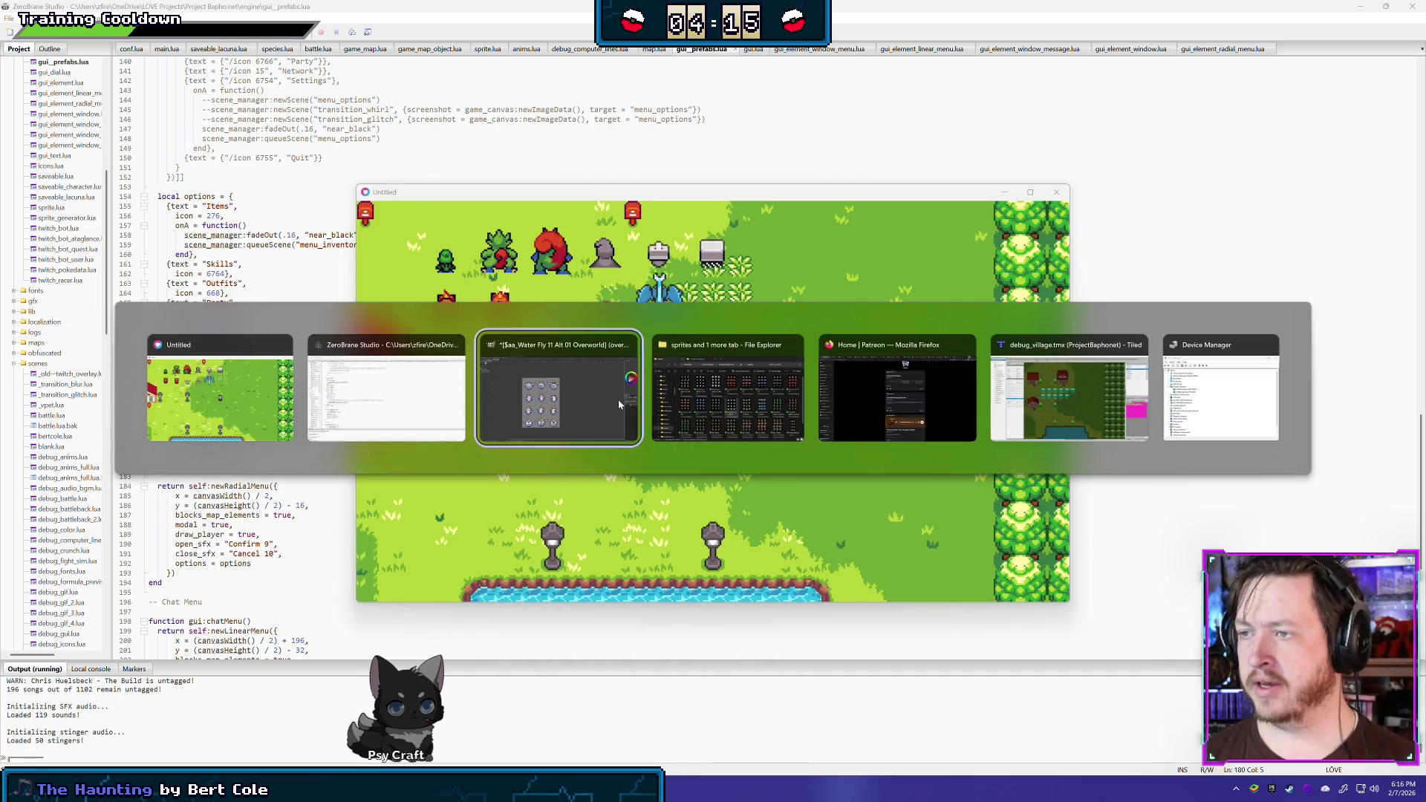
In GIMP, nudge the middle-column layer up, then back down one pixel, and re-export
{"action": "left_click", "coordinate": [620, 403]}
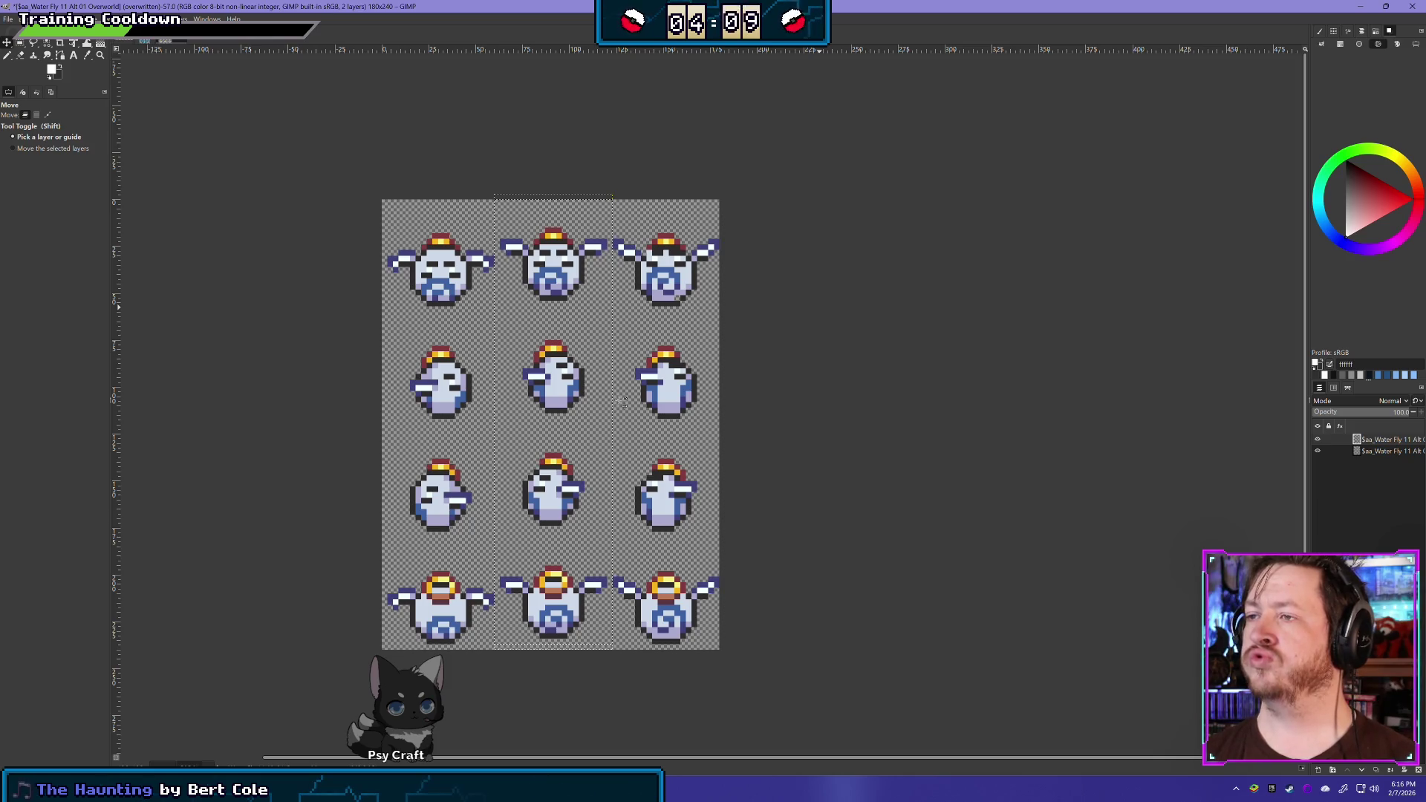
{"action": "key", "text": "Up"}
{"action": "key", "text": "Up"}
{"action": "key", "text": "Up"}
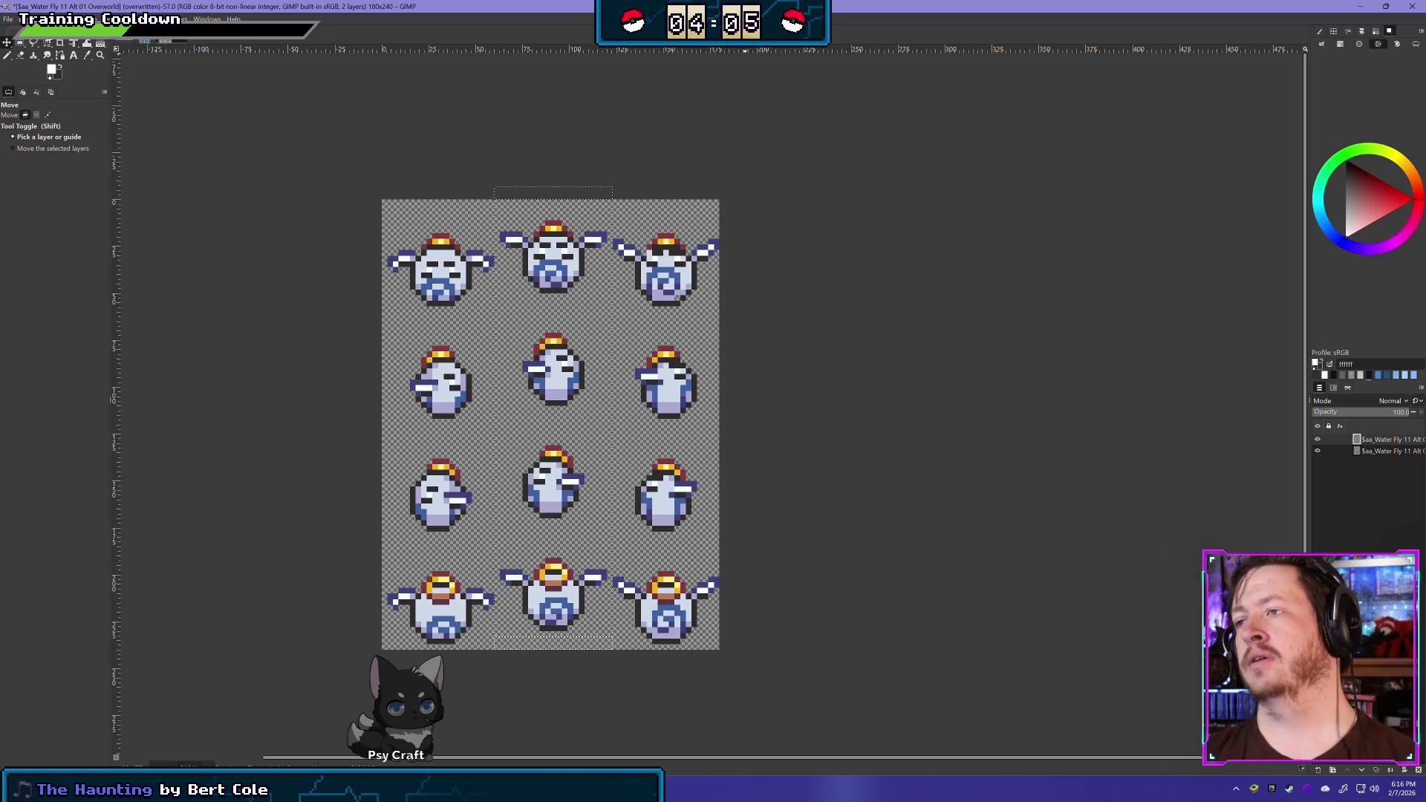
{"action": "key", "text": "Down"}
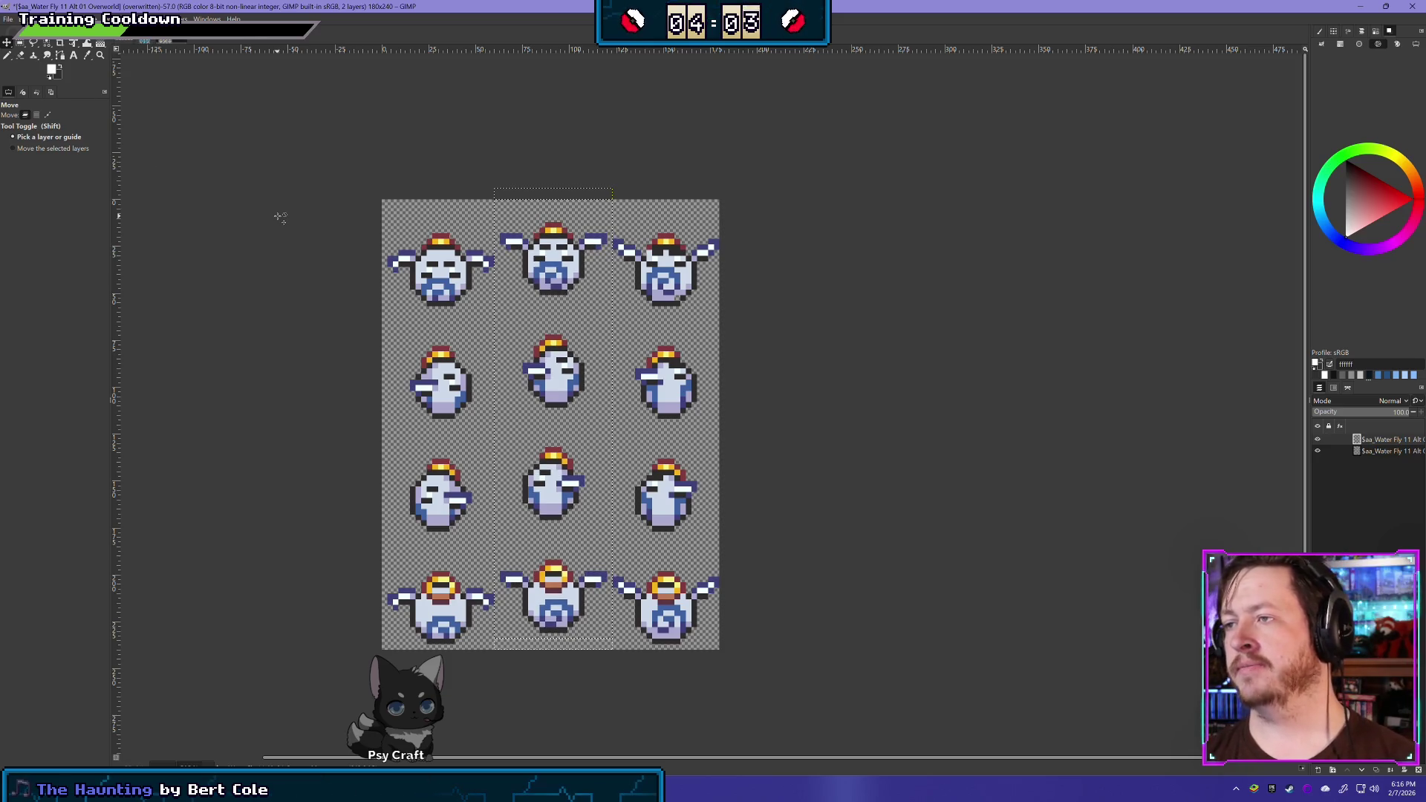
{"action": "left_click", "coordinate": [9, 19]}
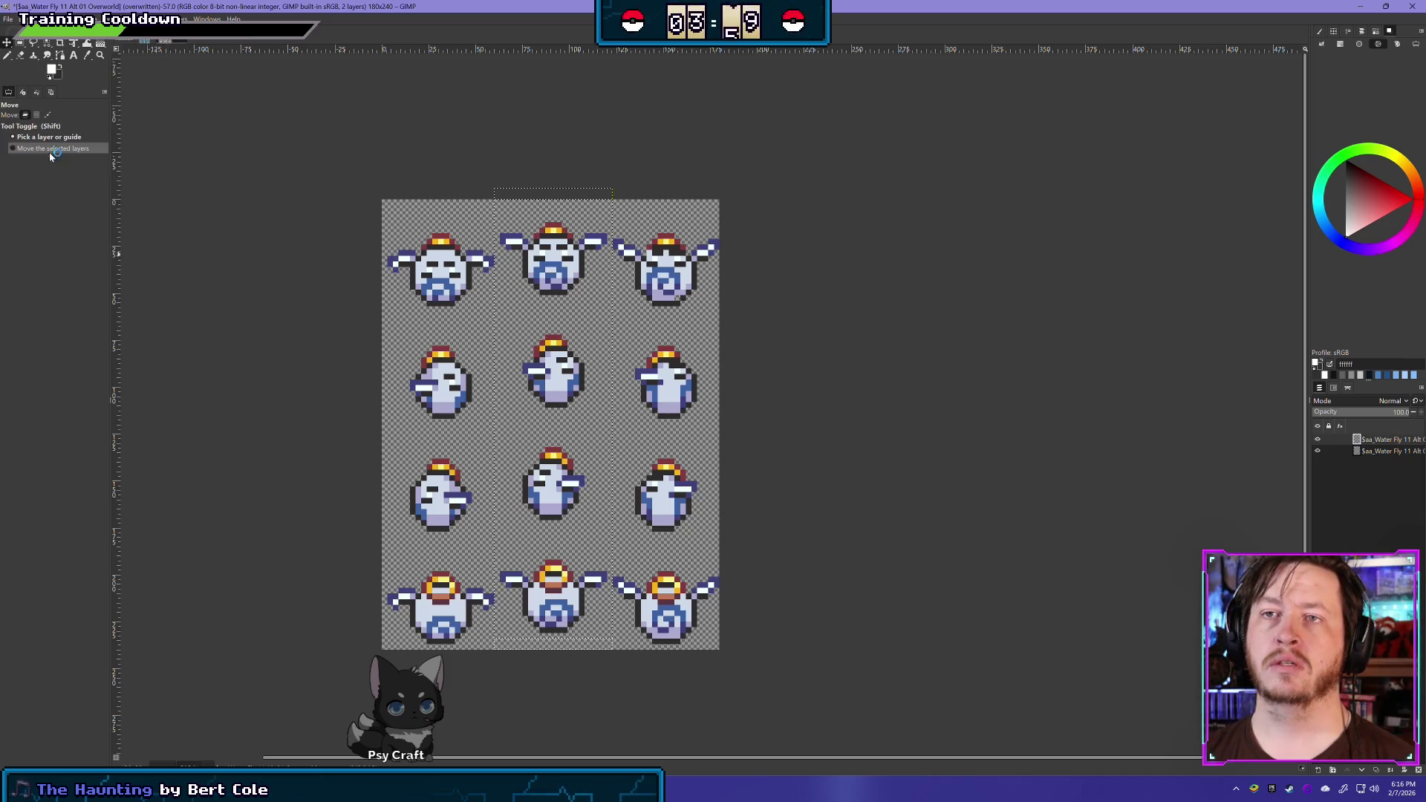
{"action": "left_click", "coordinate": [507, 716]}
Close the running game and relaunch it from ZeroBrane Studio with F6
{"action": "key", "text": "alt+Tab"}
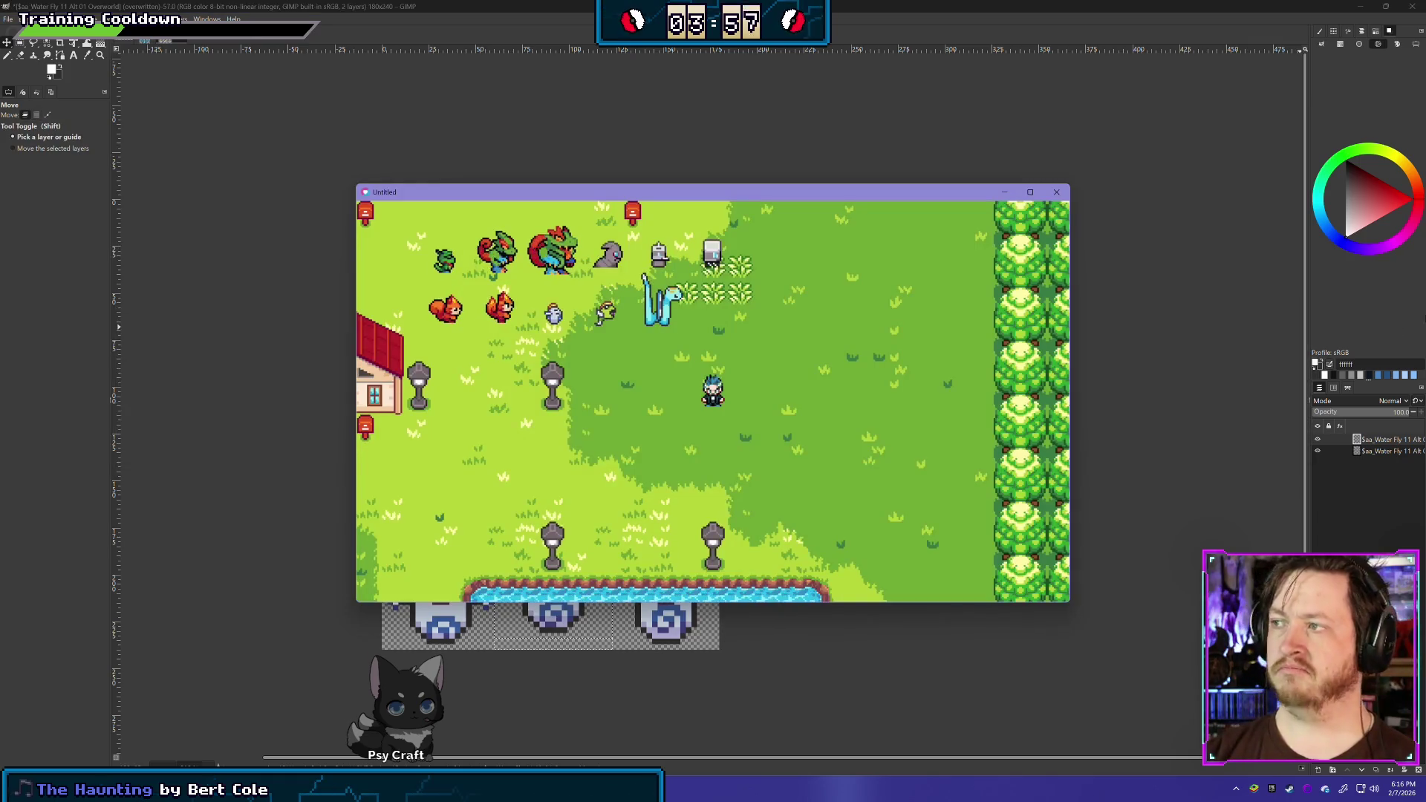
{"action": "left_click", "coordinate": [1055, 193]}
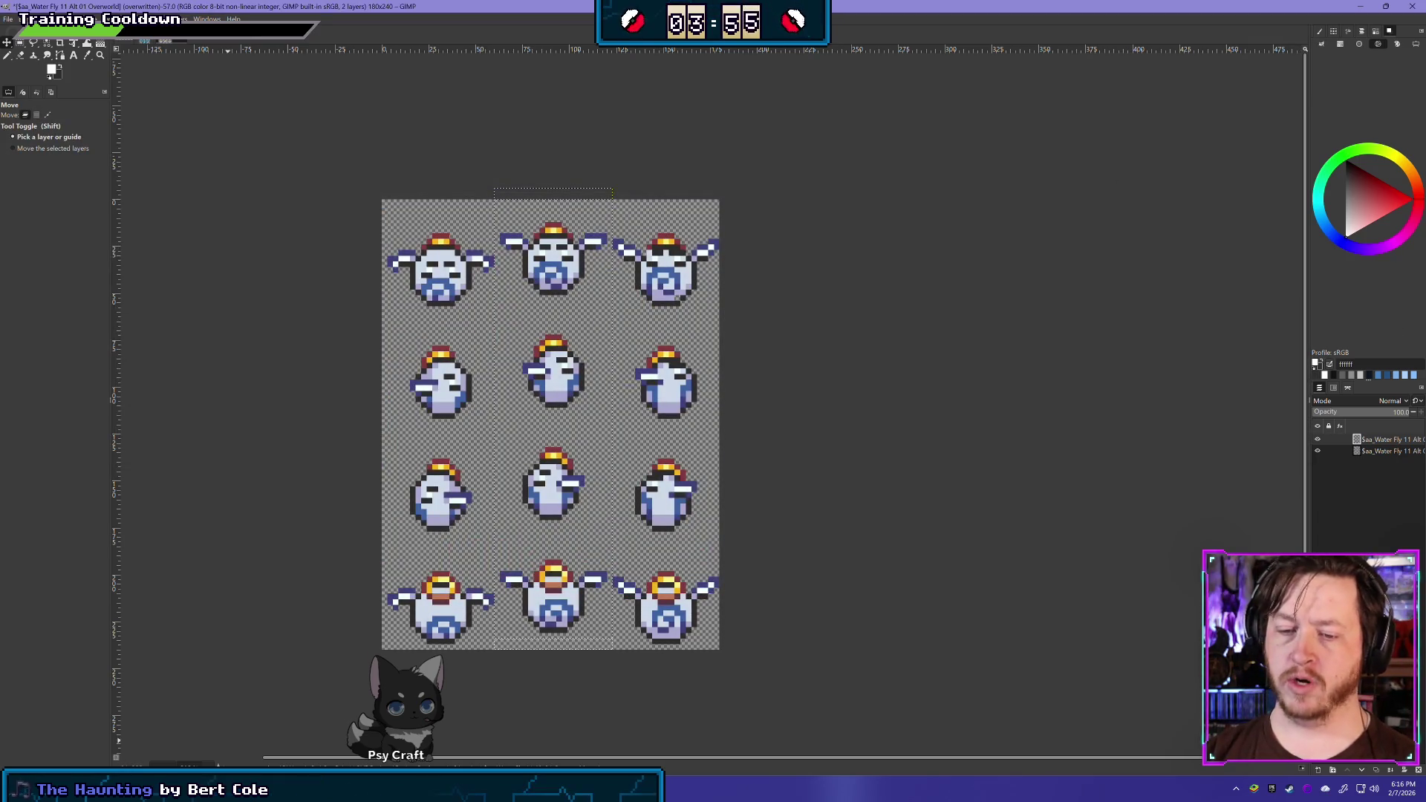
{"action": "mouse_move", "coordinate": [215, 788]}
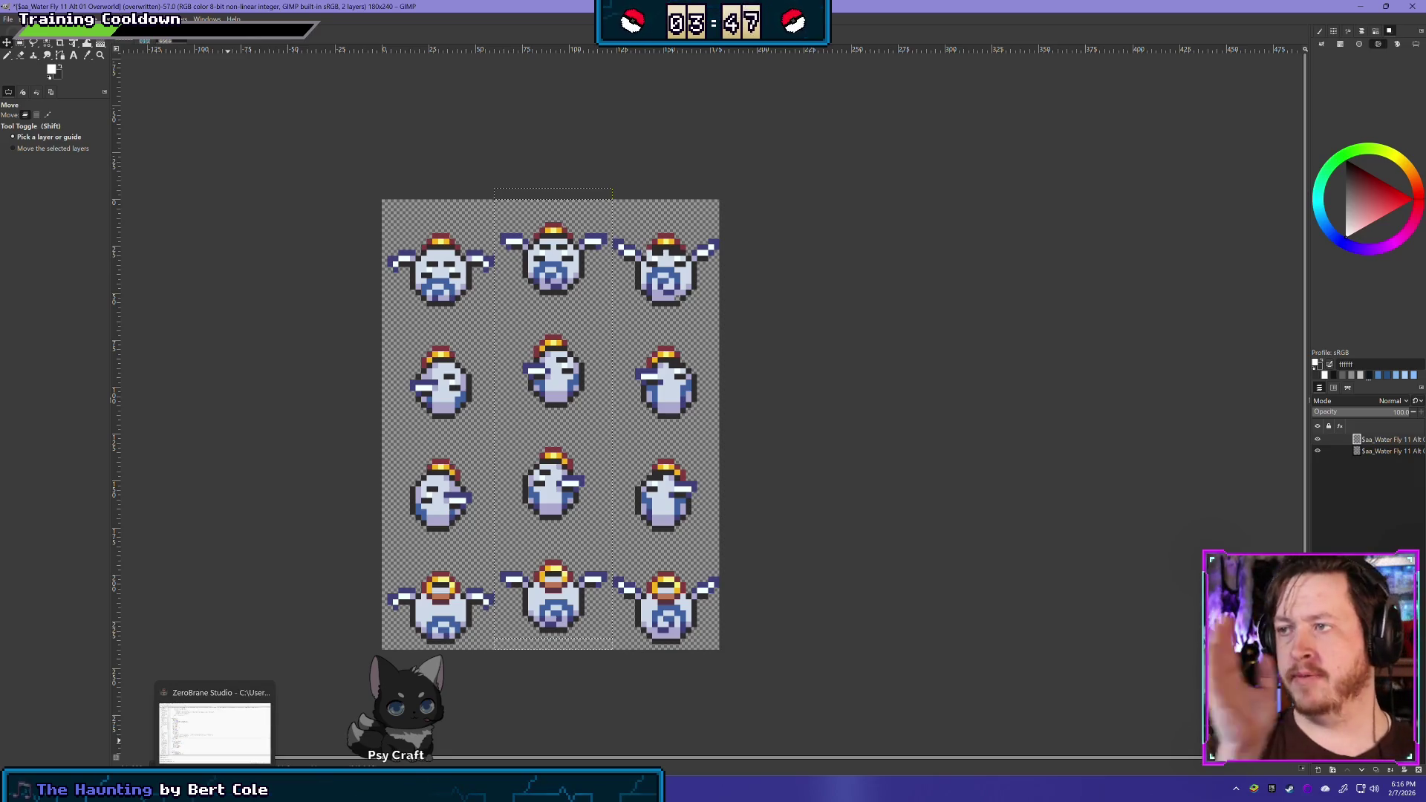
{"action": "mouse_move", "coordinate": [117, 788]}
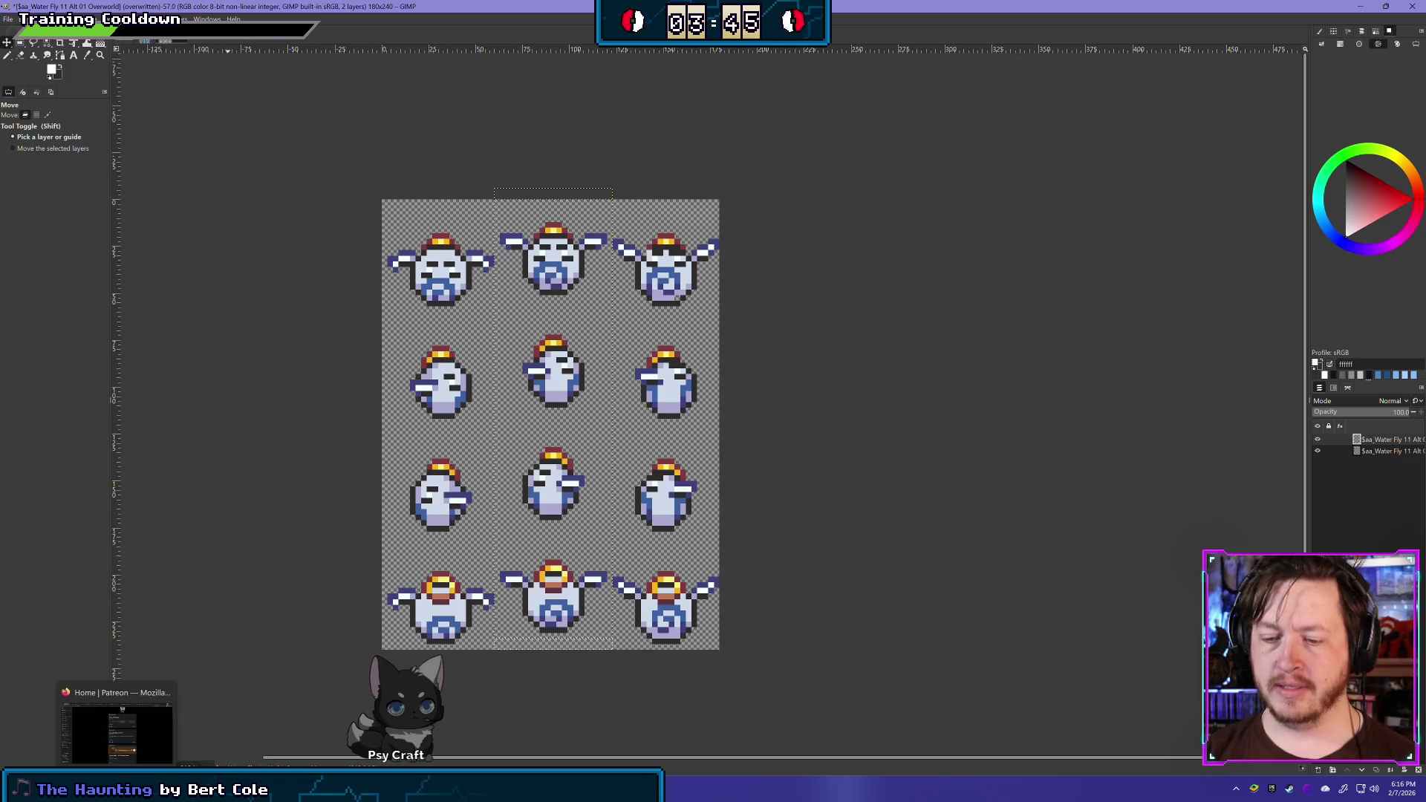
{"action": "key", "text": "alt+Tab"}
{"action": "key", "text": "F6"}
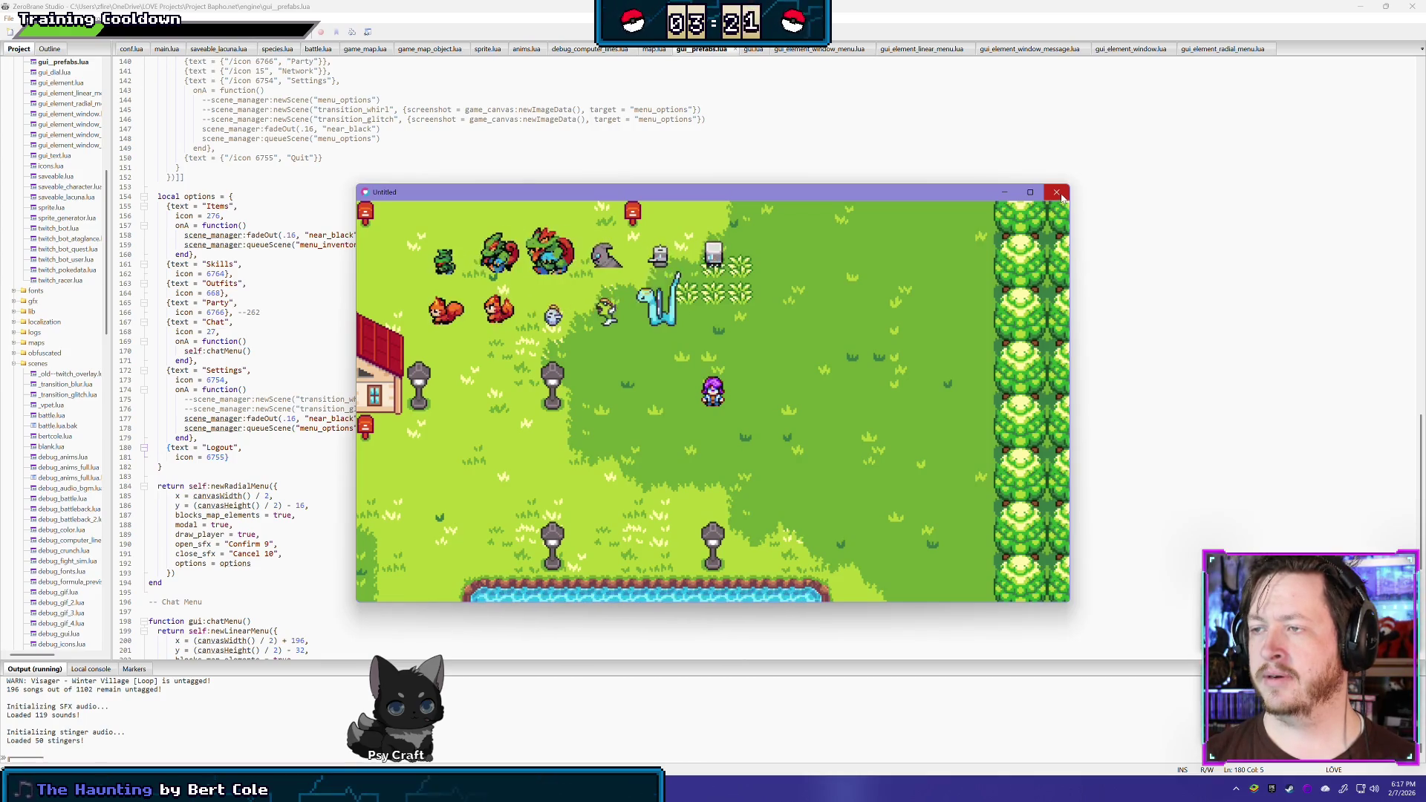
Close the game window and return to the GIMP sprite sheet
{"action": "left_click", "coordinate": [1057, 193]}
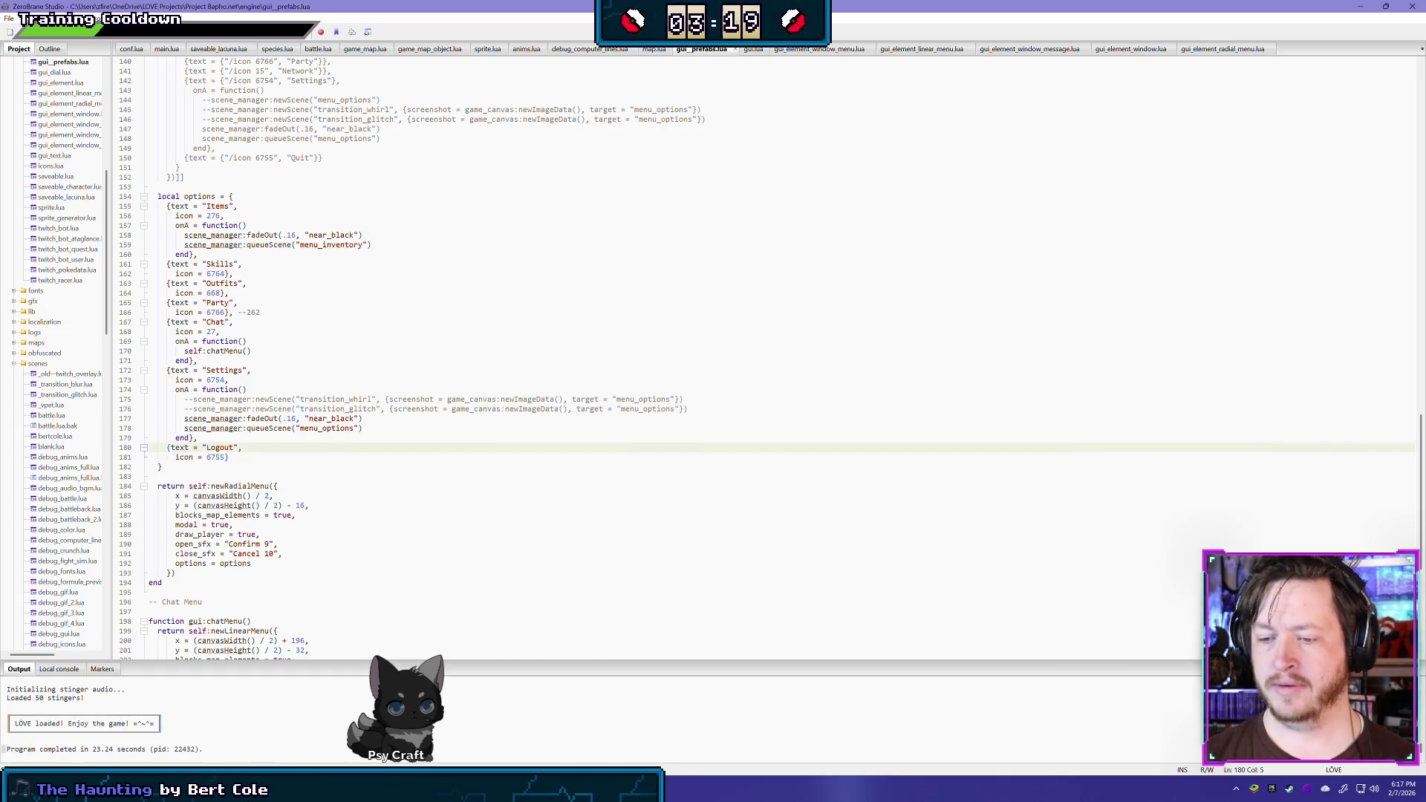
{"action": "key", "text": "alt+Tab"}
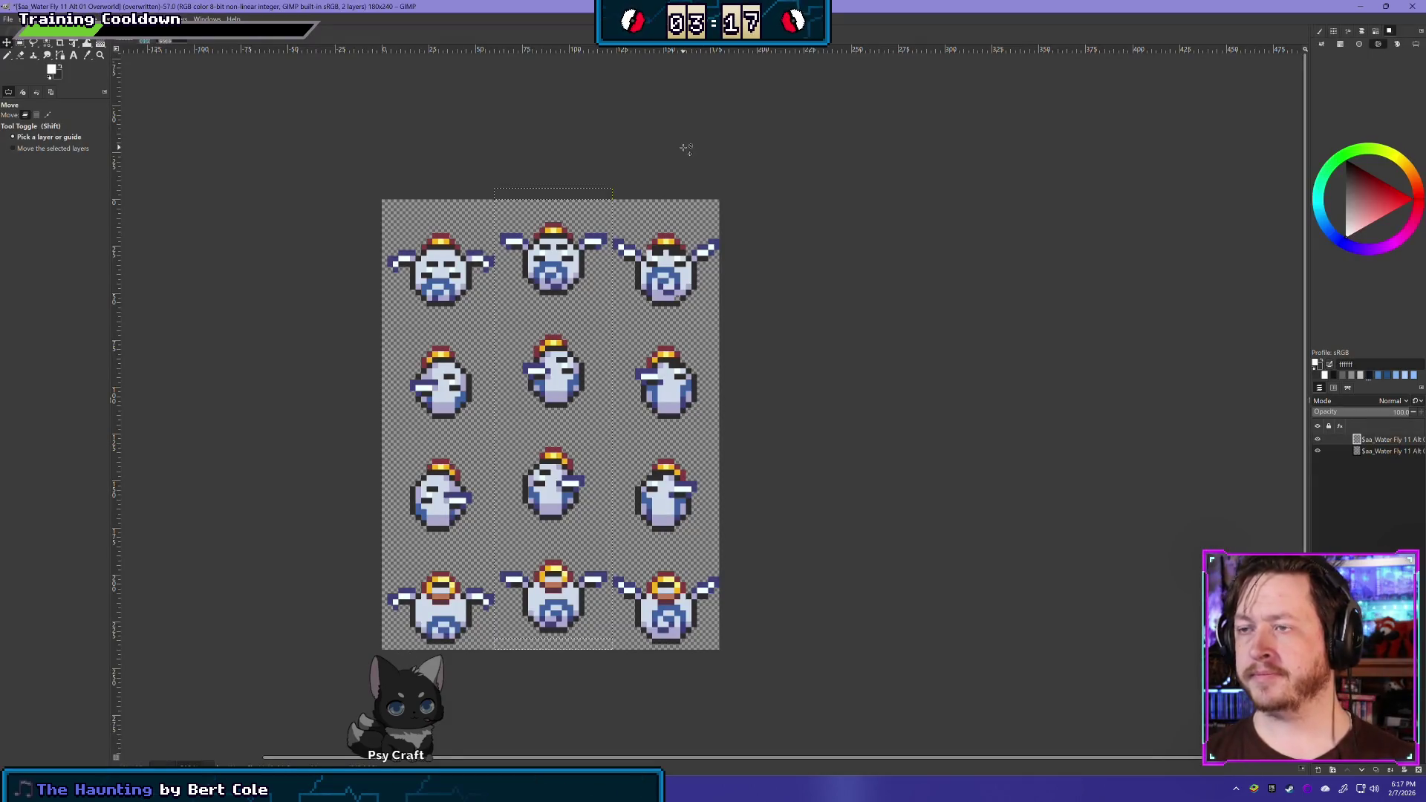
Undo the middle-column layer, then float the right column to its own layer nudged upward
{"action": "key", "text": "ctrl+z"}
{"action": "key", "text": "ctrl+z"}
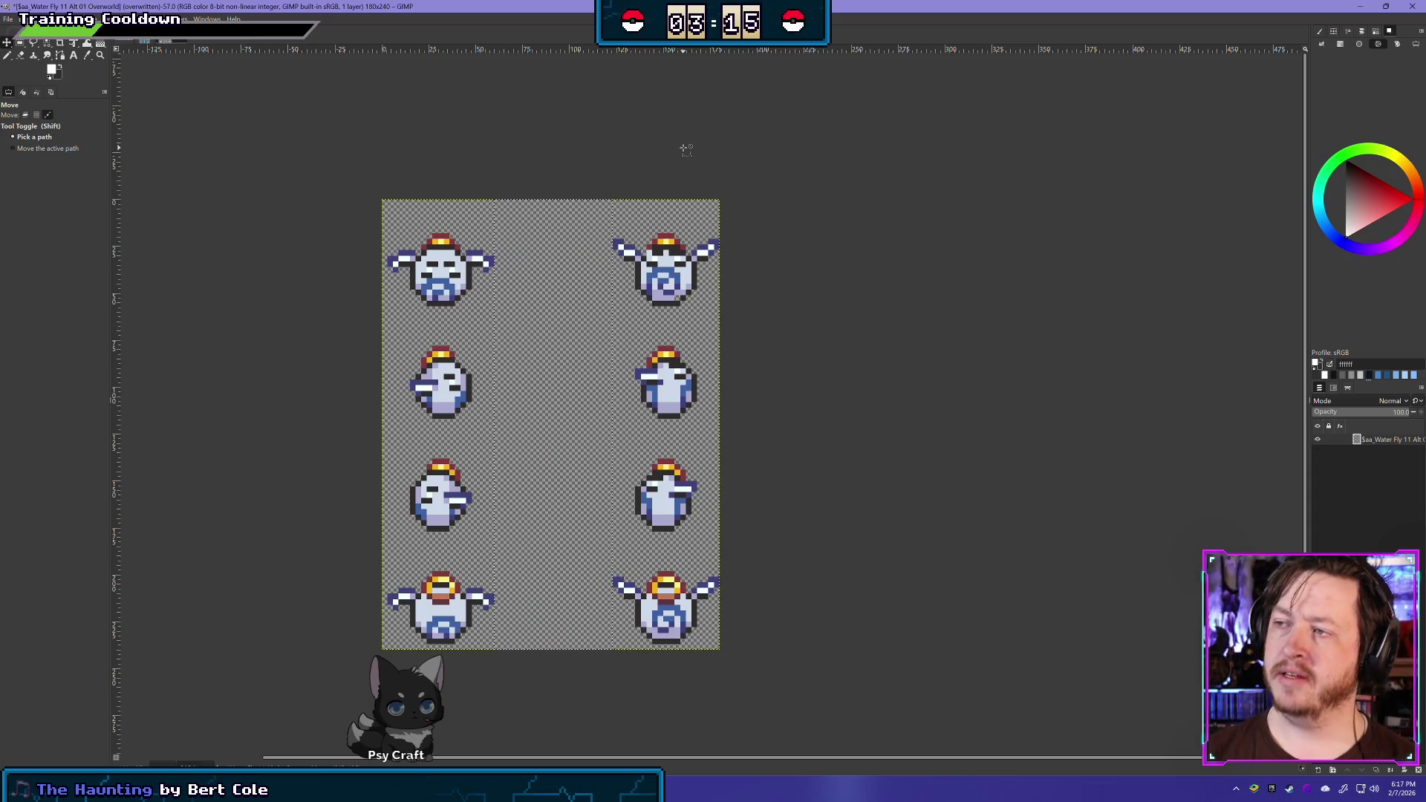
{"action": "key", "text": "ctrl+y"}
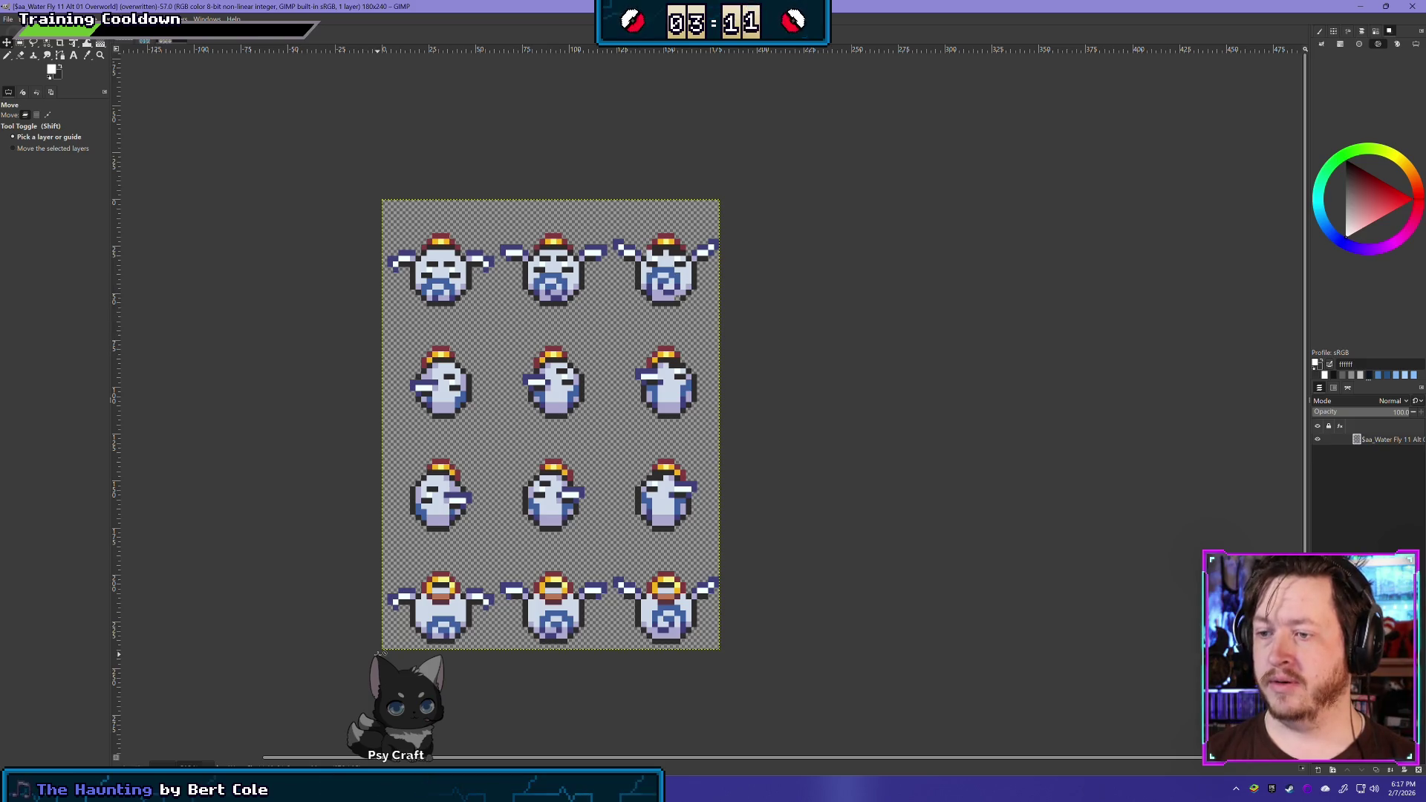
{"action": "left_click", "coordinate": [20, 42]}
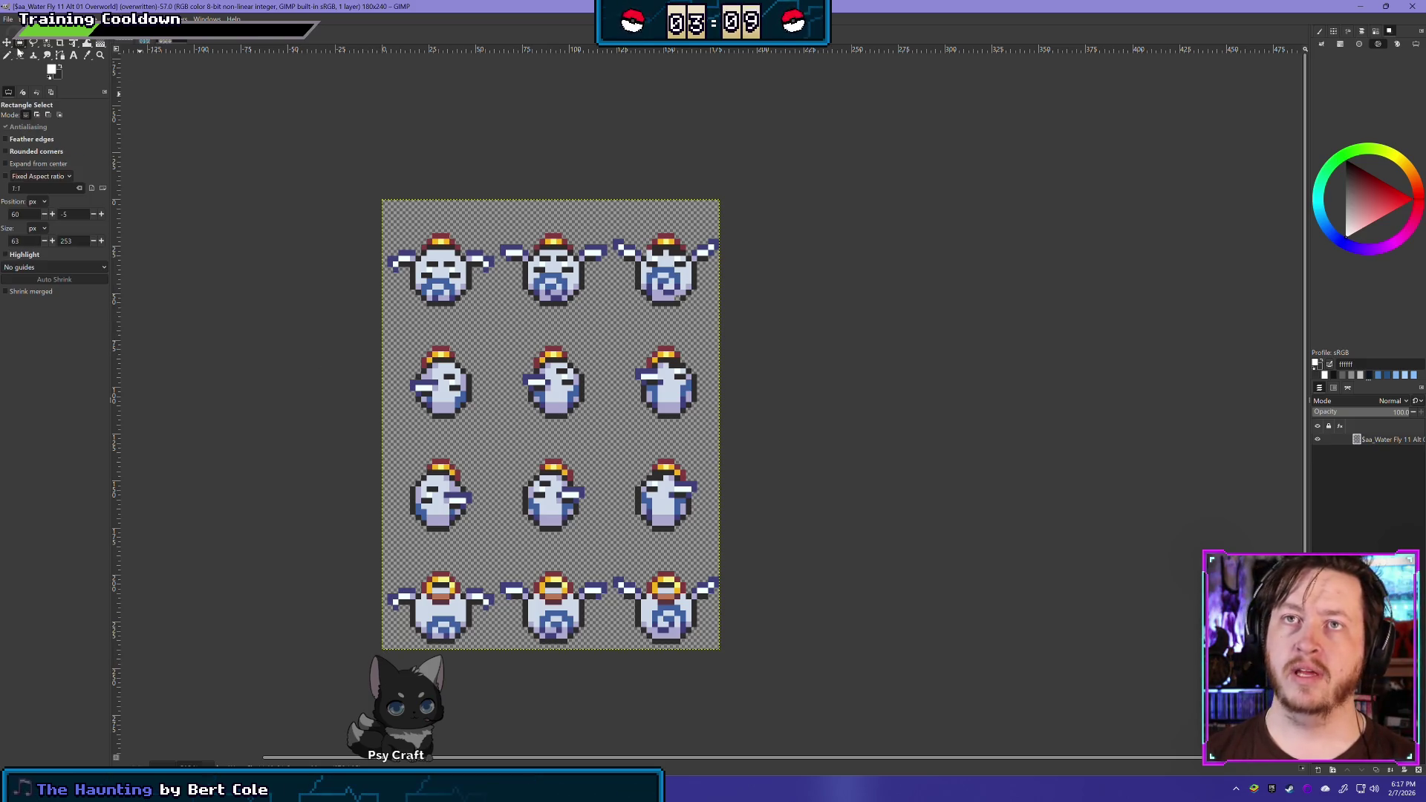
{"action": "mouse_move", "coordinate": [384, 213]}
{"action": "left_mouse_down"}
{"action": "mouse_move", "coordinate": [438, 312]}
{"action": "mouse_move", "coordinate": [502, 594]}
{"action": "mouse_move", "coordinate": [490, 482]}
{"action": "mouse_move", "coordinate": [499, 658]}
{"action": "left_mouse_up"}
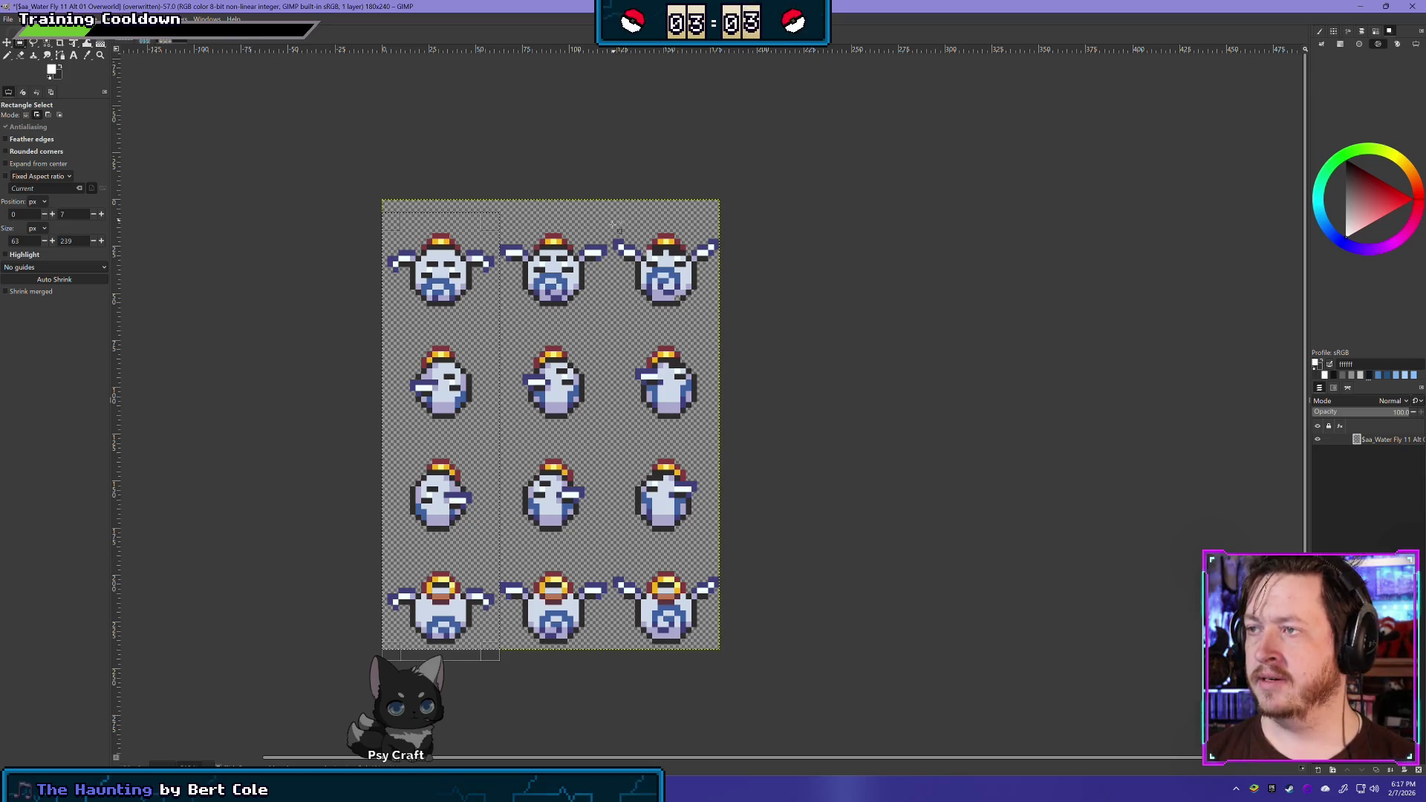
{"action": "left_click_drag", "start_coordinate": [611, 222], "coordinate": [765, 686]}
{"action": "key", "text": "shift+ctrl+d"}
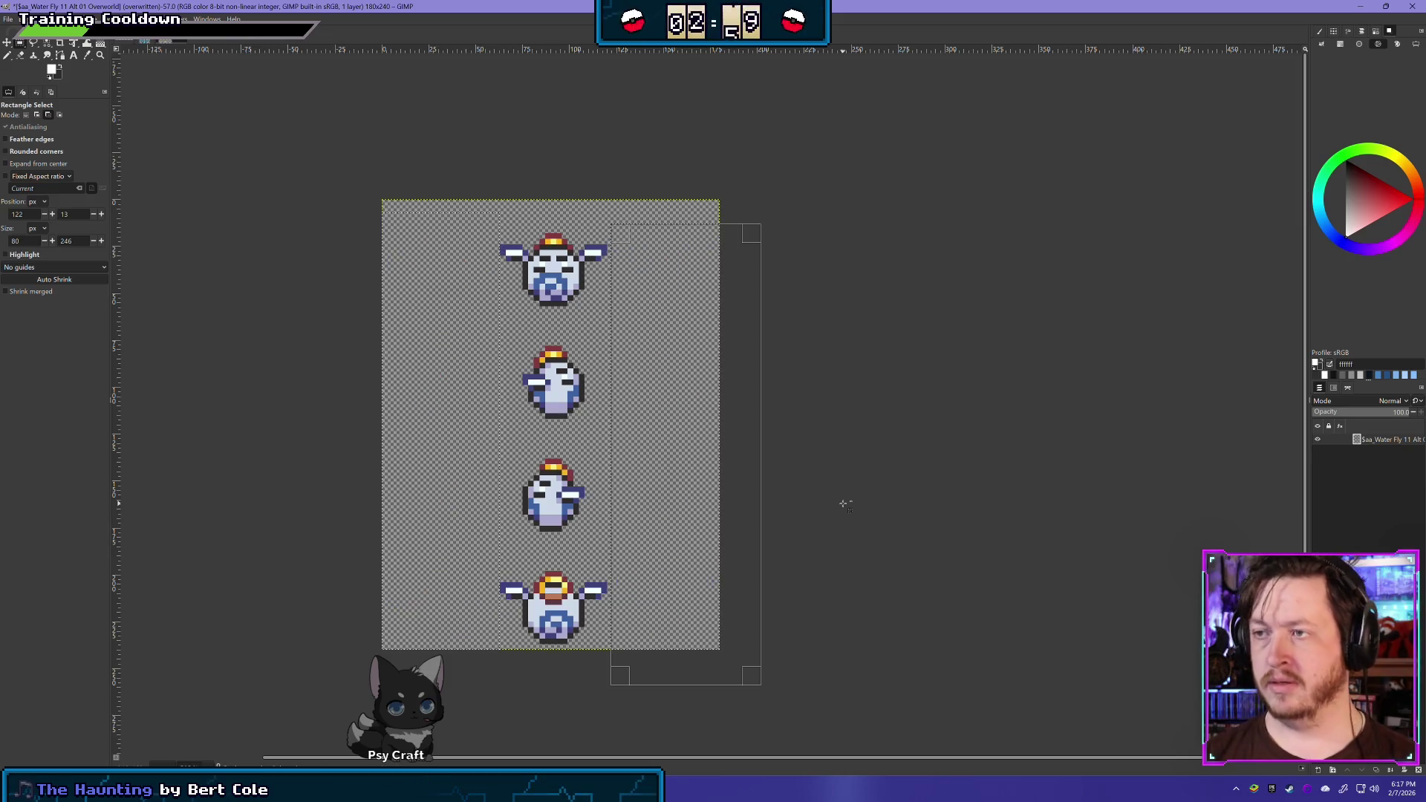
{"action": "key", "text": "m"}
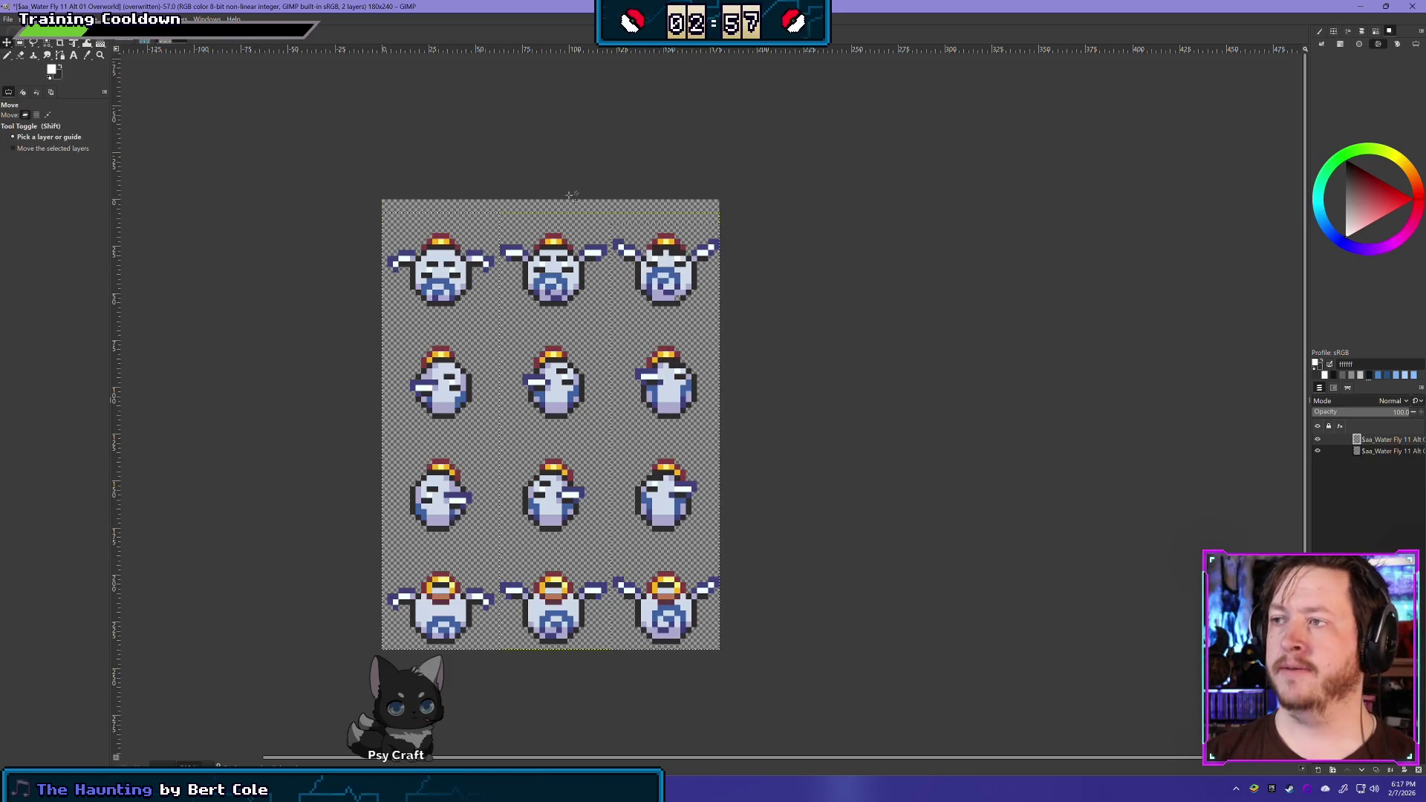
{"action": "key", "text": "Up"}
{"action": "key", "text": "Up"}
{"action": "key", "text": "Up"}
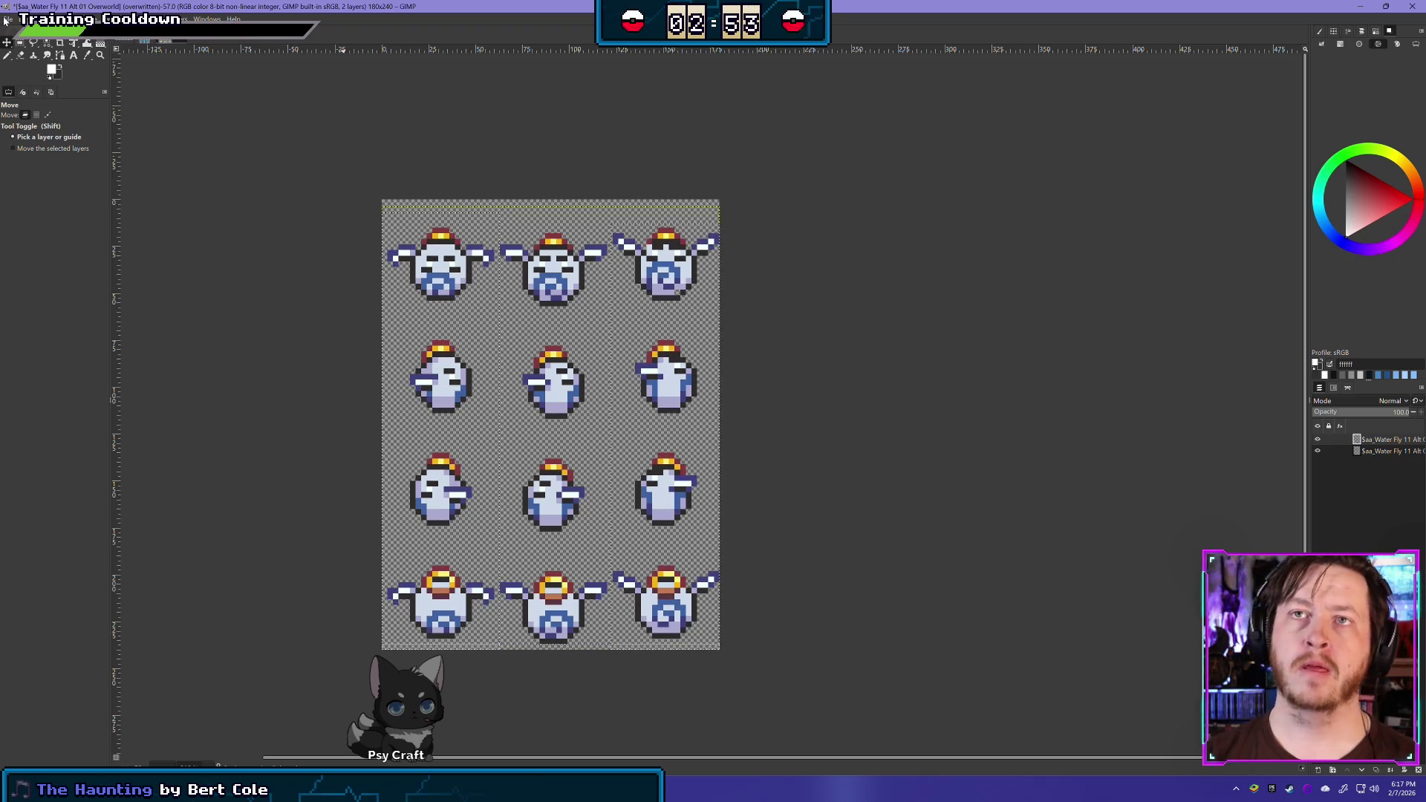
Return to the code editor, opening and closing the search bar
{"action": "key", "text": "alt+Tab"}
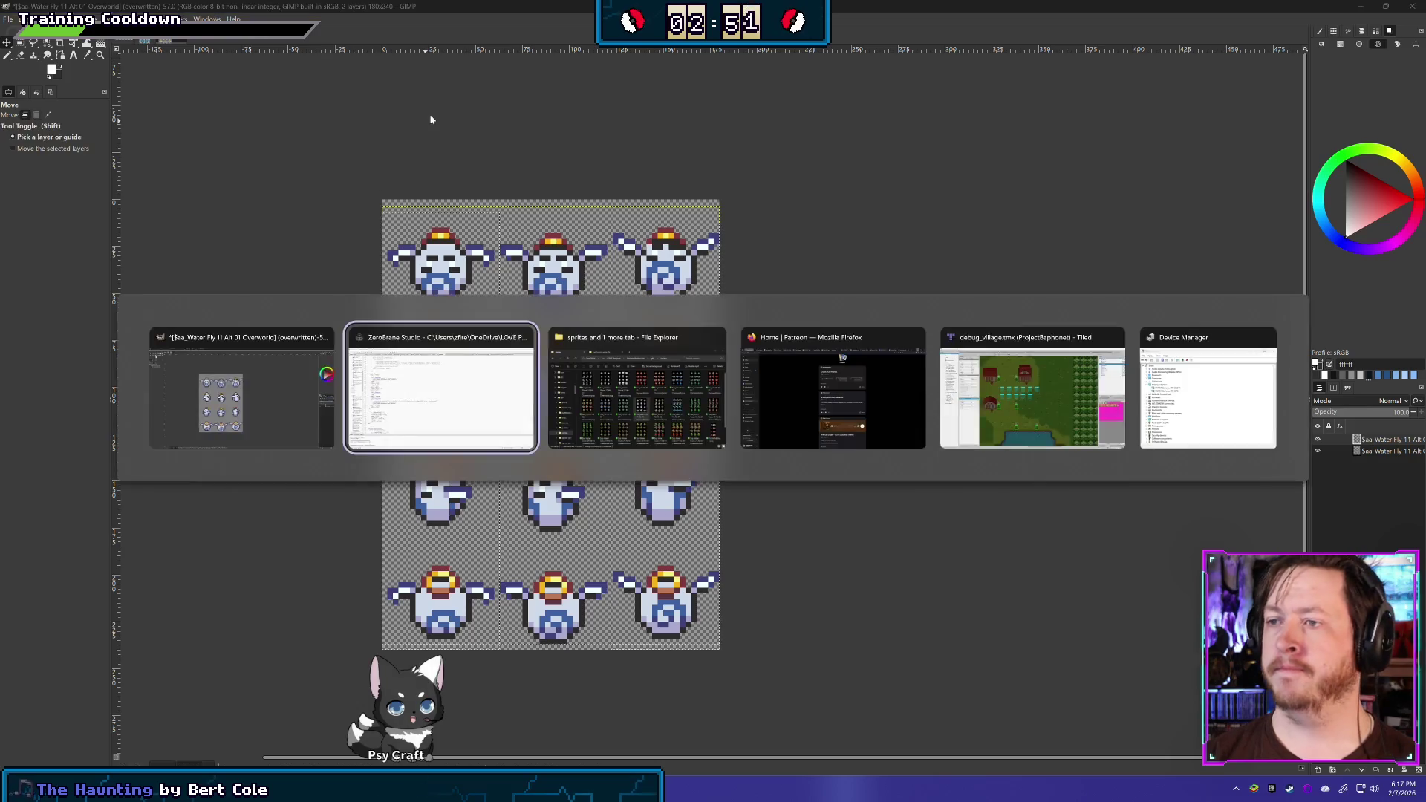
{"action": "key", "text": "ctrl+f"}
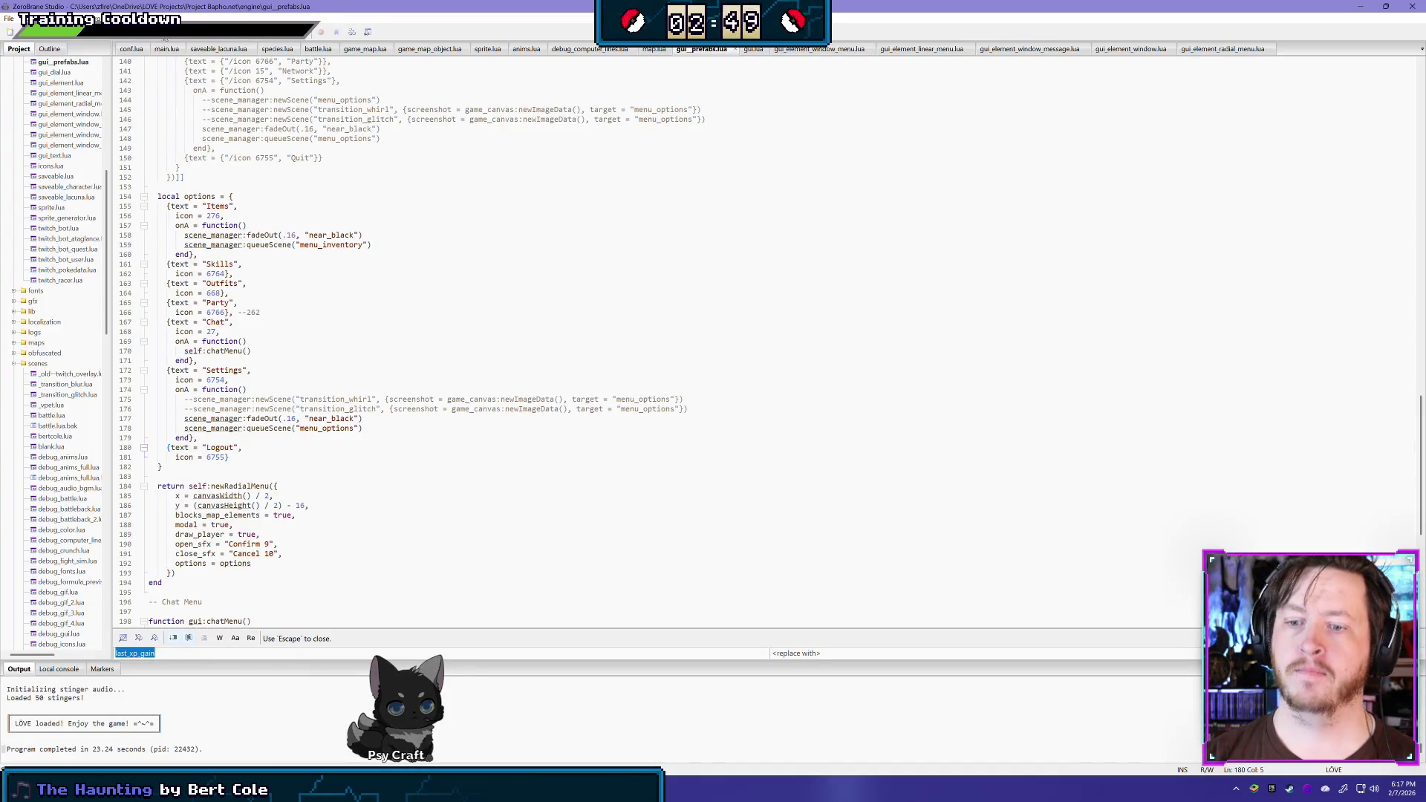
{"action": "key", "text": "Escape"}
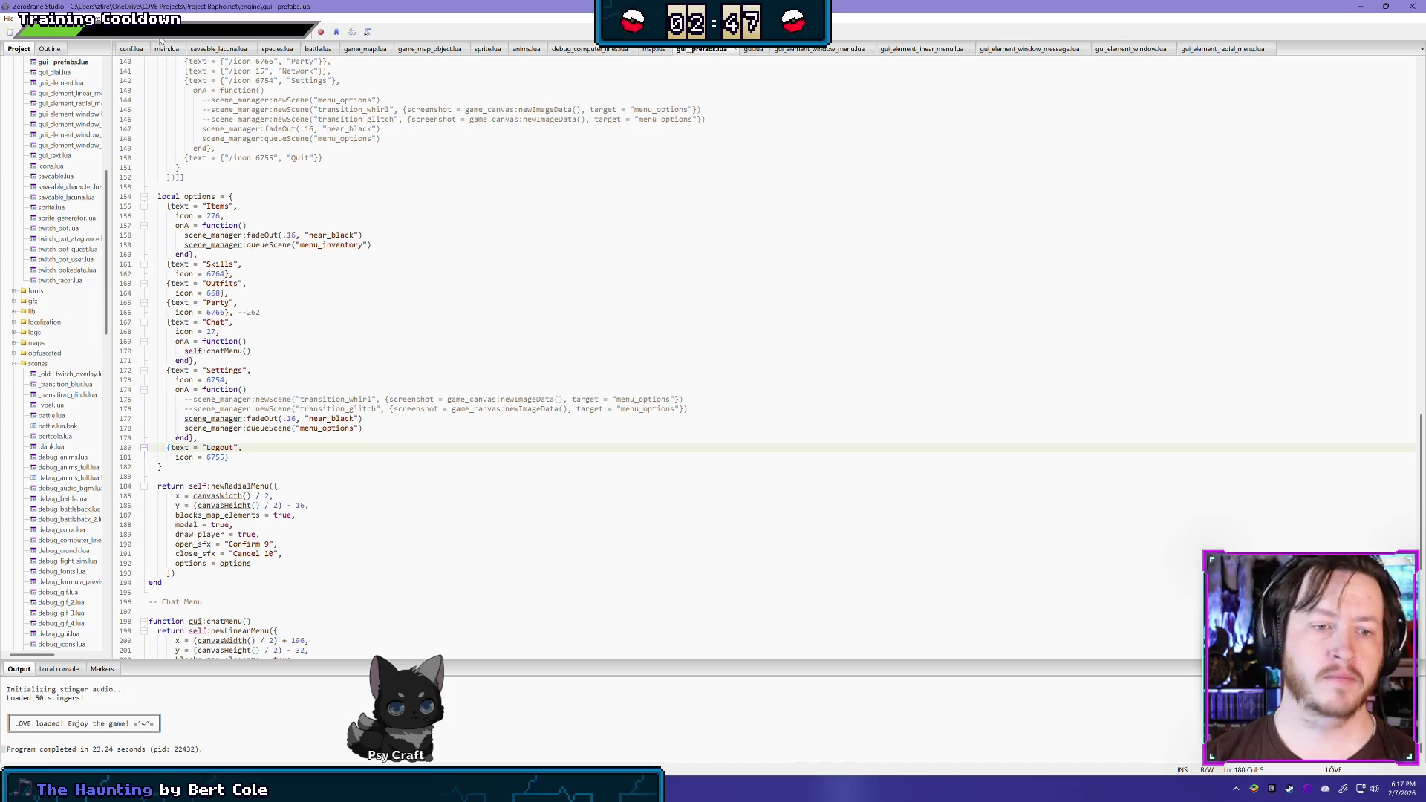
Run the game with F6 and walk the player up-left toward the monster statues
{"action": "key", "text": "F6"}
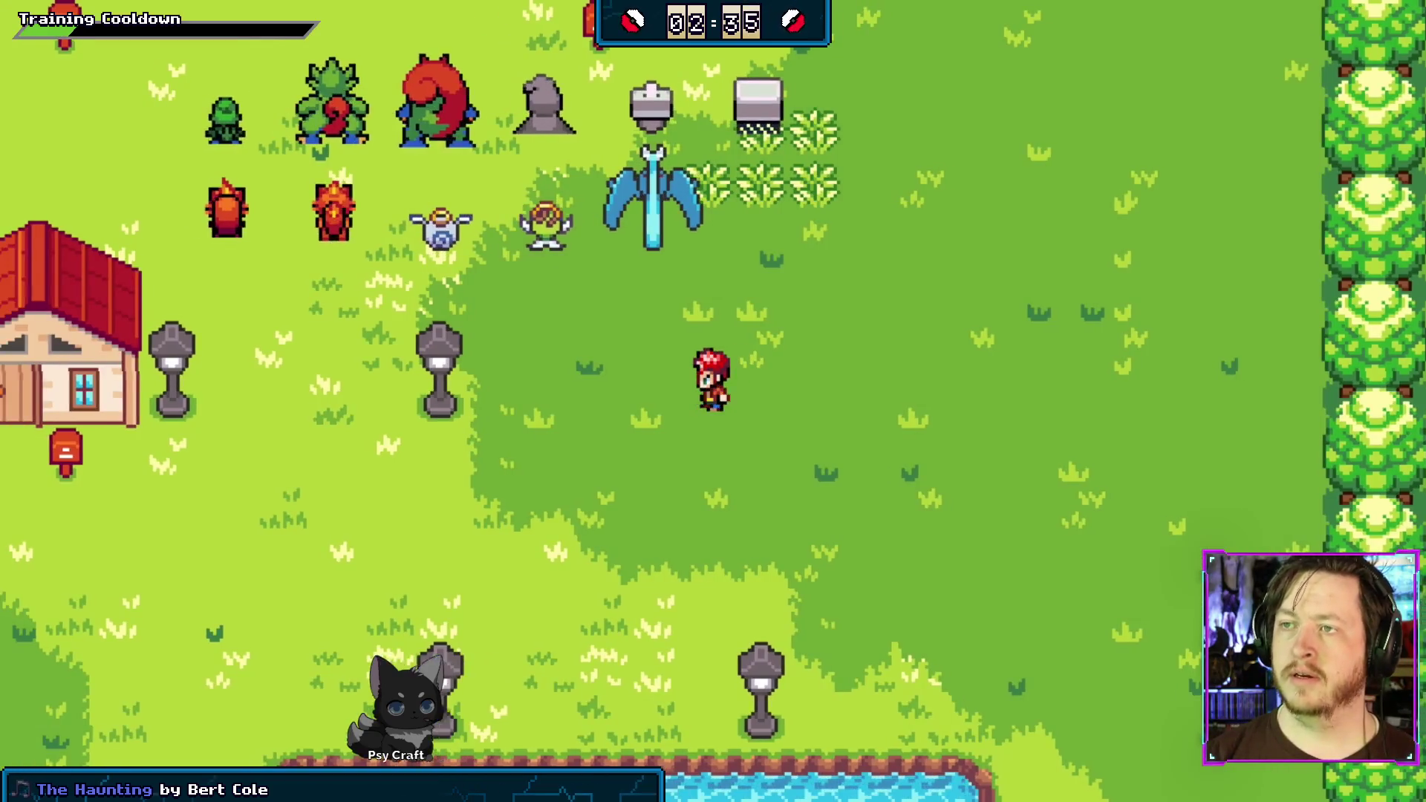
{"action": "key", "text": "Up"}
{"action": "key", "text": "Left"}
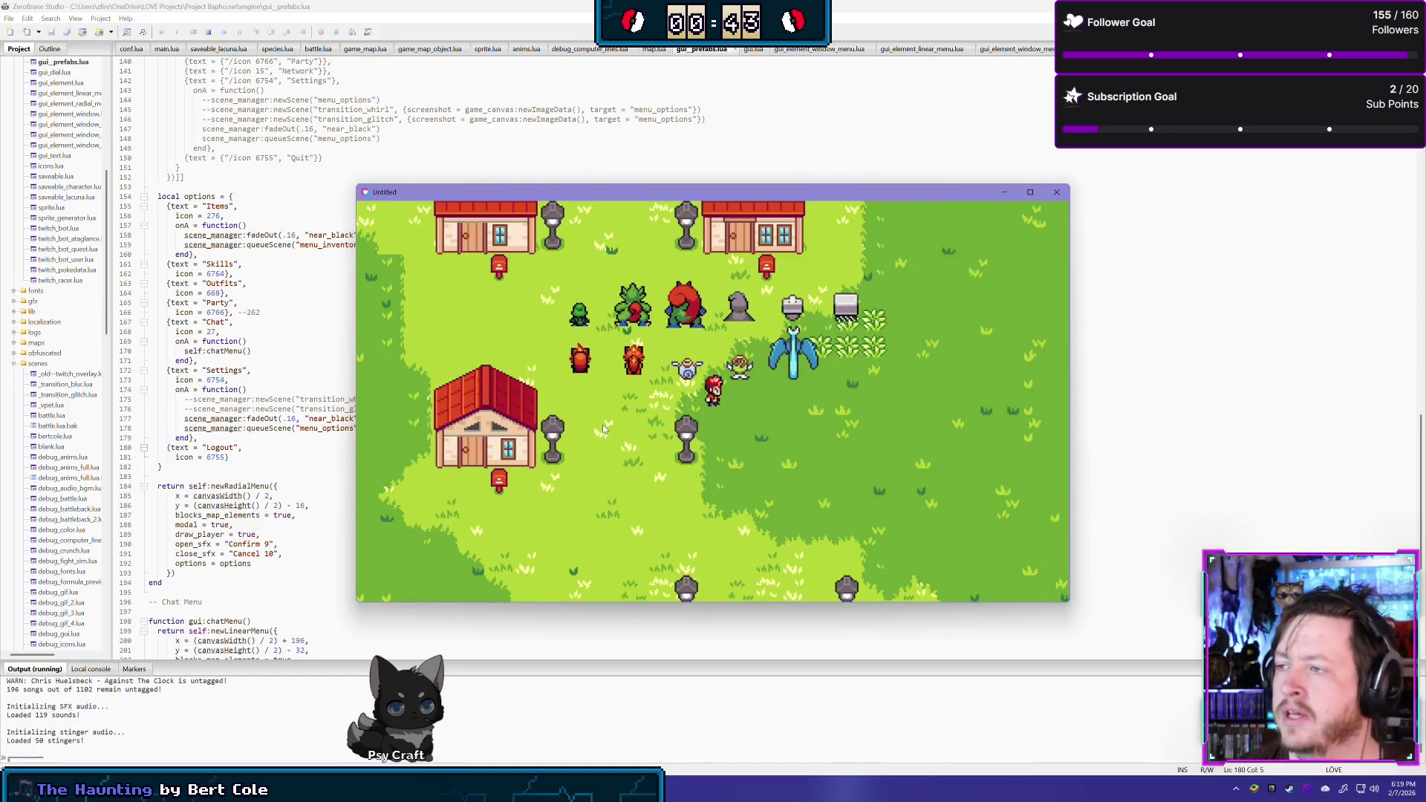
Close the game and open the Water Fly 12 Alt 02 Overworld file in GIMP
{"action": "left_click", "coordinate": [1055, 192]}
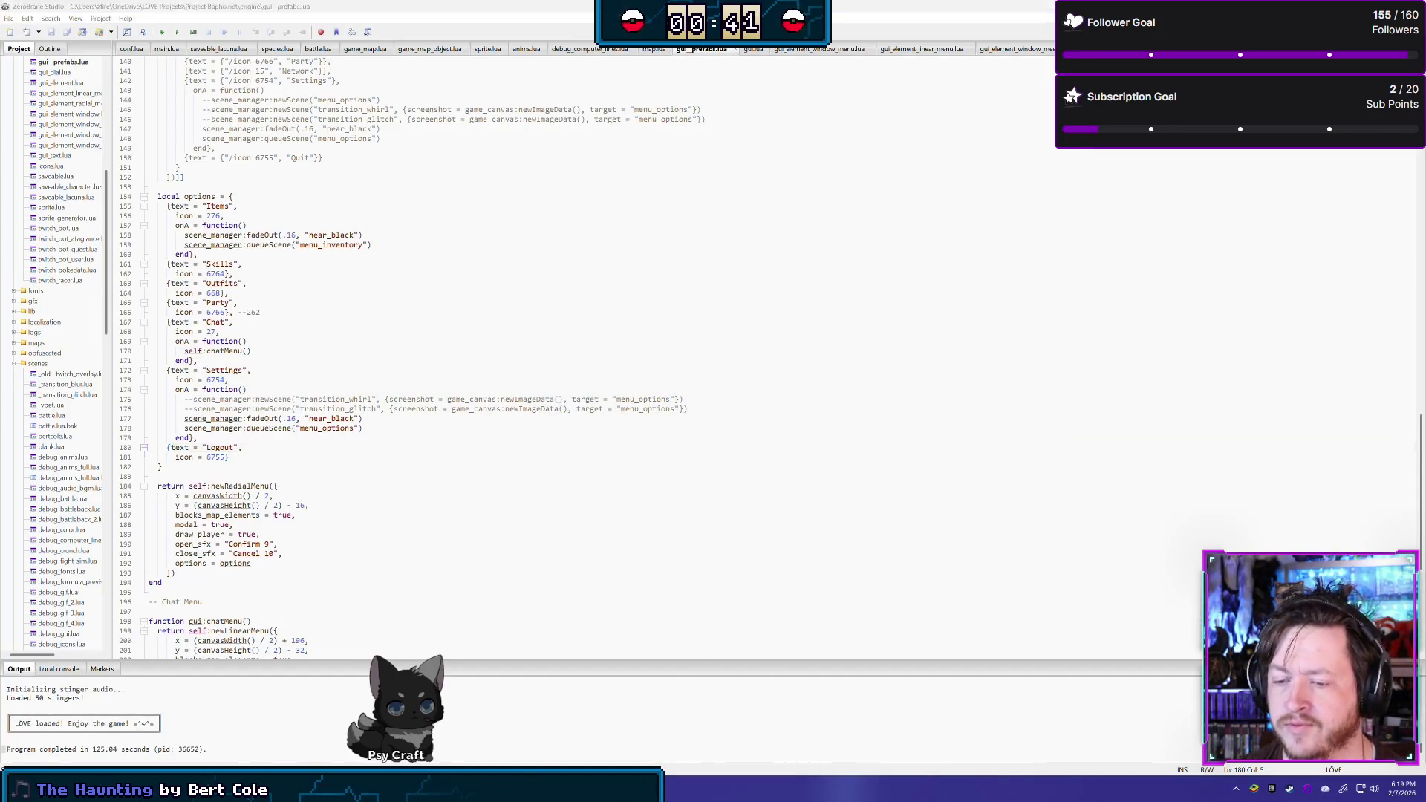
{"action": "key", "text": "alt+Tab"}
{"action": "key", "text": "alt+Tab"}
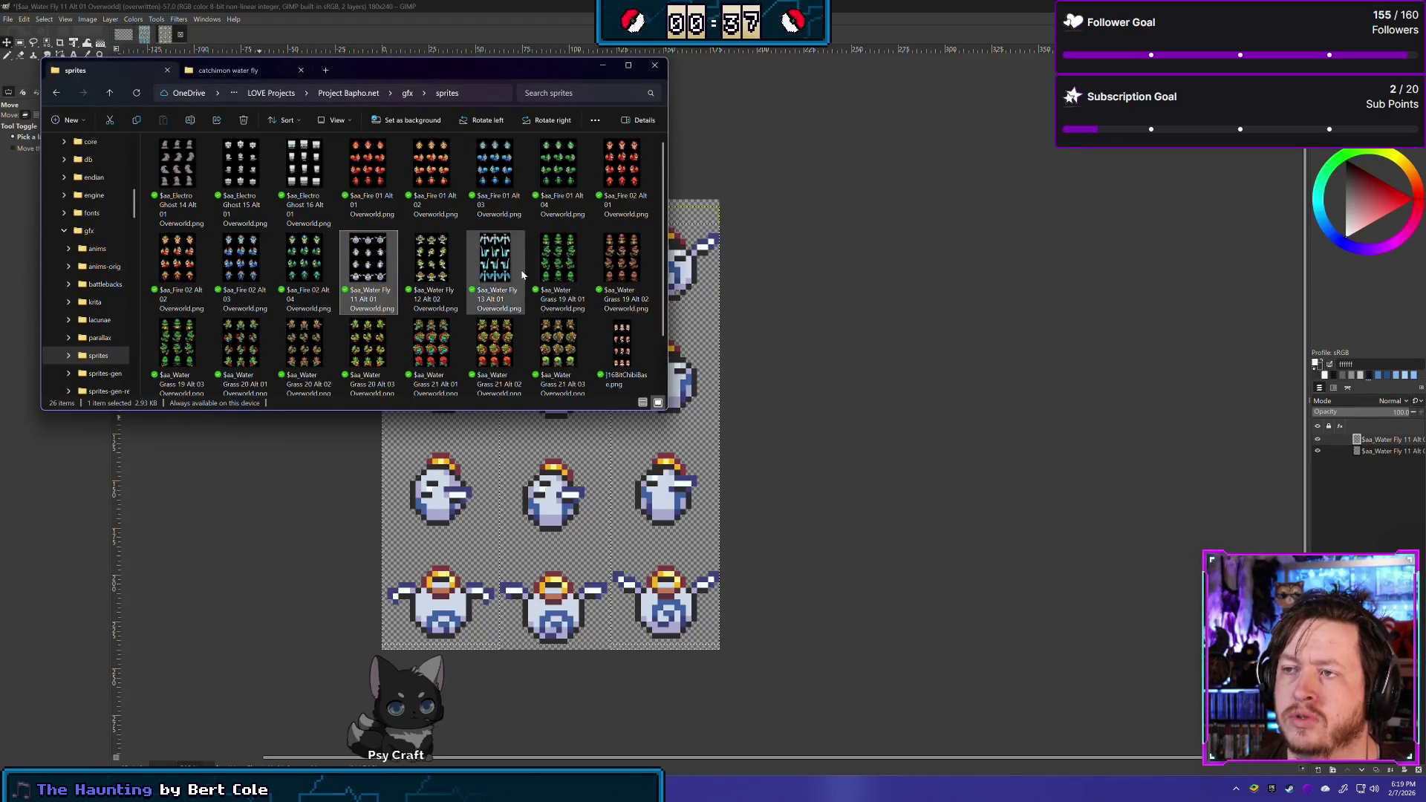
{"action": "right_click", "coordinate": [419, 275]}
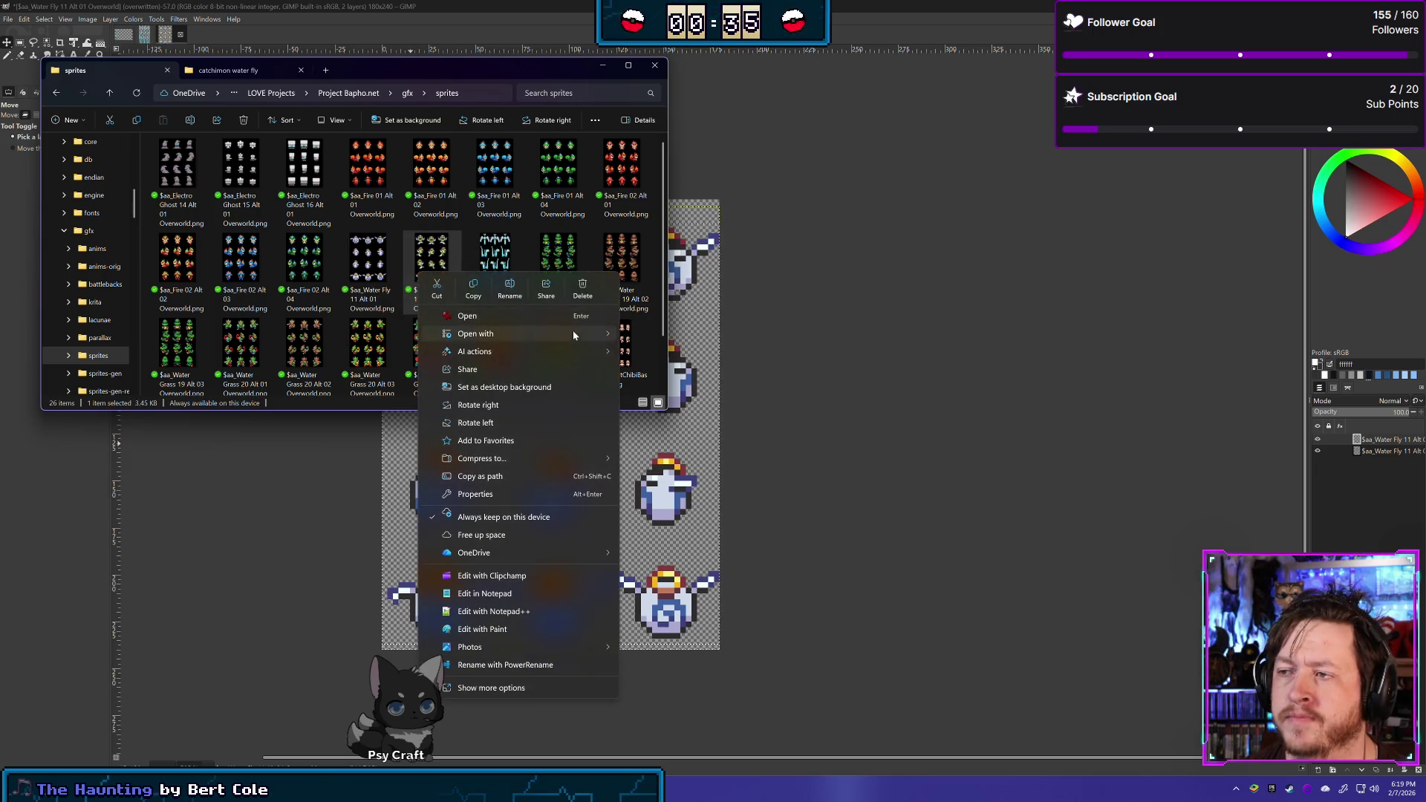
{"action": "mouse_move", "coordinate": [519, 333]}
{"action": "left_click", "coordinate": [669, 388]}
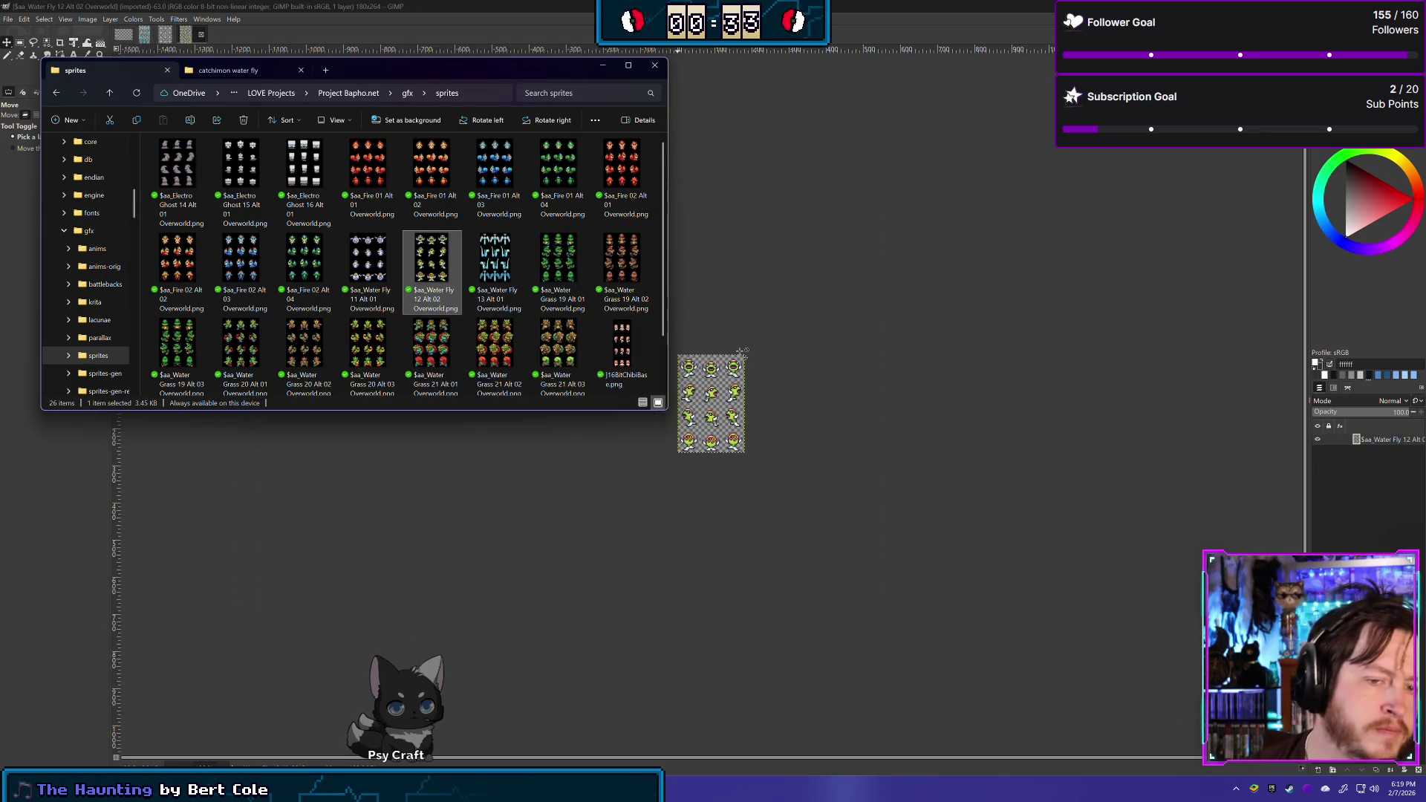
Zoom in and center the Water Fly 12 sheet, then pick the Pencil tool
{"action": "left_click", "coordinate": [876, 315]}
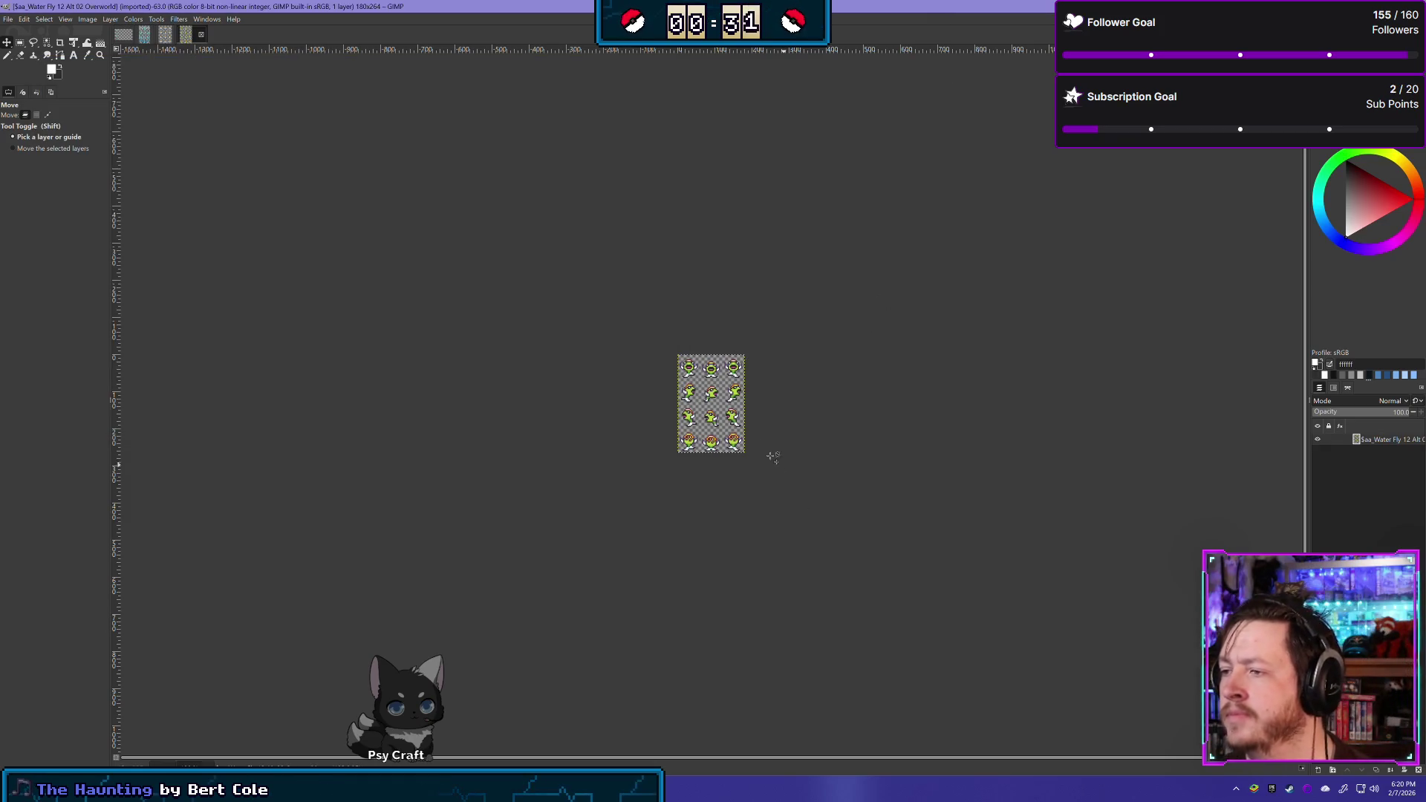
{"action": "scroll", "coordinate": [722, 466], "scroll_direction": "up", "scroll_amount": 5}
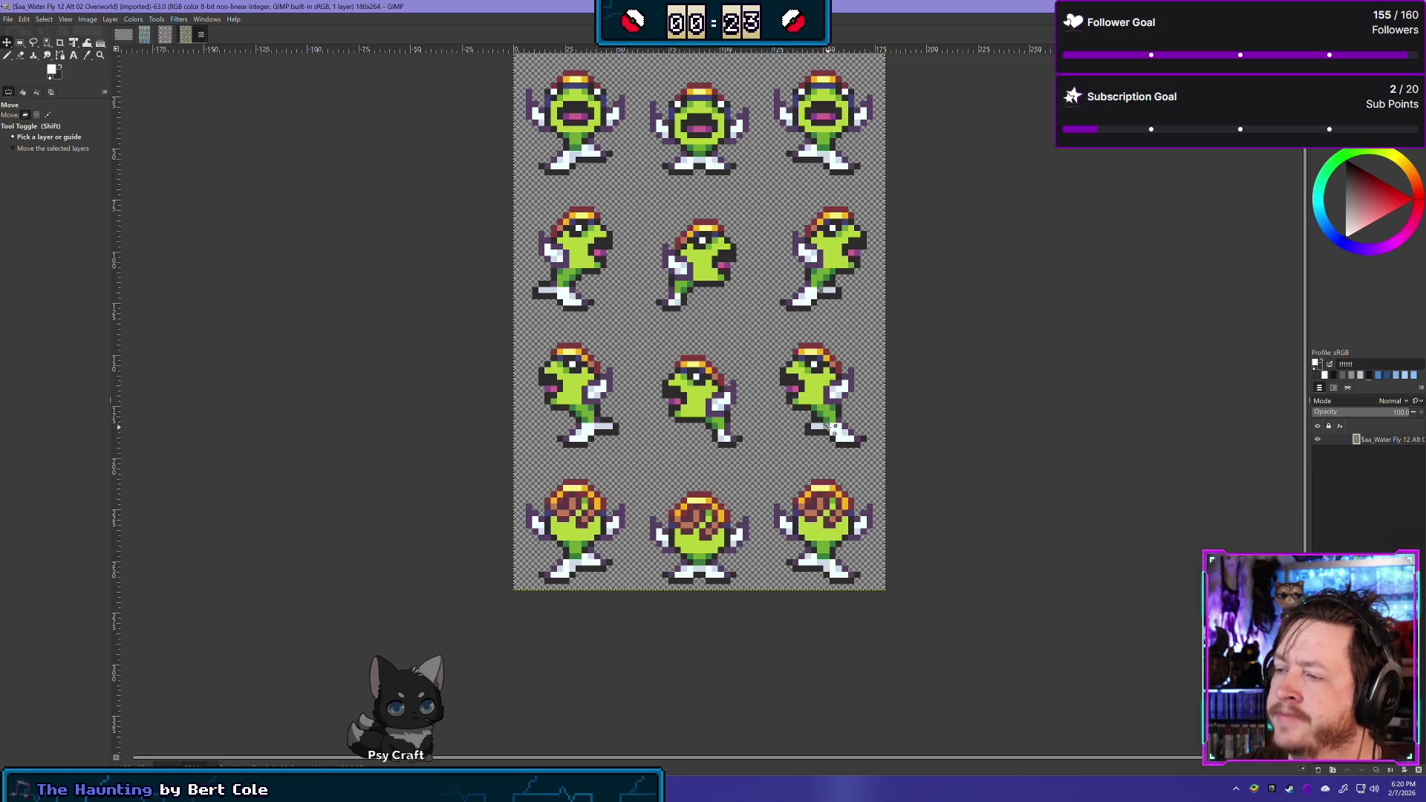
{"action": "left_click_drag", "start_coordinate": [946, 328], "coordinate": [903, 388]}
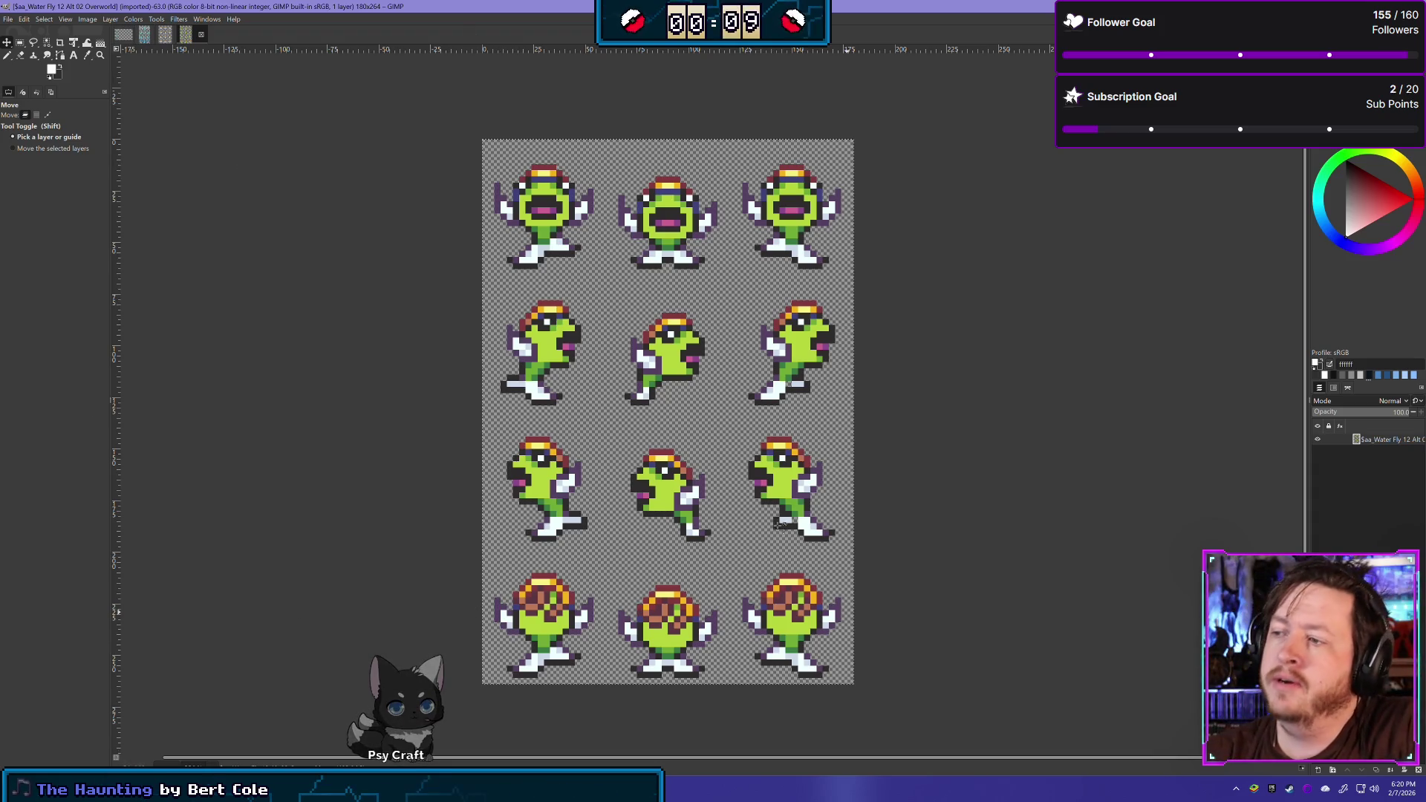
{"action": "left_click", "coordinate": [8, 56]}
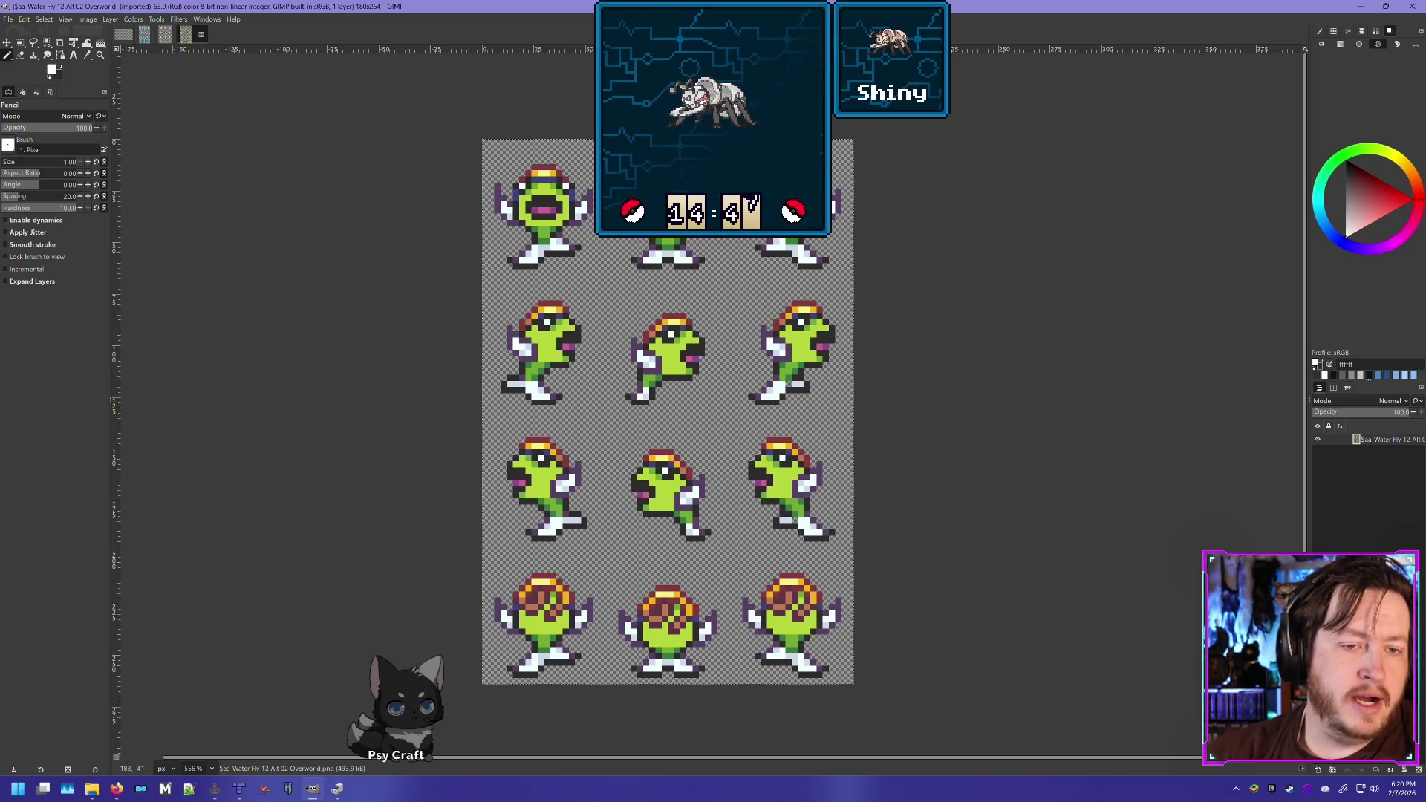
Sample the pale blue-white ced9ea from the sprite and paint a pixel with it
{"action": "key", "text": "ctrl"}
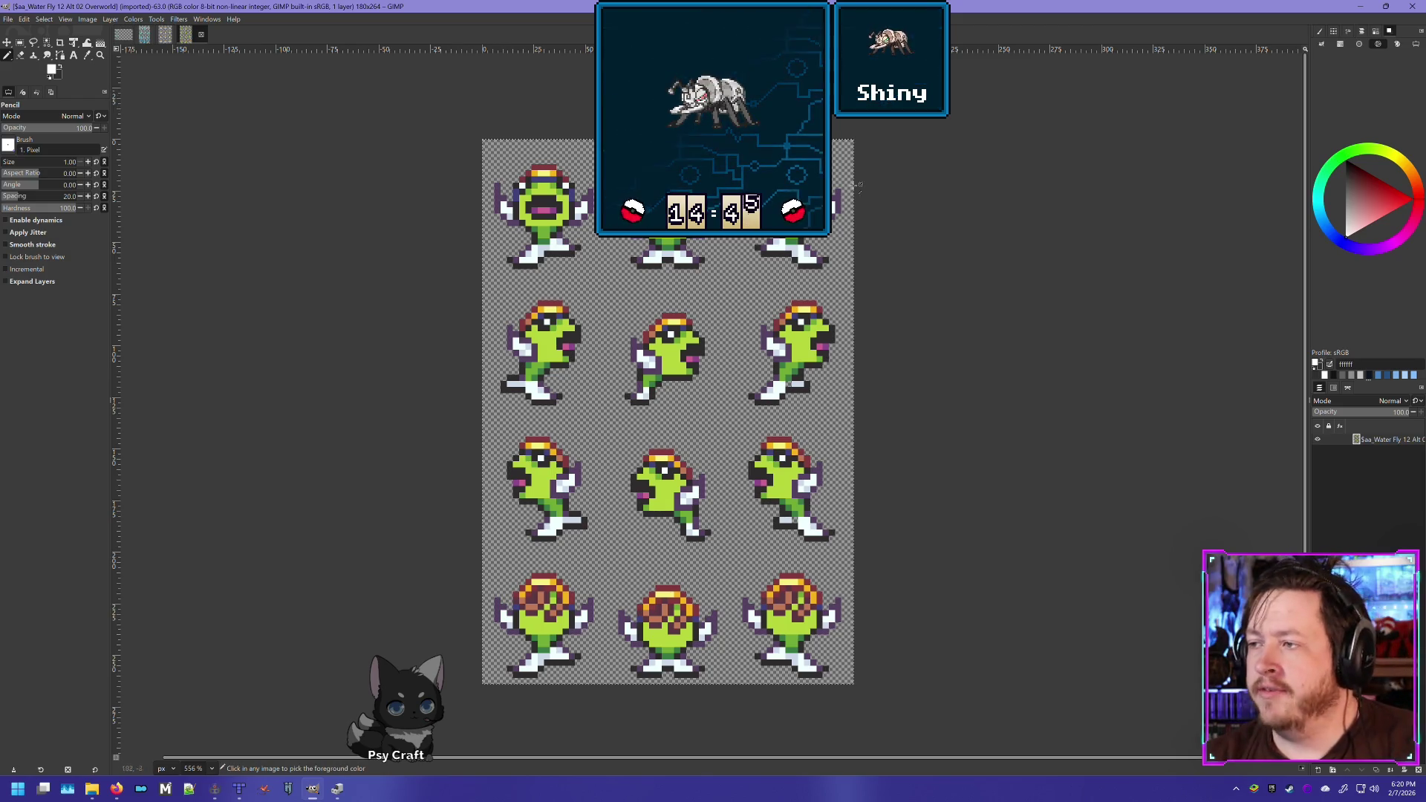
{"action": "scroll", "coordinate": [781, 403], "scroll_direction": "up", "scroll_amount": 4}
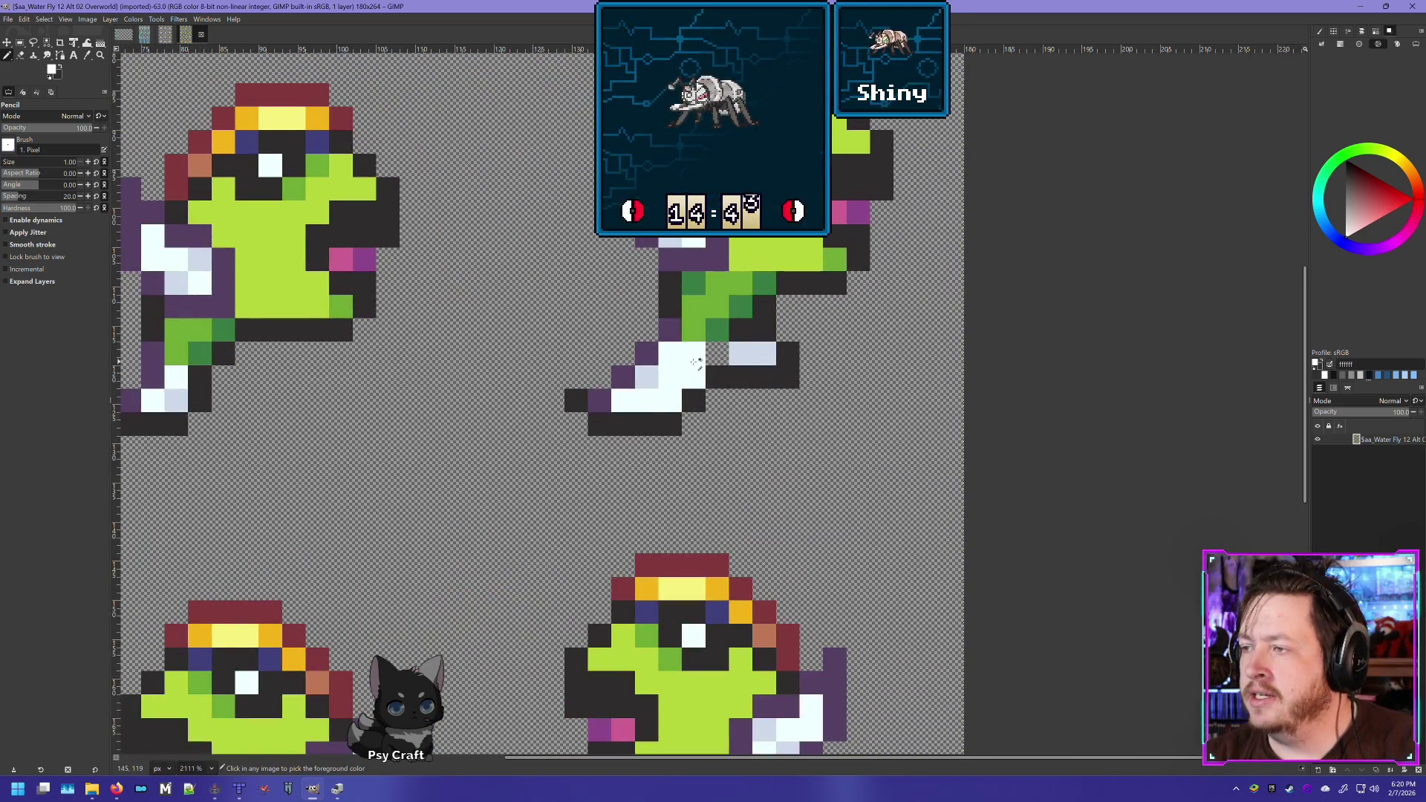
{"action": "scroll", "coordinate": [695, 361], "scroll_direction": "down", "scroll_amount": 3}
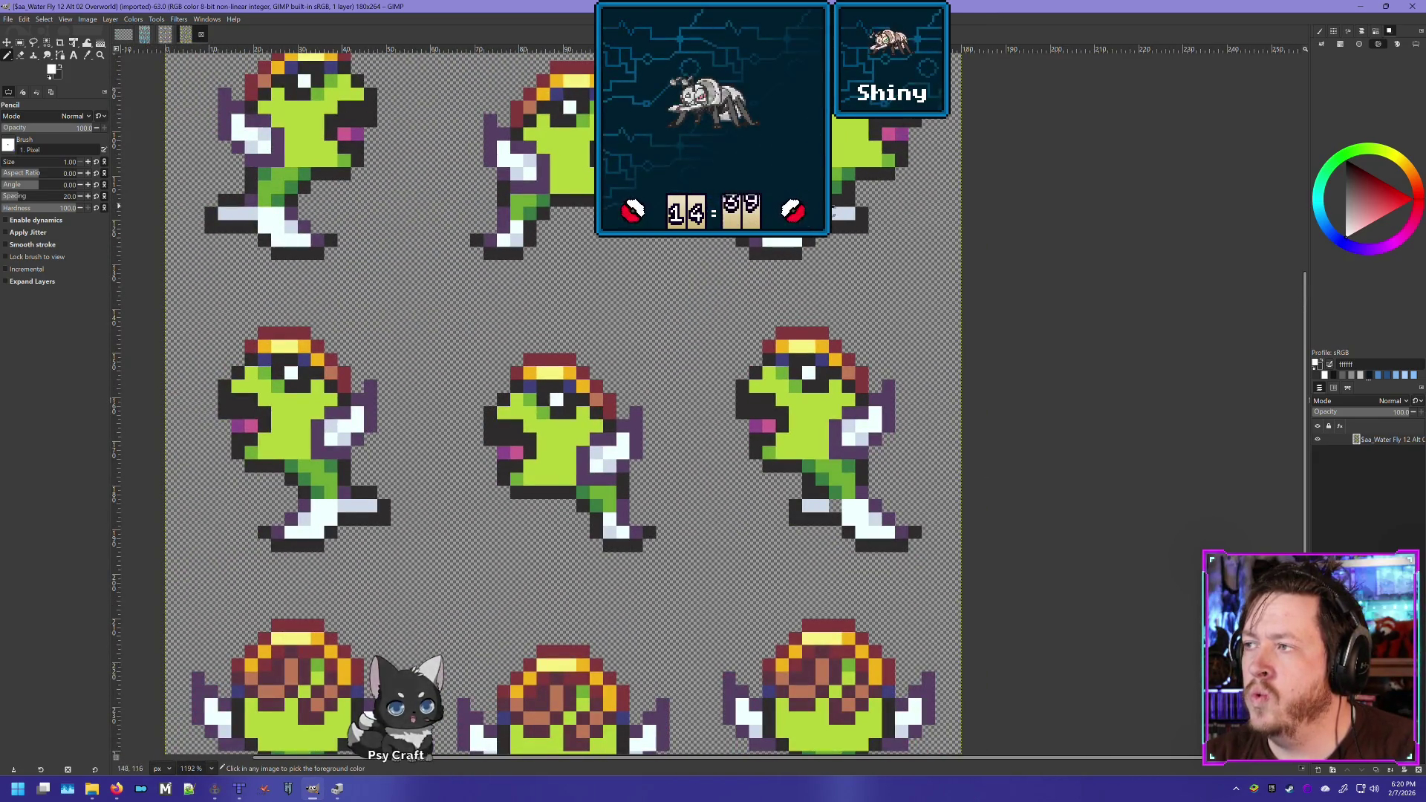
{"action": "left_click", "coordinate": [833, 216], "text": "ctrl"}
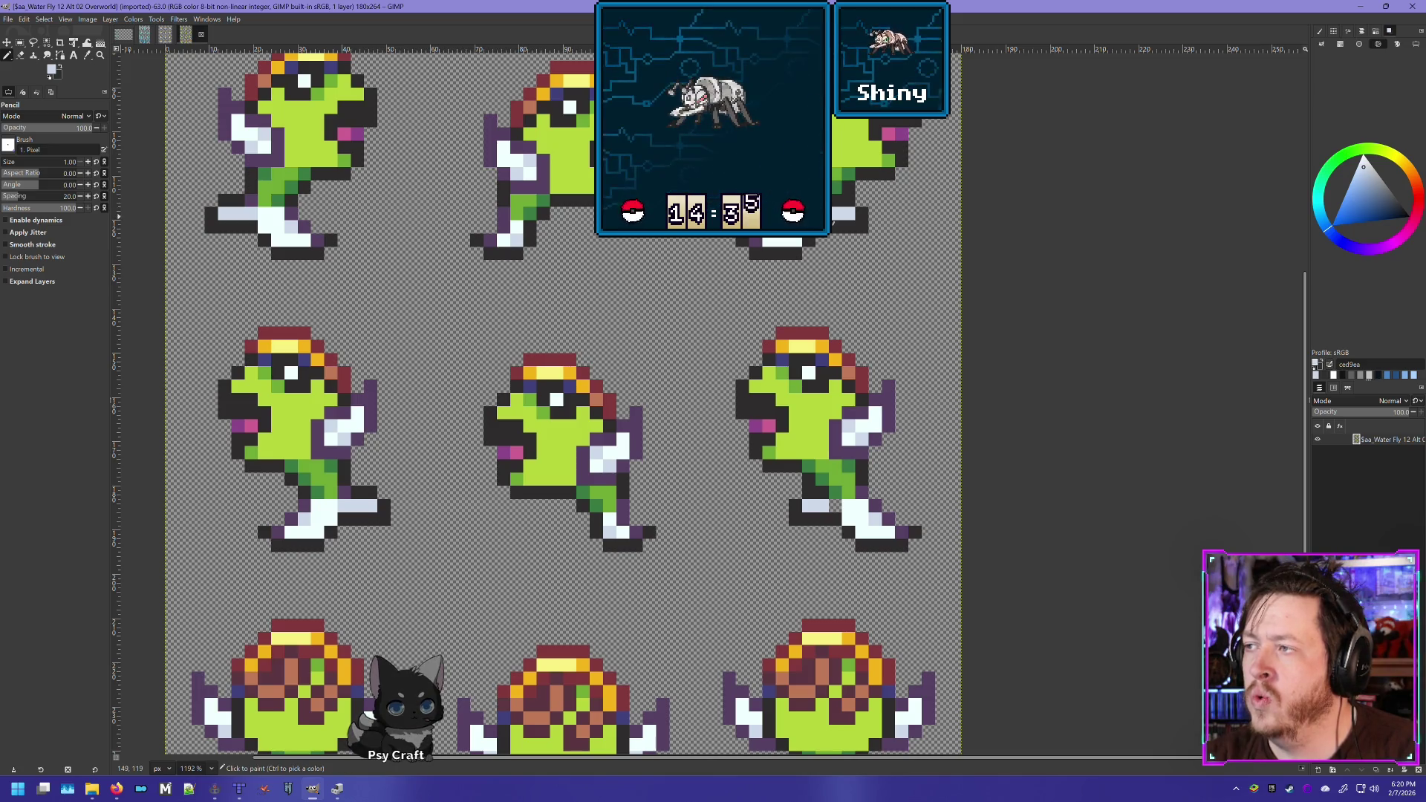
{"action": "left_click", "coordinate": [815, 220]}
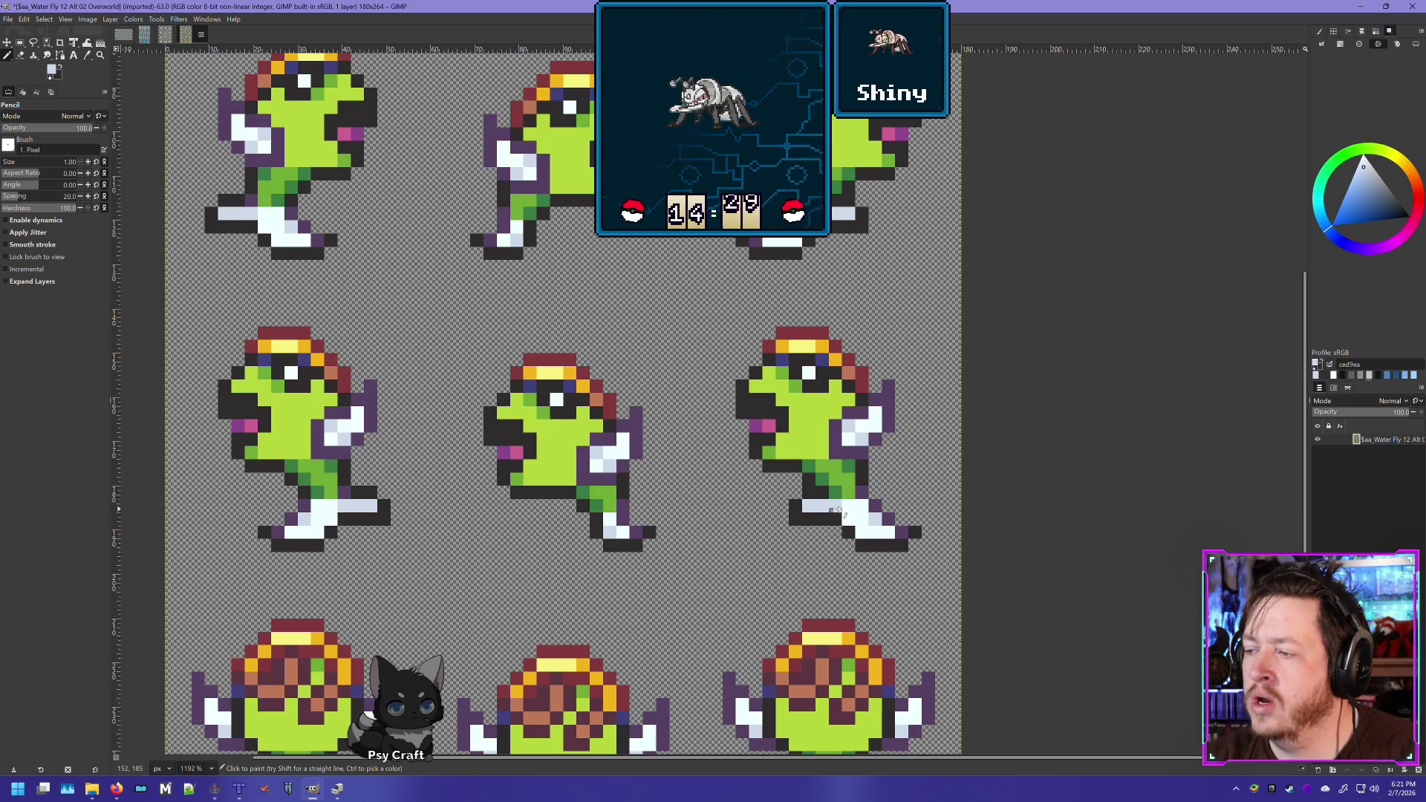
{"action": "scroll", "coordinate": [830, 511], "scroll_direction": "down", "scroll_amount": 5}
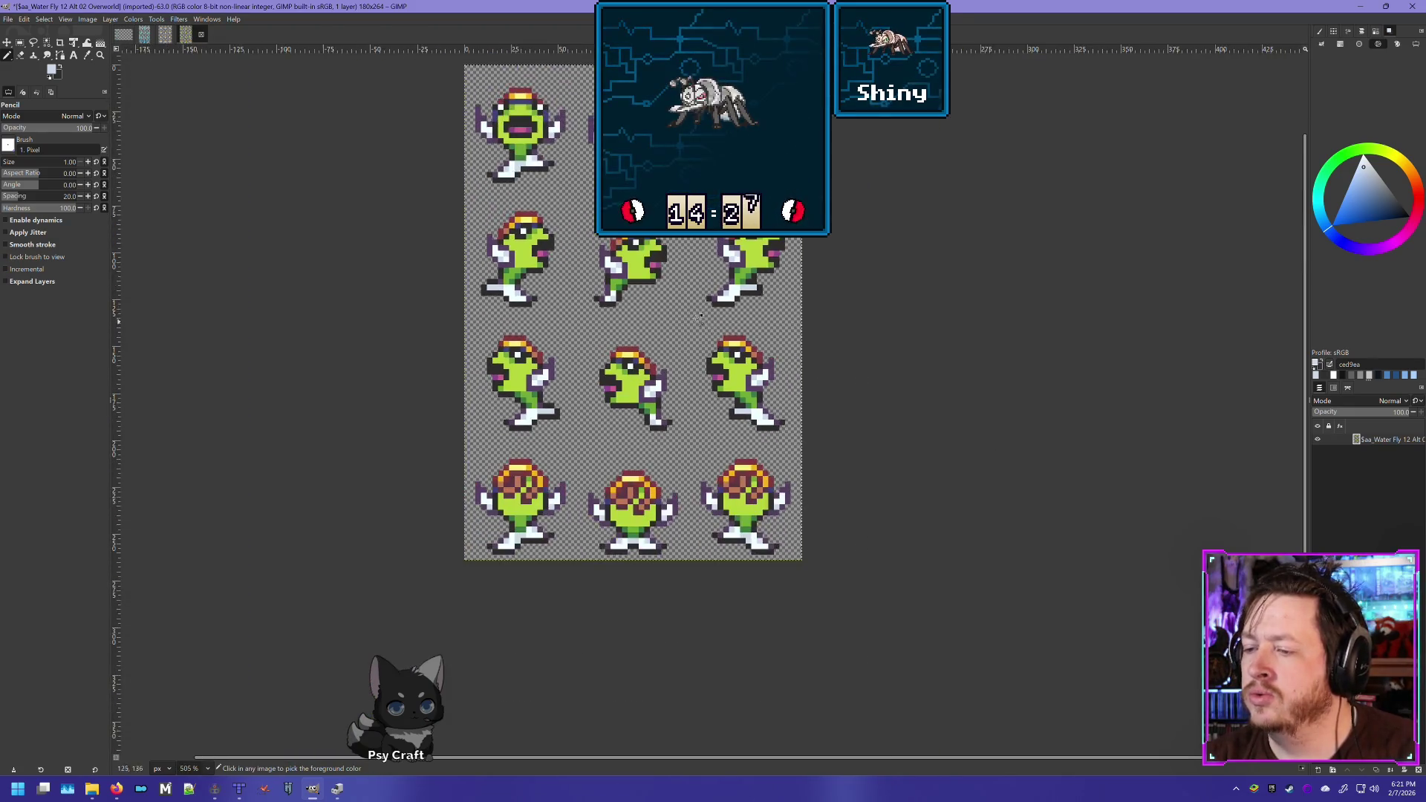
{"action": "scroll", "coordinate": [556, 372], "scroll_direction": "up", "scroll_amount": 3}
{"action": "scroll", "coordinate": [556, 371], "scroll_direction": "down", "scroll_amount": 1}
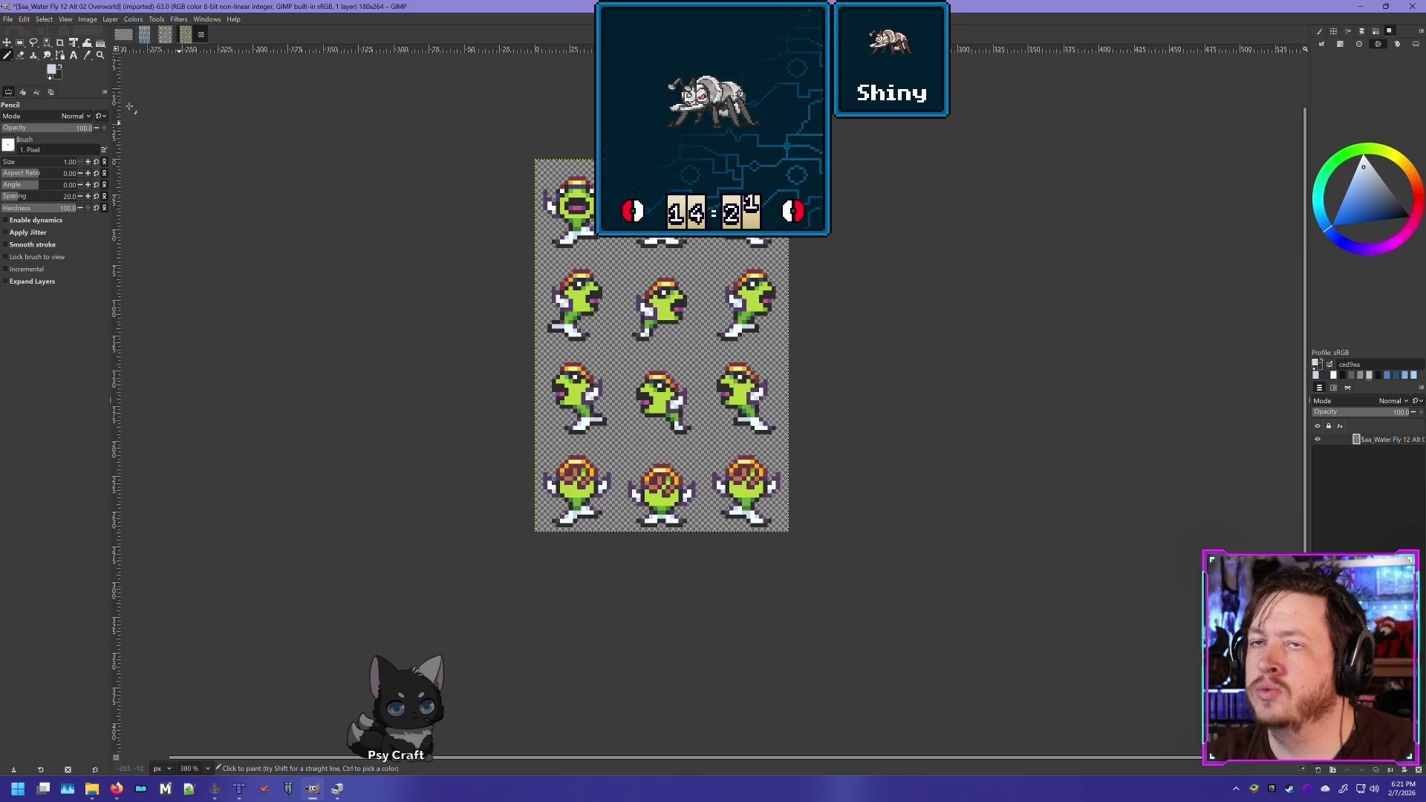
Overwrite $aa_Water Fly 12 Alt 02 Overworld.png and return to the sprites folder window
{"action": "left_click", "coordinate": [7, 18]}
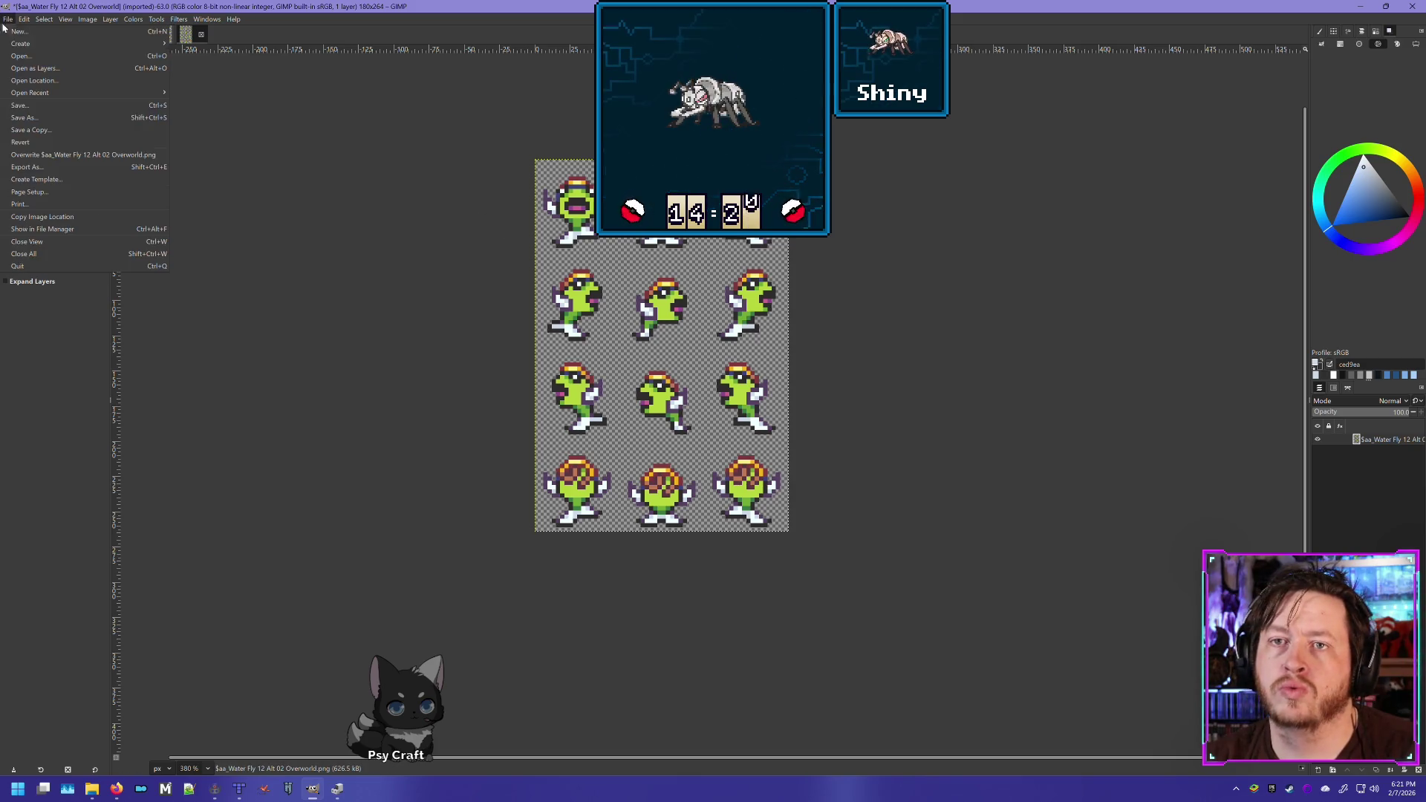
{"action": "left_click", "coordinate": [51, 156]}
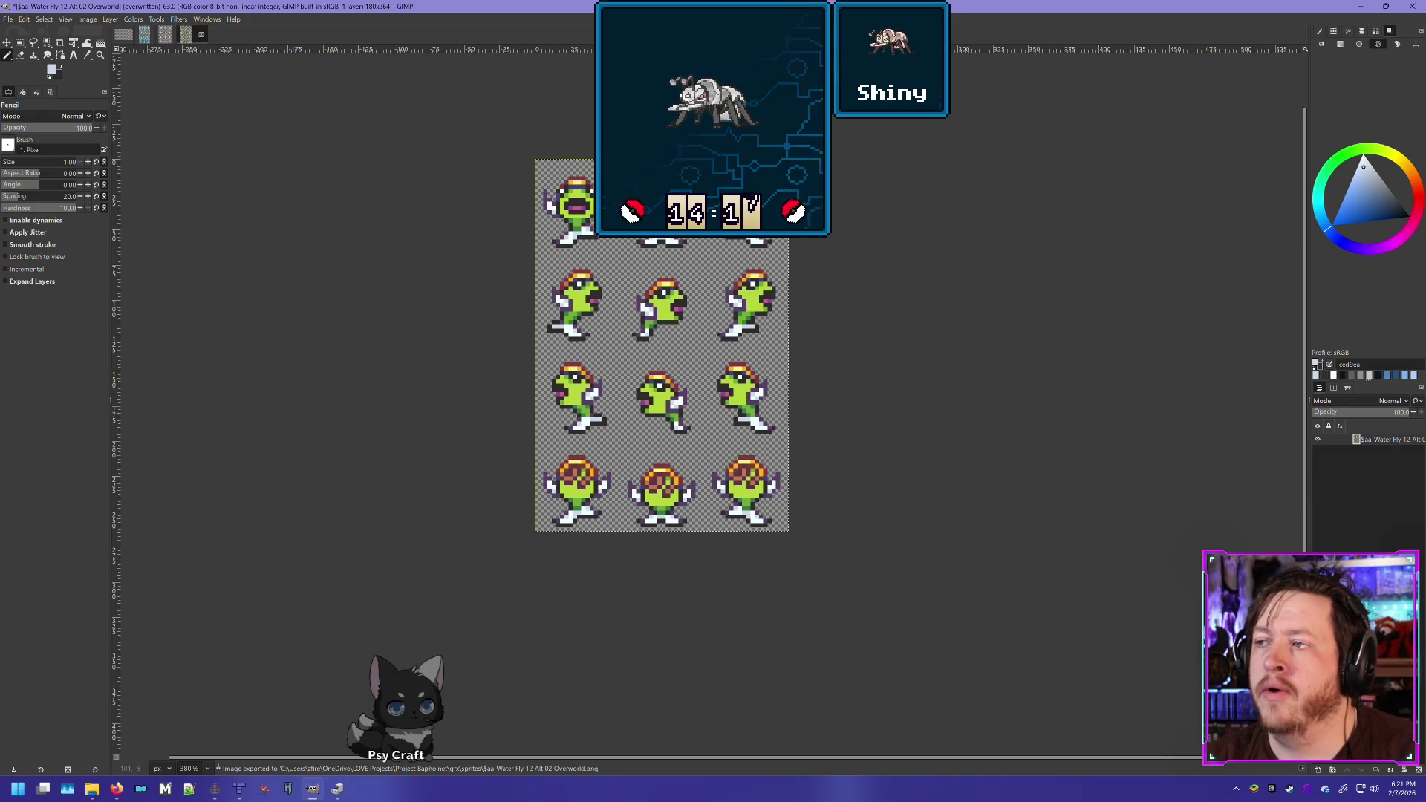
{"action": "key", "text": "alt+Tab"}
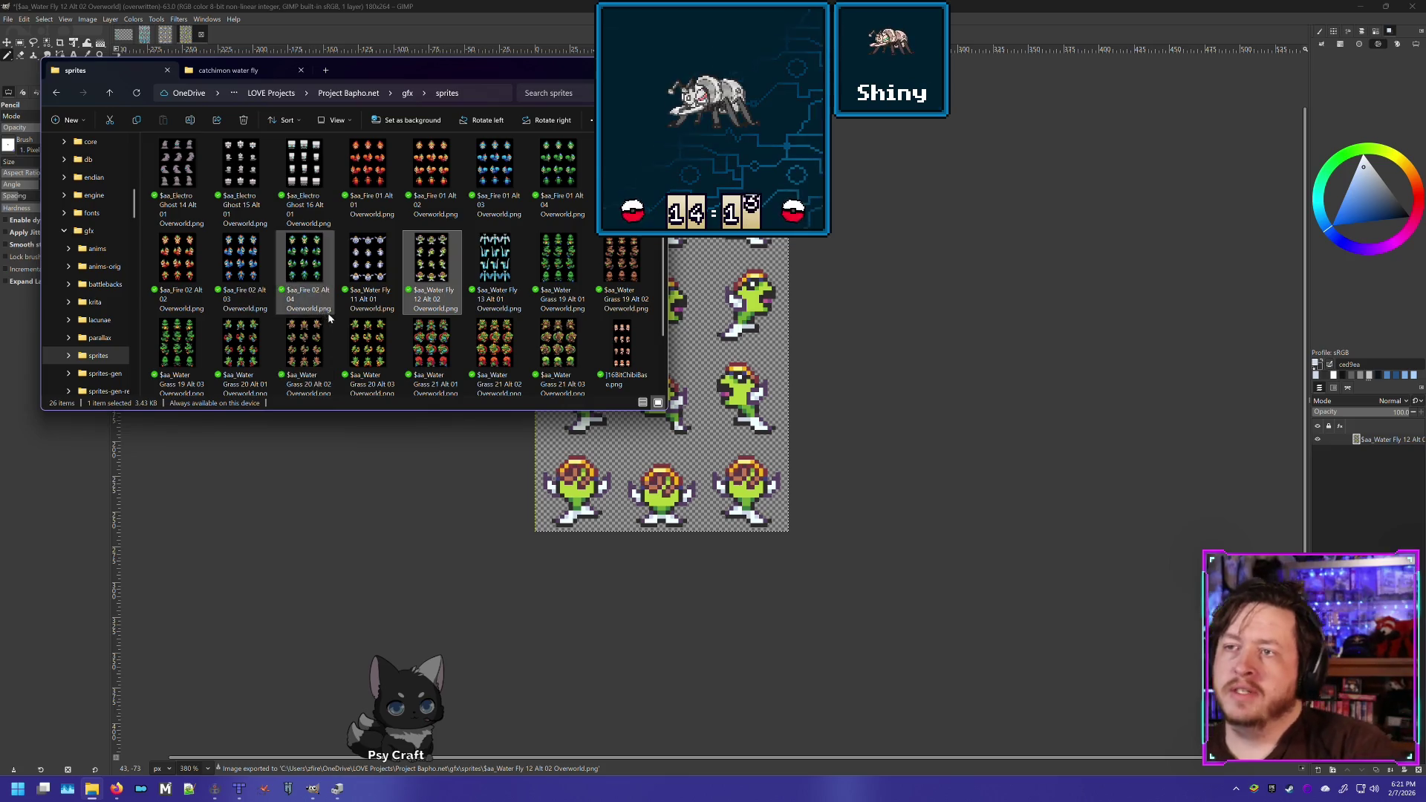
Open $aa_Fire 01 Alt 01 Overworld.png in IrfanView and step to the blue Alt 03 variant
{"action": "left_click", "coordinate": [372, 165]}
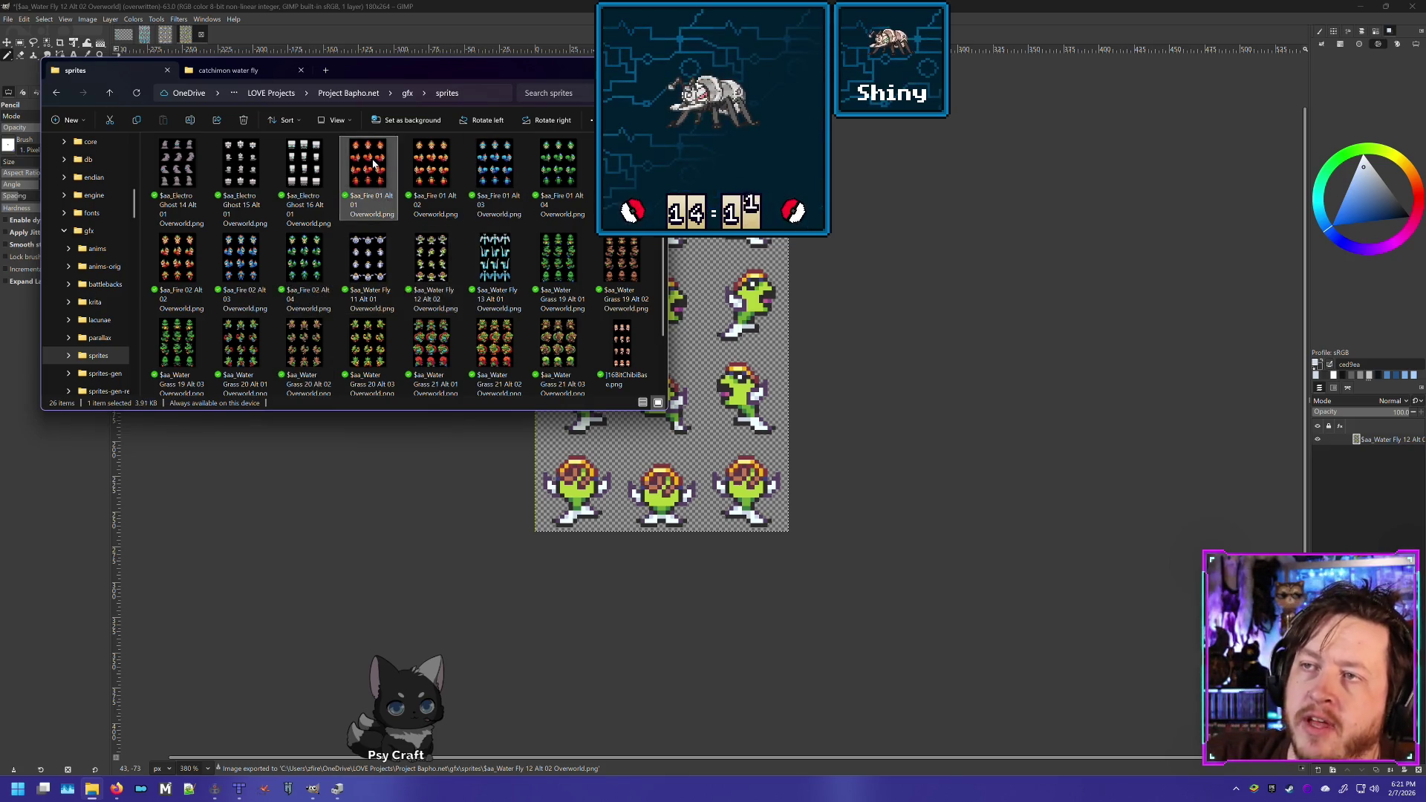
{"action": "double_click", "coordinate": [372, 165]}
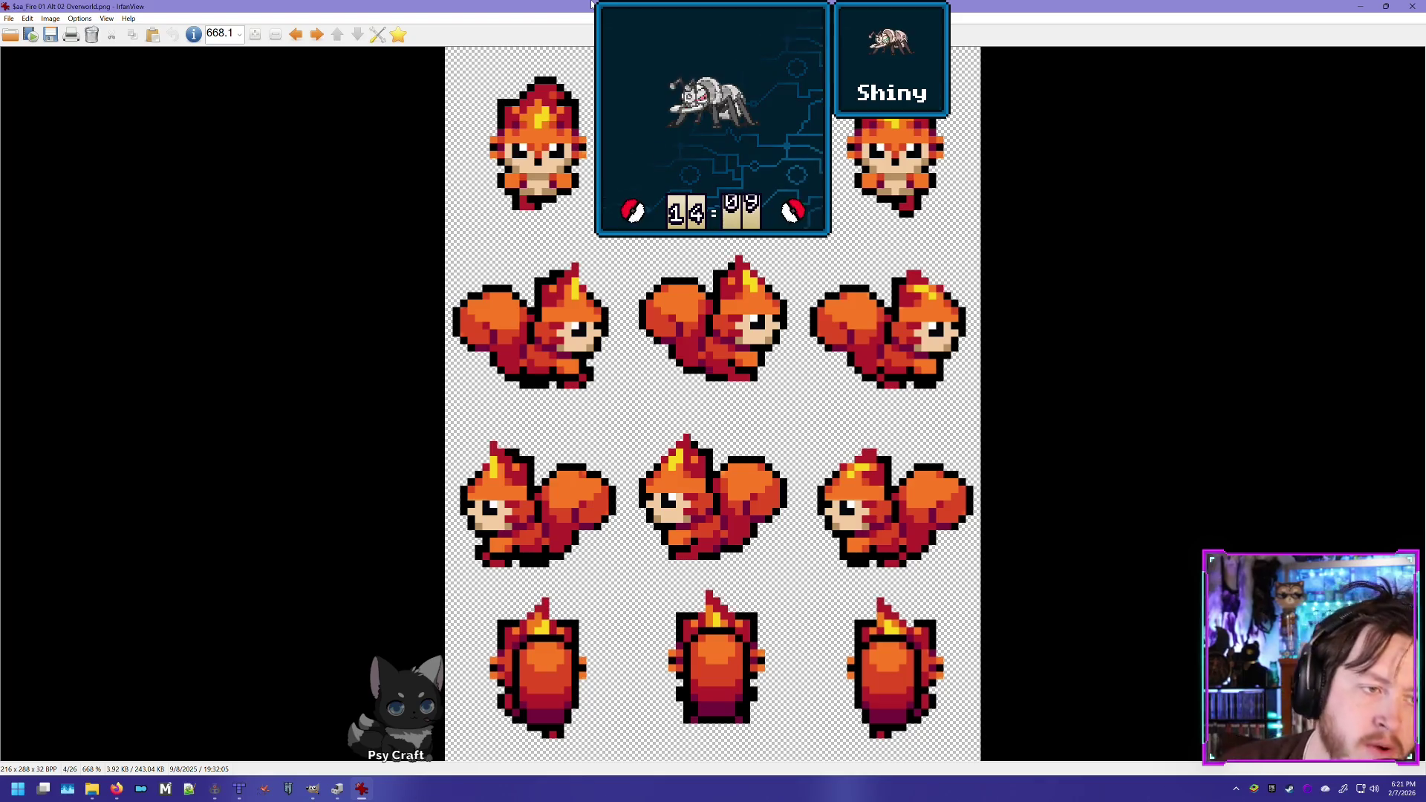
{"action": "key", "text": "Right"}
{"action": "key", "text": "Right"}
{"action": "key", "text": "Left"}
{"action": "key", "text": "Left"}
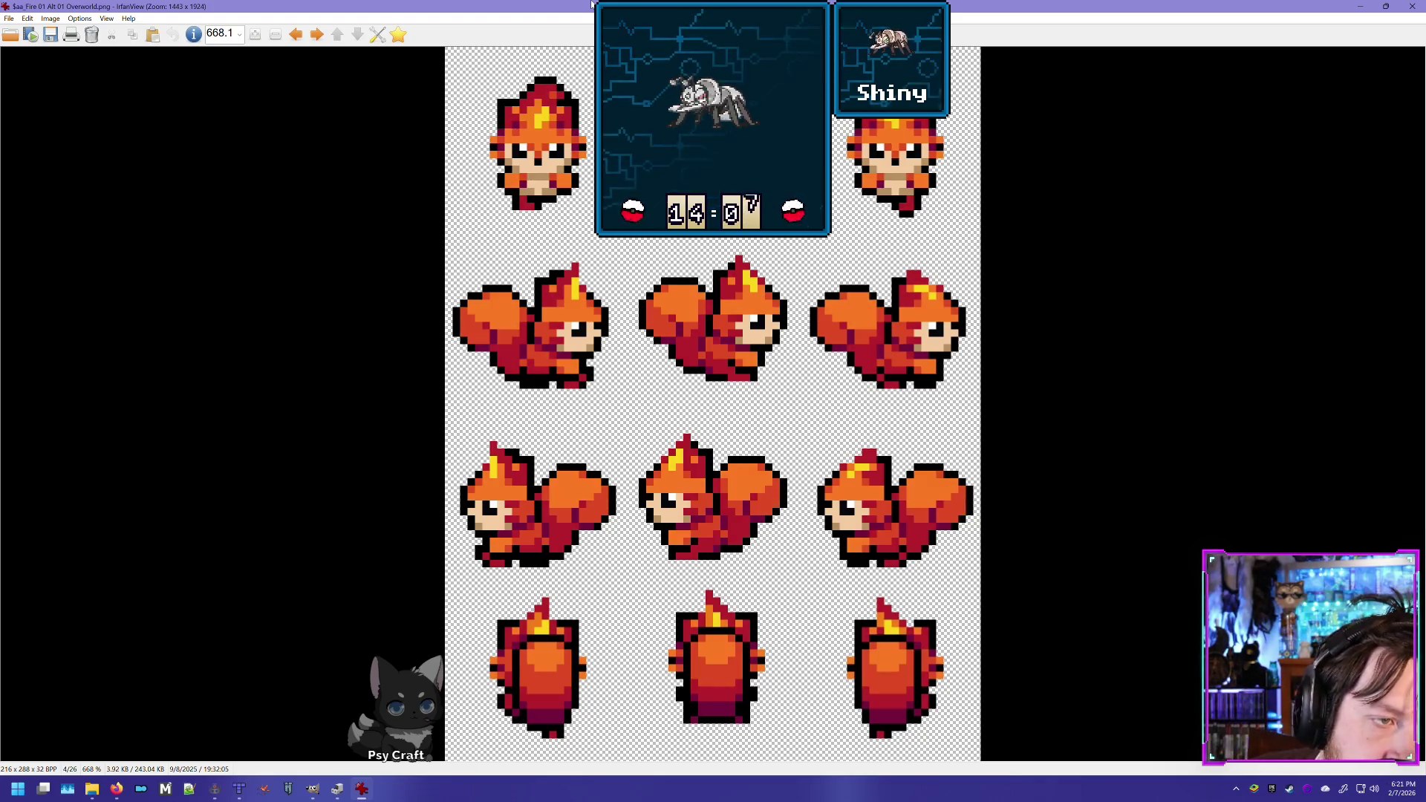
{"action": "key", "text": "Right"}
{"action": "key", "text": "Right"}
{"action": "key", "text": "Left"}
{"action": "key", "text": "Left"}
{"action": "key", "text": "Right"}
{"action": "key", "text": "Right"}
{"action": "key", "text": "Left"}
{"action": "key", "text": "Left"}
Flip between the orange, green-tipped and blue palette variants, ending on Alt 03
{"action": "key", "text": "Right"}
{"action": "key", "text": "Right"}
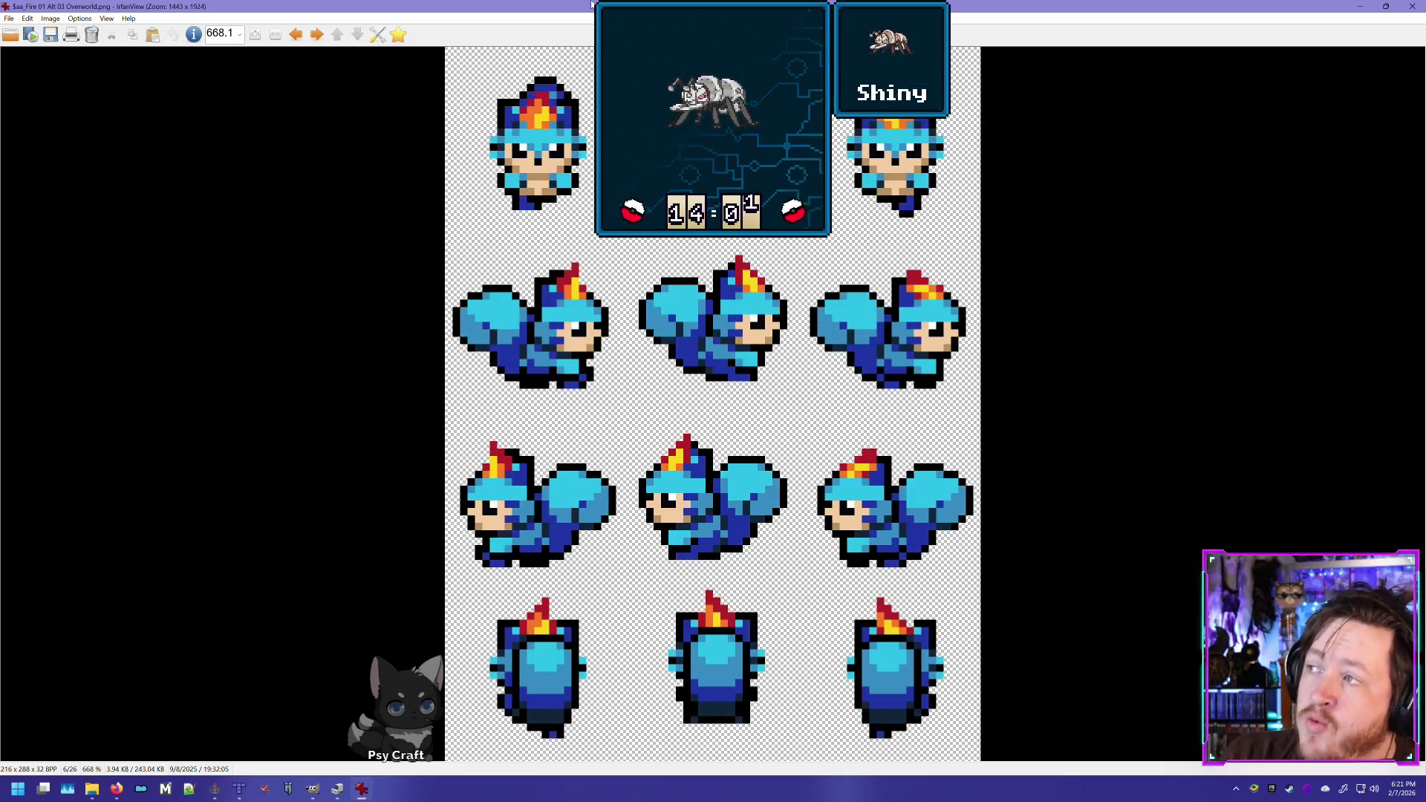
{"action": "key", "text": "Left"}
{"action": "key", "text": "Left"}
{"action": "key", "text": "Right"}
{"action": "key", "text": "Right"}
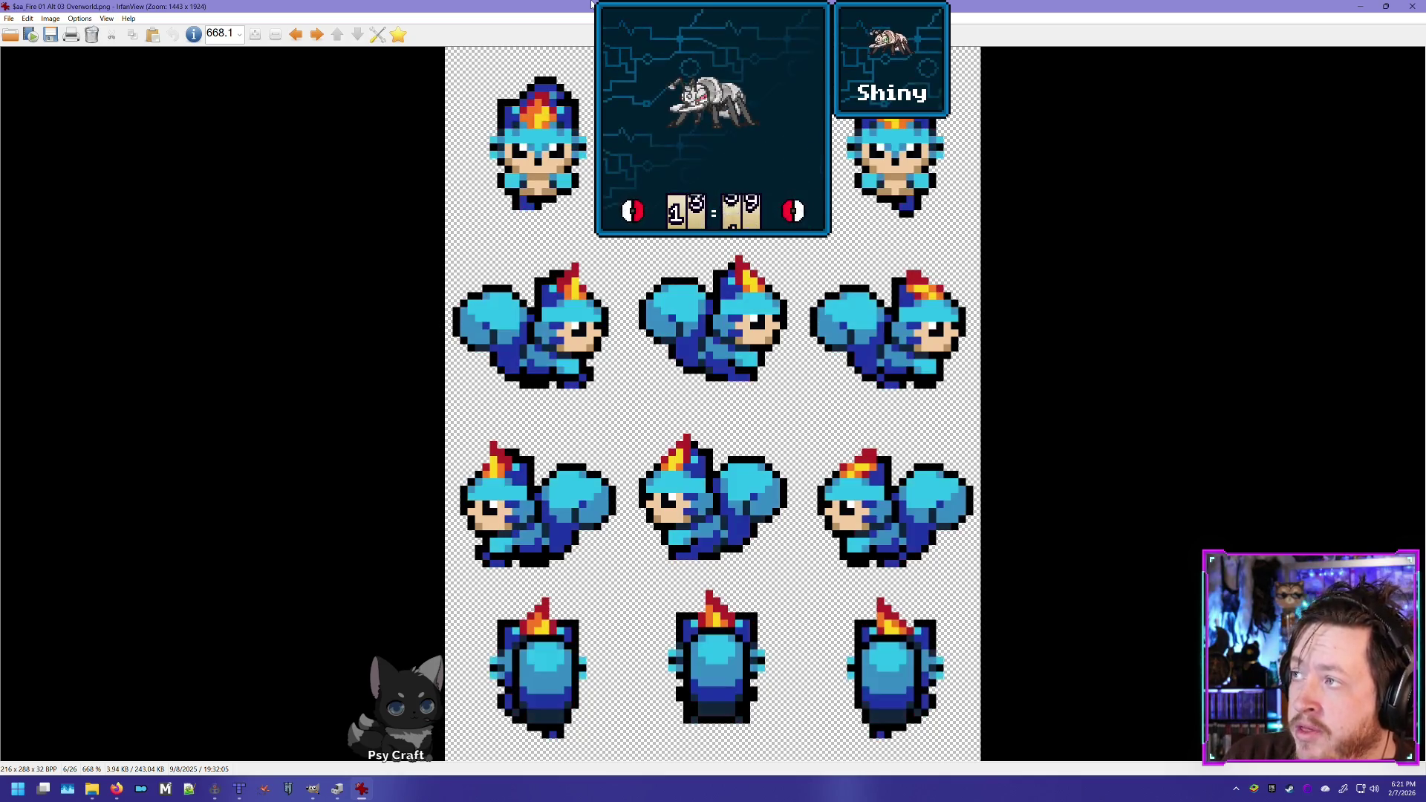
{"action": "key", "text": "Left"}
{"action": "key", "text": "Left"}
{"action": "key", "text": "Right"}
{"action": "key", "text": "Right"}
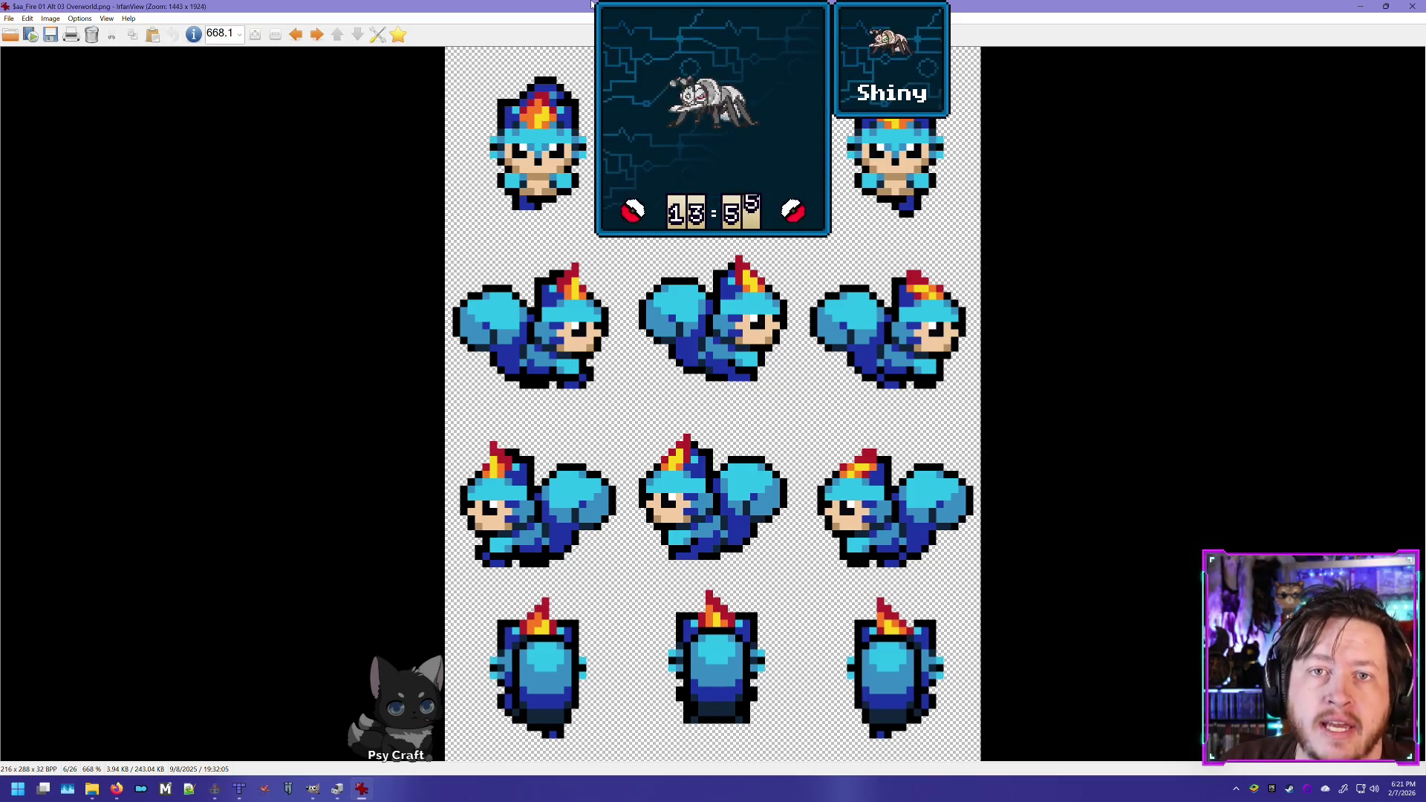
{"action": "key", "text": "Left"}
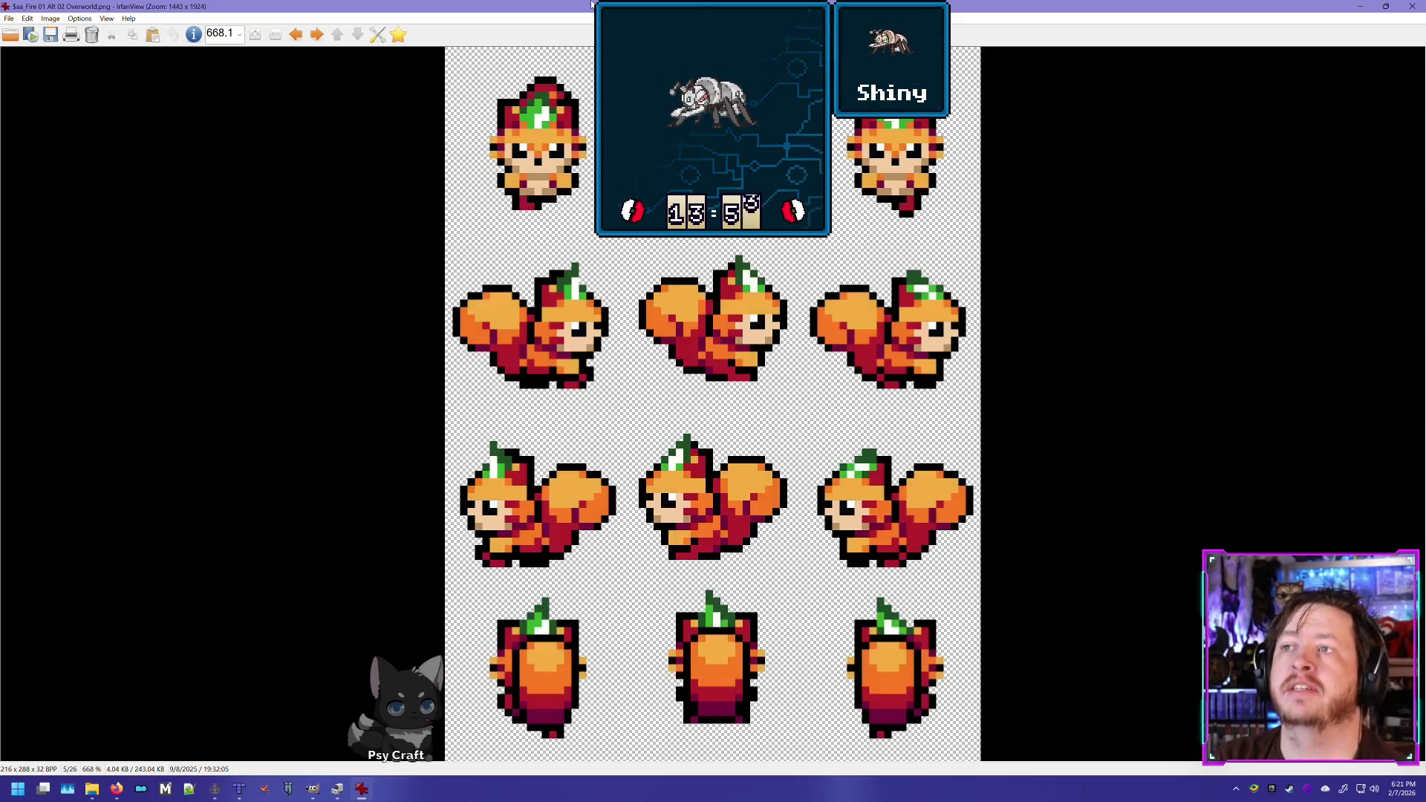
{"action": "key", "text": "Left"}
{"action": "key", "text": "Right"}
{"action": "key", "text": "Right"}
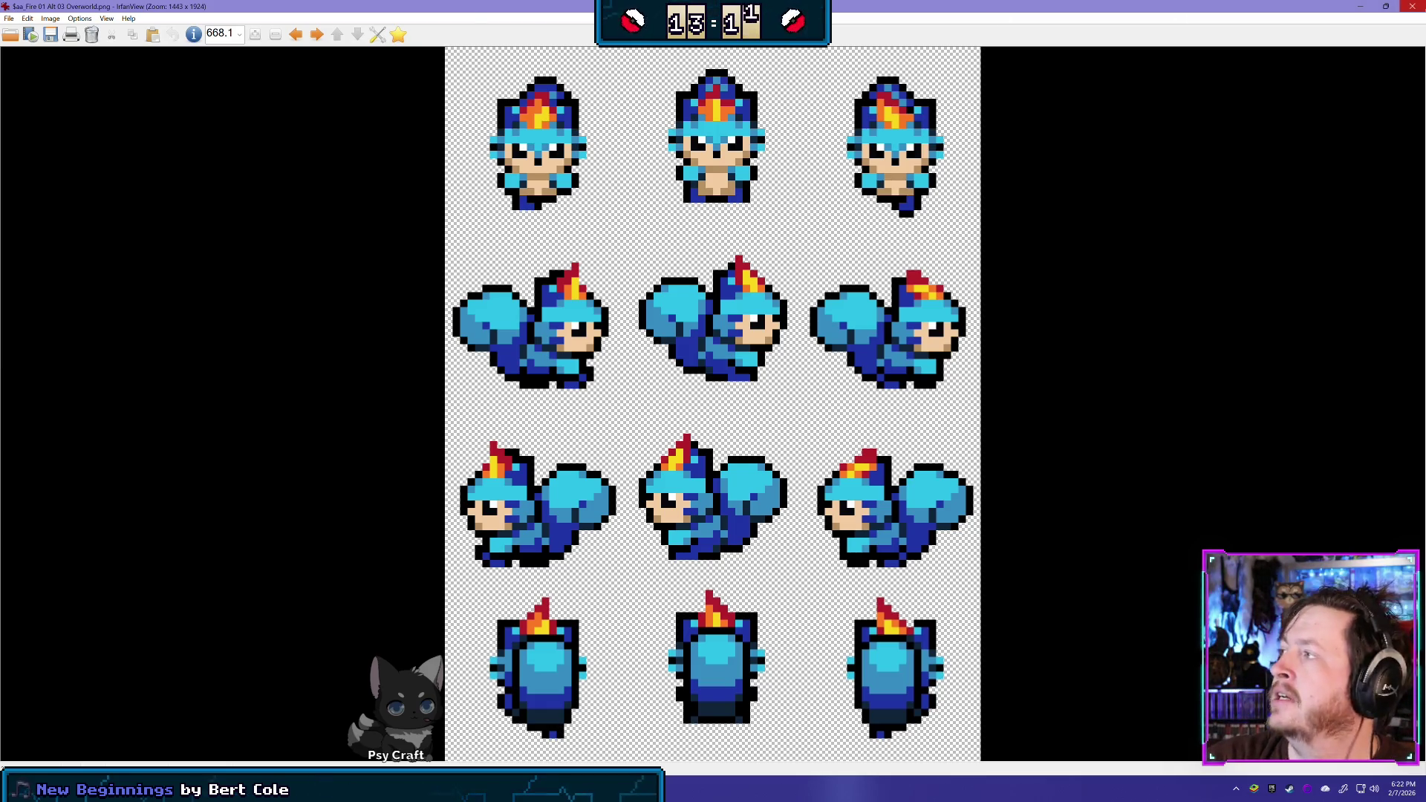
Close IrfanView and return to ZeroBrane Studio's gui_prefabs.lua
{"action": "left_click", "coordinate": [1412, 6]}
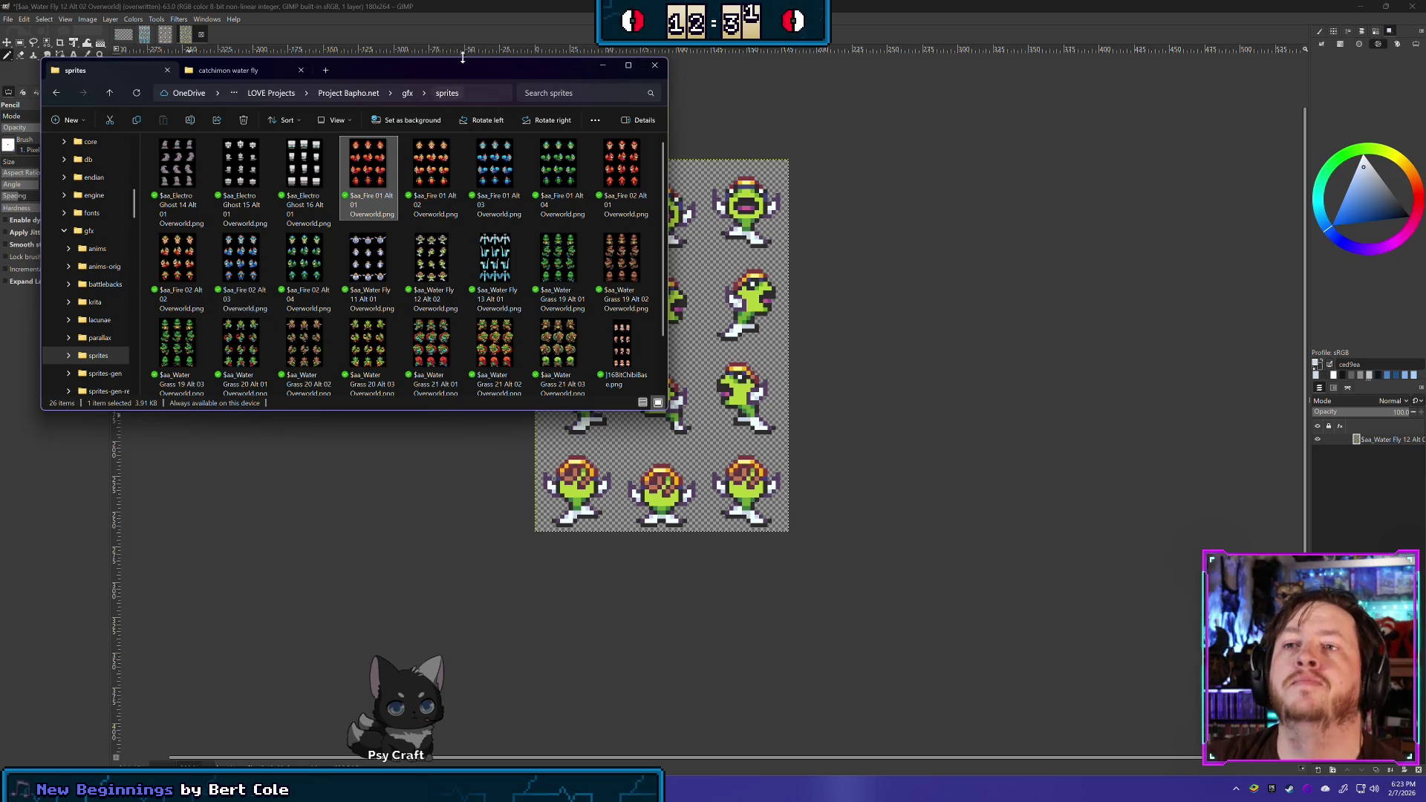
{"action": "key", "text": "alt+Tab"}
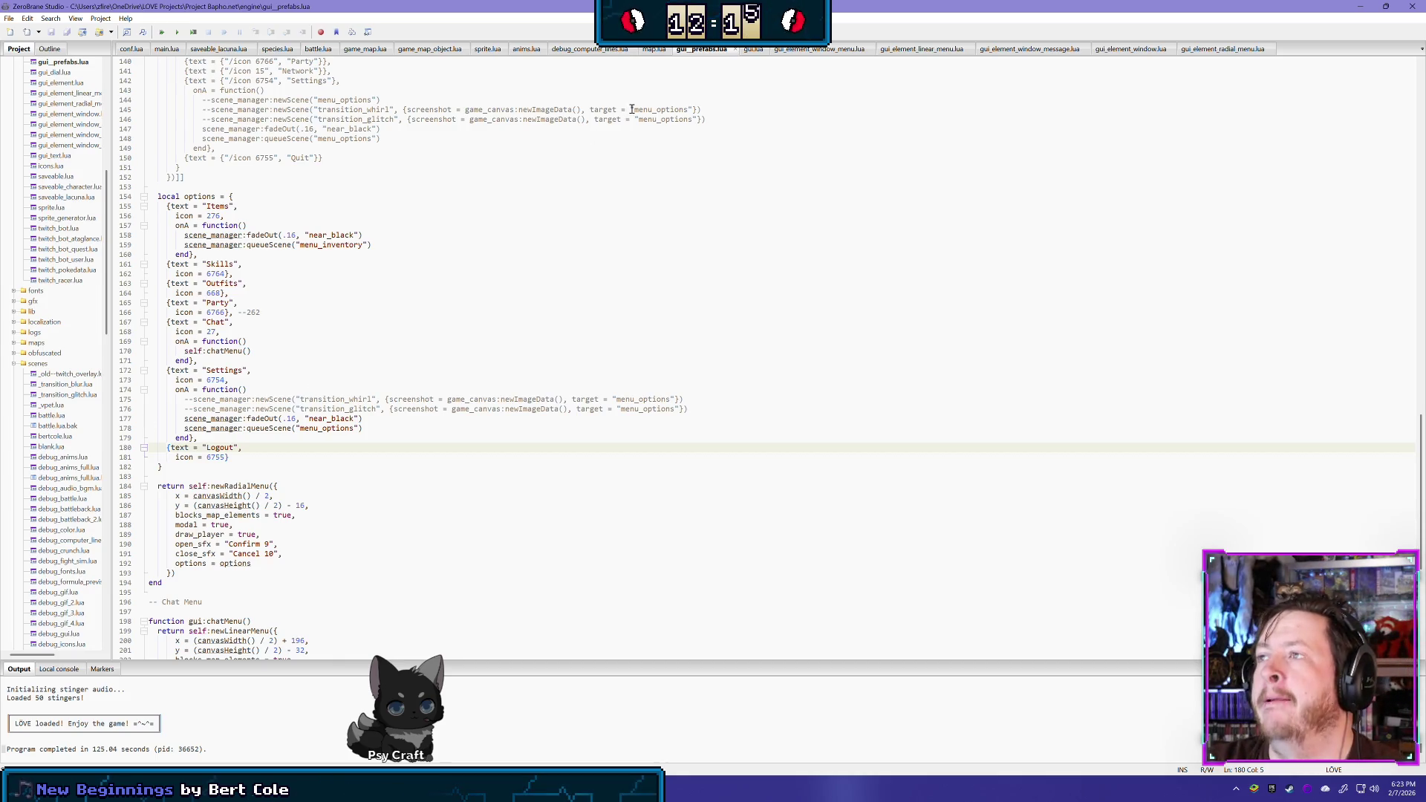
Review gui_element_radial_menu.lua, then close it and gui_element_window.lua
{"action": "left_click", "coordinate": [1214, 51]}
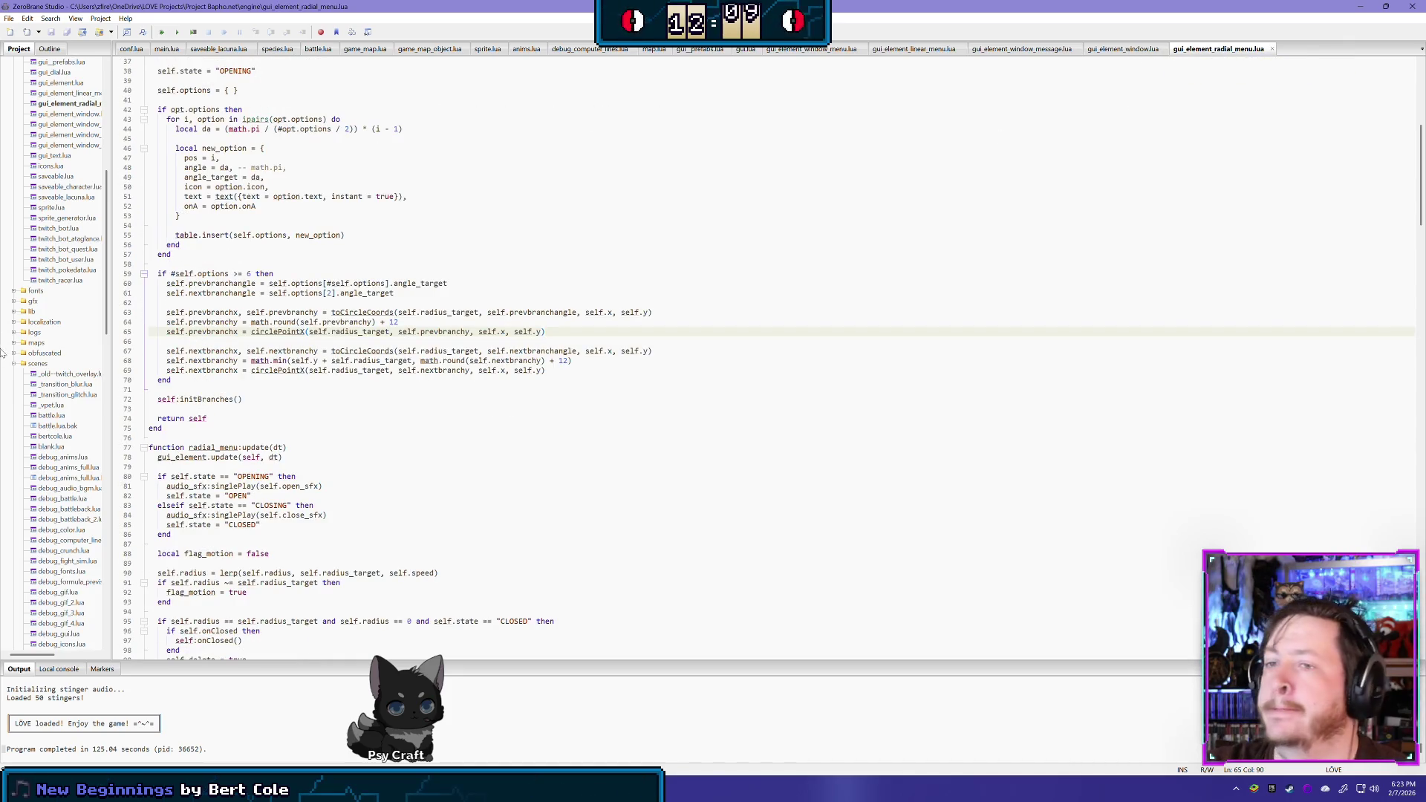
{"action": "scroll", "coordinate": [393, 407], "scroll_direction": "down", "scroll_amount": 3}
{"action": "scroll", "coordinate": [385, 382], "scroll_direction": "up", "scroll_amount": 3}
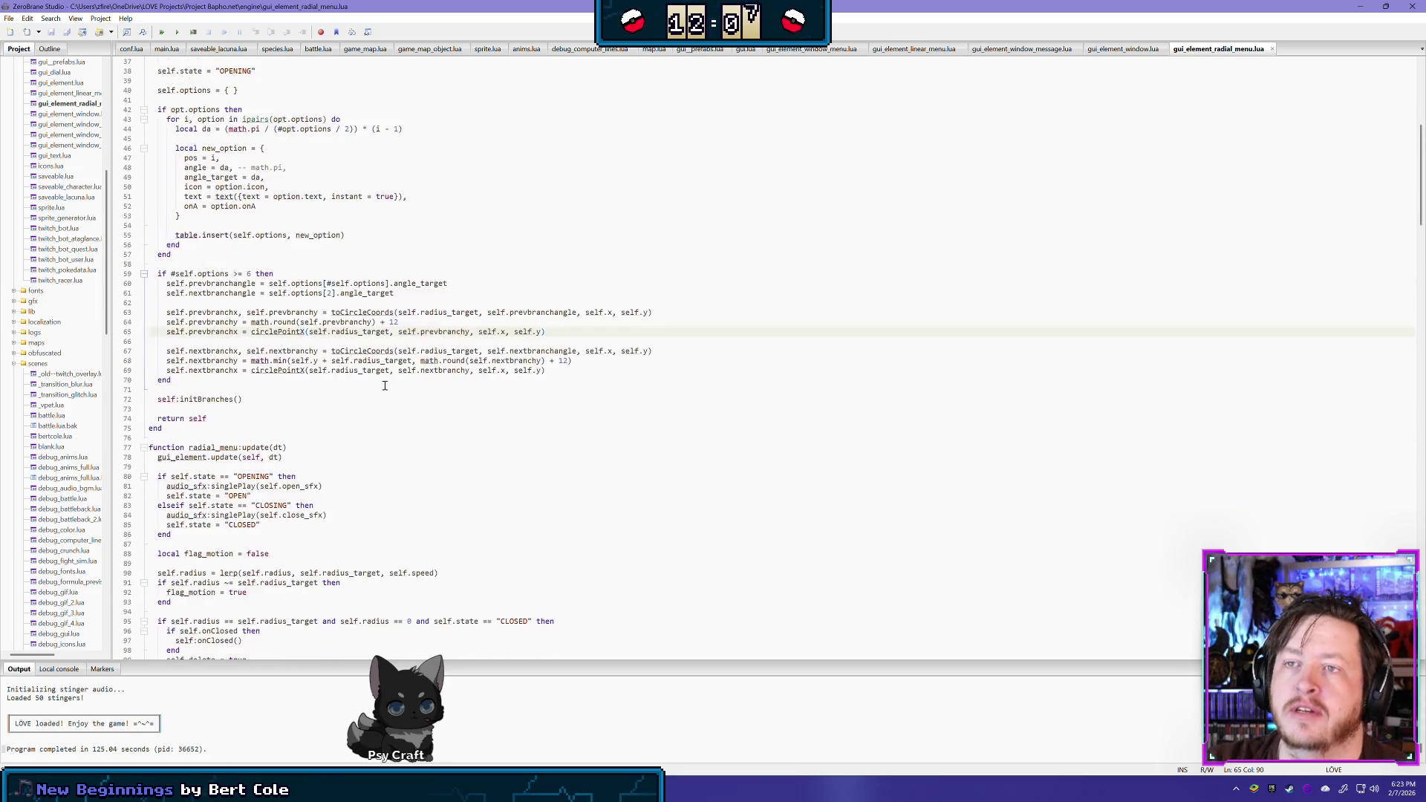
{"action": "scroll", "coordinate": [386, 386], "scroll_direction": "down", "scroll_amount": 20}
{"action": "scroll", "coordinate": [1283, 175], "scroll_direction": "down", "scroll_amount": 10}
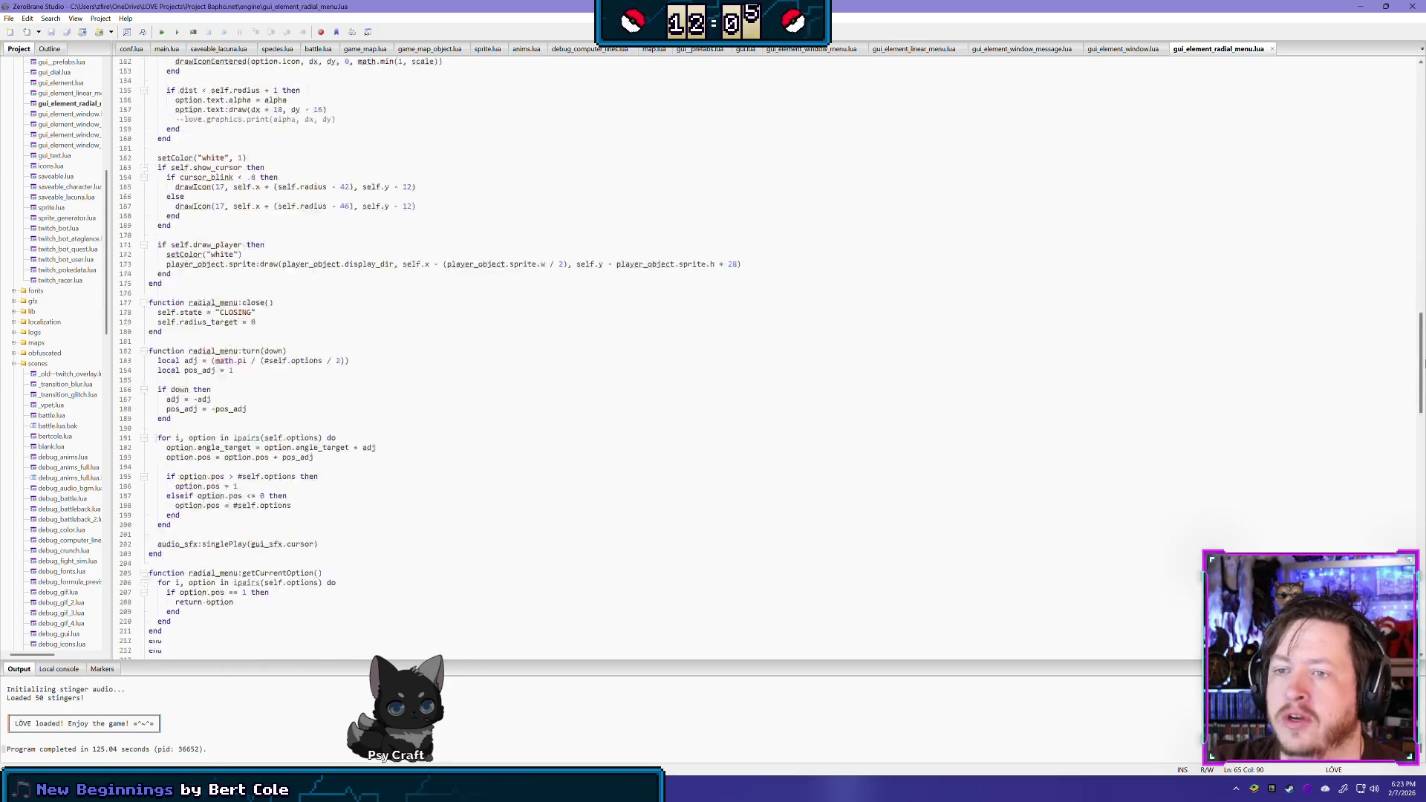
{"action": "scroll", "coordinate": [1425, 468], "scroll_direction": "down", "scroll_amount": 20}
{"action": "scroll", "coordinate": [1424, 468], "scroll_direction": "up", "scroll_amount": 4}
{"action": "scroll", "coordinate": [1423, 468], "scroll_direction": "up", "scroll_amount": 5}
{"action": "scroll", "coordinate": [1418, 471], "scroll_direction": "down", "scroll_amount": 5}
{"action": "left_click_drag", "start_coordinate": [1415, 474], "coordinate": [1421, 605]}
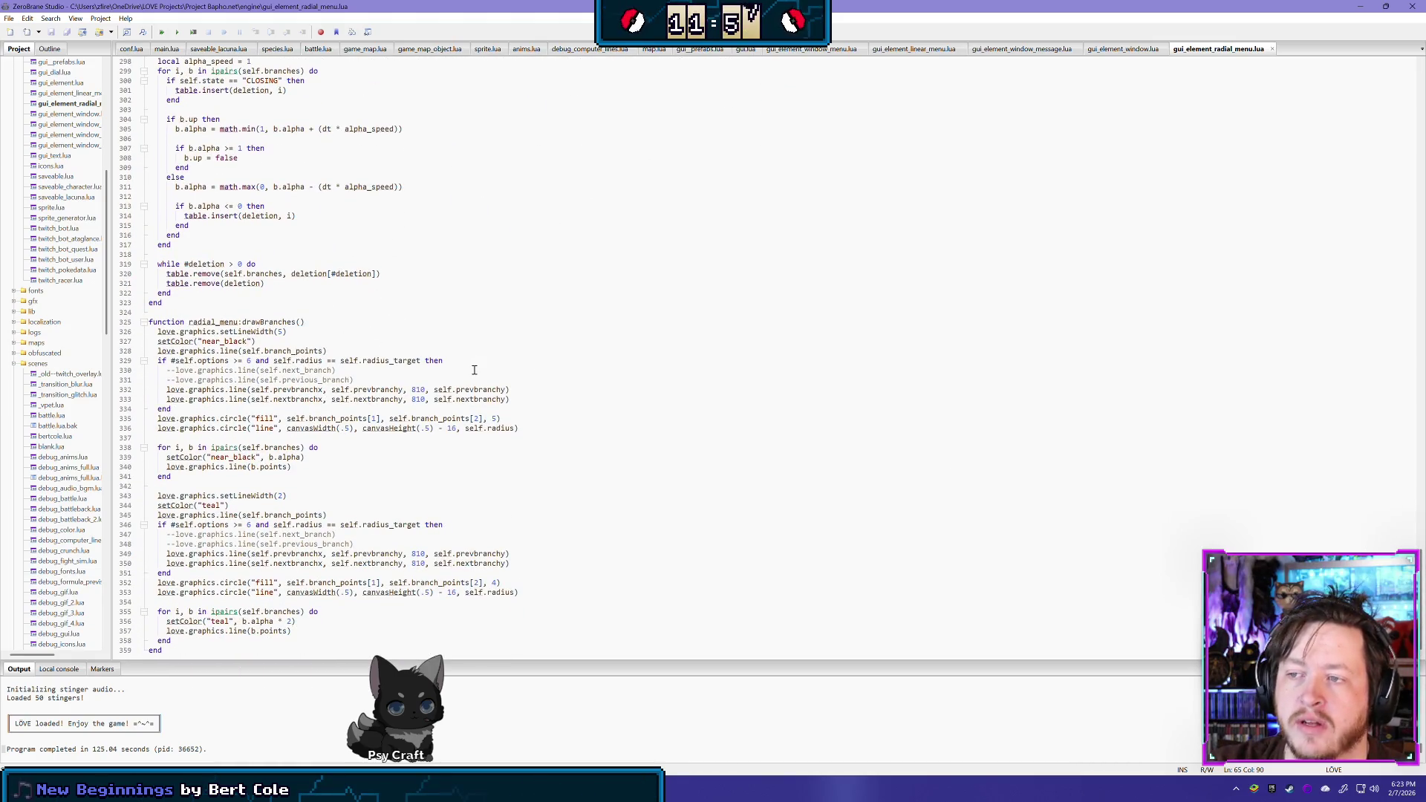
{"action": "scroll", "coordinate": [488, 349], "scroll_direction": "up", "scroll_amount": 10}
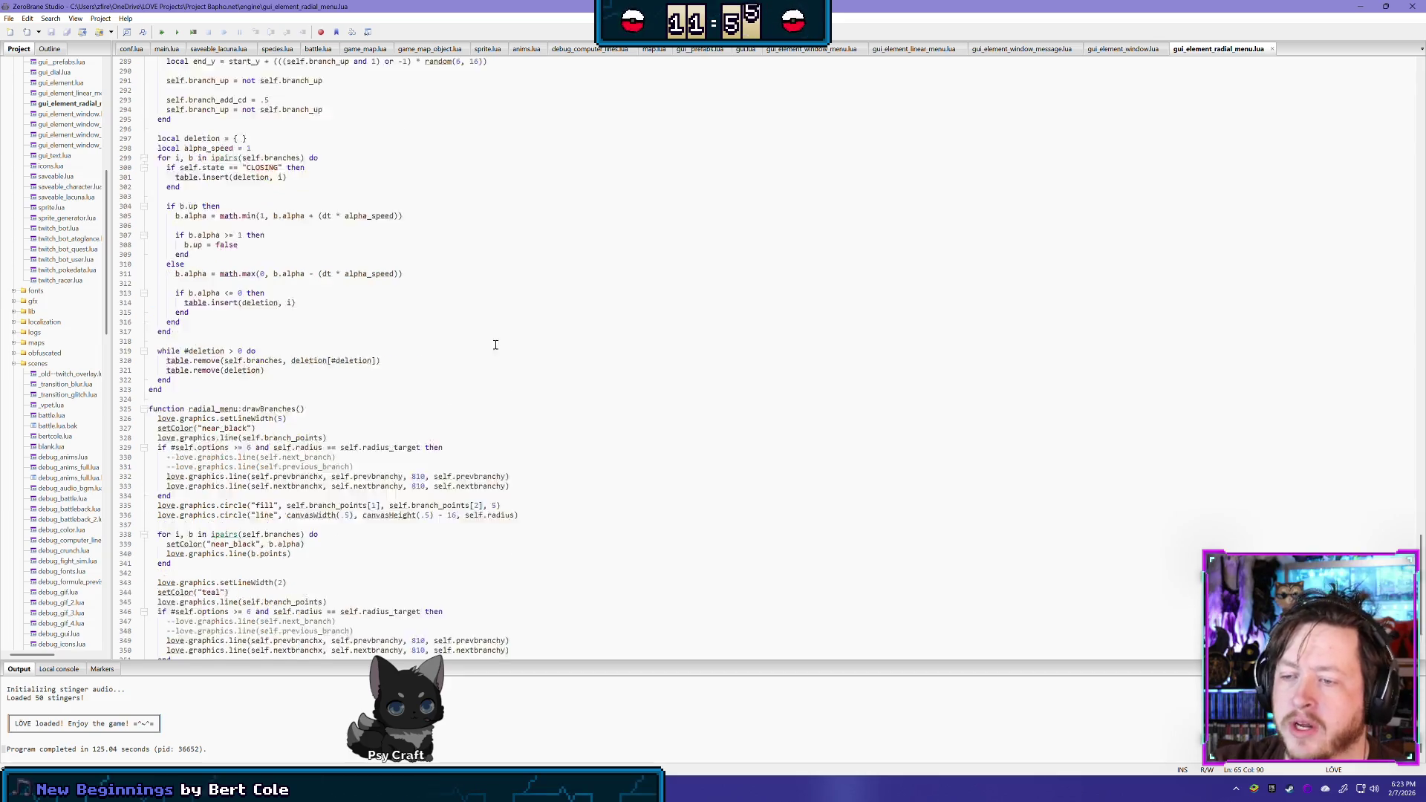
{"action": "middle_click", "coordinate": [1201, 50]}
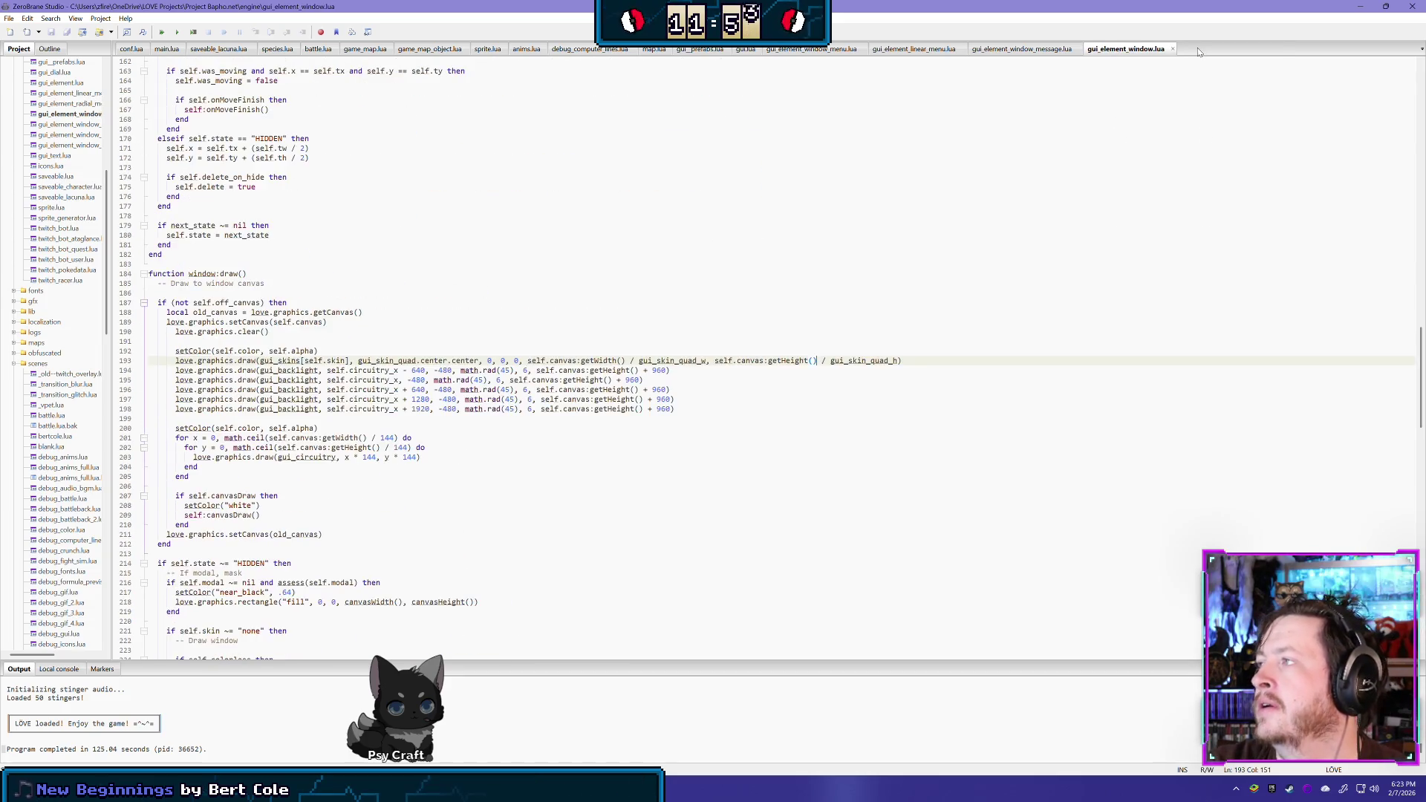
{"action": "middle_click", "coordinate": [1114, 53]}
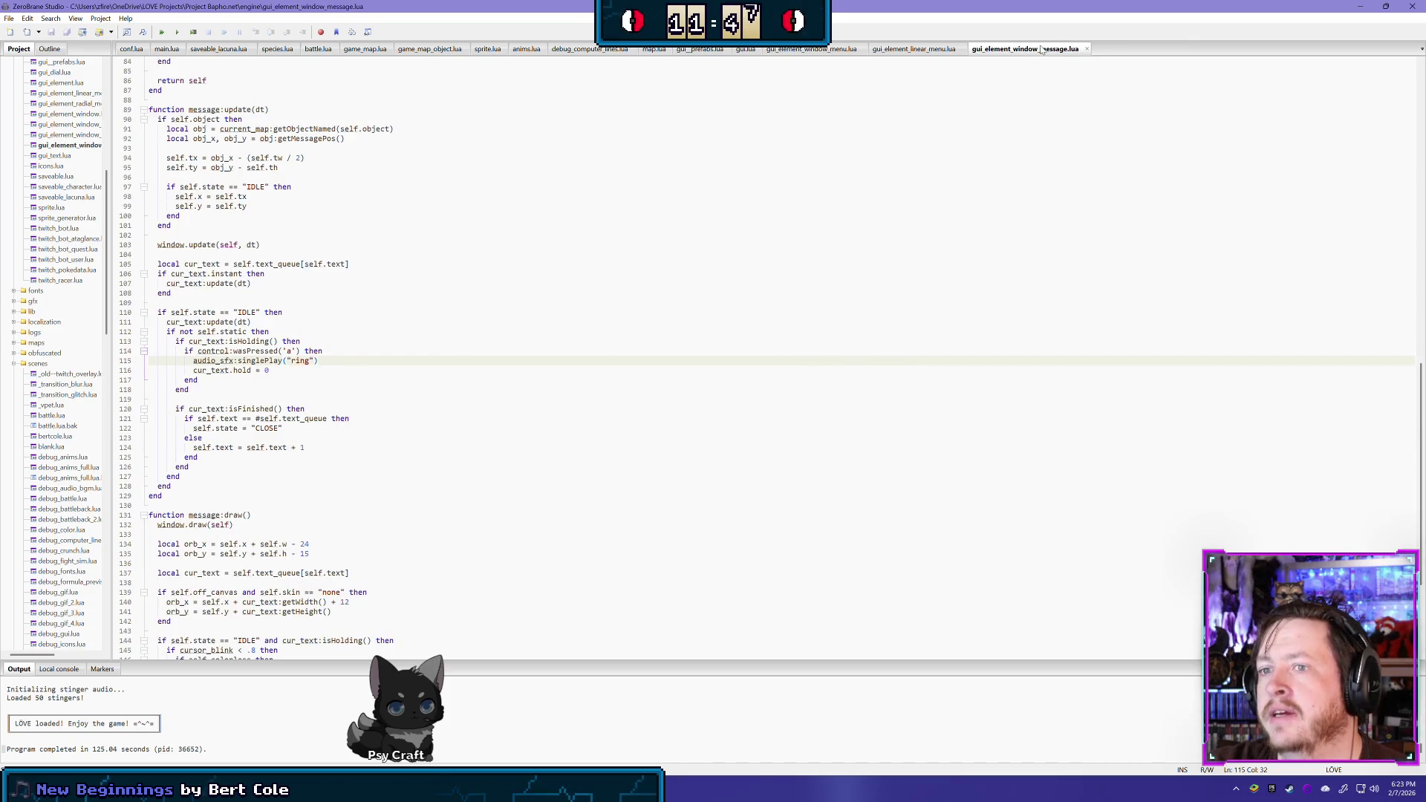
Review gui_element_linear_menu.lua, then close it and gui_element_window_menu.lua
{"action": "left_click", "coordinate": [933, 51]}
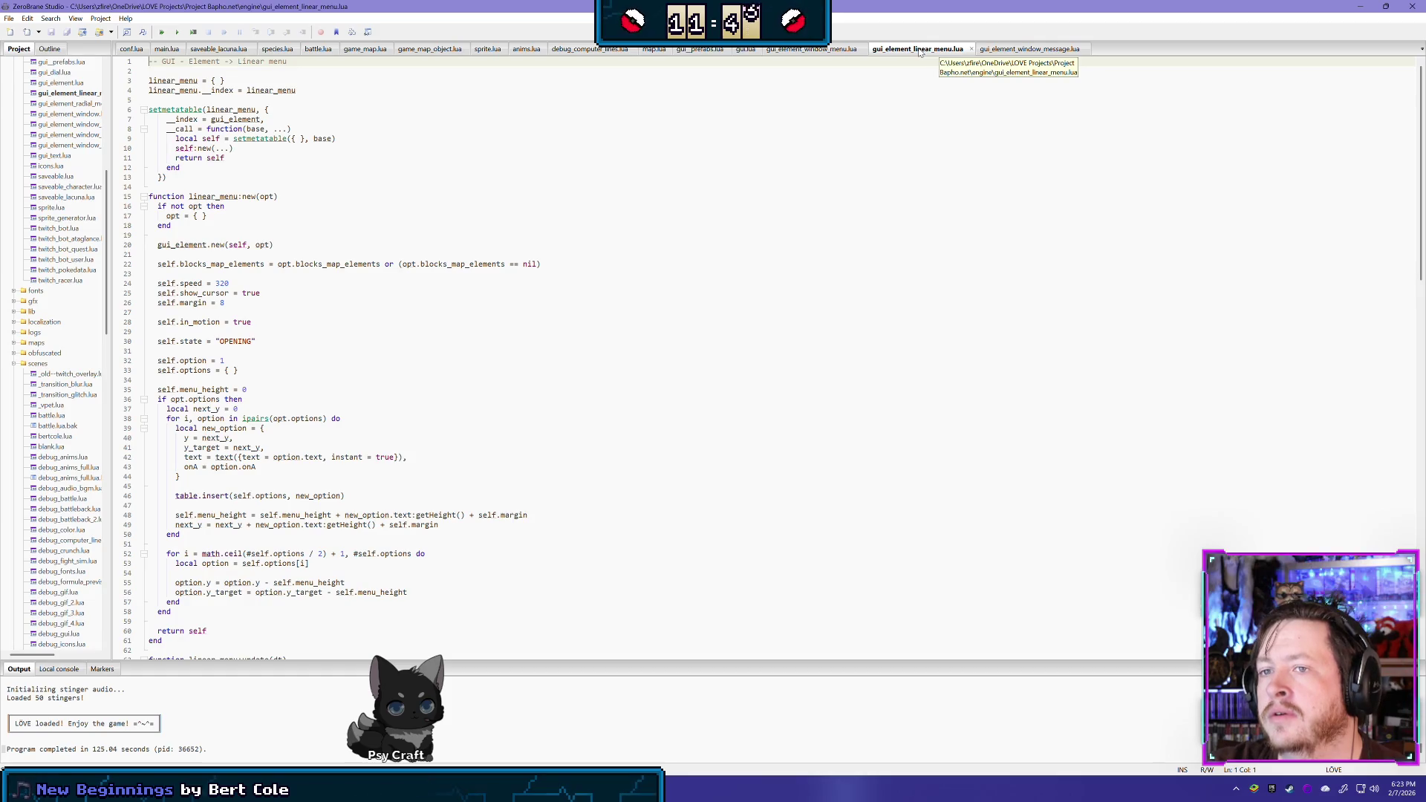
{"action": "scroll", "coordinate": [503, 235], "scroll_direction": "down", "scroll_amount": 14}
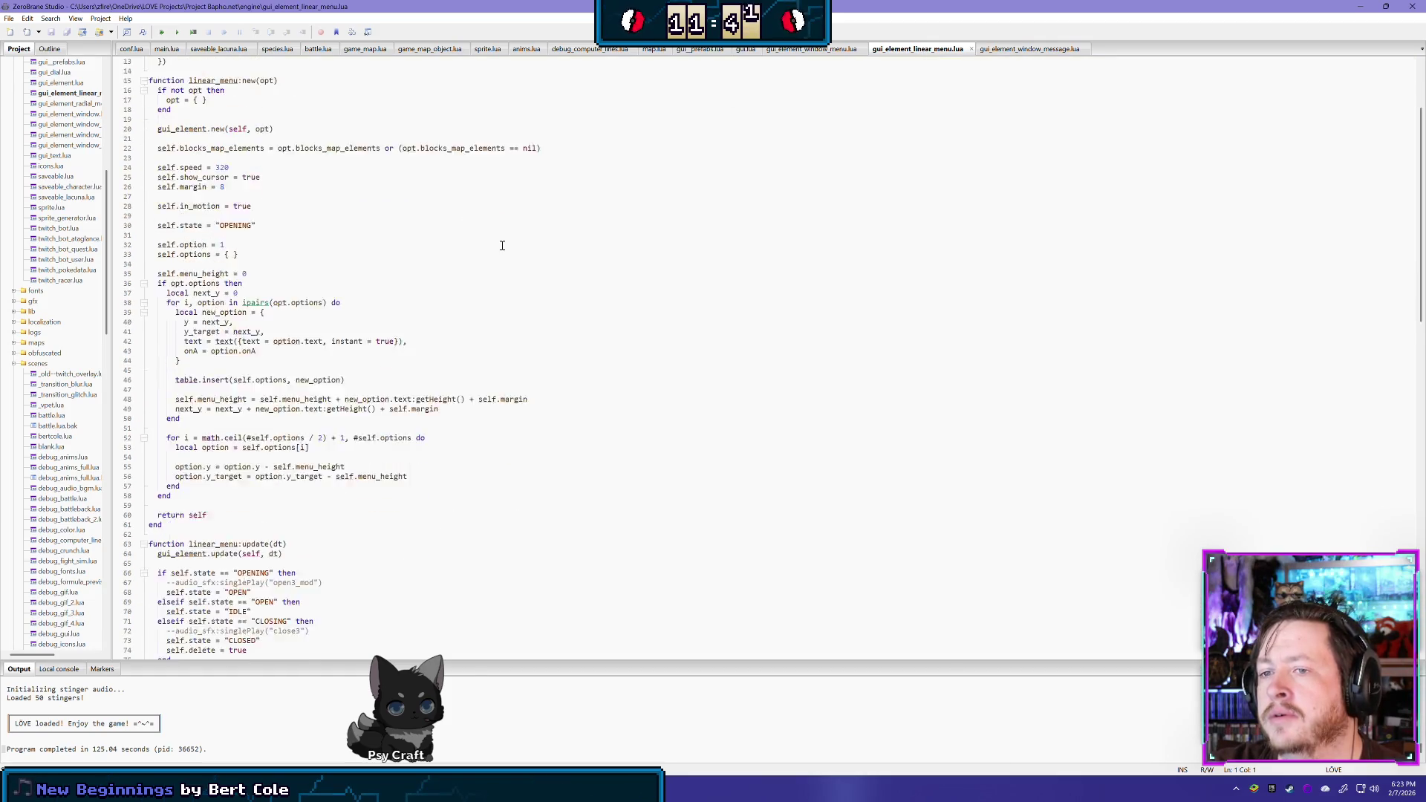
{"action": "scroll", "coordinate": [503, 235], "scroll_direction": "down", "scroll_amount": 5}
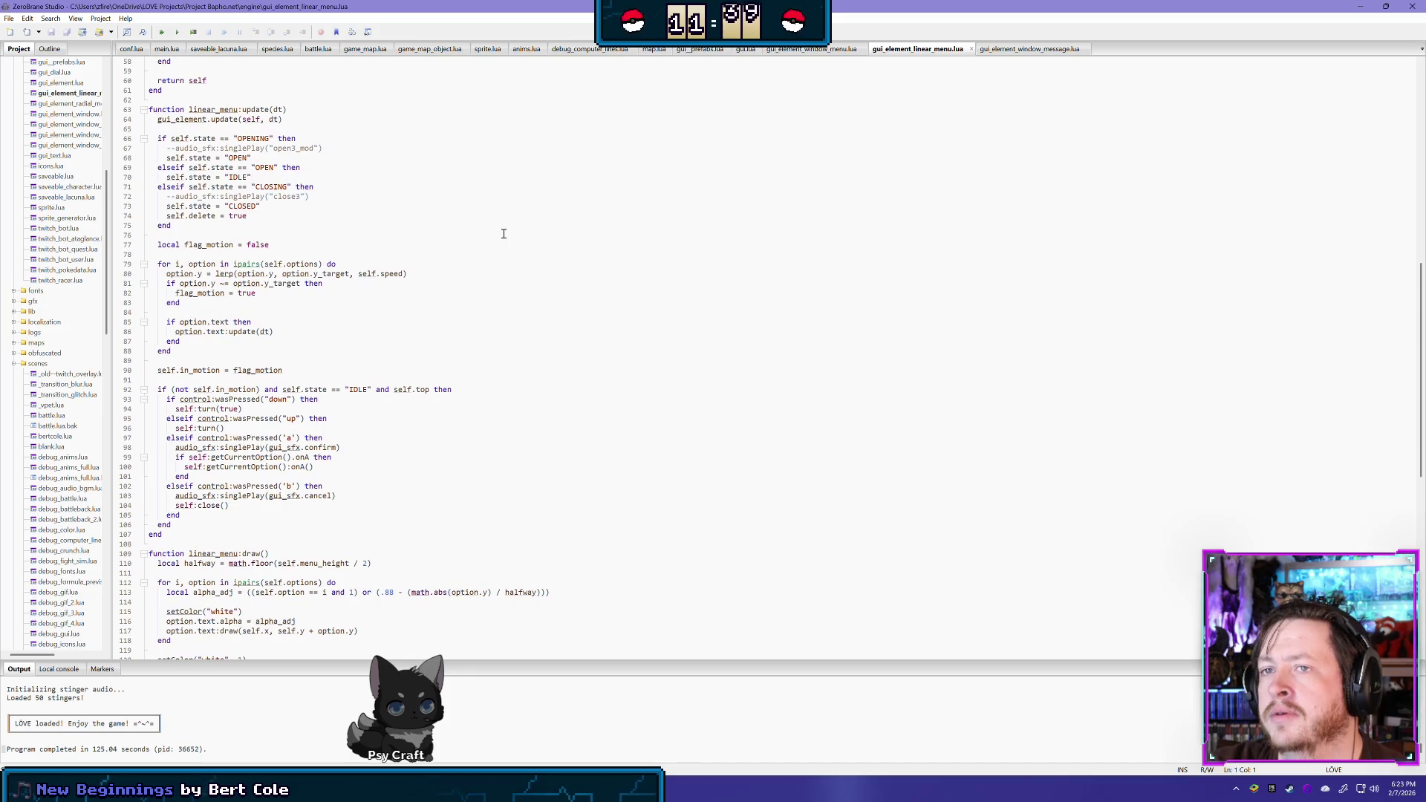
{"action": "scroll", "coordinate": [502, 234], "scroll_direction": "down", "scroll_amount": 12}
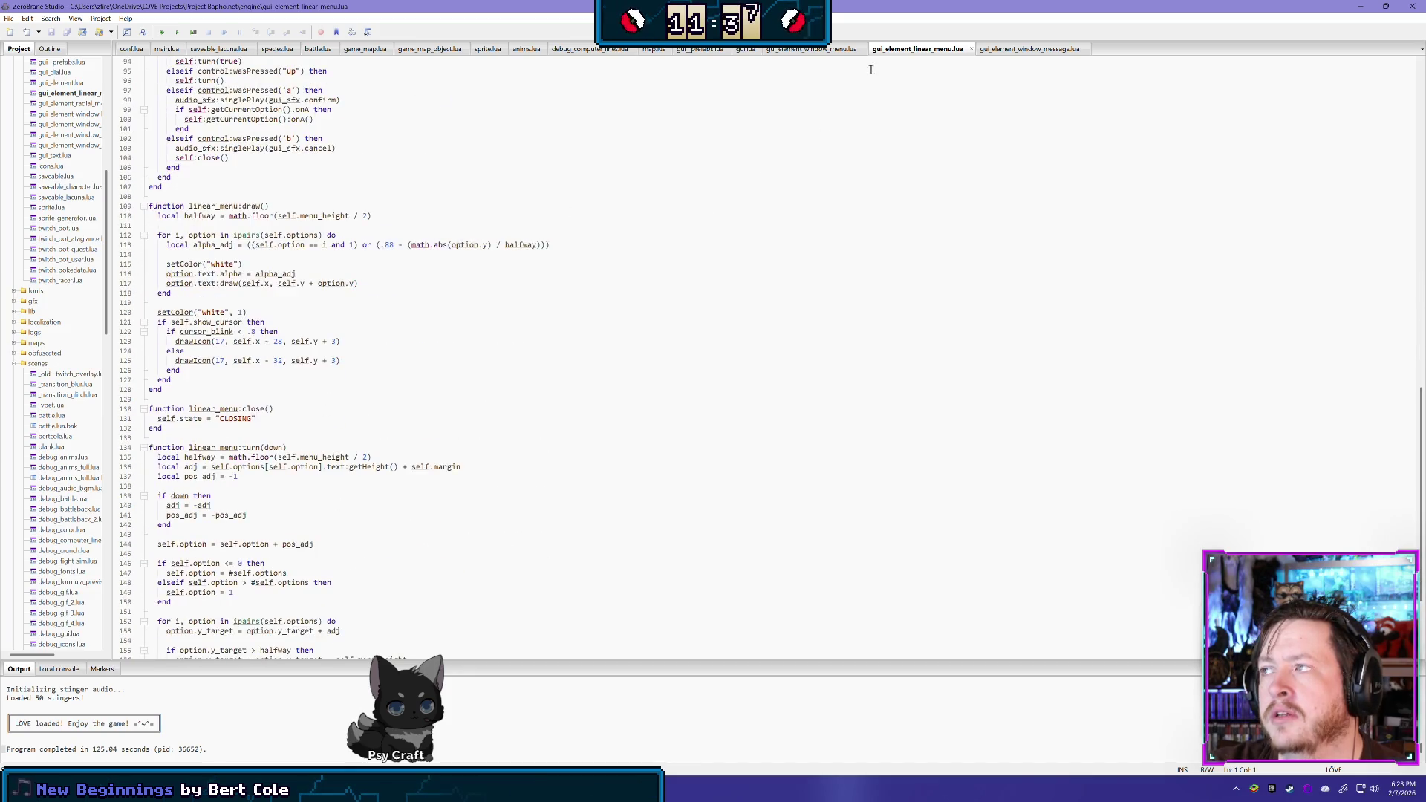
{"action": "middle_click", "coordinate": [892, 52]}
{"action": "left_click", "coordinate": [810, 50]}
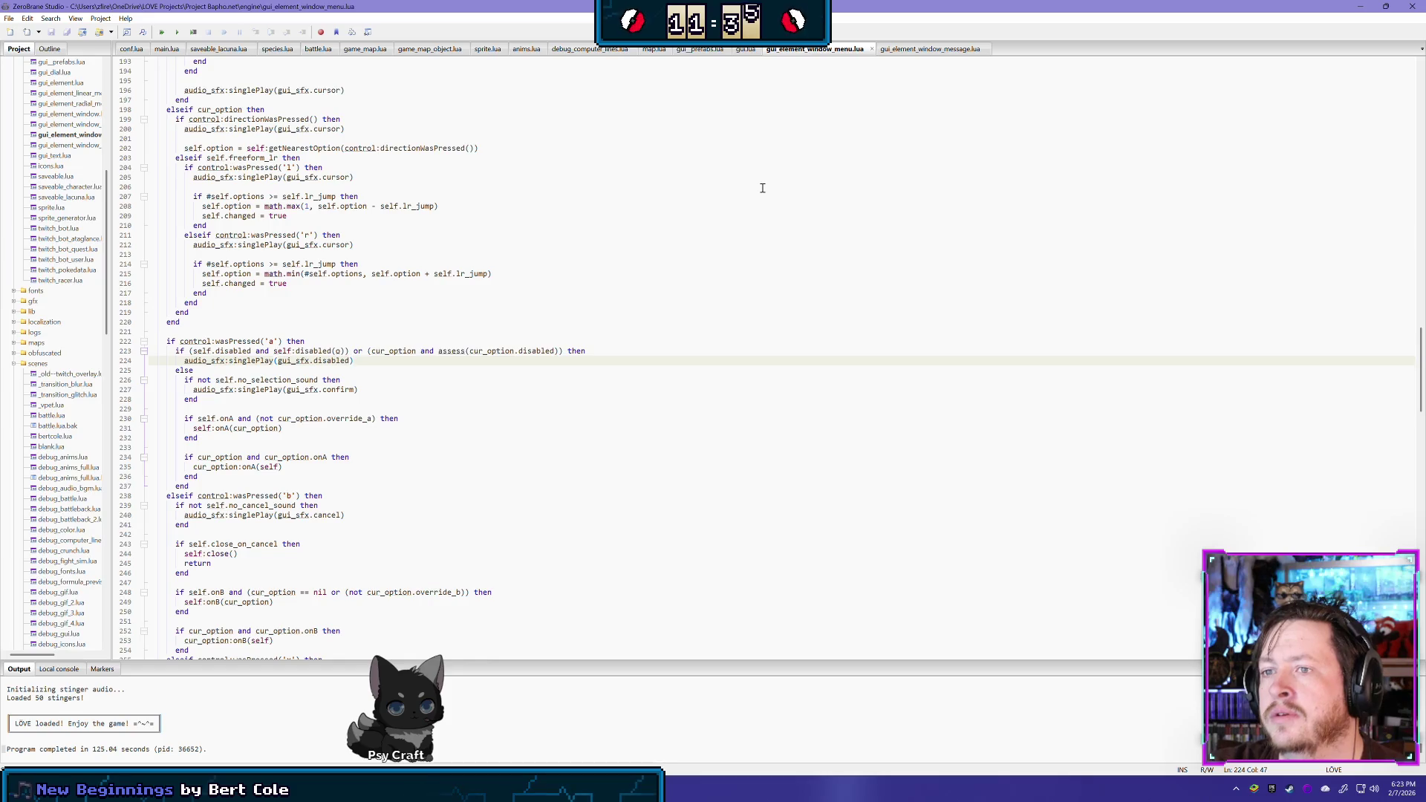
{"action": "scroll", "coordinate": [783, 102], "scroll_direction": "down", "scroll_amount": 3}
{"action": "scroll", "coordinate": [738, 79], "scroll_direction": "up", "scroll_amount": 3}
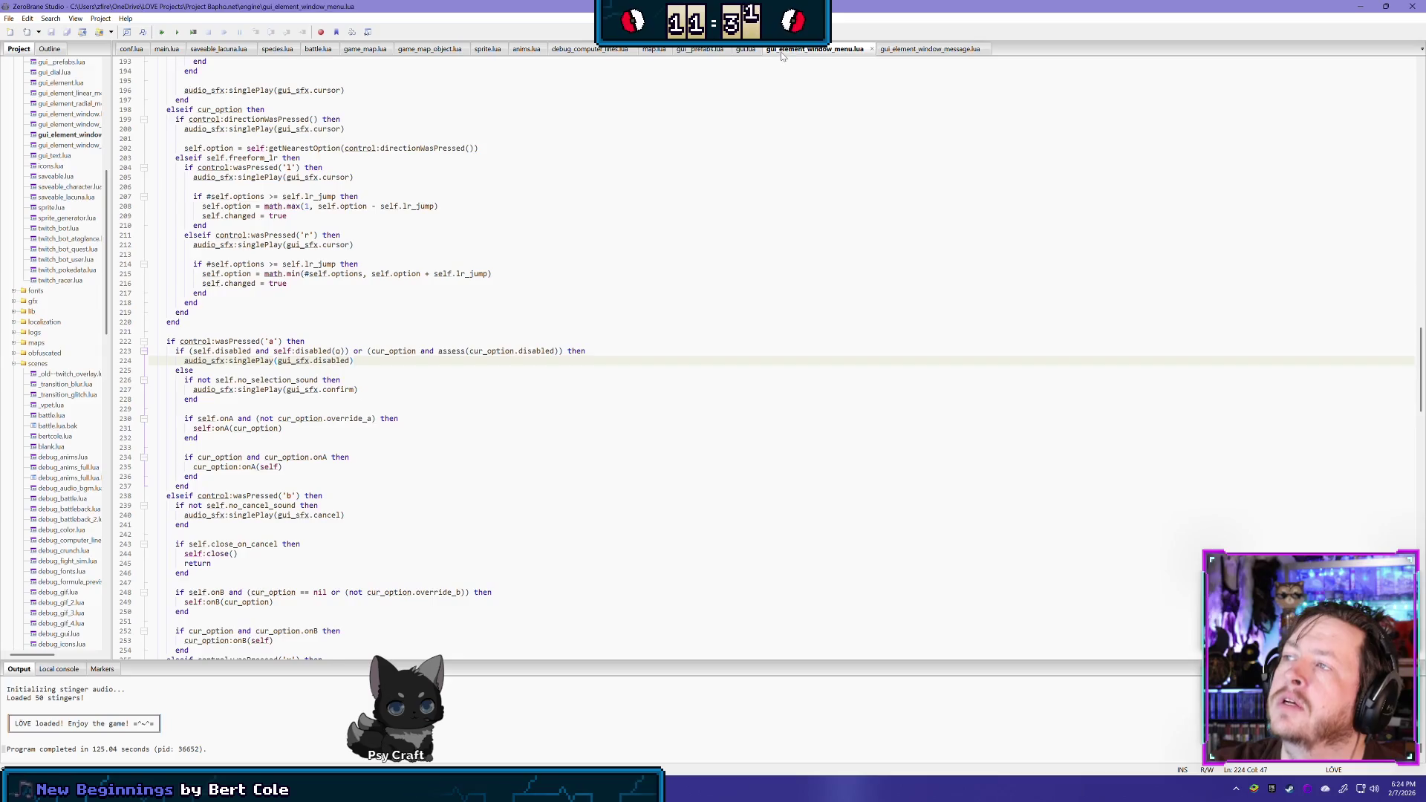
{"action": "middle_click", "coordinate": [780, 50]}
{"action": "left_click", "coordinate": [746, 49]}
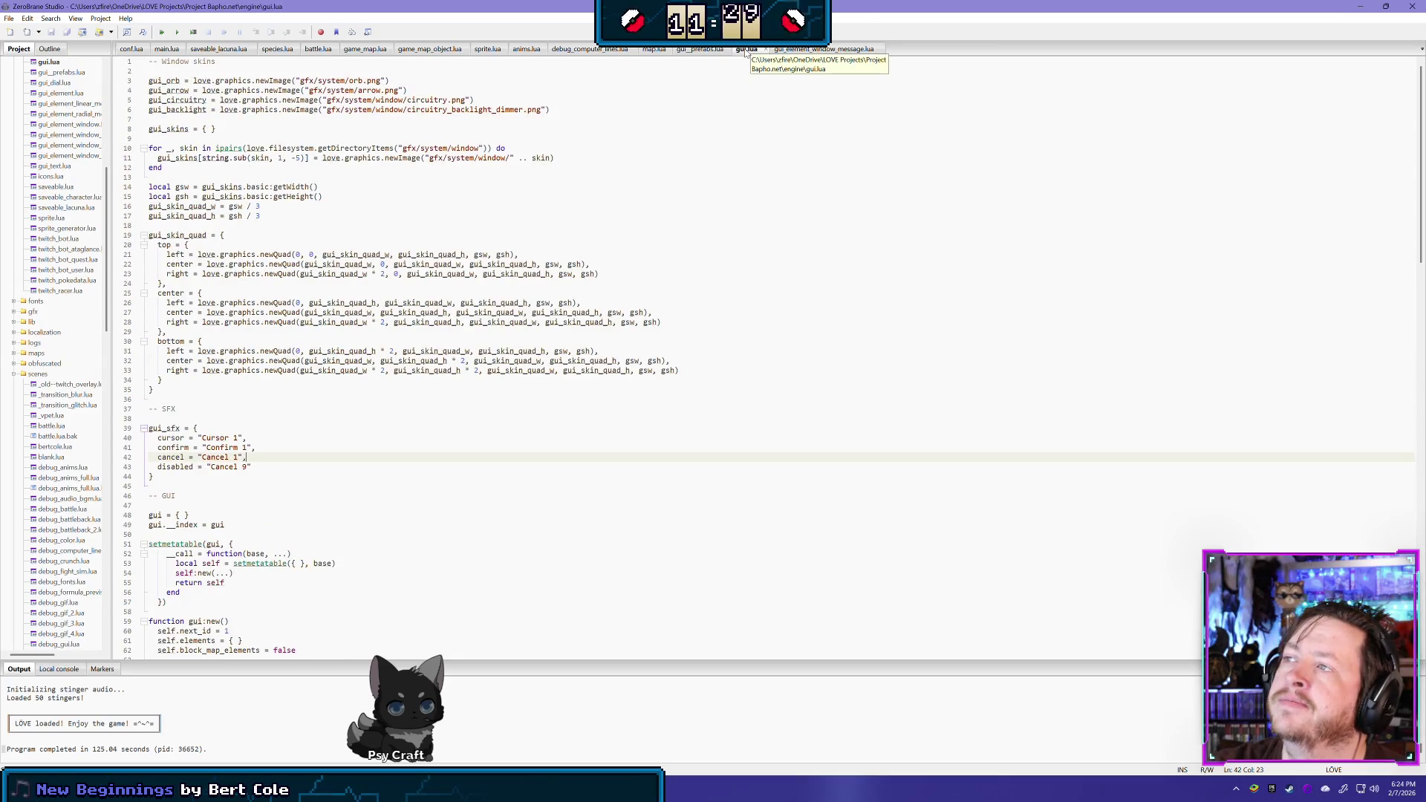
Return to gui_prefabs.lua and run the game with F6
{"action": "left_click", "coordinate": [709, 51]}
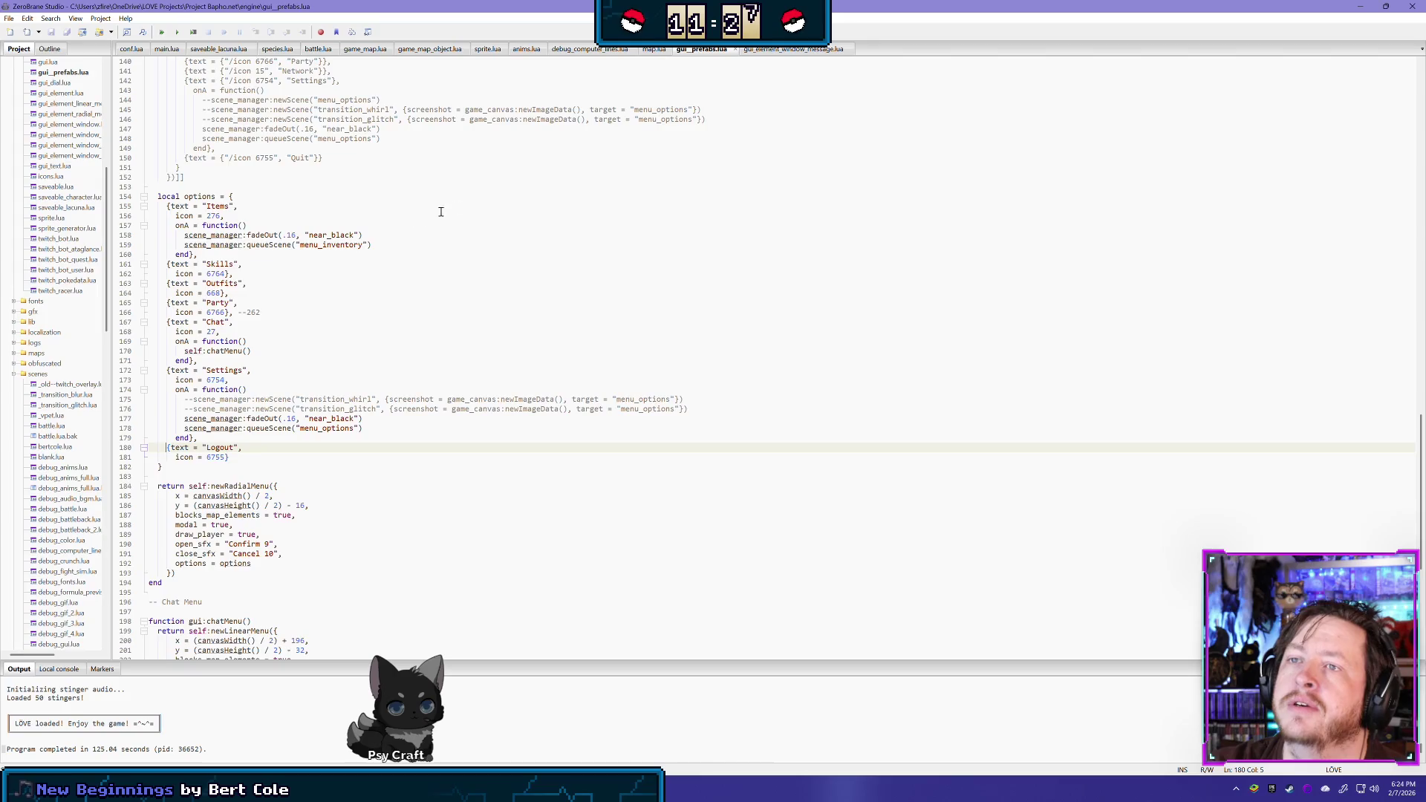
{"action": "scroll", "coordinate": [535, 197], "scroll_direction": "up", "scroll_amount": 3}
{"action": "scroll", "coordinate": [589, 118], "scroll_direction": "down", "scroll_amount": 5}
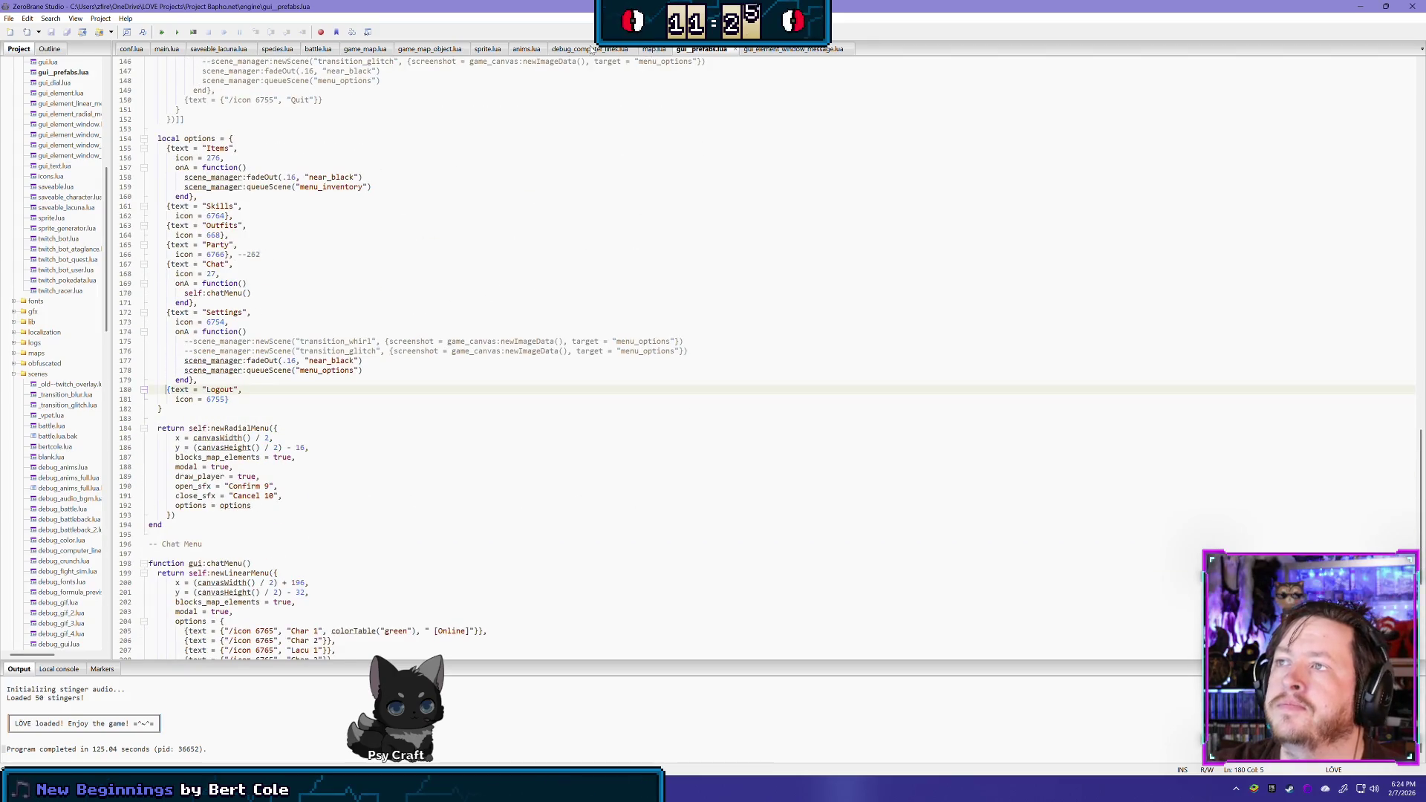
{"action": "key", "text": "F6"}
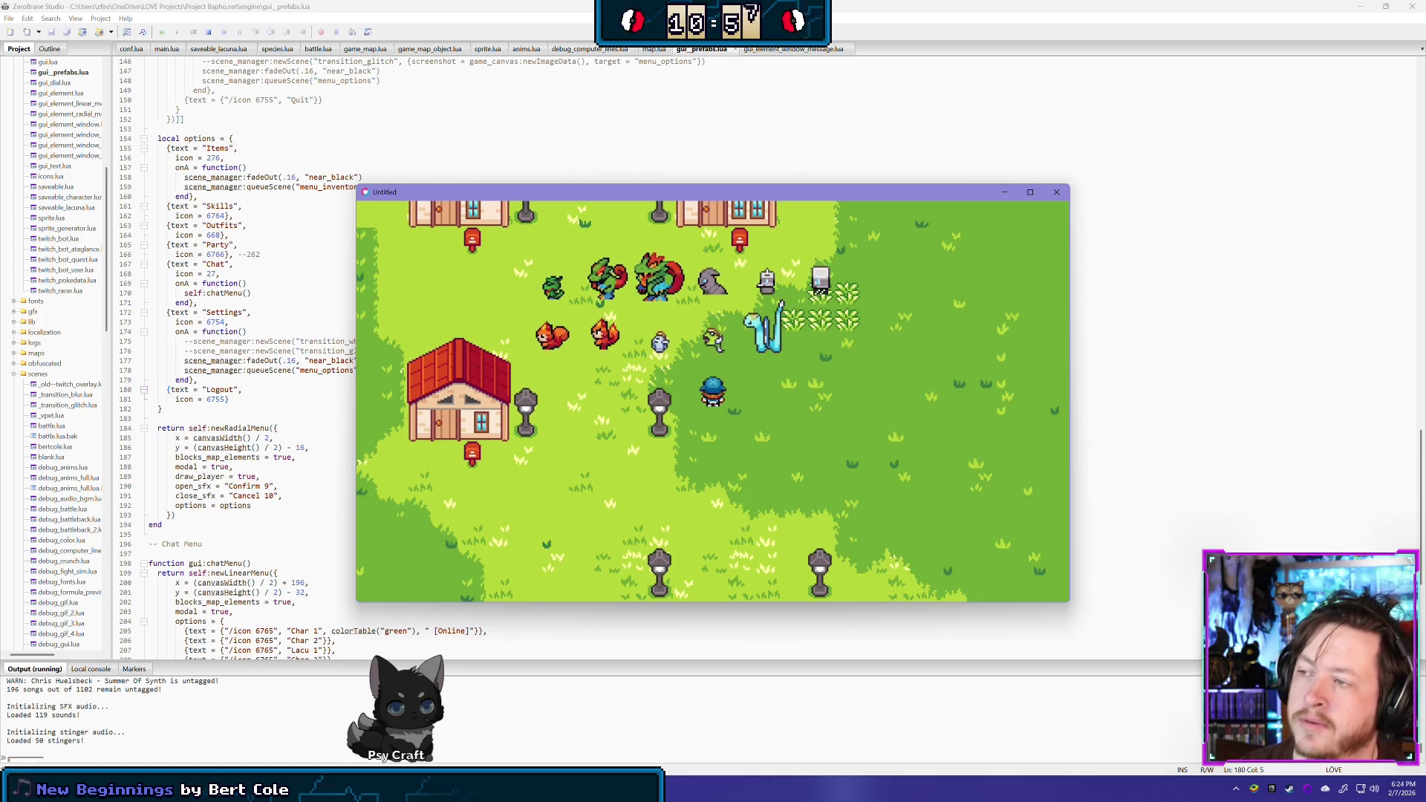
{"action": "key", "text": "Up"}
{"action": "key", "text": "Left"}
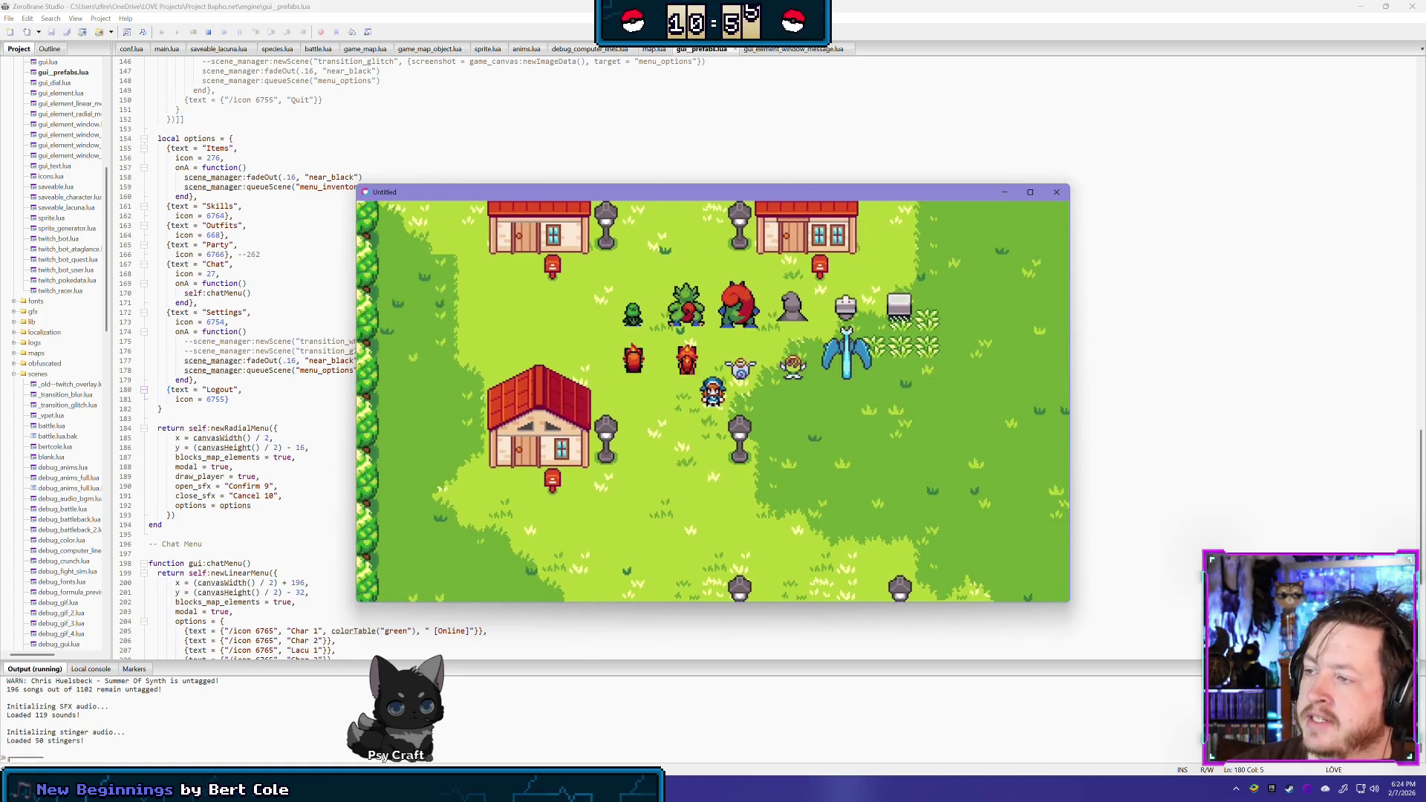
{"action": "key", "text": "Up"}
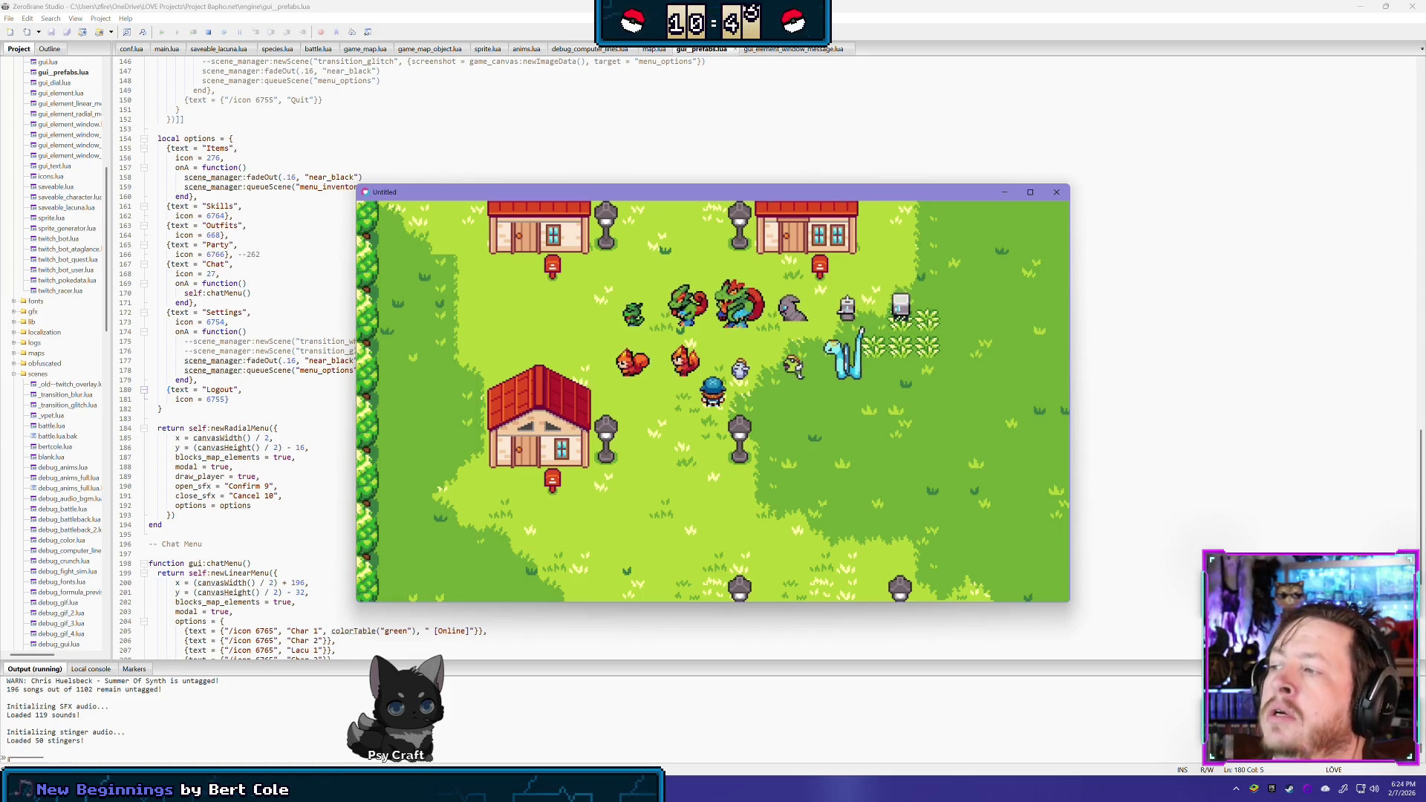
{"action": "key", "text": "Right"}
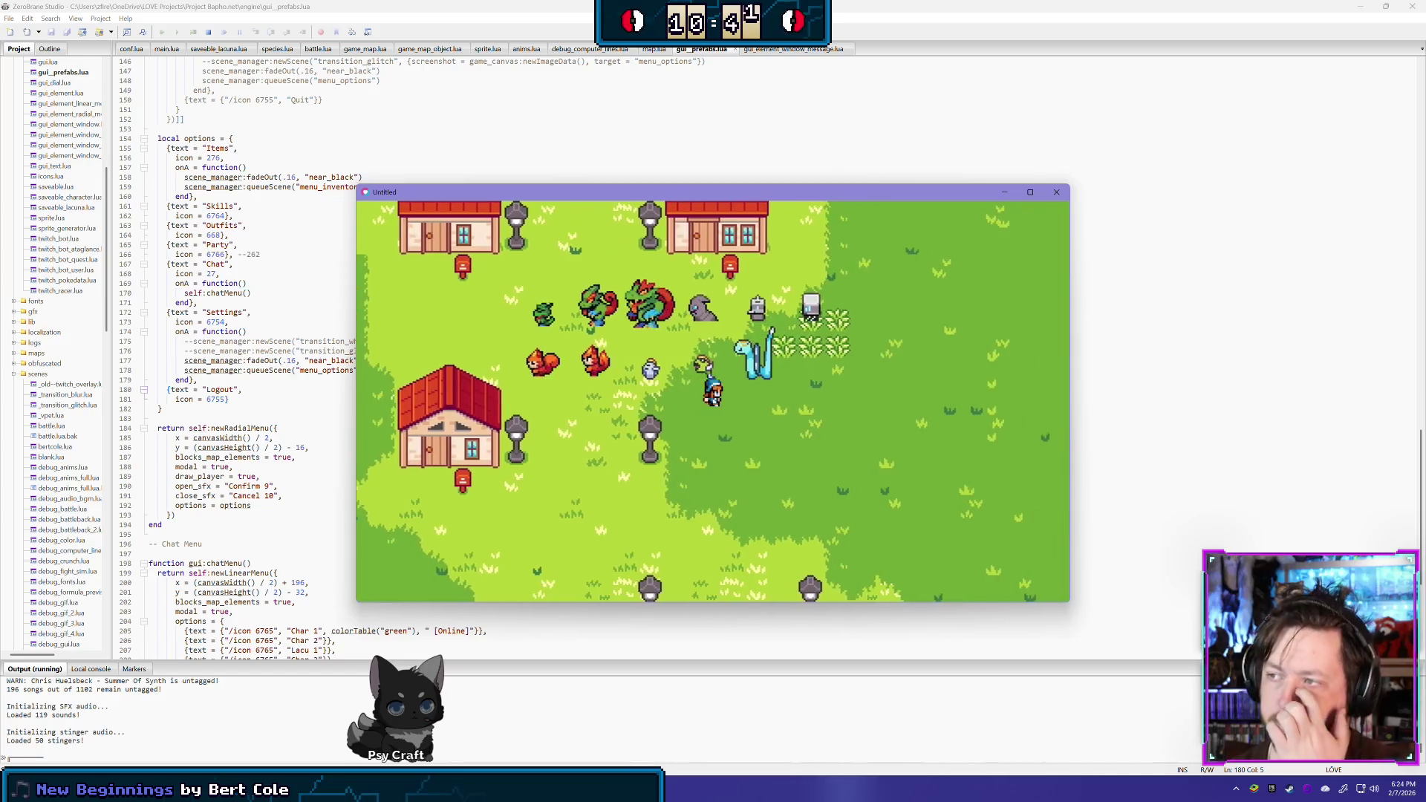
{"action": "key", "text": "Right"}
{"action": "key", "text": "Up"}
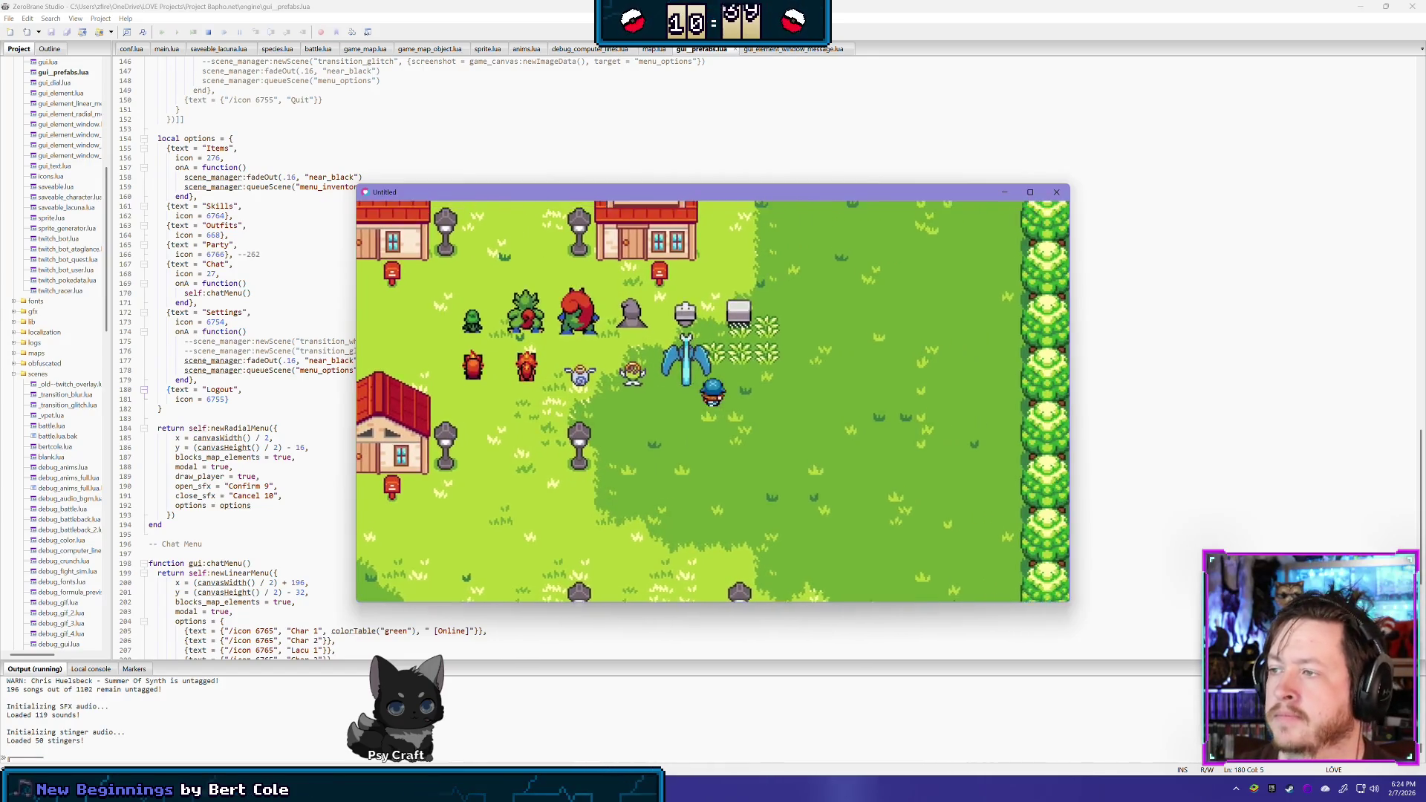
{"action": "key", "text": "Left"}
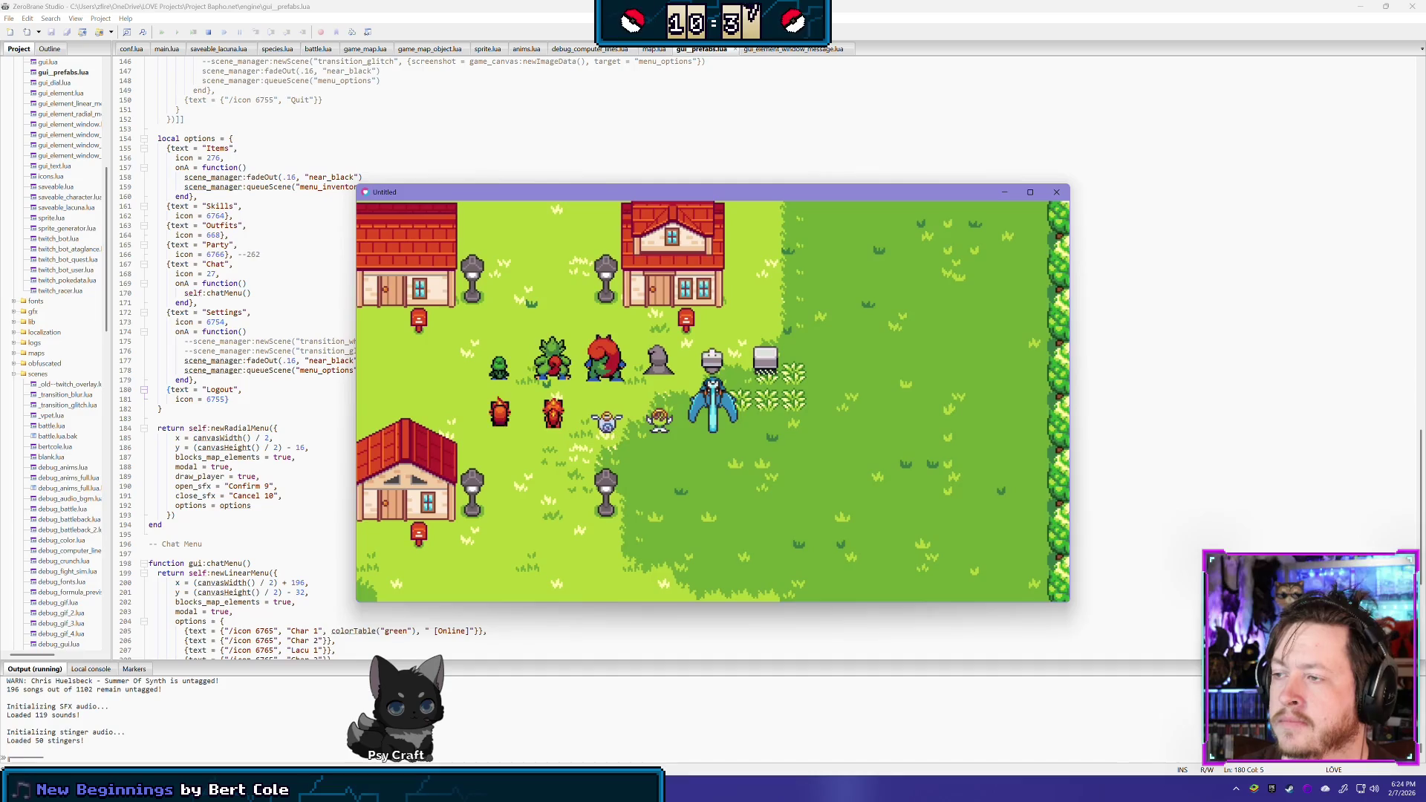
{"action": "key", "text": "Right"}
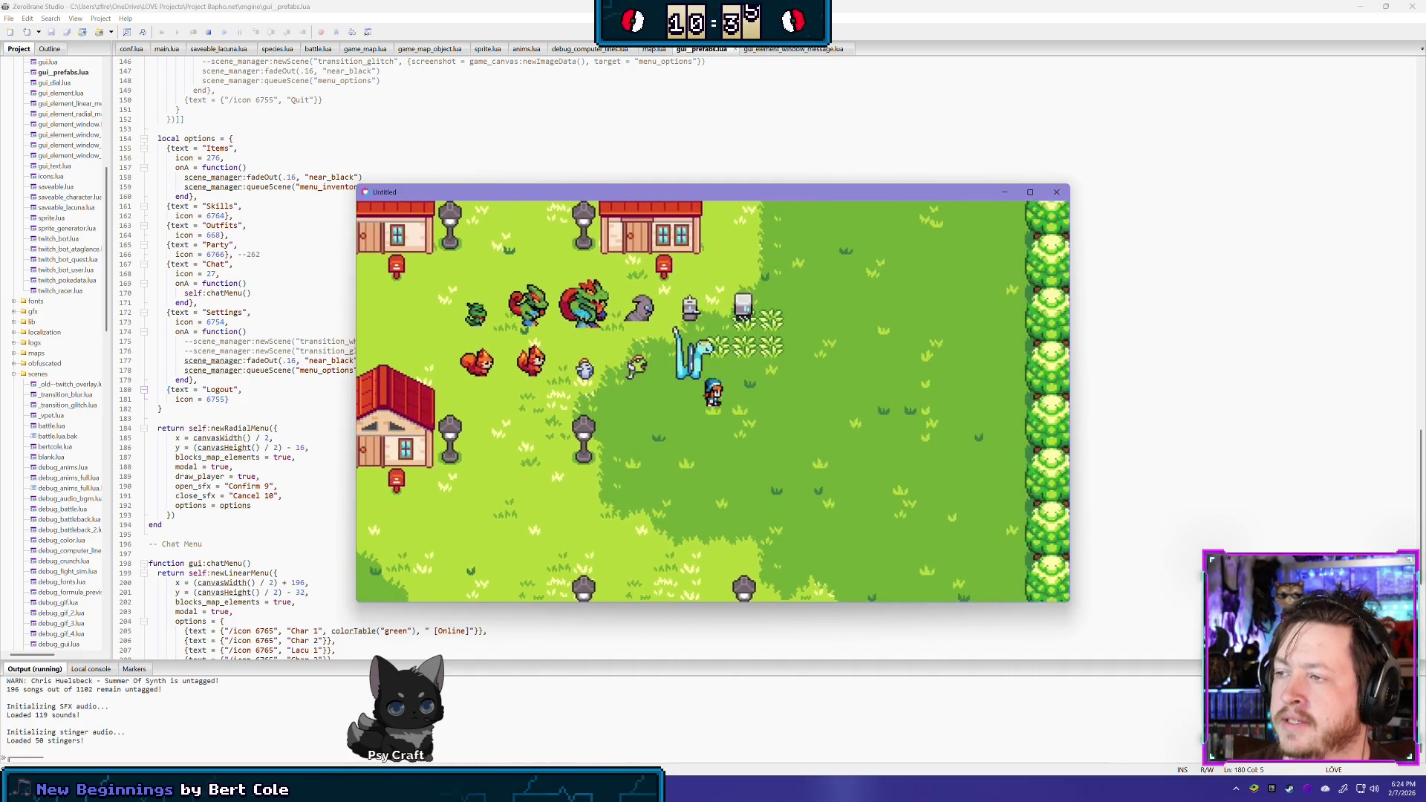
{"action": "key", "text": "Down"}
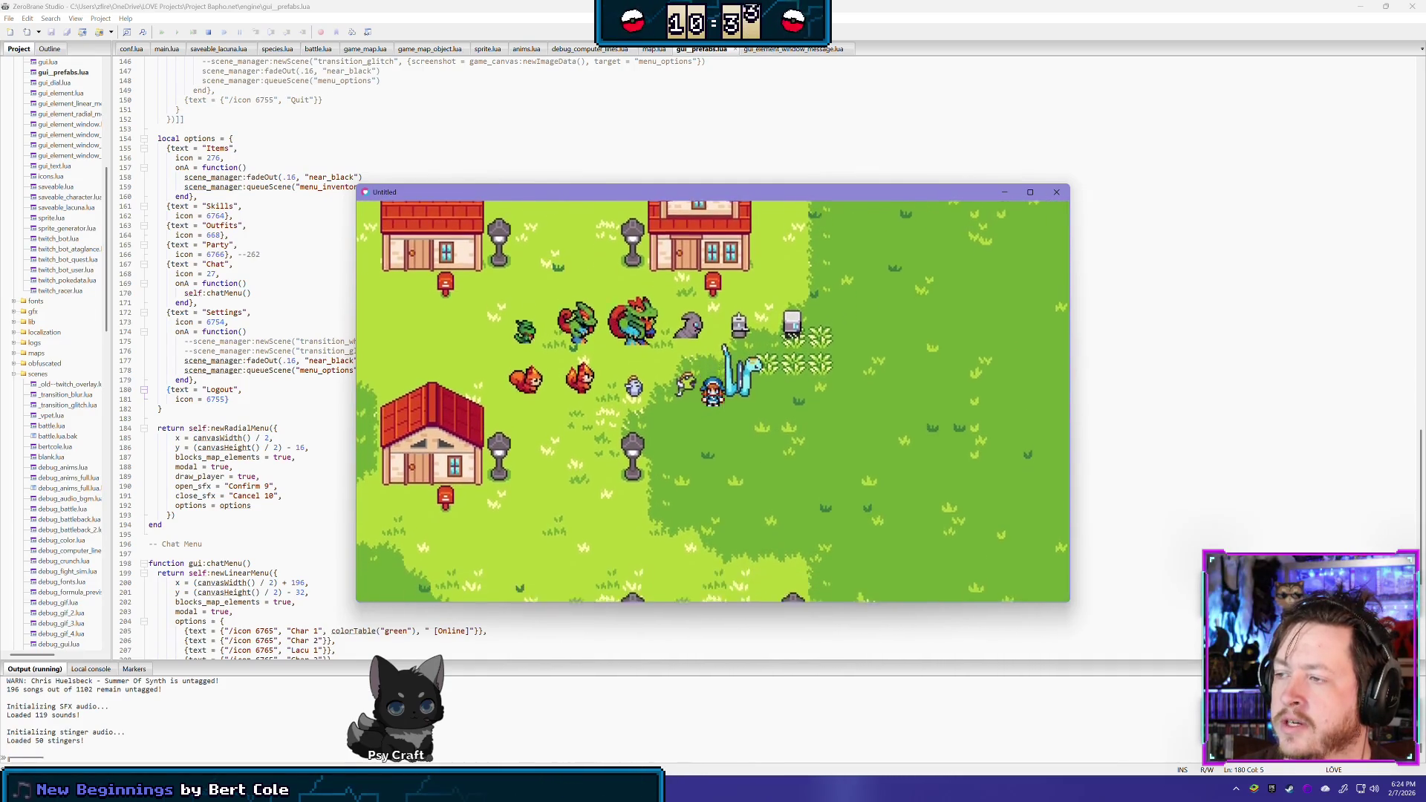
{"action": "key", "text": "Up"}
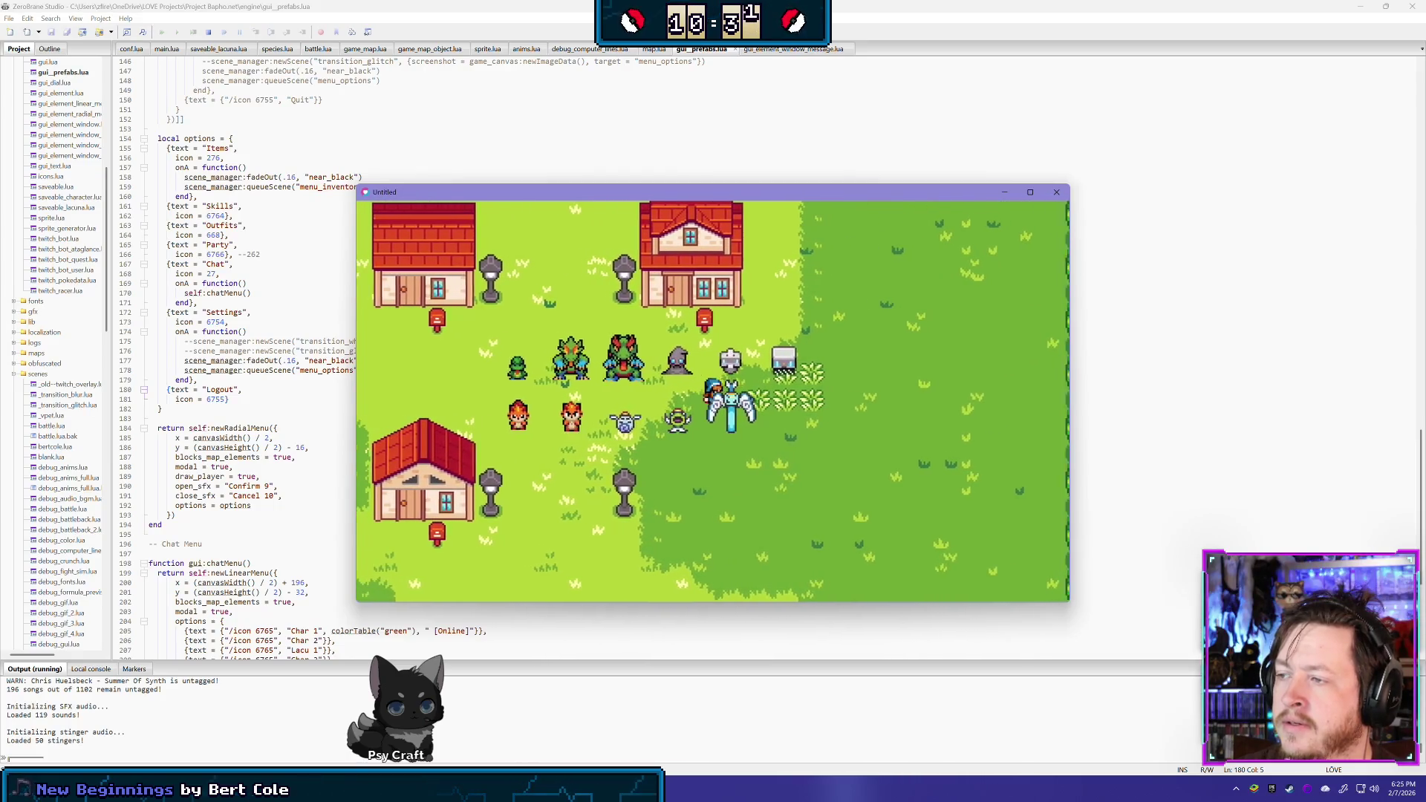
{"action": "key", "text": "Escape"}
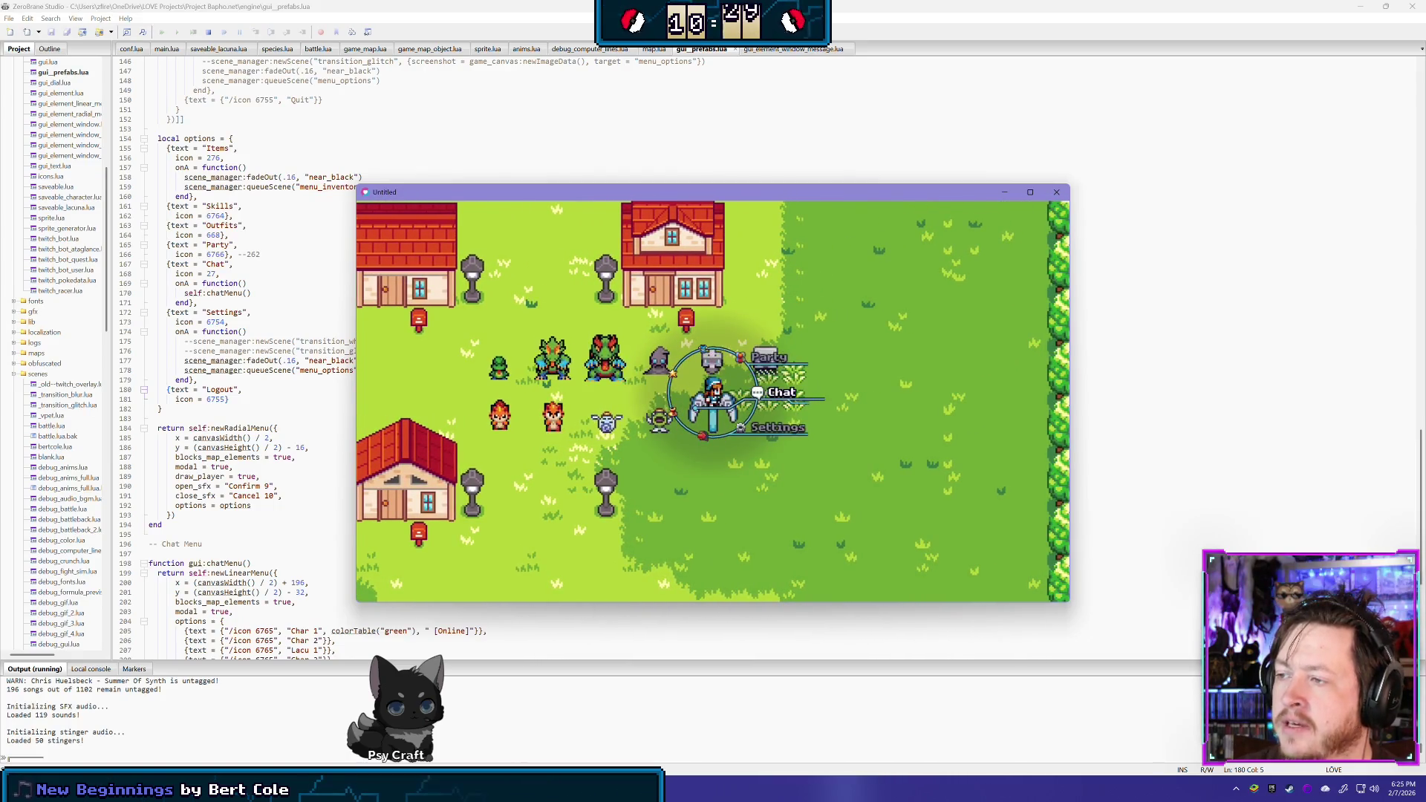
{"action": "key", "text": "Up"}
{"action": "key", "text": "Up"}
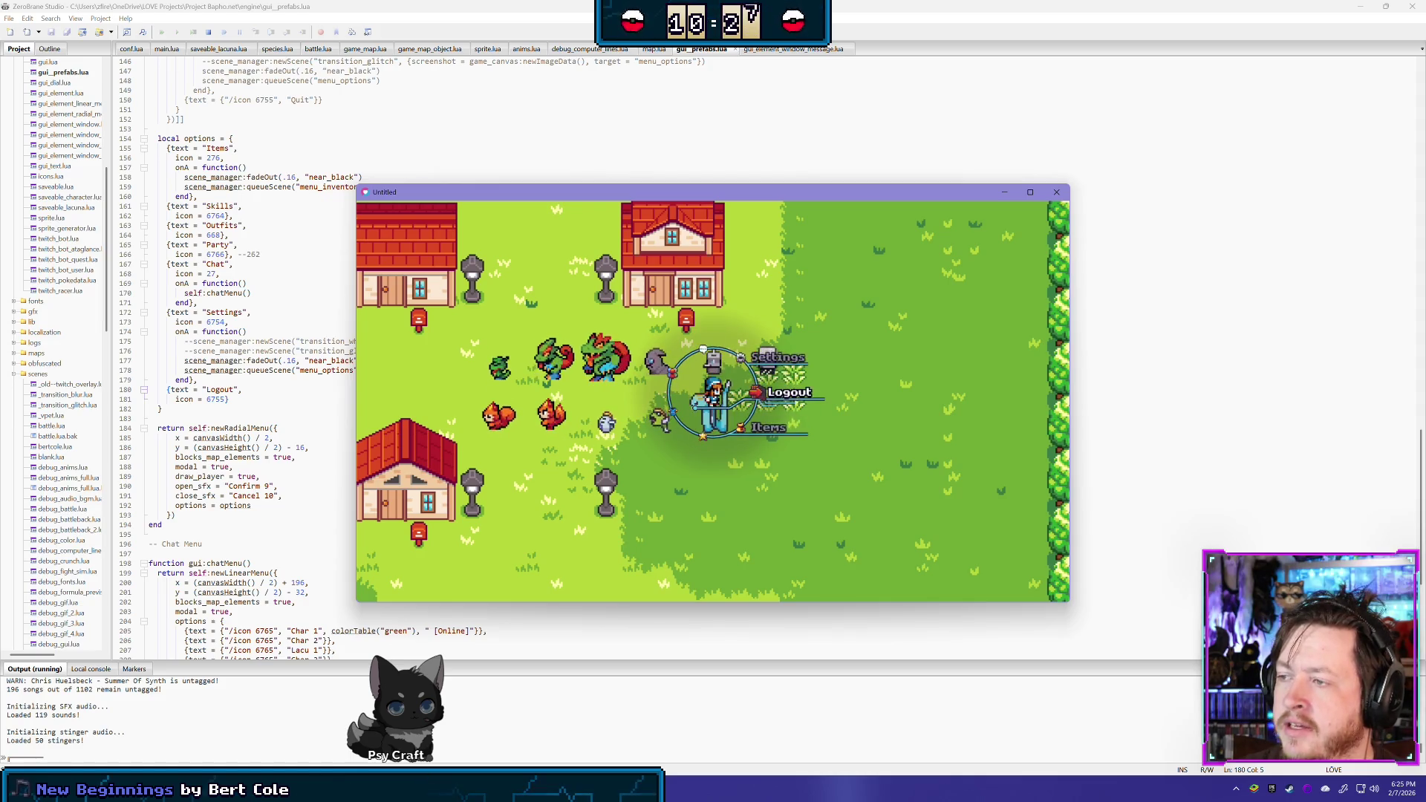
{"action": "key", "text": "Escape"}
{"action": "key", "text": "Left"}
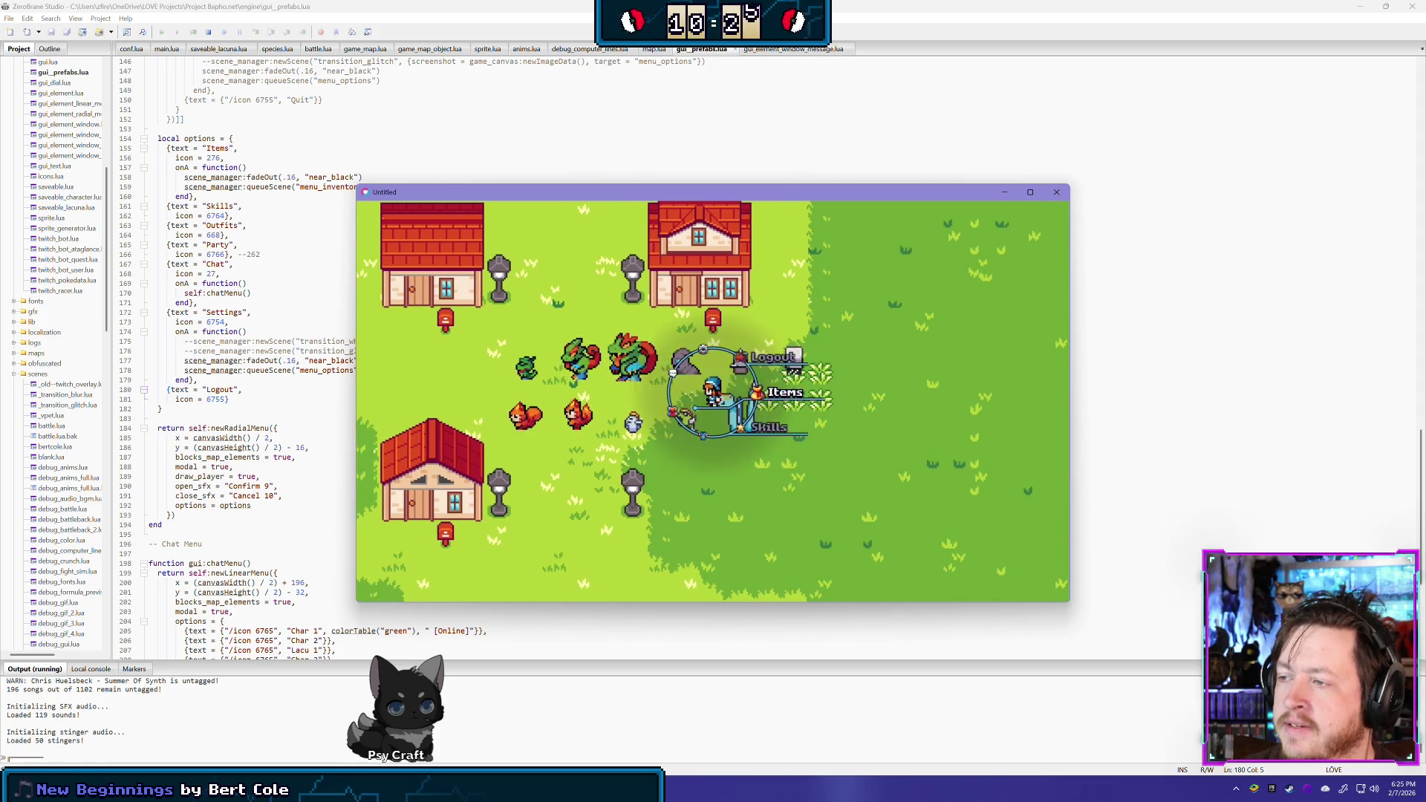
{"action": "key", "text": "Left"}
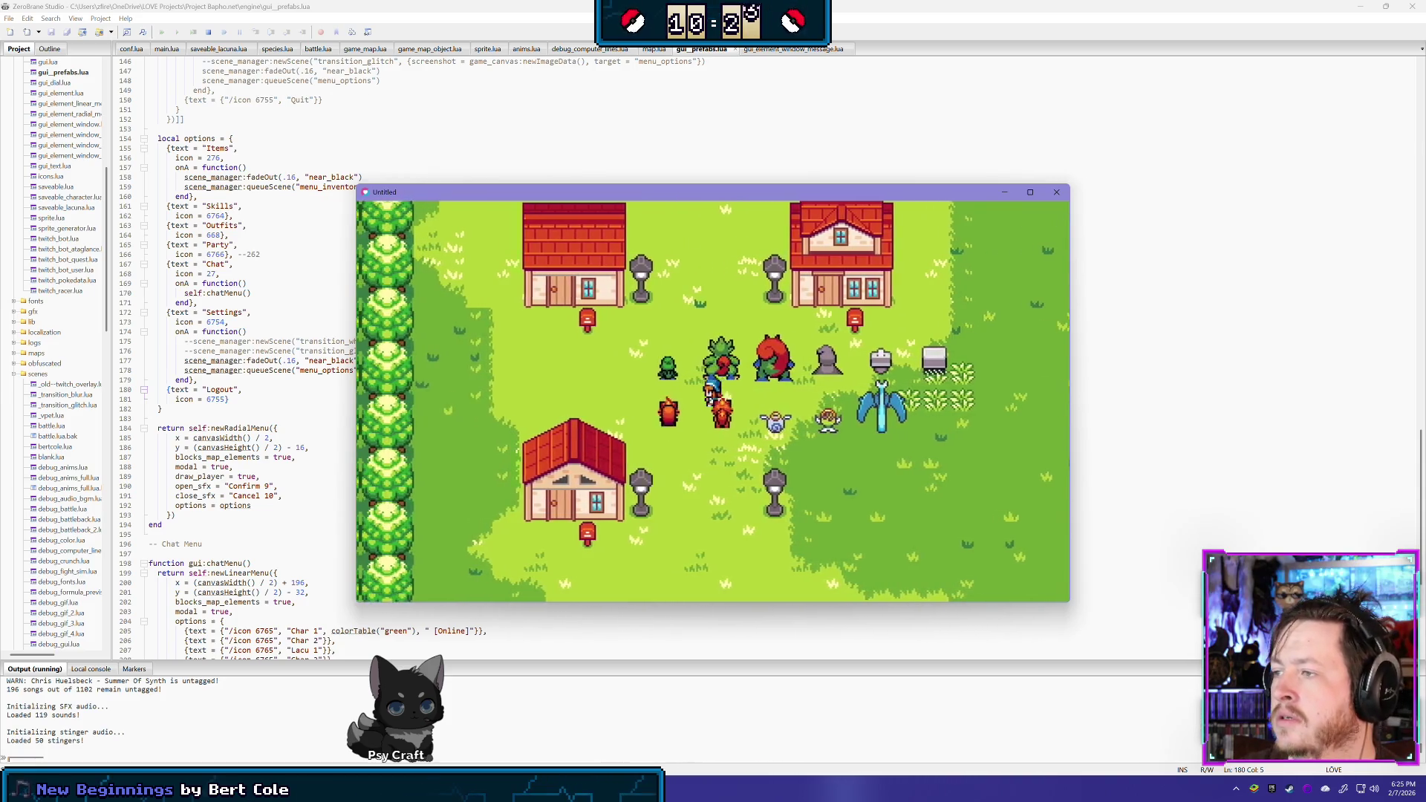
{"action": "key", "text": "Left"}
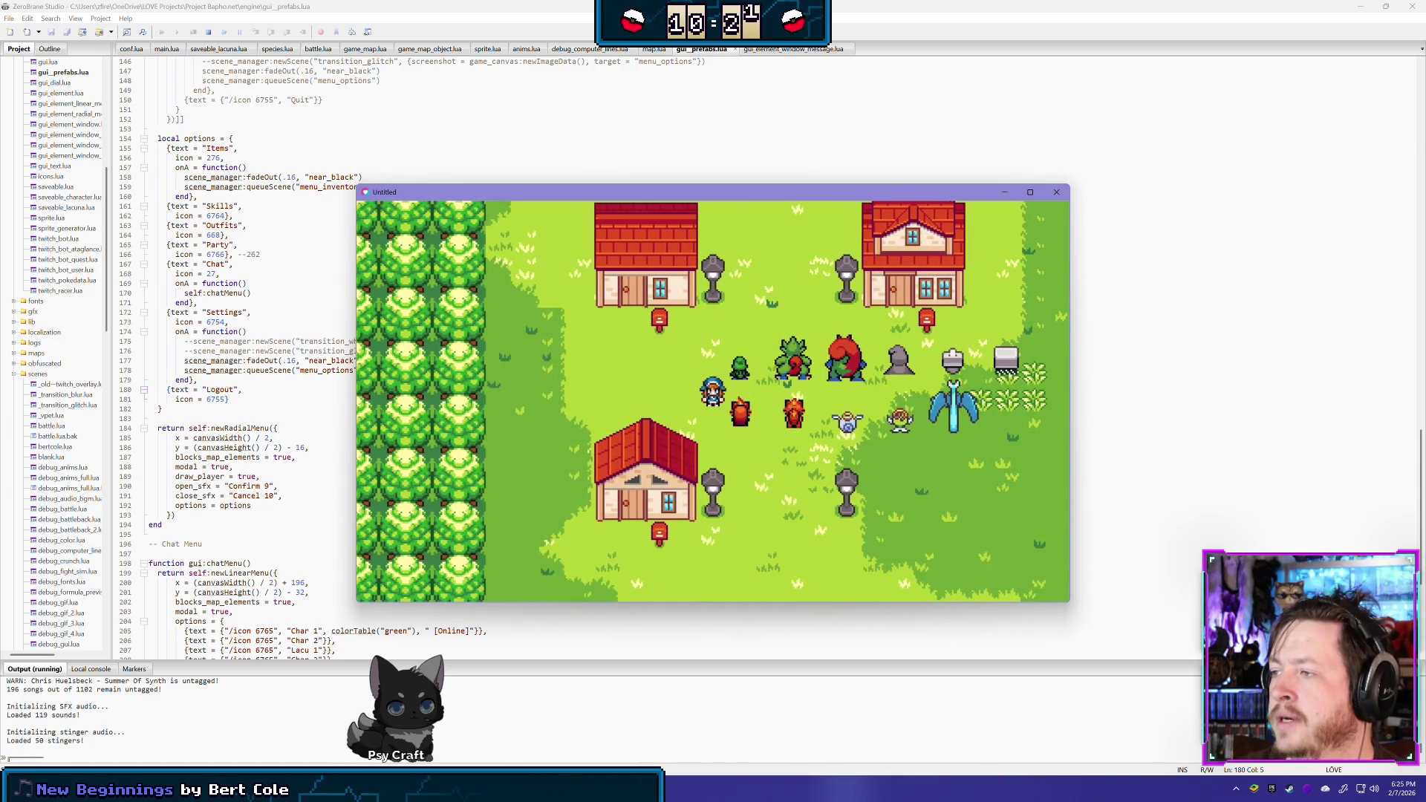
{"action": "key", "text": "Right"}
{"action": "key", "text": "Right"}
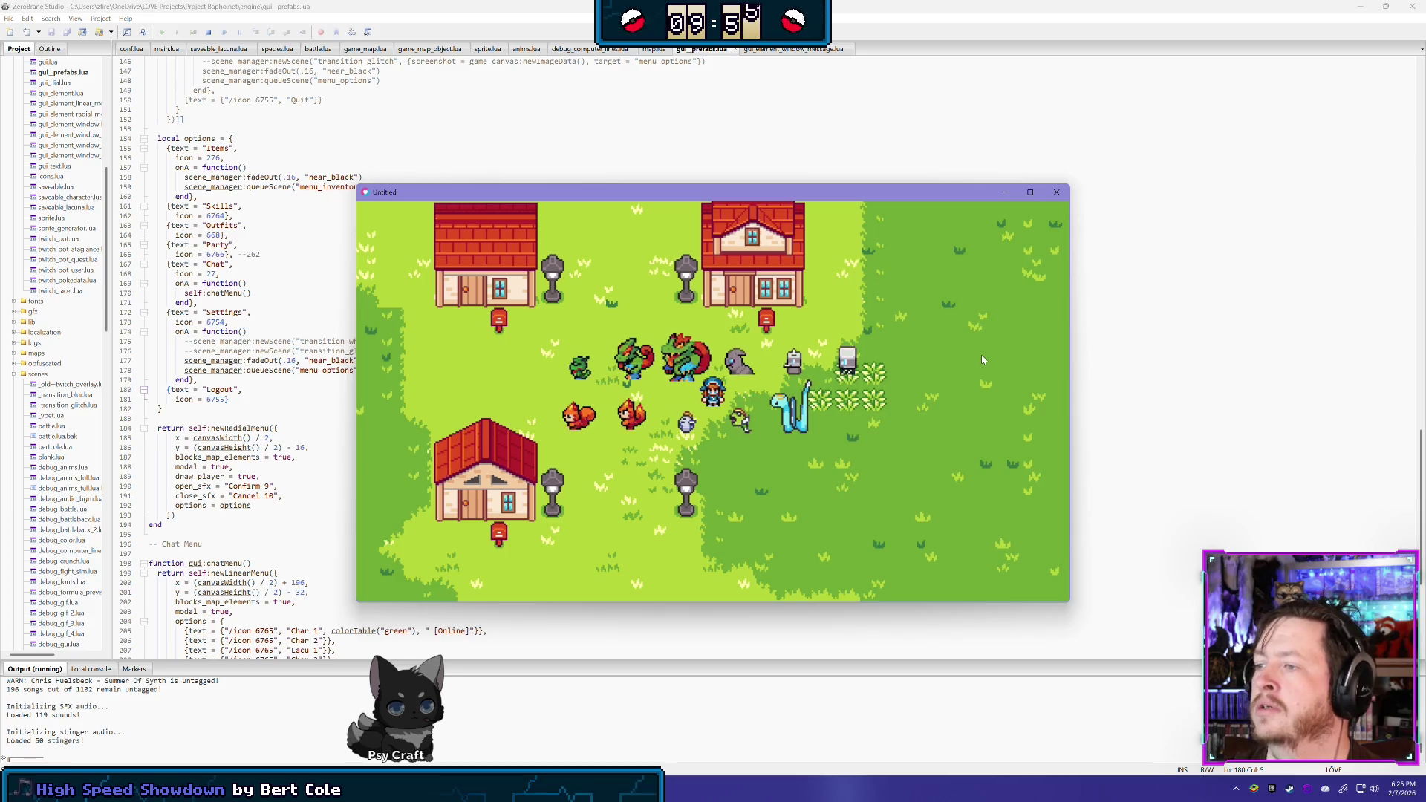
{"action": "left_click", "coordinate": [1056, 191]}
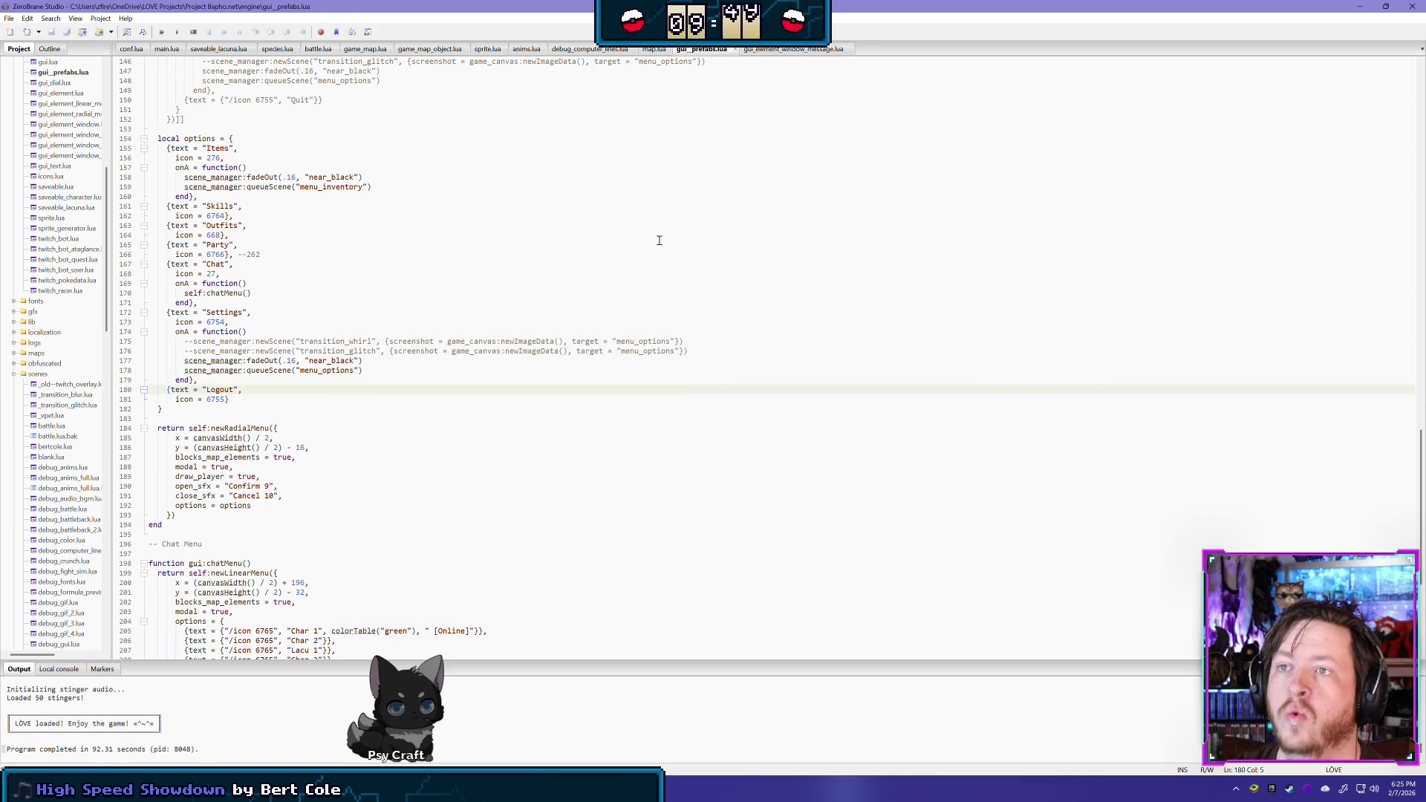
In map.lua, delete the commented updateInGameMenuBranches call
{"action": "scroll", "coordinate": [618, 231], "scroll_direction": "up", "scroll_amount": 10}
{"action": "scroll", "coordinate": [703, 271], "scroll_direction": "down", "scroll_amount": 10}
{"action": "scroll", "coordinate": [671, 156], "scroll_direction": "up", "scroll_amount": 4}
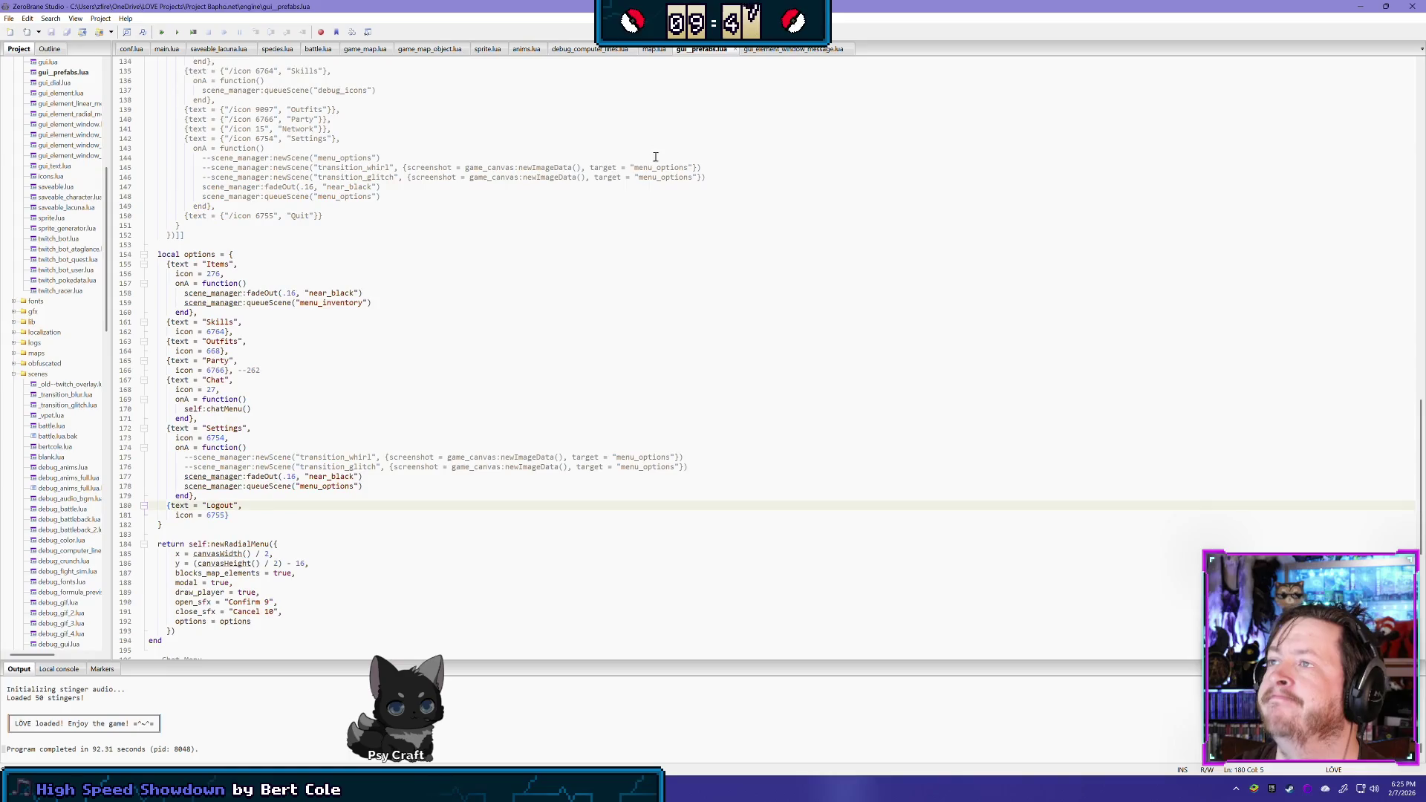
{"action": "scroll", "coordinate": [655, 150], "scroll_direction": "down", "scroll_amount": 3}
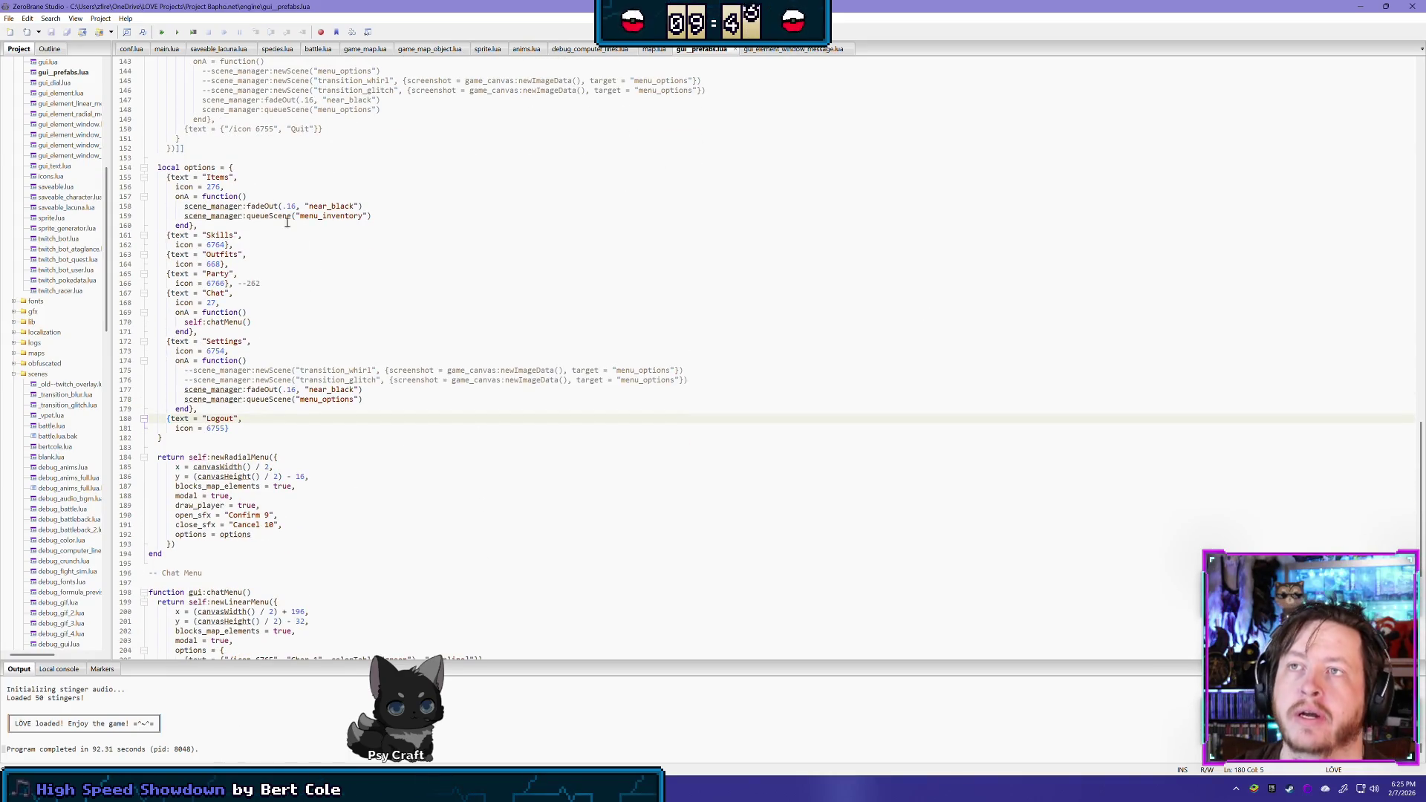
{"action": "left_click", "coordinate": [781, 50]}
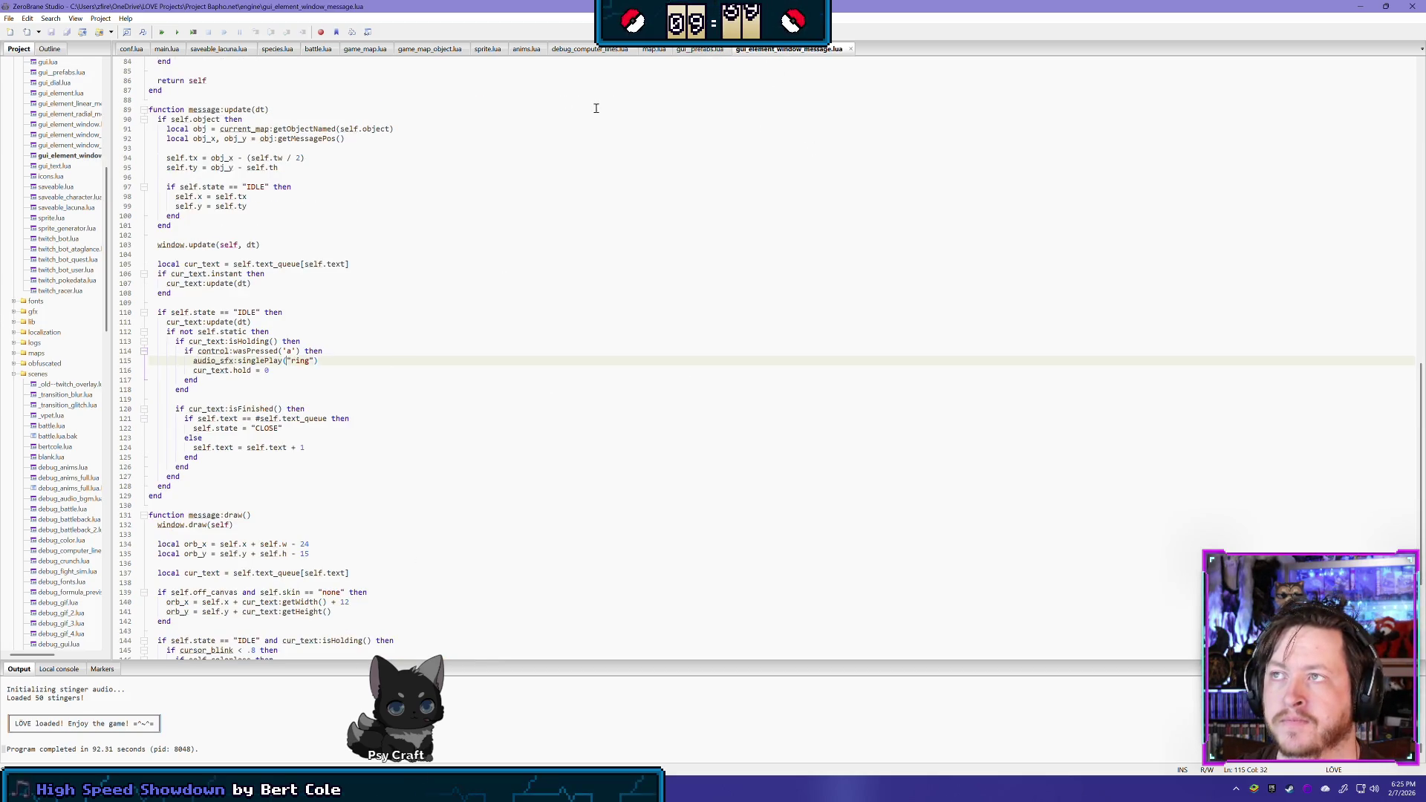
{"action": "left_click", "coordinate": [654, 50]}
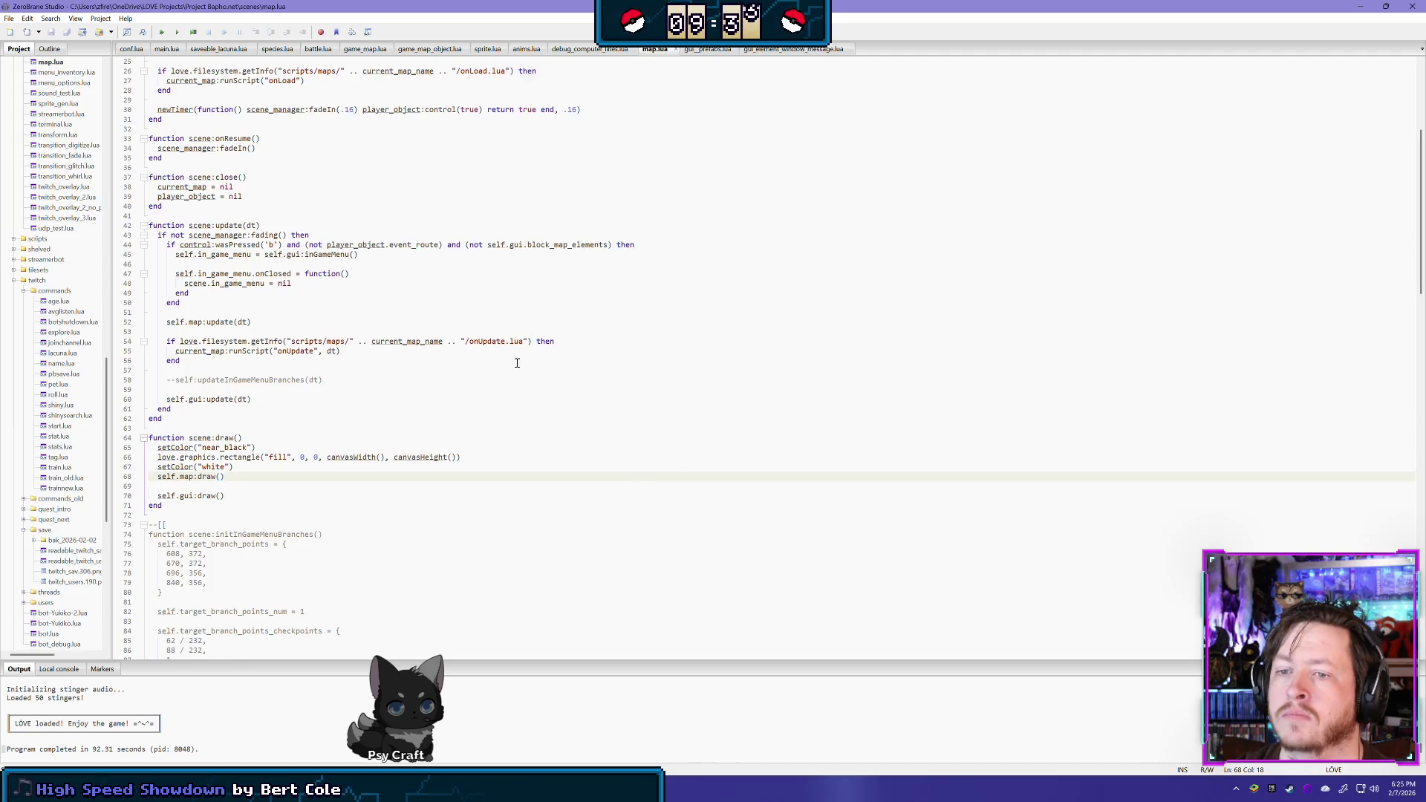
{"action": "scroll", "coordinate": [519, 360], "scroll_direction": "down", "scroll_amount": 6}
{"action": "left_click", "coordinate": [151, 351]}
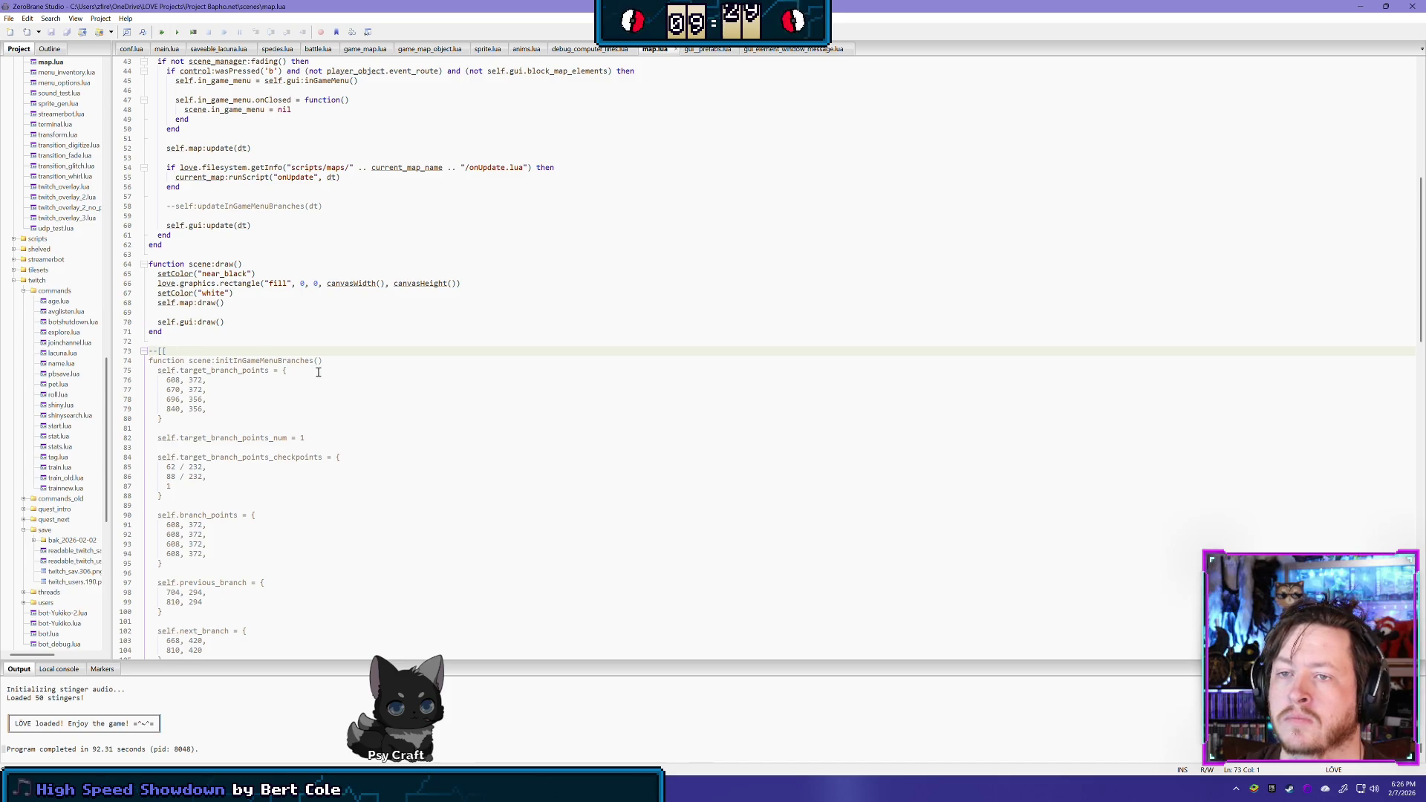
{"action": "scroll", "coordinate": [320, 386], "scroll_direction": "down", "scroll_amount": 20}
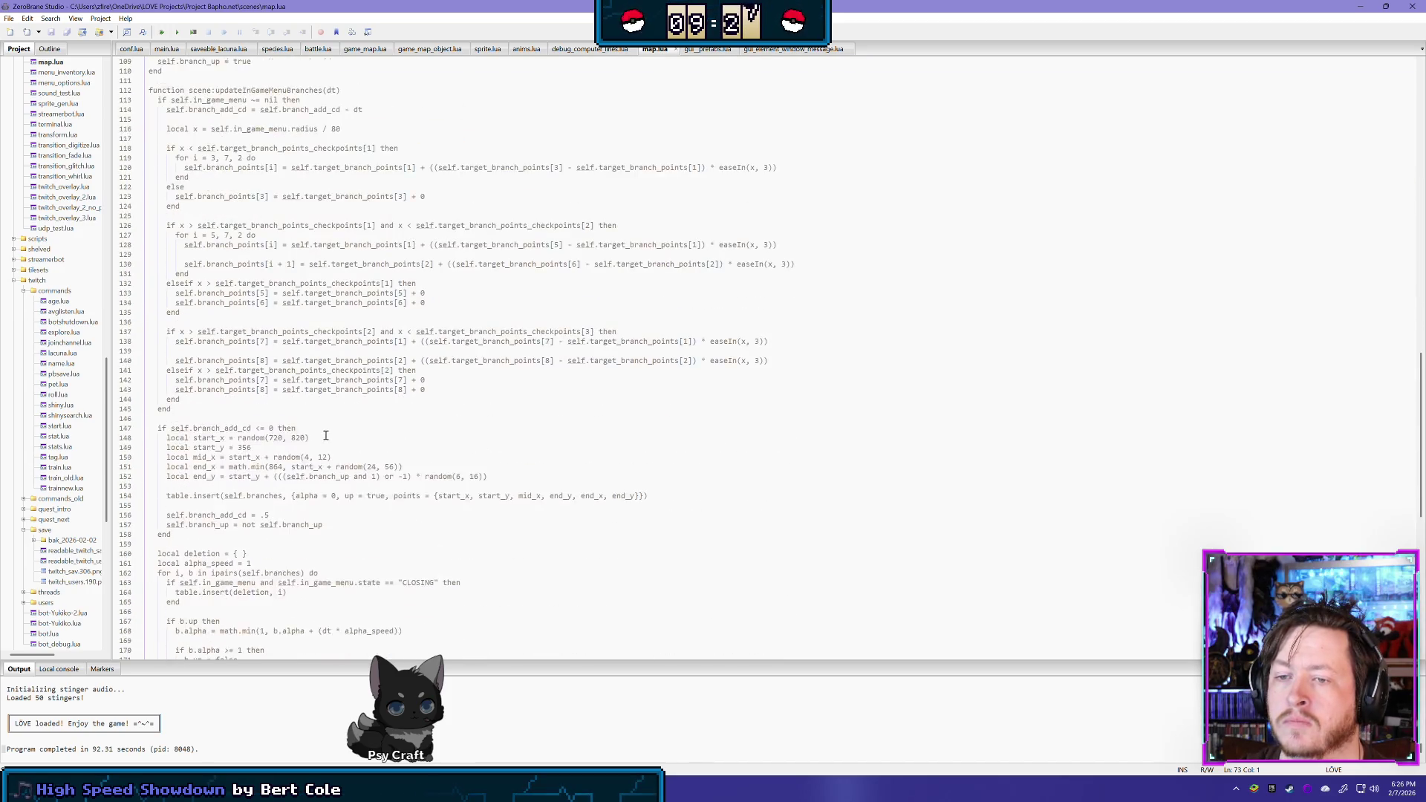
{"action": "scroll", "coordinate": [326, 436], "scroll_direction": "down", "scroll_amount": 6}
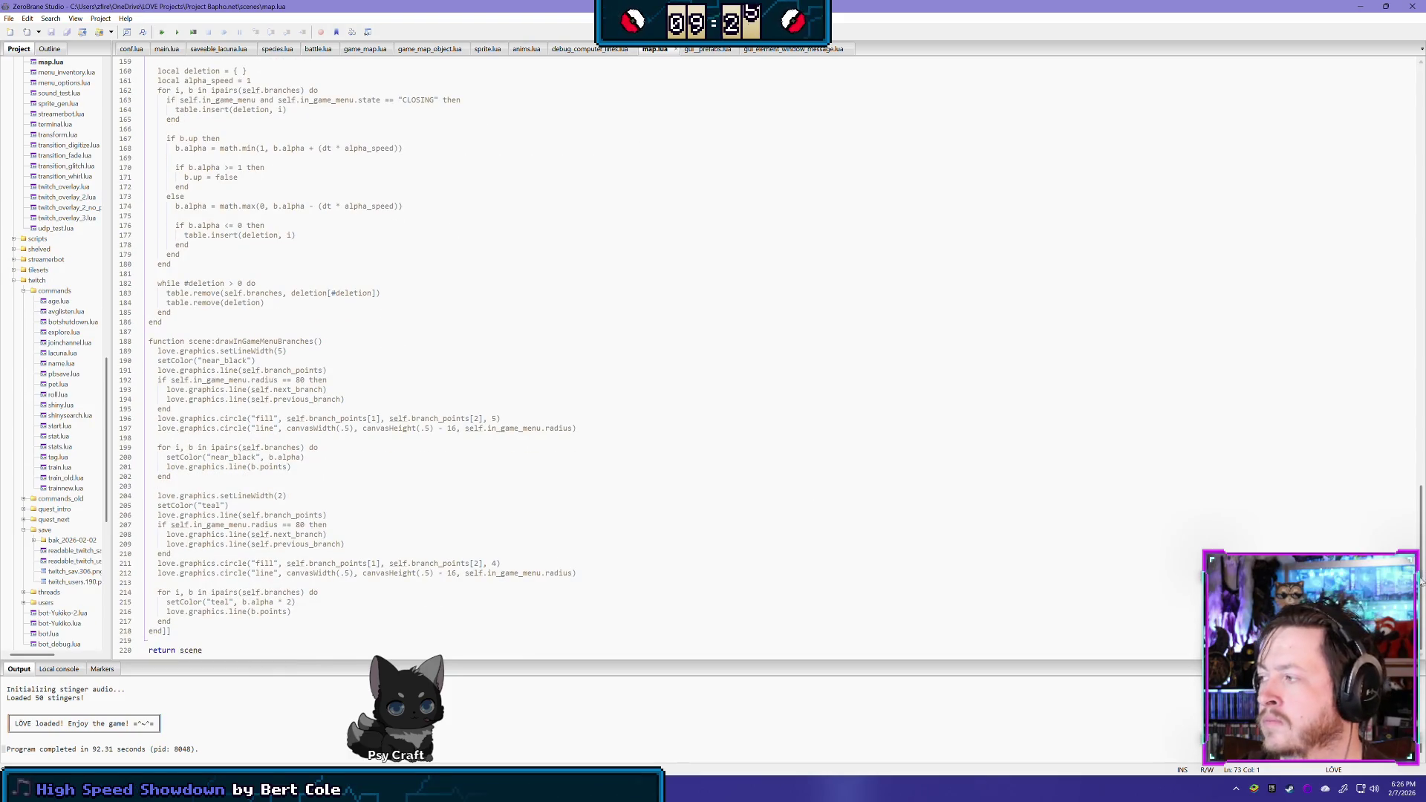
{"action": "left_click_drag", "start_coordinate": [1421, 573], "coordinate": [1390, 201]}
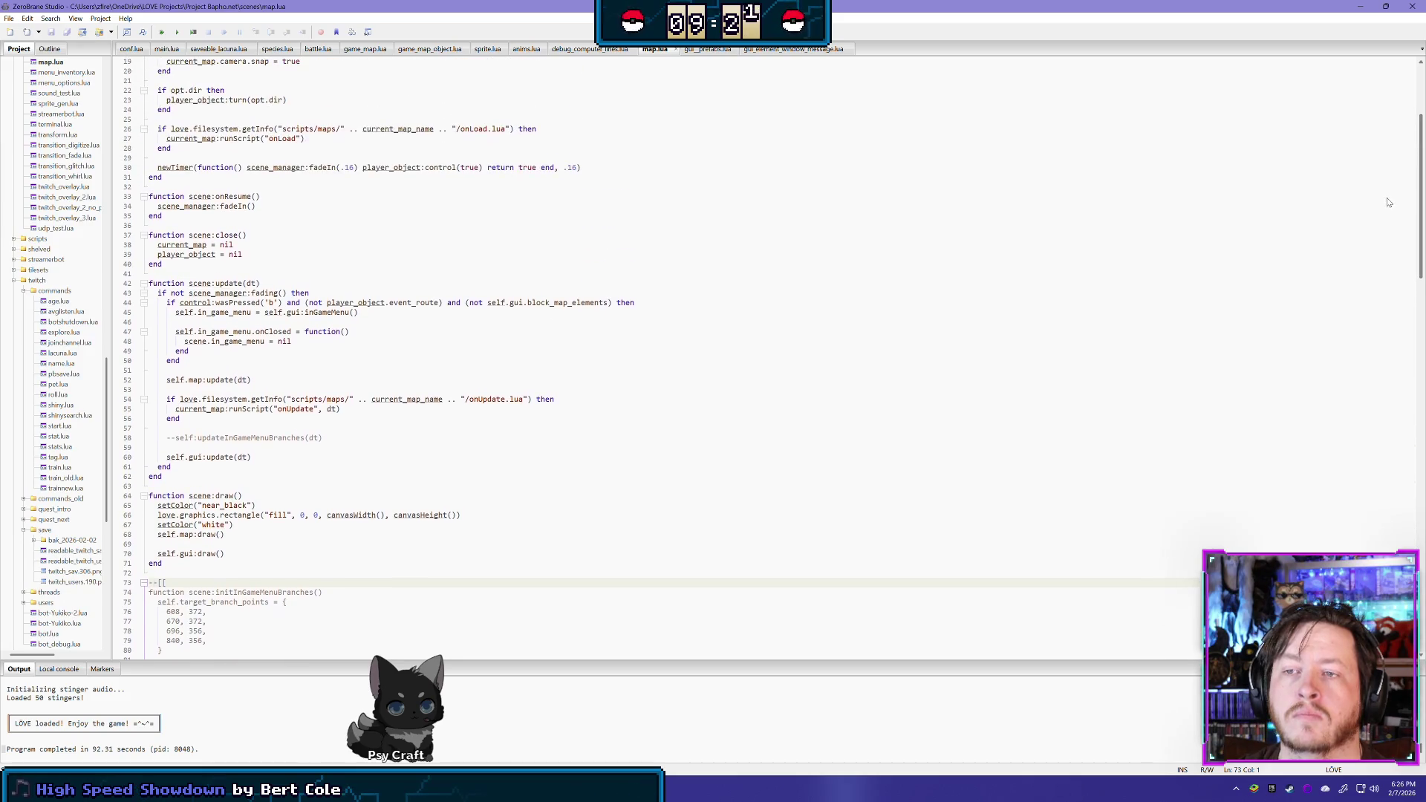
{"action": "left_click_drag", "start_coordinate": [344, 439], "coordinate": [354, 424]}
{"action": "key", "text": "BackSpace"}
{"action": "key", "text": "BackSpace"}
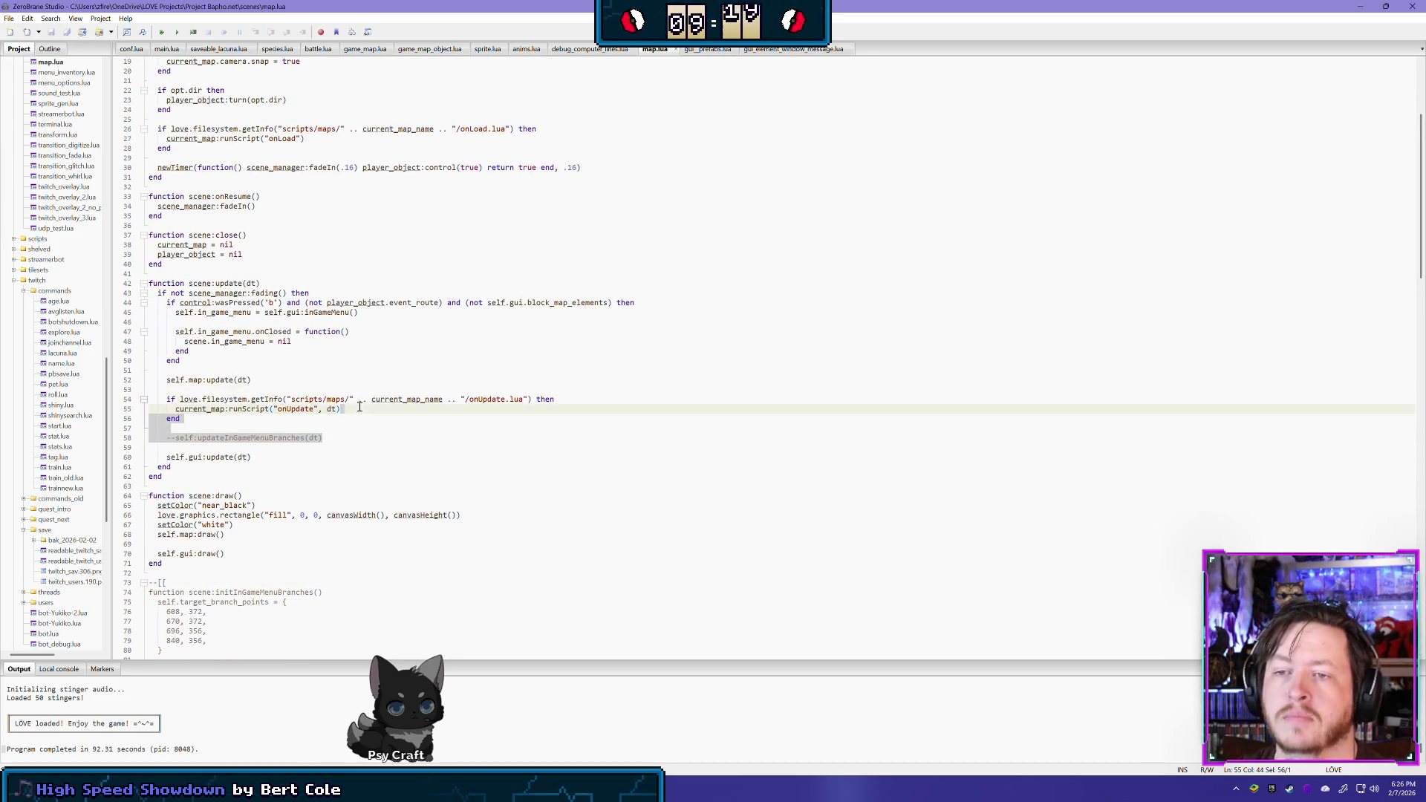
Delete the commented branch block at the file's end and the blank line before return scene
{"action": "scroll", "coordinate": [289, 447], "scroll_direction": "down", "scroll_amount": 5}
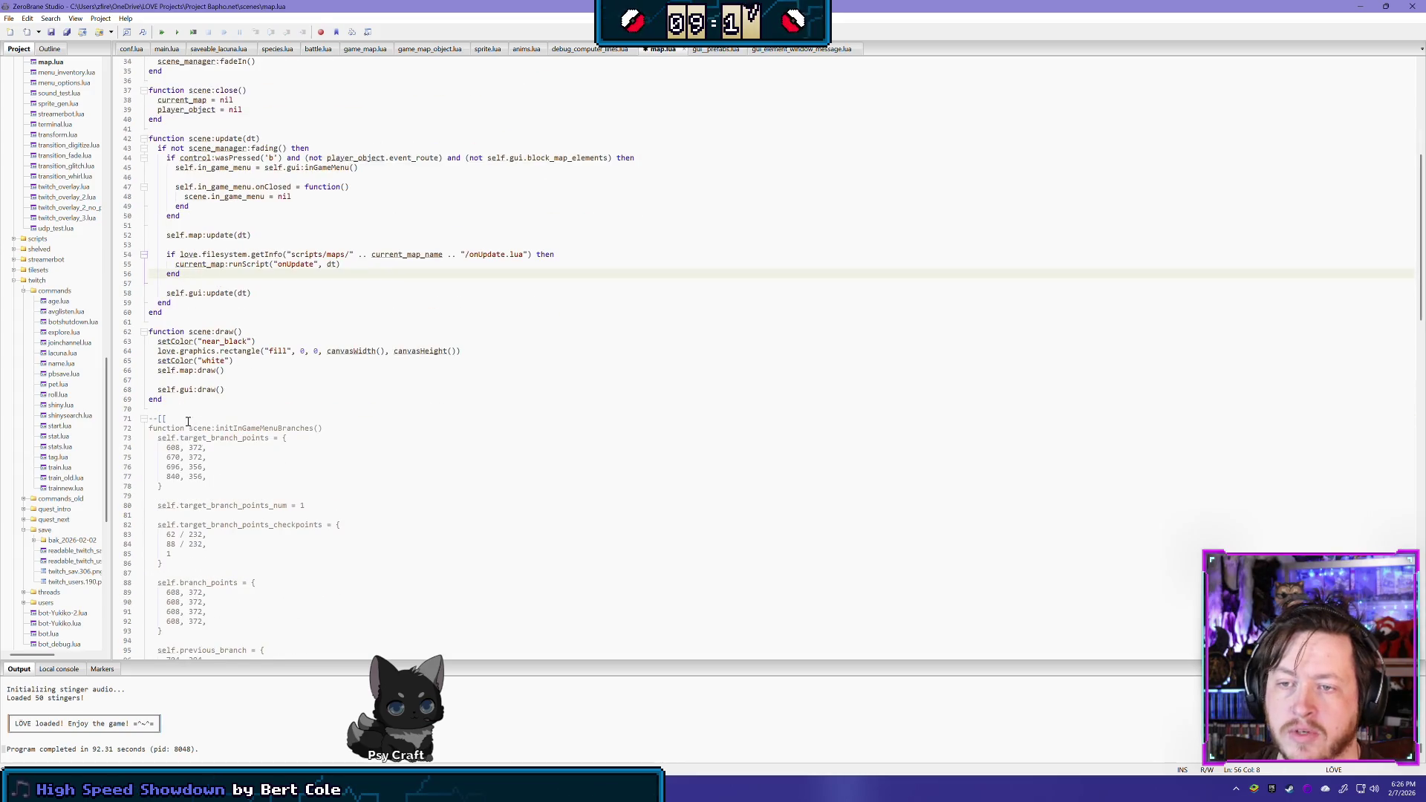
{"action": "mouse_move", "coordinate": [149, 418]}
{"action": "left_mouse_down"}
{"action": "mouse_move", "coordinate": [304, 655]}
{"action": "mouse_move", "coordinate": [191, 638]}
{"action": "left_mouse_up"}
{"action": "key", "text": "Delete"}
{"action": "key", "text": "BackSpace"}
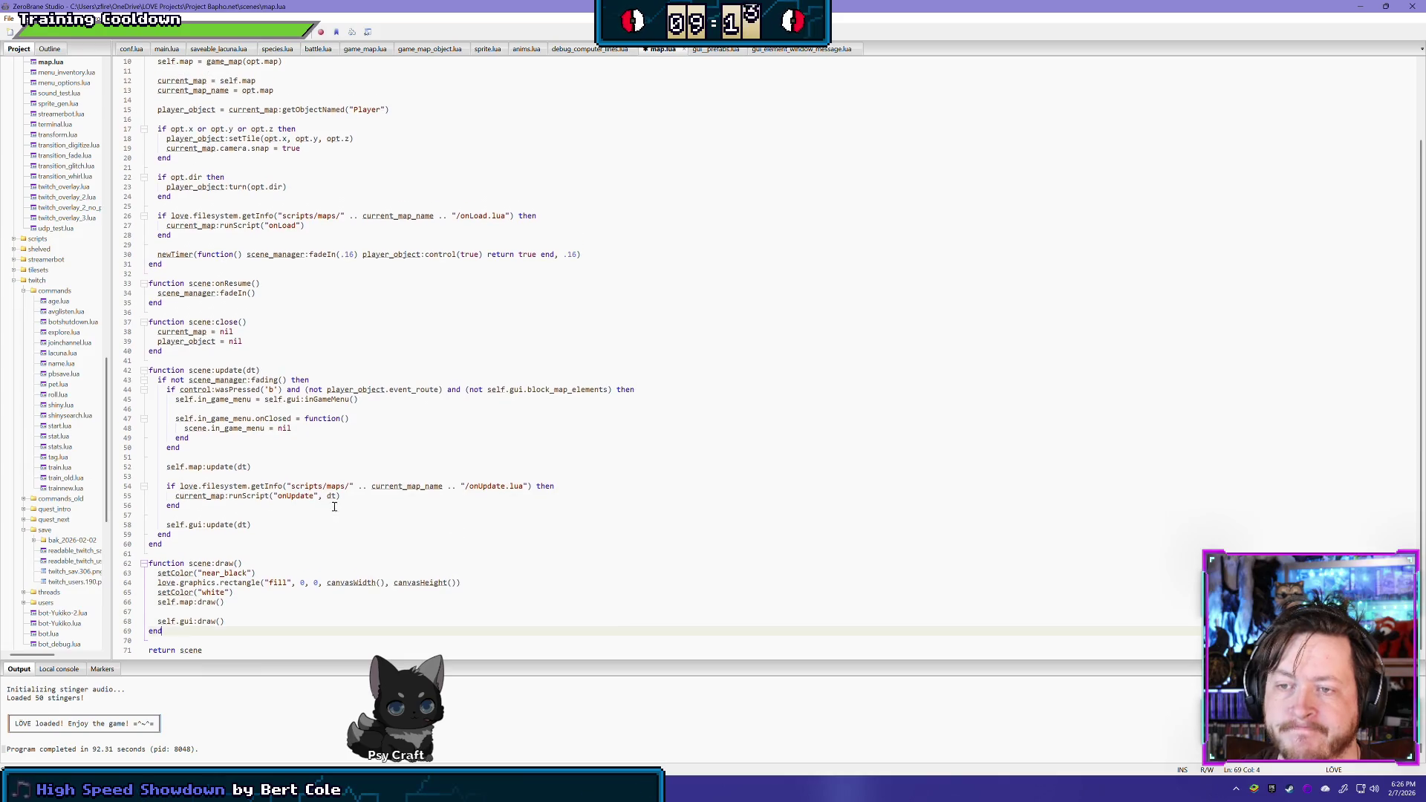
Delete the commented initInGameMenuBranches call and its blank line
{"action": "scroll", "coordinate": [239, 421], "scroll_direction": "up", "scroll_amount": 3}
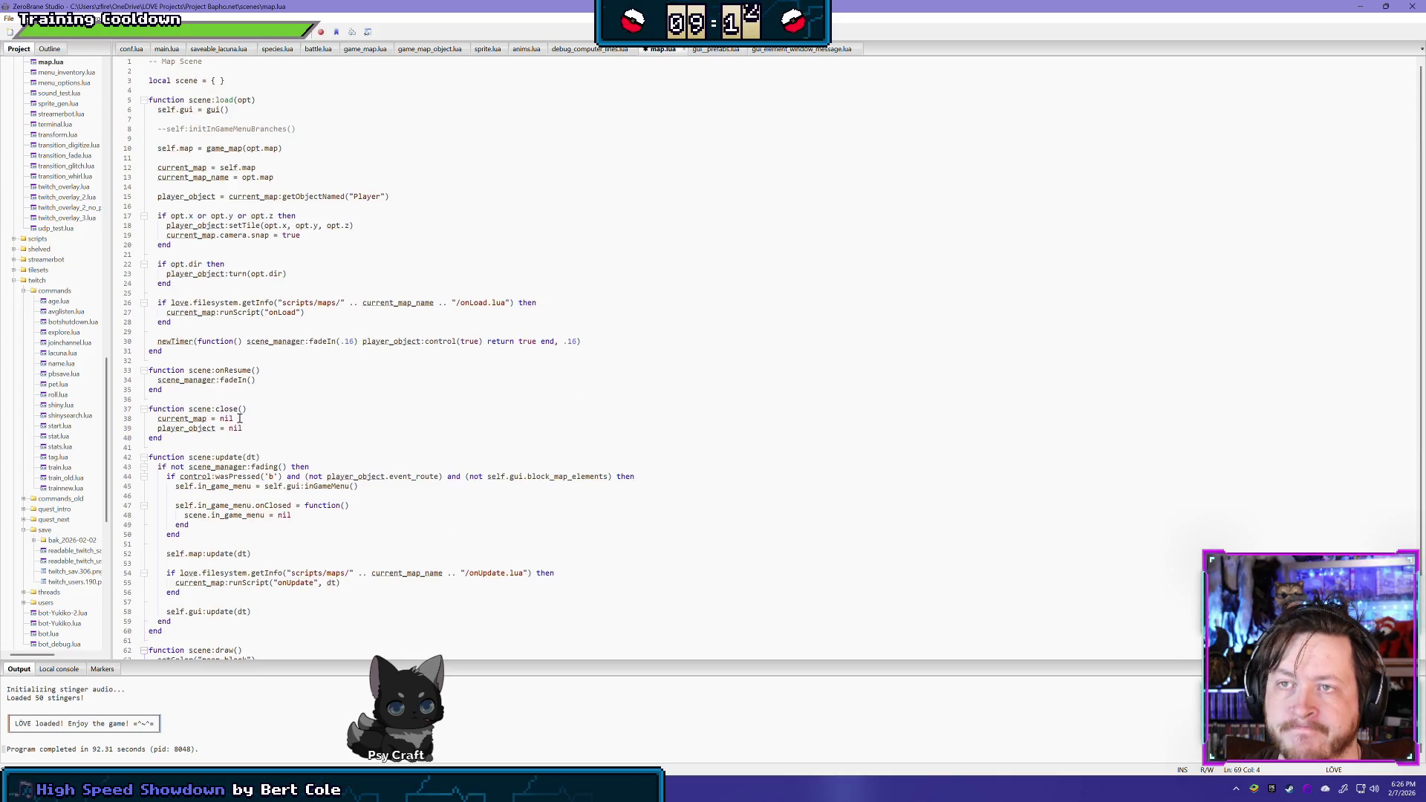
{"action": "left_click", "coordinate": [308, 130]}
{"action": "left_click_drag", "start_coordinate": [308, 129], "coordinate": [305, 110]}
{"action": "key", "text": "Delete"}
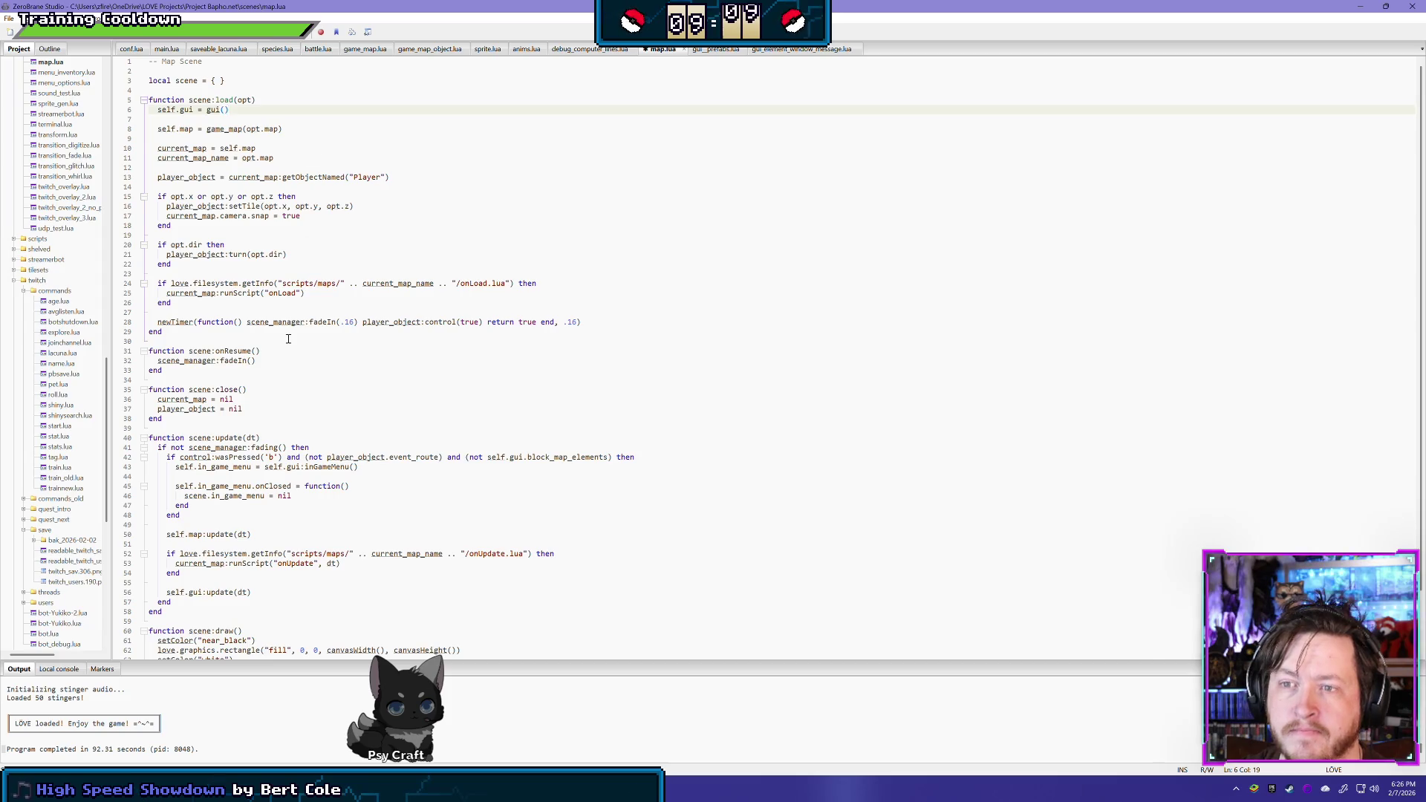
{"action": "scroll", "coordinate": [311, 452], "scroll_direction": "down", "scroll_amount": 3}
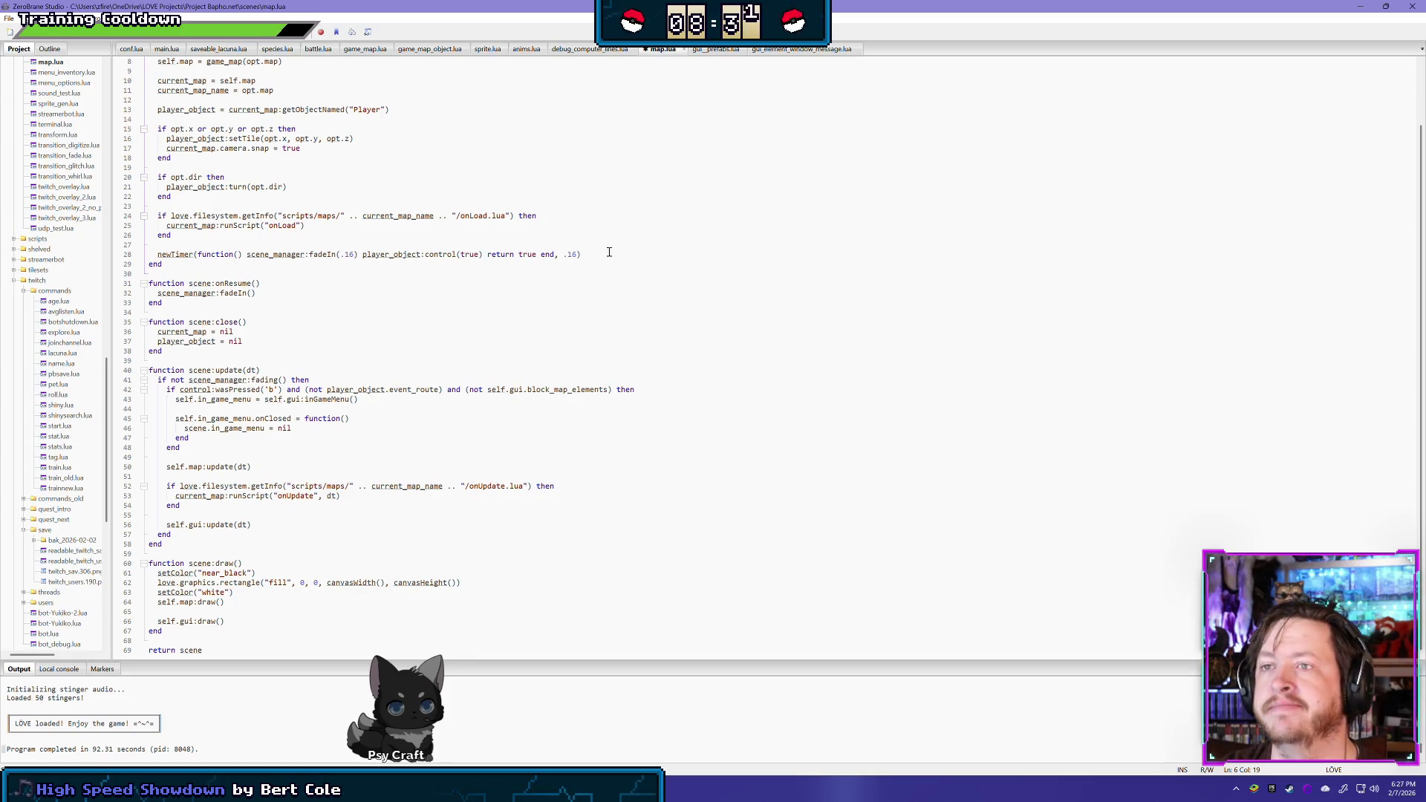
Save map.lua, now 69 lines ending with load, update and draw before return scene
{"action": "scroll", "coordinate": [524, 400], "scroll_direction": "up", "scroll_amount": 3}
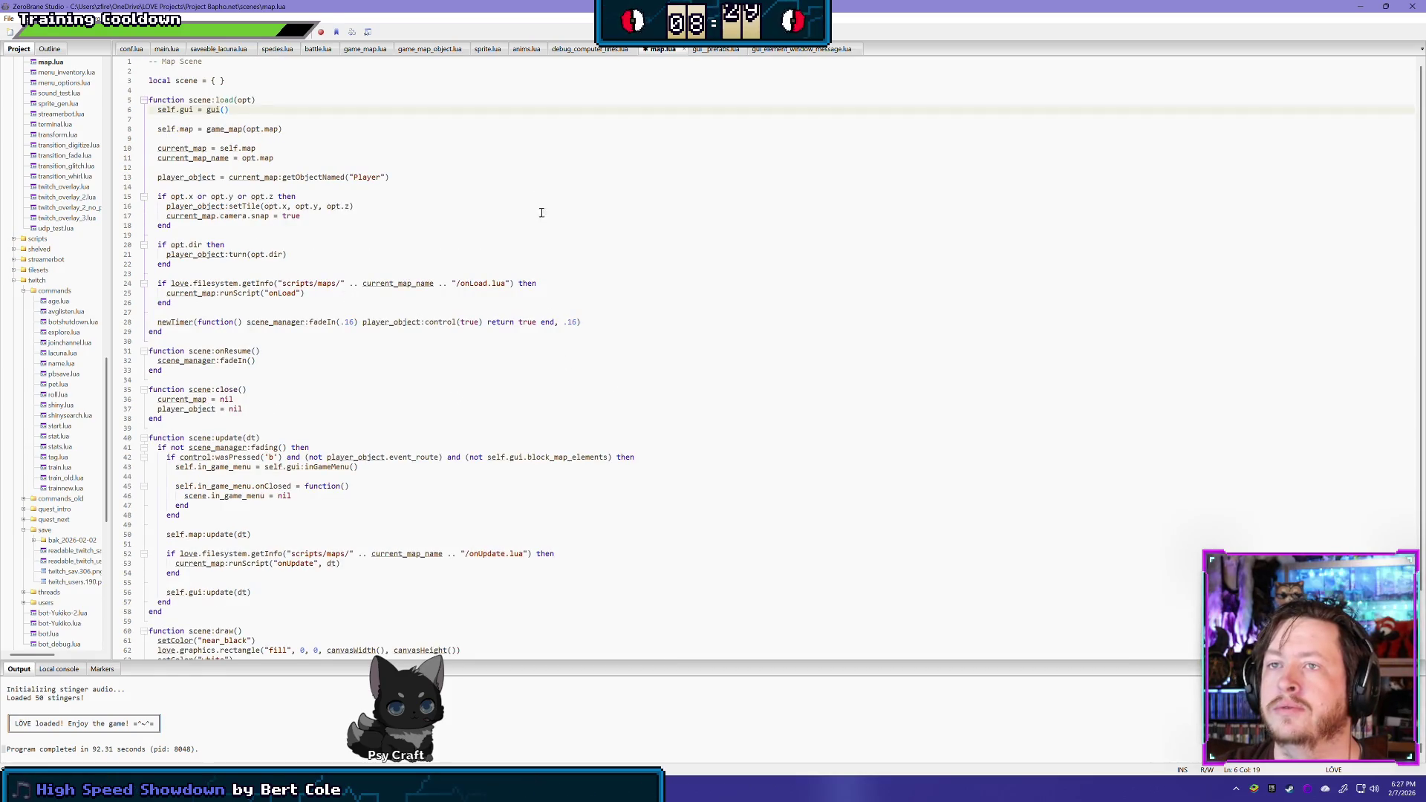
{"action": "scroll", "coordinate": [535, 193], "scroll_direction": "down", "scroll_amount": 3}
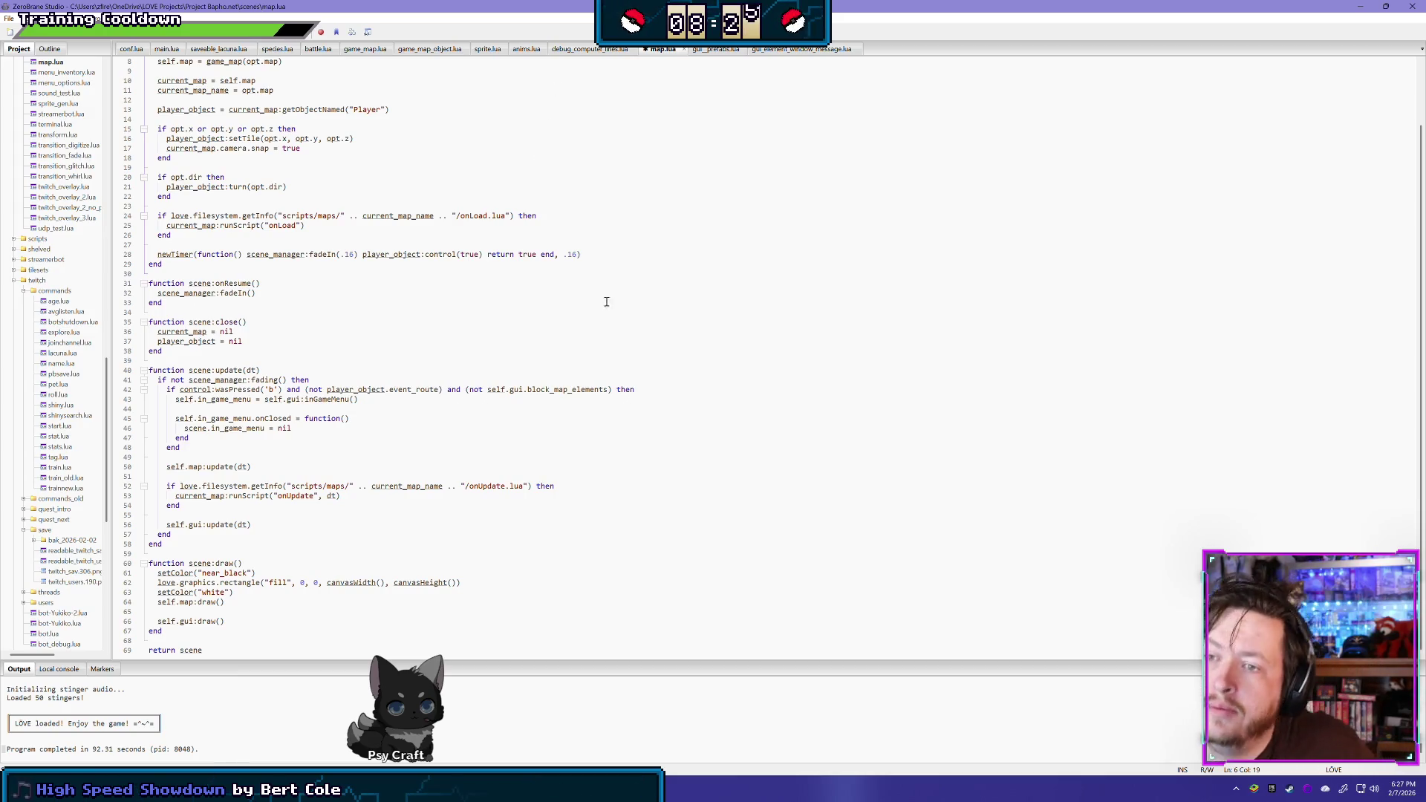
{"action": "left_click", "coordinate": [523, 334]}
{"action": "key", "text": "ctrl+s"}
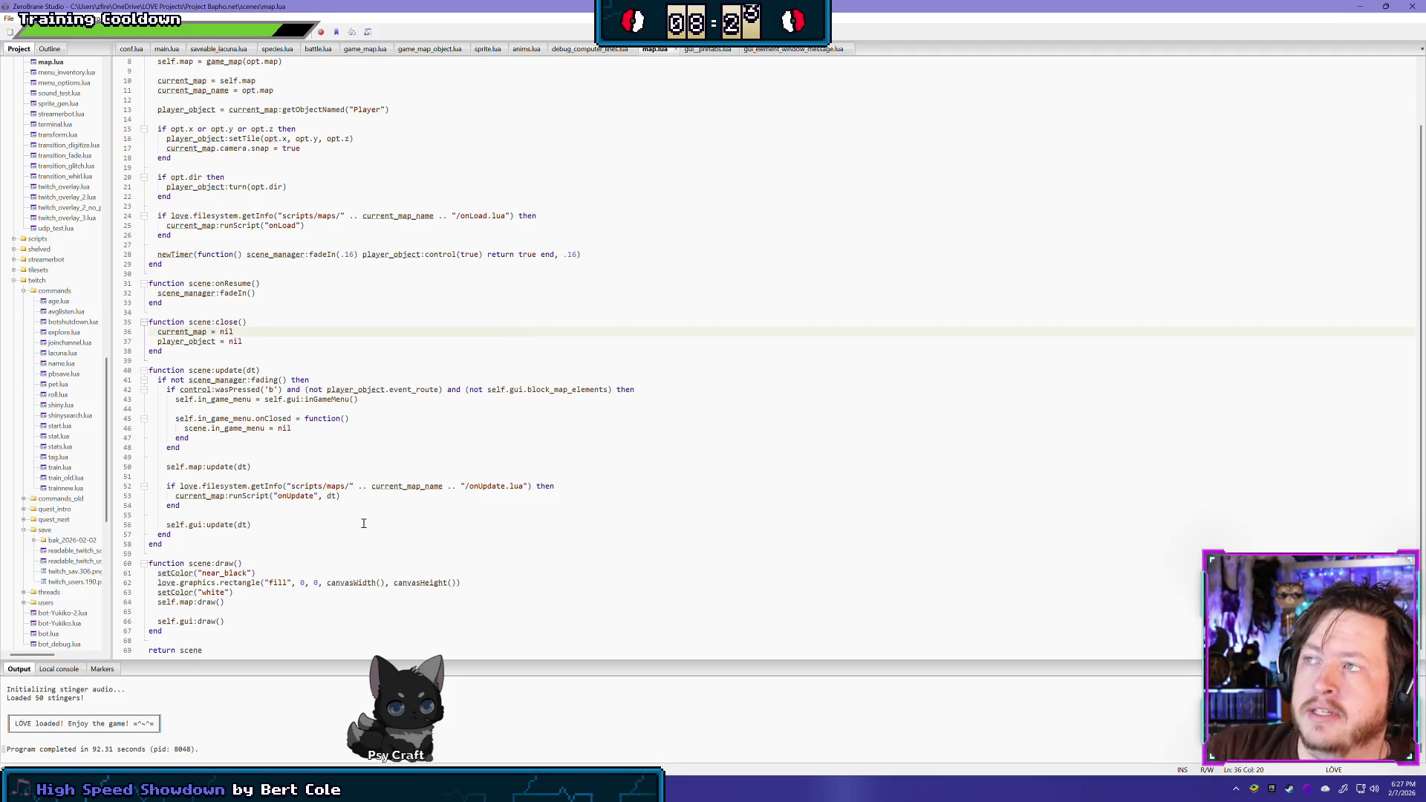
Close all four open Water Fly sprite sheets in GIMP, discarding changes to each
{"action": "key", "text": "alt+Tab"}
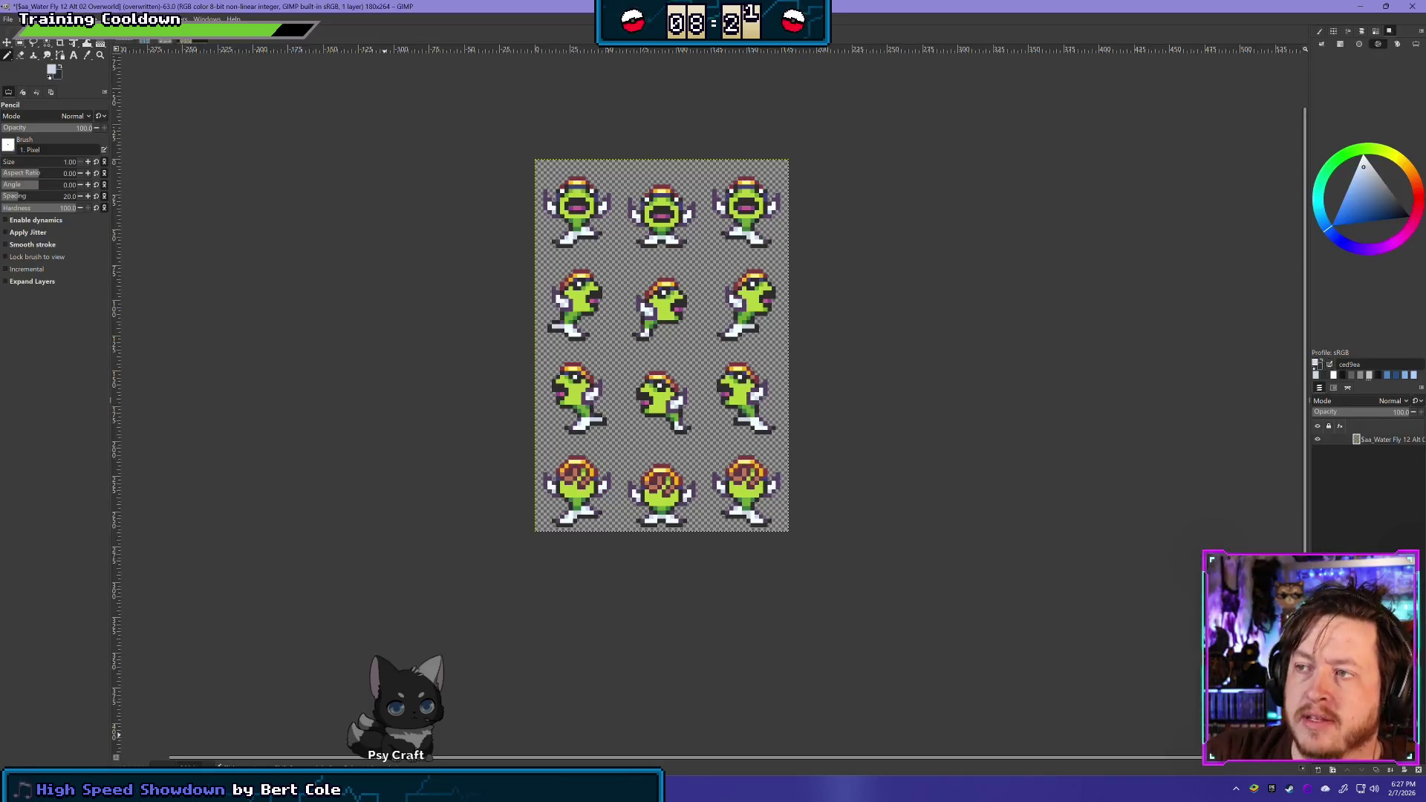
{"action": "key", "text": "ctrl+w"}
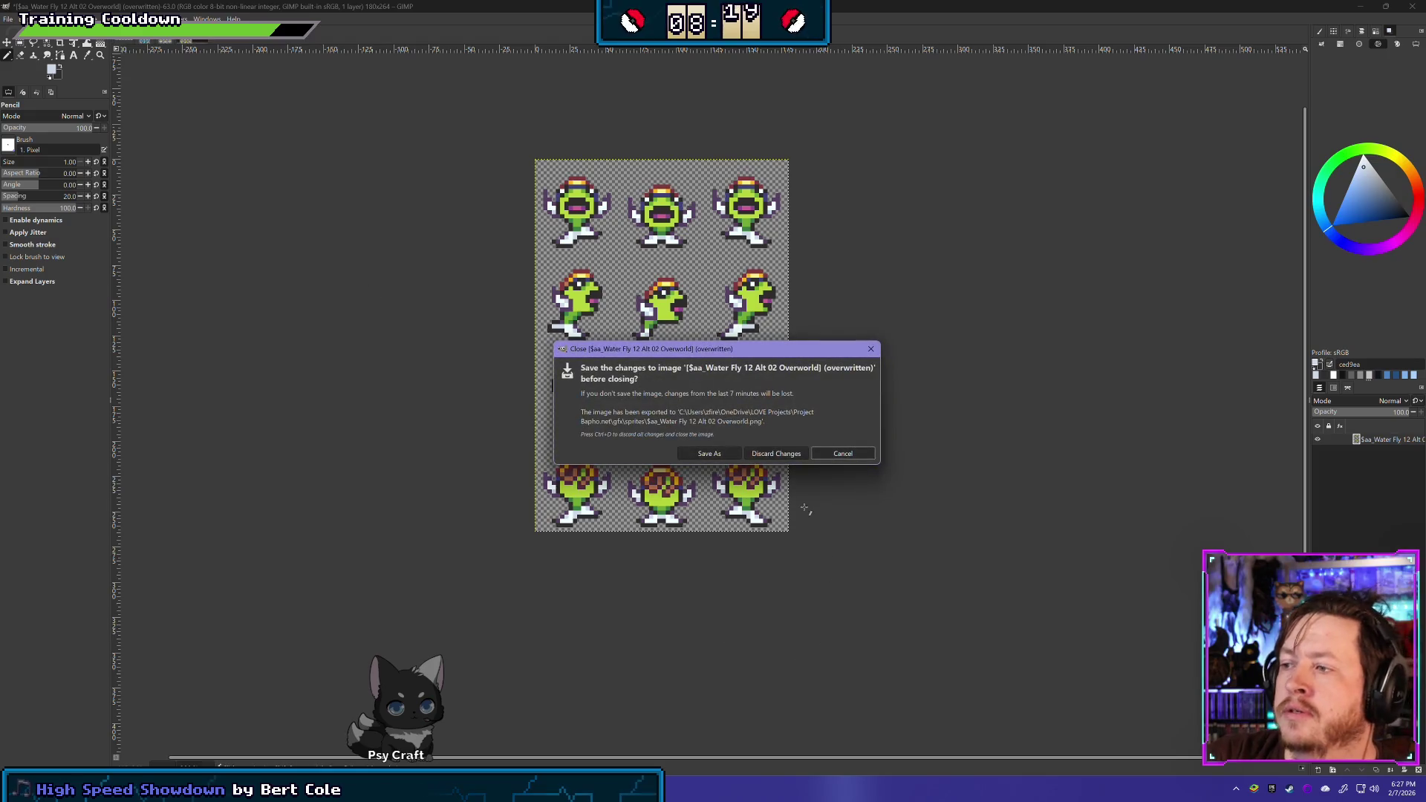
{"action": "left_click", "coordinate": [786, 455]}
{"action": "key", "text": "ctrl+w"}
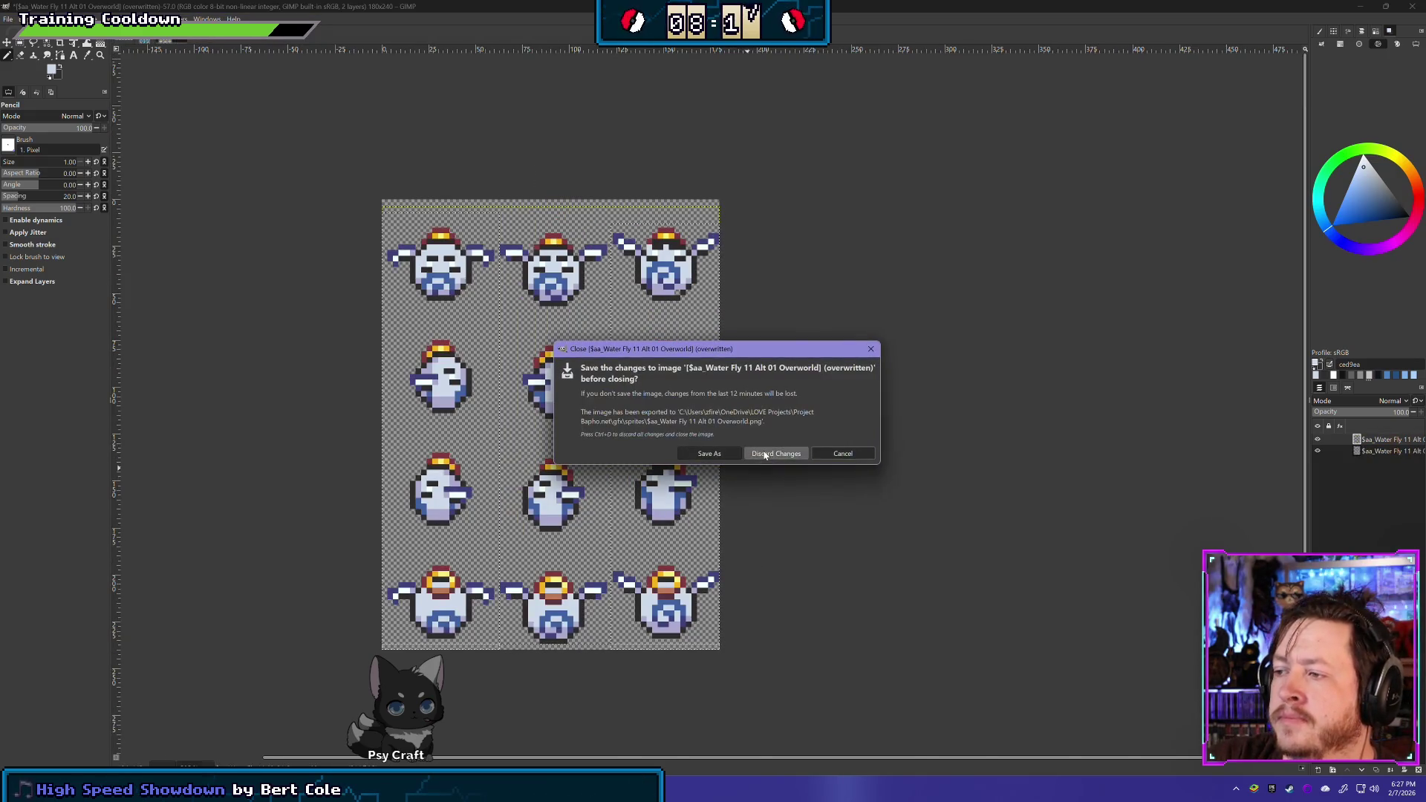
{"action": "left_click", "coordinate": [776, 453]}
{"action": "key", "text": "ctrl+w"}
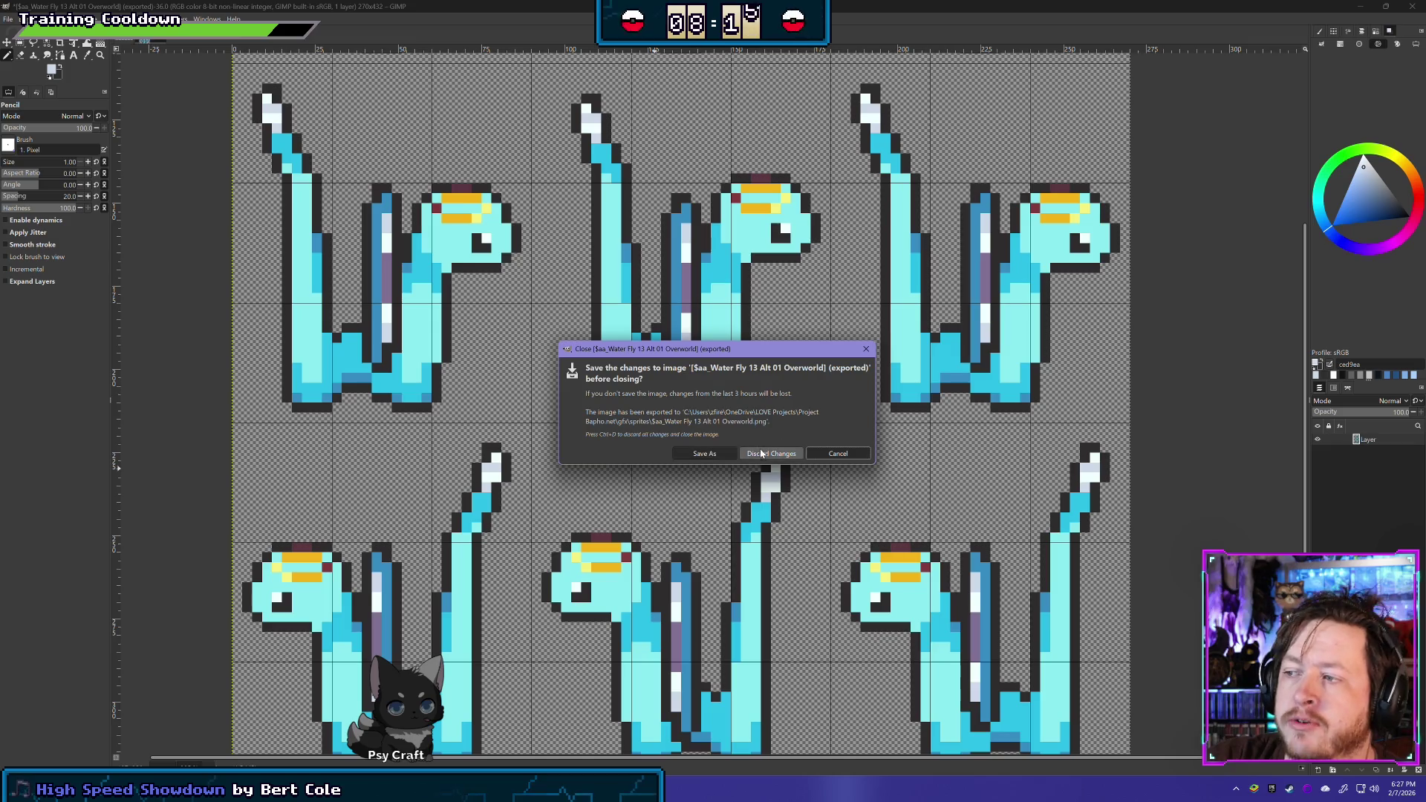
{"action": "left_click", "coordinate": [750, 453]}
{"action": "key", "text": "ctrl+w"}
{"action": "left_click", "coordinate": [769, 439]}
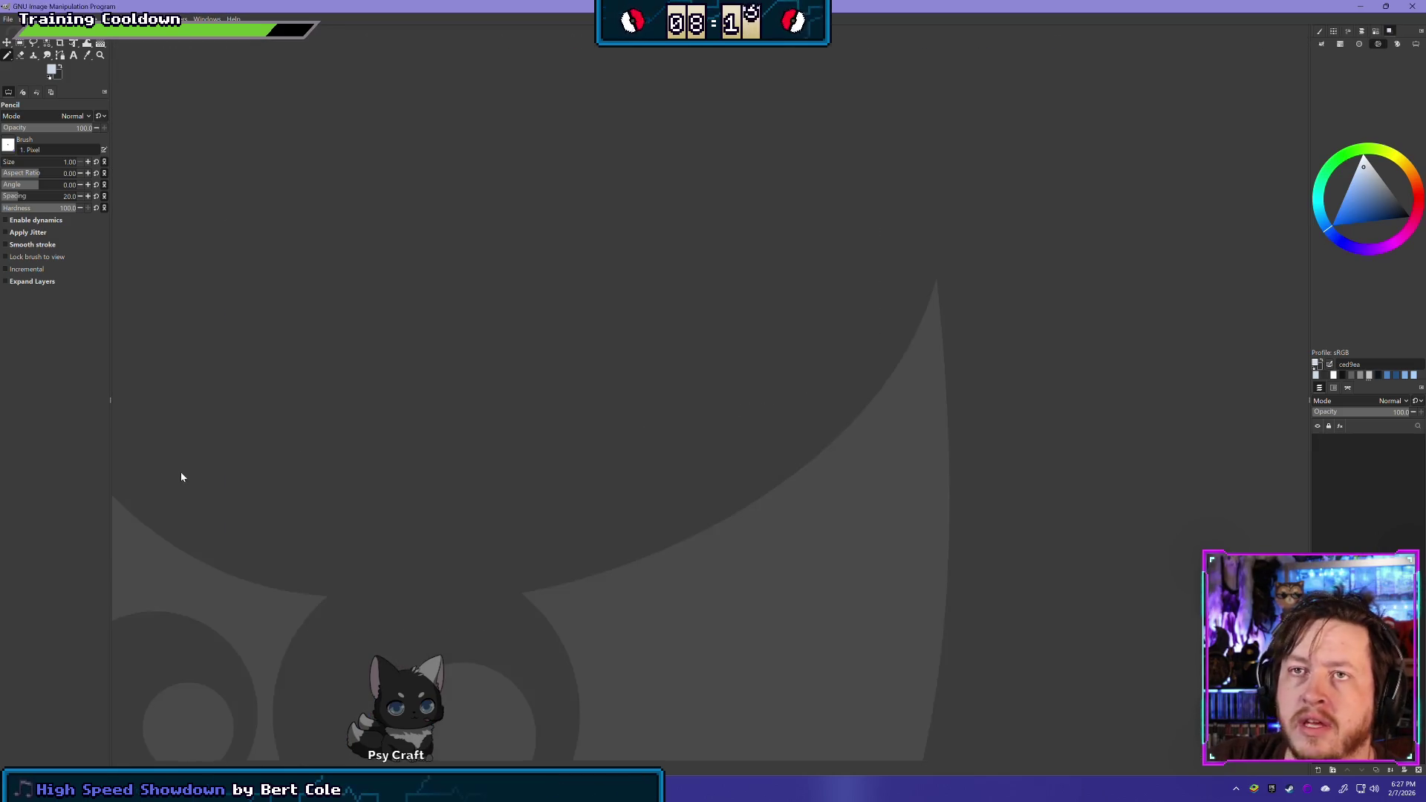
{"action": "key", "text": "alt+Tab"}
{"action": "key", "text": "Tab"}
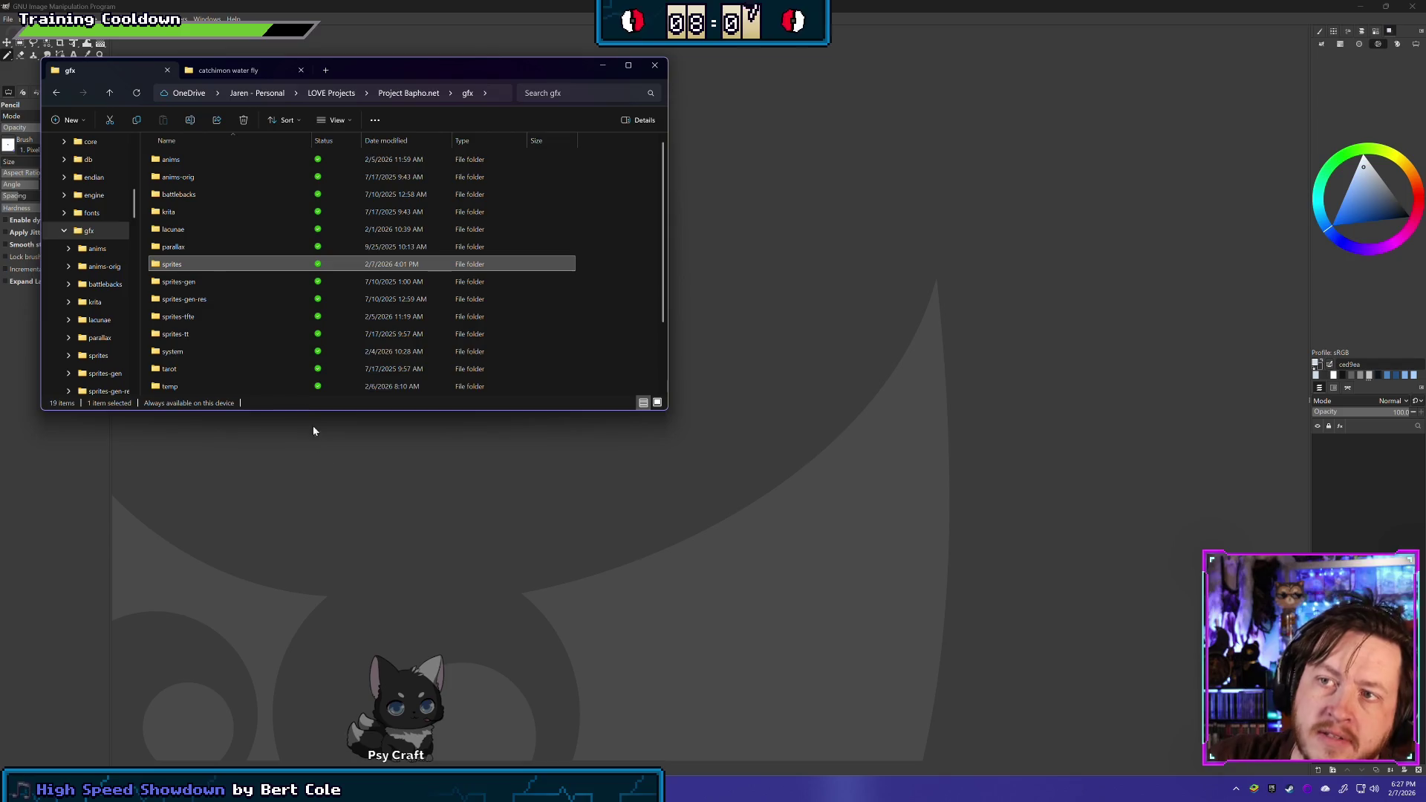
Open the sprites folder in File Explorer and look through its files
{"action": "double_click", "coordinate": [360, 265]}
{"action": "scroll", "coordinate": [414, 334], "scroll_direction": "down", "scroll_amount": 1}
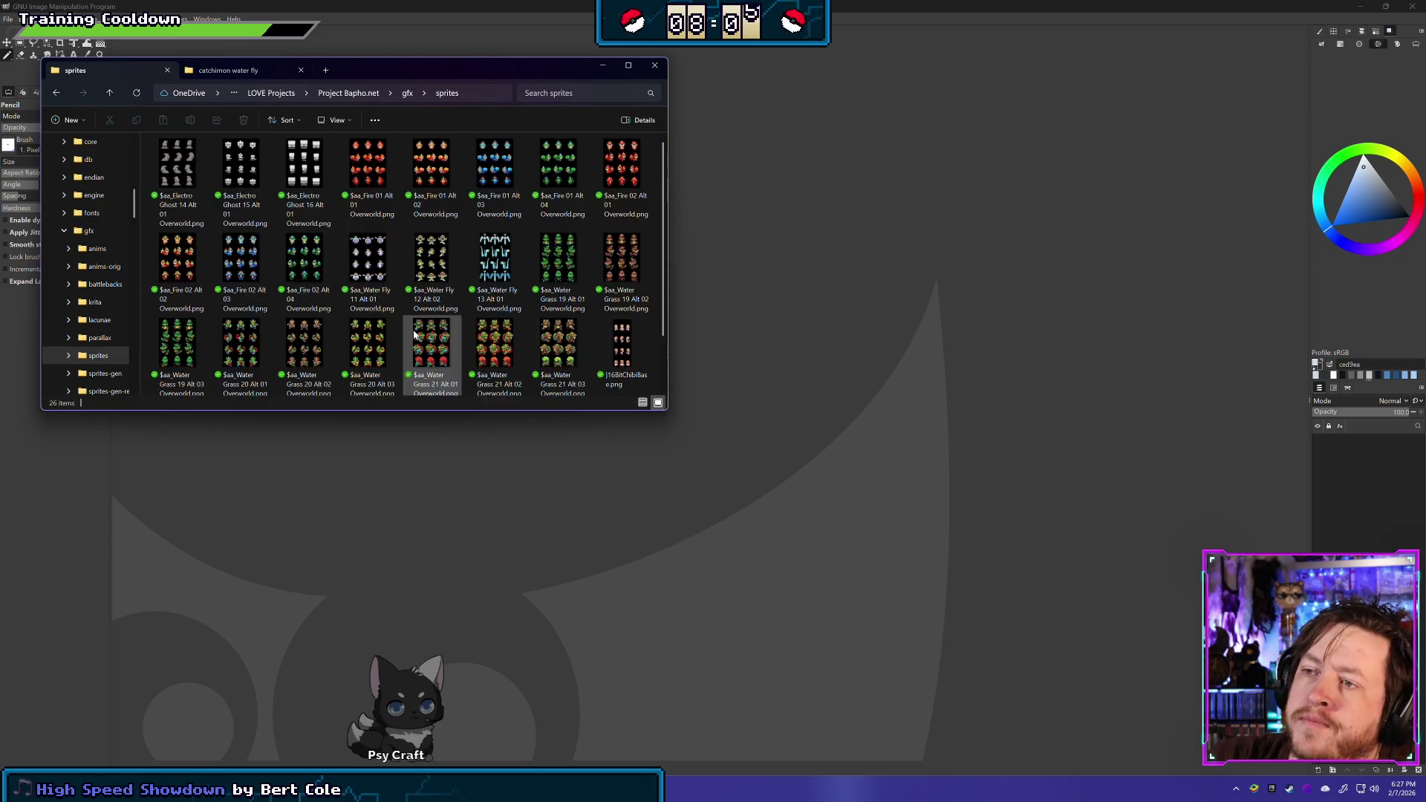
{"action": "scroll", "coordinate": [412, 331], "scroll_direction": "down", "scroll_amount": 1}
{"action": "key", "text": "alt+Tab"}
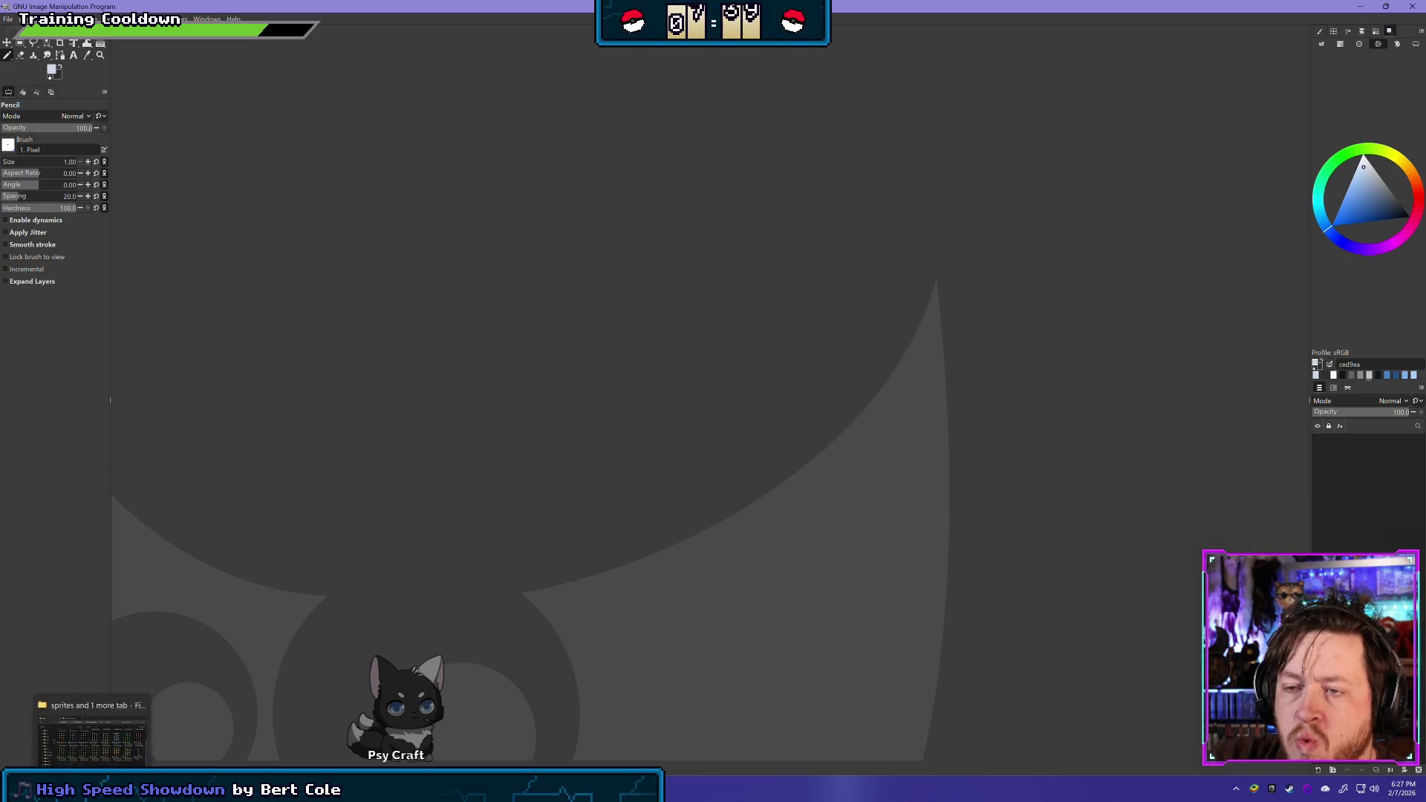
{"action": "key", "text": "alt+Tab"}
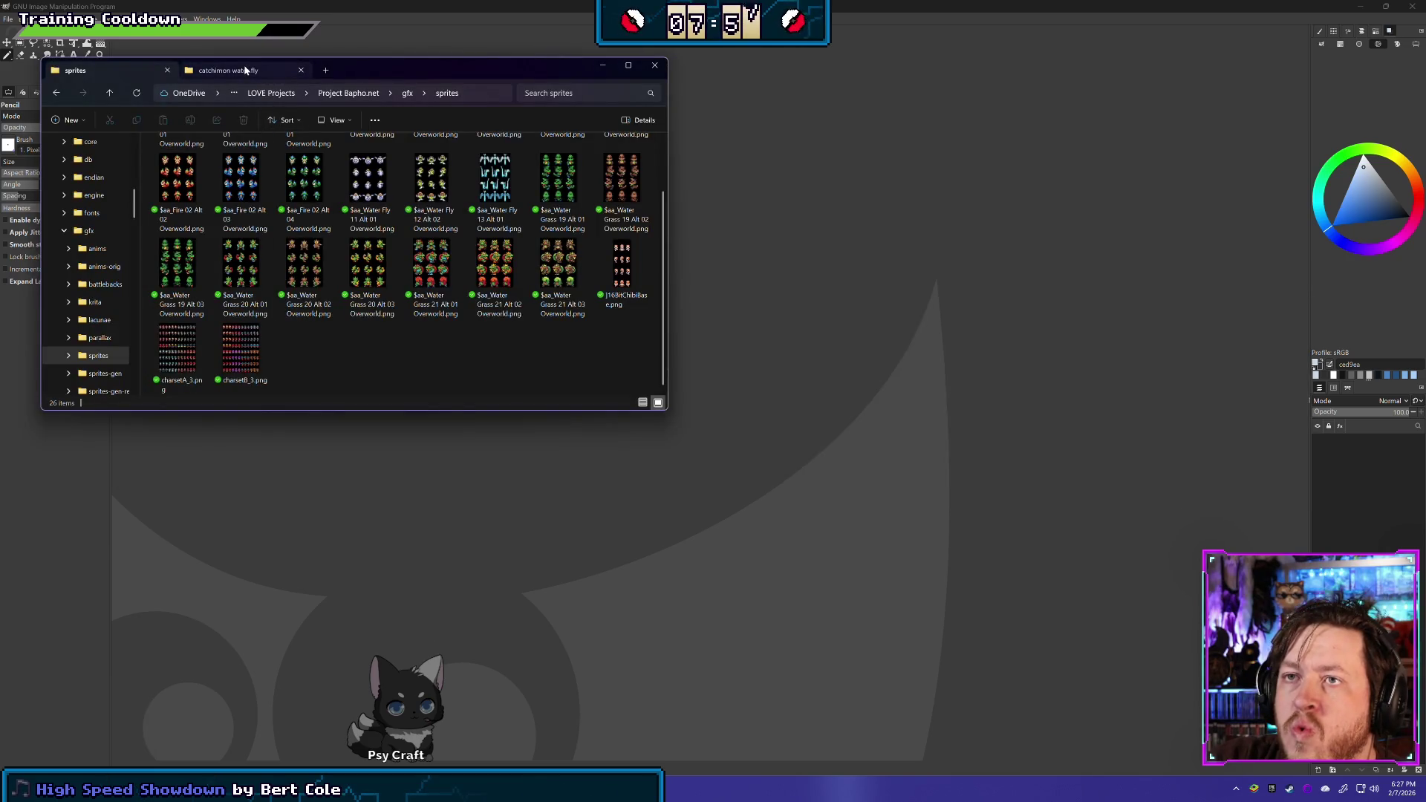
Go up through Asset Alliance to Assets, open finalbossblues, and show GIMP's recent images
{"action": "left_click", "coordinate": [284, 72]}
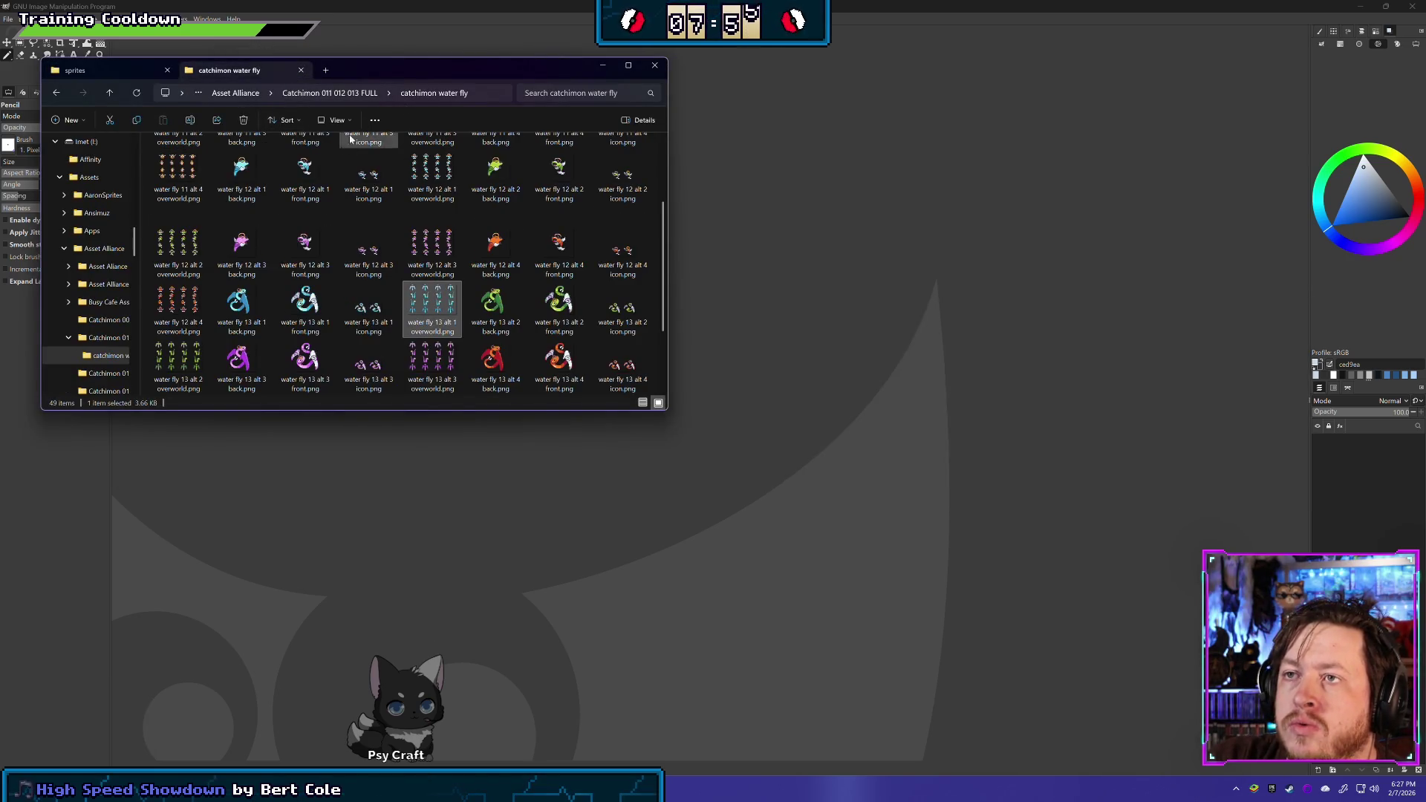
{"action": "left_click", "coordinate": [236, 93]}
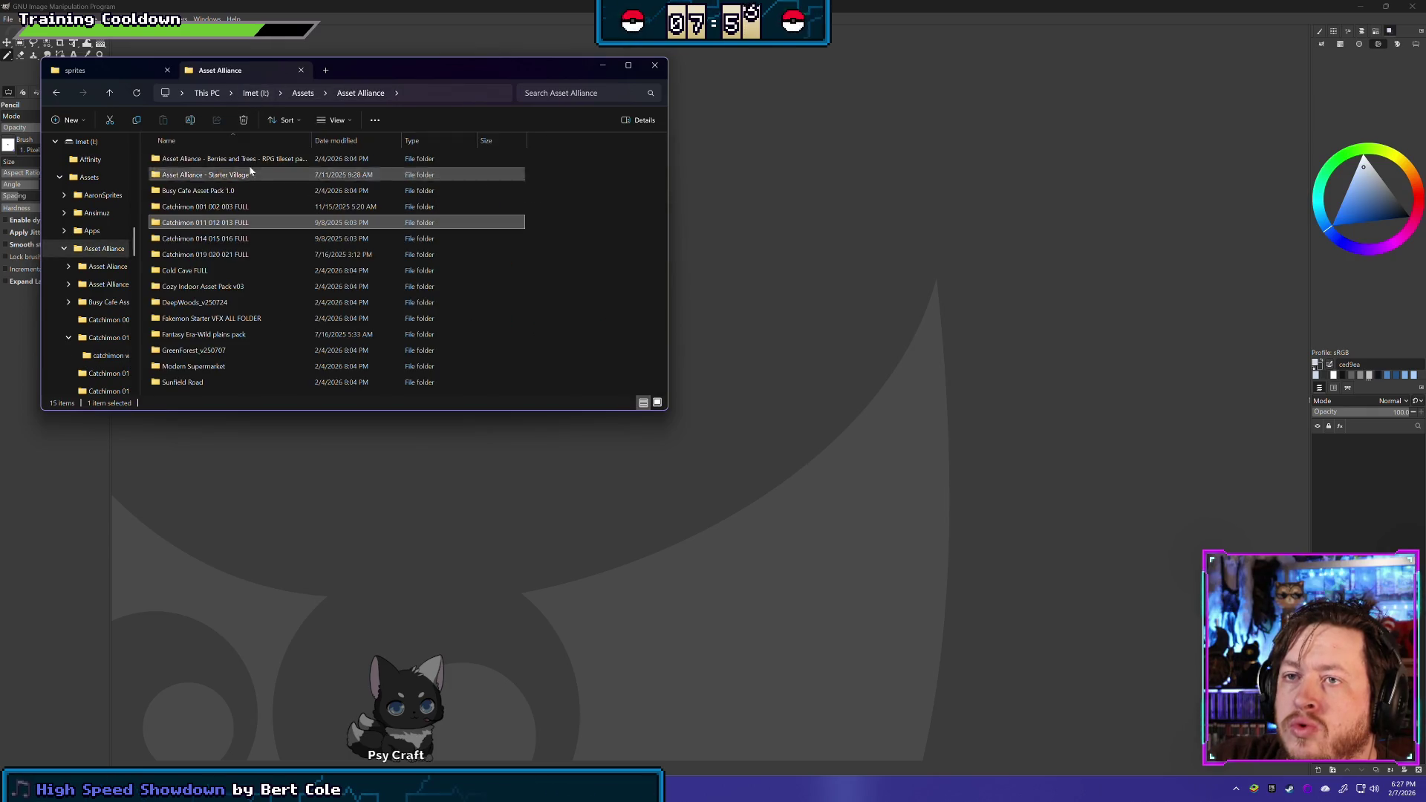
{"action": "left_click", "coordinate": [294, 95]}
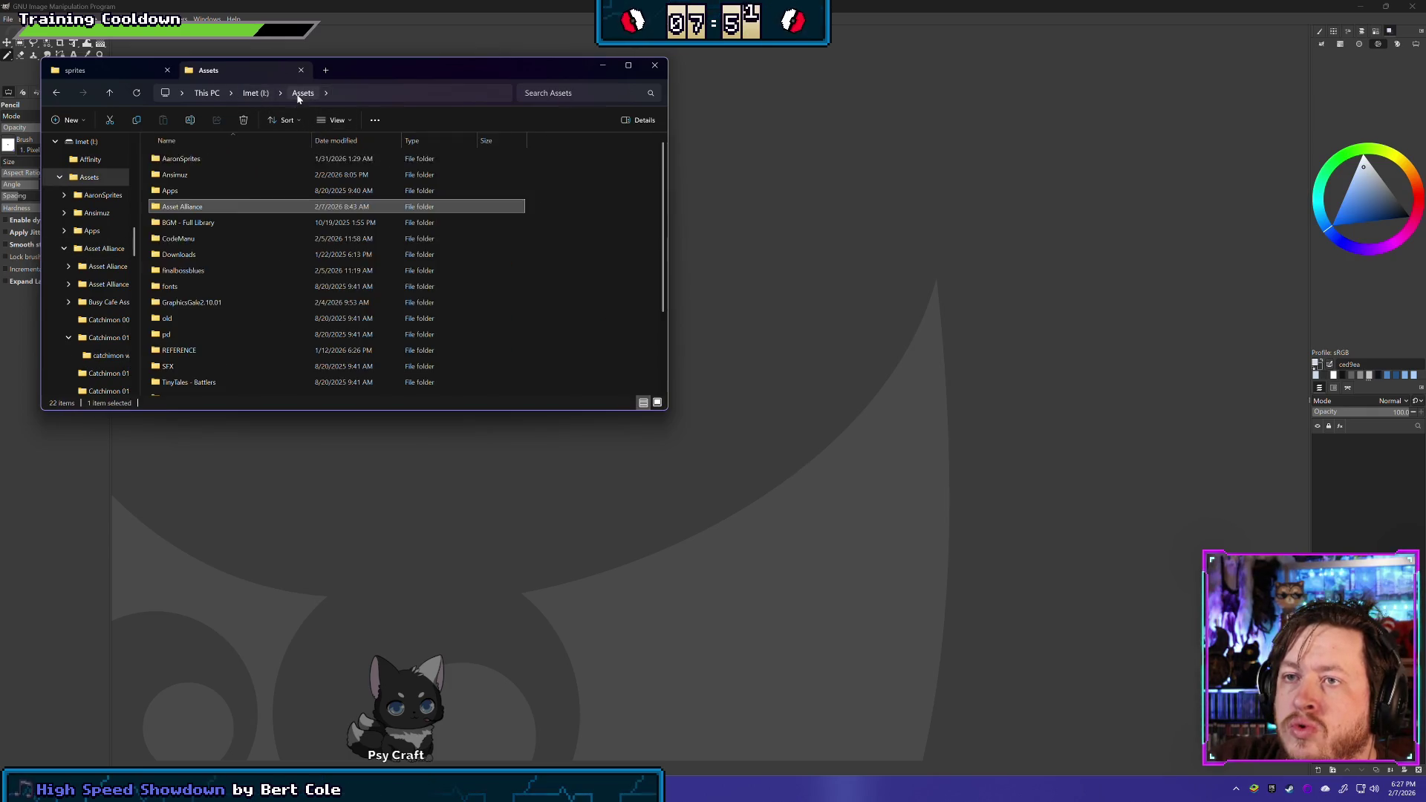
{"action": "double_click", "coordinate": [222, 272]}
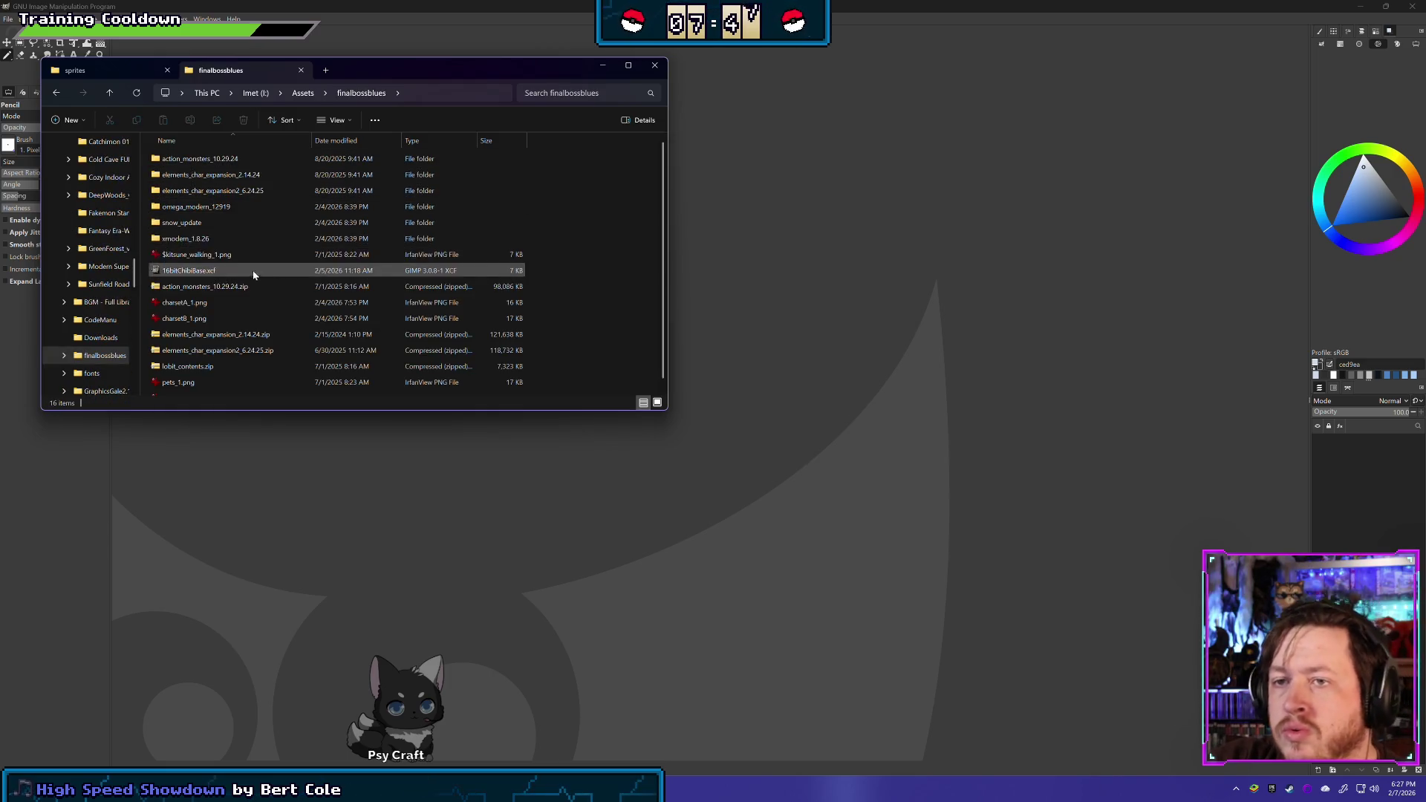
{"action": "left_click", "coordinate": [21, 5]}
{"action": "left_click", "coordinate": [7, 19]}
{"action": "mouse_move", "coordinate": [65, 92]}
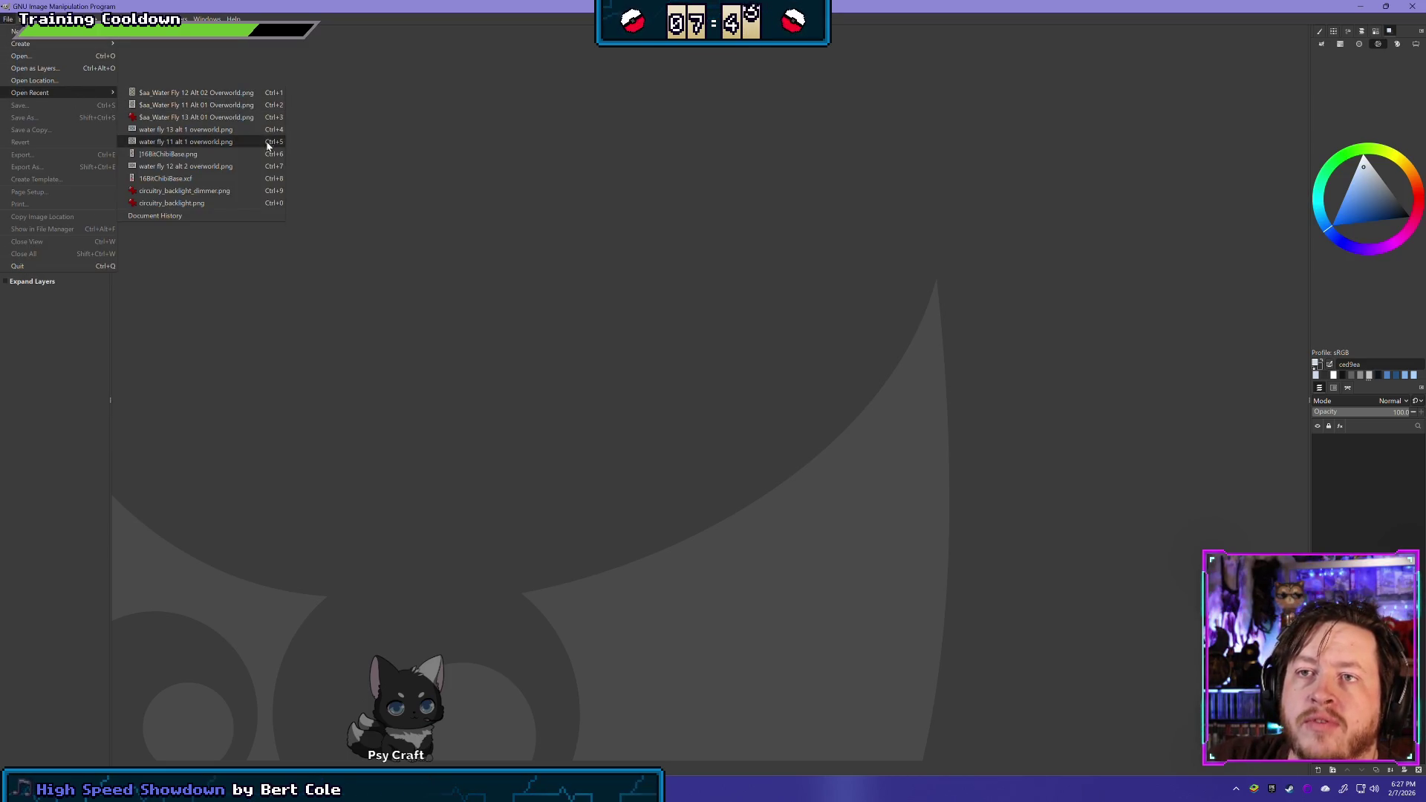
Open 16BitChibiBase.xcf from recent files, zoom in, and duplicate the charsetA_1.png copy layer
{"action": "left_click", "coordinate": [251, 179]}
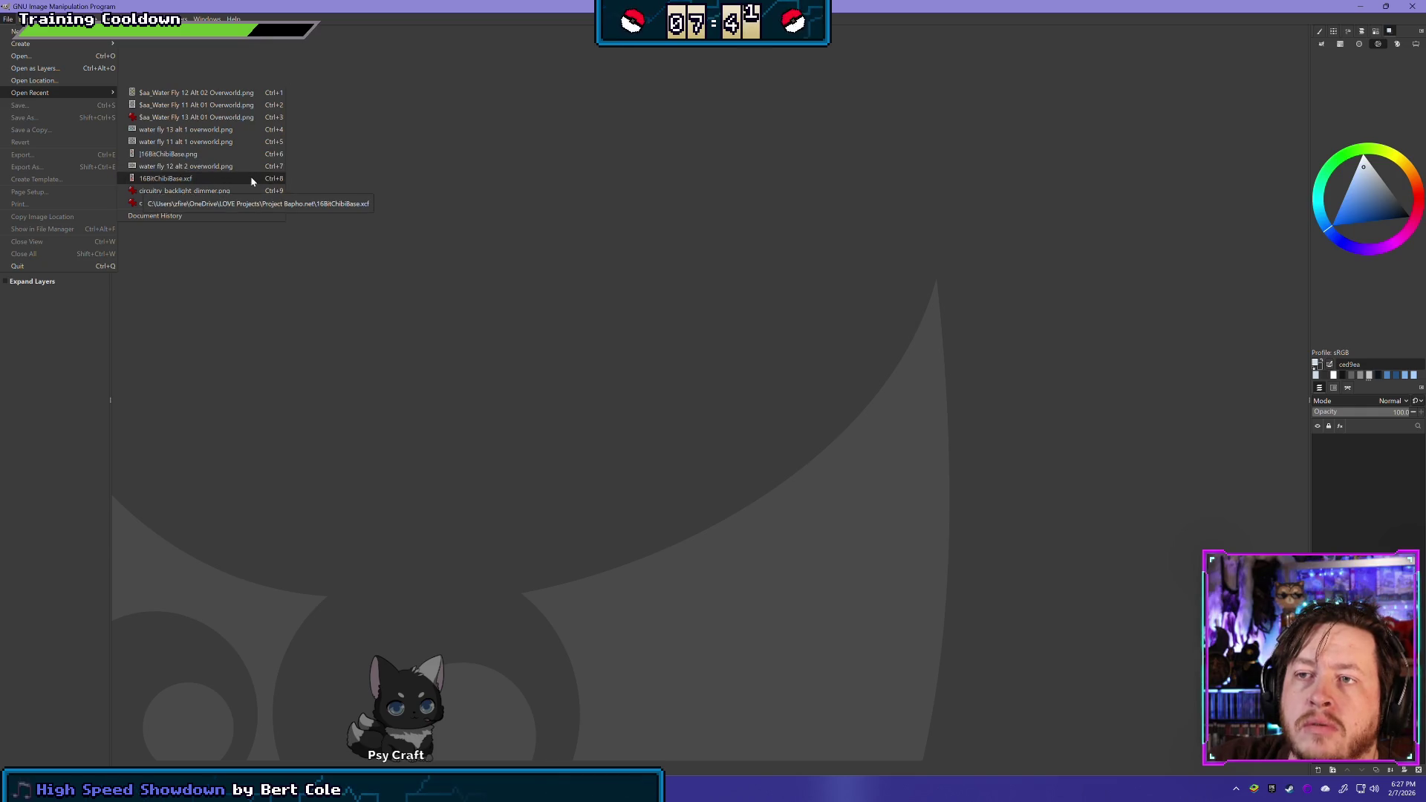
{"action": "scroll", "coordinate": [708, 444], "scroll_direction": "up", "scroll_amount": 5}
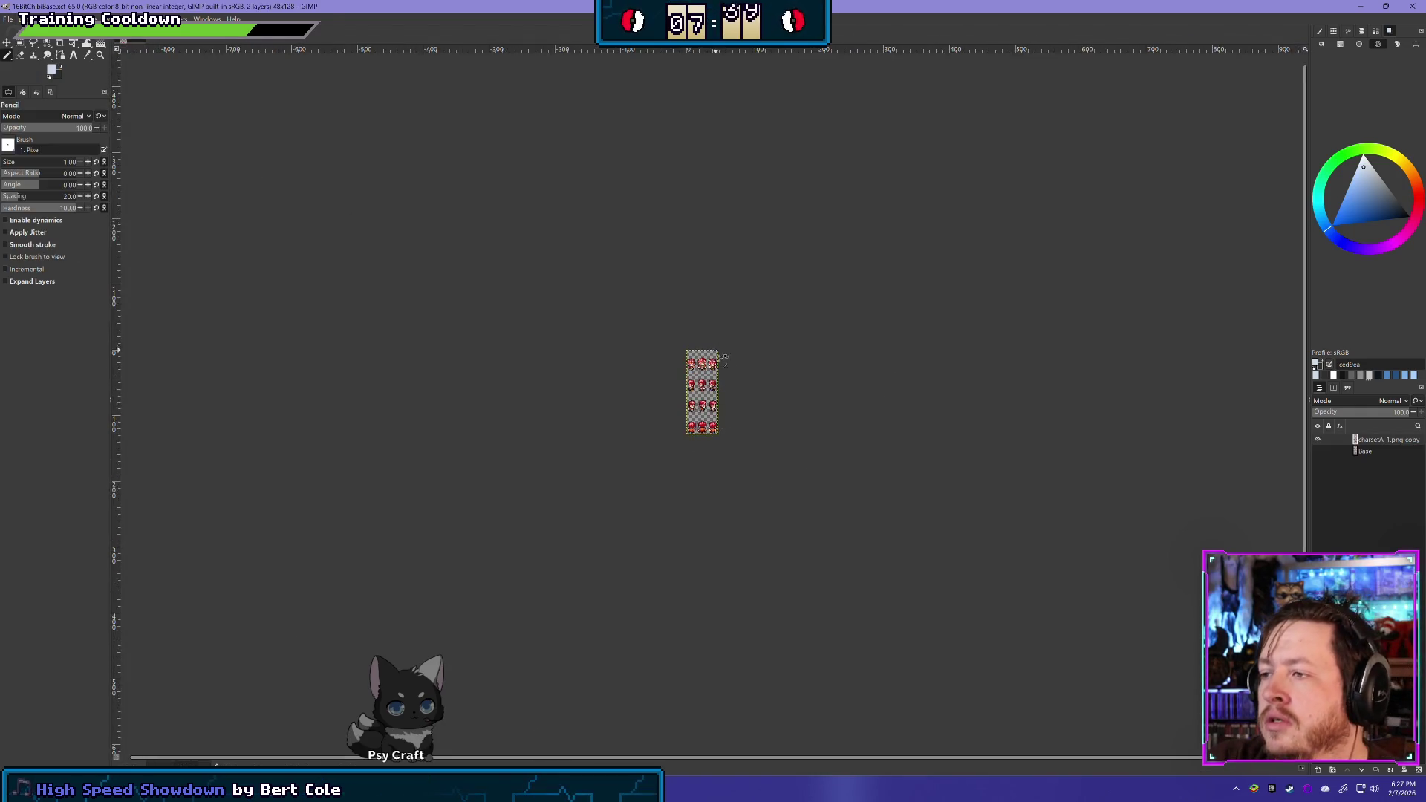
{"action": "scroll", "coordinate": [613, 275], "scroll_direction": "up", "scroll_amount": 2}
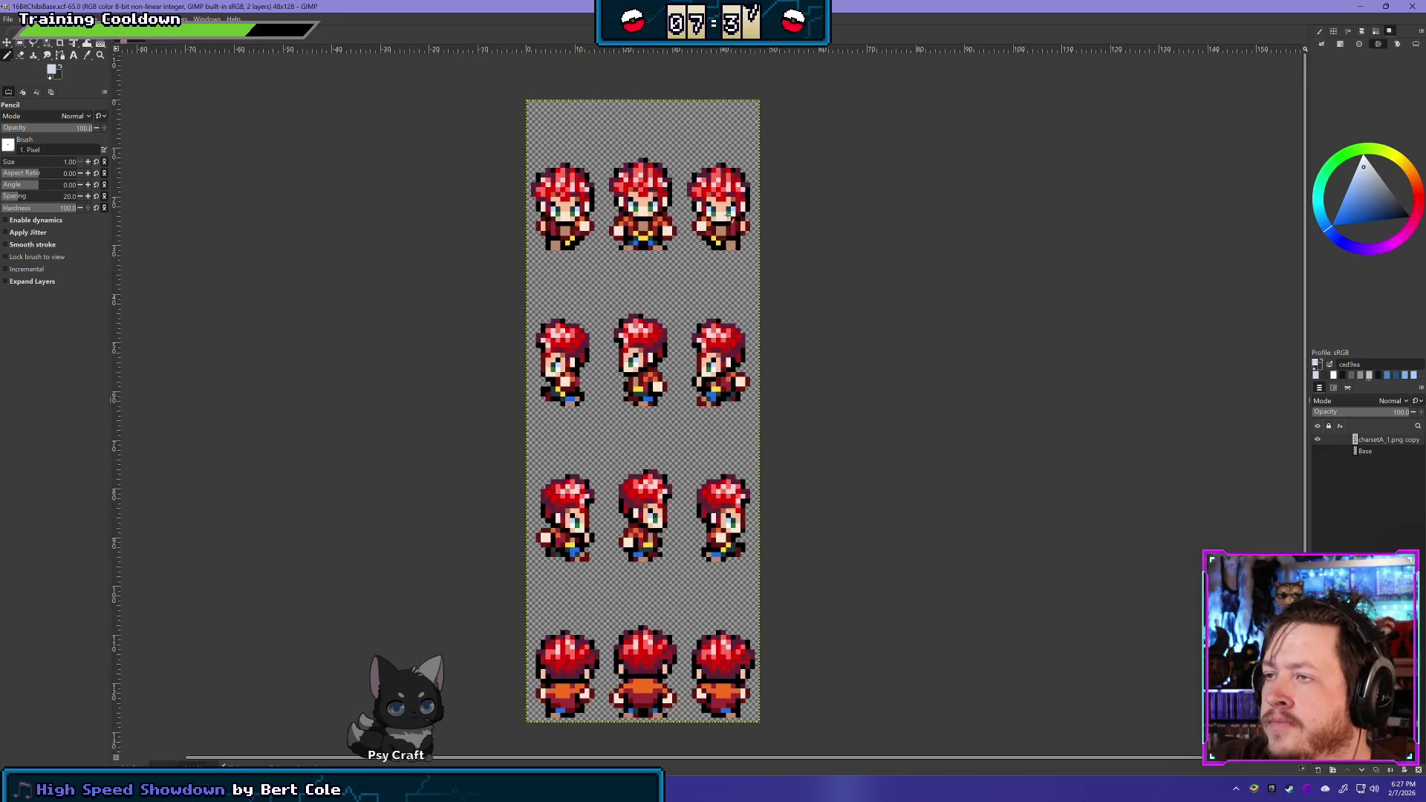
{"action": "scroll", "coordinate": [764, 281], "scroll_direction": "up", "scroll_amount": 3}
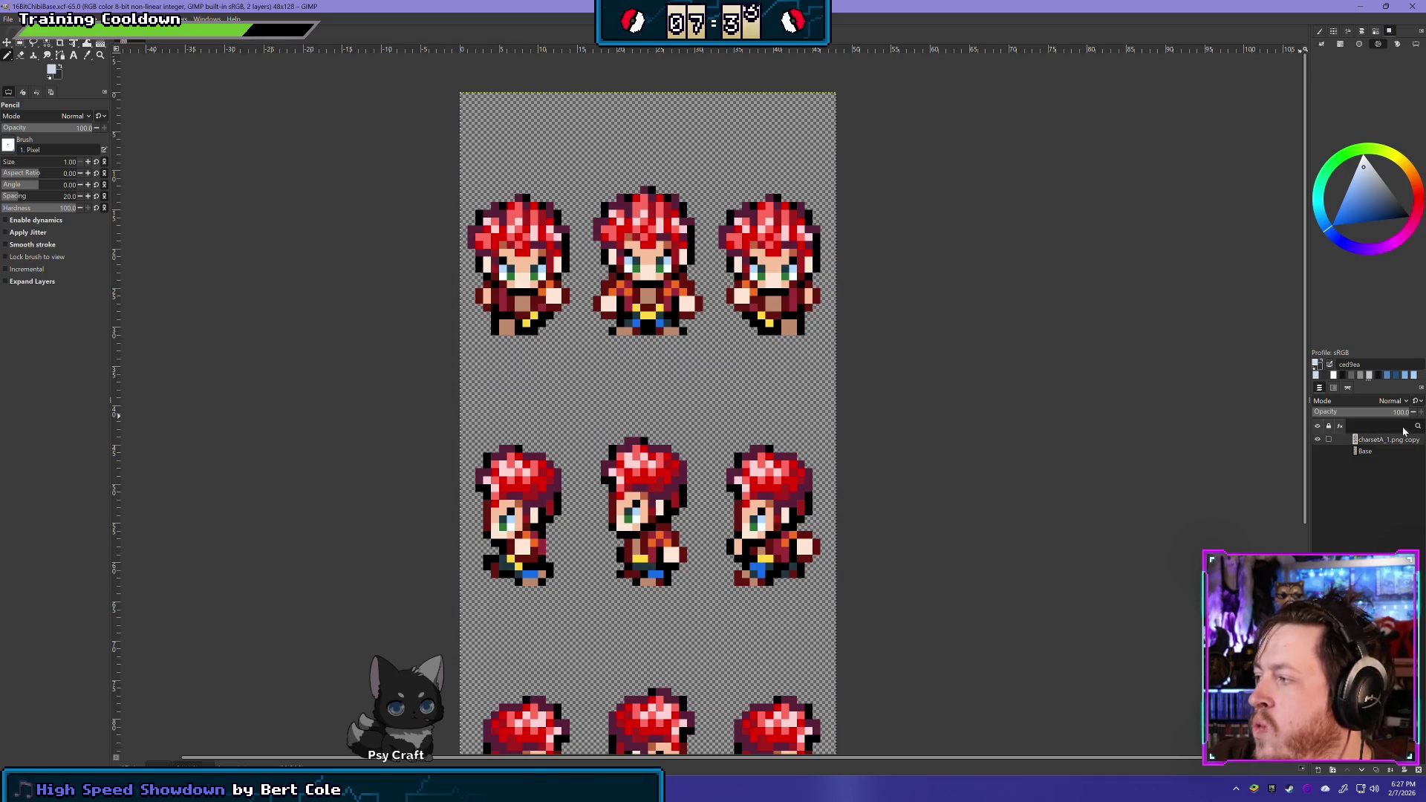
{"action": "left_click", "coordinate": [1375, 770]}
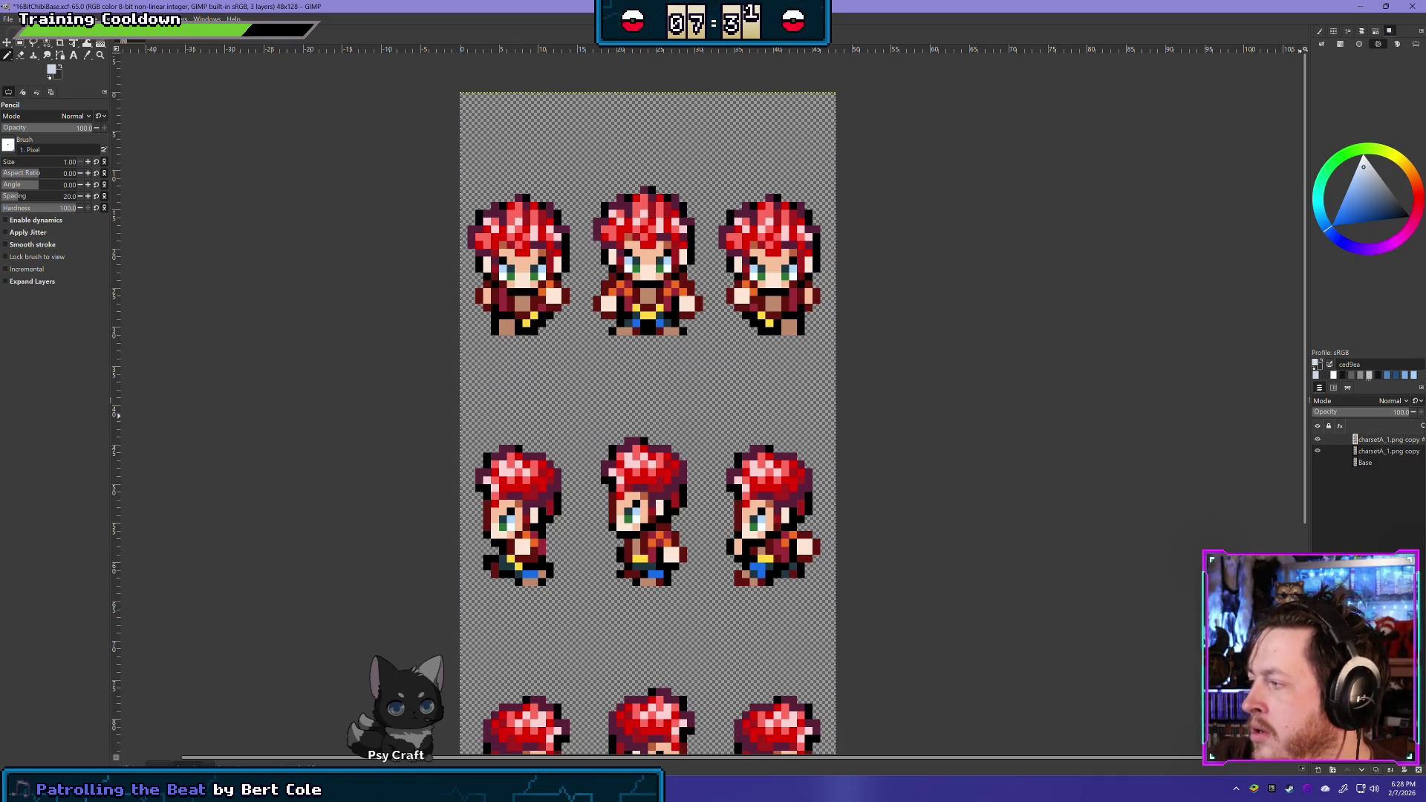
Hide the original charsetA_1.png copy layer and clear a first strip across the top row
{"action": "left_click", "coordinate": [1317, 451]}
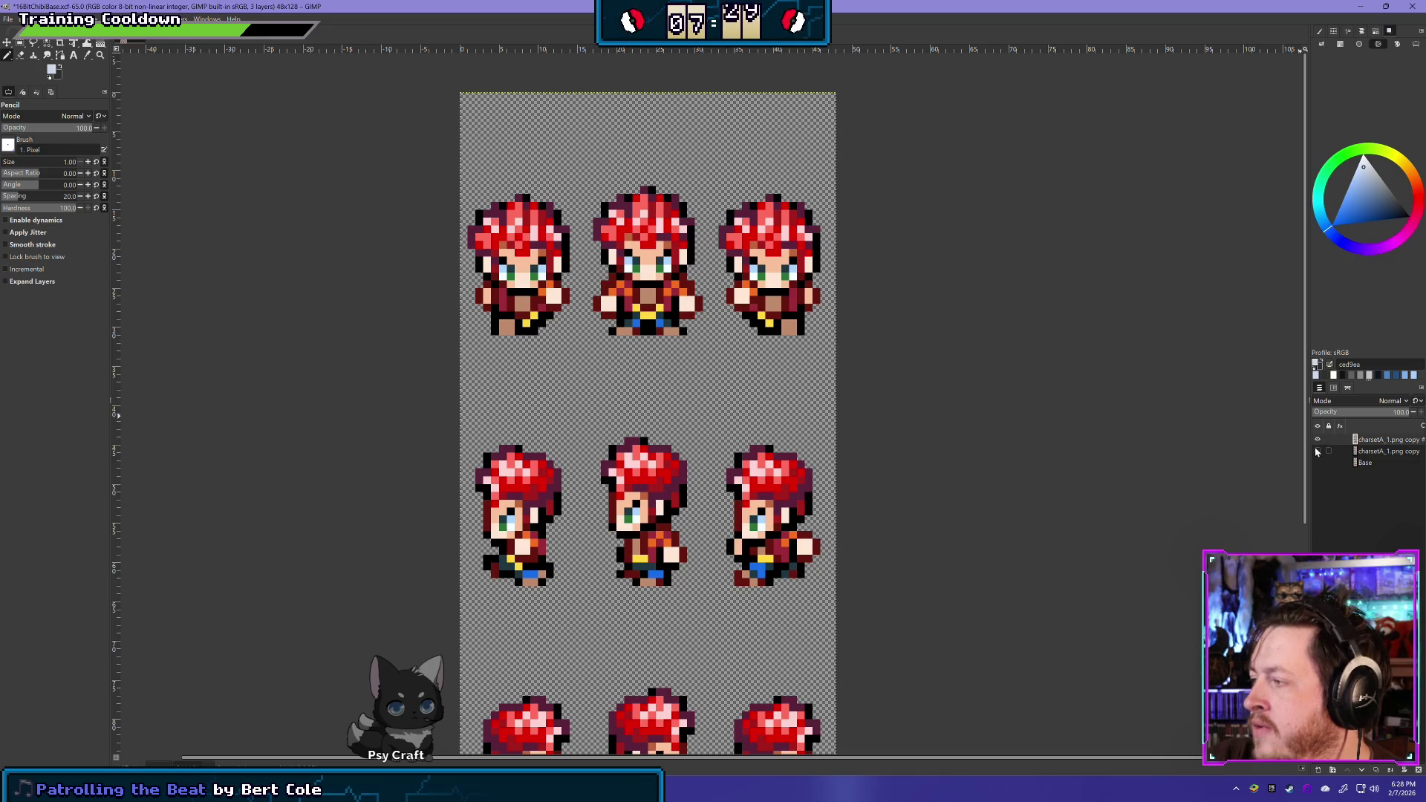
{"action": "left_click", "coordinate": [20, 55]}
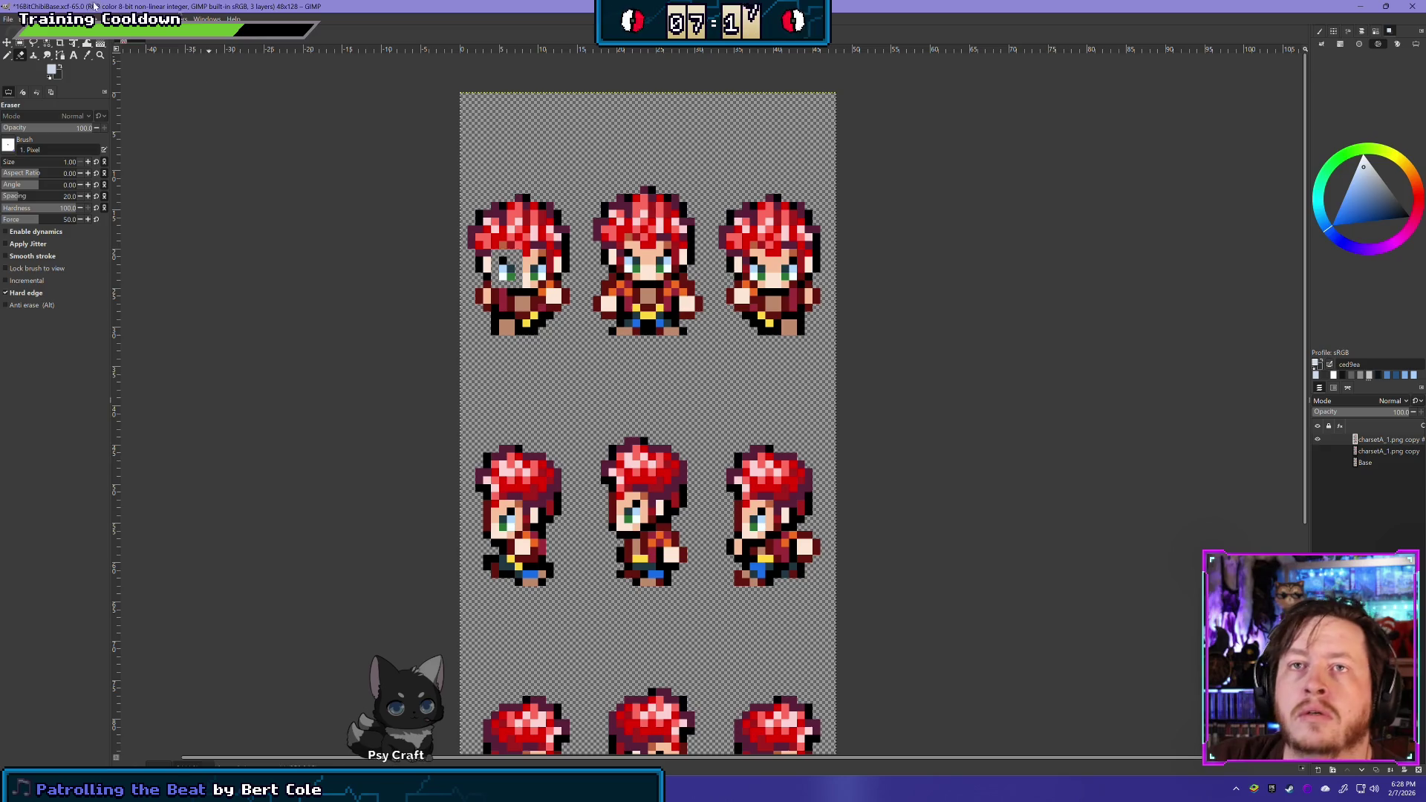
{"action": "left_click", "coordinate": [21, 44]}
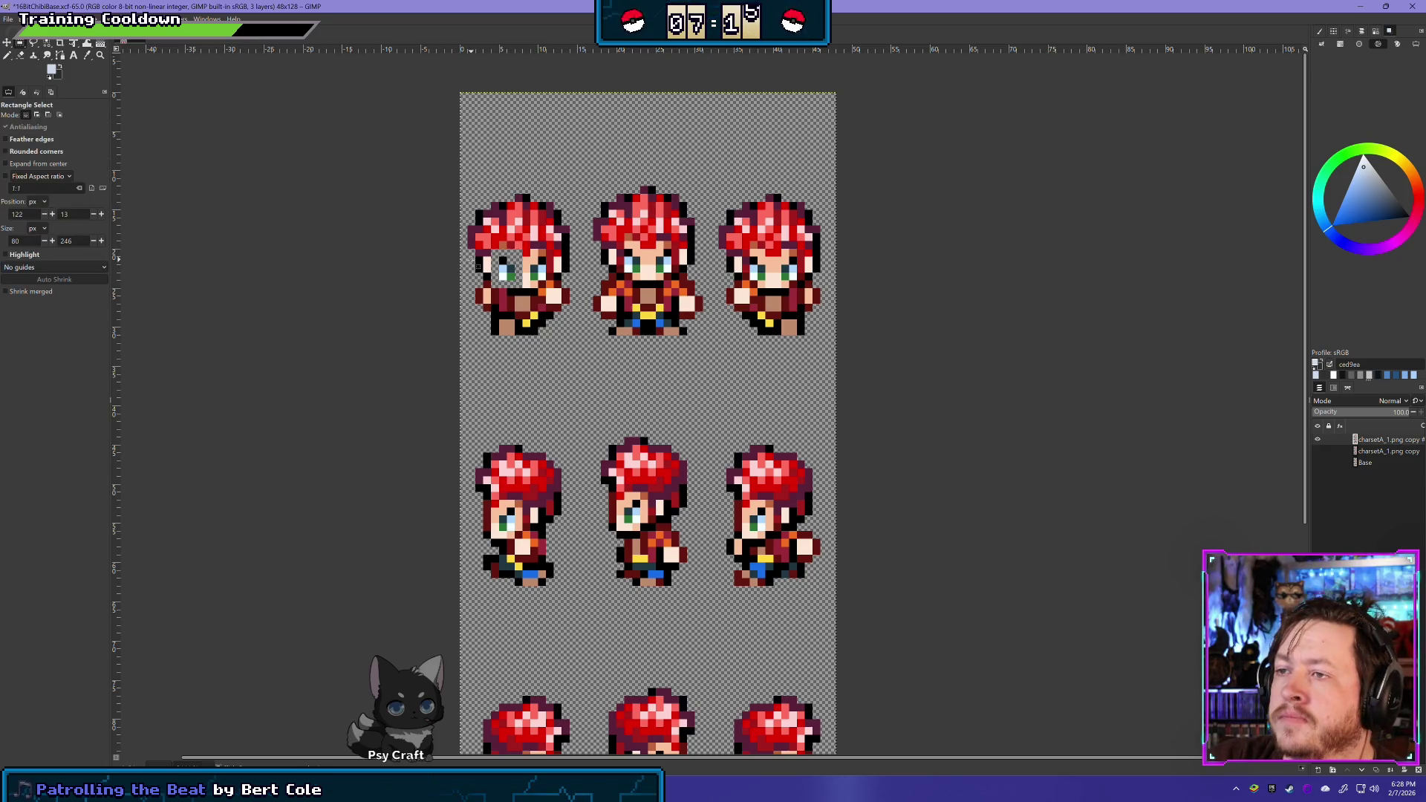
{"action": "mouse_move", "coordinate": [467, 257]}
{"action": "left_mouse_down"}
{"action": "mouse_move", "coordinate": [853, 206]}
{"action": "mouse_move", "coordinate": [846, 188]}
{"action": "left_mouse_up"}
{"action": "key", "text": "Delete"}
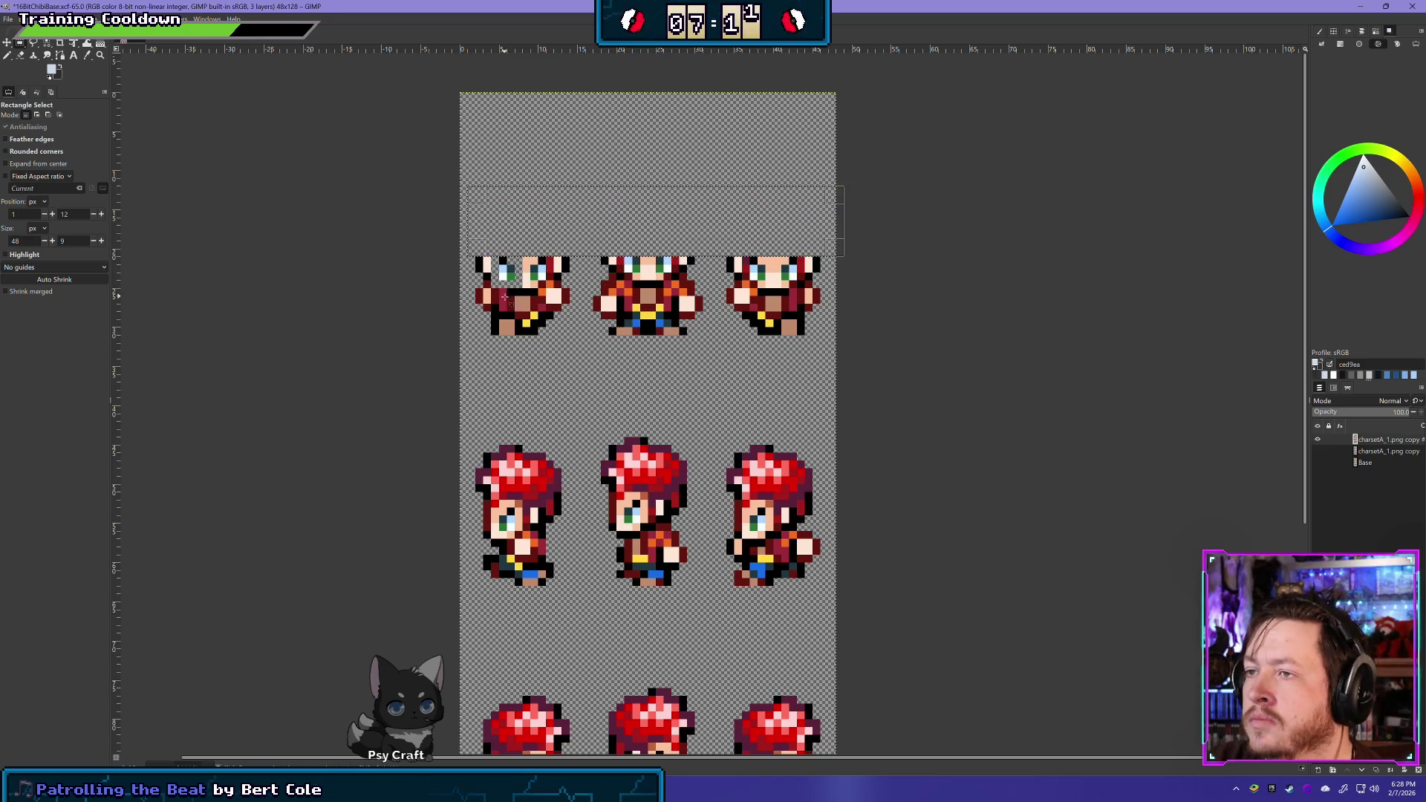
{"action": "key", "text": "ctrl+z"}
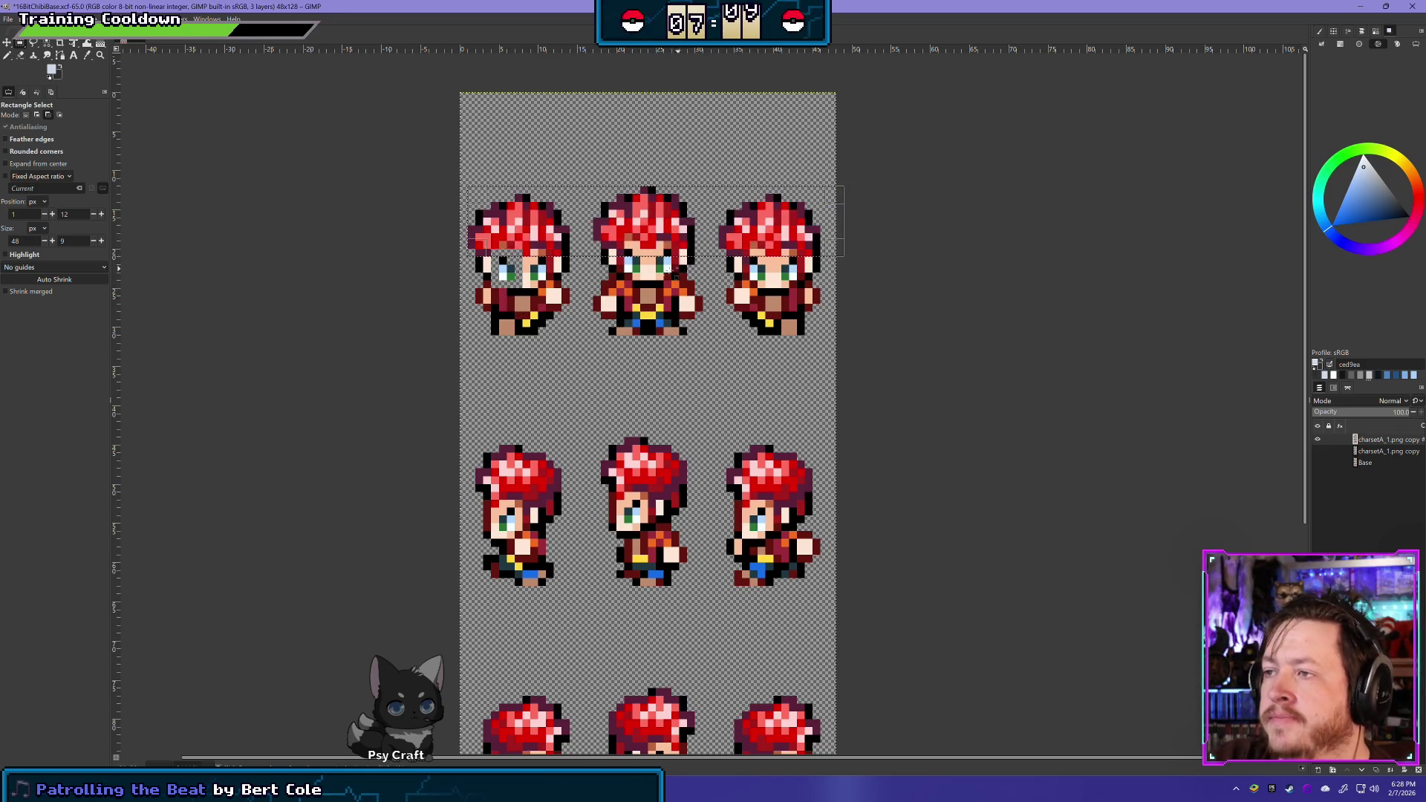
{"action": "left_click_drag", "start_coordinate": [626, 251], "coordinate": [672, 257]}
{"action": "key", "text": "Delete"}
{"action": "left_click", "coordinate": [551, 362]}
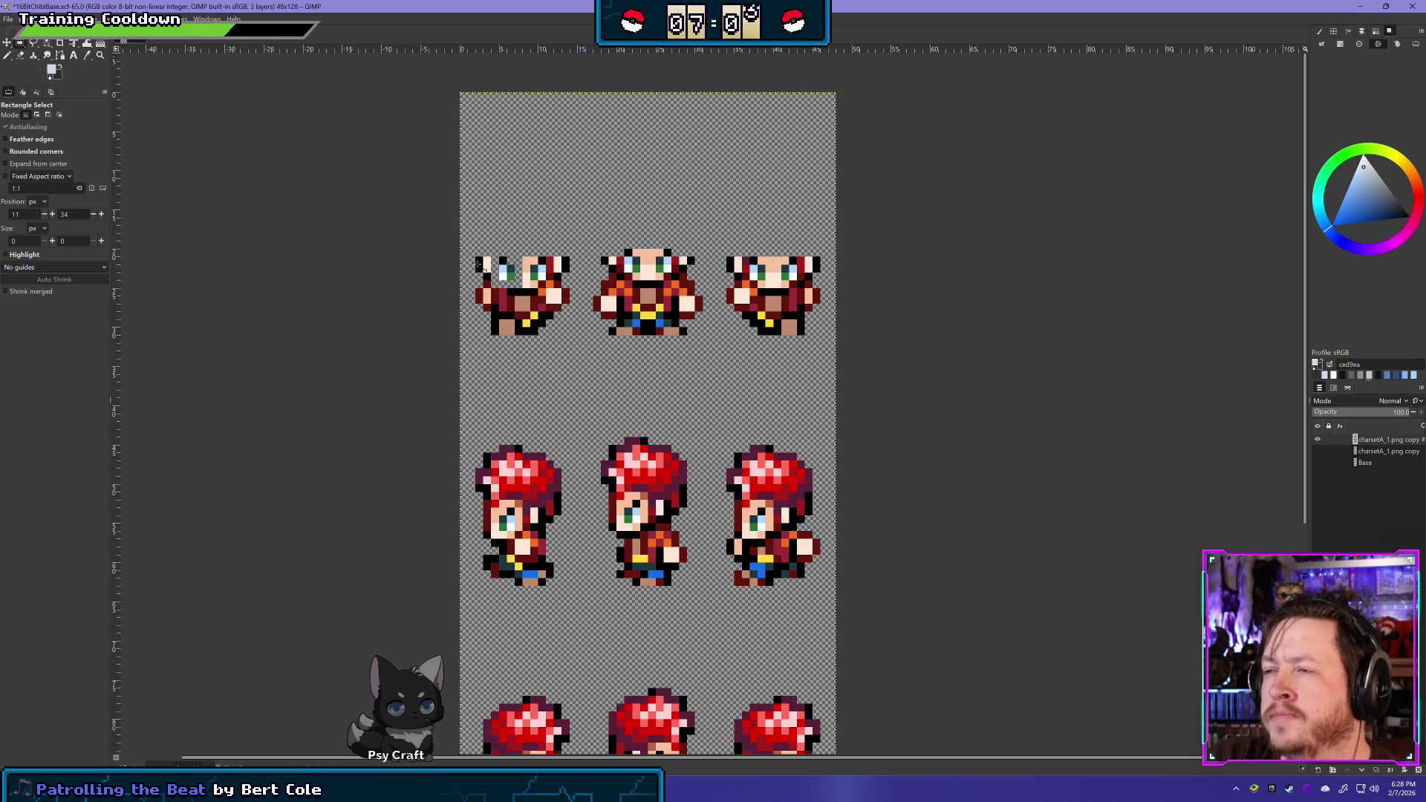
Select the leftover face areas on the left and middle top-row sprites
{"action": "mouse_move", "coordinate": [477, 358]}
{"action": "left_mouse_down"}
{"action": "mouse_move", "coordinate": [811, 304]}
{"action": "mouse_move", "coordinate": [833, 281]}
{"action": "left_mouse_up"}
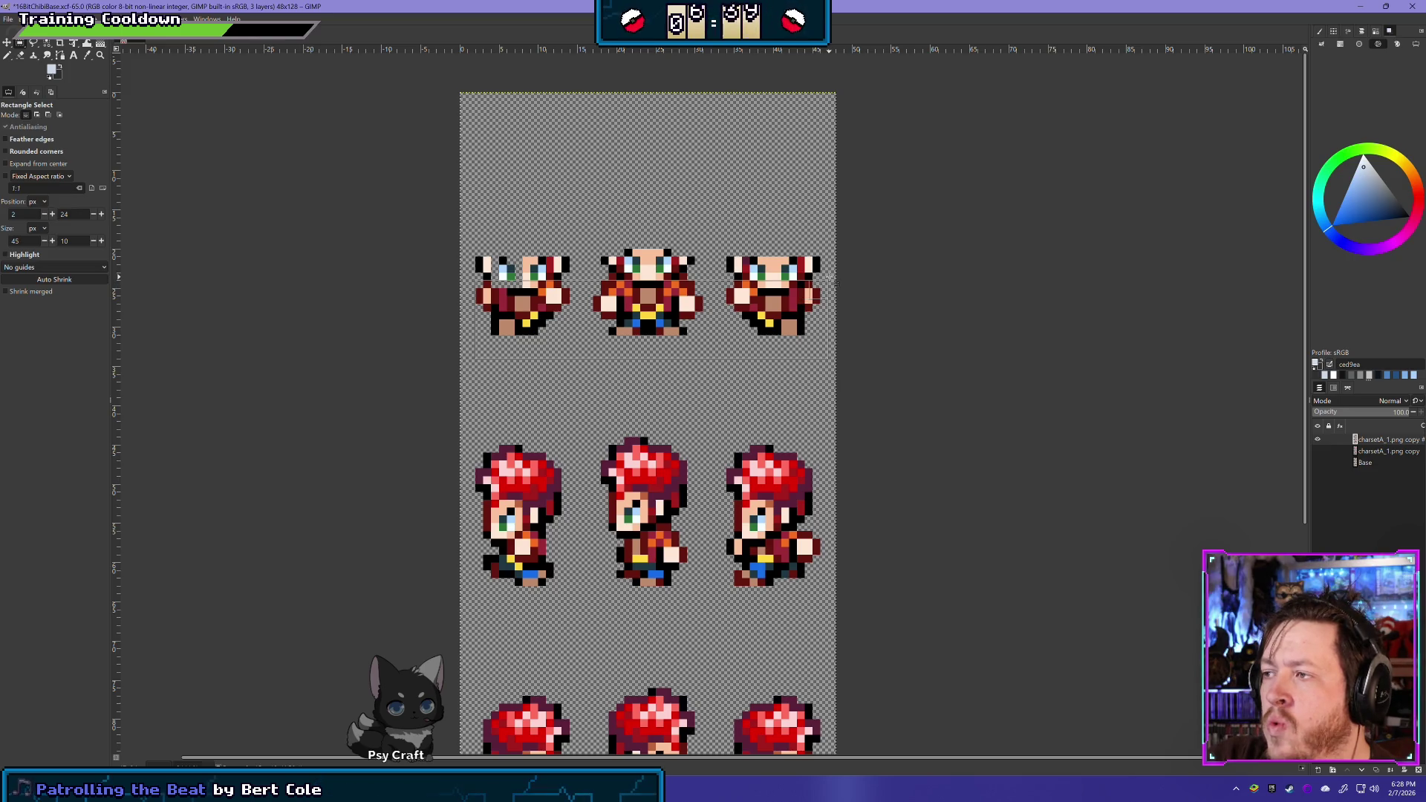
{"action": "left_click_drag", "start_coordinate": [603, 274], "coordinate": [698, 301]}
{"action": "left_click_drag", "start_coordinate": [672, 245], "coordinate": [711, 341]}
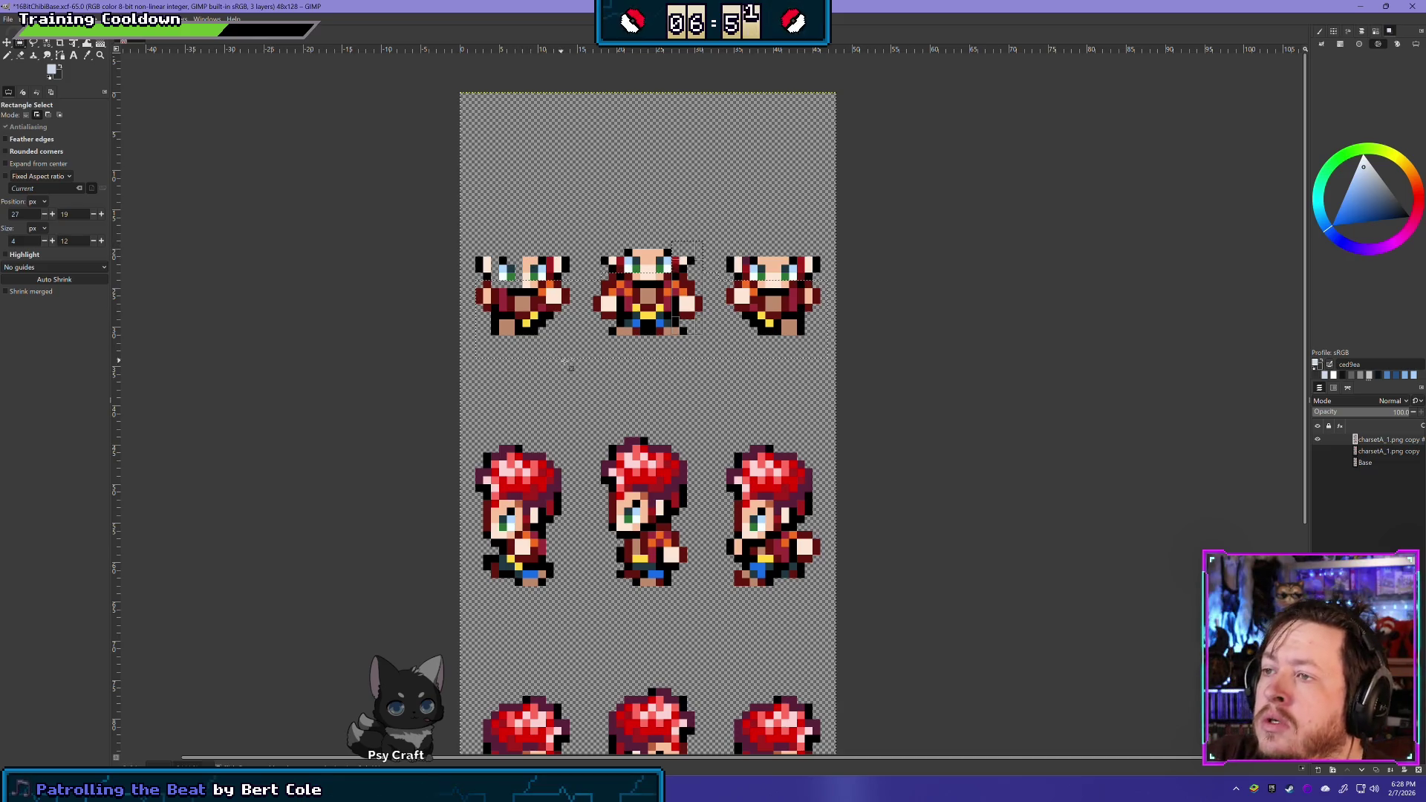
{"action": "left_click_drag", "start_coordinate": [546, 242], "coordinate": [578, 336]}
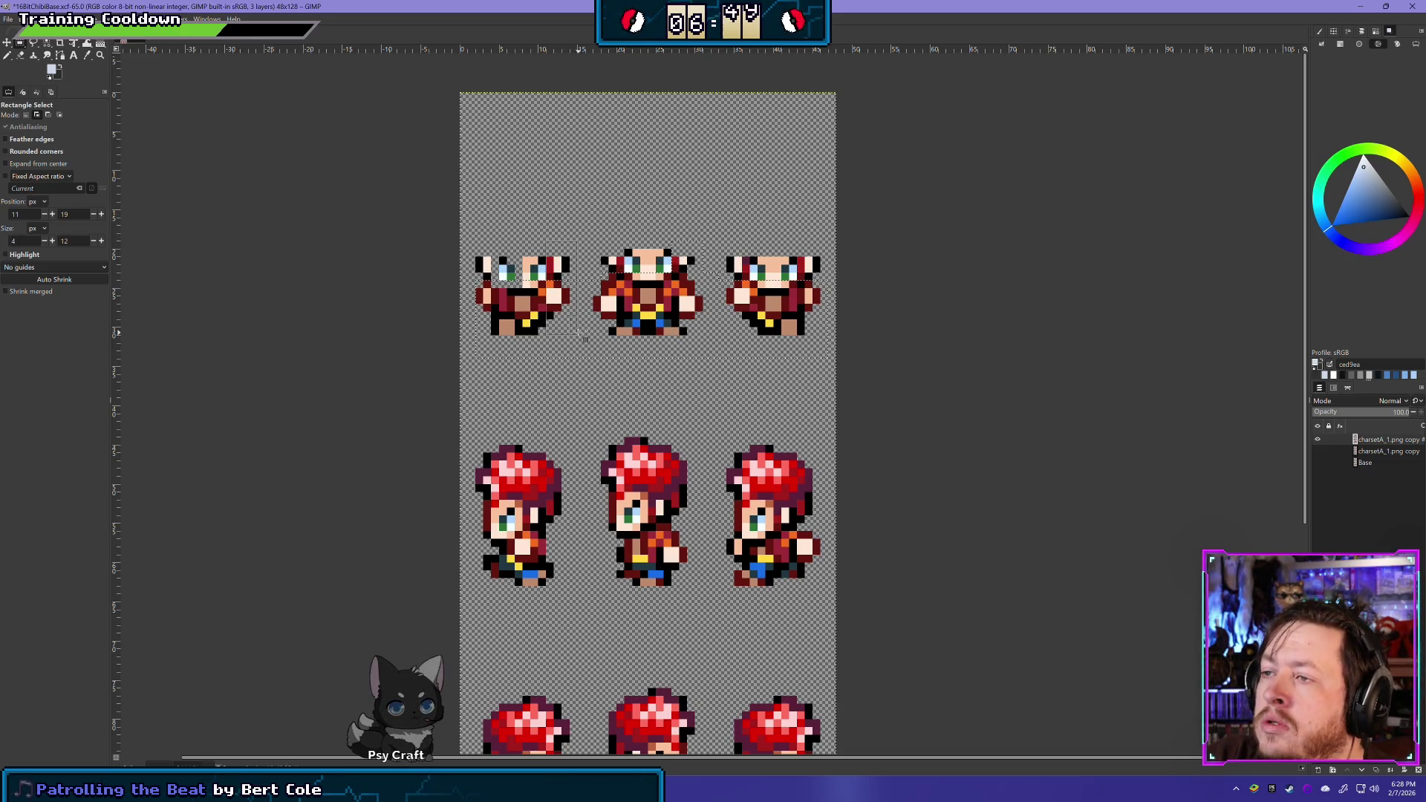
{"action": "left_click_drag", "start_coordinate": [476, 242], "coordinate": [496, 306]}
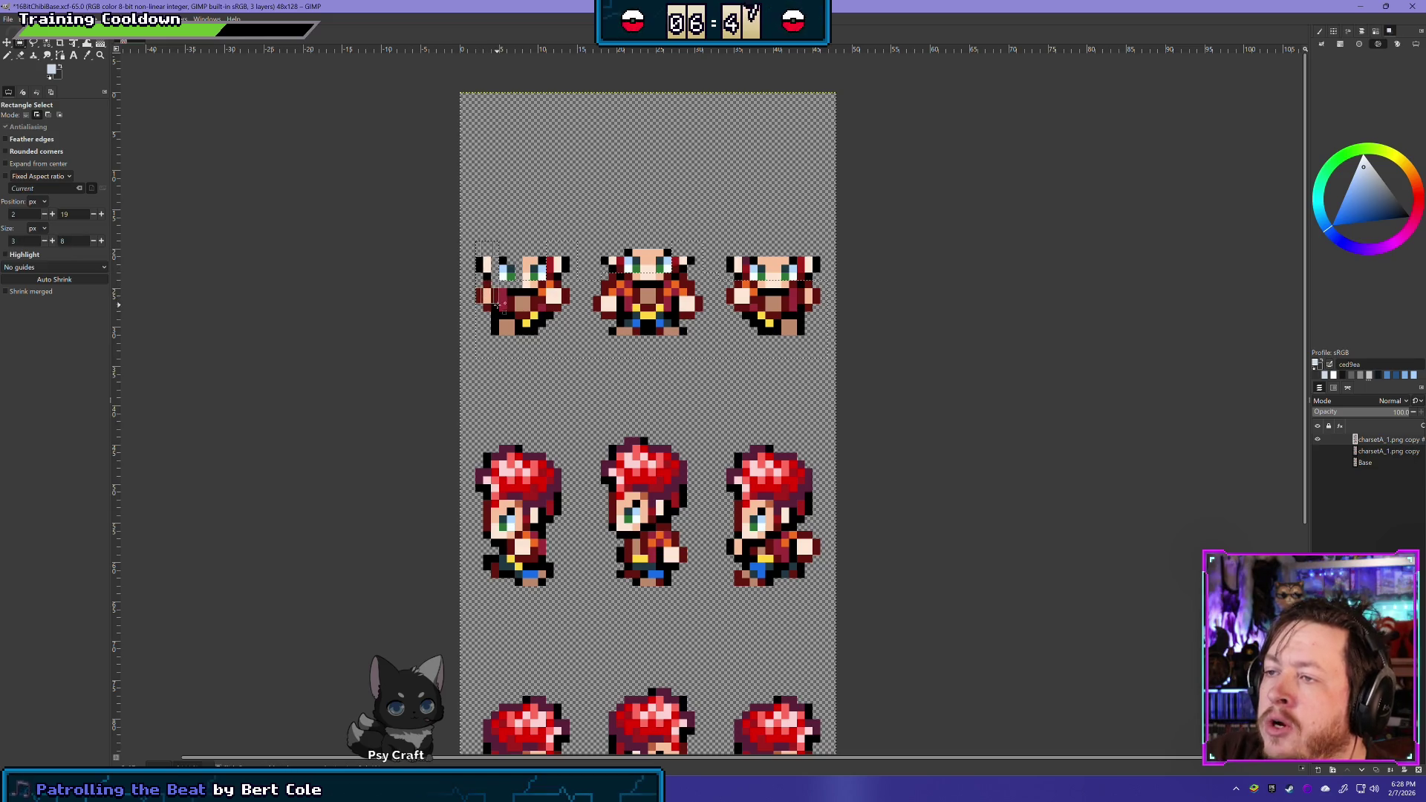
{"action": "left_click", "coordinate": [524, 263]}
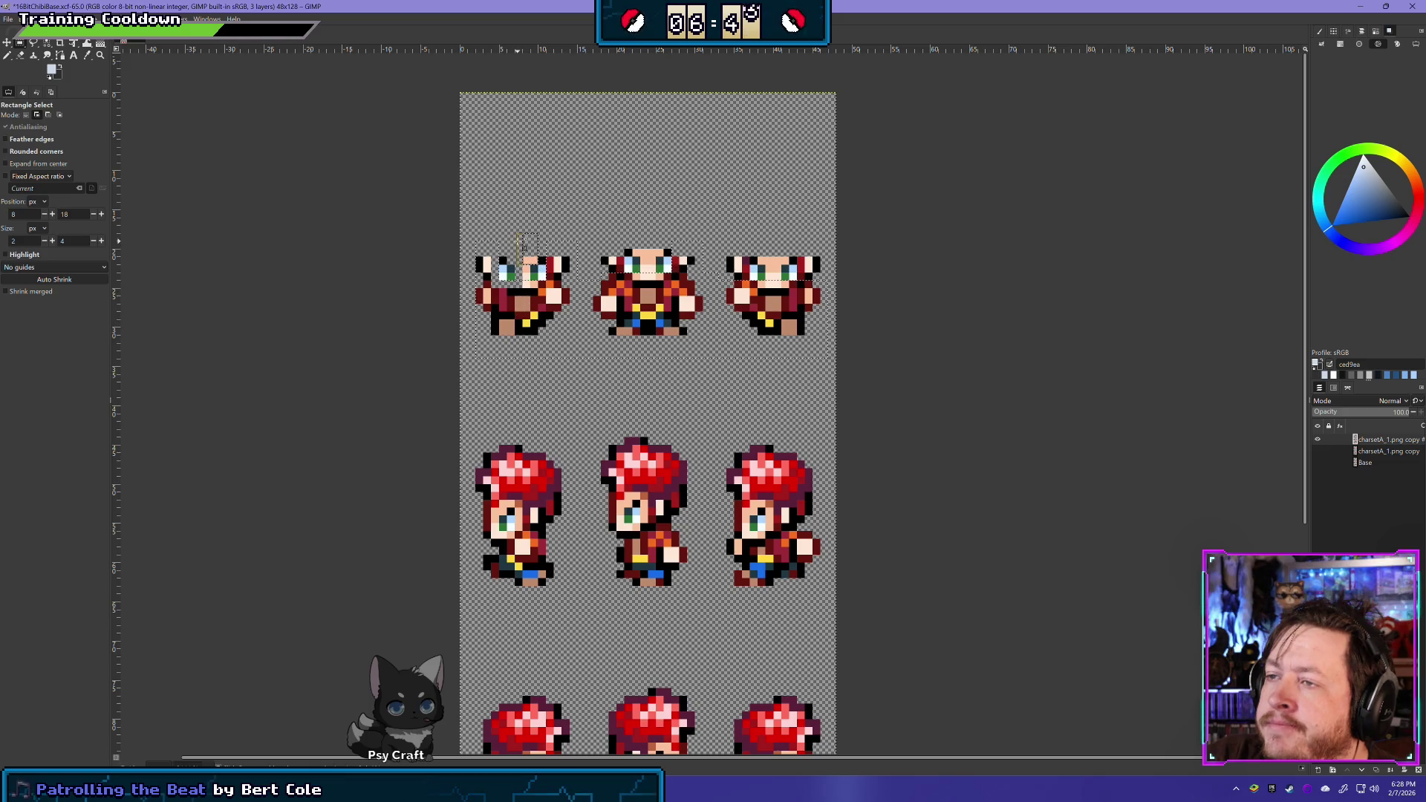
Select the remaining small patches on the left, middle and right top-row sprites
{"action": "left_click_drag", "start_coordinate": [517, 219], "coordinate": [532, 290]}
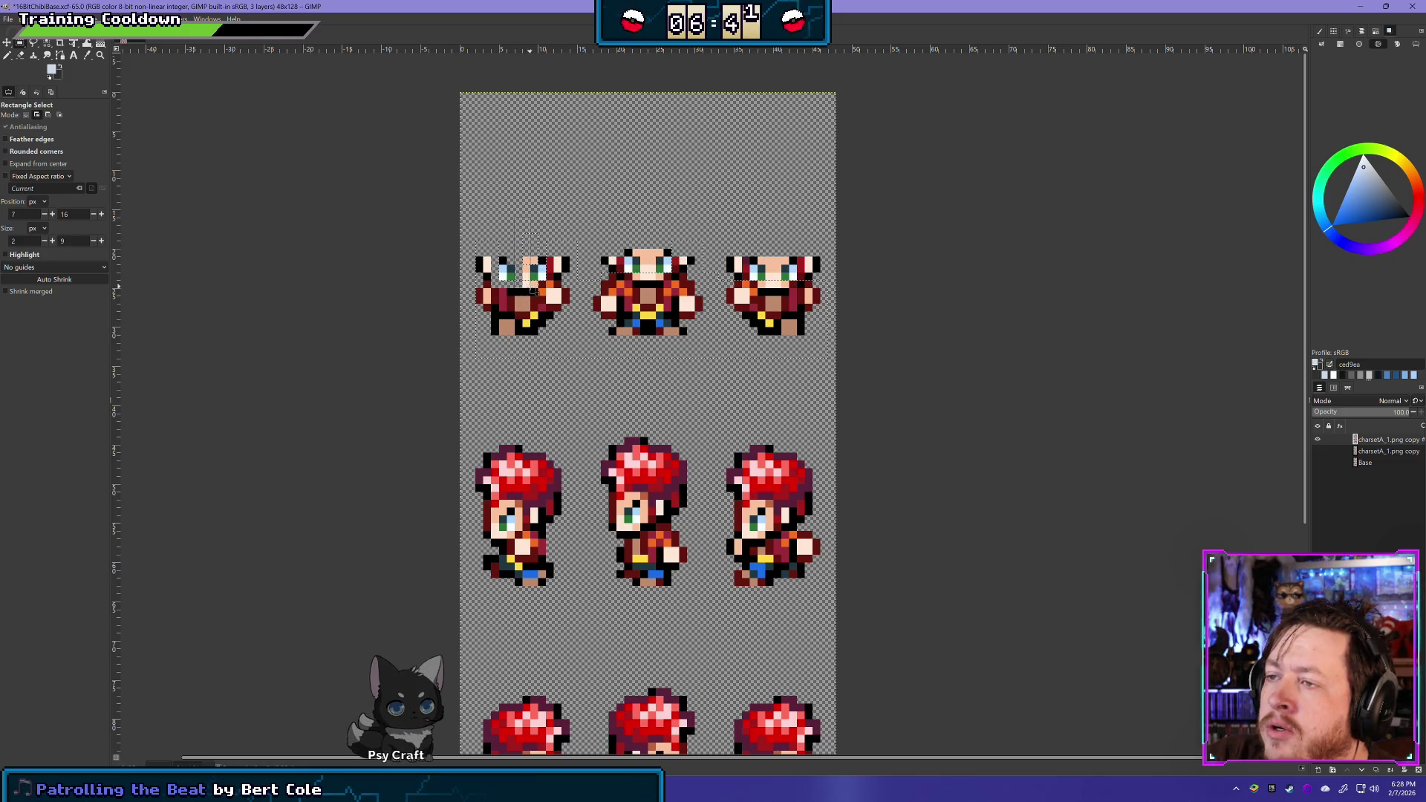
{"action": "mouse_move", "coordinate": [632, 242]}
{"action": "left_mouse_down"}
{"action": "mouse_move", "coordinate": [656, 258]}
{"action": "mouse_move", "coordinate": [640, 226]}
{"action": "mouse_move", "coordinate": [624, 280]}
{"action": "left_mouse_up"}
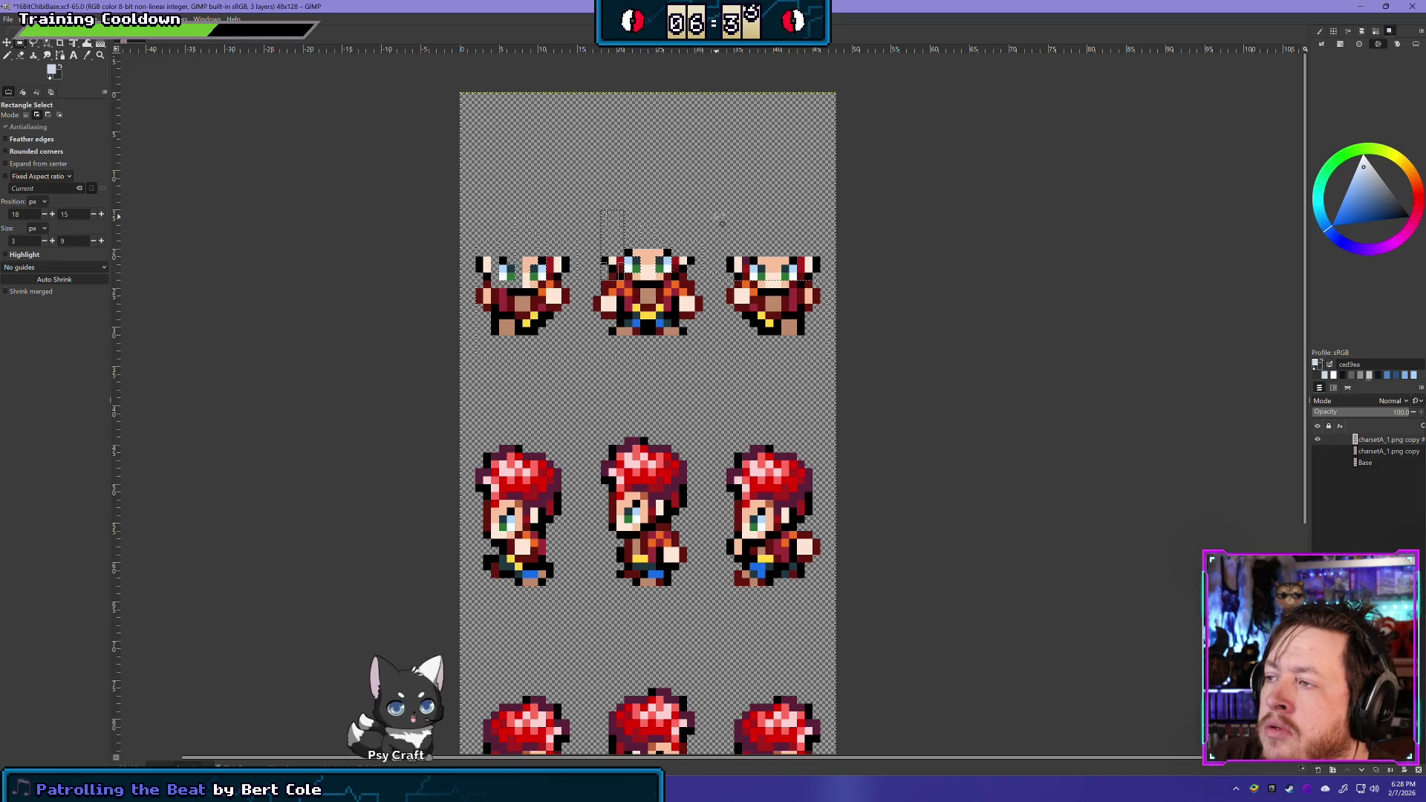
{"action": "left_click_drag", "start_coordinate": [719, 218], "coordinate": [746, 297]}
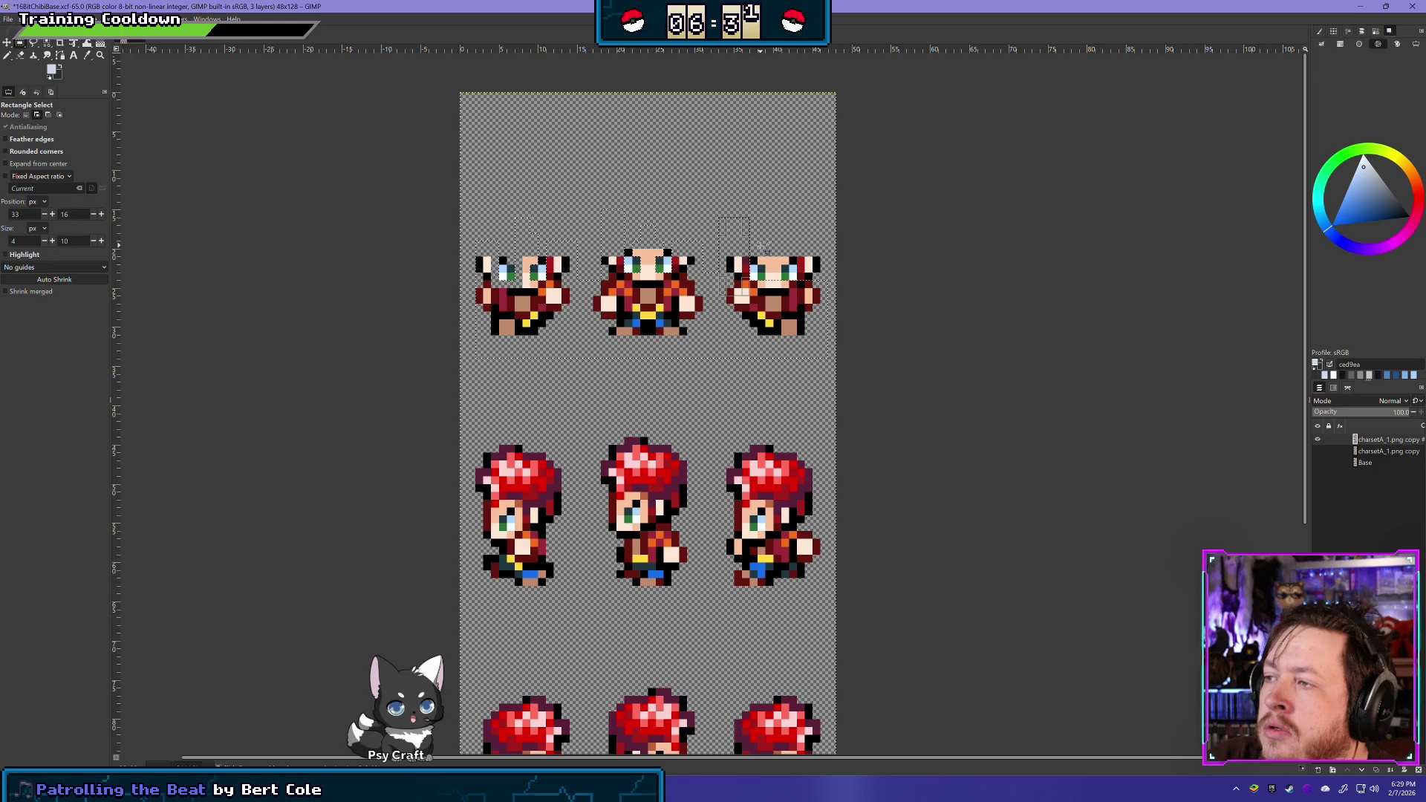
{"action": "left_click_drag", "start_coordinate": [765, 227], "coordinate": [780, 288]}
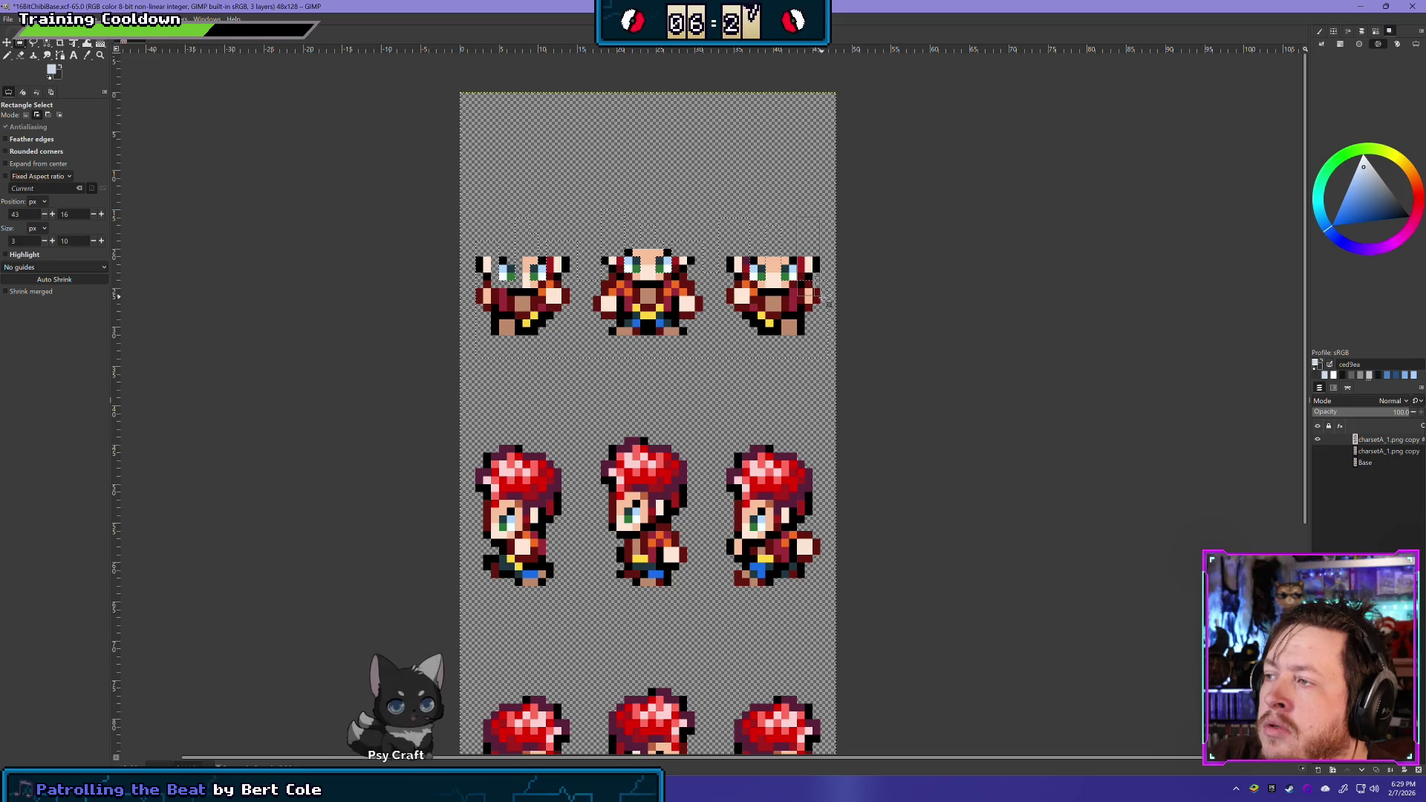
{"action": "left_click_drag", "start_coordinate": [796, 219], "coordinate": [809, 293]}
{"action": "left_click_drag", "start_coordinate": [749, 225], "coordinate": [757, 241]}
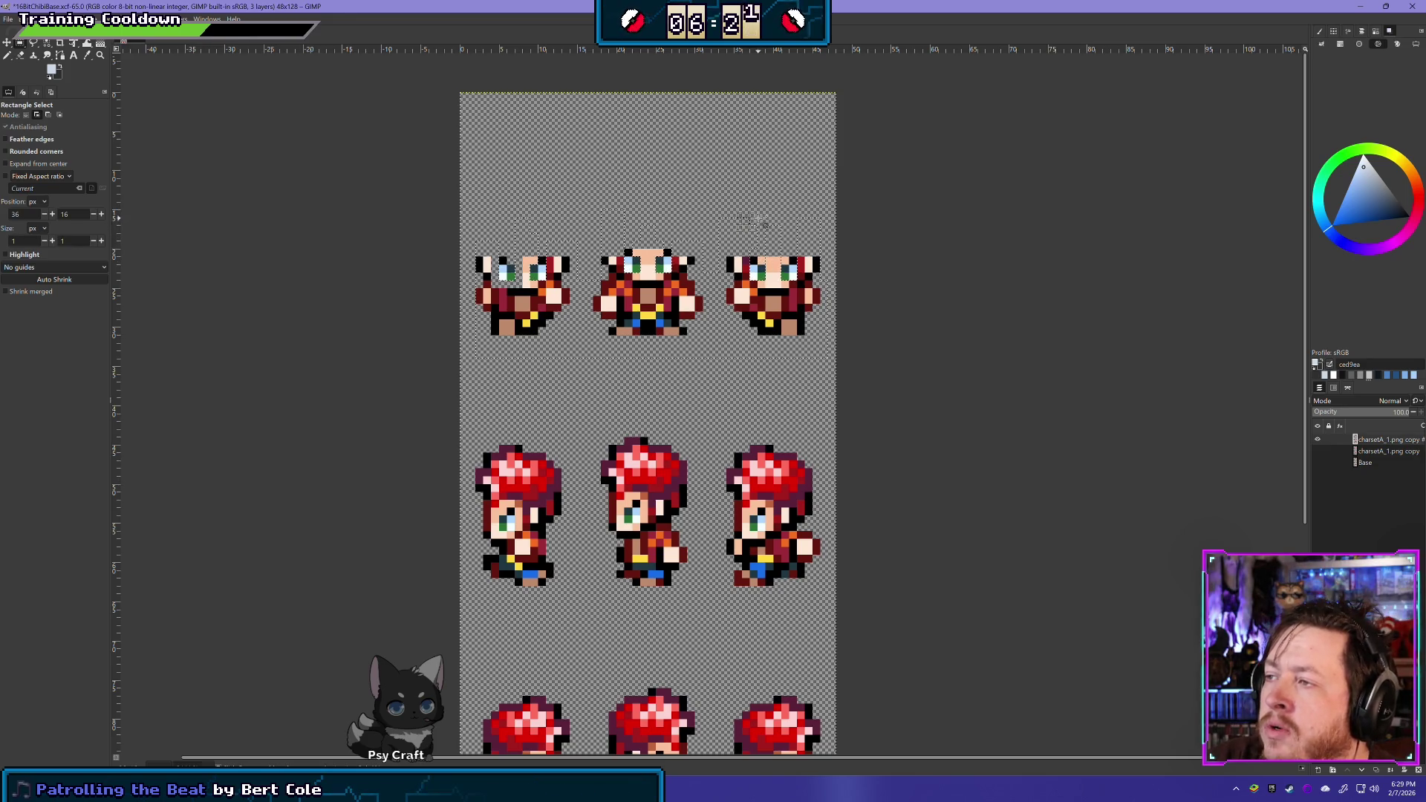
{"action": "left_click_drag", "start_coordinate": [765, 260], "coordinate": [789, 266]}
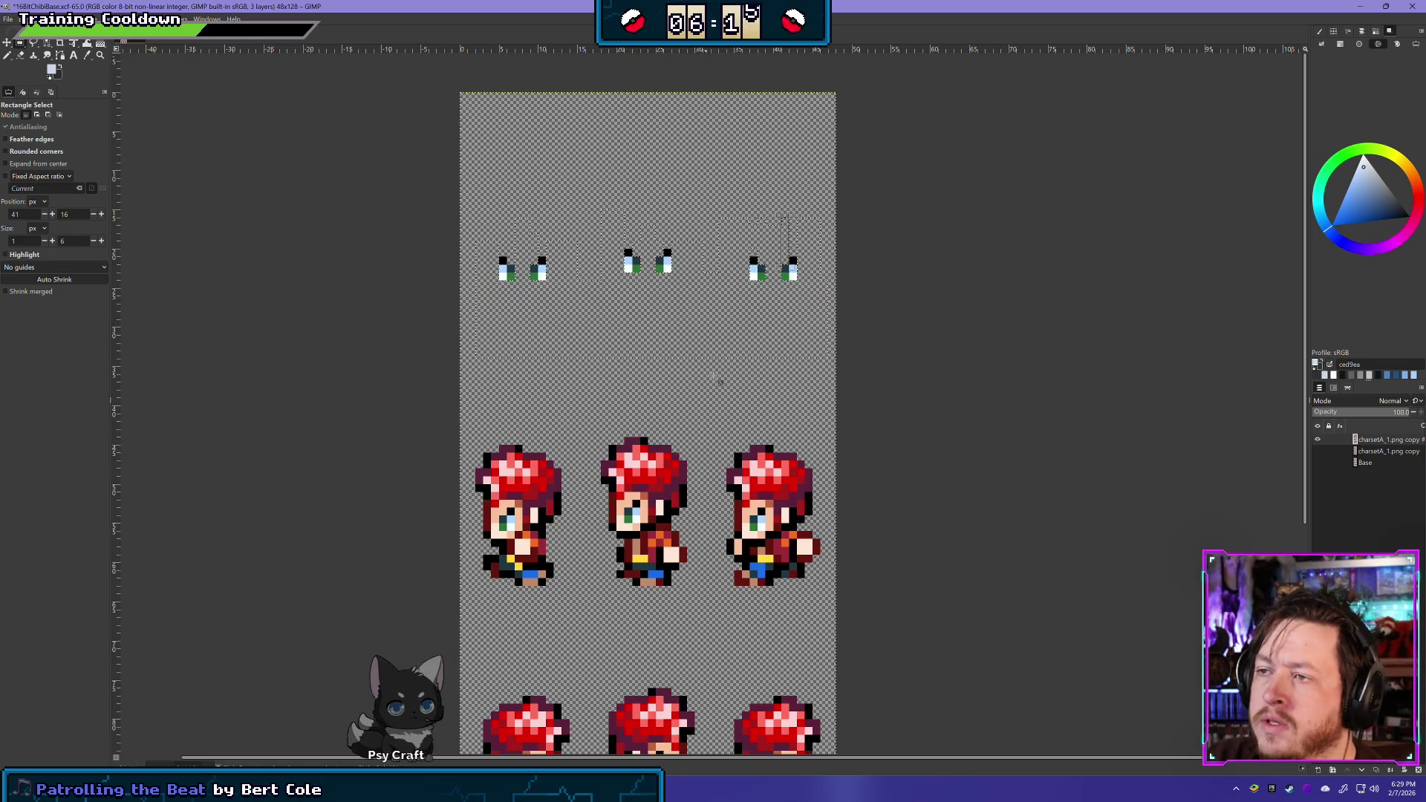
{"action": "scroll", "coordinate": [569, 443], "scroll_direction": "down", "scroll_amount": 5}
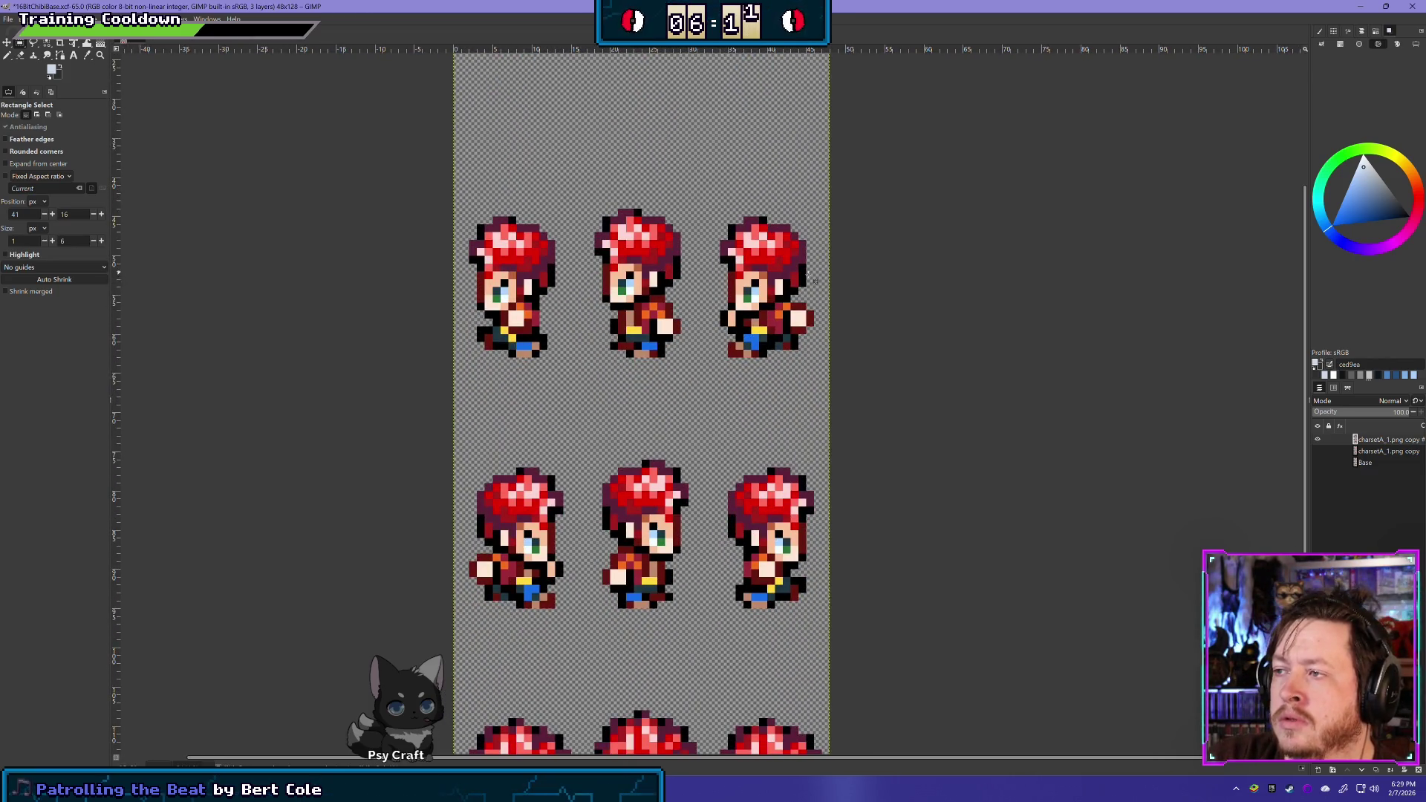
Clear a band across the three sprites' tops and the first sprite's pixels with rectangle selections
{"action": "mouse_move", "coordinate": [809, 269]}
{"action": "left_mouse_down"}
{"action": "mouse_move", "coordinate": [462, 245]}
{"action": "mouse_move", "coordinate": [453, 196]}
{"action": "left_mouse_up"}
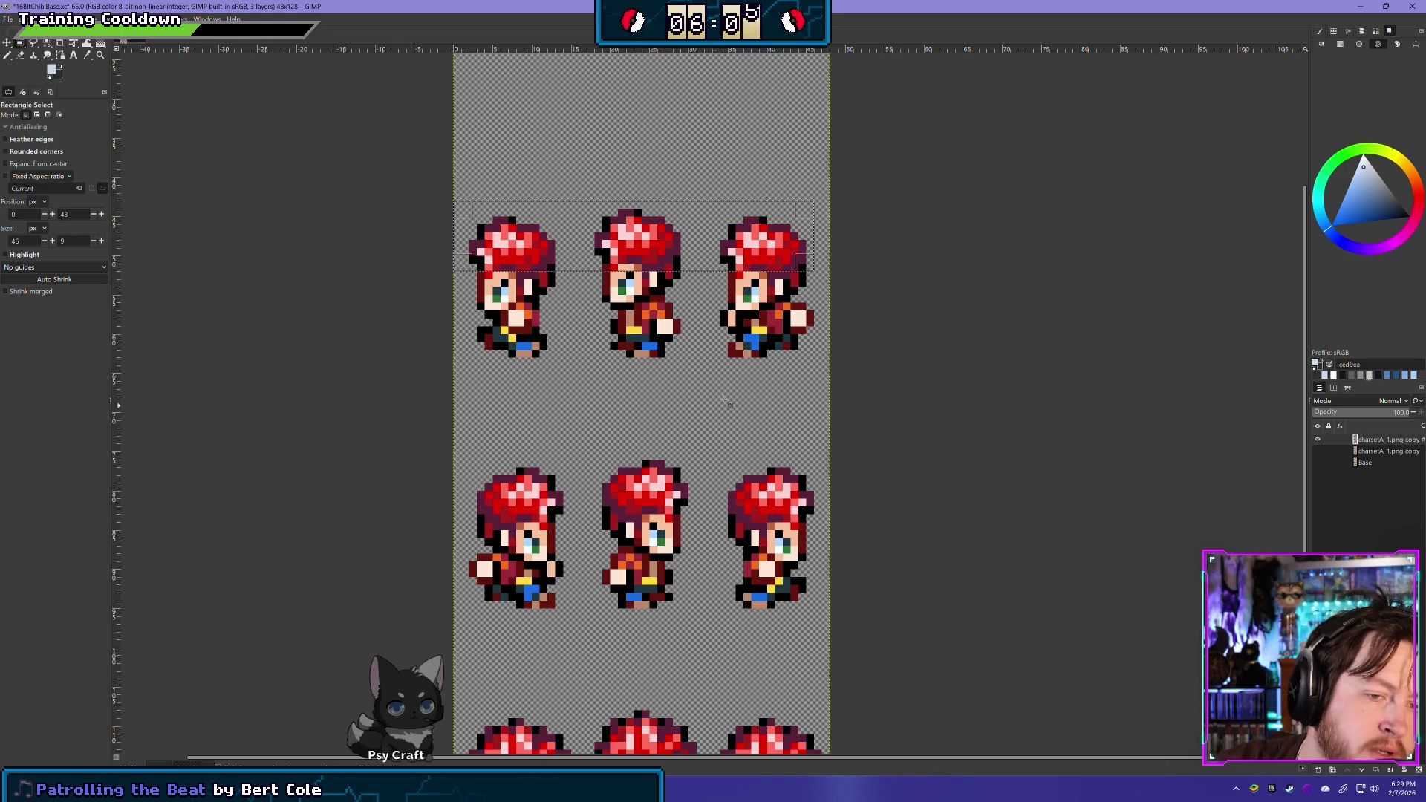
{"action": "key", "text": "Delete"}
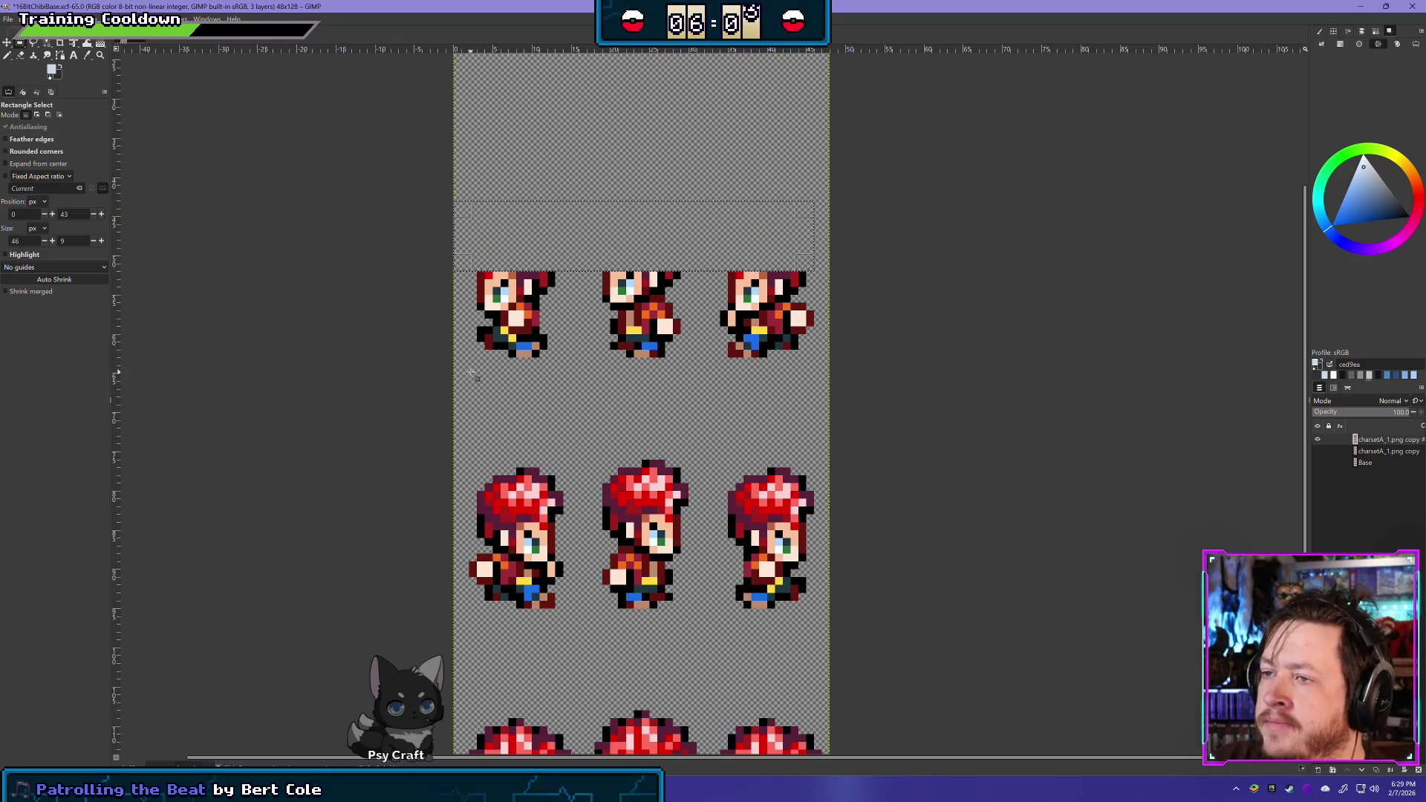
{"action": "left_click_drag", "start_coordinate": [462, 380], "coordinate": [496, 242]}
{"action": "key", "text": "Delete"}
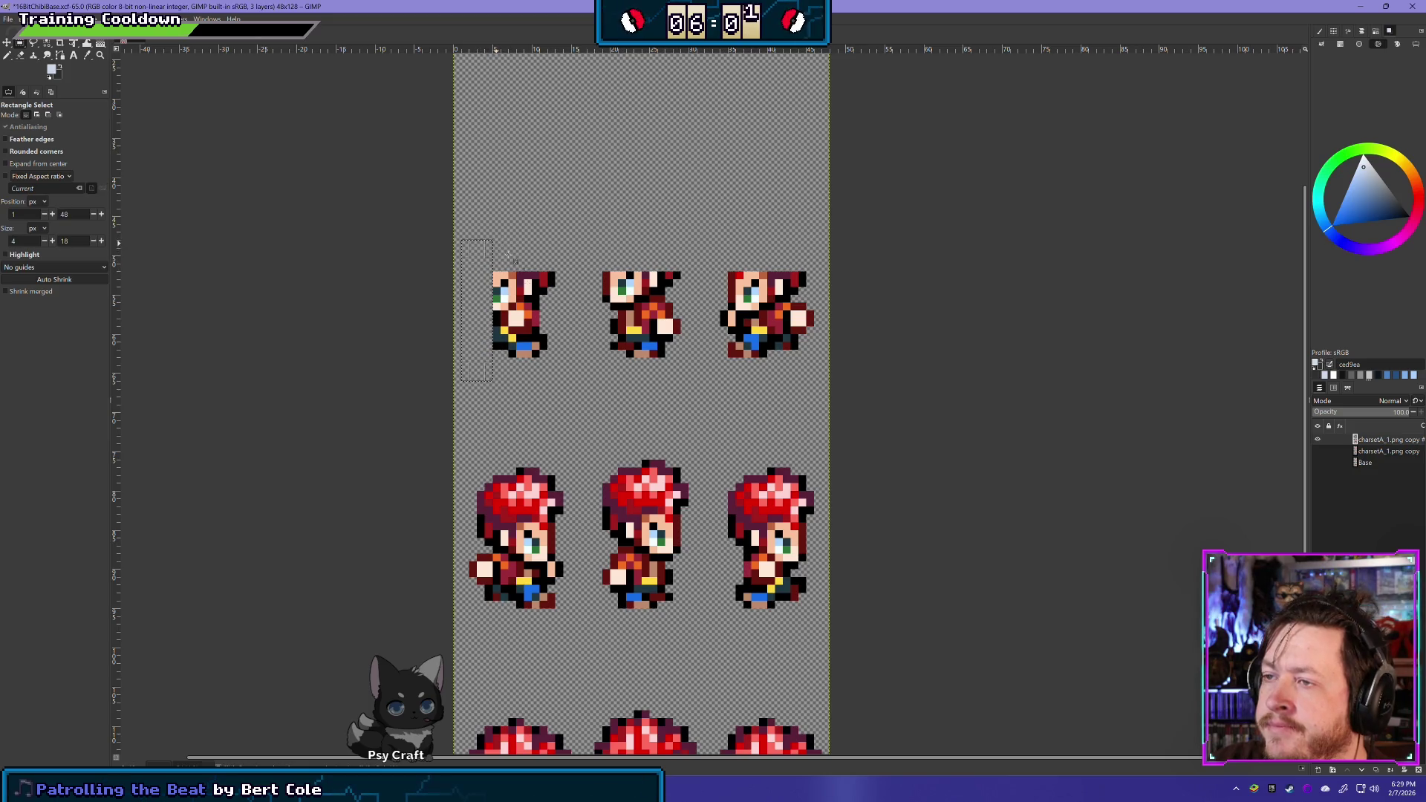
{"action": "mouse_move", "coordinate": [501, 380]}
{"action": "left_mouse_down"}
{"action": "mouse_move", "coordinate": [557, 289]}
{"action": "mouse_move", "coordinate": [555, 336]}
{"action": "left_mouse_up"}
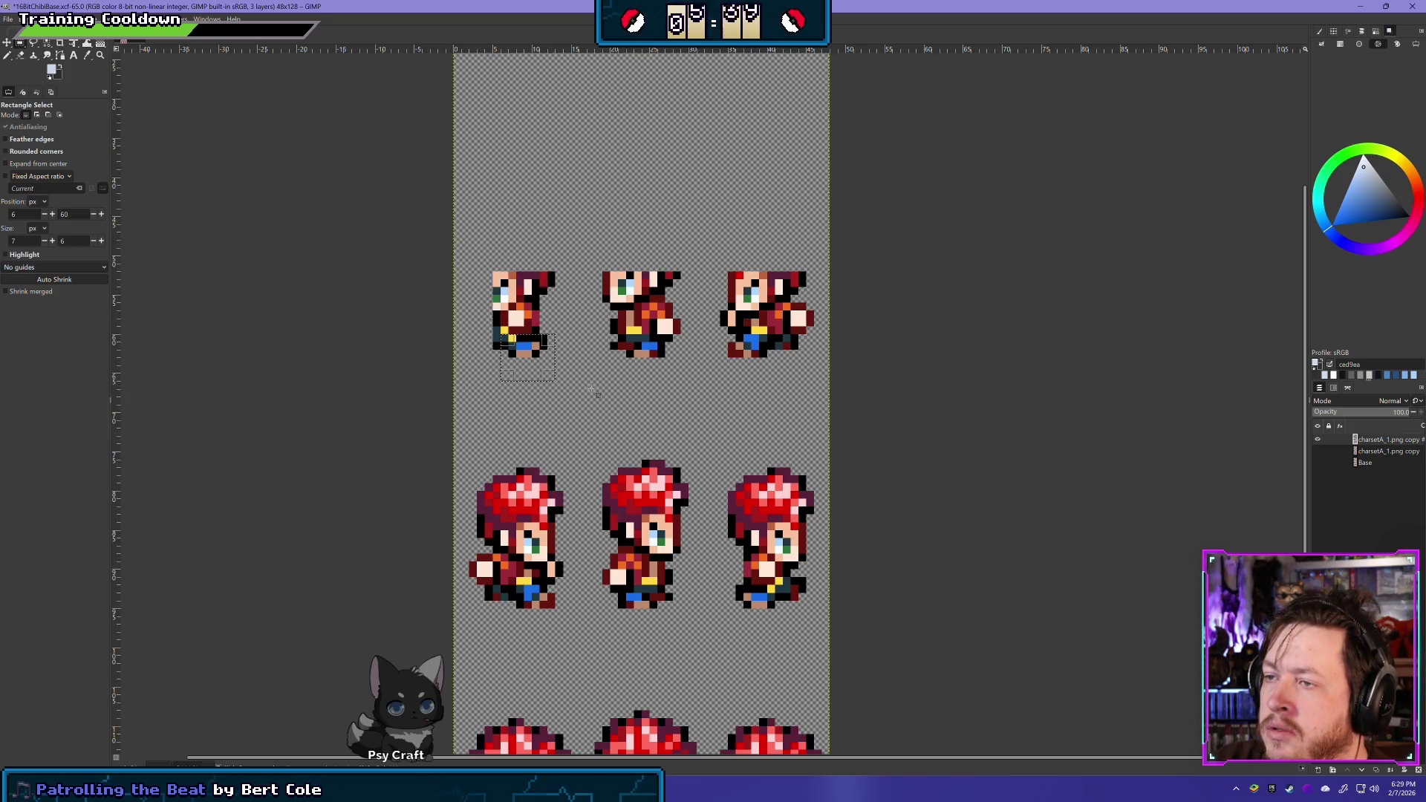
{"action": "left_click_drag", "start_coordinate": [588, 387], "coordinate": [591, 387]}
{"action": "mouse_move", "coordinate": [509, 238]}
{"action": "left_mouse_down"}
{"action": "mouse_move", "coordinate": [564, 389]}
{"action": "mouse_move", "coordinate": [501, 274]}
{"action": "mouse_move", "coordinate": [539, 294]}
{"action": "left_mouse_up"}
{"action": "key", "text": "Delete"}
{"action": "left_click", "coordinate": [501, 275]}
Delete strips through the middle and third sprites and the row's remaining body pixels
{"action": "left_click_drag", "start_coordinate": [581, 389], "coordinate": [617, 242]}
{"action": "key", "text": "Delete"}
{"action": "left_click_drag", "start_coordinate": [642, 381], "coordinate": [694, 224]}
{"action": "key", "text": "Delete"}
{"action": "left_click_drag", "start_coordinate": [742, 373], "coordinate": [711, 239]}
{"action": "key", "text": "Delete"}
{"action": "mouse_move", "coordinate": [764, 364]}
{"action": "left_mouse_down"}
{"action": "mouse_move", "coordinate": [762, 342]}
{"action": "mouse_move", "coordinate": [829, 233]}
{"action": "left_mouse_up"}
{"action": "key", "text": "Delete"}
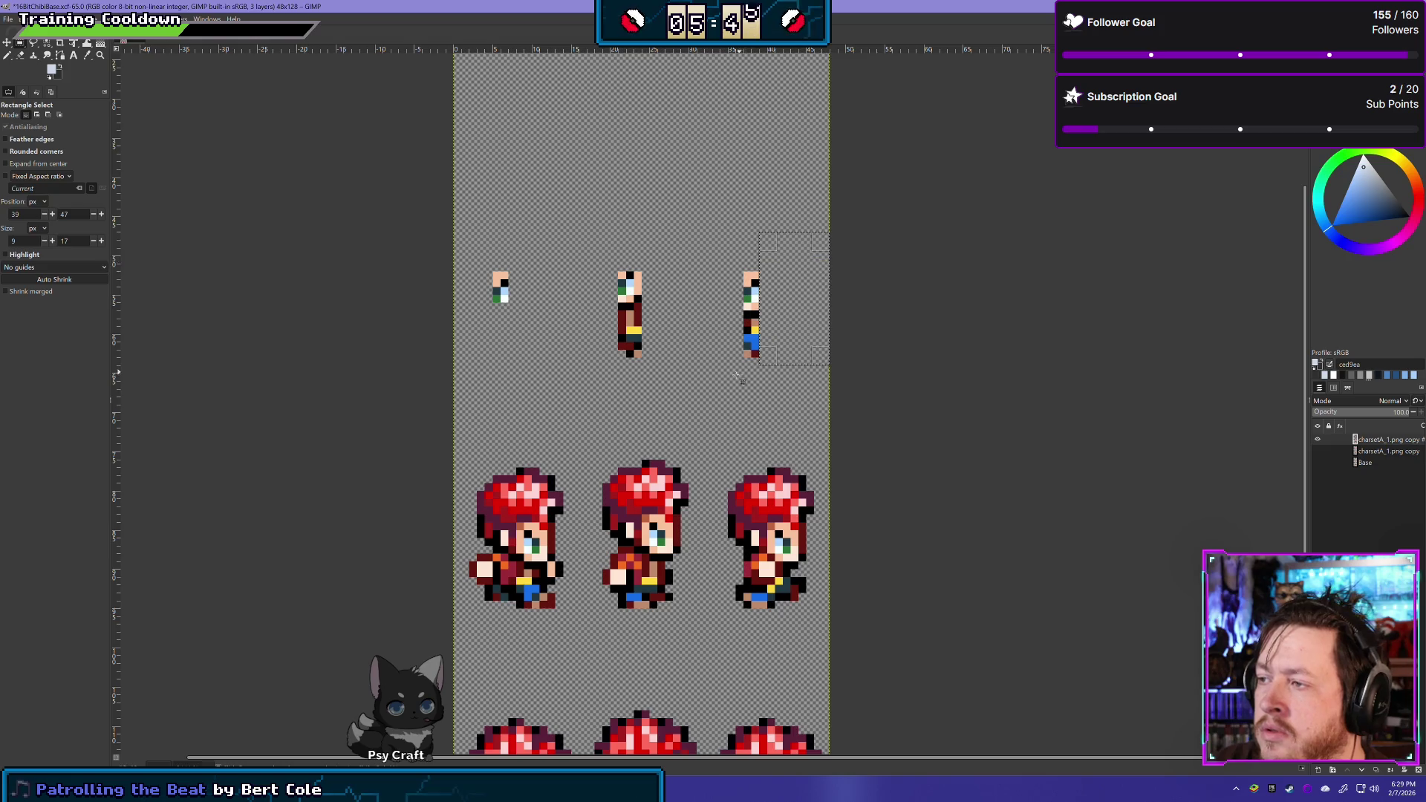
{"action": "left_click_drag", "start_coordinate": [532, 405], "coordinate": [783, 300]}
{"action": "key", "text": "Delete"}
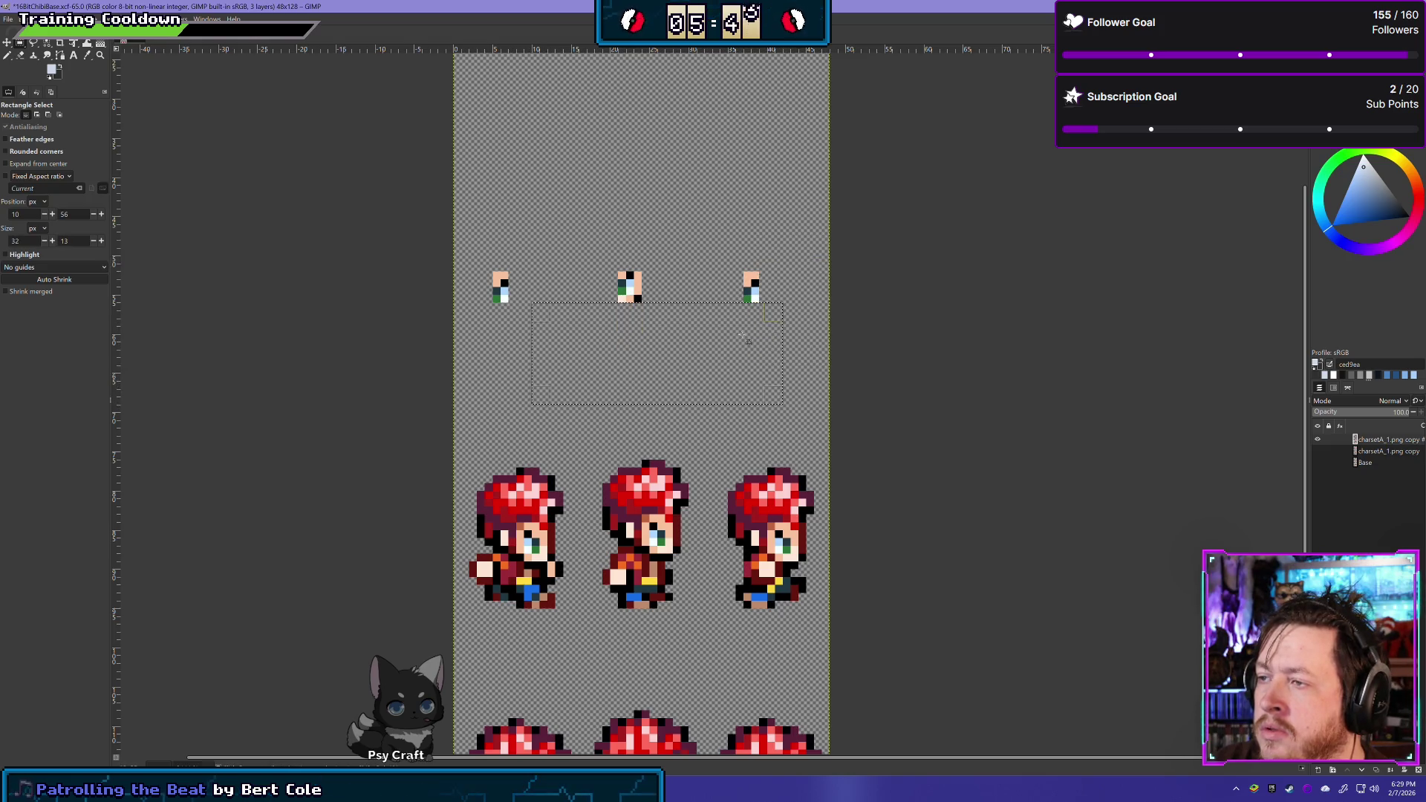
{"action": "left_click", "coordinate": [571, 257]}
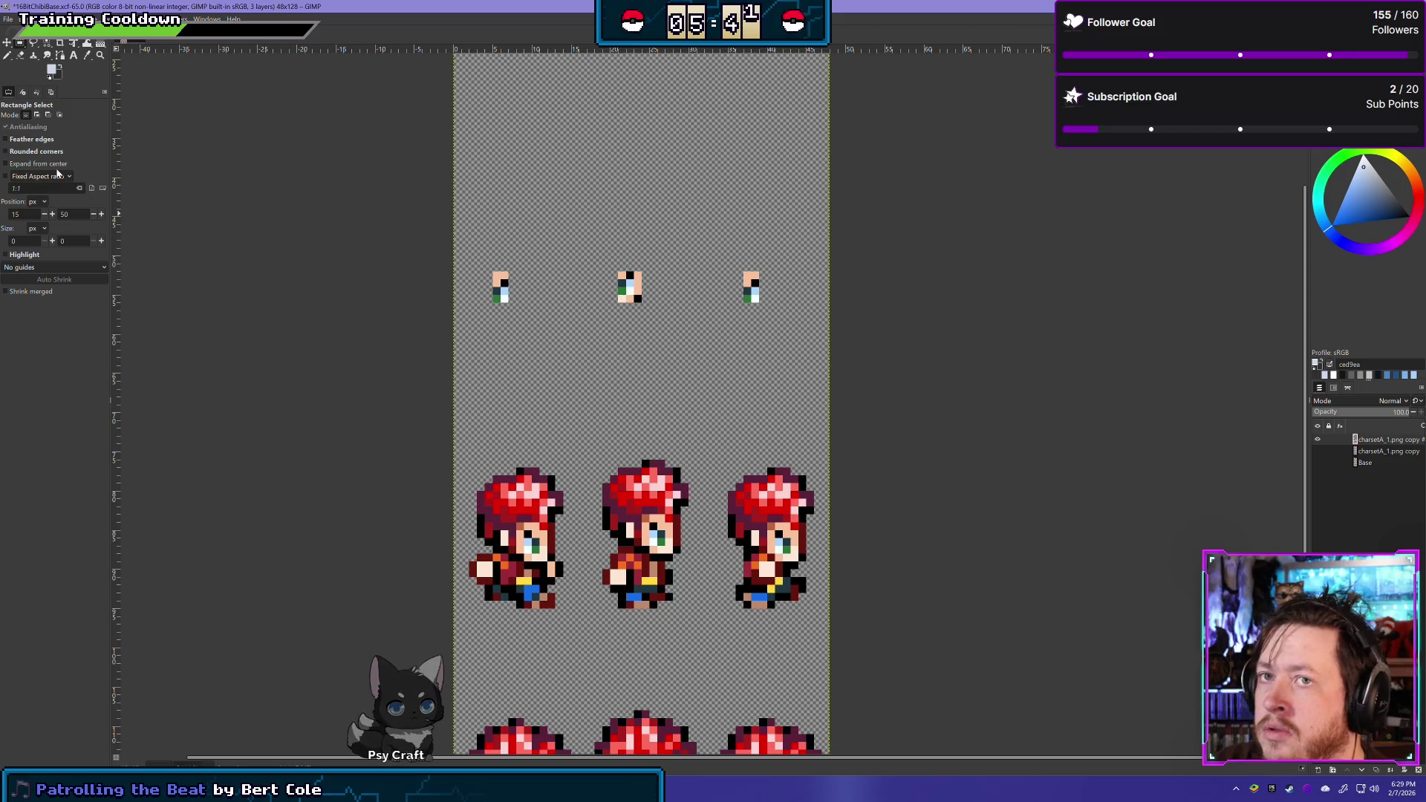
Erase stray peach pixels on the left and middle sprites with the Eraser
{"action": "left_click", "coordinate": [22, 56]}
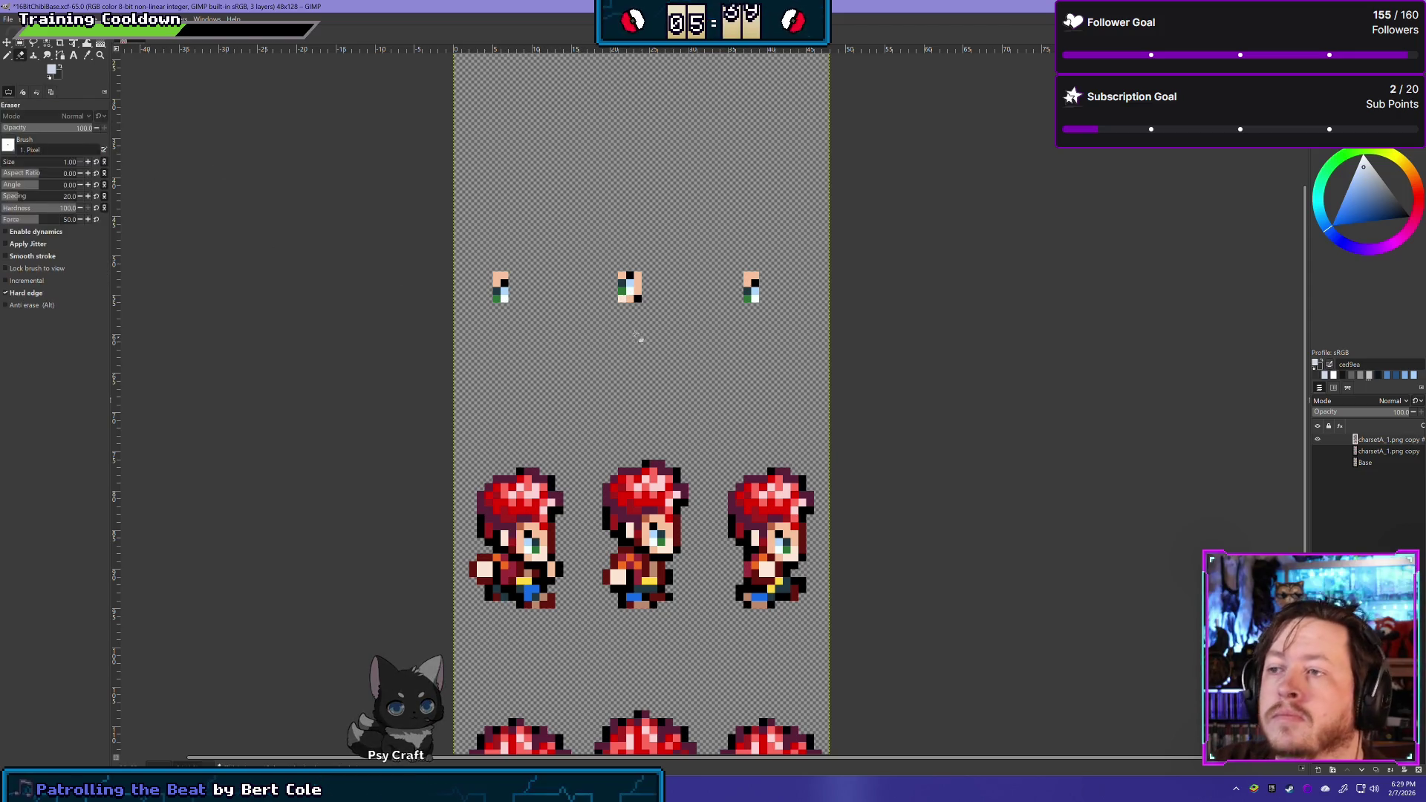
{"action": "left_click_drag", "start_coordinate": [498, 277], "coordinate": [514, 281]}
{"action": "mouse_move", "coordinate": [632, 301]}
{"action": "left_mouse_down"}
{"action": "mouse_move", "coordinate": [620, 300]}
{"action": "mouse_move", "coordinate": [638, 278]}
{"action": "left_mouse_up"}
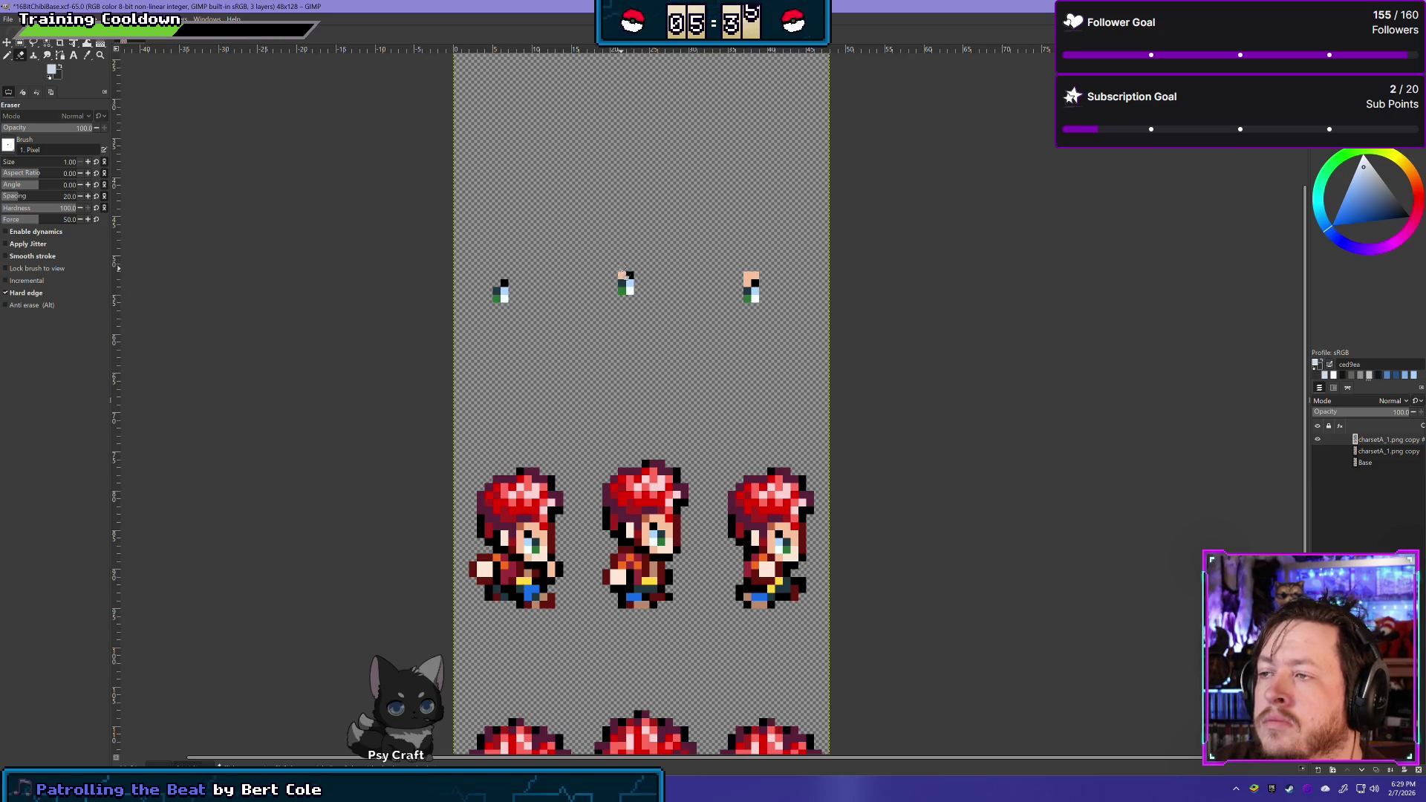
{"action": "left_click", "coordinate": [622, 274]}
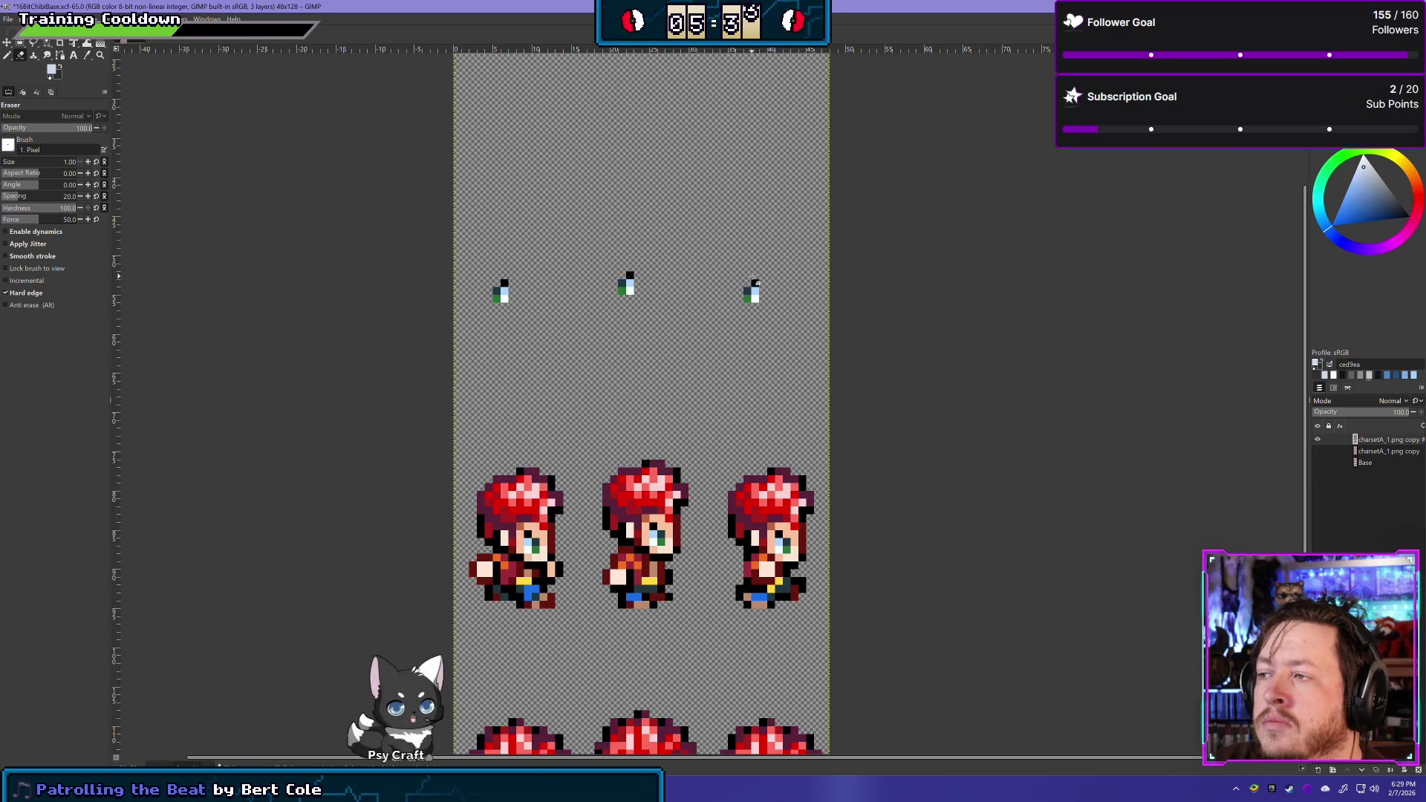
{"action": "scroll", "coordinate": [742, 311], "scroll_direction": "down", "scroll_amount": 5}
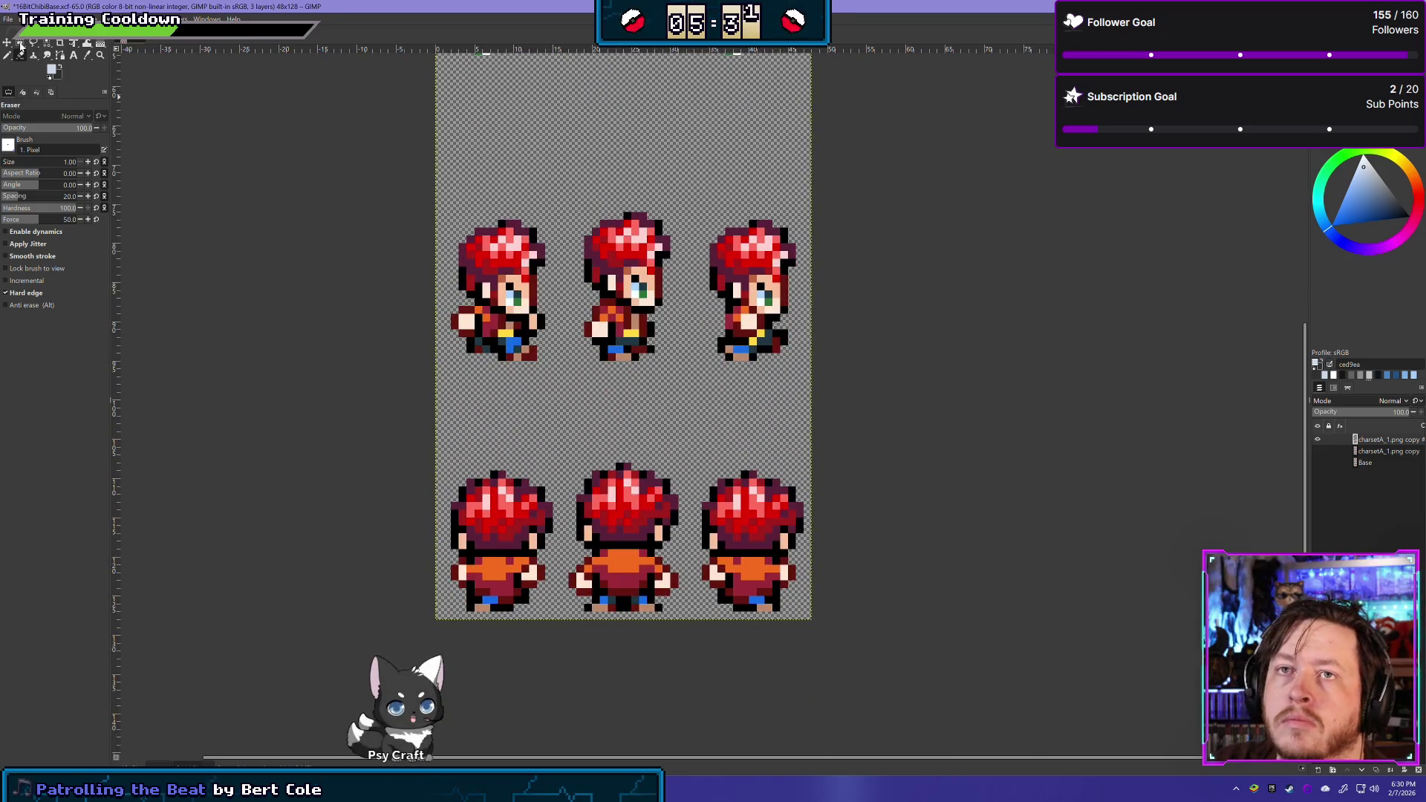
Delete the top-row sprites' lower bodies and upper areas using rectangle selections
{"action": "left_click", "coordinate": [20, 43]}
{"action": "left_click_drag", "start_coordinate": [445, 377], "coordinate": [814, 313]}
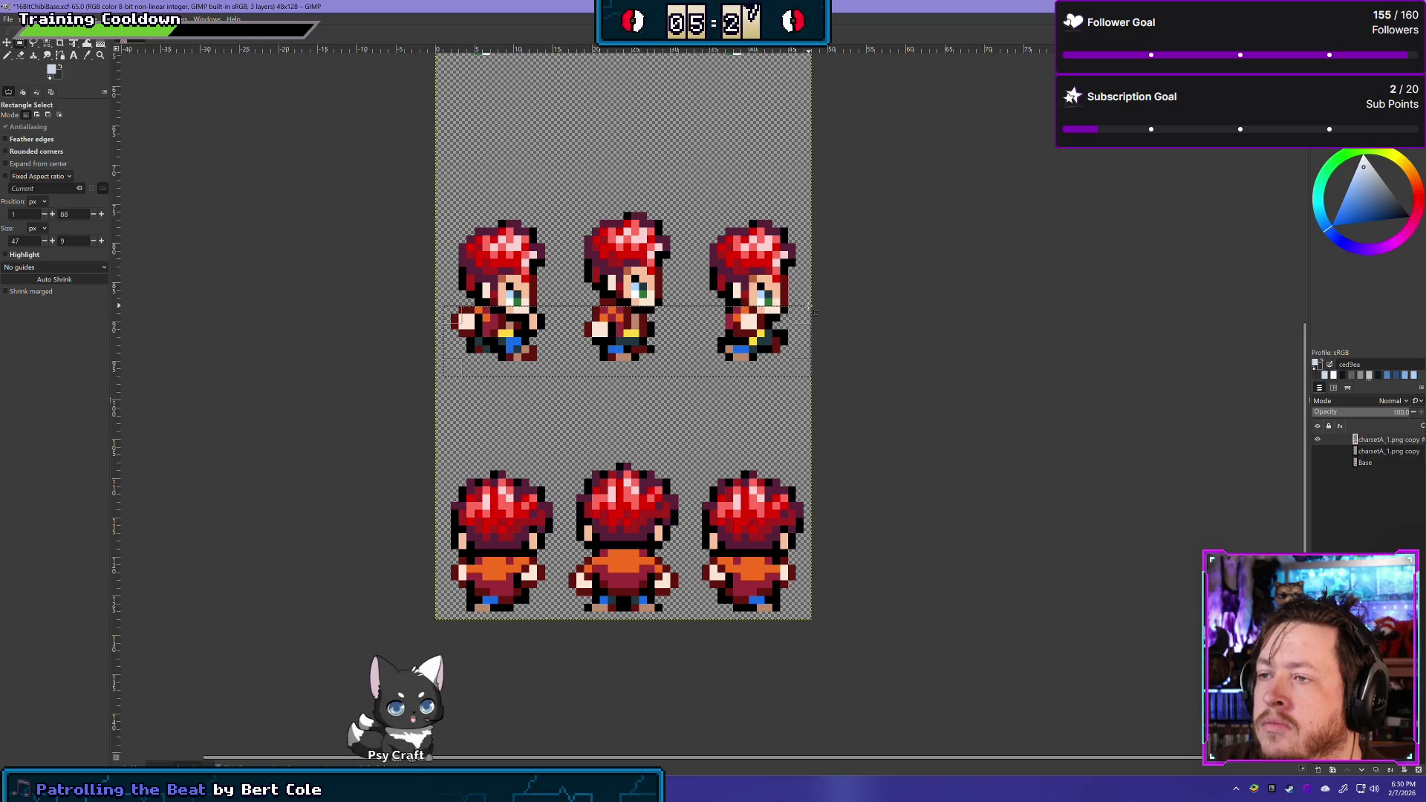
{"action": "key", "text": "Delete"}
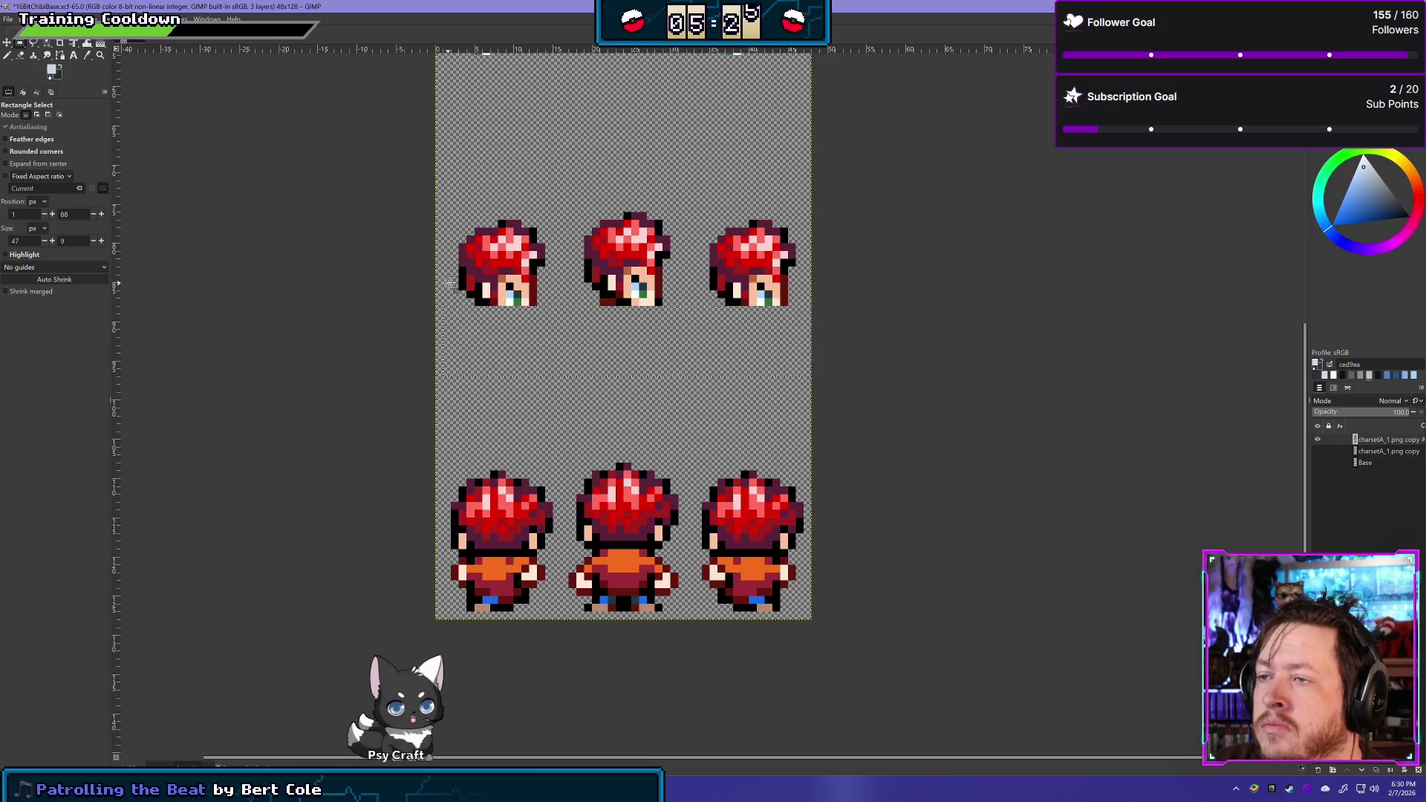
{"action": "left_click", "coordinate": [460, 249]}
{"action": "left_click_drag", "start_coordinate": [451, 196], "coordinate": [631, 283]}
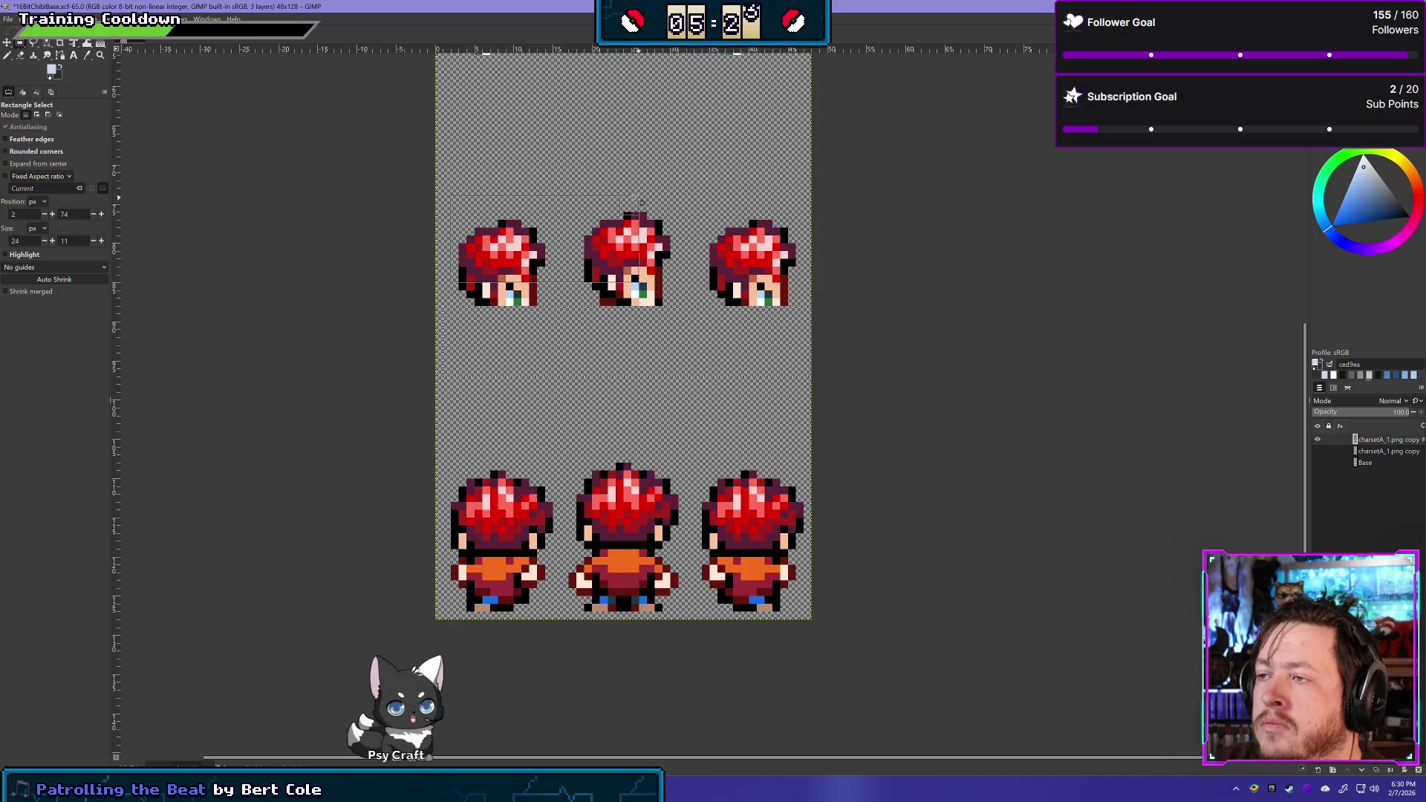
{"action": "key", "text": "Delete"}
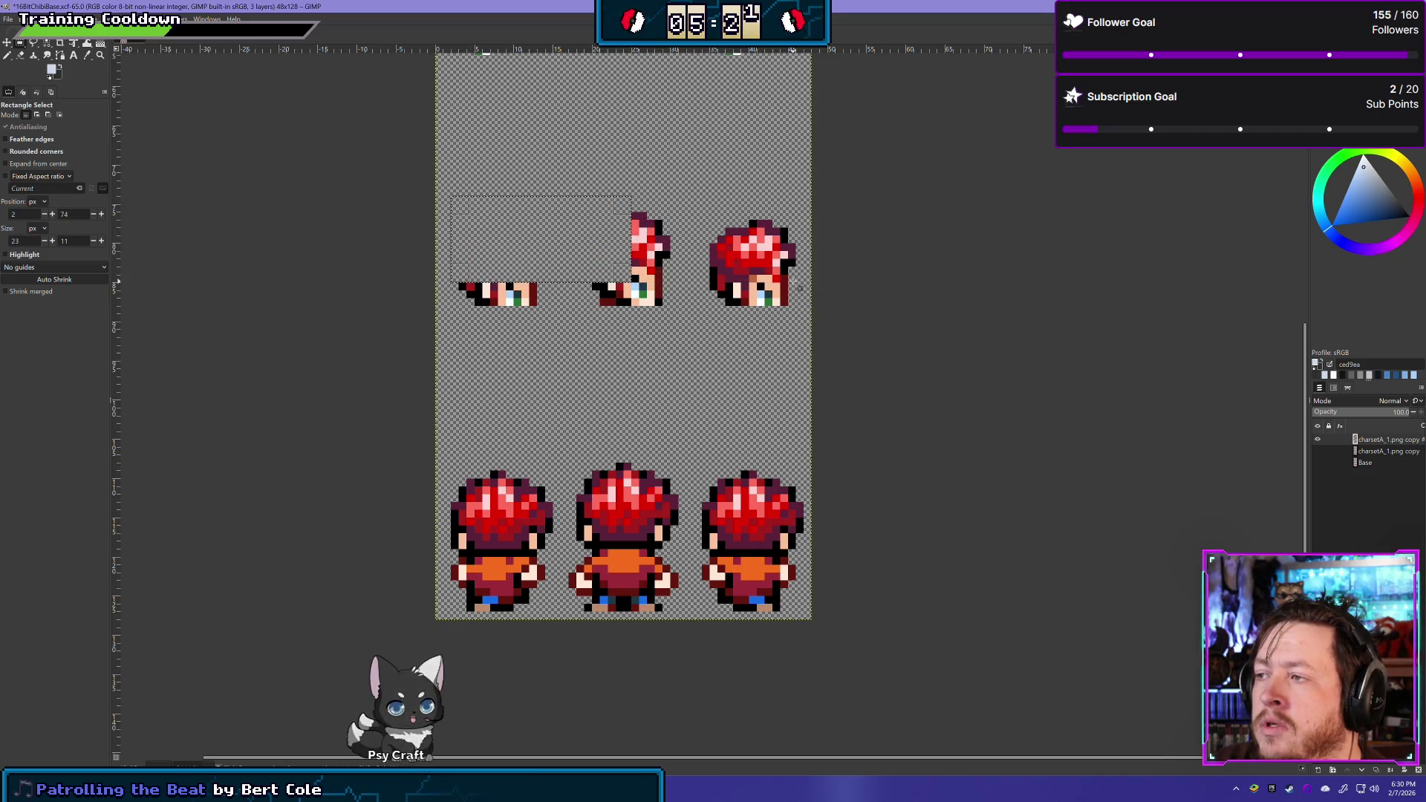
{"action": "left_click_drag", "start_coordinate": [804, 275], "coordinate": [469, 171]}
{"action": "key", "text": "Delete"}
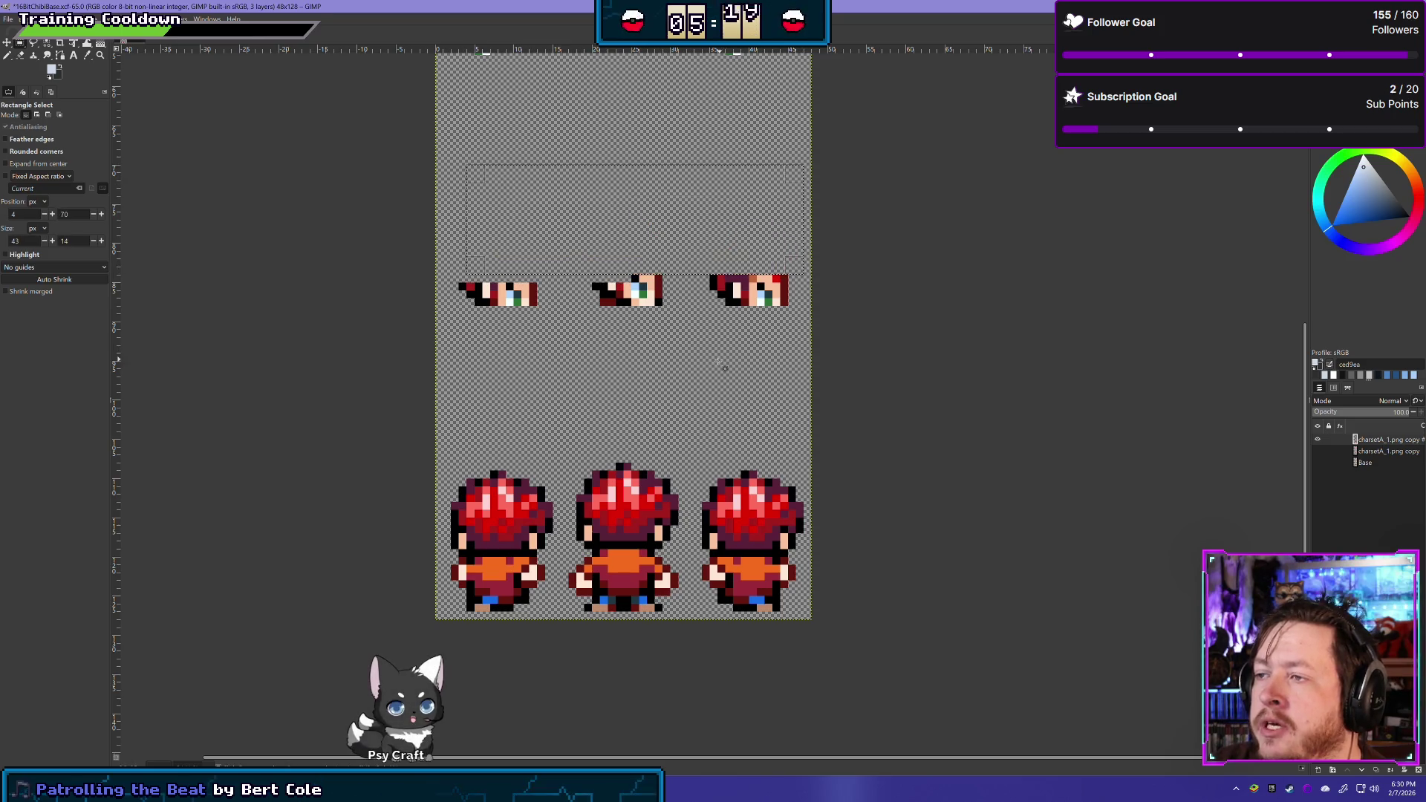
Delete the leftover left and right side pixels, including red ones, on all three sprites
{"action": "left_click_drag", "start_coordinate": [443, 362], "coordinate": [505, 243]}
{"action": "key", "text": "Delete"}
{"action": "mouse_move", "coordinate": [577, 361]}
{"action": "left_mouse_down"}
{"action": "mouse_move", "coordinate": [632, 243]}
{"action": "mouse_move", "coordinate": [646, 338]}
{"action": "left_mouse_up"}
{"action": "key", "text": "Delete"}
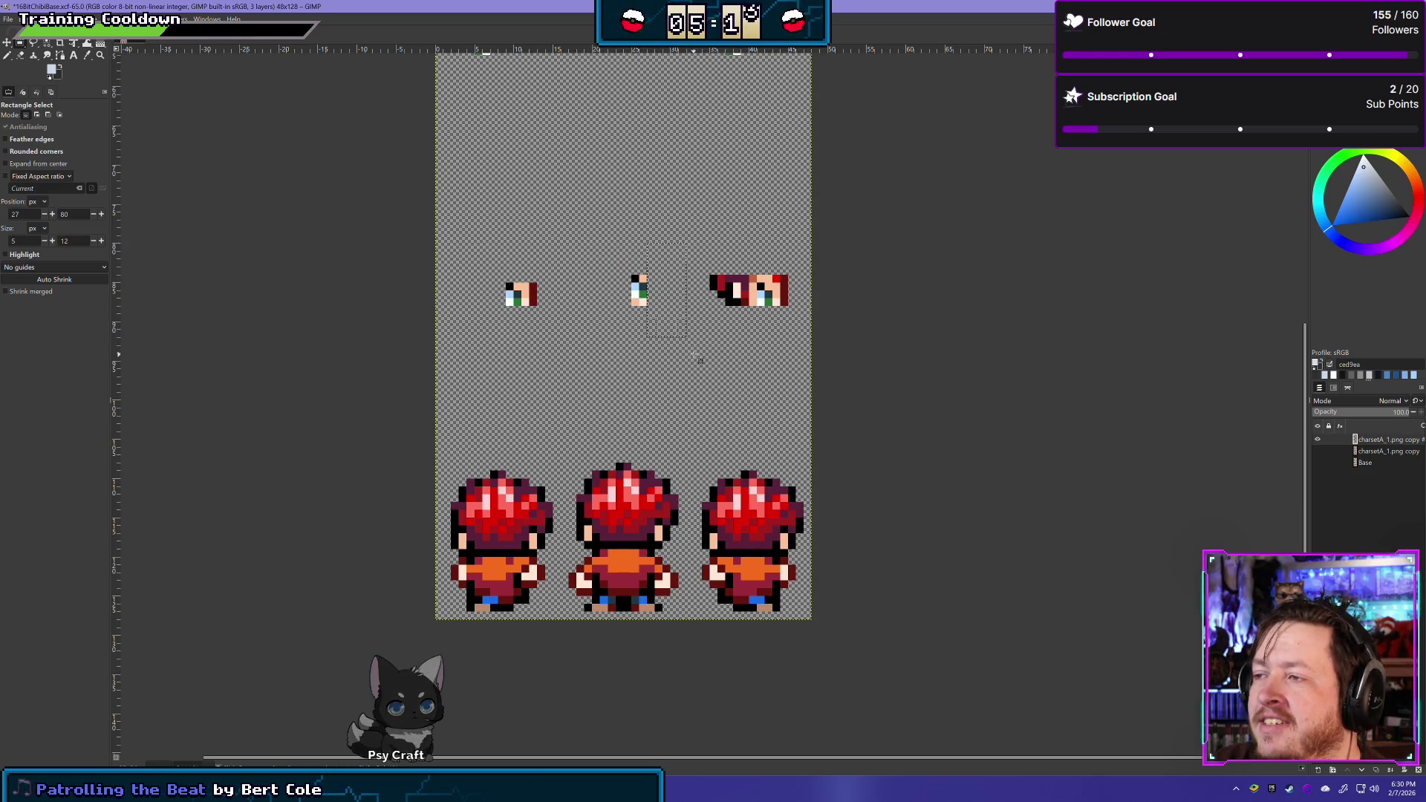
{"action": "key", "text": "Delete"}
{"action": "mouse_move", "coordinate": [757, 234]}
{"action": "left_mouse_down"}
{"action": "mouse_move", "coordinate": [700, 319]}
{"action": "mouse_move", "coordinate": [780, 328]}
{"action": "mouse_move", "coordinate": [811, 242]}
{"action": "left_mouse_up"}
{"action": "key", "text": "Delete"}
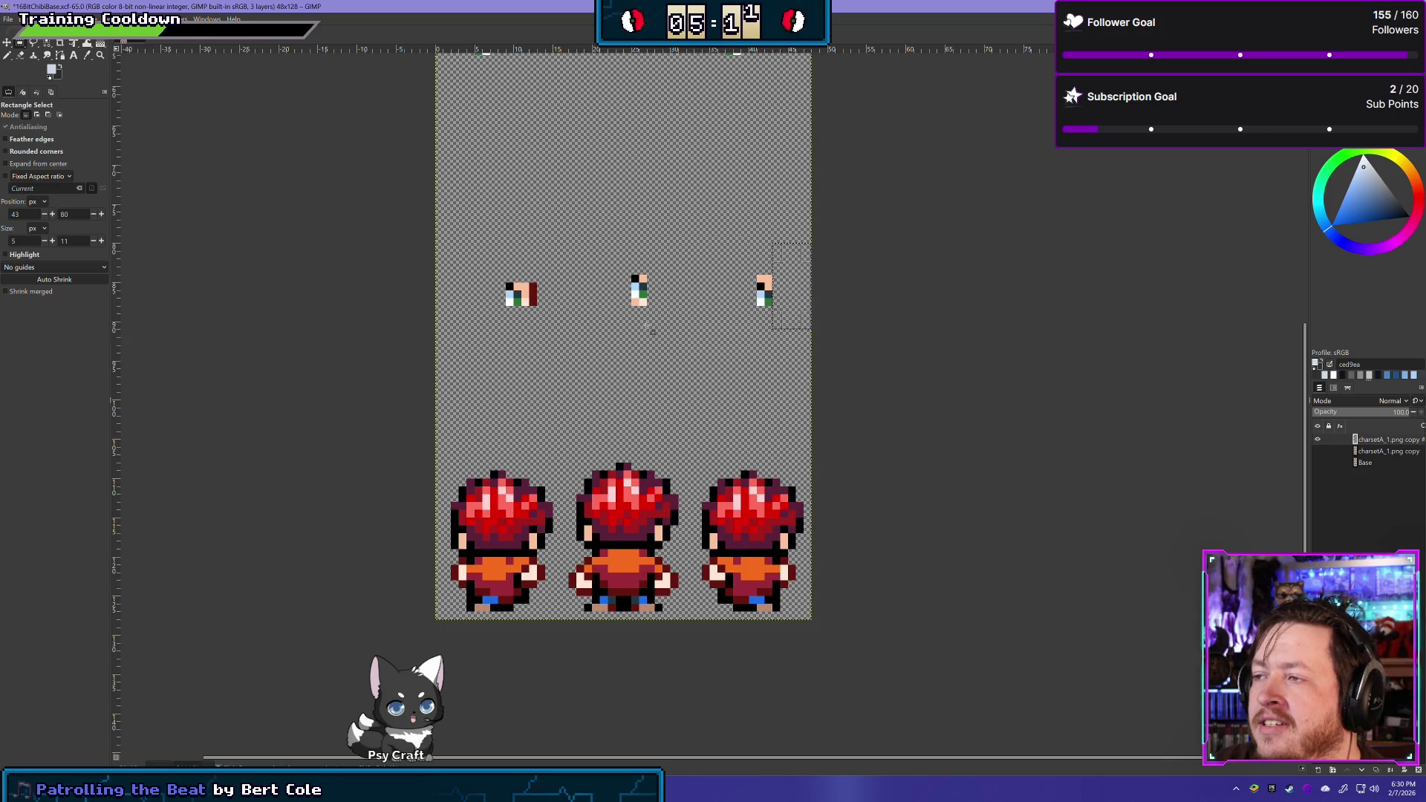
{"action": "left_click_drag", "start_coordinate": [553, 329], "coordinate": [522, 260]}
{"action": "key", "text": "Delete"}
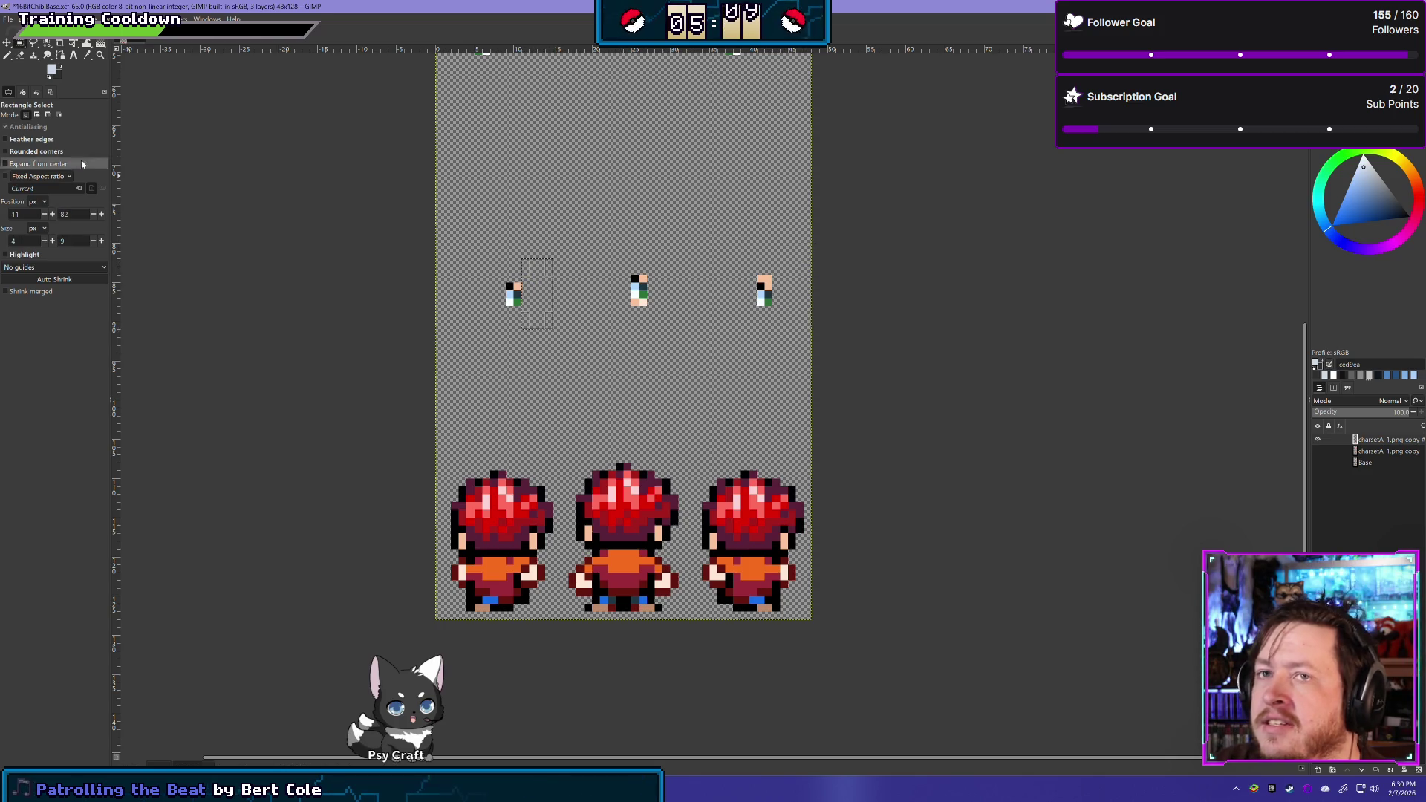
Erase the remaining stray pink pixels on the middle and right sprites
{"action": "left_click", "coordinate": [20, 54]}
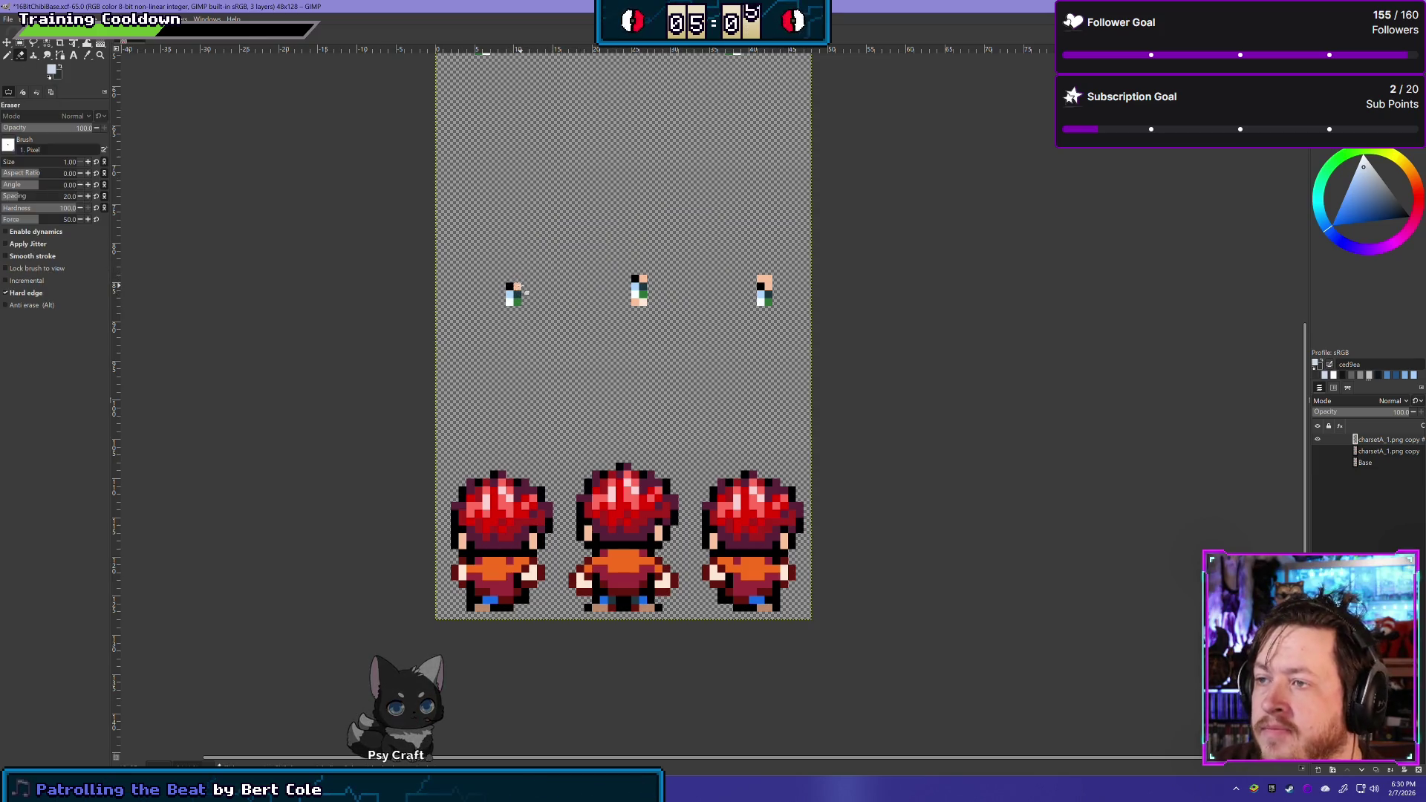
{"action": "left_click_drag", "start_coordinate": [637, 300], "coordinate": [643, 304]}
{"action": "left_click", "coordinate": [644, 280]}
{"action": "left_click_drag", "start_coordinate": [772, 282], "coordinate": [761, 280]}
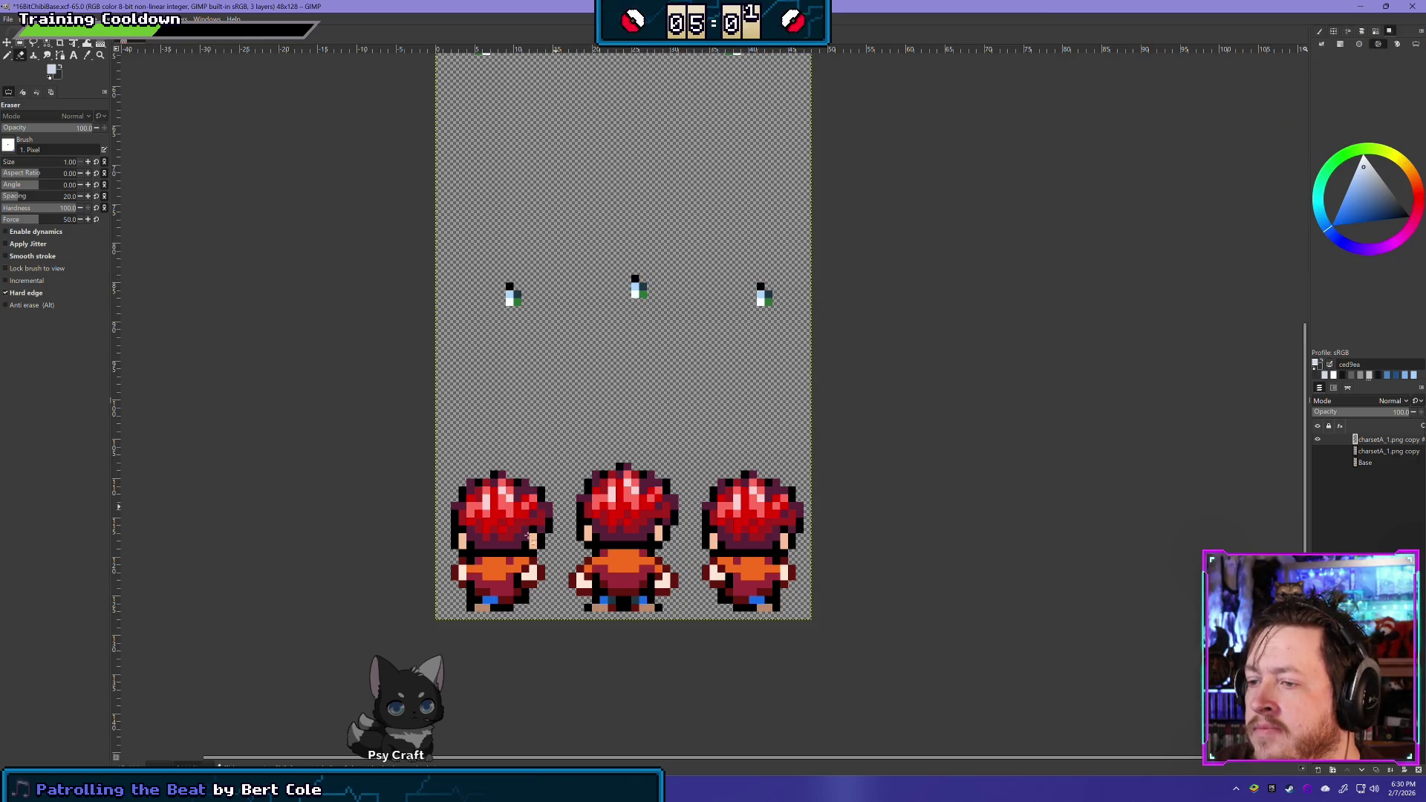
Rectangle-select the bottom row of sprites, then drop the selection
{"action": "left_click", "coordinate": [21, 43]}
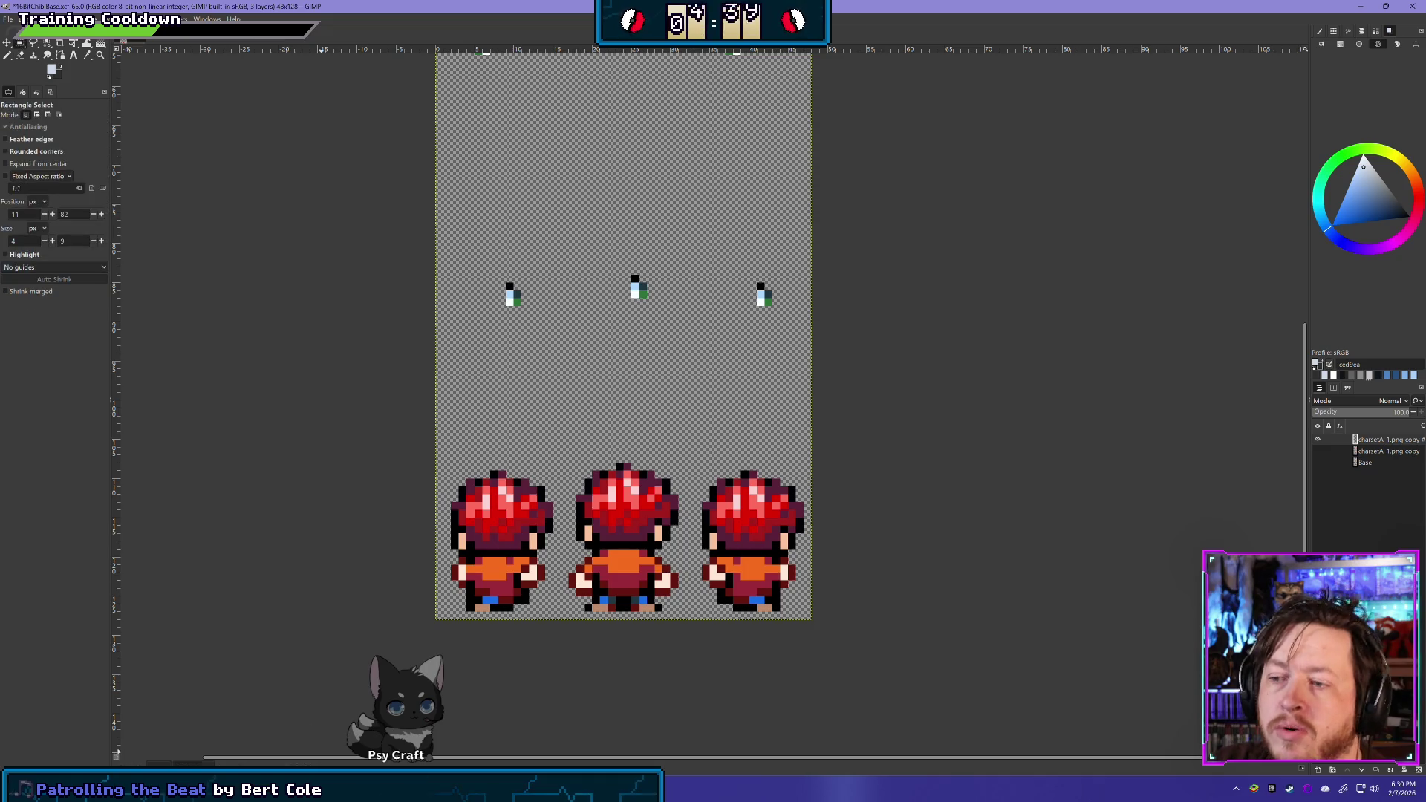
{"action": "mouse_move", "coordinate": [443, 441]}
{"action": "left_mouse_down"}
{"action": "mouse_move", "coordinate": [853, 668]}
{"action": "mouse_move", "coordinate": [861, 600]}
{"action": "left_mouse_up"}
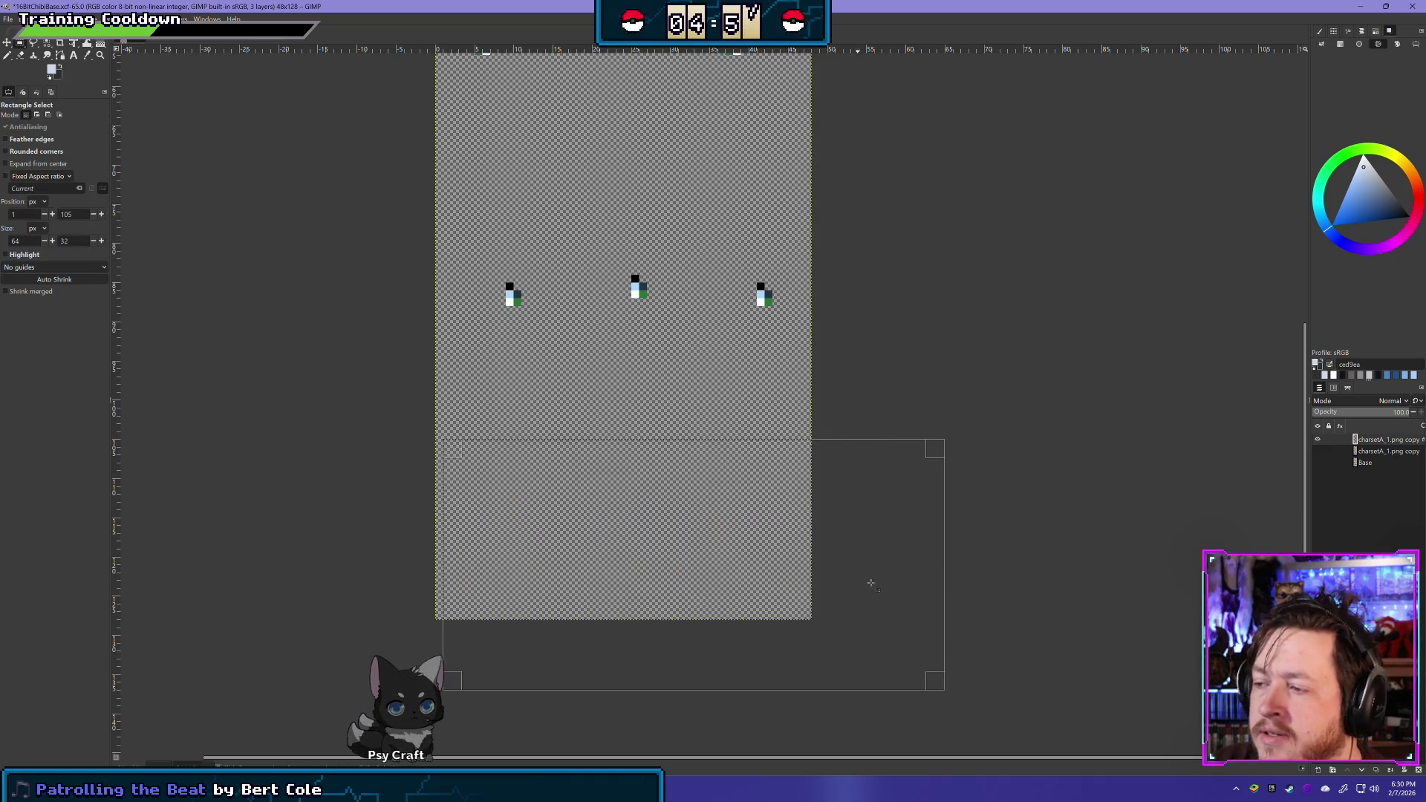
{"action": "left_click", "coordinate": [566, 411]}
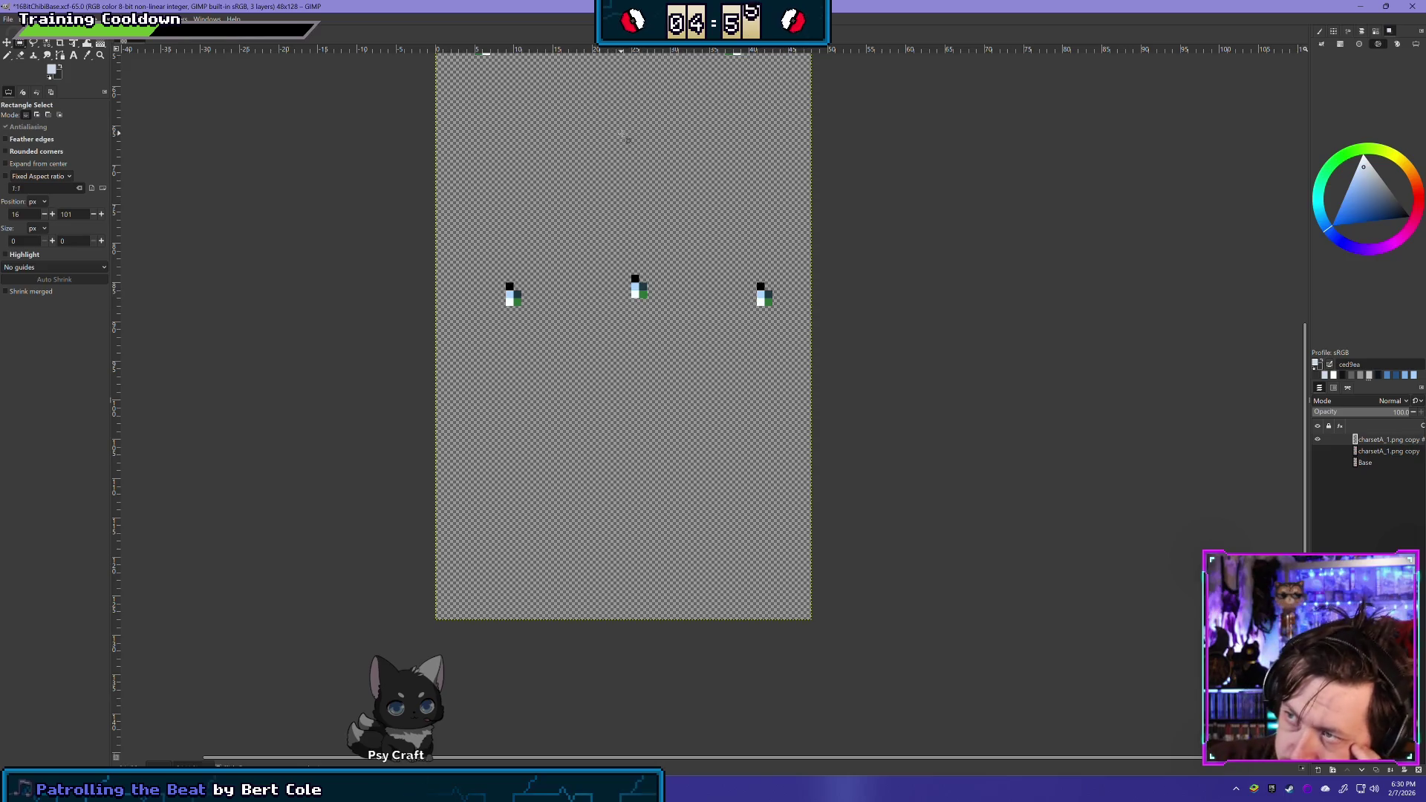
Rename the eye layer to 'Angry Eyes'
{"action": "scroll", "coordinate": [610, 356], "scroll_direction": "up", "scroll_amount": 5}
{"action": "double_click", "coordinate": [1385, 440]}
{"action": "type", "text": "An"}
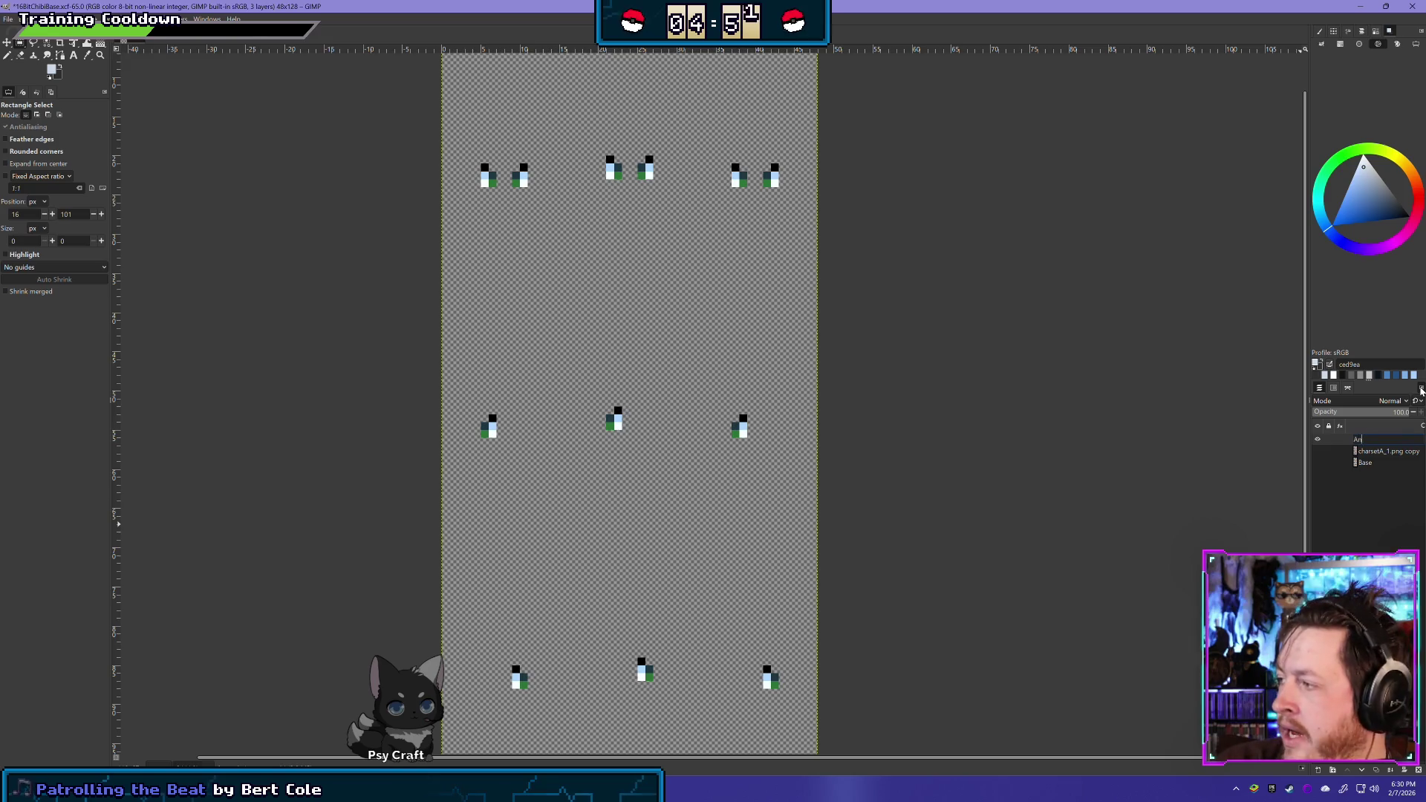
{"action": "type", "text": "gry Eyes"}
{"action": "key", "text": "Return"}
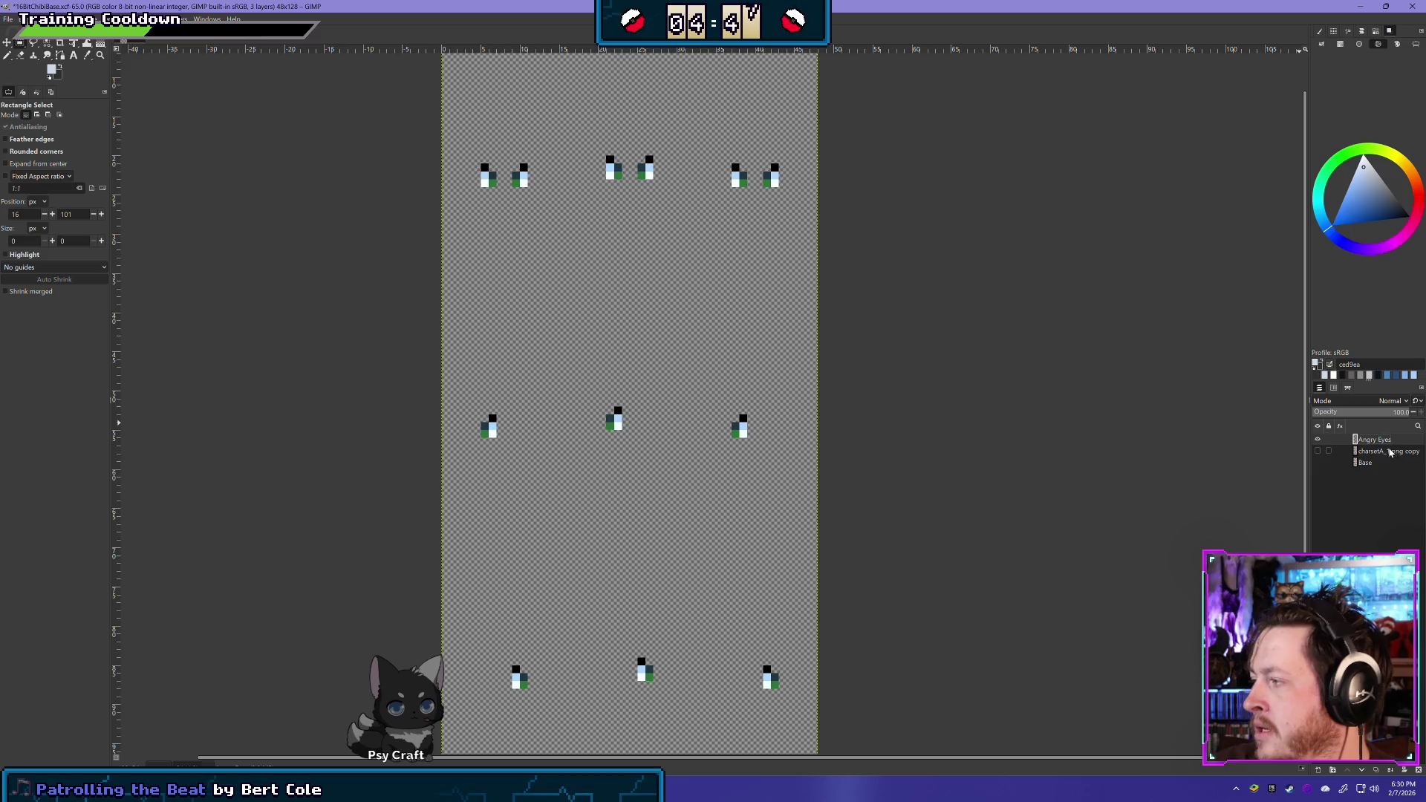
Move Angry Eyes below the red-haired sprite layer and show the sprite layer
{"action": "left_click", "coordinate": [1317, 440]}
{"action": "left_click_drag", "start_coordinate": [1373, 439], "coordinate": [1353, 451]}
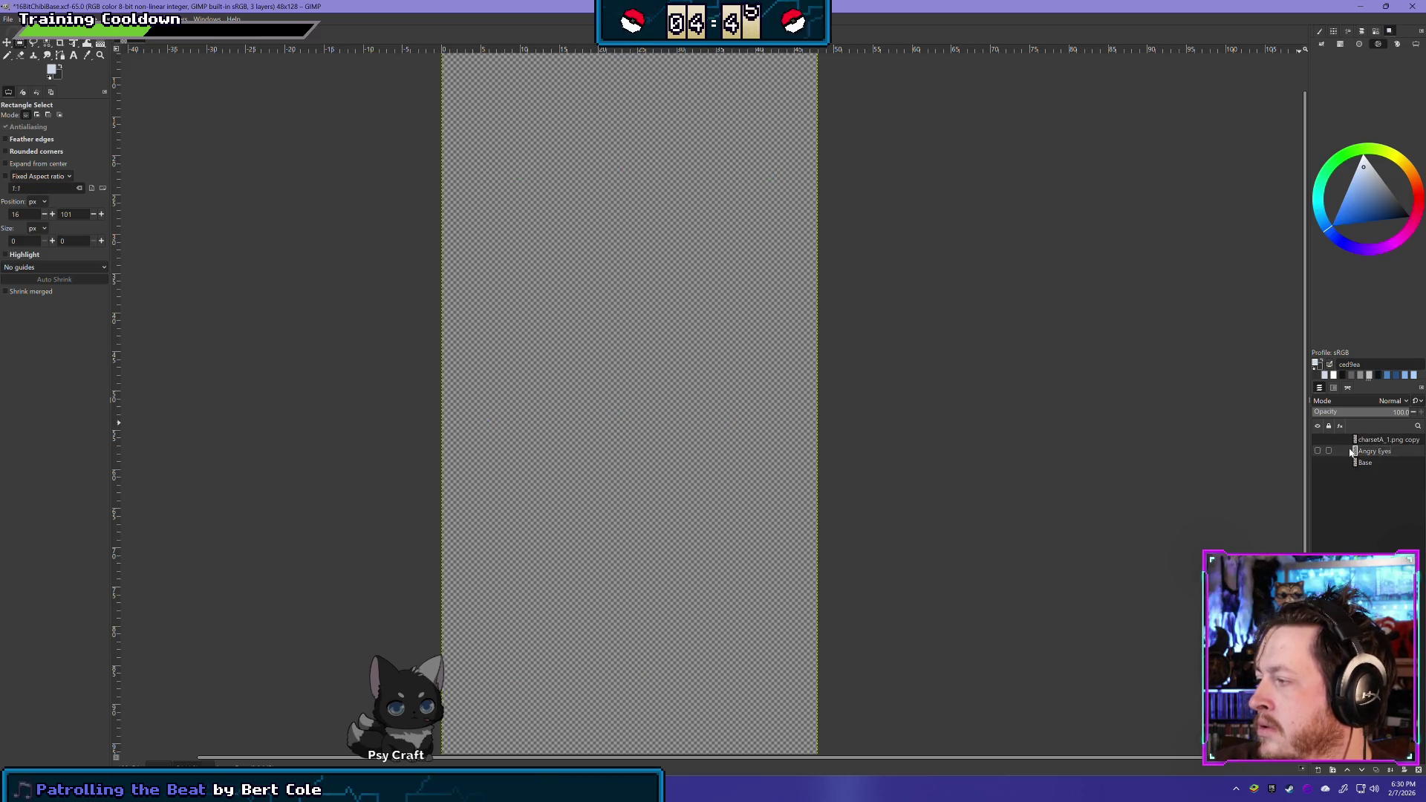
{"action": "left_click", "coordinate": [1318, 440]}
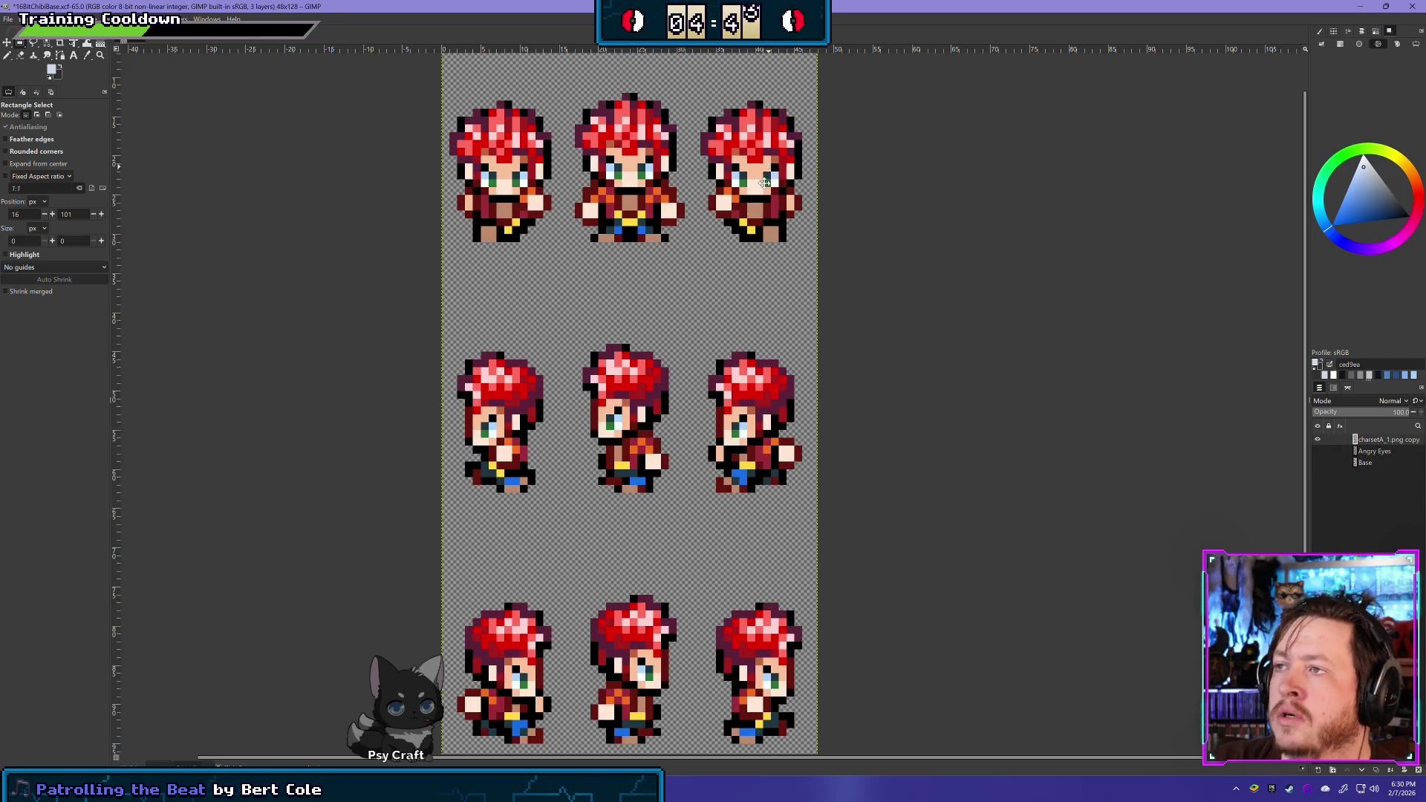
{"action": "scroll", "coordinate": [720, 278], "scroll_direction": "up", "scroll_amount": 2}
{"action": "scroll", "coordinate": [720, 278], "scroll_direction": "down", "scroll_amount": 2}
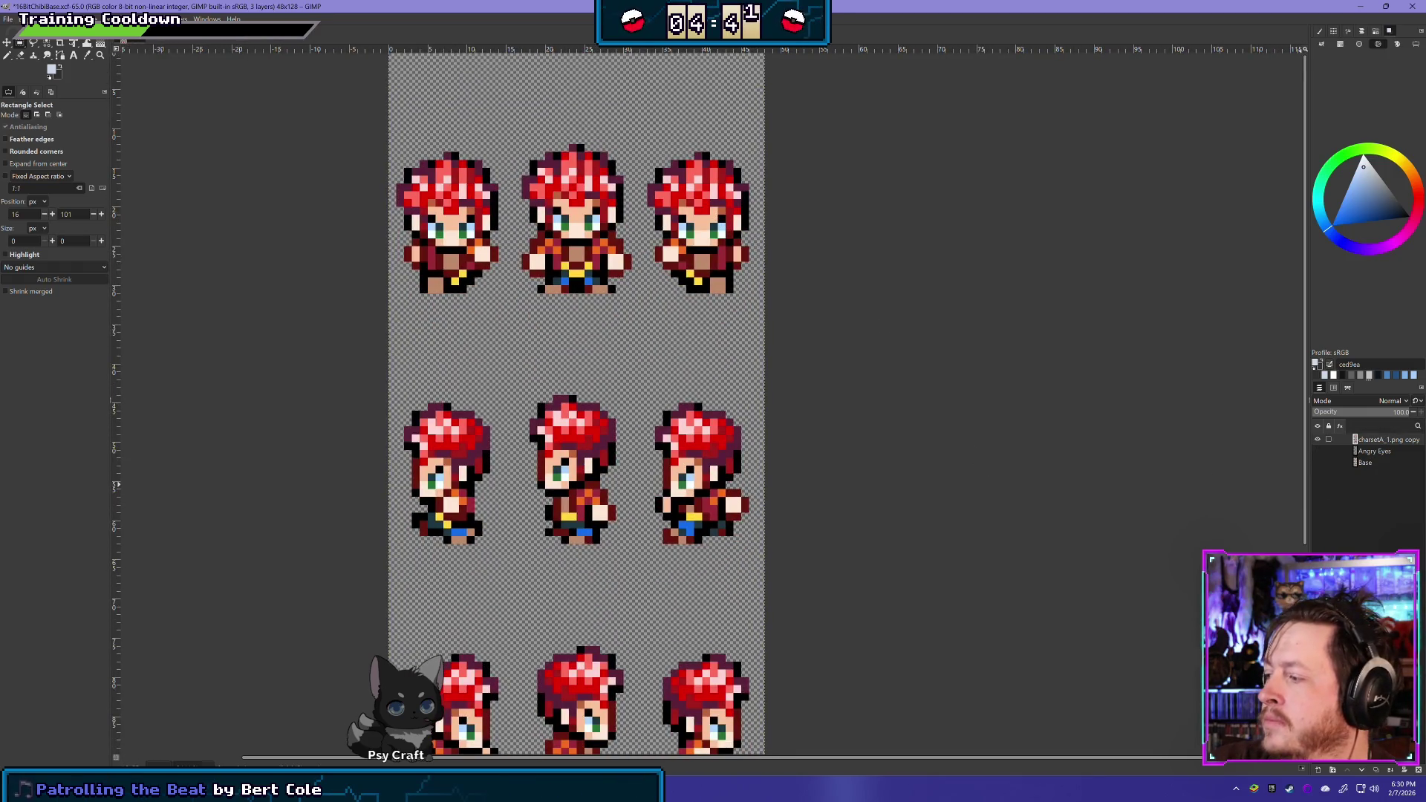
Duplicate the red-haired sprite layer and move the visible copy to the top
{"action": "left_click", "coordinate": [1376, 770]}
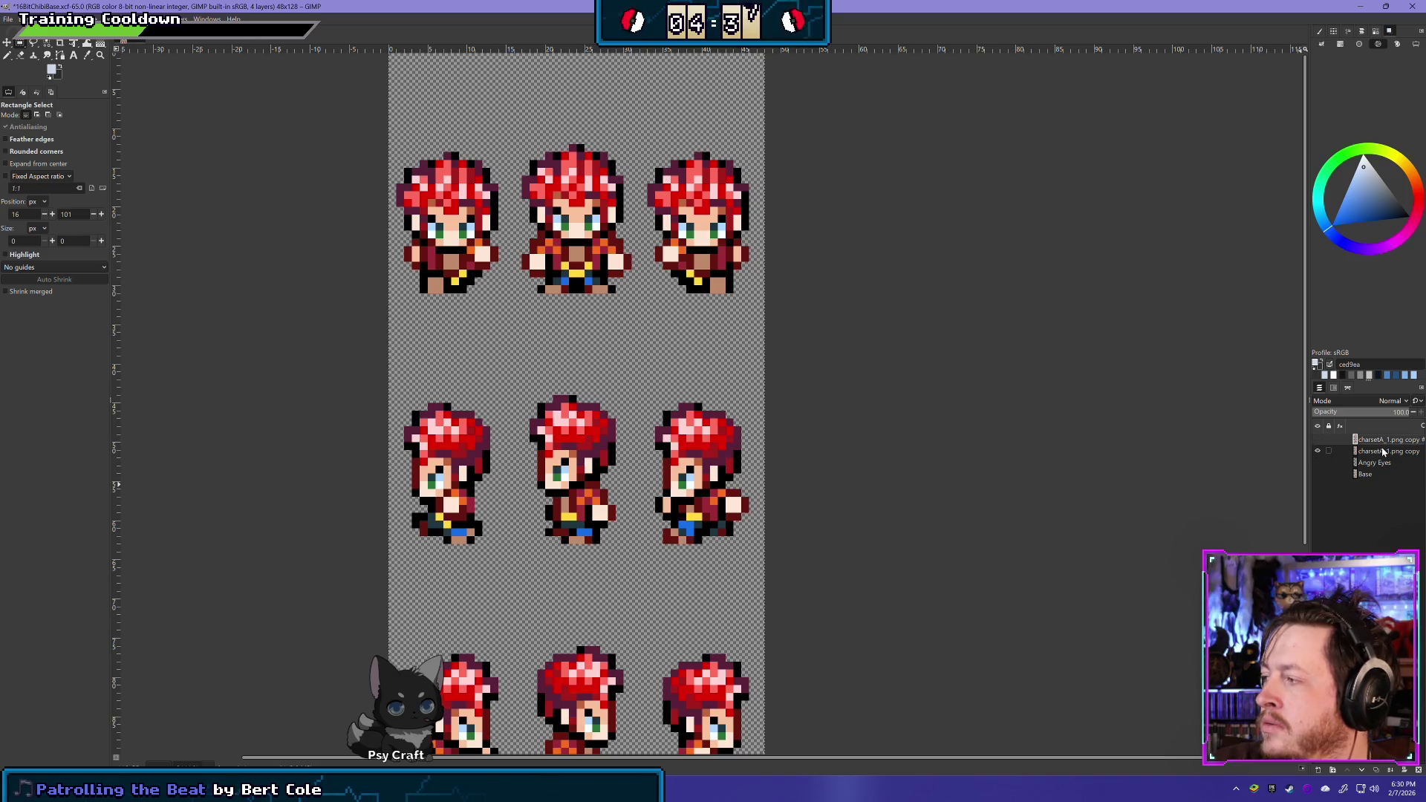
{"action": "left_click_drag", "start_coordinate": [1379, 448], "coordinate": [1376, 437]}
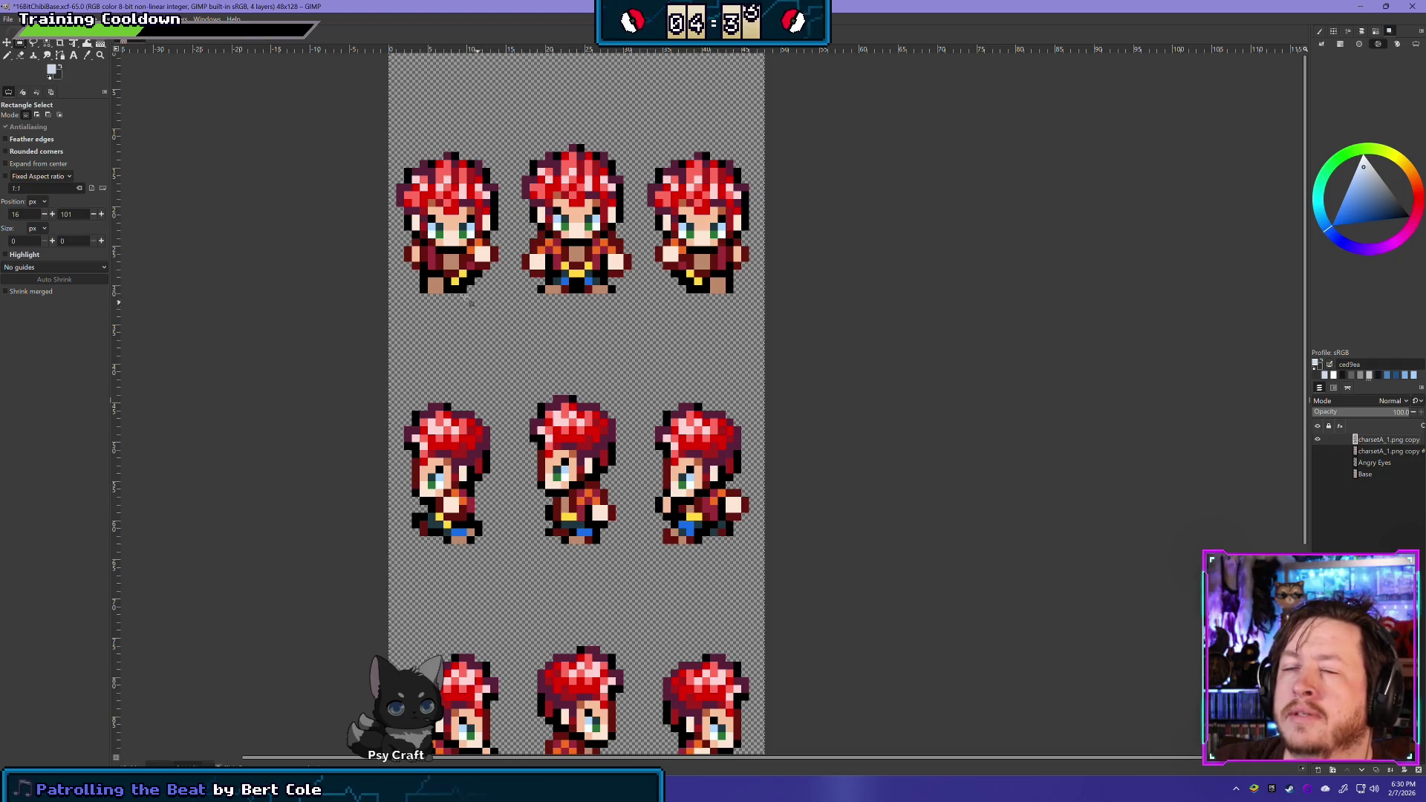
{"action": "scroll", "coordinate": [548, 356], "scroll_direction": "up", "scroll_amount": 1}
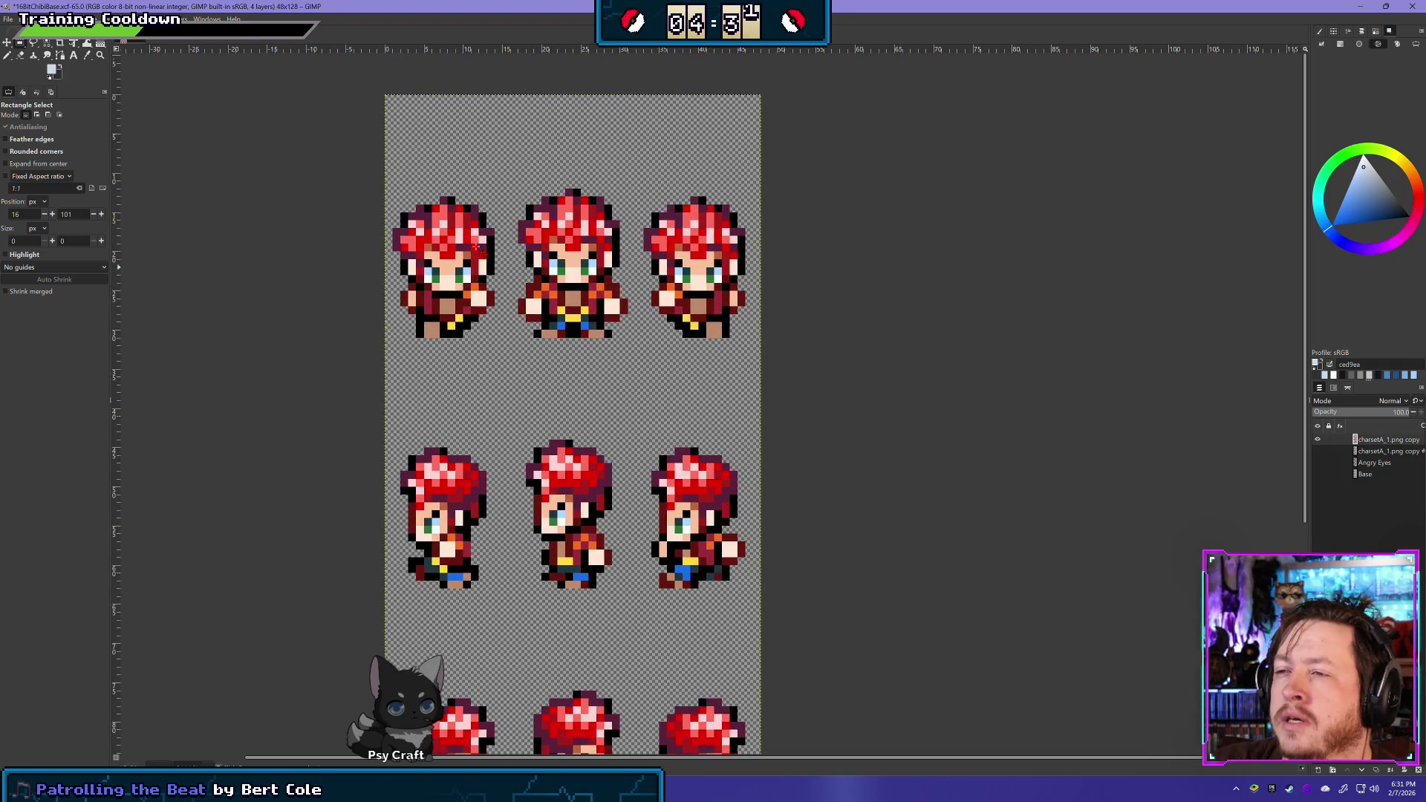
{"action": "left_click", "coordinate": [21, 56]}
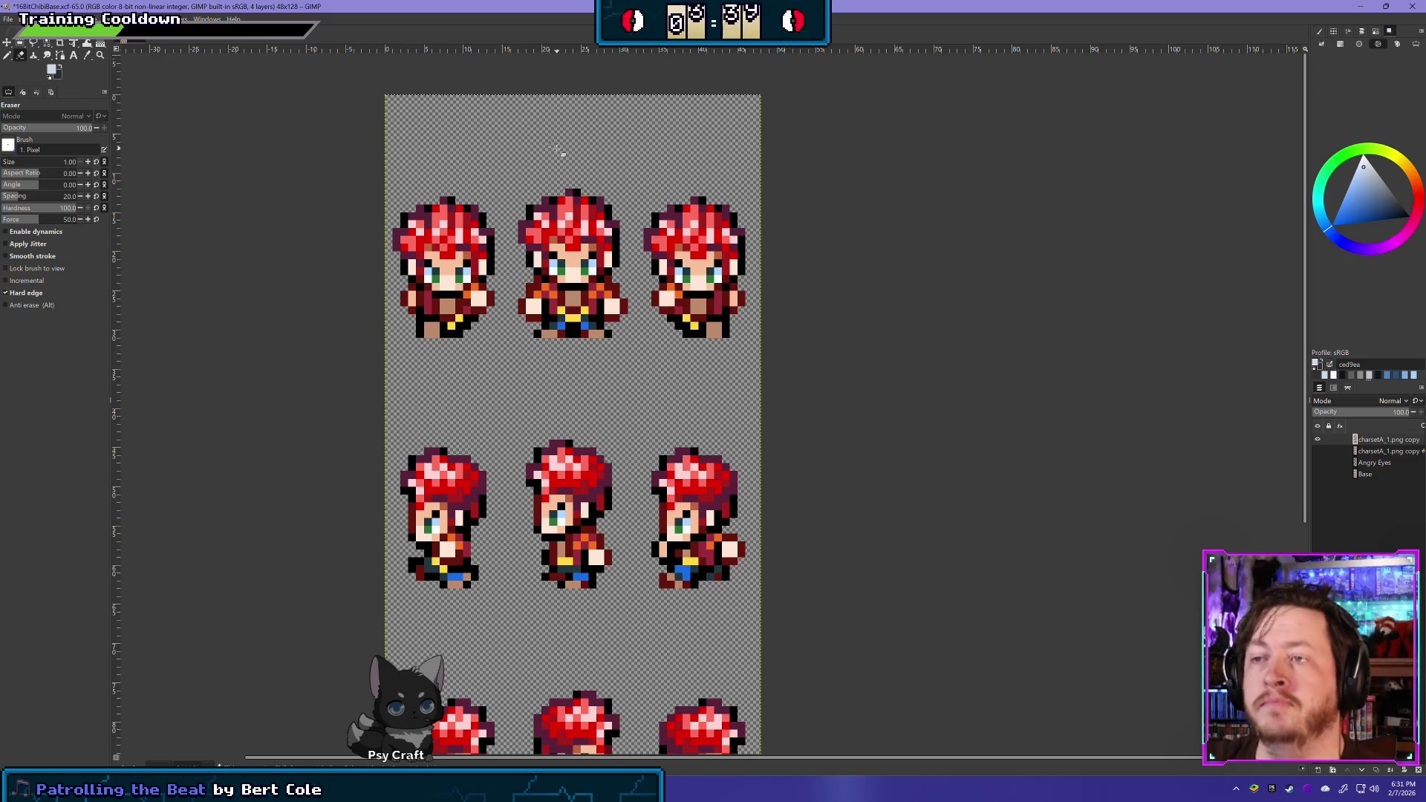
Turn on the bald Base layer and toggle the red-haired sprites off and back on
{"action": "left_click", "coordinate": [1317, 474]}
{"action": "left_click", "coordinate": [1318, 439]}
{"action": "left_click", "coordinate": [1318, 440]}
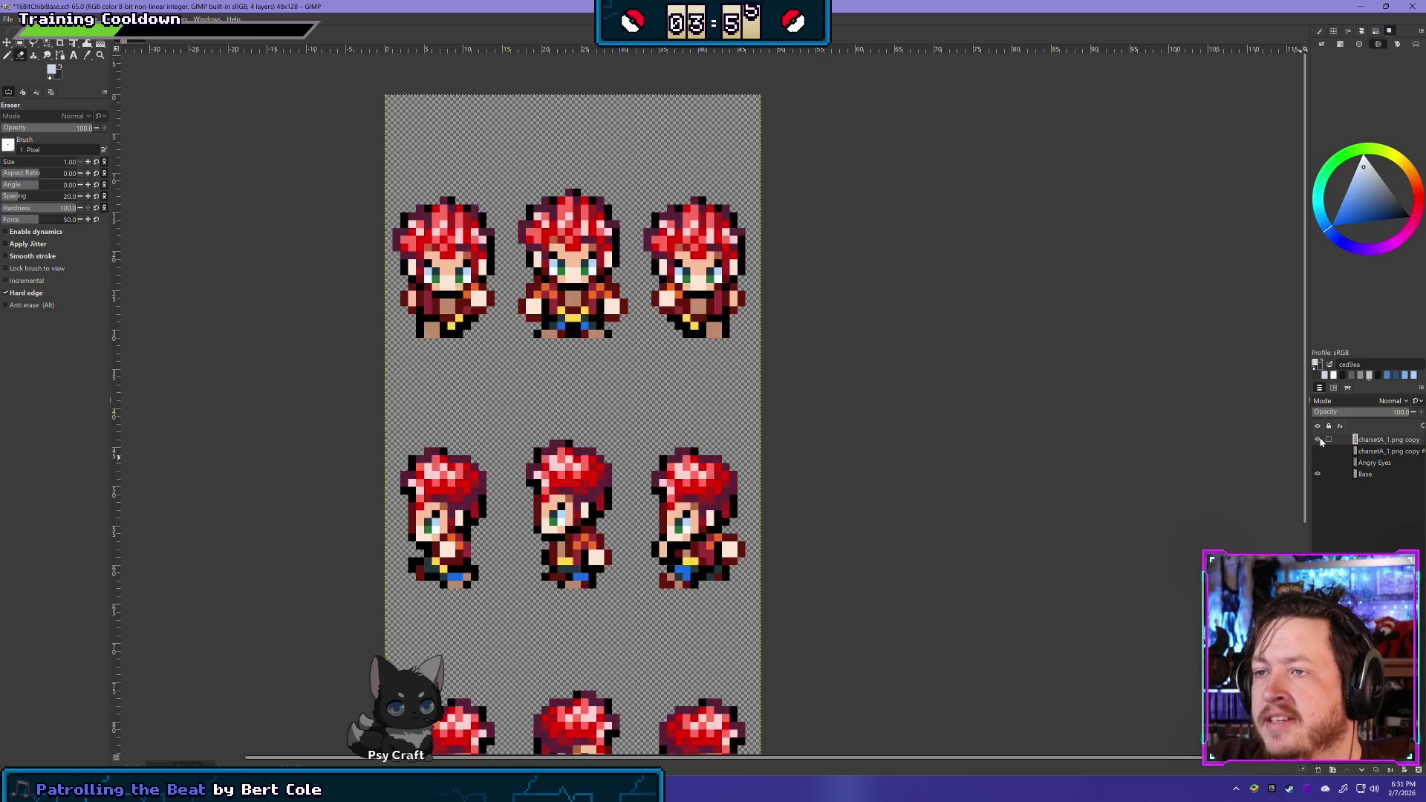
{"action": "left_click", "coordinate": [1318, 440]}
{"action": "left_click", "coordinate": [1318, 439]}
{"action": "left_click", "coordinate": [1318, 439]}
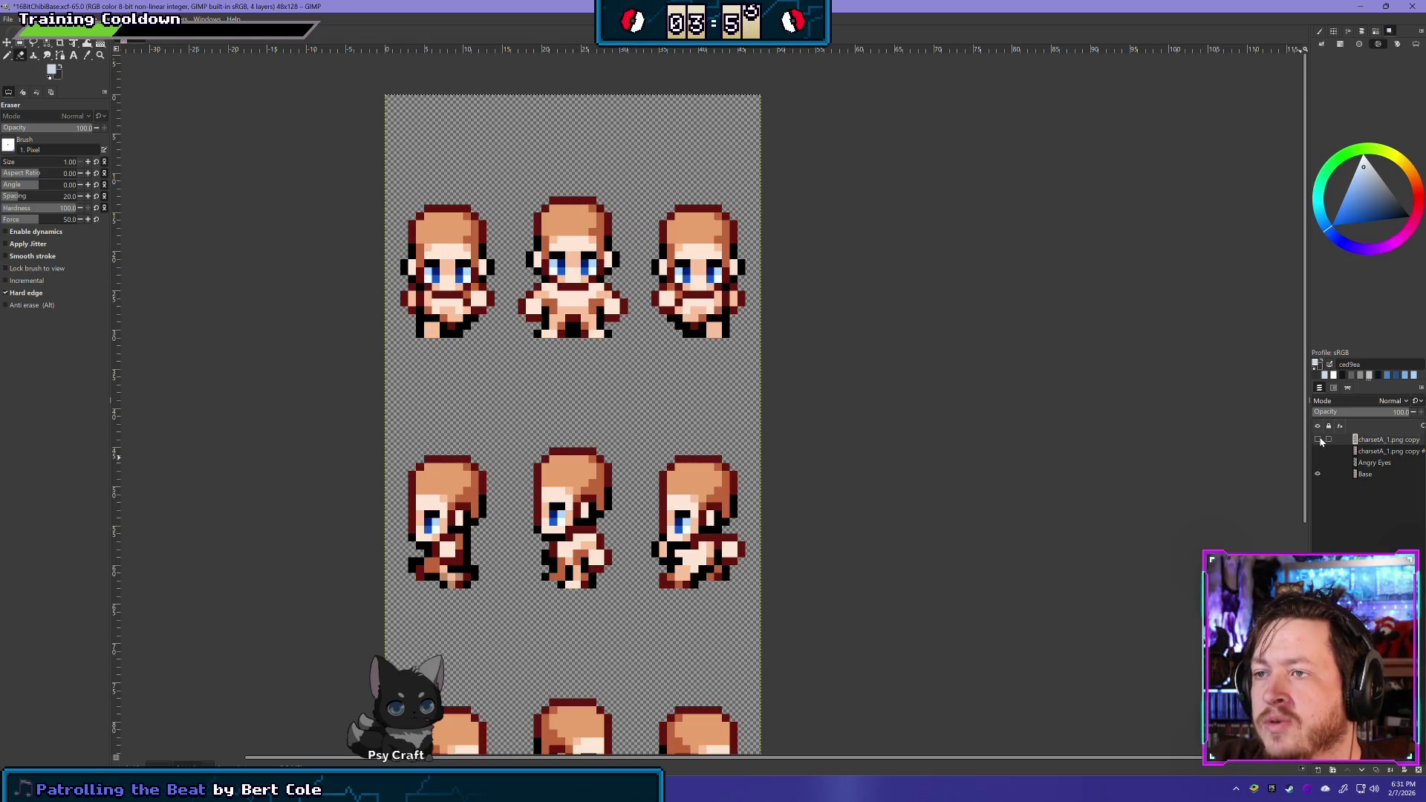
{"action": "left_click", "coordinate": [1318, 440]}
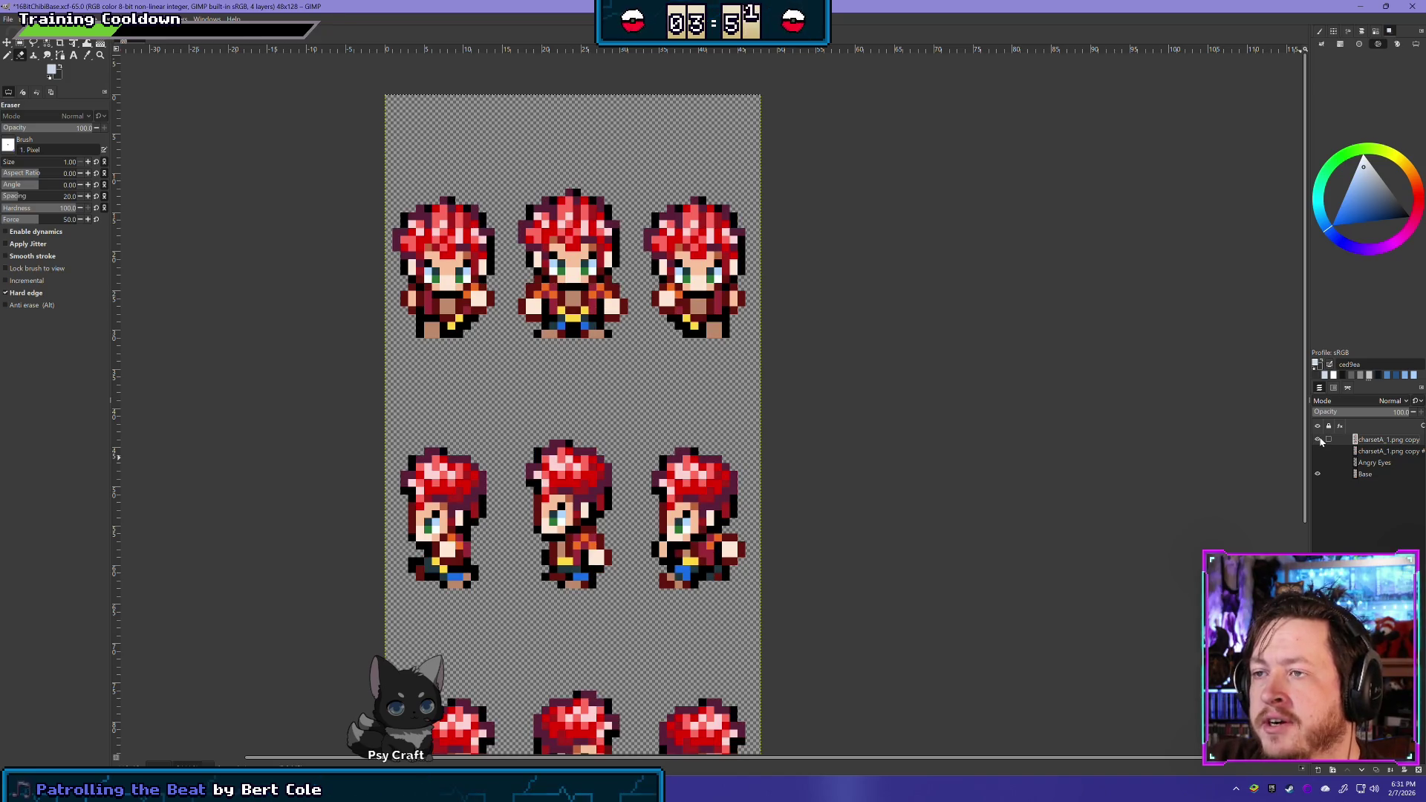
Repeatedly flick the red-haired layer's visibility to compare hair against bald bodies, ending visible
{"action": "left_click", "coordinate": [1319, 440]}
{"action": "left_click", "coordinate": [1319, 440]}
{"action": "left_click", "coordinate": [1318, 440]}
{"action": "left_click", "coordinate": [1319, 441]}
{"action": "left_click", "coordinate": [1318, 440]}
{"action": "left_click", "coordinate": [1318, 440]}
{"action": "left_click", "coordinate": [1319, 441]}
{"action": "left_click", "coordinate": [1319, 440]}
{"action": "left_click", "coordinate": [1319, 440]}
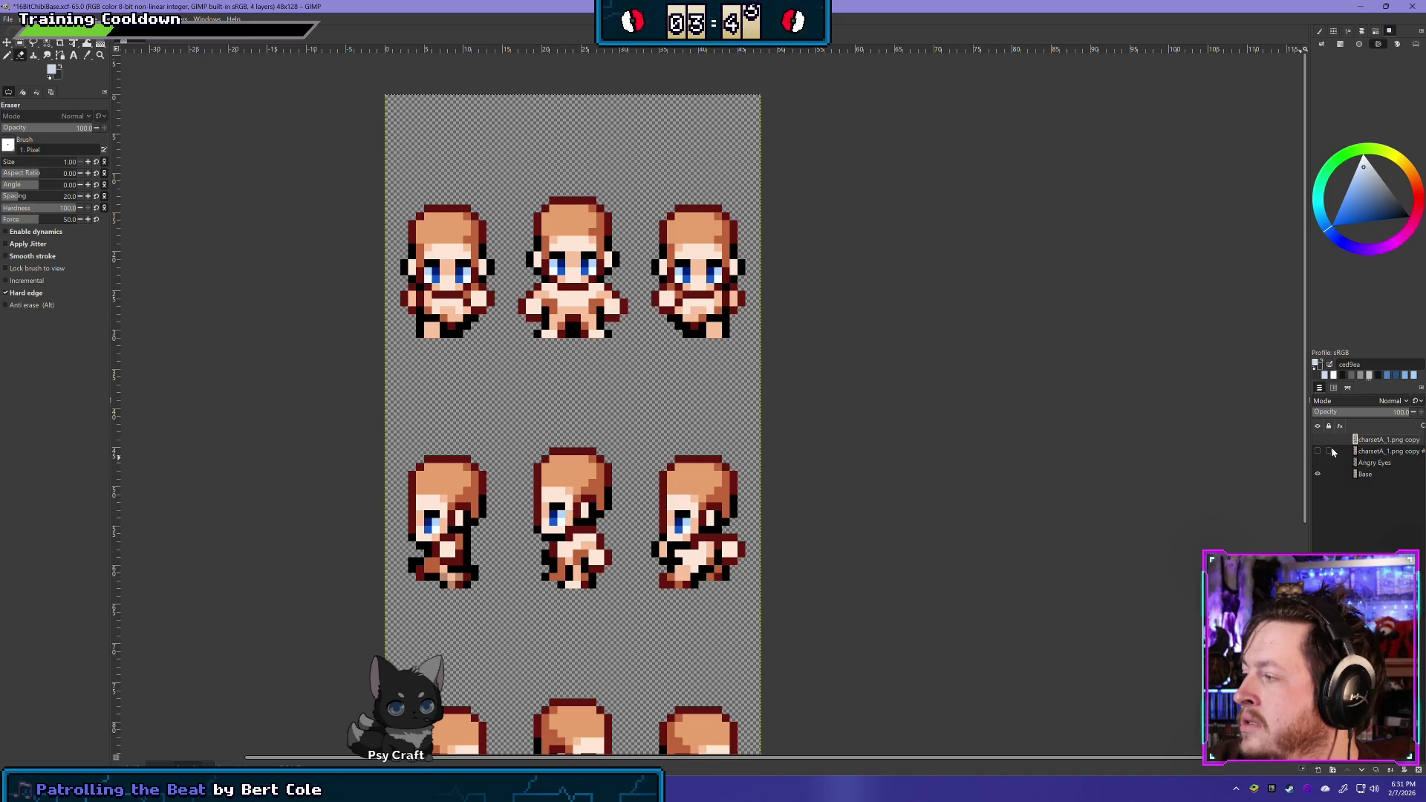
{"action": "left_click", "coordinate": [1317, 439]}
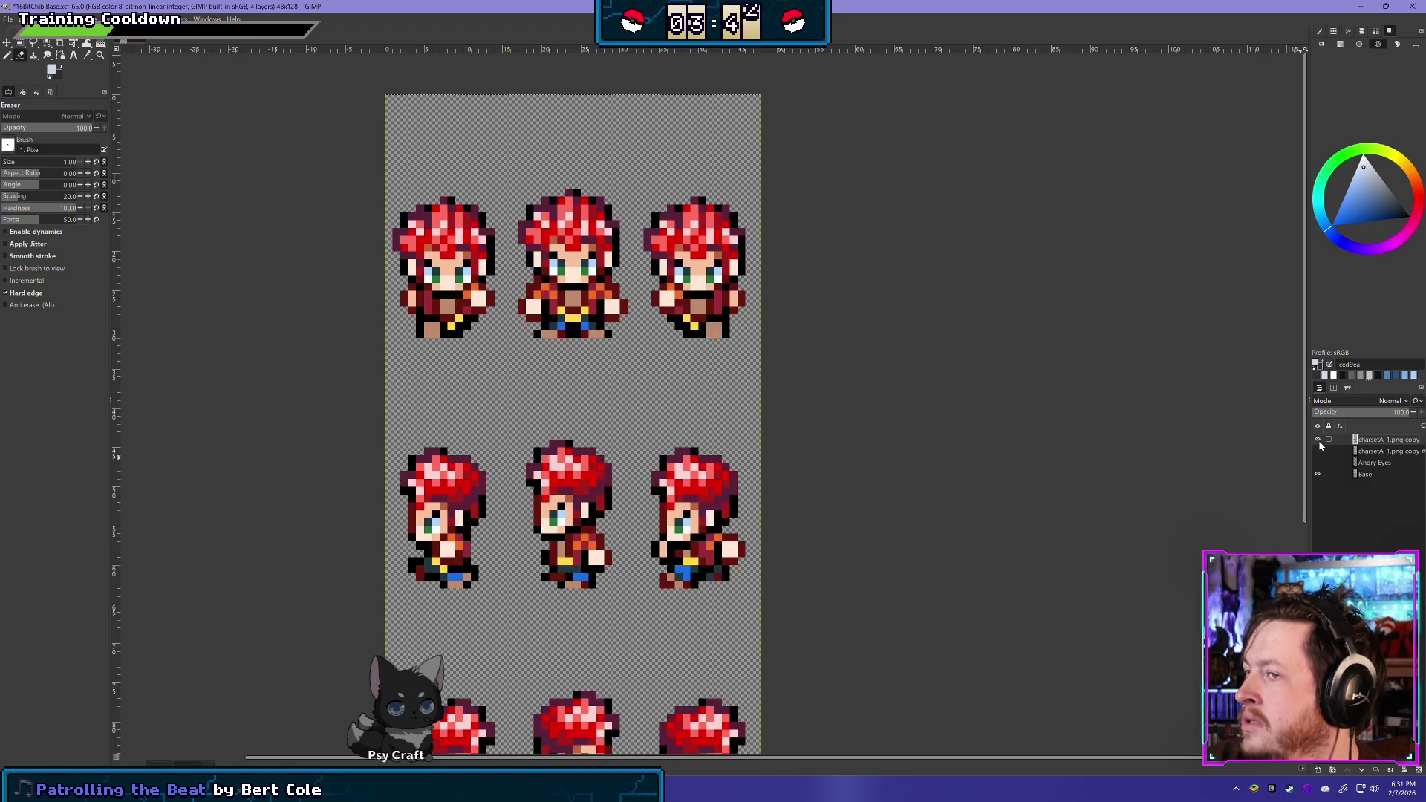
Rename the top sprite layer to 'Slicked Back Hair'
{"action": "double_click", "coordinate": [1383, 439]}
{"action": "type", "text": "Slicked Back"}
{"action": "key", "text": "Return"}
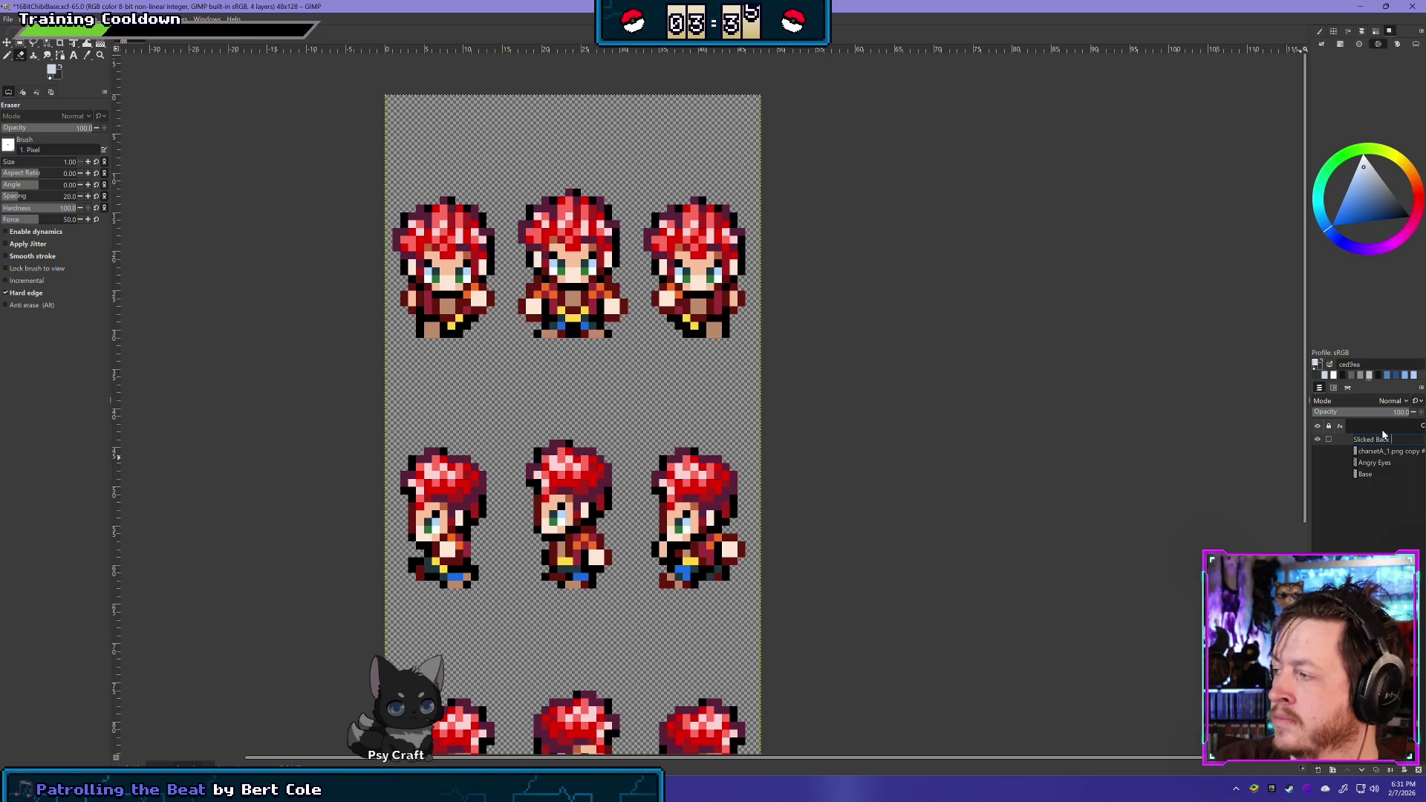
{"action": "type", "text": "Hair"}
{"action": "key", "text": "Return"}
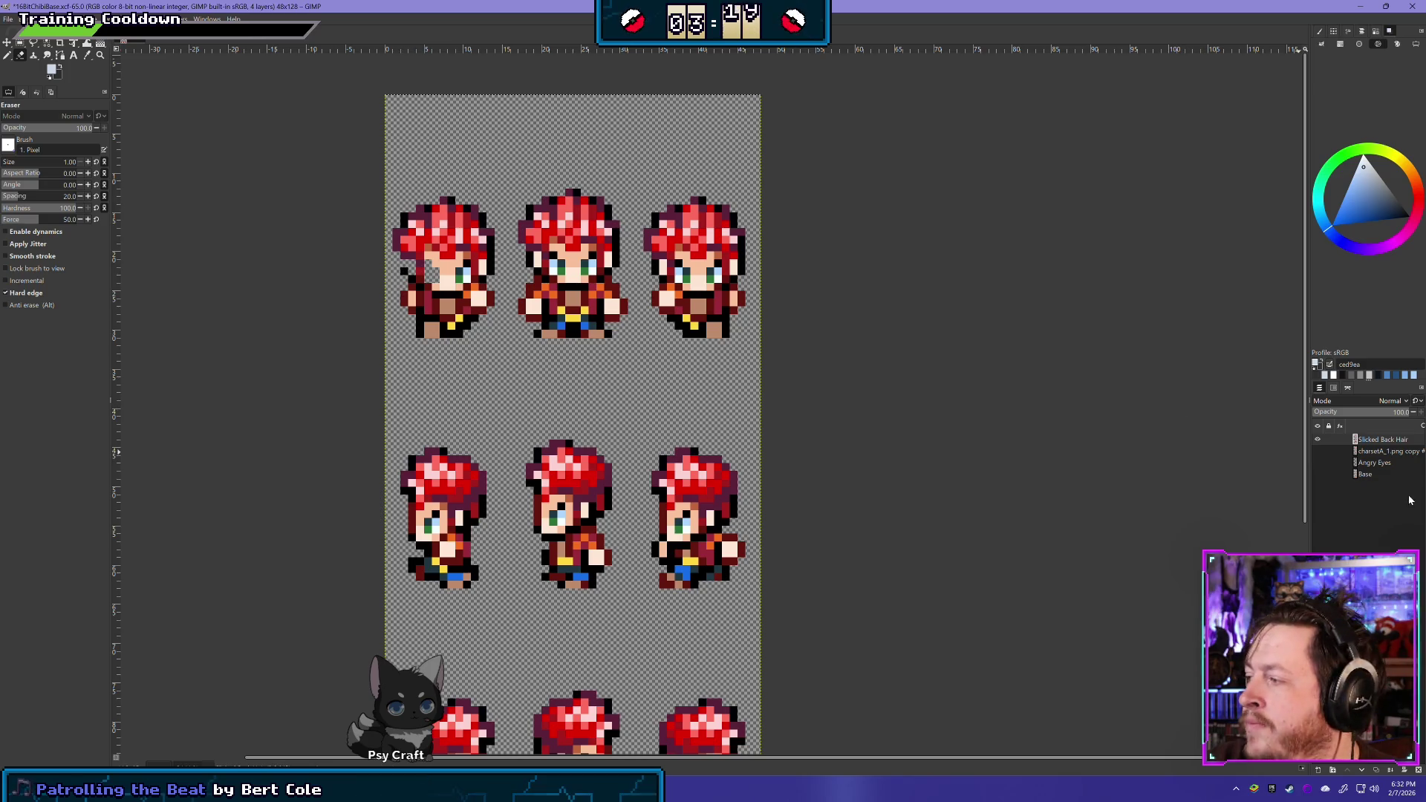
Toggle Slicked Back Hair on and off to compare, leaving it hidden over the bald bodies
{"action": "left_click", "coordinate": [1318, 474]}
{"action": "left_click", "coordinate": [1318, 440]}
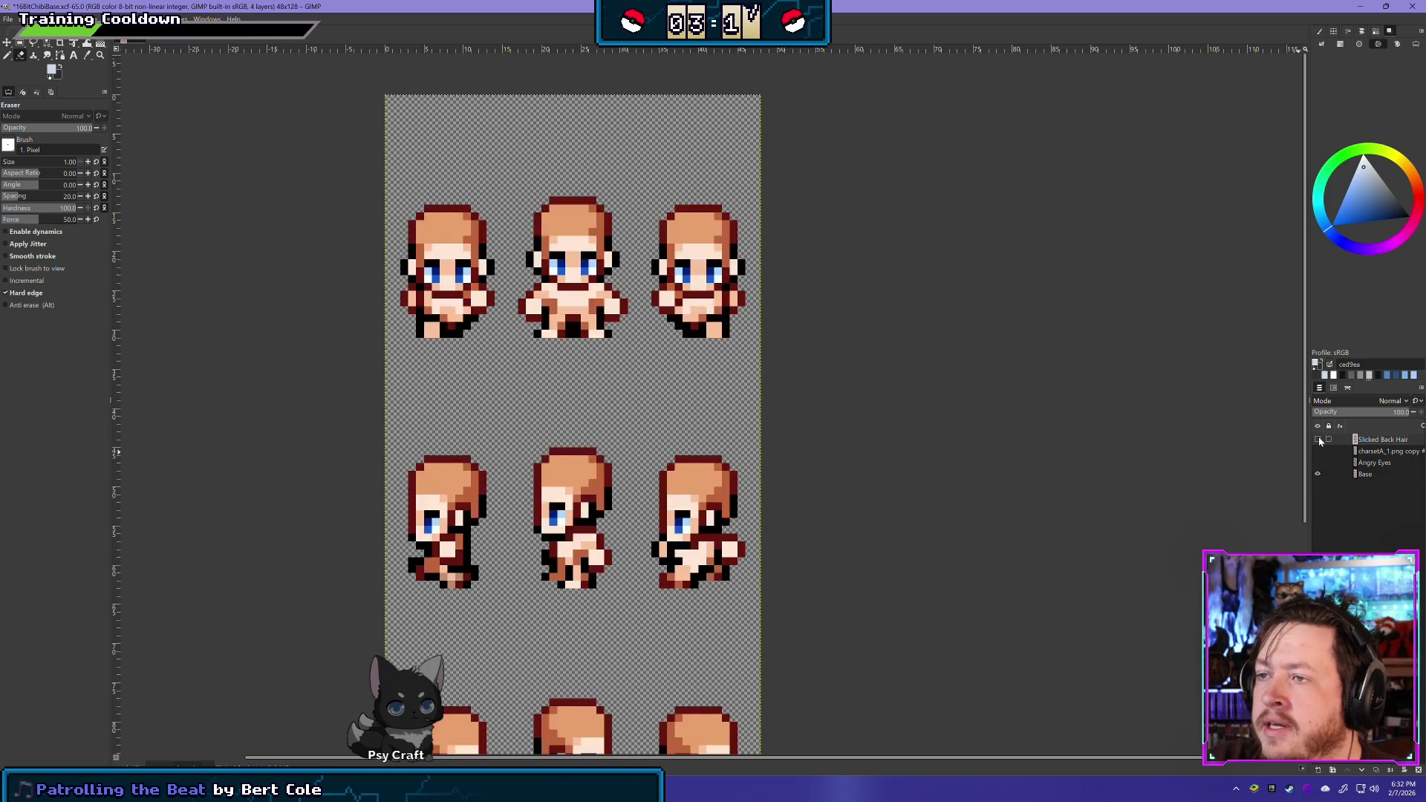
{"action": "left_click", "coordinate": [1318, 439]}
{"action": "left_click", "coordinate": [1318, 440]}
{"action": "left_click", "coordinate": [1318, 440]}
{"action": "left_click", "coordinate": [1318, 440]}
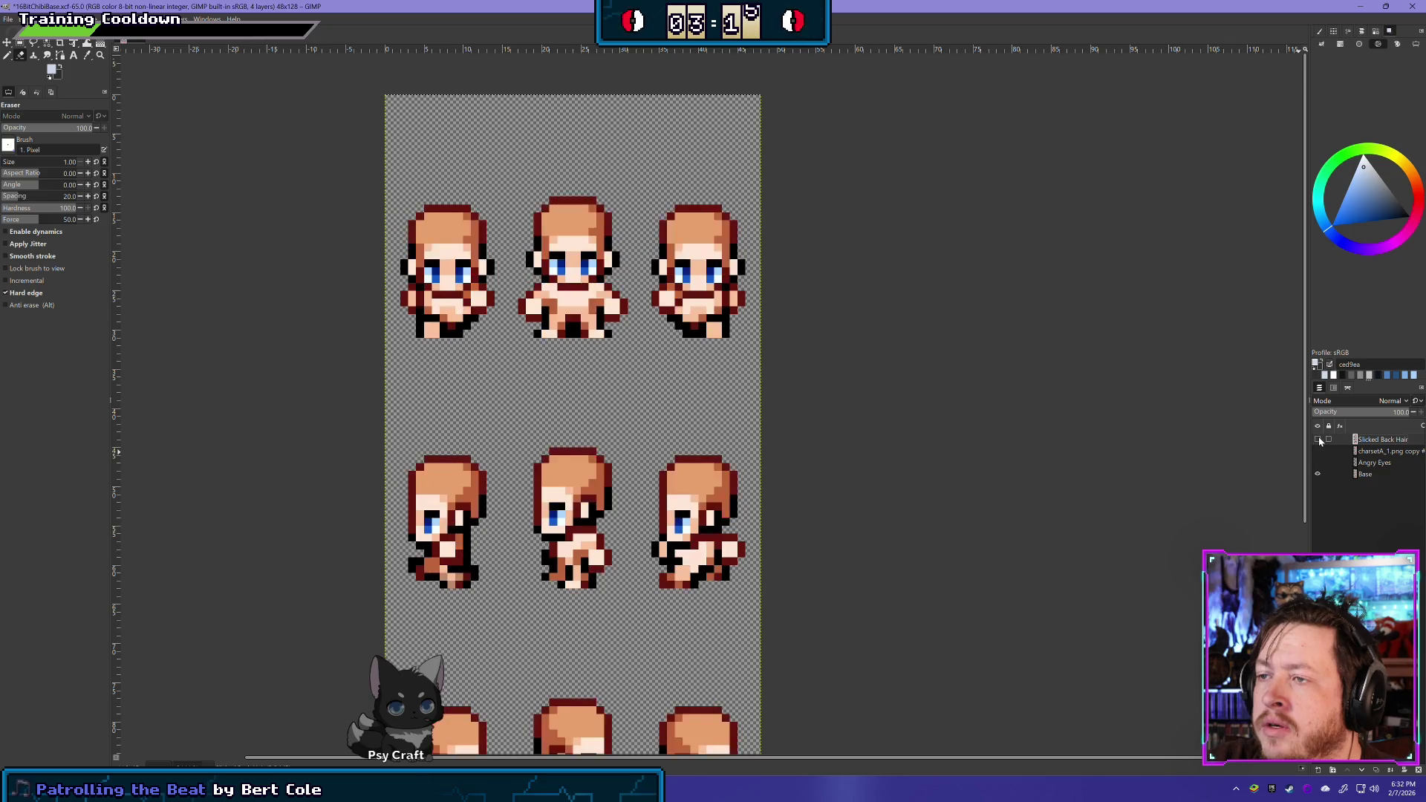
{"action": "left_click", "coordinate": [1318, 439]}
{"action": "left_click", "coordinate": [1318, 440]}
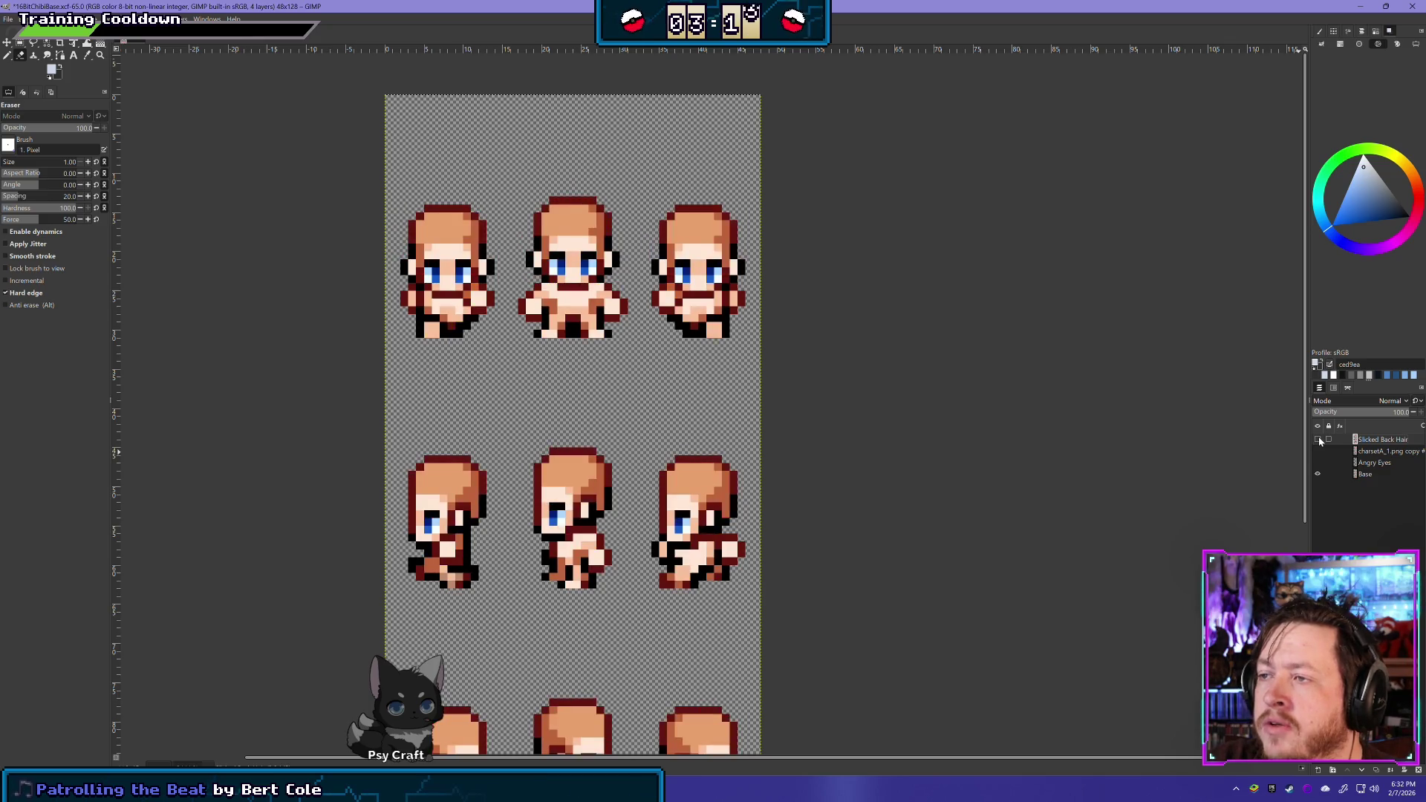
{"action": "left_click", "coordinate": [1318, 440]}
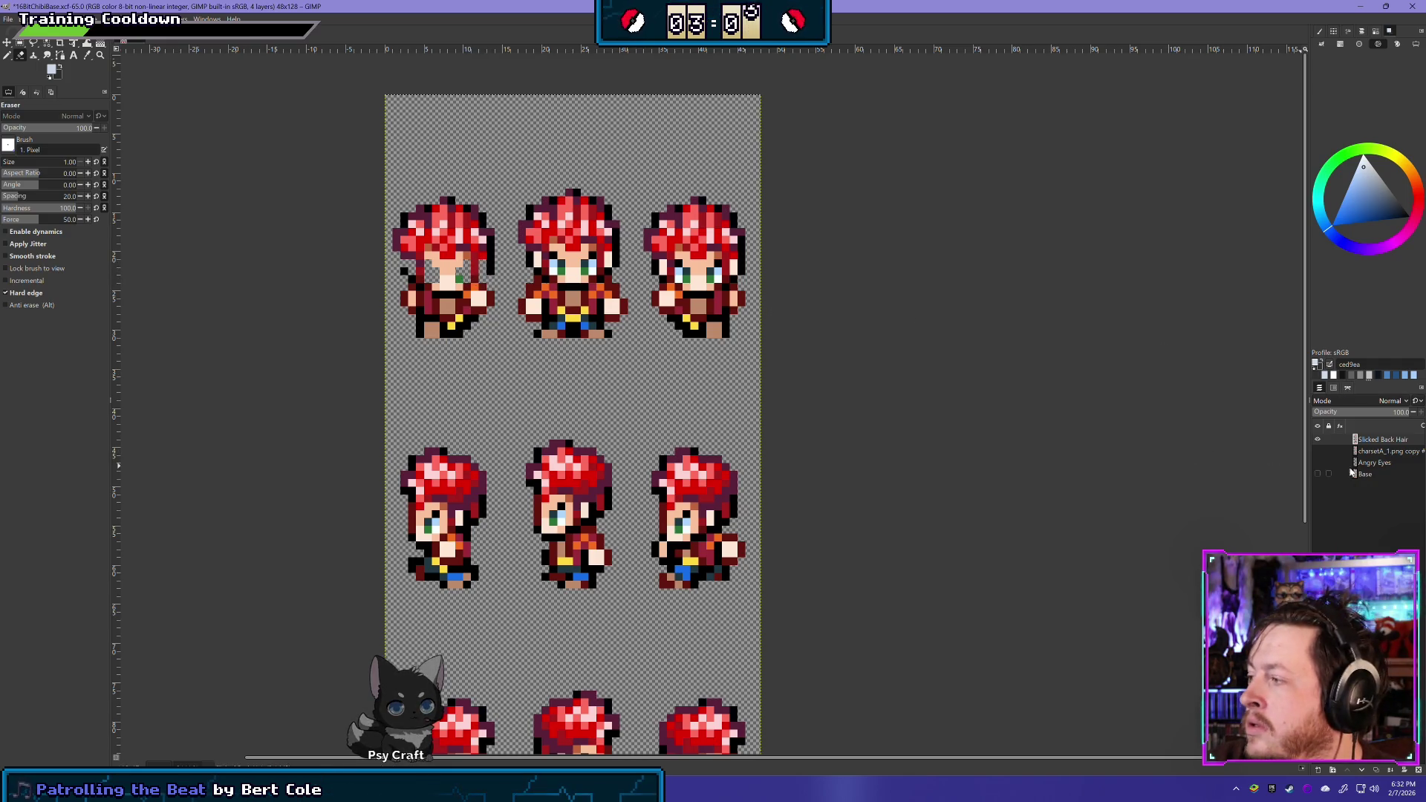
Move the Base layer to the top, show it, and make it semi-transparent
{"action": "left_click_drag", "start_coordinate": [1370, 476], "coordinate": [1373, 438]}
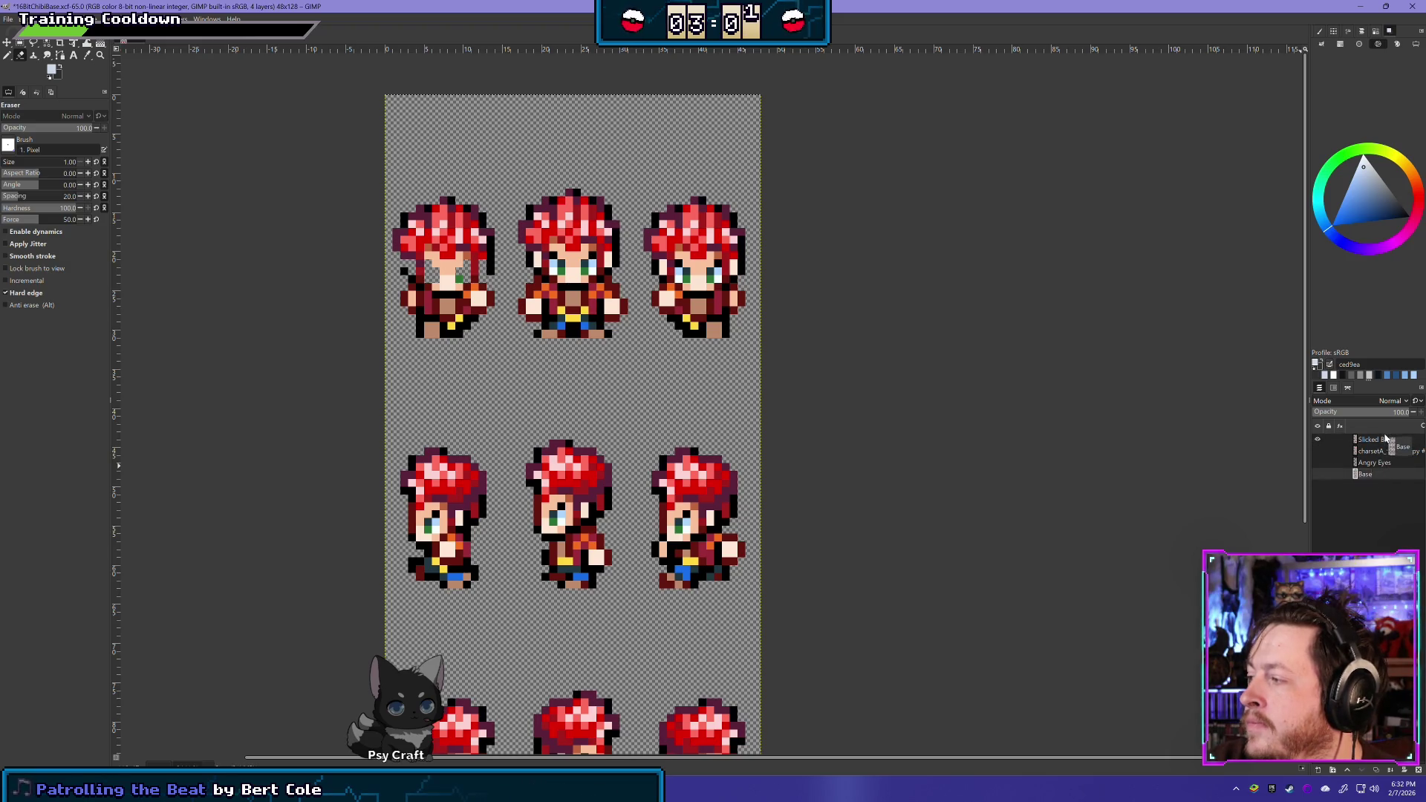
{"action": "left_click", "coordinate": [1318, 439]}
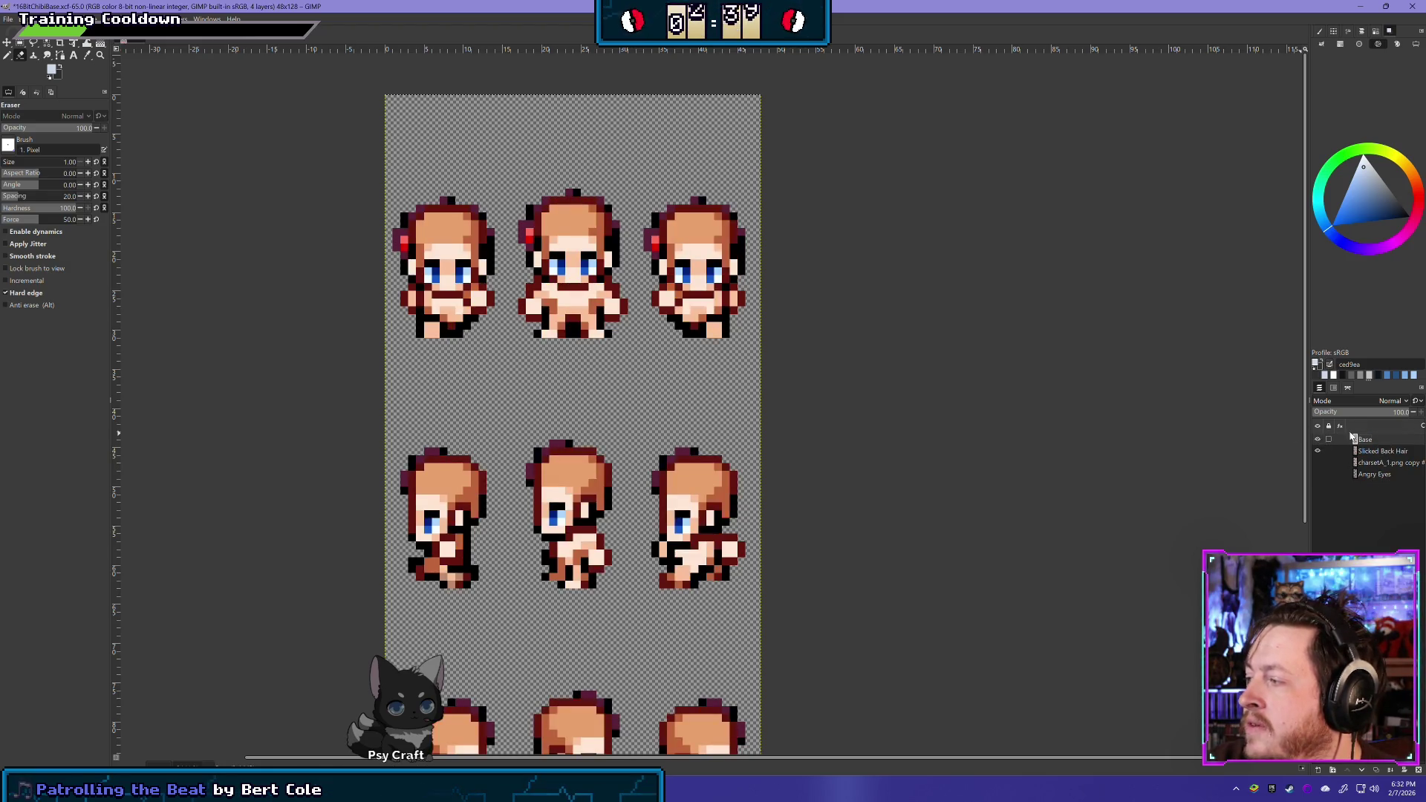
{"action": "mouse_move", "coordinate": [1392, 413]}
{"action": "left_mouse_down"}
{"action": "mouse_move", "coordinate": [1370, 418]}
{"action": "mouse_move", "coordinate": [1420, 412]}
{"action": "mouse_move", "coordinate": [1376, 477]}
{"action": "left_mouse_up"}
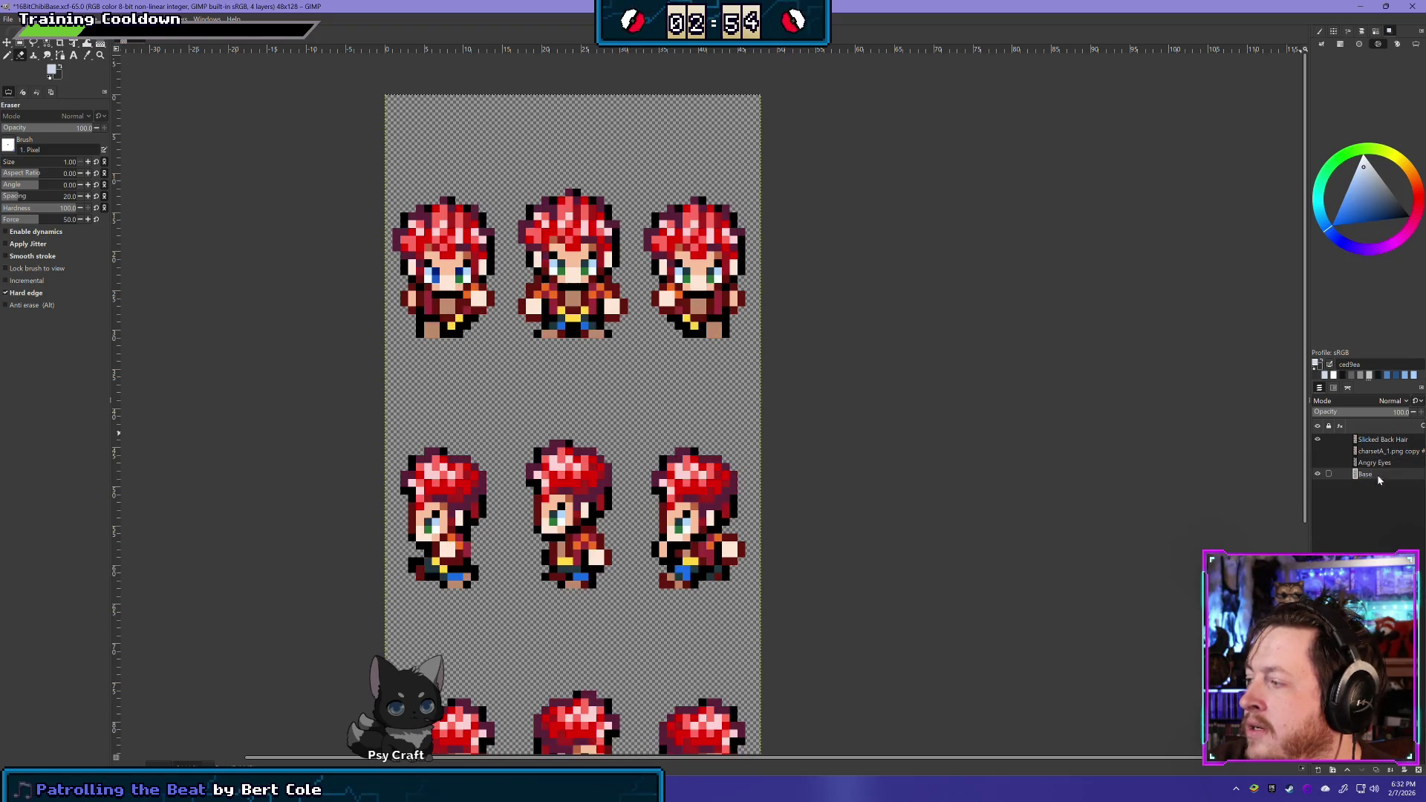
Toggle Slicked Back Hair repeatedly to compare, ending with it visible
{"action": "left_click", "coordinate": [1319, 438]}
{"action": "double_click", "coordinate": [1318, 438]}
{"action": "left_click", "coordinate": [1319, 438]}
{"action": "left_click", "coordinate": [1318, 439]}
{"action": "left_click", "coordinate": [1319, 439]}
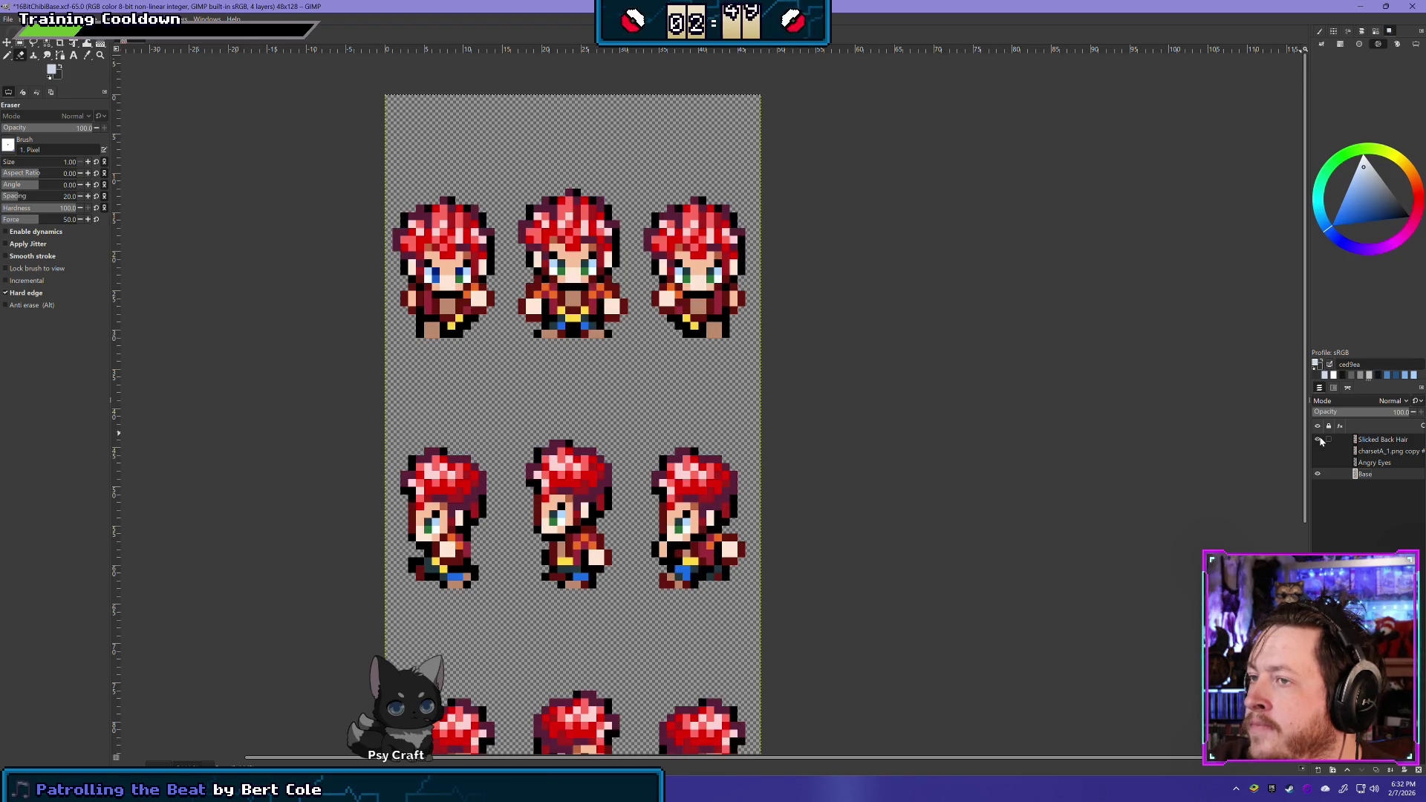
{"action": "left_click", "coordinate": [1319, 439]}
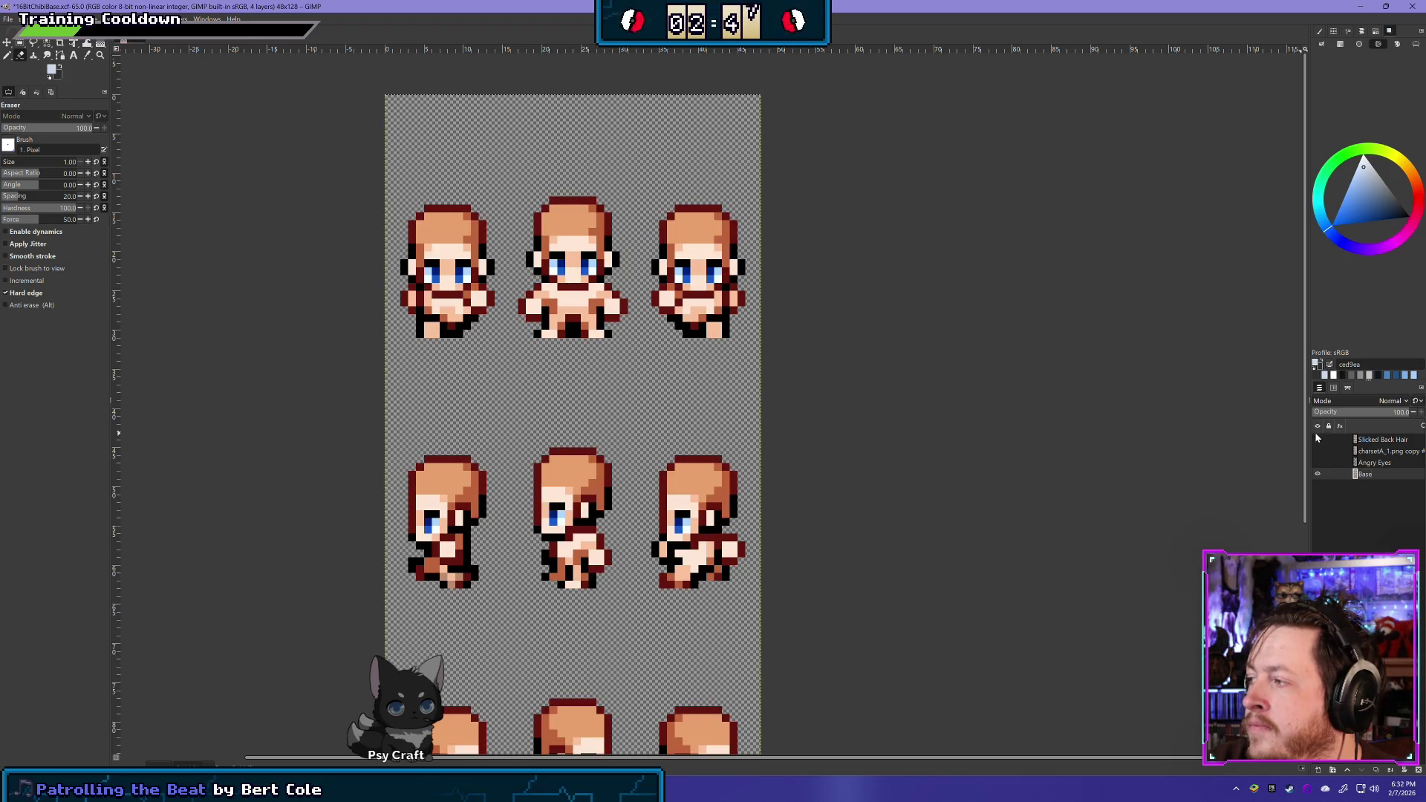
{"action": "left_click", "coordinate": [1318, 439]}
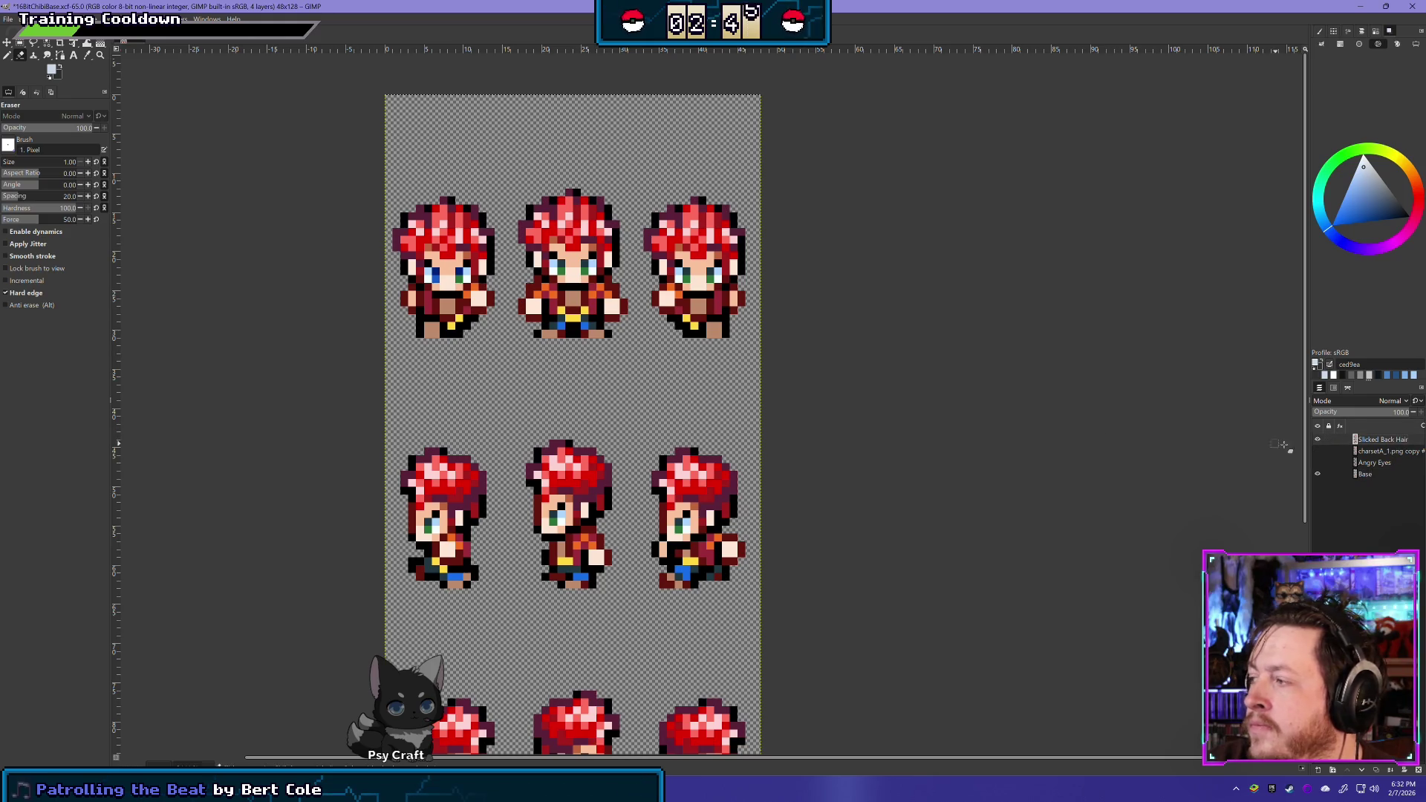
Erase eye pixels from the first sprite's face and compare with the Base layer shown
{"action": "left_click_drag", "start_coordinate": [431, 271], "coordinate": [464, 271]}
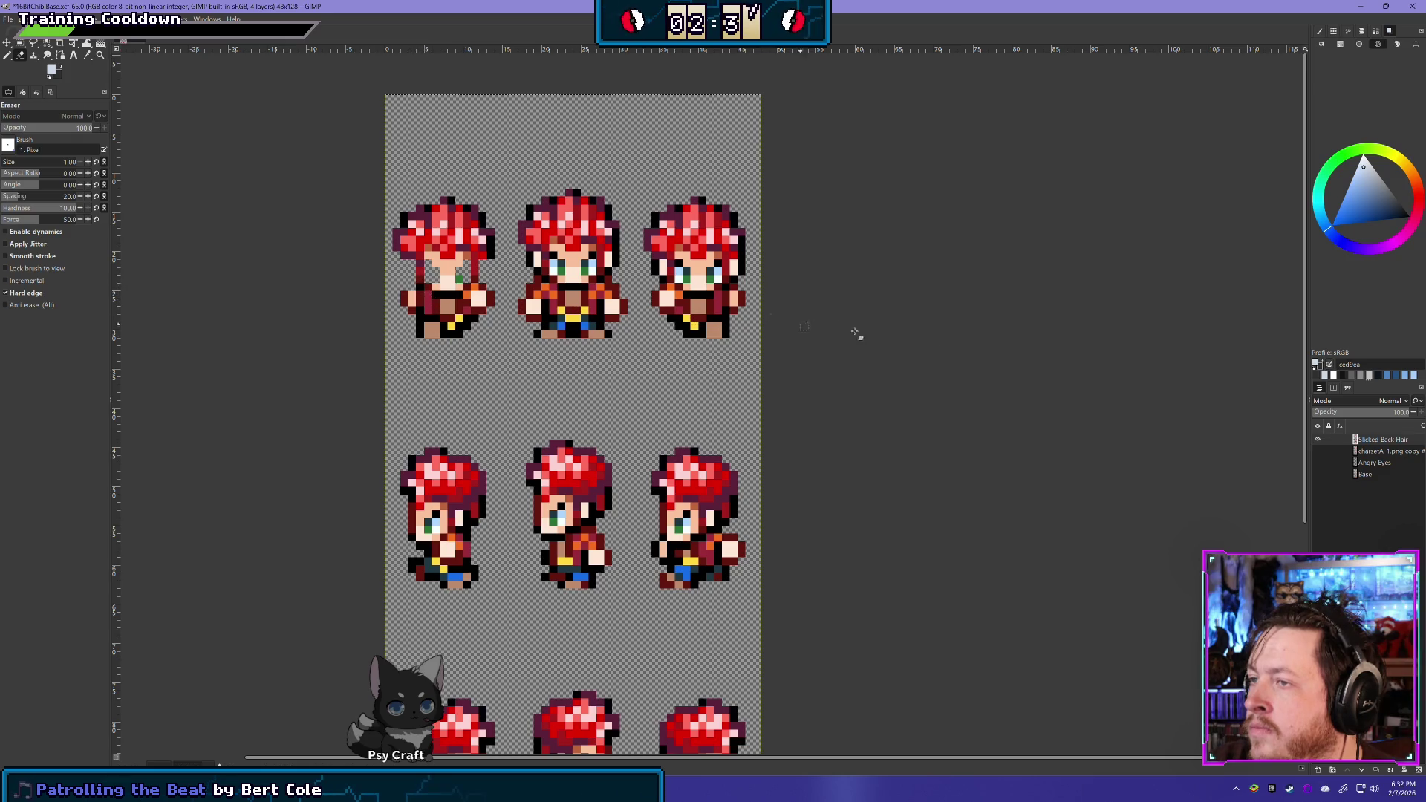
{"action": "left_click", "coordinate": [1317, 475]}
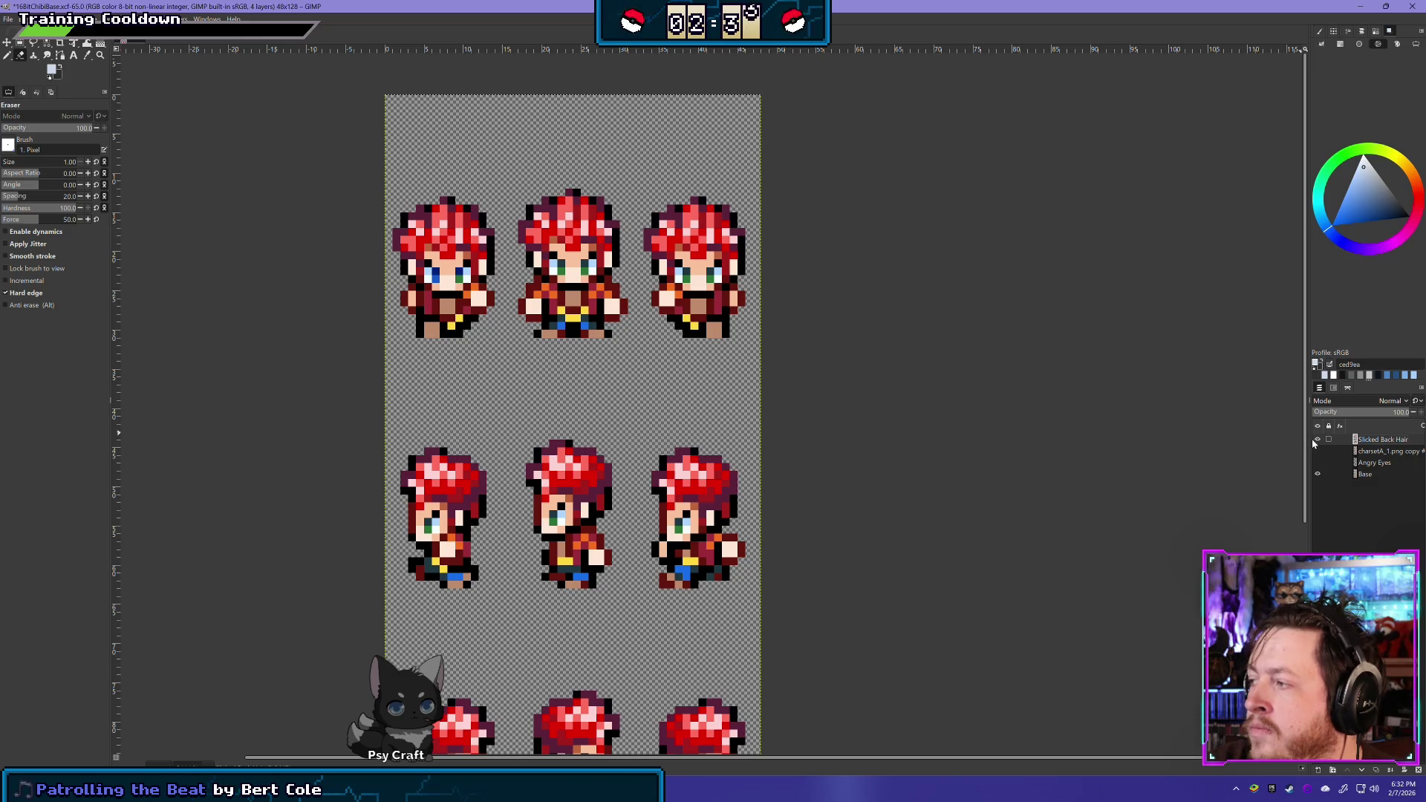
{"action": "left_click", "coordinate": [1317, 439]}
{"action": "left_click", "coordinate": [1317, 439]}
Fade the layer opacity to about 20, compare the sprites, then raise it to about 58
{"action": "left_click", "coordinate": [1389, 475]}
{"action": "mouse_move", "coordinate": [1396, 412]}
{"action": "left_mouse_down"}
{"action": "mouse_move", "coordinate": [1345, 412]}
{"action": "mouse_move", "coordinate": [1364, 413]}
{"action": "left_mouse_up"}
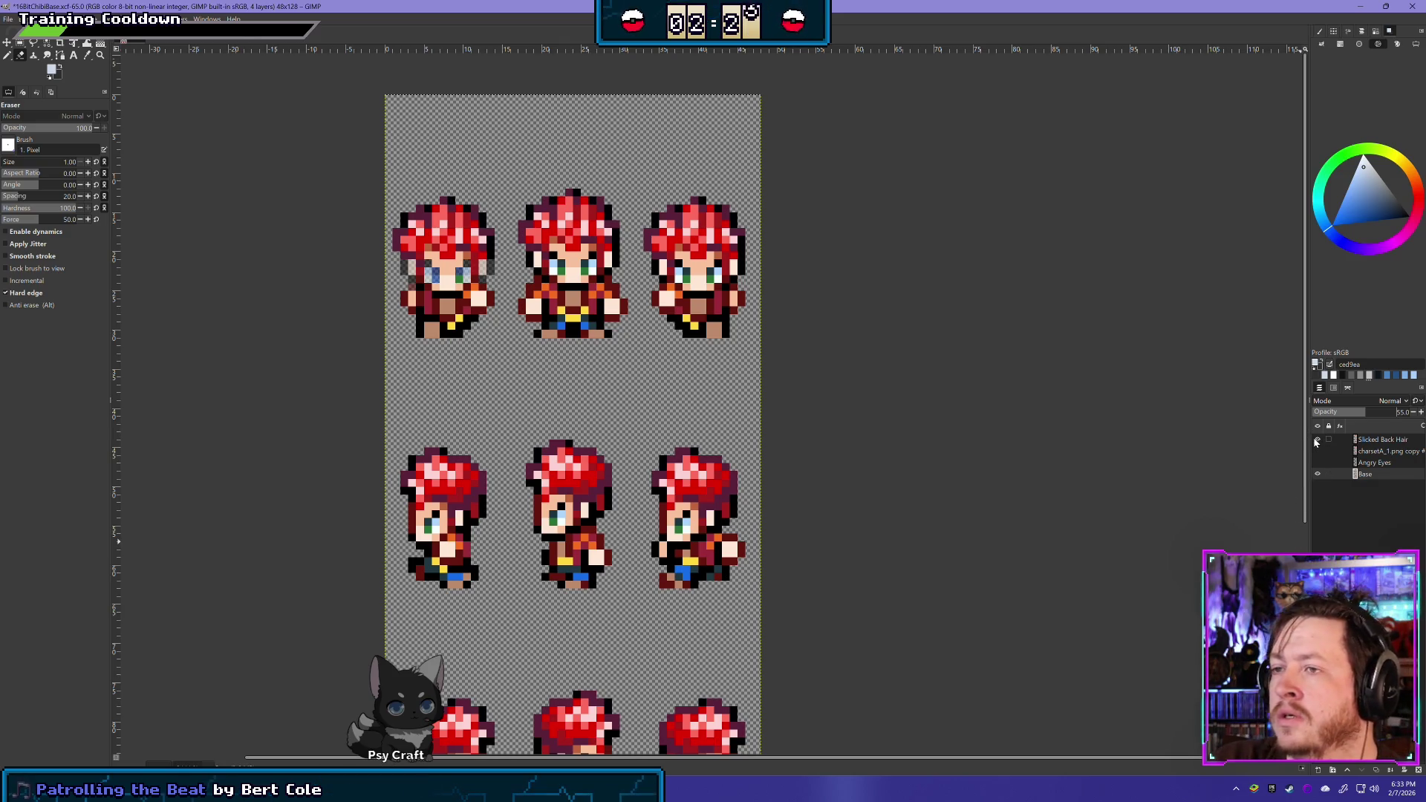
{"action": "left_click", "coordinate": [1342, 413]}
{"action": "left_click_drag", "start_coordinate": [1342, 413], "coordinate": [1336, 412]}
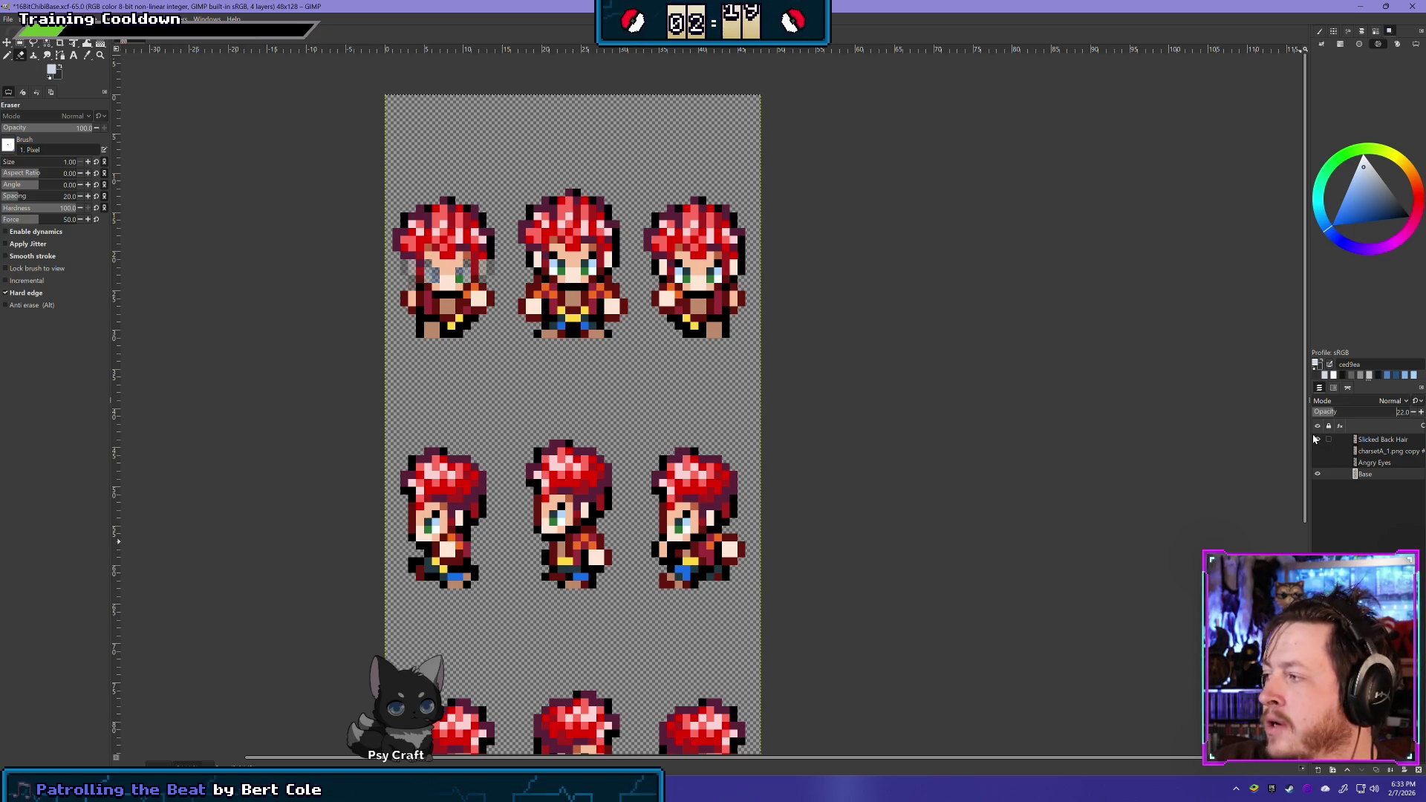
{"action": "left_click", "coordinate": [1318, 439]}
{"action": "left_click", "coordinate": [1318, 440]}
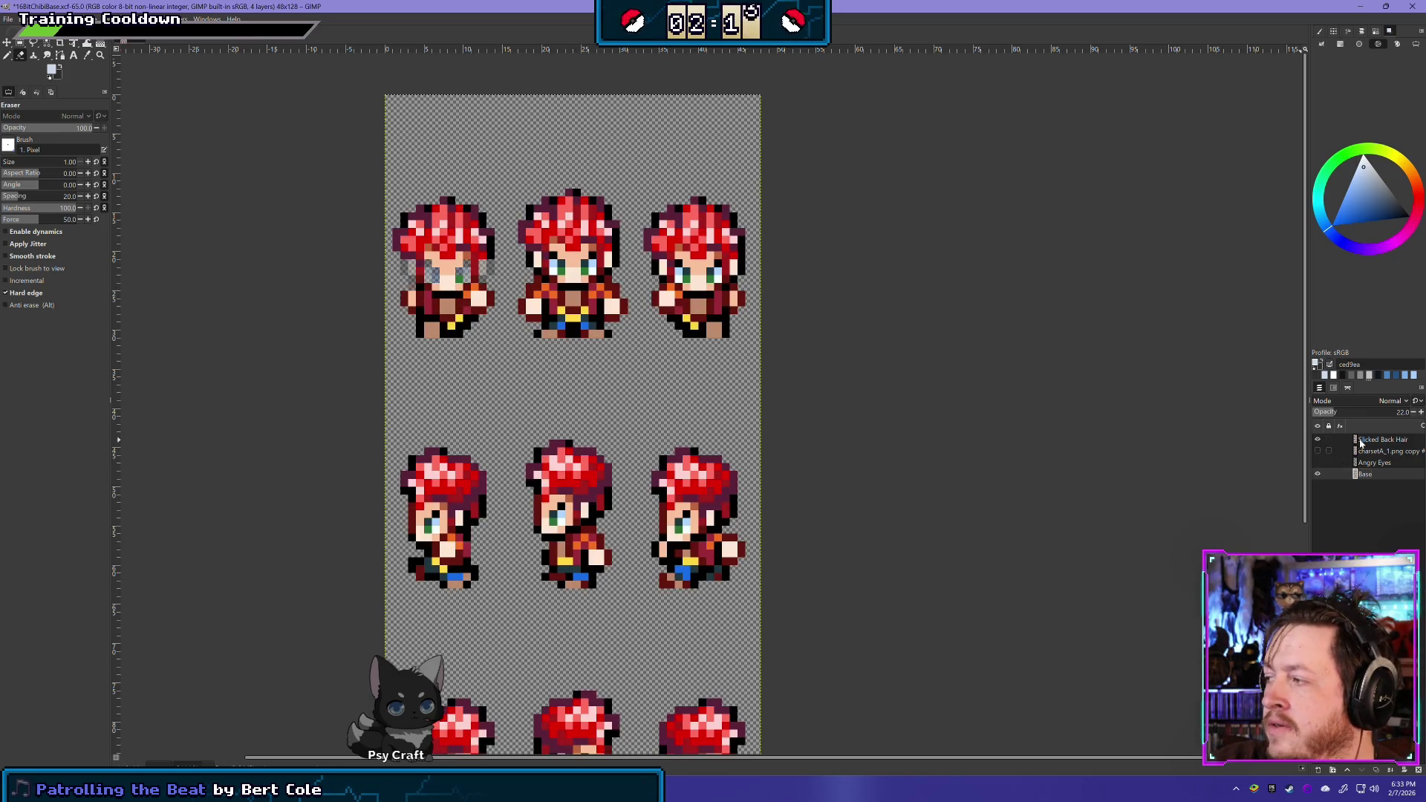
{"action": "left_click_drag", "start_coordinate": [1346, 414], "coordinate": [1411, 420]}
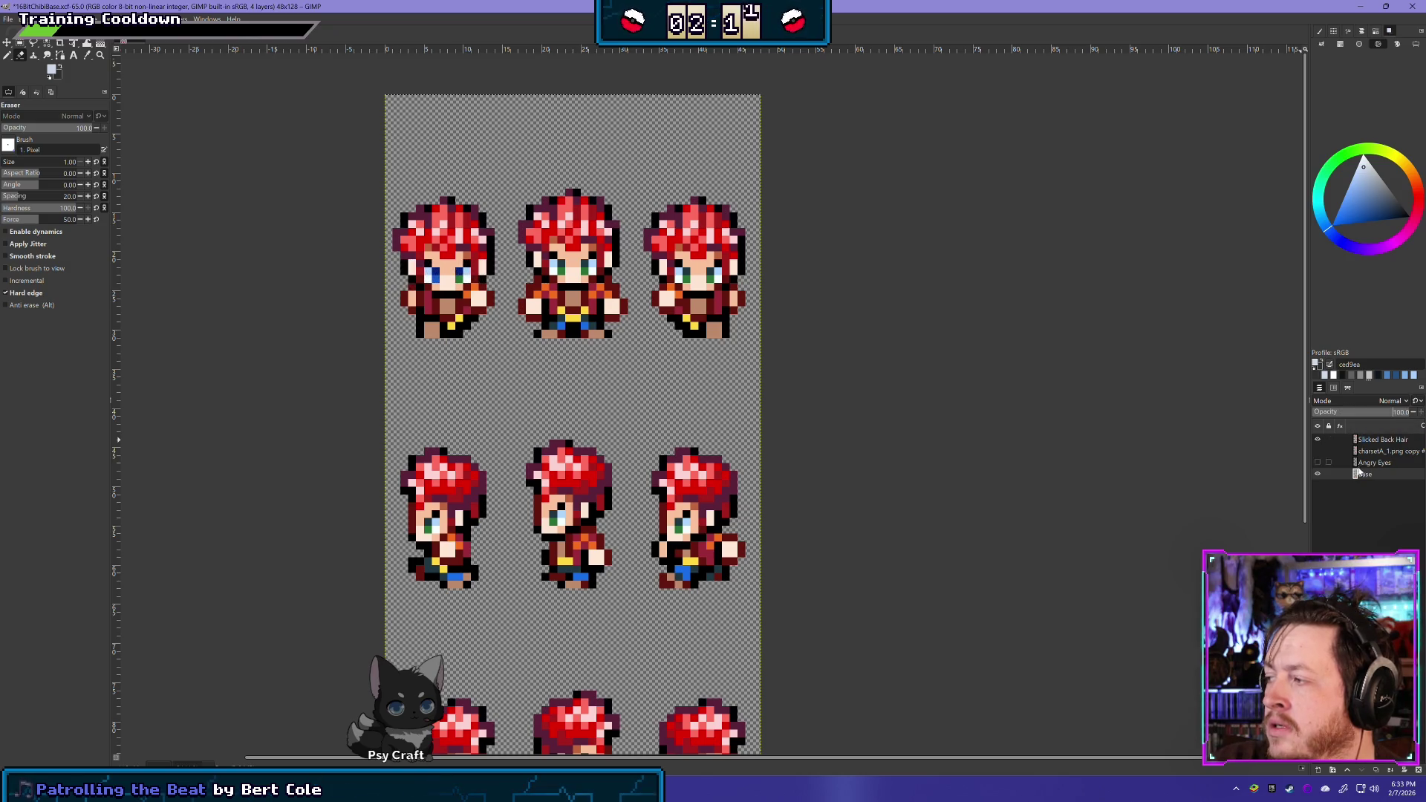
Return the Slicked Back Hair layer to 100 opacity, toggling it to compare with the sprites
{"action": "left_click", "coordinate": [1375, 415]}
{"action": "left_click", "coordinate": [1317, 440]}
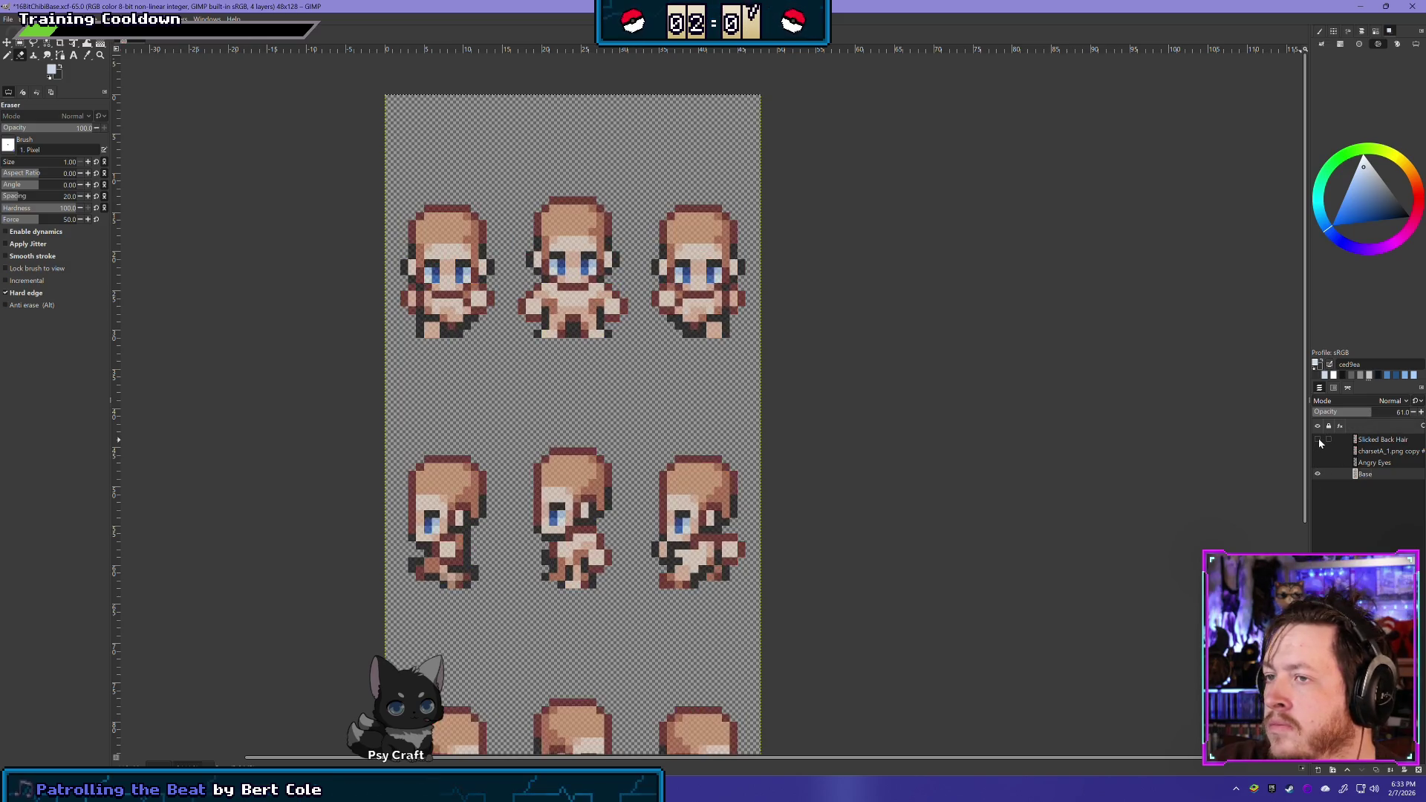
{"action": "left_click", "coordinate": [1317, 439]}
{"action": "left_click", "coordinate": [1317, 440]}
{"action": "left_click", "coordinate": [1317, 440]}
{"action": "left_click", "coordinate": [1317, 439]}
{"action": "left_click", "coordinate": [1317, 440]}
{"action": "left_click", "coordinate": [1317, 439]}
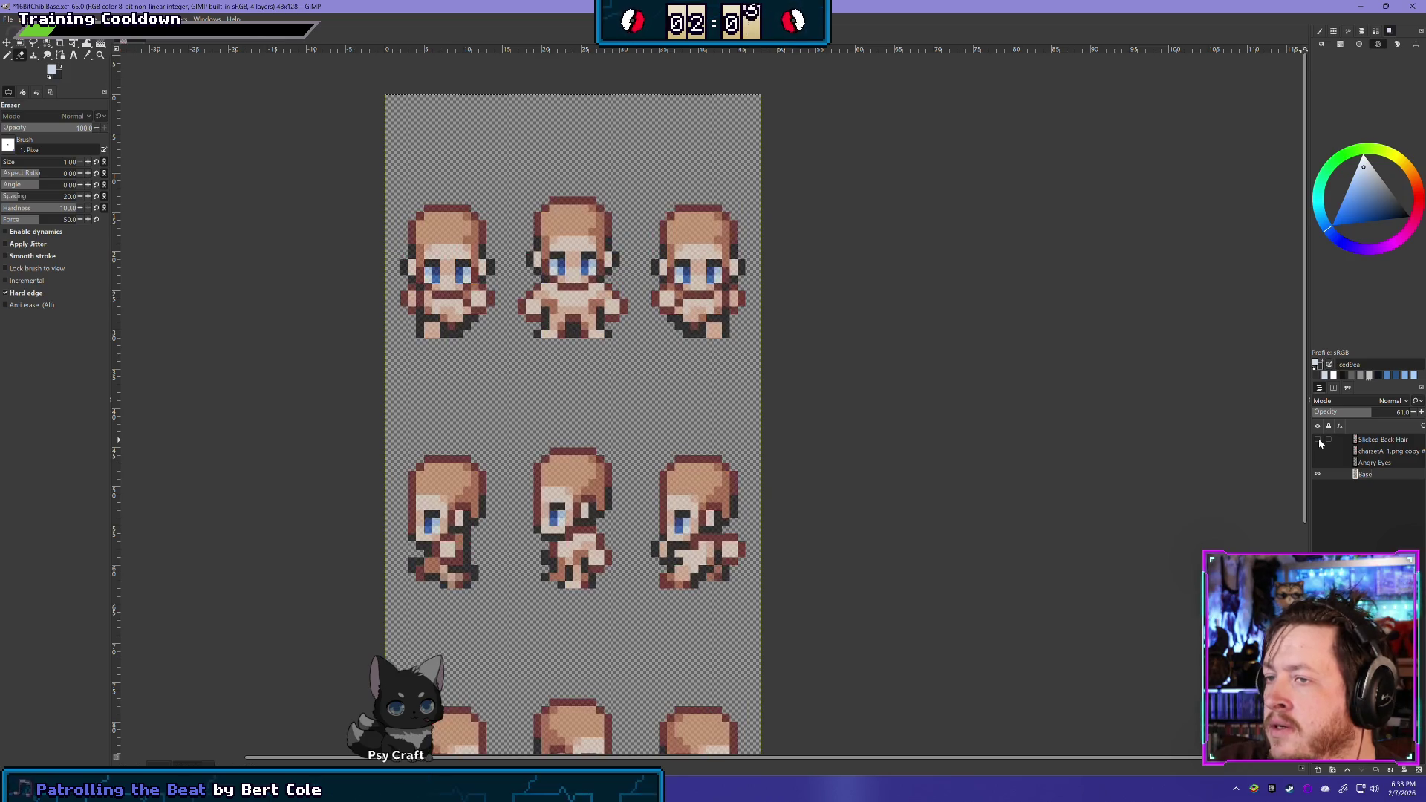
{"action": "left_click", "coordinate": [1318, 439]}
{"action": "left_click", "coordinate": [1317, 439]}
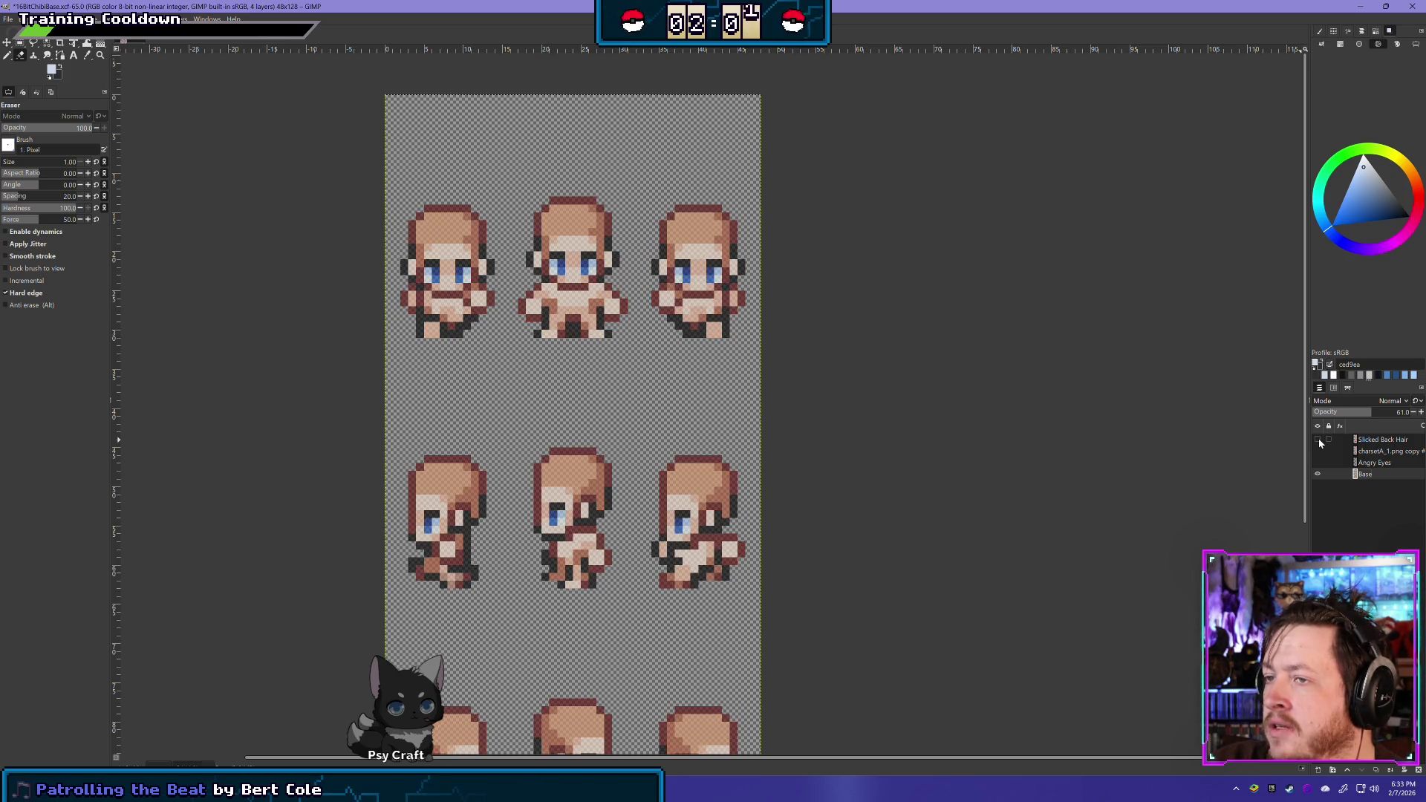
{"action": "left_click", "coordinate": [1317, 440]}
{"action": "left_click", "coordinate": [1369, 440]}
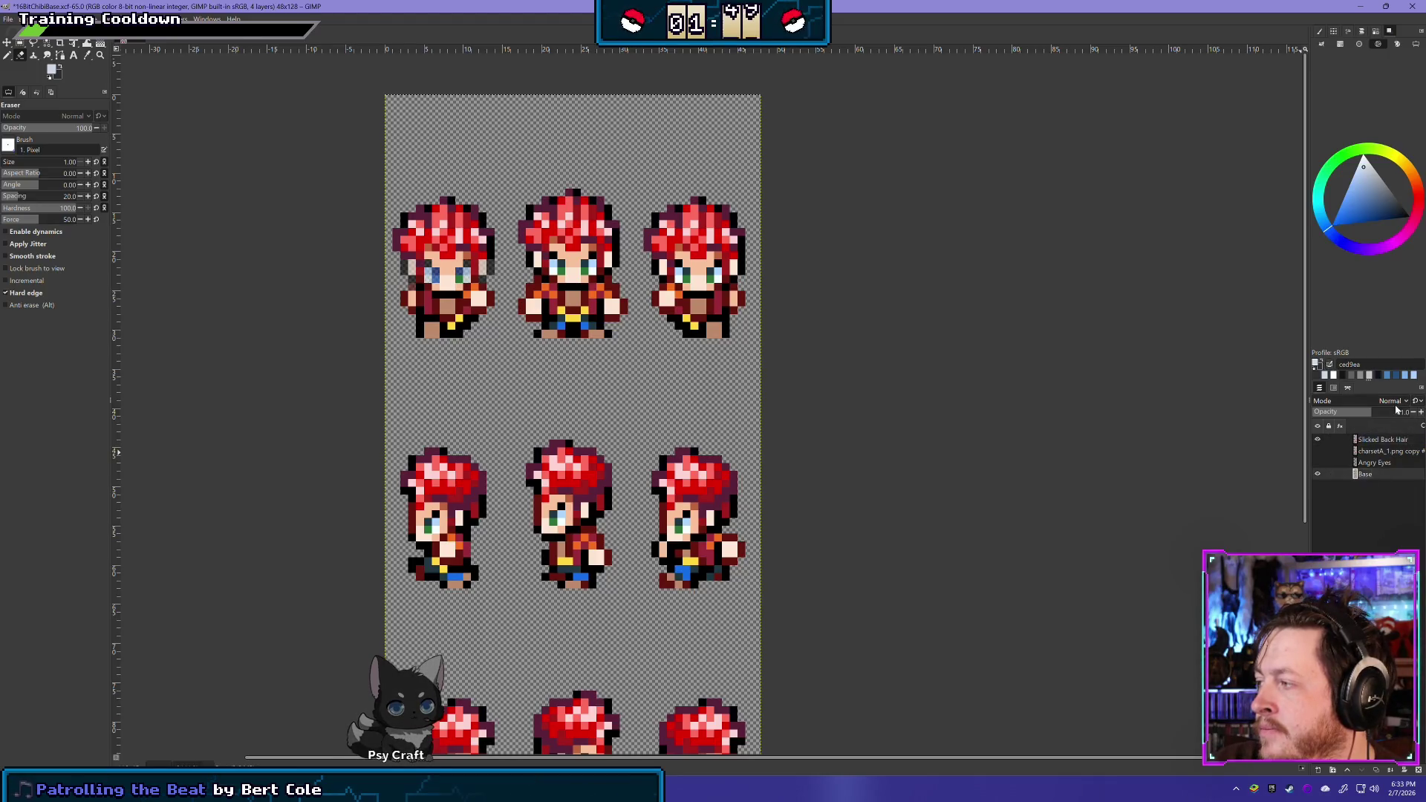
{"action": "left_click", "coordinate": [1317, 439]}
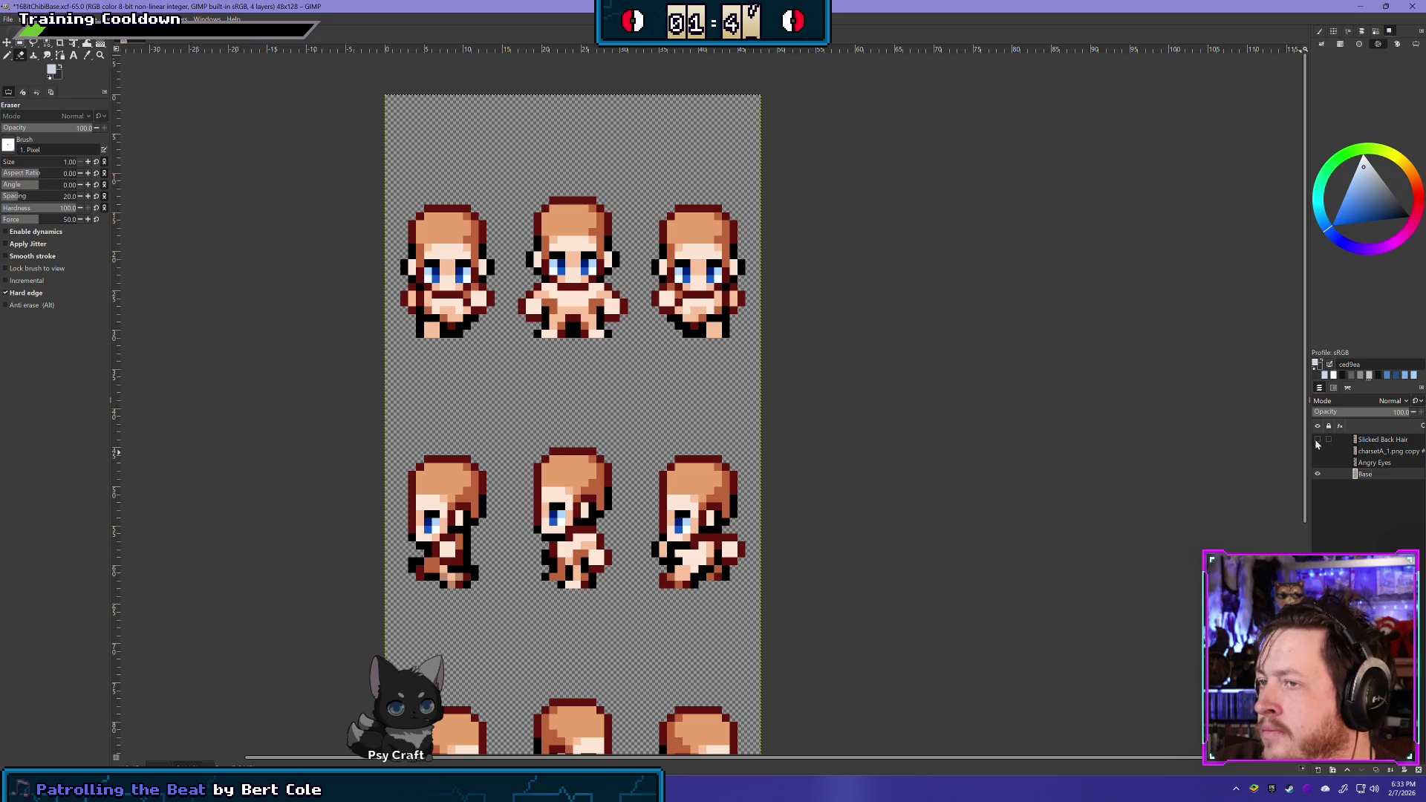
{"action": "left_click", "coordinate": [1318, 439]}
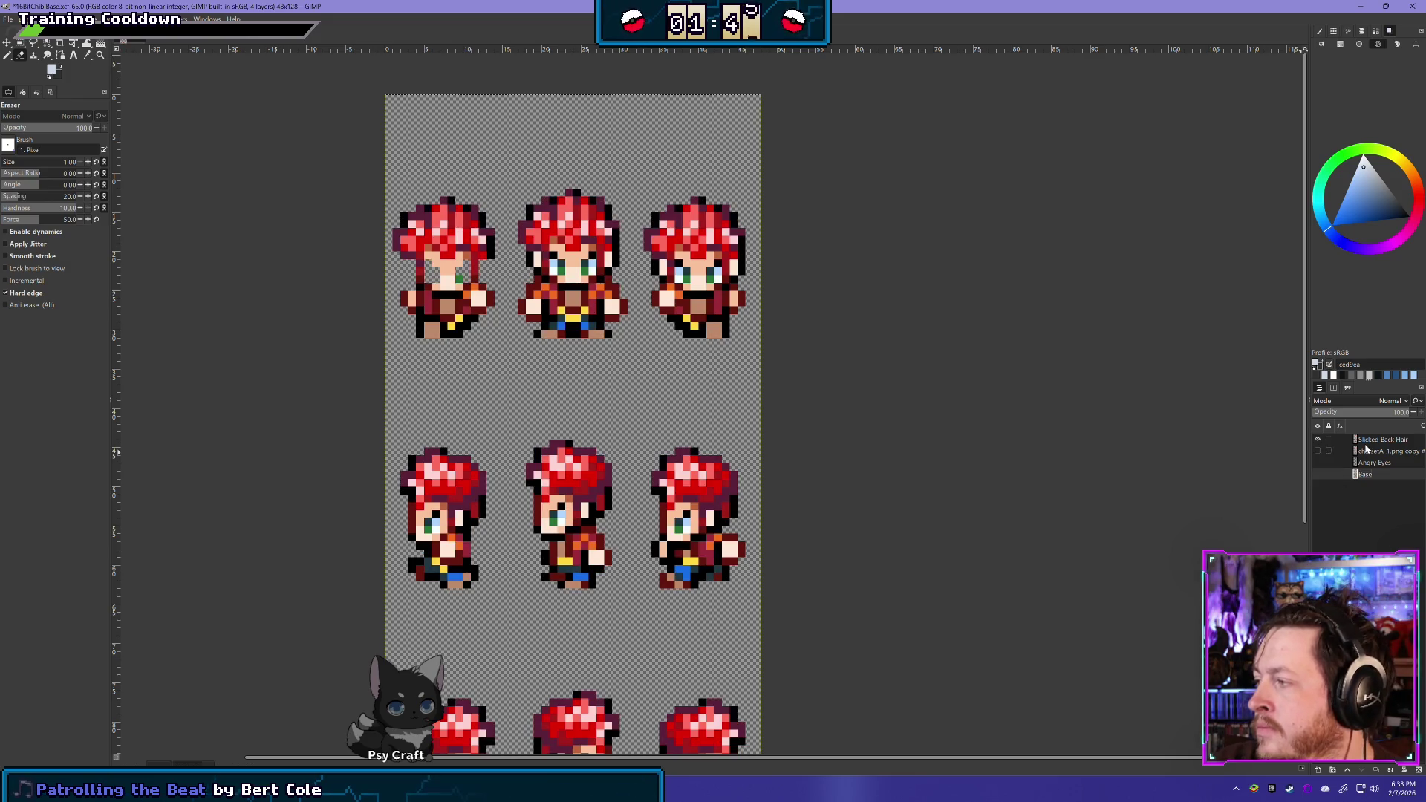
With the Base layer hidden, erase the first top-row sprite's face from the hair layer
{"action": "left_click", "coordinate": [1317, 474]}
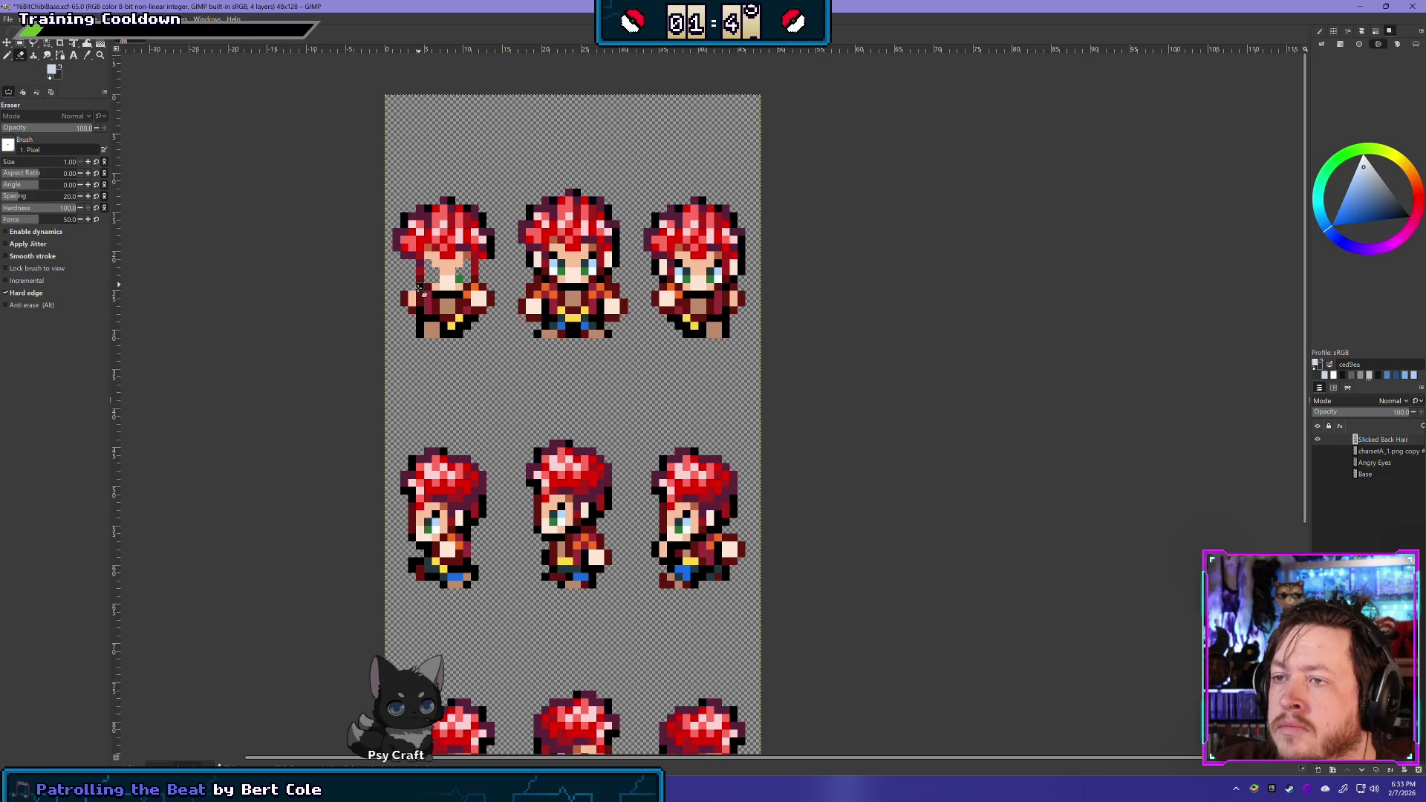
{"action": "mouse_move", "coordinate": [428, 290]}
{"action": "left_mouse_down"}
{"action": "mouse_move", "coordinate": [494, 296]}
{"action": "mouse_move", "coordinate": [407, 298]}
{"action": "left_mouse_up"}
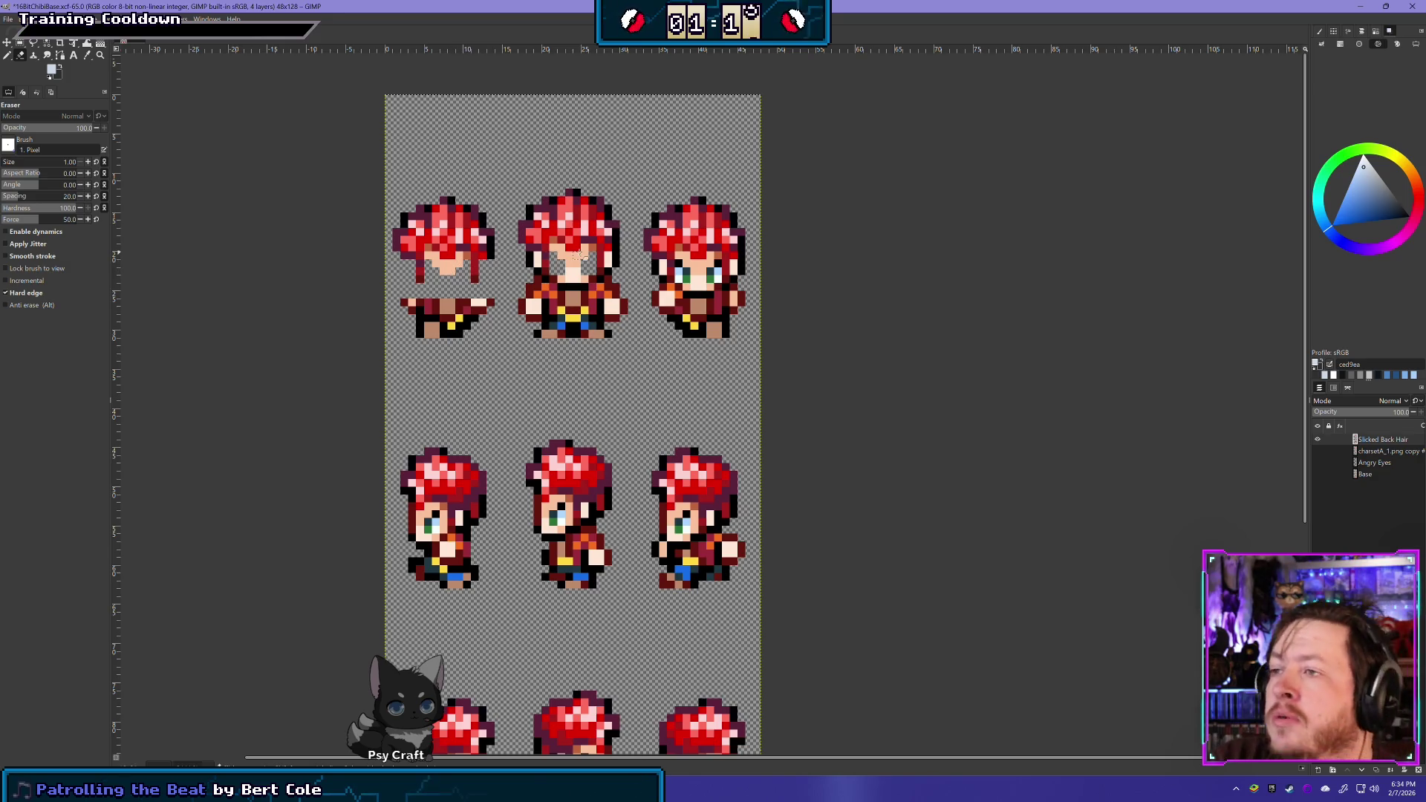
{"action": "left_click", "coordinate": [1317, 473]}
{"action": "left_click", "coordinate": [1318, 439]}
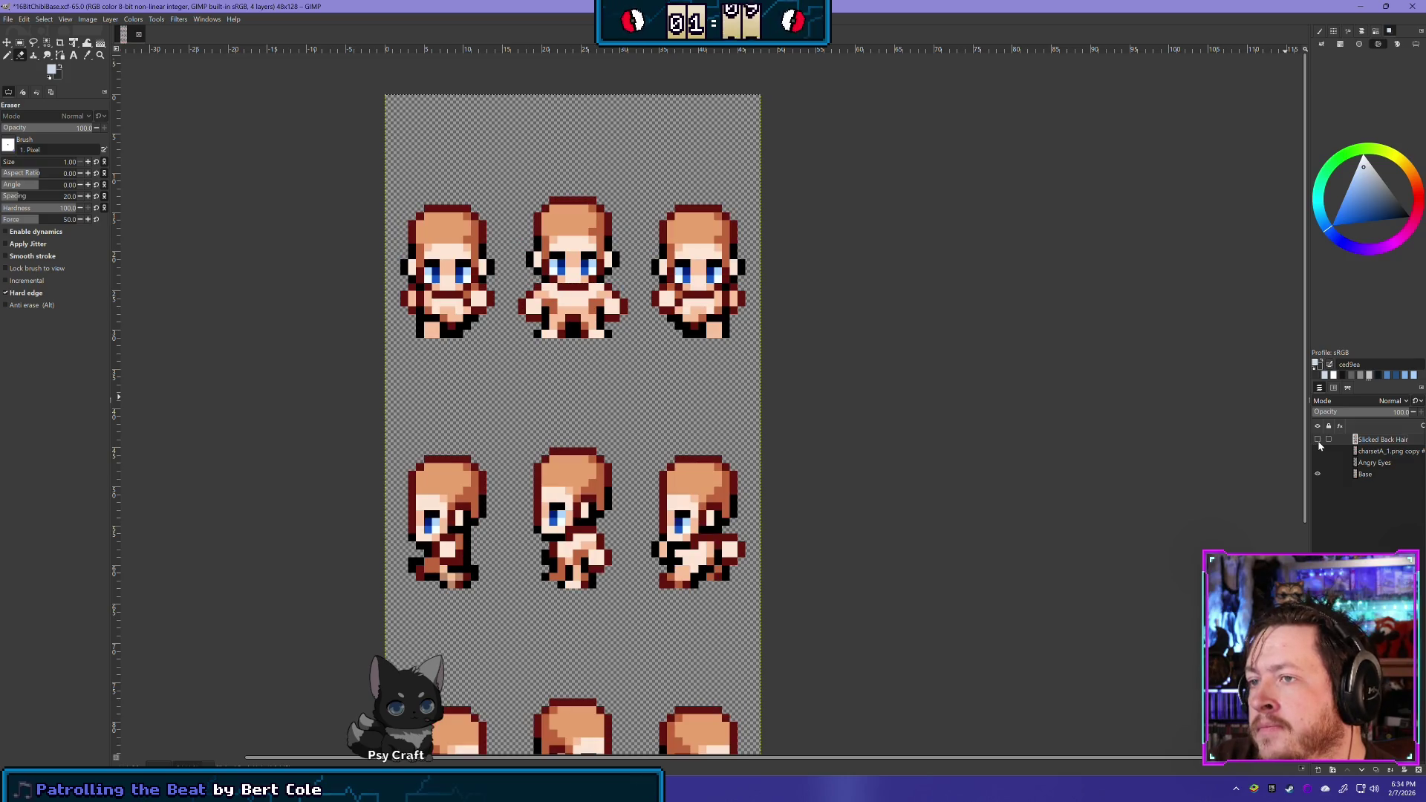
{"action": "left_click", "coordinate": [1318, 440]}
{"action": "left_click", "coordinate": [1317, 440]}
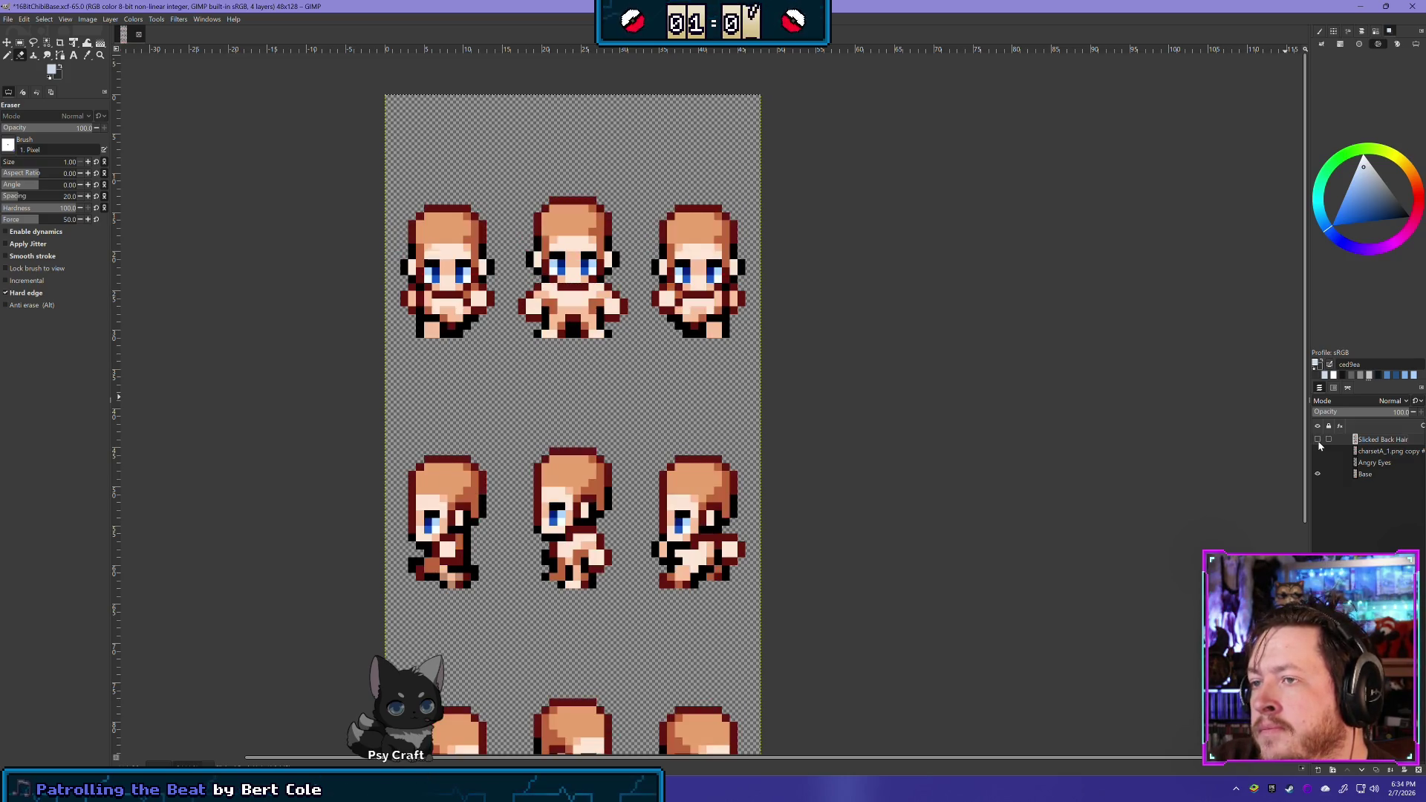
{"action": "left_click", "coordinate": [1317, 439]}
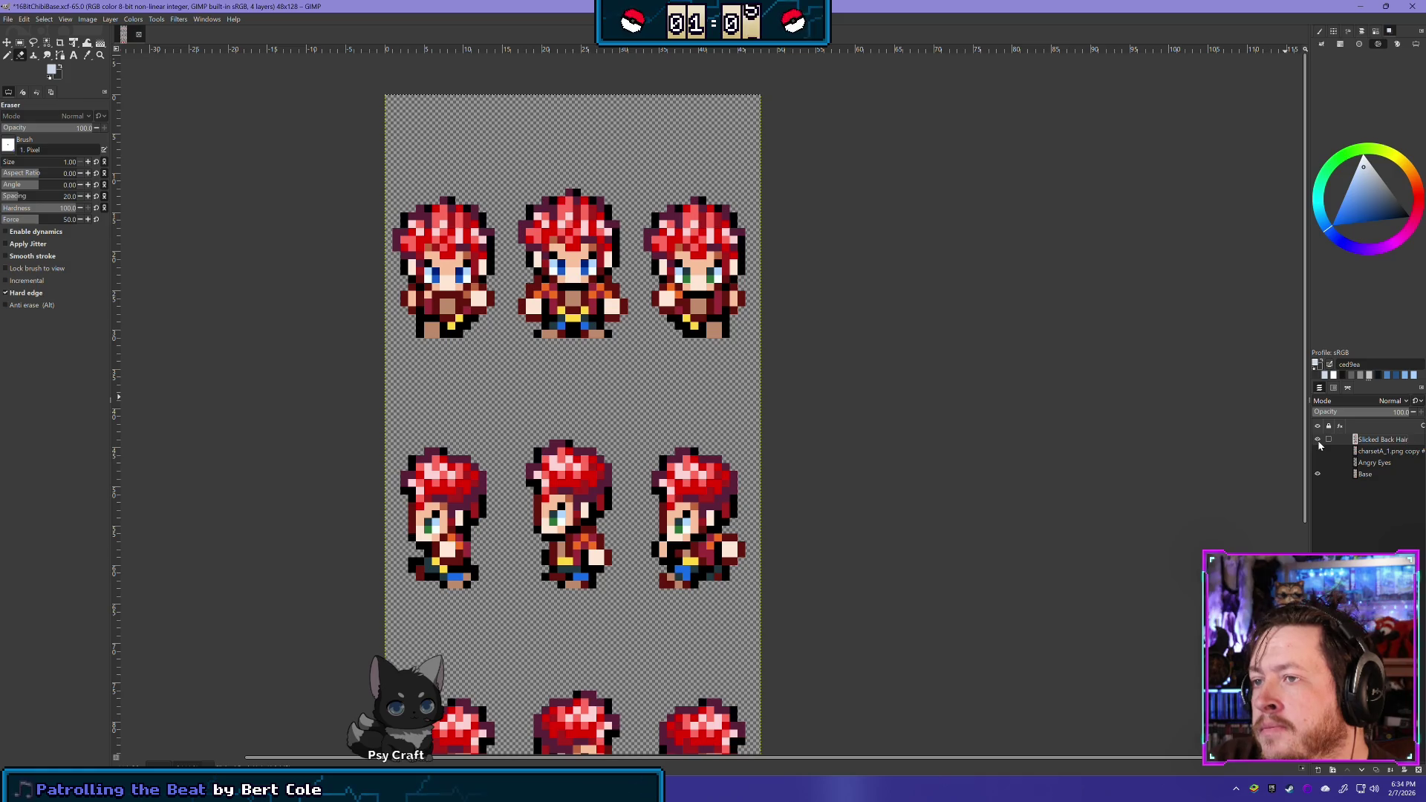
Toggle the hair layer to check the erased face, leaving the Base layer hidden
{"action": "left_click", "coordinate": [1318, 441]}
{"action": "left_click", "coordinate": [1318, 441]}
{"action": "left_click", "coordinate": [1318, 441]}
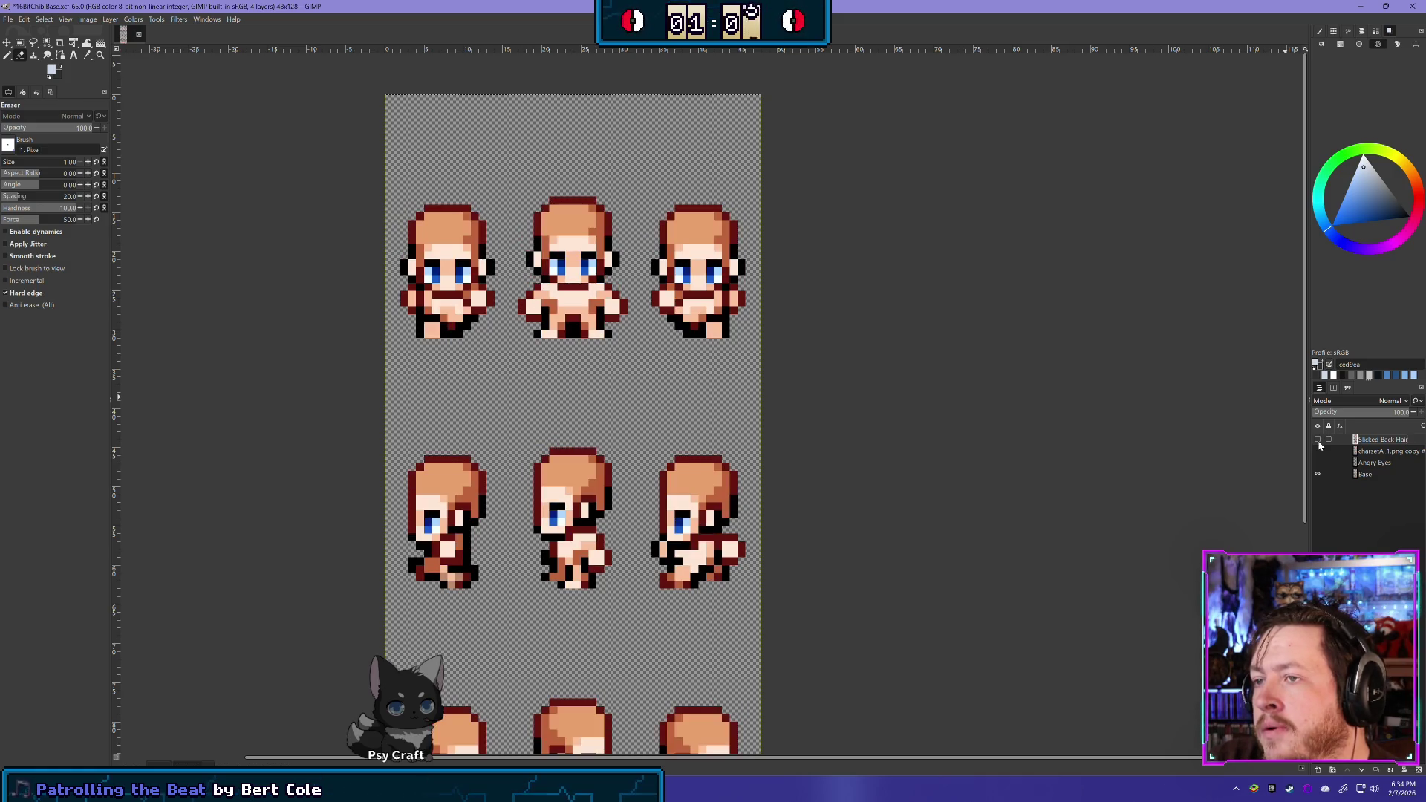
{"action": "left_click", "coordinate": [1317, 440]}
{"action": "left_click", "coordinate": [1317, 440]}
{"action": "left_click", "coordinate": [1317, 439]}
{"action": "left_click", "coordinate": [1318, 441]}
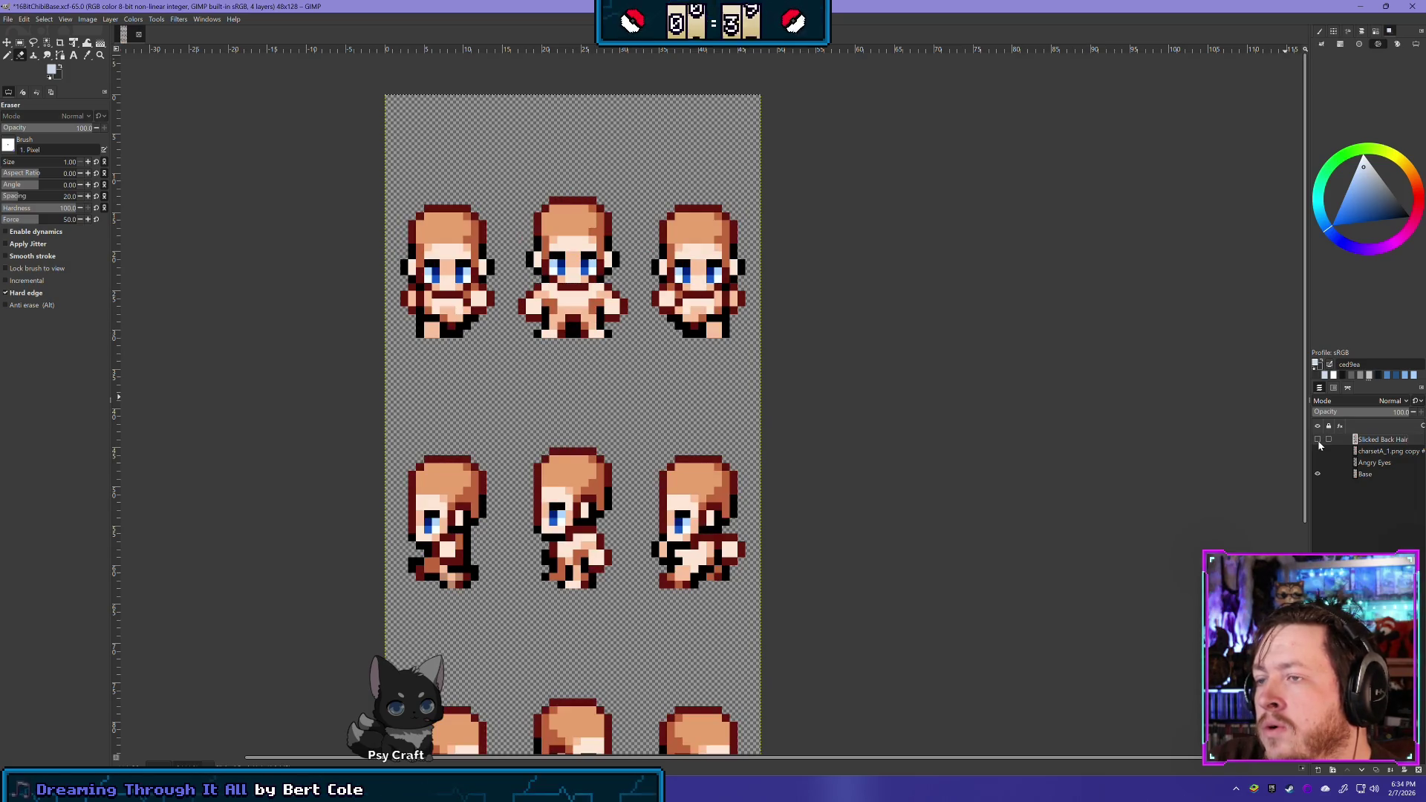
{"action": "left_click", "coordinate": [1318, 441]}
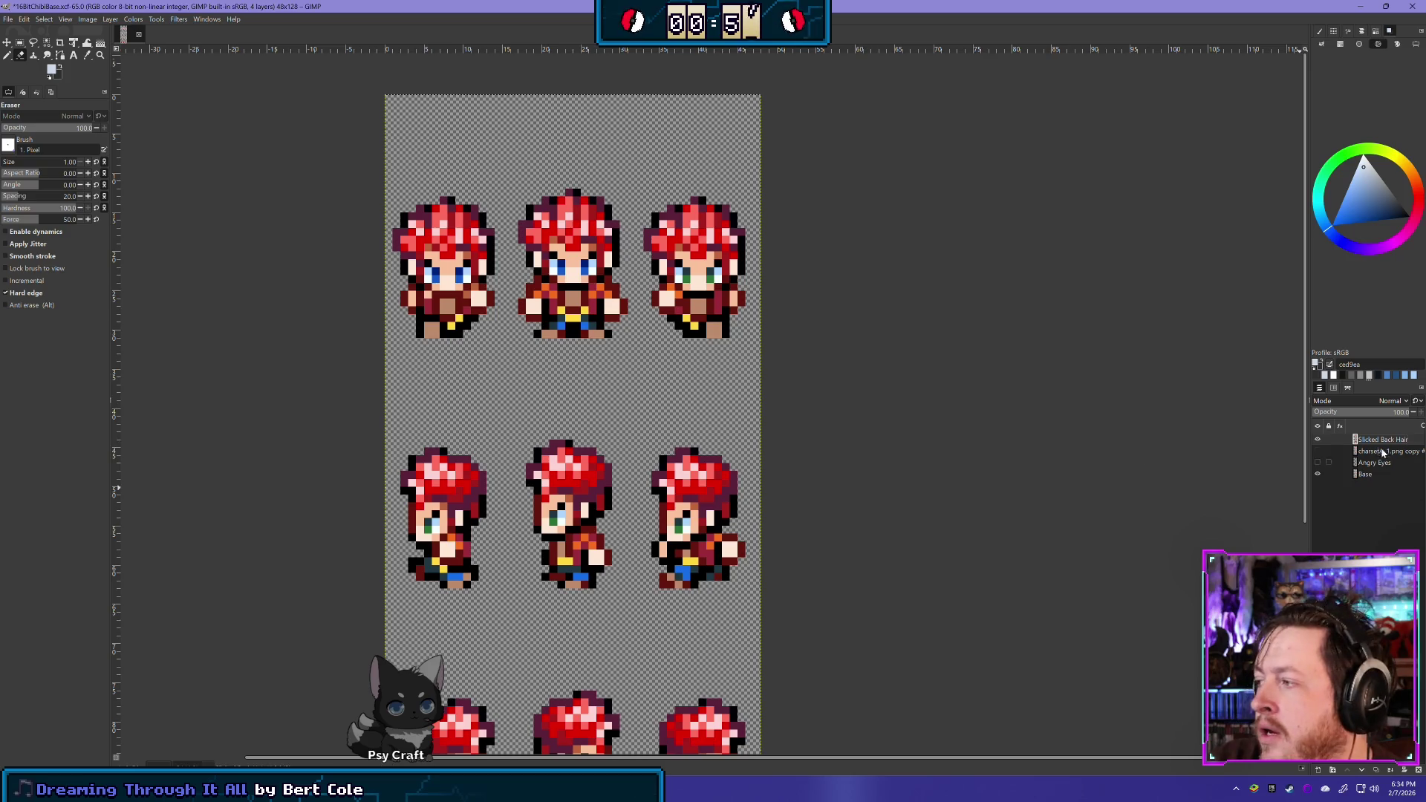
{"action": "left_click", "coordinate": [1317, 475]}
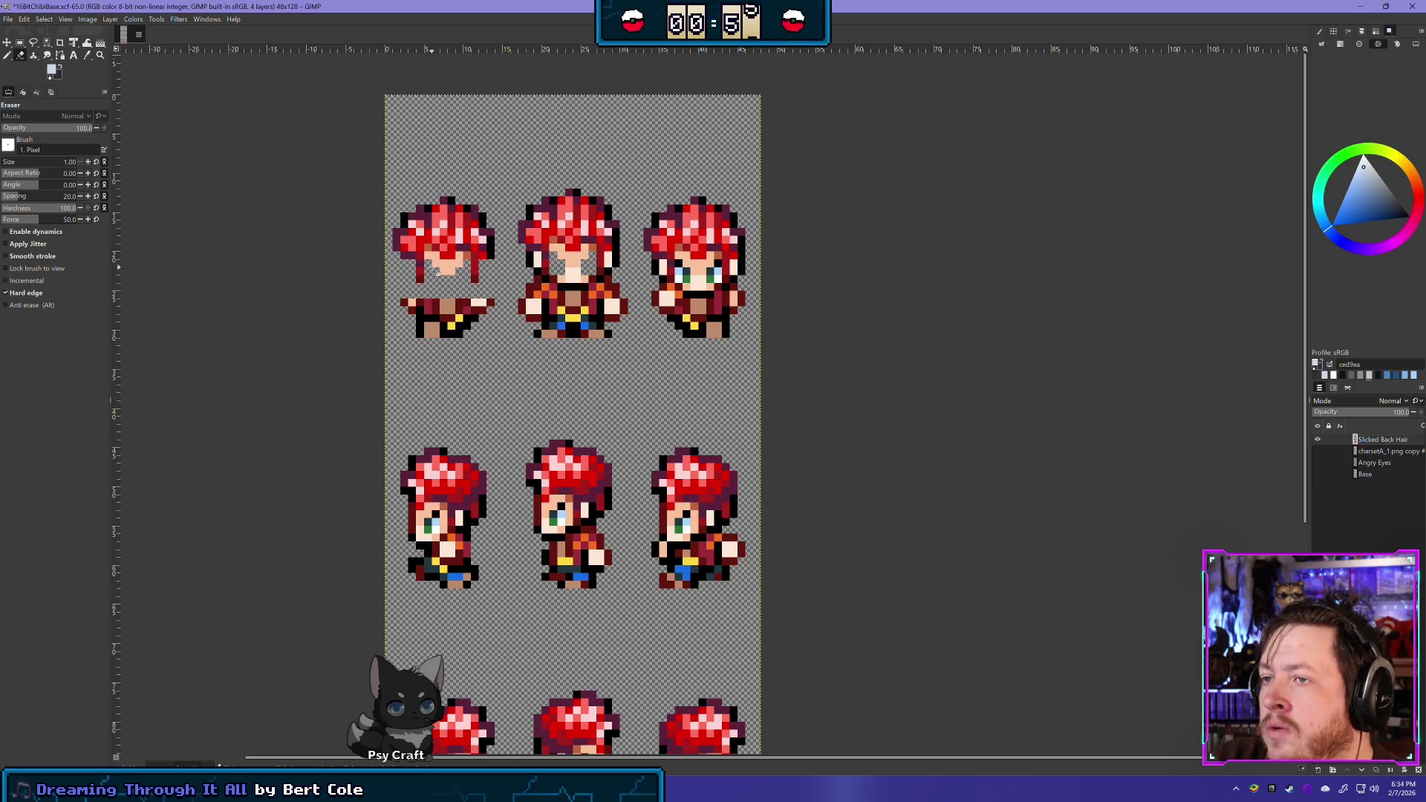
Erase the middle and right top-row faces, eyes and leftover skin, plus stray skin on the first
{"action": "left_click_drag", "start_coordinate": [462, 272], "coordinate": [440, 272]}
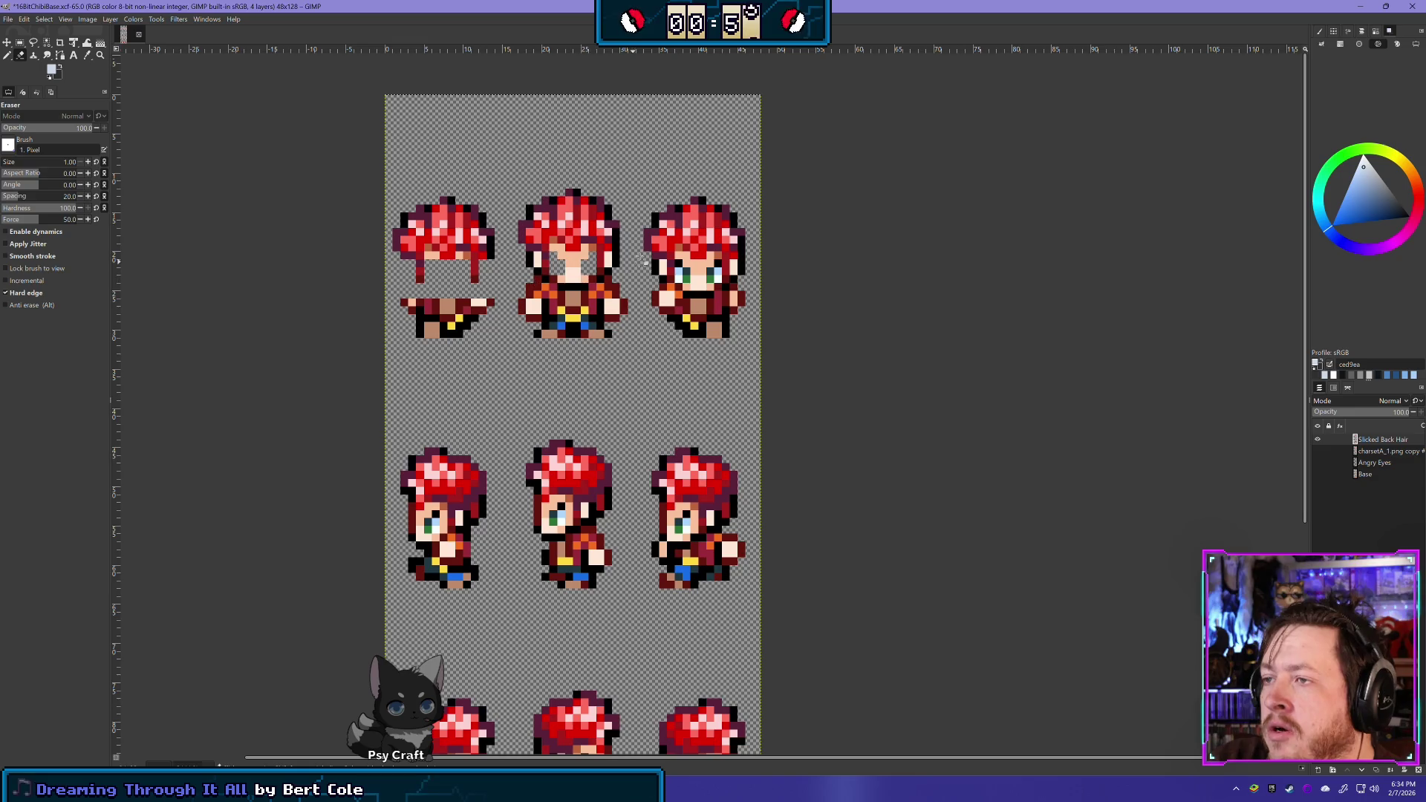
{"action": "mouse_move", "coordinate": [562, 256]}
{"action": "left_mouse_down"}
{"action": "mouse_move", "coordinate": [592, 257]}
{"action": "mouse_move", "coordinate": [579, 280]}
{"action": "left_mouse_up"}
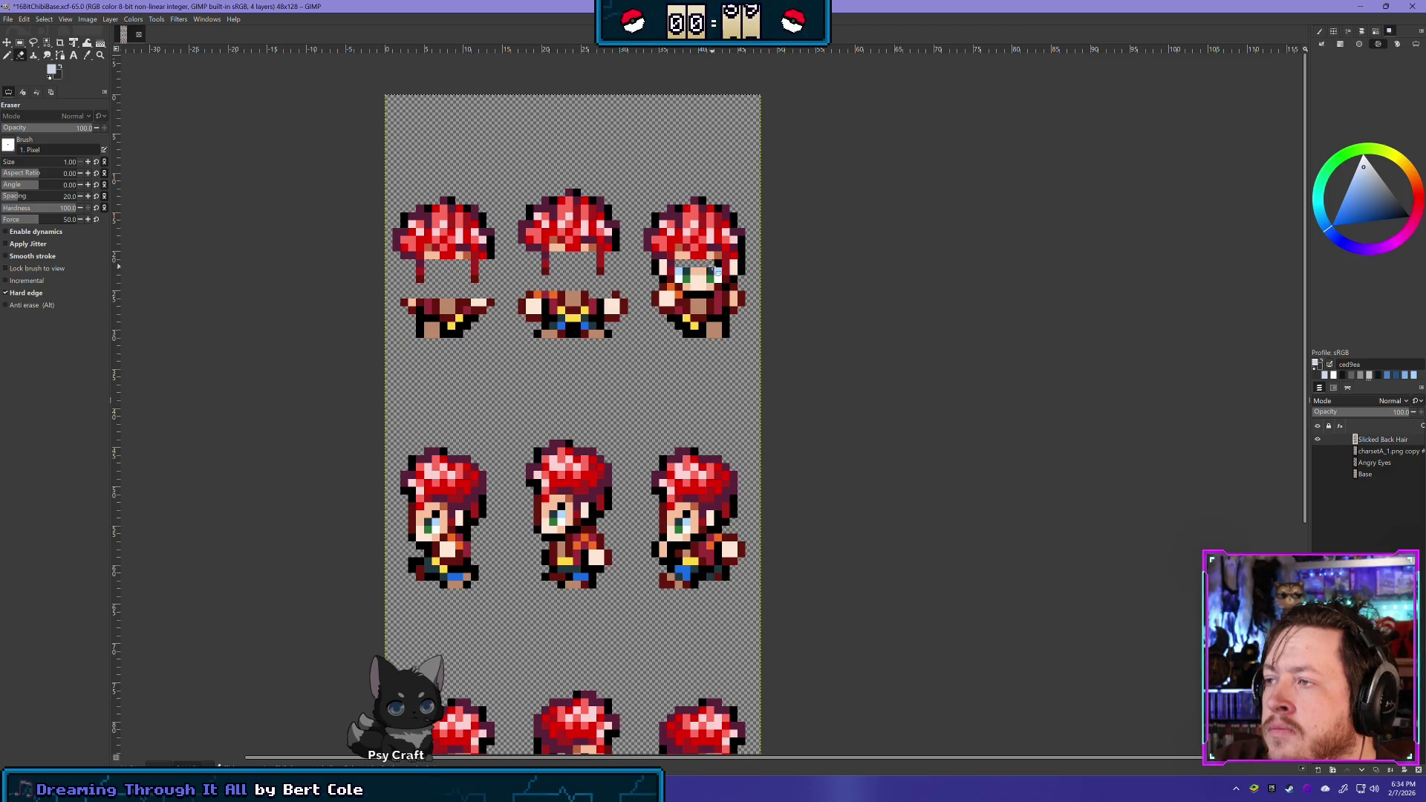
{"action": "left_click_drag", "start_coordinate": [719, 276], "coordinate": [683, 271]}
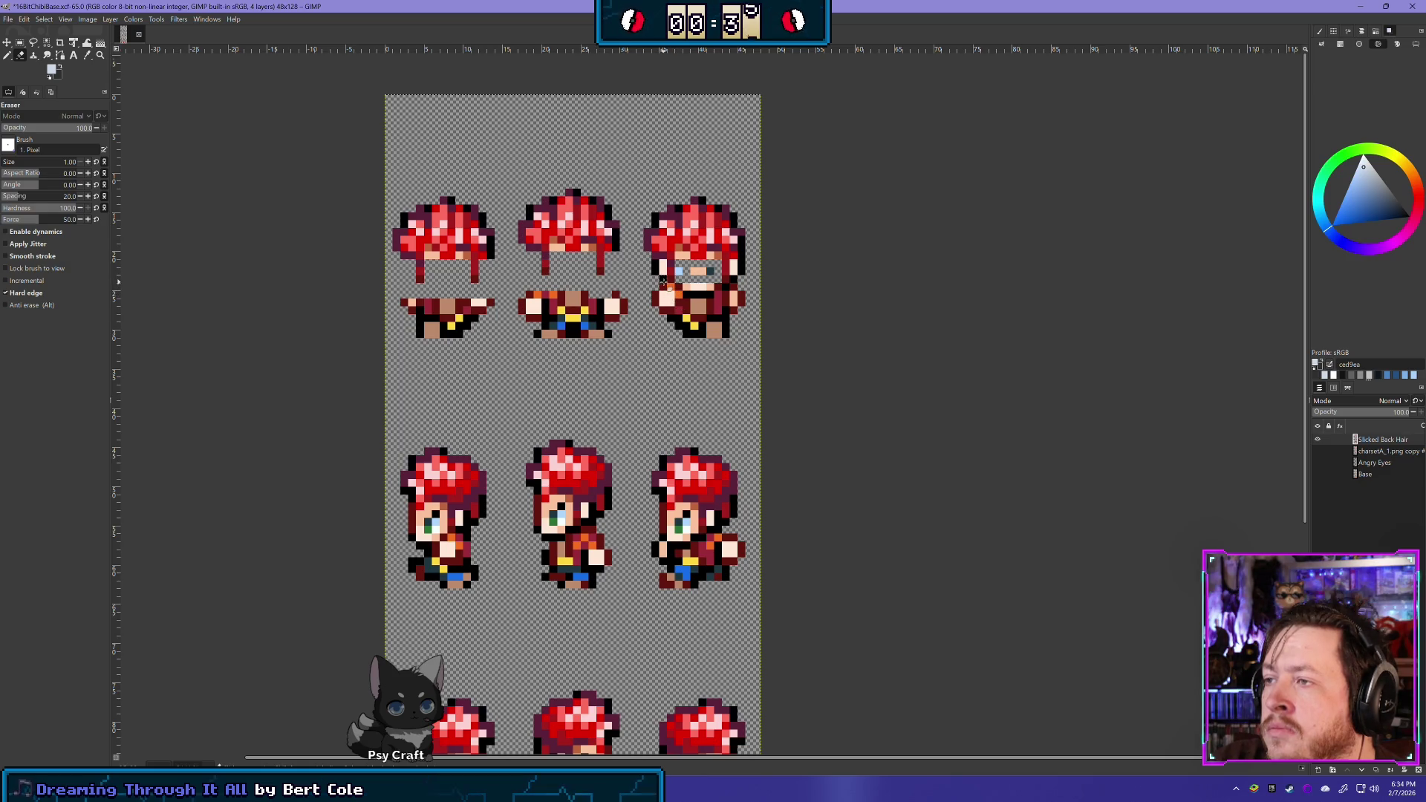
{"action": "left_click_drag", "start_coordinate": [663, 286], "coordinate": [726, 287]}
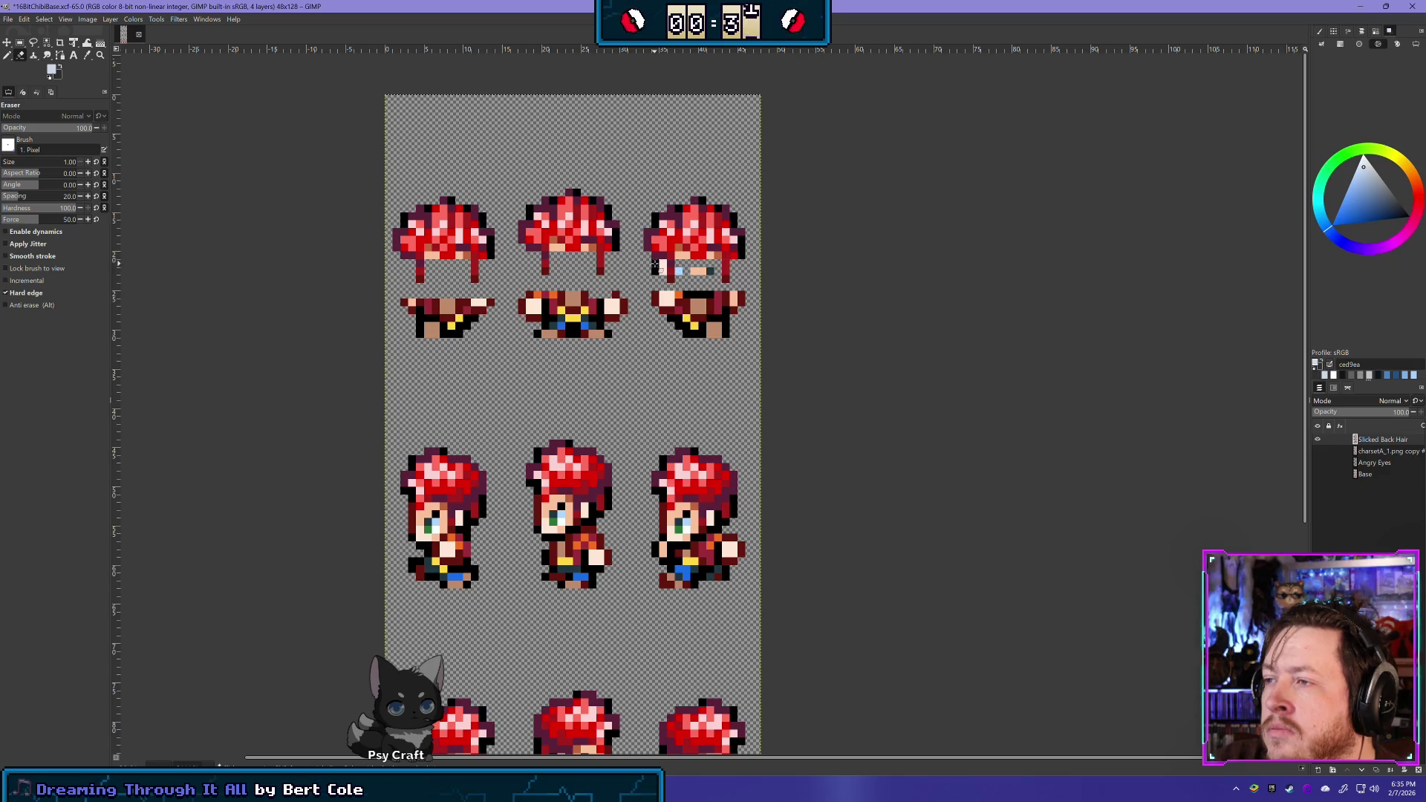
{"action": "mouse_move", "coordinate": [683, 273]}
{"action": "left_mouse_down"}
{"action": "mouse_move", "coordinate": [715, 273]}
{"action": "mouse_move", "coordinate": [687, 297]}
{"action": "mouse_move", "coordinate": [745, 297]}
{"action": "left_mouse_up"}
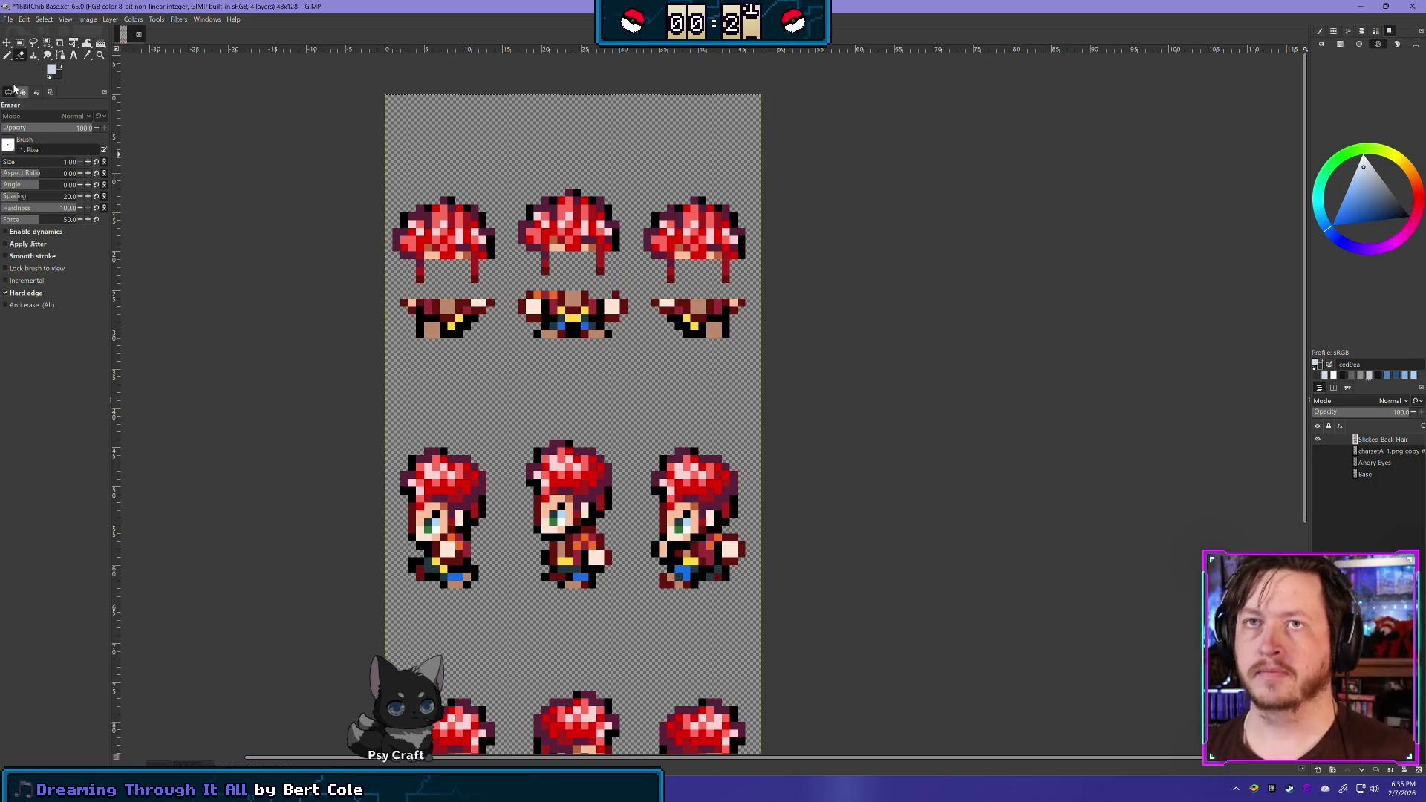
{"action": "scroll", "coordinate": [493, 430], "scroll_direction": "down", "scroll_amount": 3}
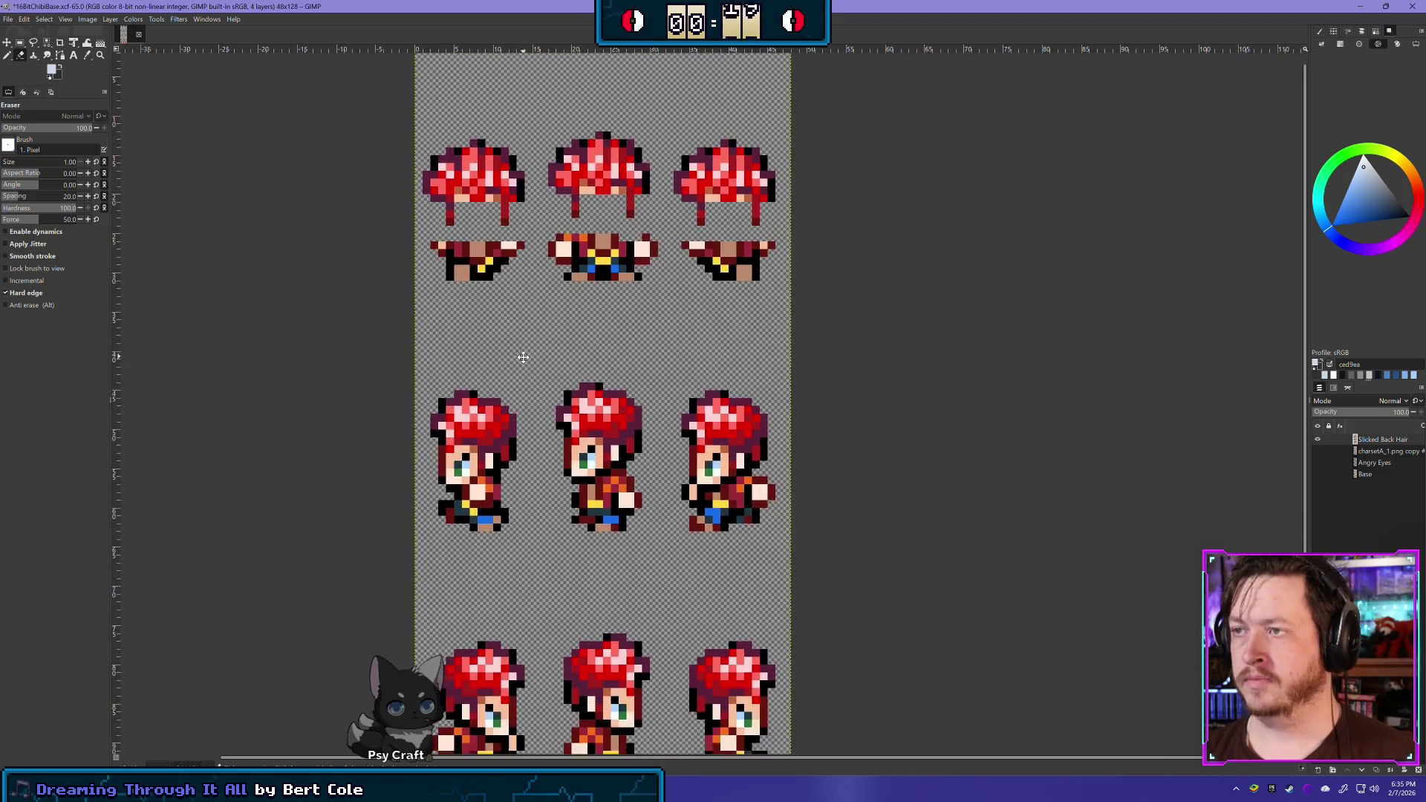
{"action": "left_click_drag", "start_coordinate": [562, 237], "coordinate": [646, 251]}
{"action": "scroll", "coordinate": [570, 355], "scroll_direction": "down", "scroll_amount": 5}
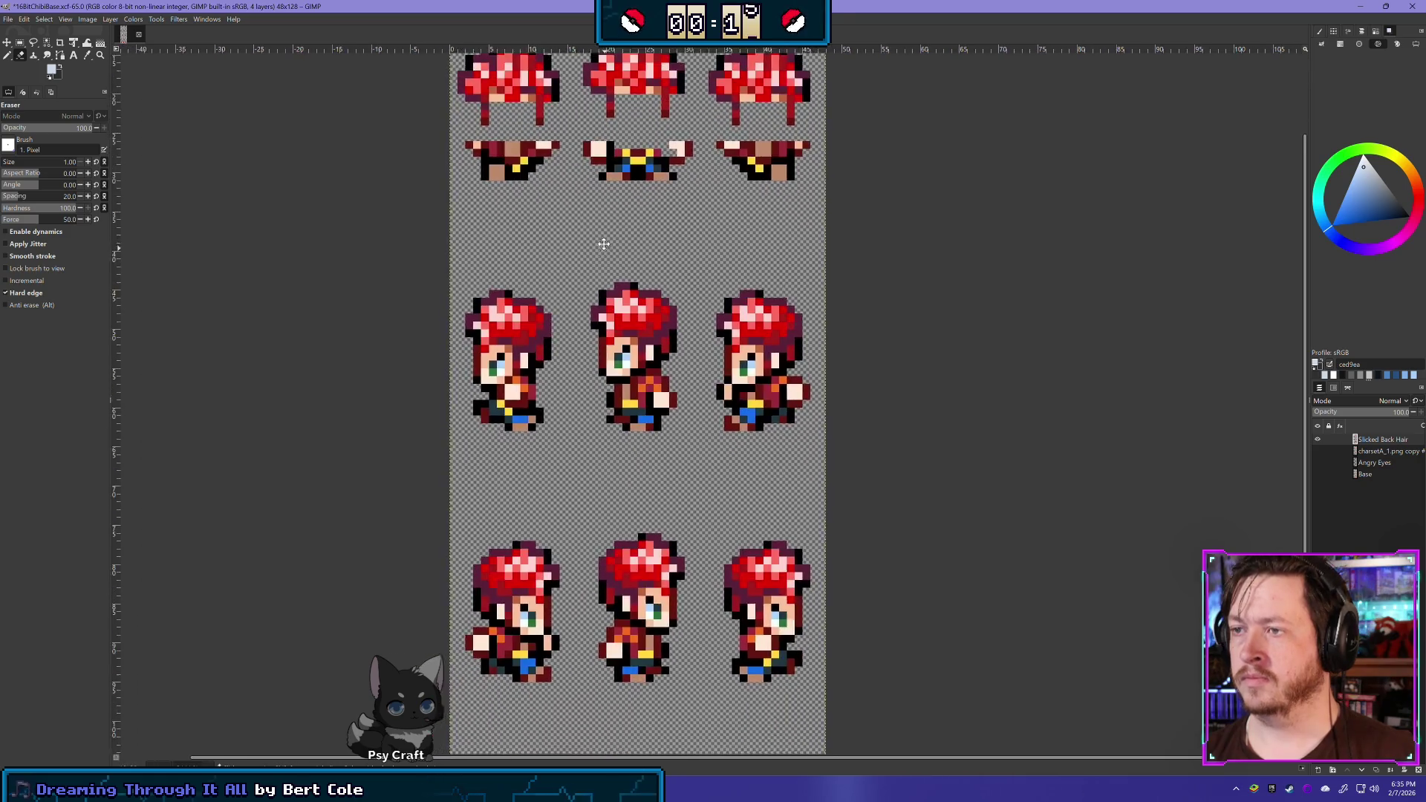
{"action": "left_click", "coordinate": [1316, 473]}
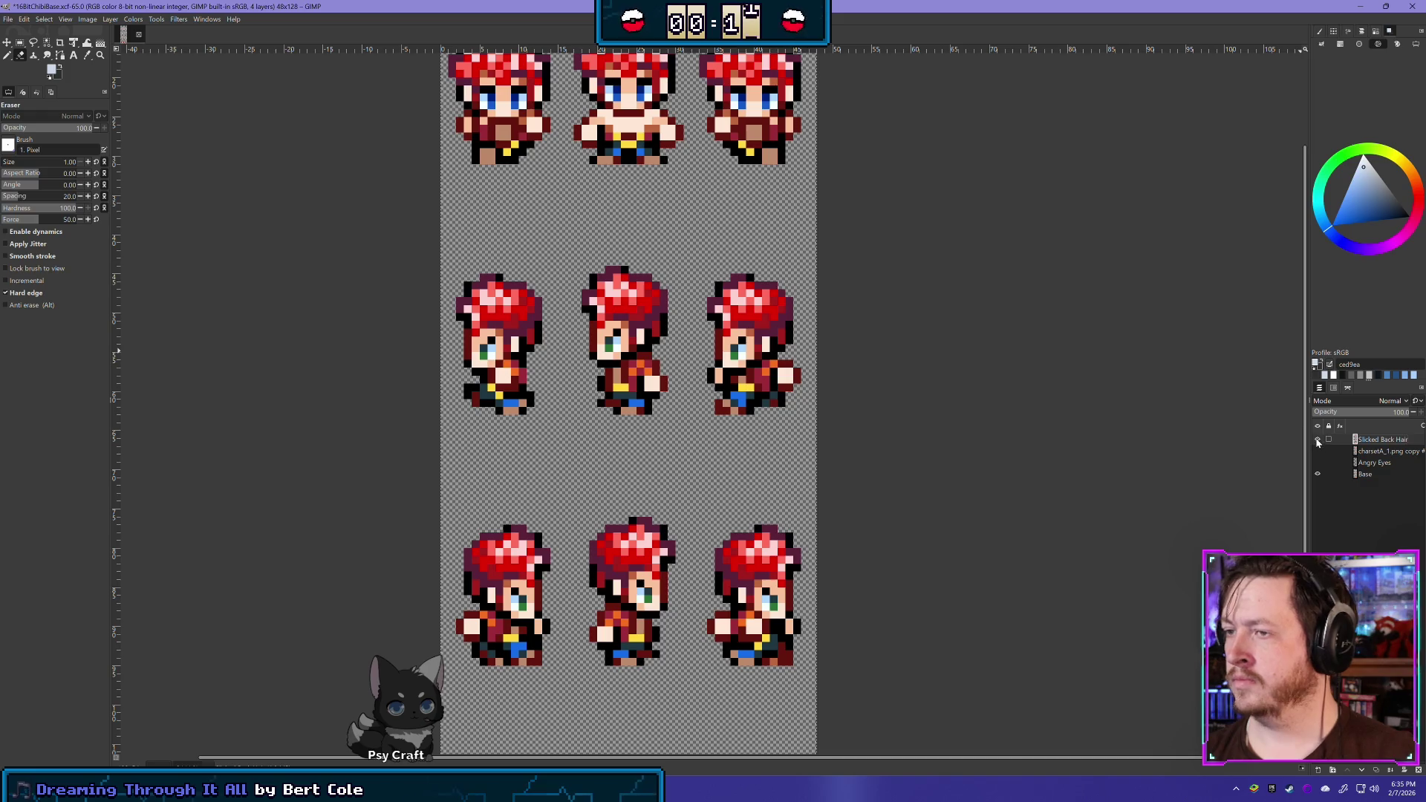
{"action": "left_click", "coordinate": [1317, 439]}
{"action": "left_click", "coordinate": [1317, 439]}
{"action": "left_click", "coordinate": [1317, 440]}
{"action": "left_click", "coordinate": [1317, 441]}
{"action": "left_click", "coordinate": [1318, 440]}
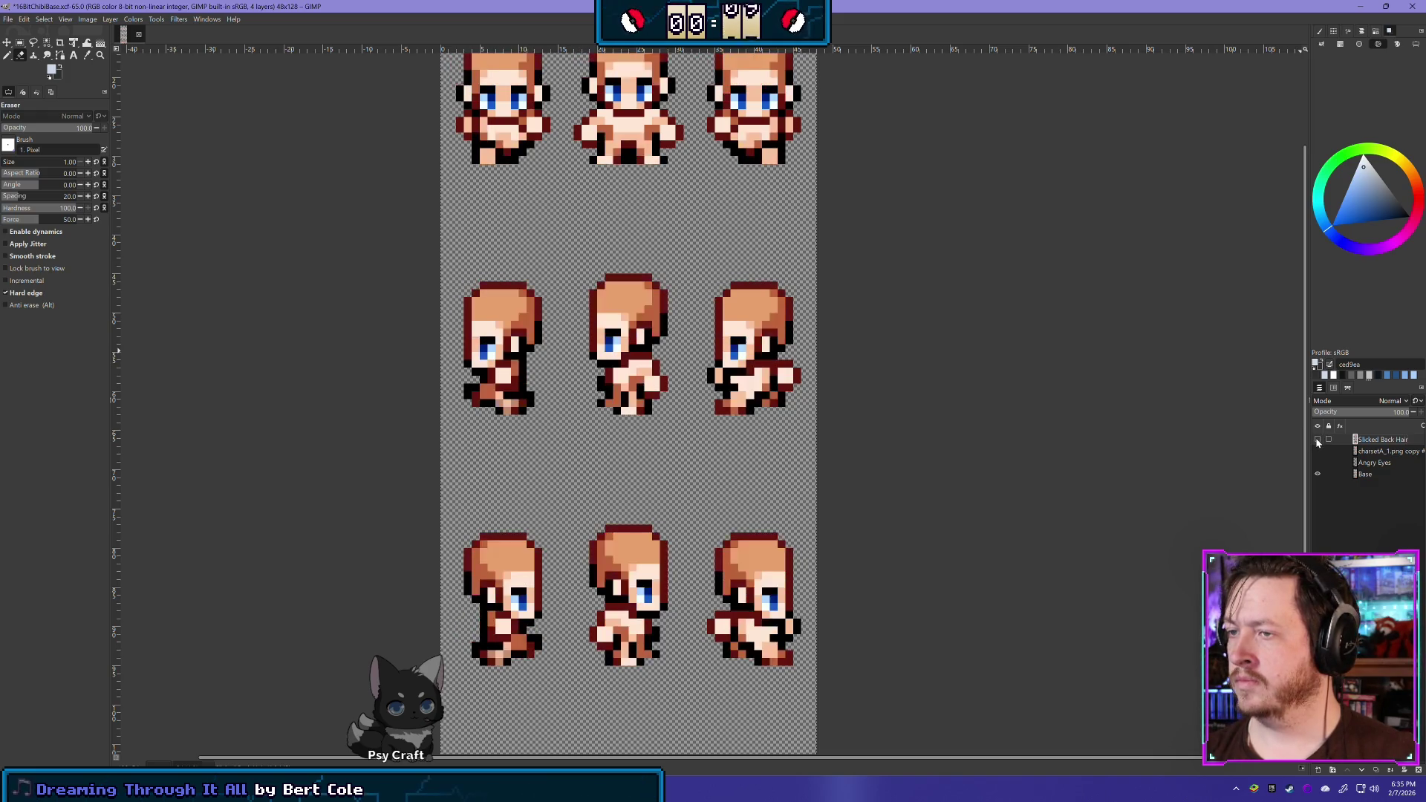
{"action": "left_click", "coordinate": [1317, 440]}
{"action": "left_click", "coordinate": [1317, 440]}
{"action": "left_click", "coordinate": [1317, 440]}
{"action": "left_click", "coordinate": [1317, 441]}
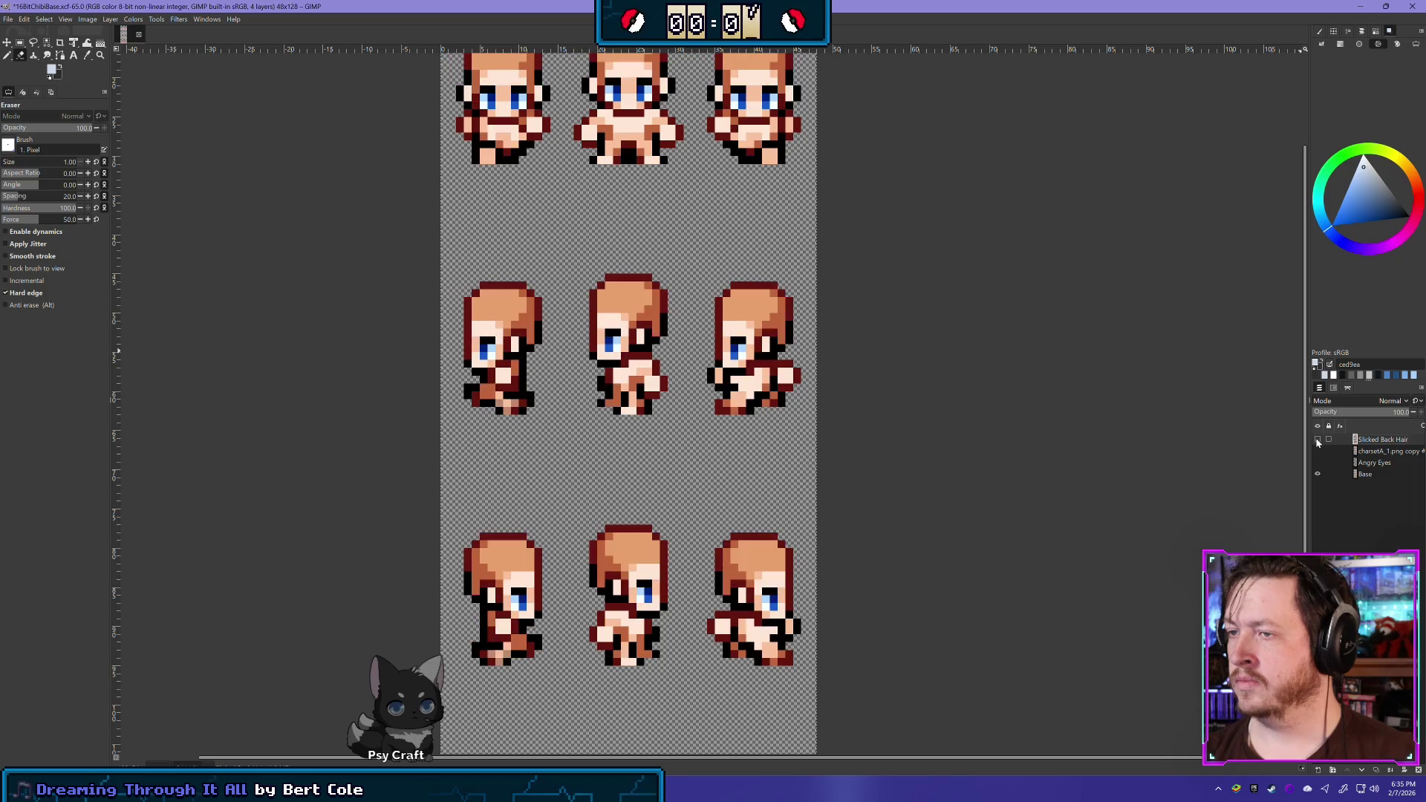
{"action": "left_click", "coordinate": [1317, 441]}
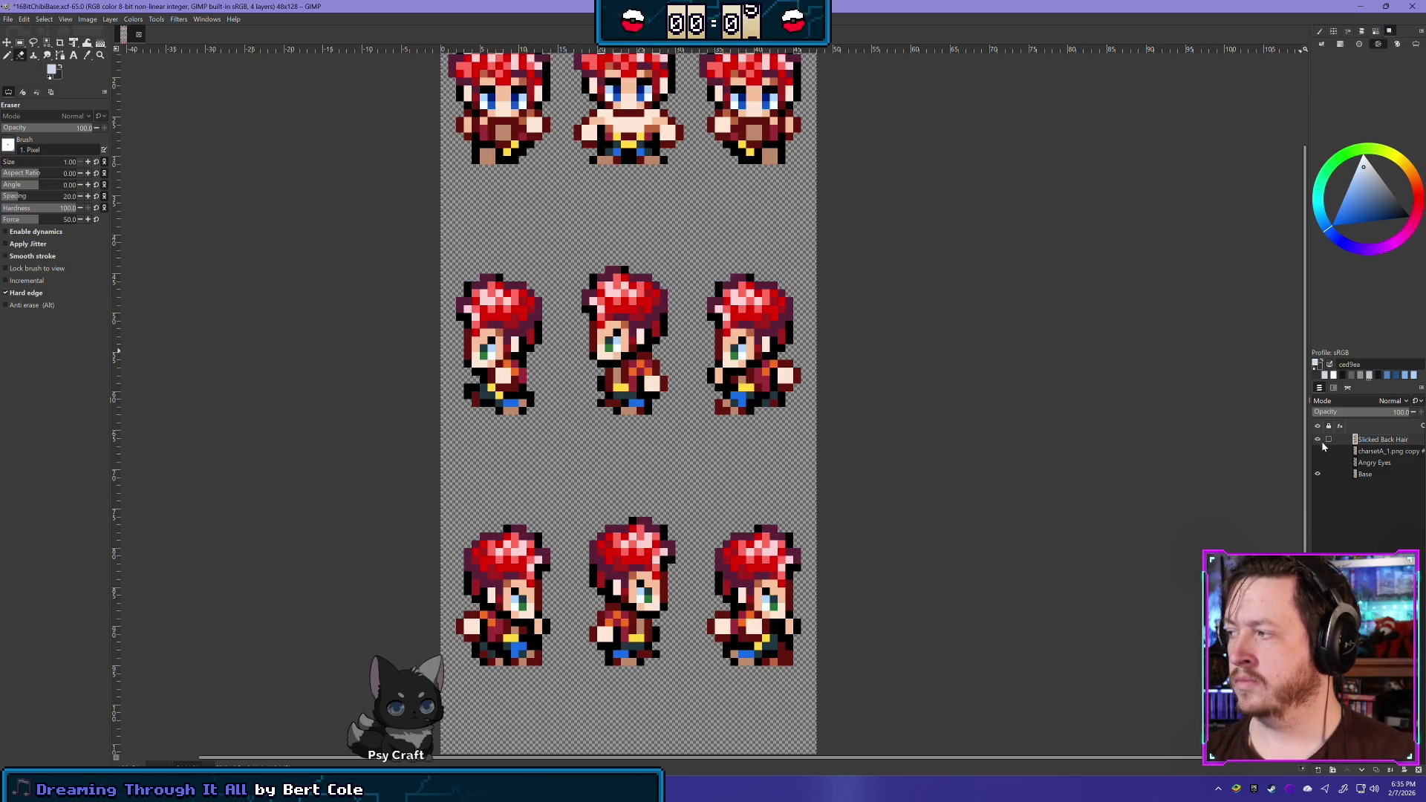
{"action": "left_click", "coordinate": [1322, 443]}
{"action": "left_click", "coordinate": [1322, 443]}
{"action": "left_click", "coordinate": [1322, 442]}
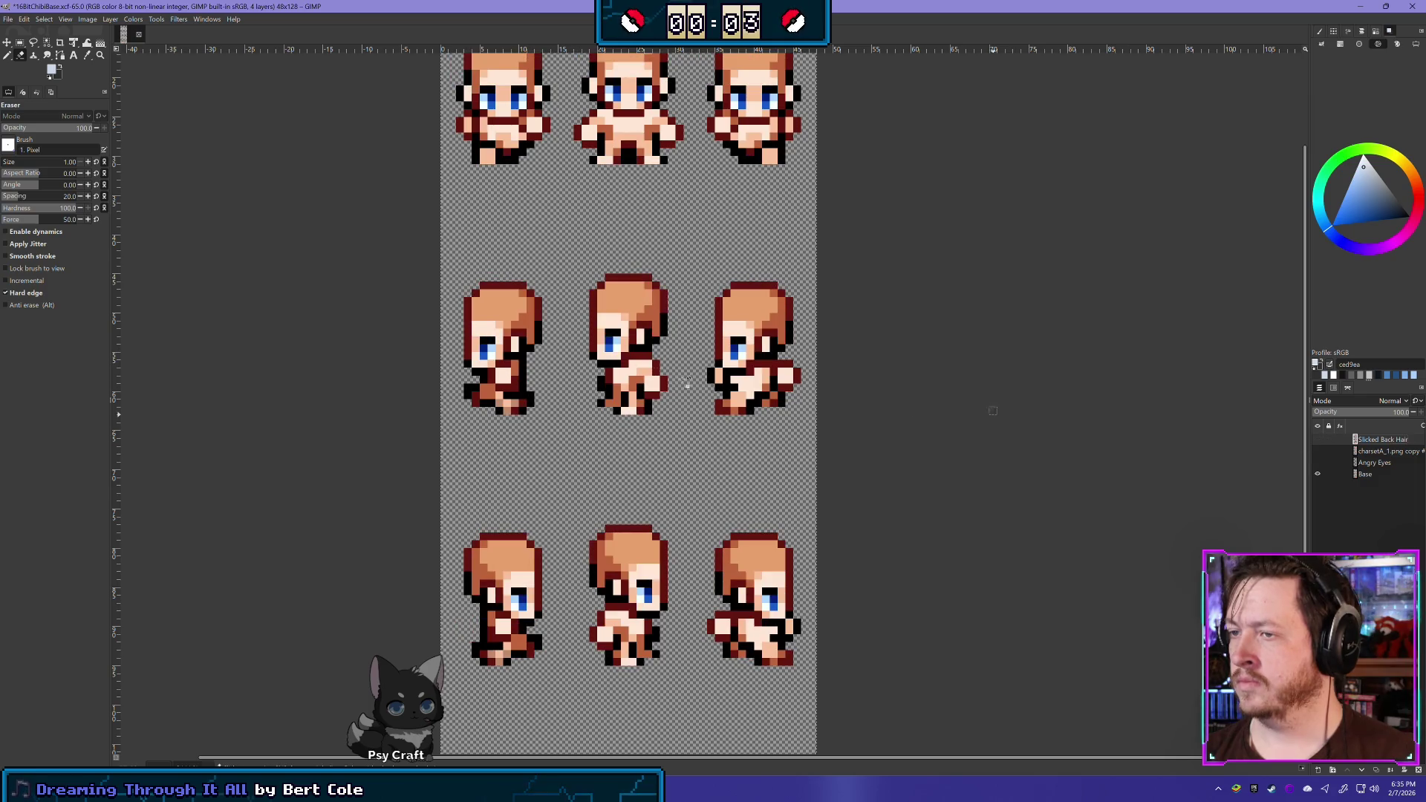
{"action": "left_click", "coordinate": [1318, 440]}
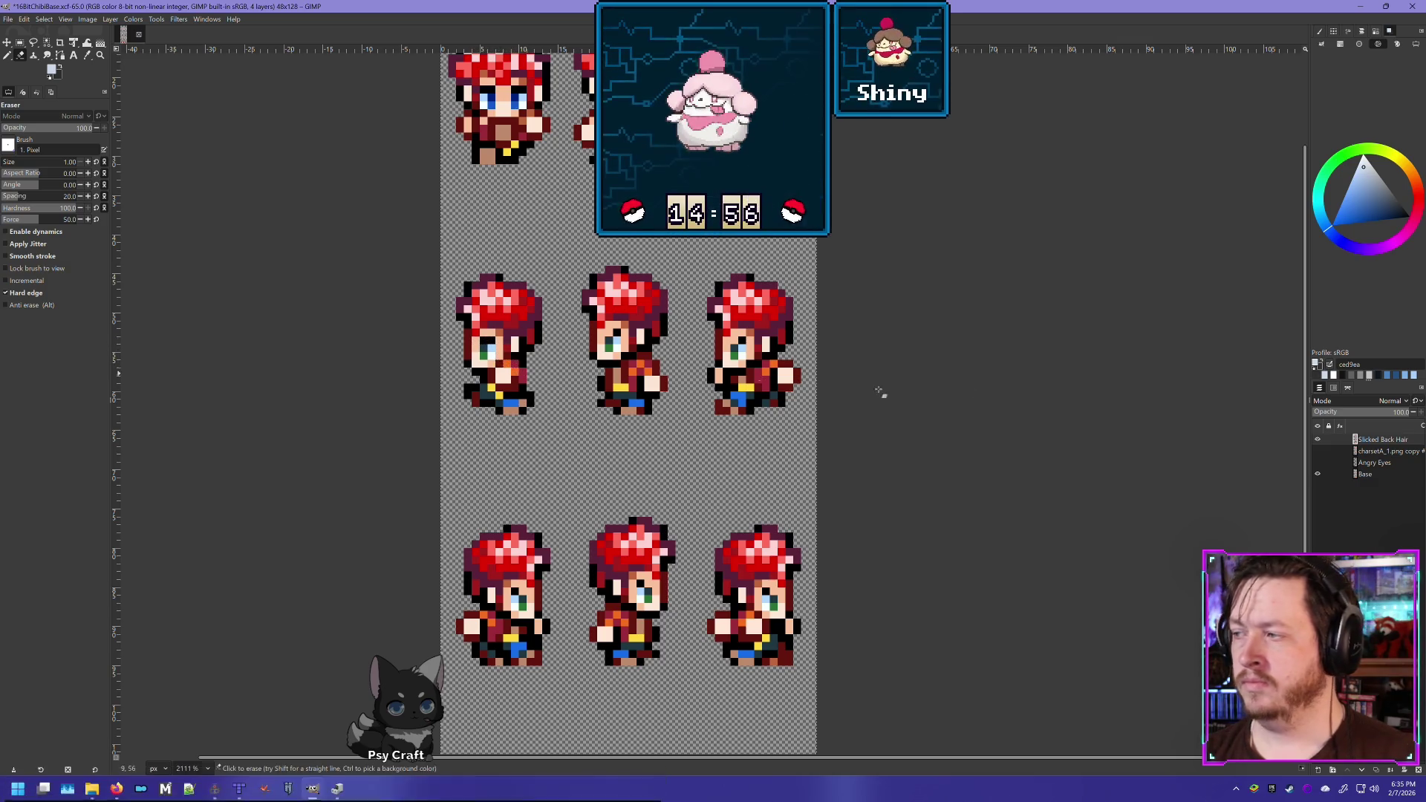
Compare the second-row sprites with the hair and Base layers shown and hidden
{"action": "left_click", "coordinate": [1318, 440]}
{"action": "left_click", "coordinate": [1317, 440]}
{"action": "left_click", "coordinate": [1318, 440]}
{"action": "left_click", "coordinate": [1318, 439]}
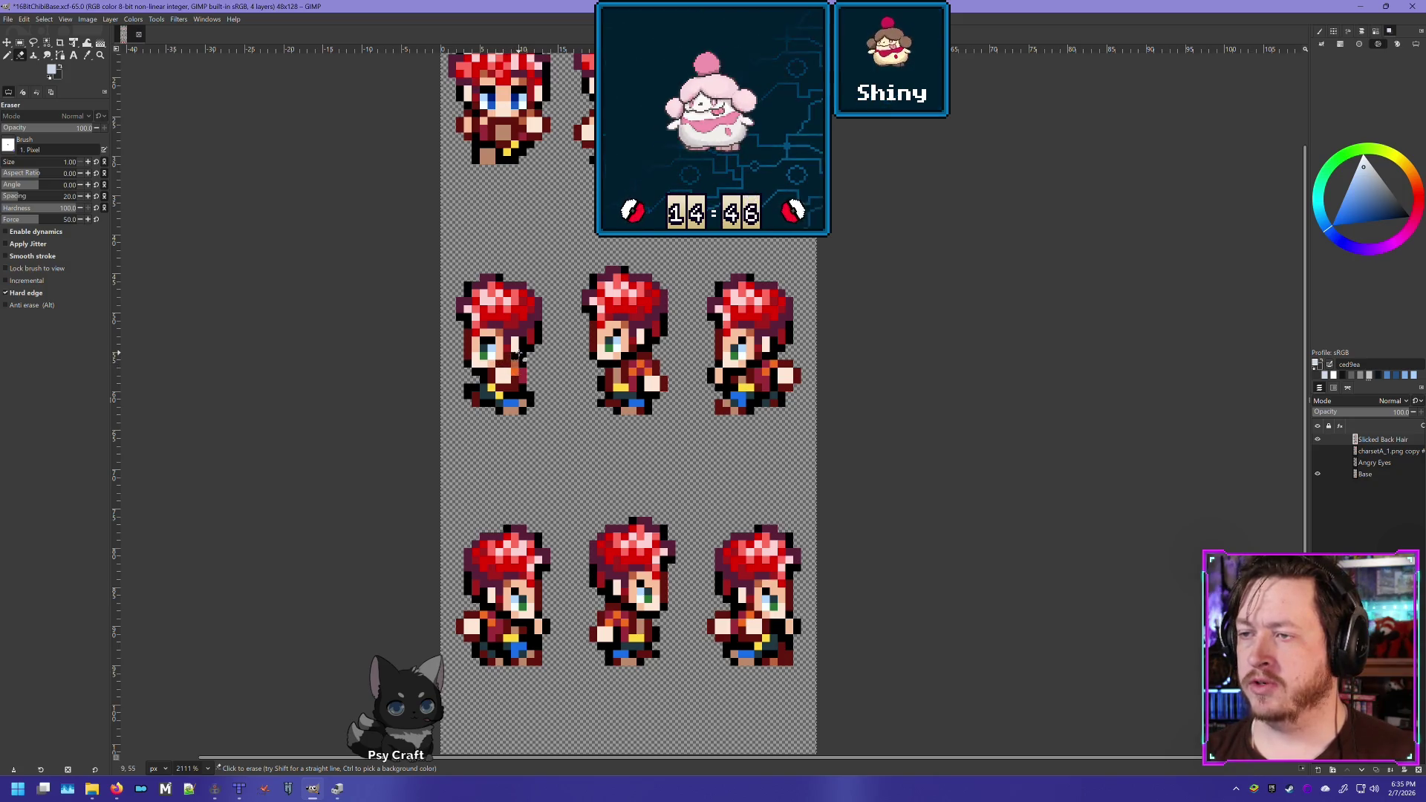
{"action": "left_click", "coordinate": [1318, 441]}
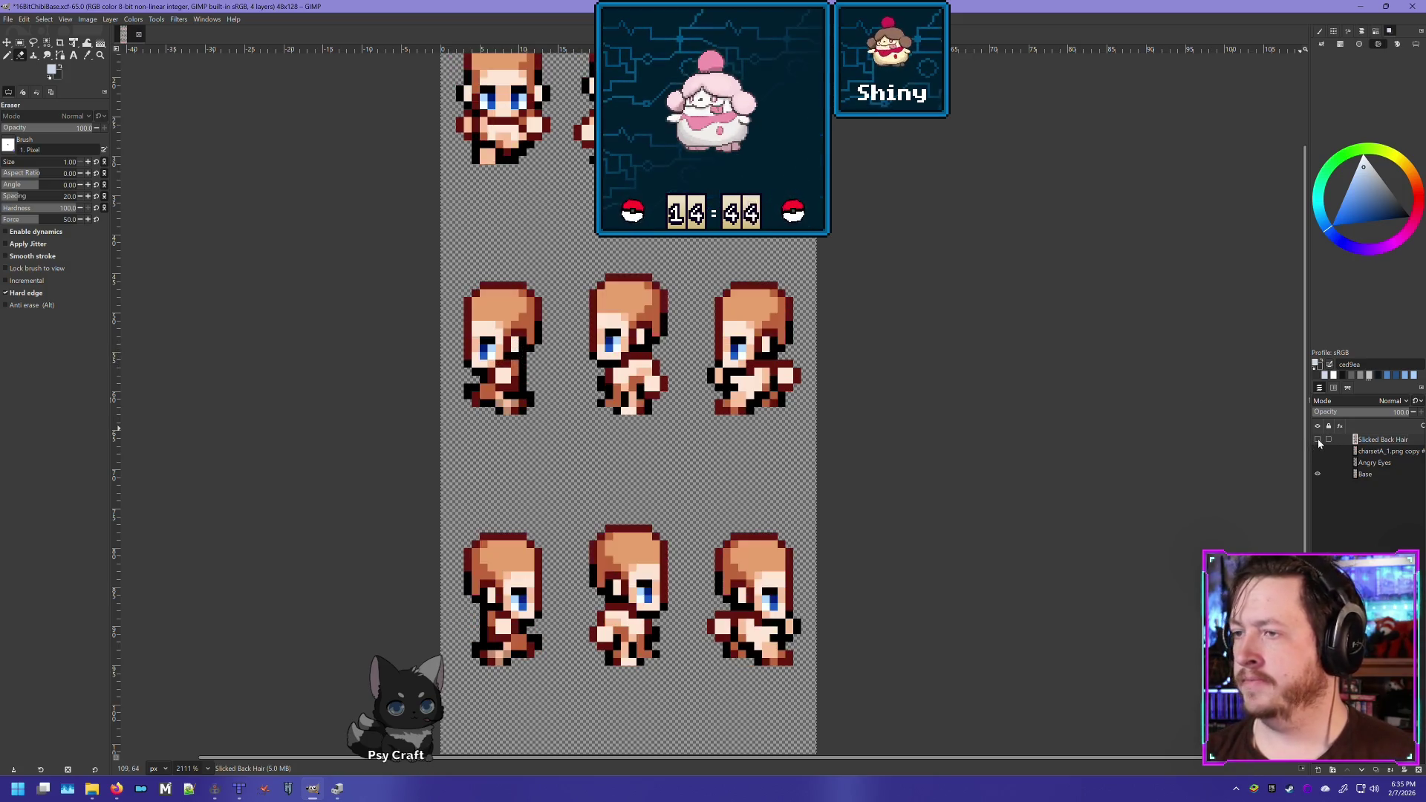
{"action": "left_click", "coordinate": [1317, 442]}
{"action": "left_click", "coordinate": [1317, 442]}
{"action": "left_click", "coordinate": [1318, 442]}
{"action": "left_click", "coordinate": [1318, 442]}
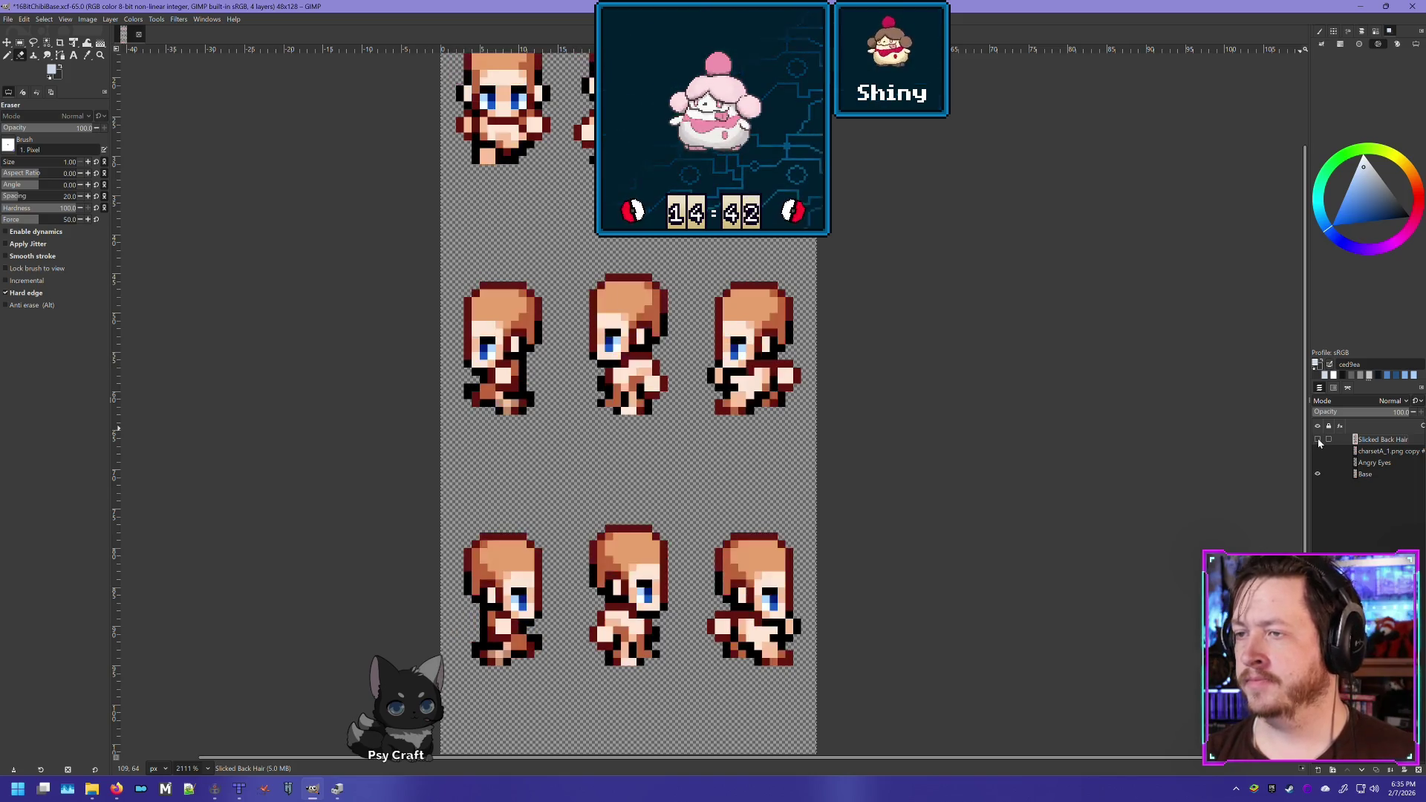
{"action": "left_click", "coordinate": [1318, 442]}
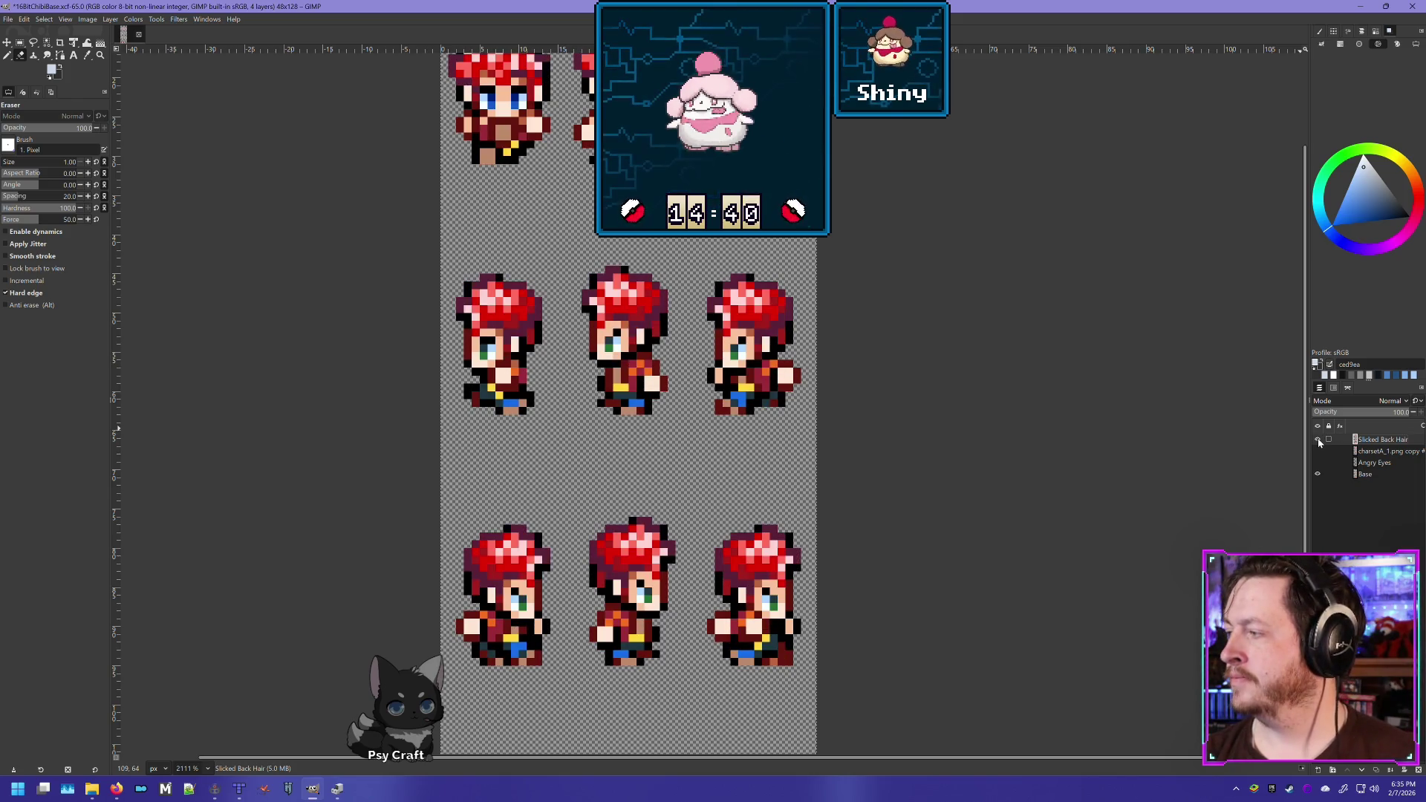
{"action": "left_click", "coordinate": [1318, 441]}
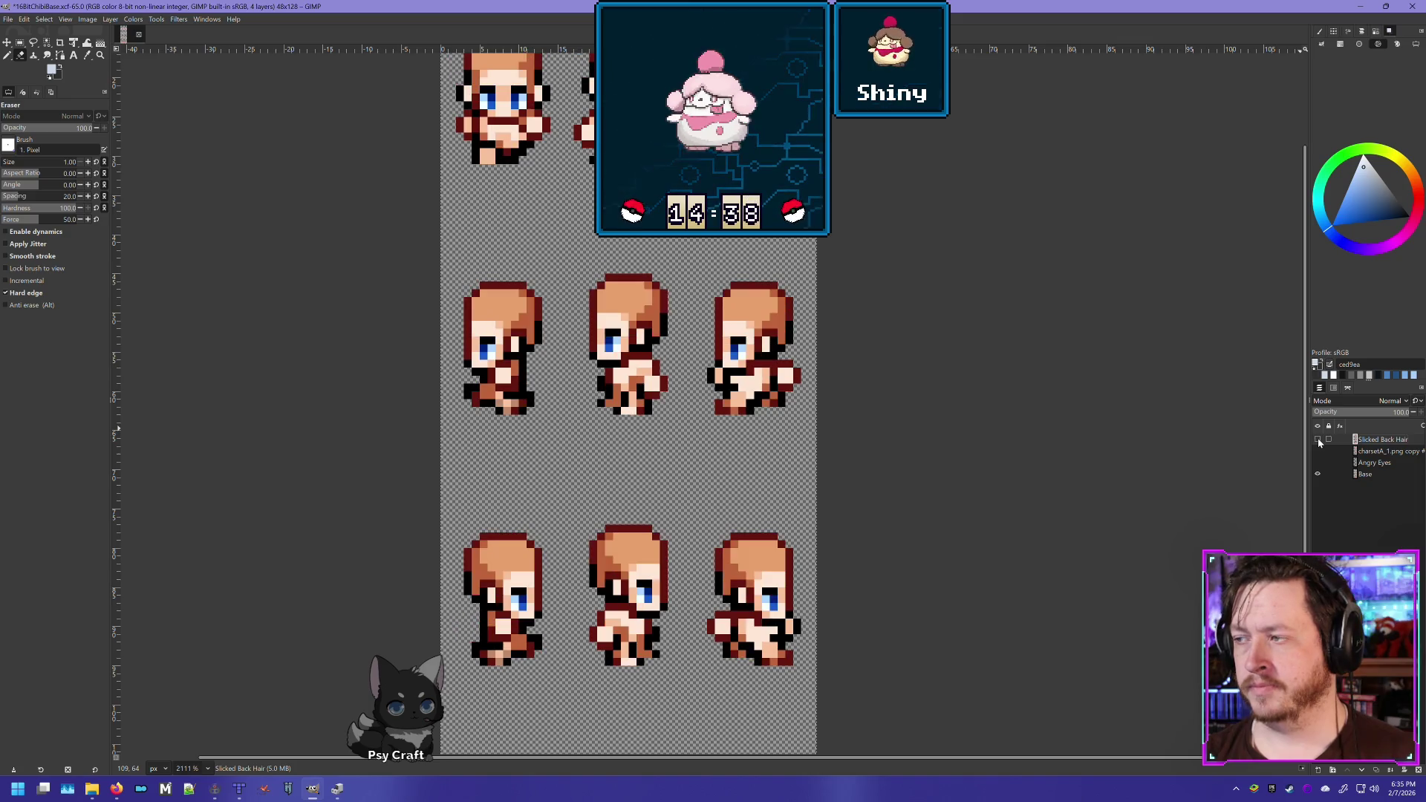
{"action": "left_click", "coordinate": [1318, 440]}
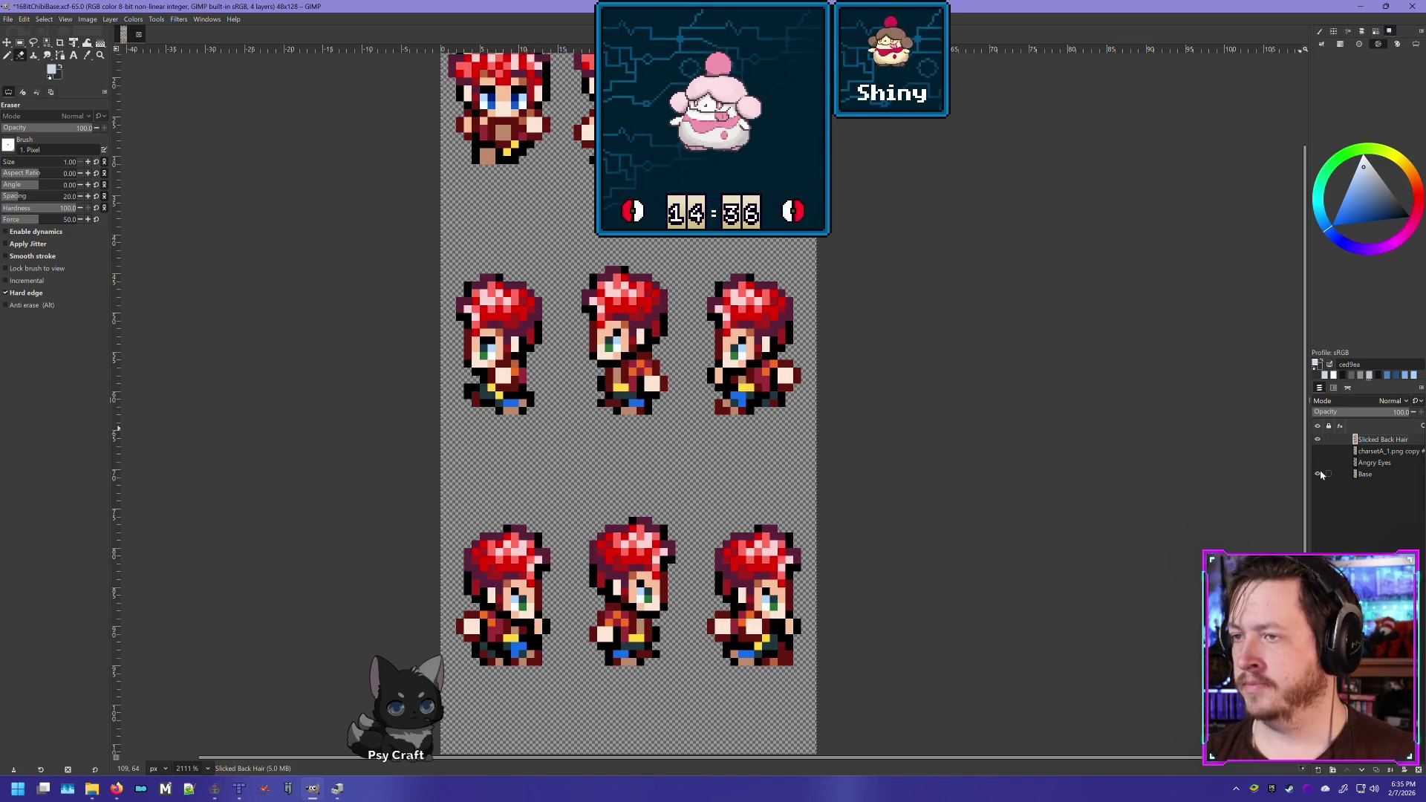
{"action": "left_click", "coordinate": [1318, 473]}
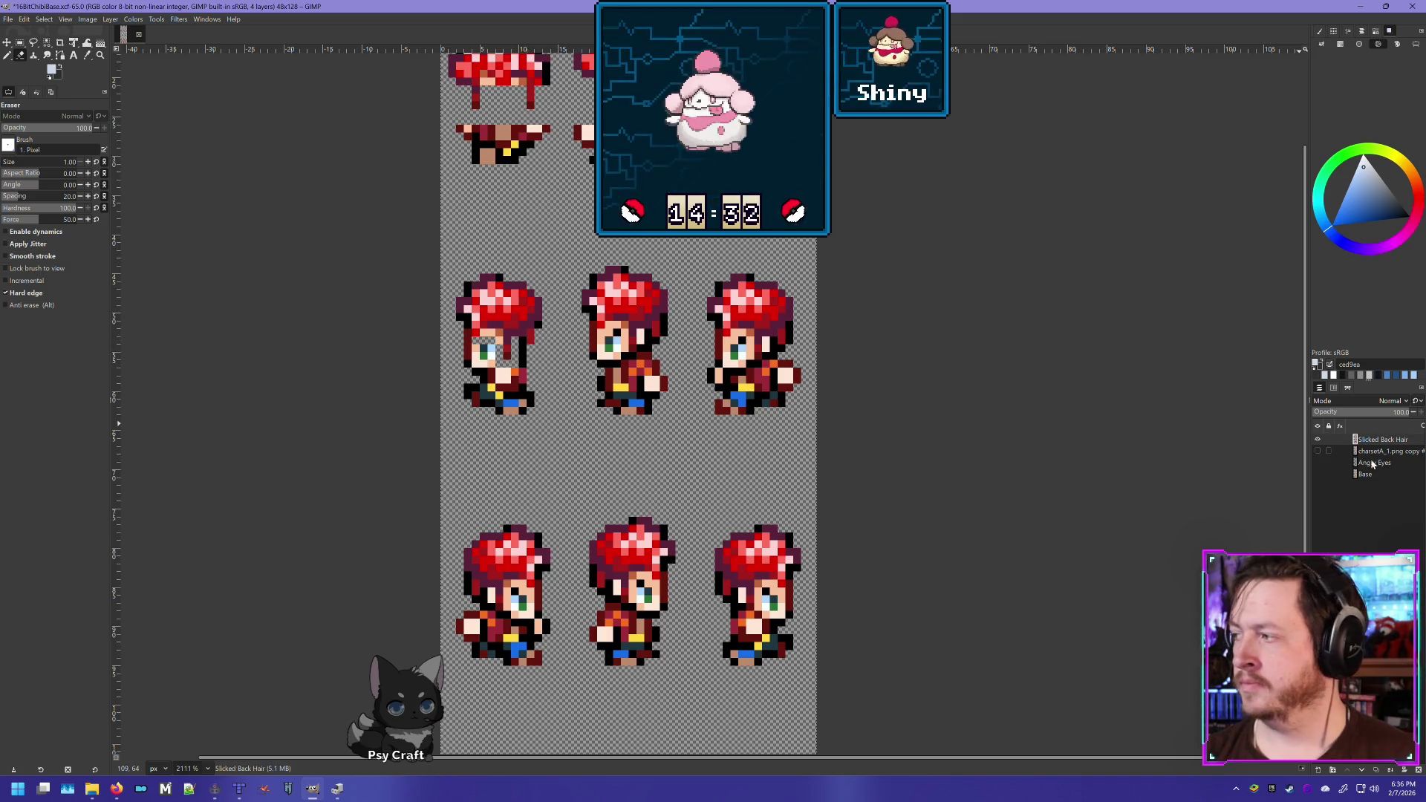
{"action": "left_click", "coordinate": [1317, 473]}
{"action": "left_click", "coordinate": [1318, 439]}
{"action": "left_click", "coordinate": [1317, 439]}
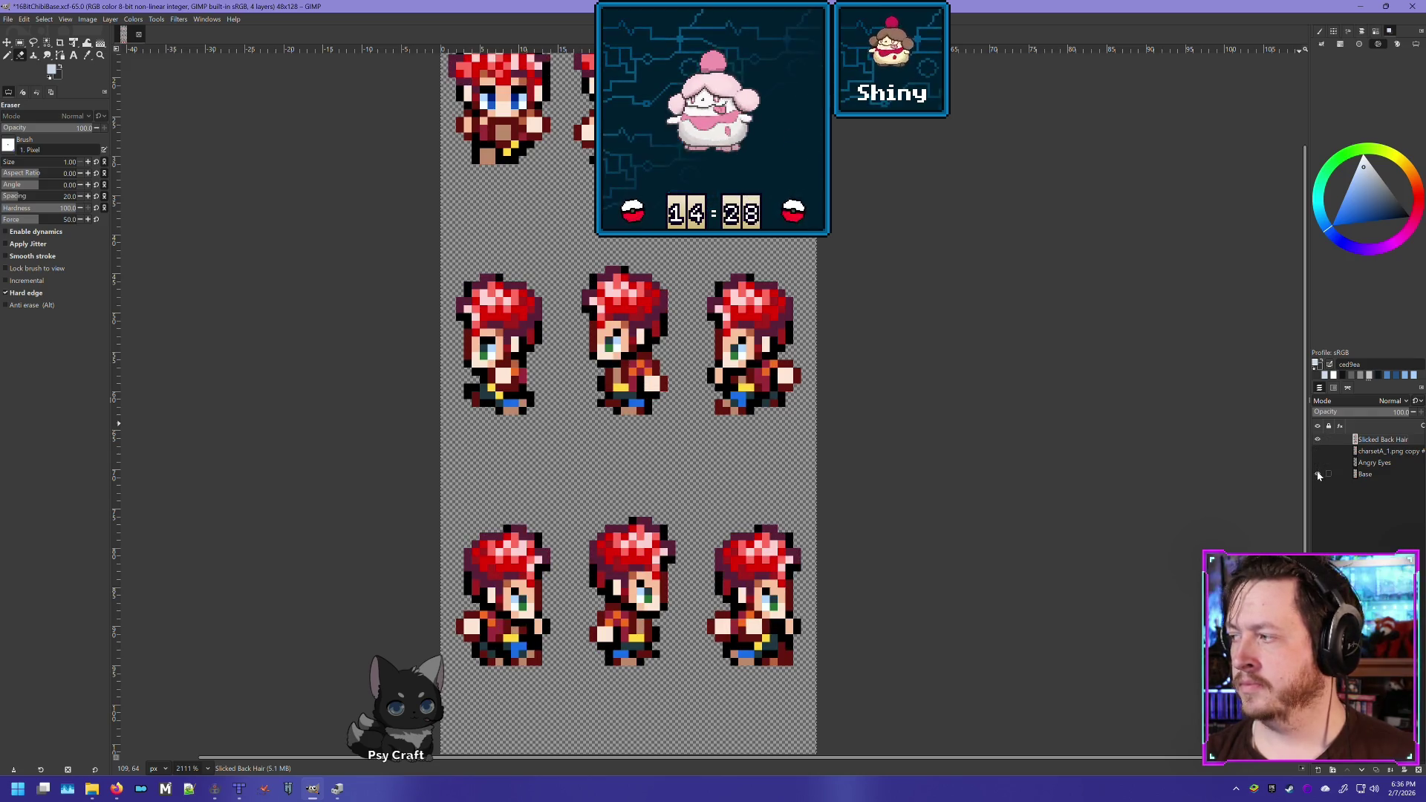
With Base hidden, erase the left row-two sprite's eye and face and the middle sprite's eyes
{"action": "left_click", "coordinate": [1317, 474]}
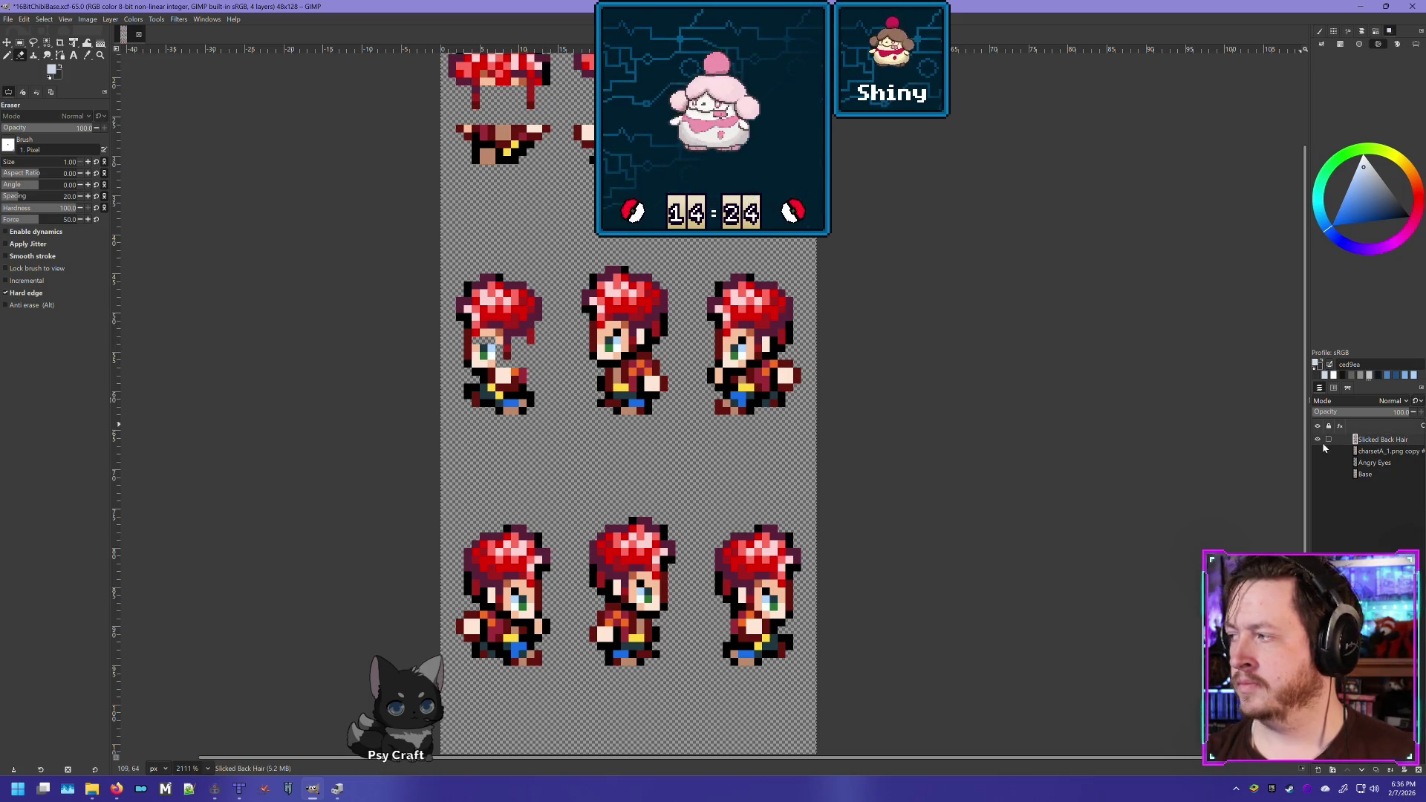
{"action": "left_click", "coordinate": [1317, 474]}
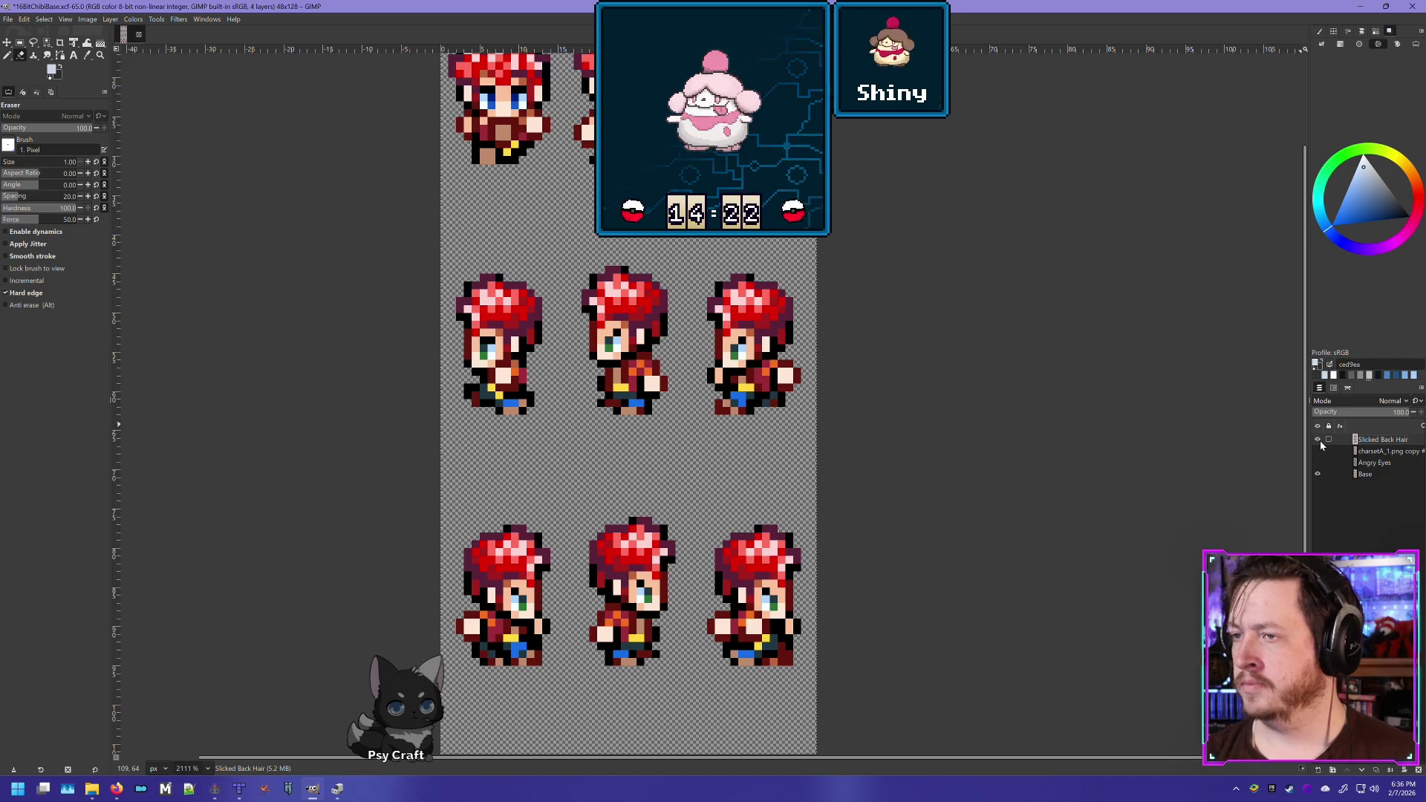
{"action": "left_click", "coordinate": [1320, 442]}
{"action": "left_click", "coordinate": [1321, 443]}
{"action": "left_click", "coordinate": [1321, 443]}
{"action": "left_click", "coordinate": [1320, 442]}
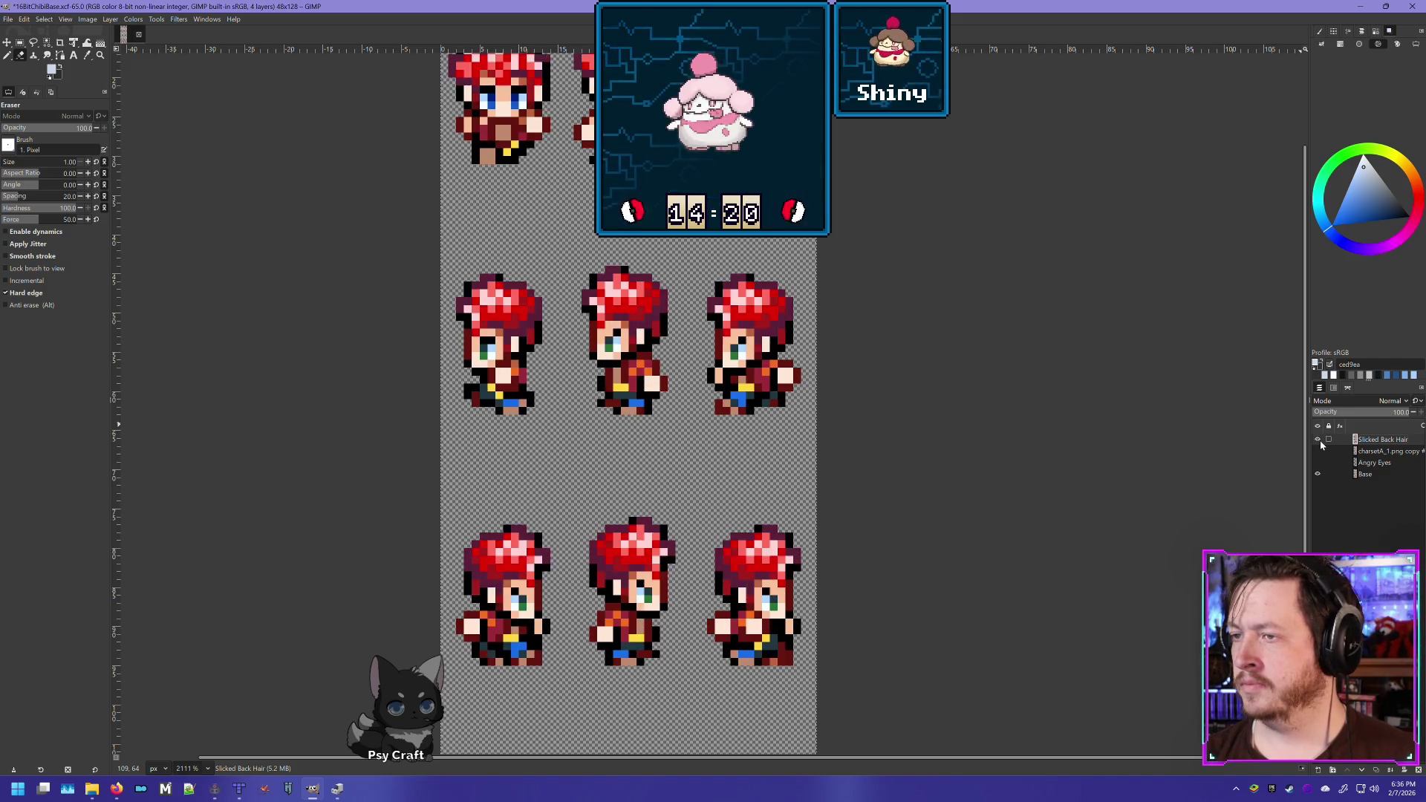
{"action": "left_click", "coordinate": [1317, 474]}
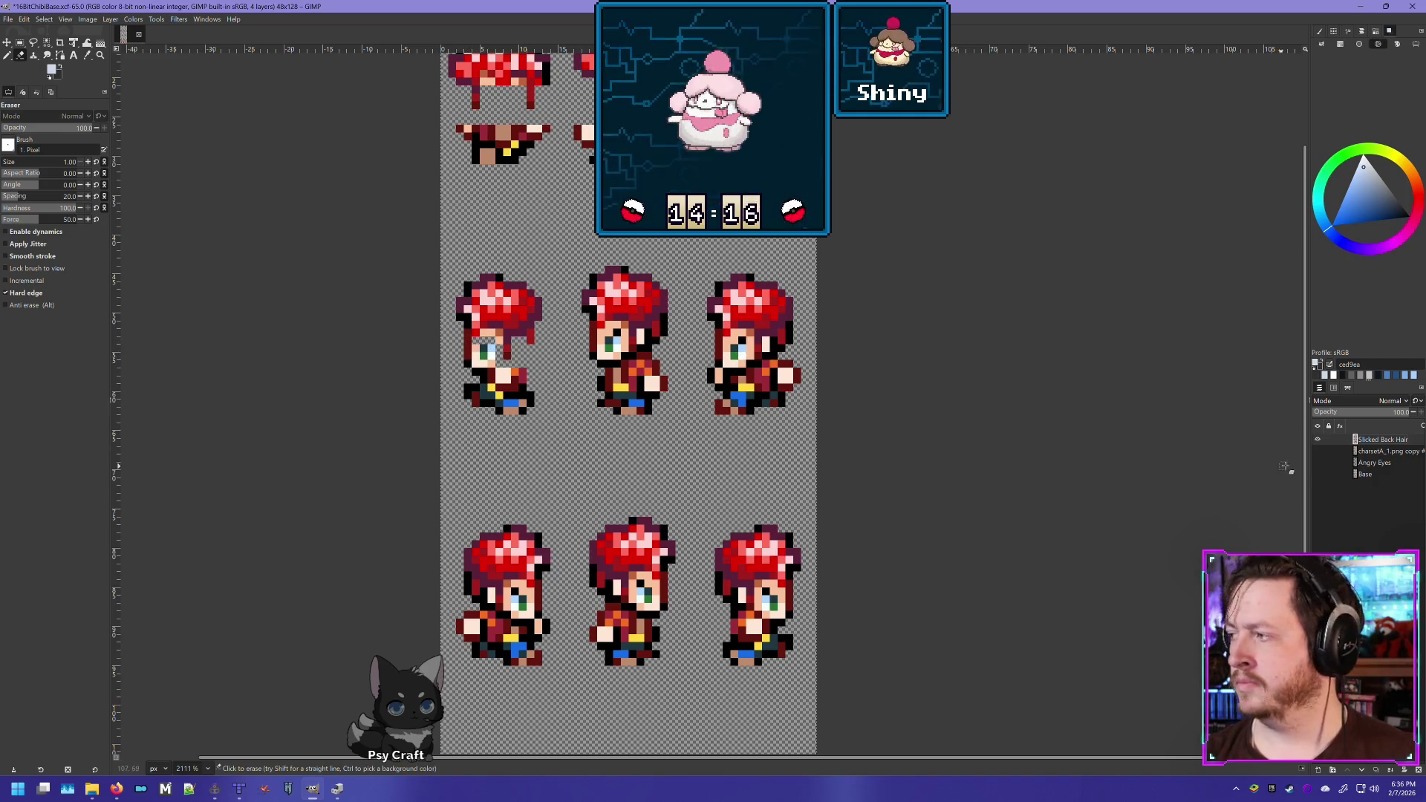
{"action": "left_click", "coordinate": [1317, 473]}
{"action": "left_click", "coordinate": [1318, 439]}
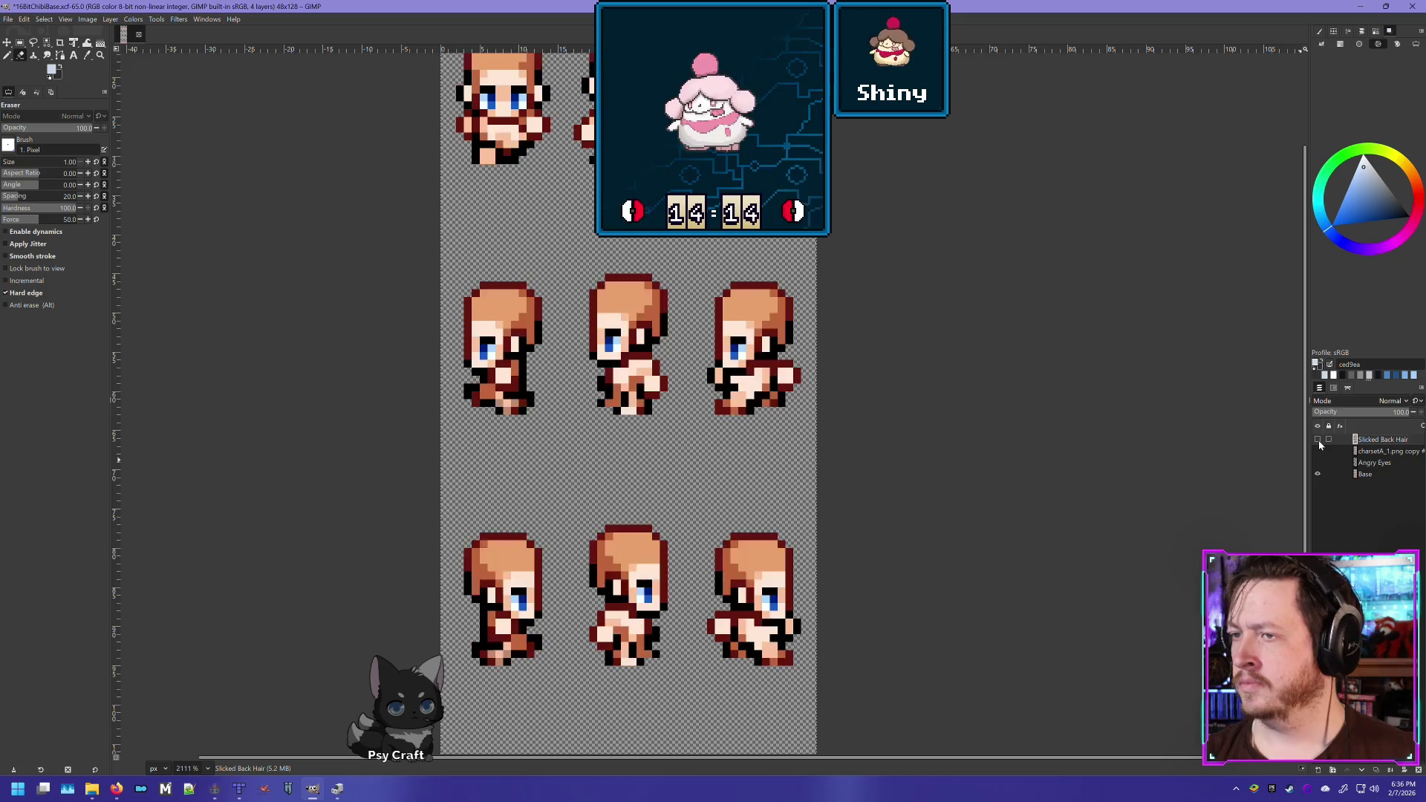
{"action": "left_click", "coordinate": [1318, 440]}
{"action": "left_click", "coordinate": [1317, 474]}
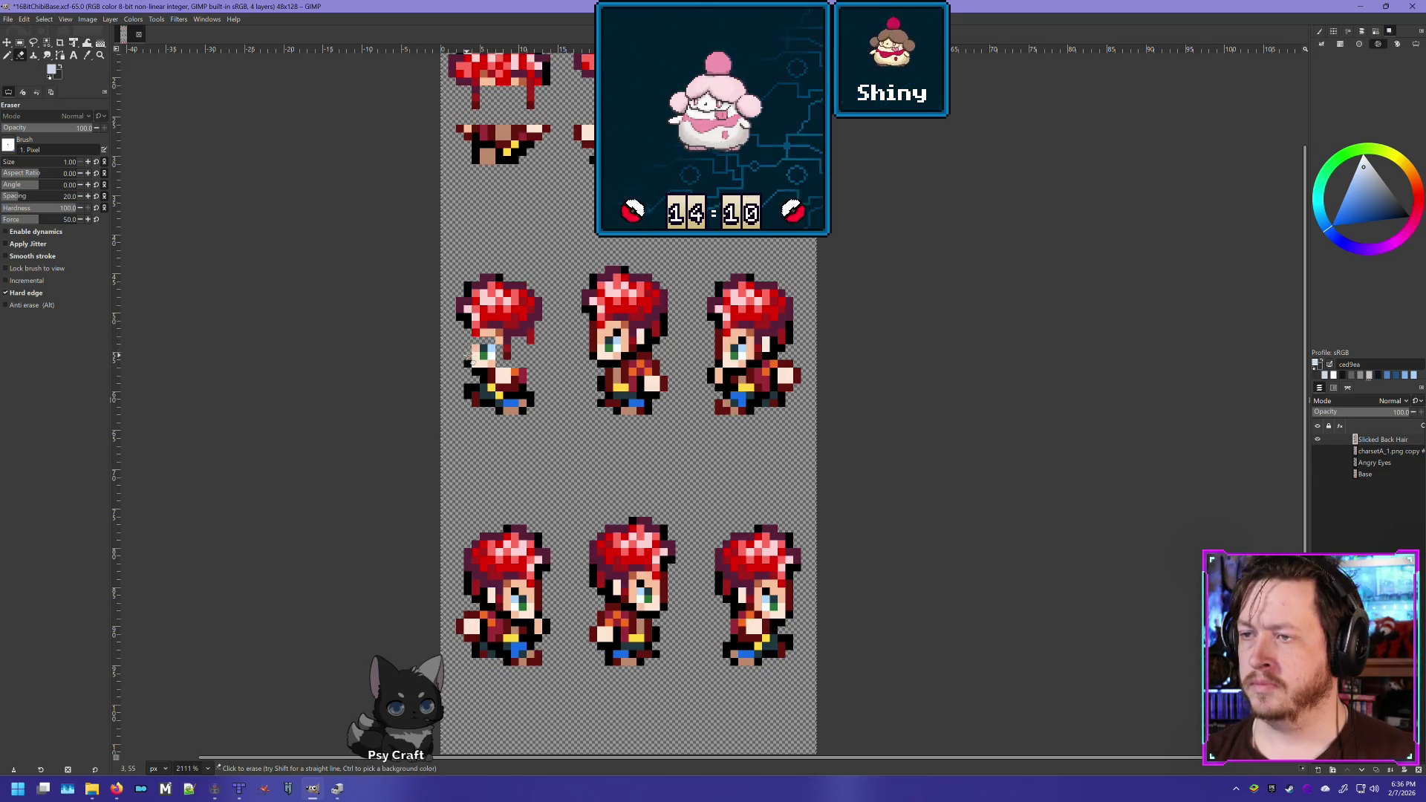
{"action": "mouse_move", "coordinate": [469, 362]}
{"action": "left_mouse_down"}
{"action": "mouse_move", "coordinate": [500, 352]}
{"action": "mouse_move", "coordinate": [481, 360]}
{"action": "mouse_move", "coordinate": [526, 382]}
{"action": "left_mouse_up"}
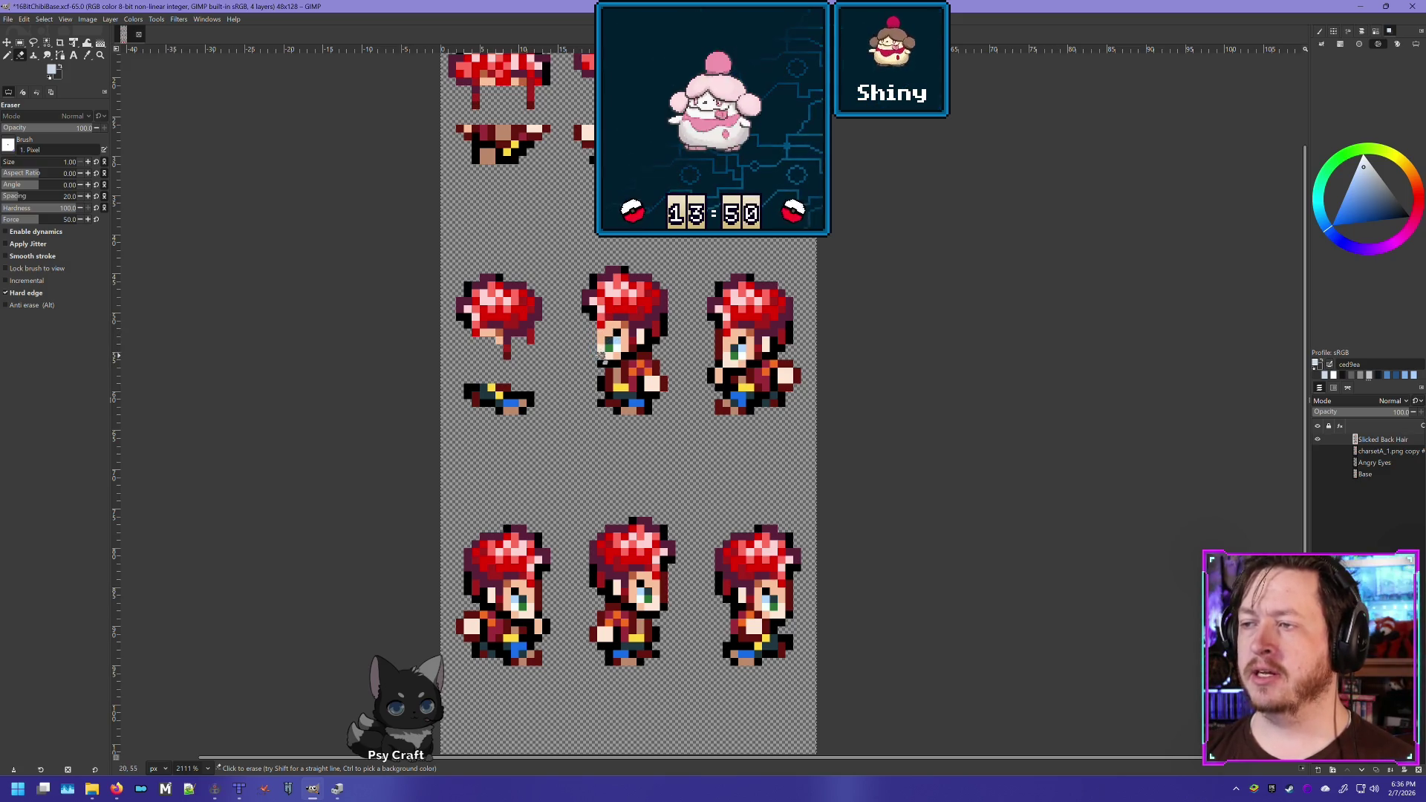
{"action": "left_click_drag", "start_coordinate": [623, 341], "coordinate": [610, 343]}
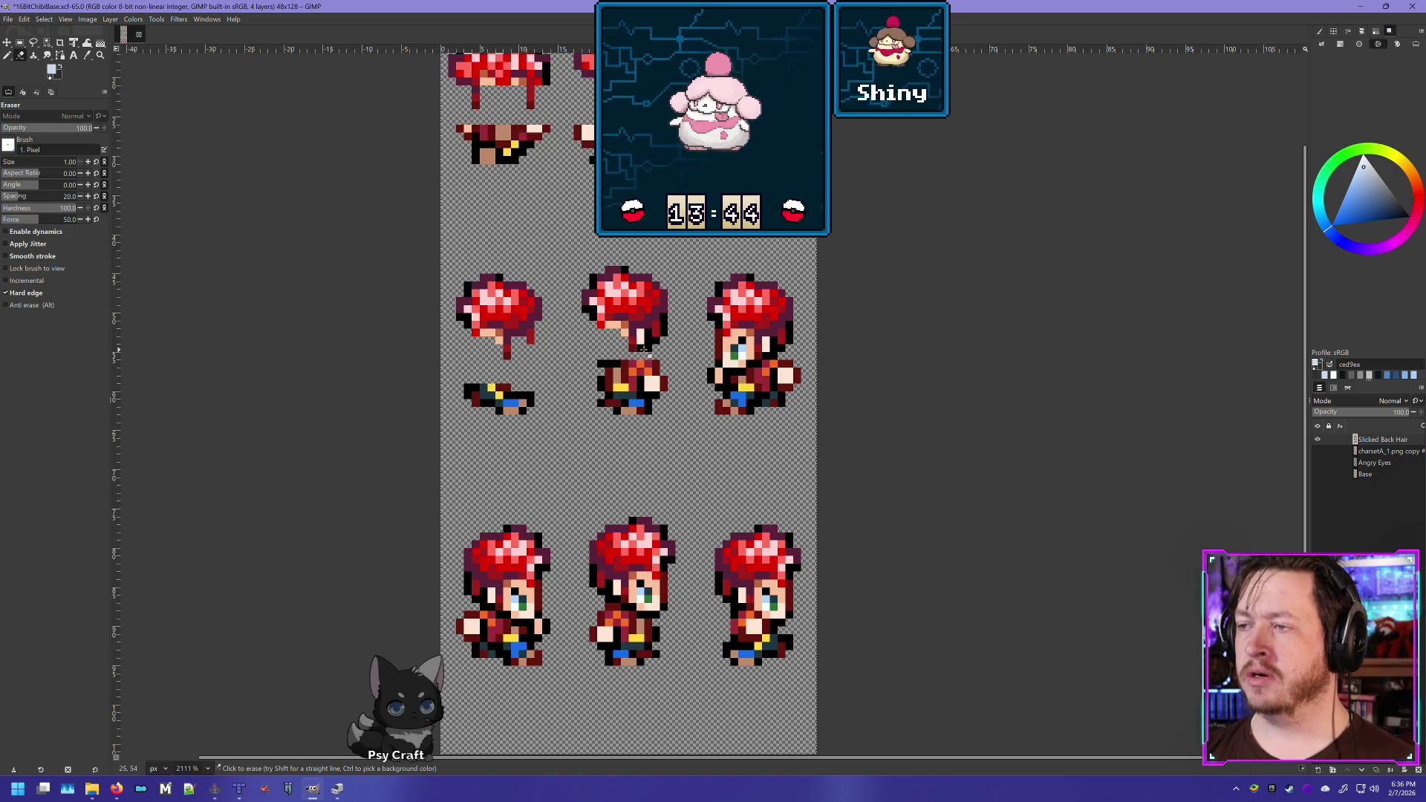
Check the erasing against Base, then erase the face under the middle row-two sprite's hair
{"action": "left_click", "coordinate": [1317, 474]}
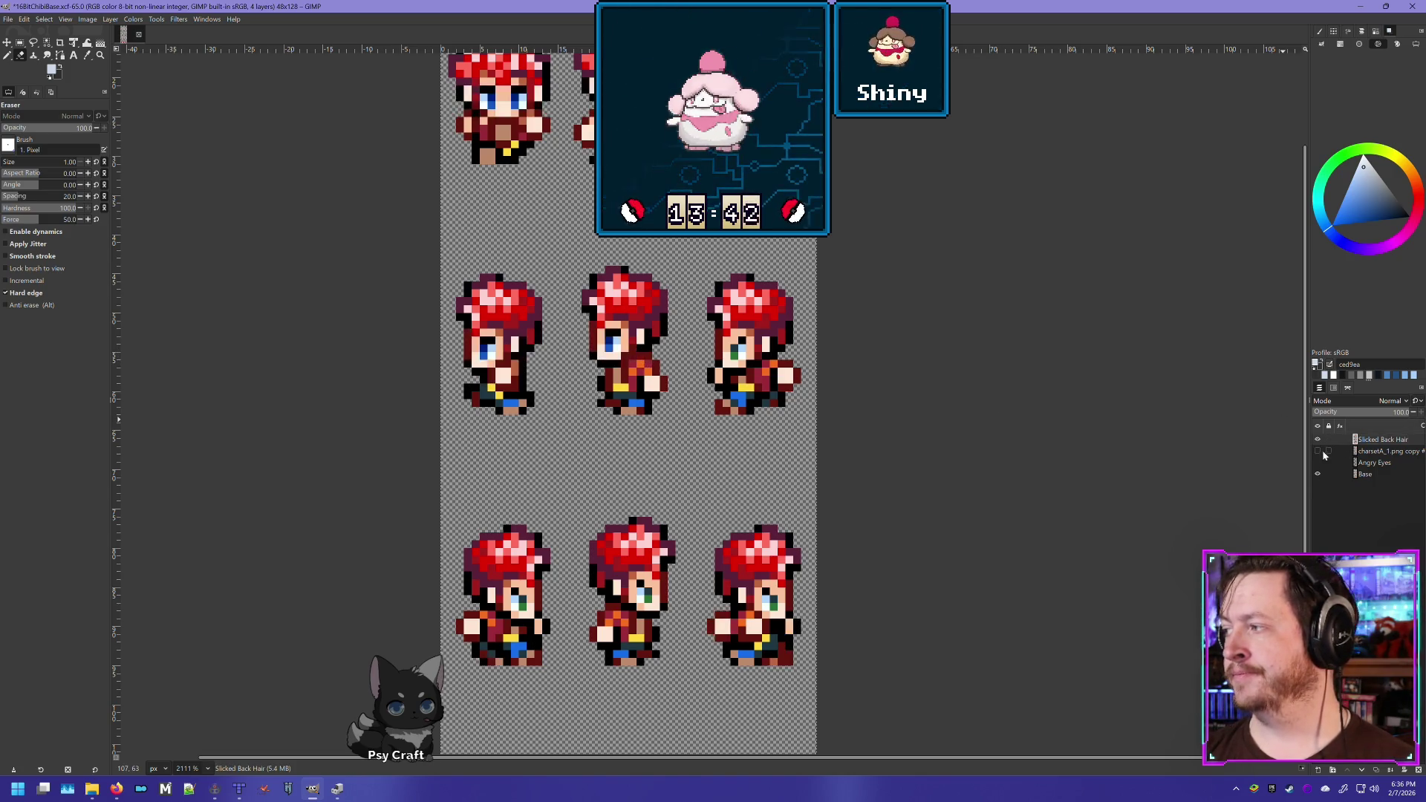
{"action": "left_click", "coordinate": [1316, 440]}
{"action": "left_click", "coordinate": [1317, 439]}
{"action": "left_click", "coordinate": [1316, 439]}
{"action": "left_click", "coordinate": [1316, 440]}
{"action": "left_click", "coordinate": [1317, 440]}
{"action": "left_click", "coordinate": [1316, 440]}
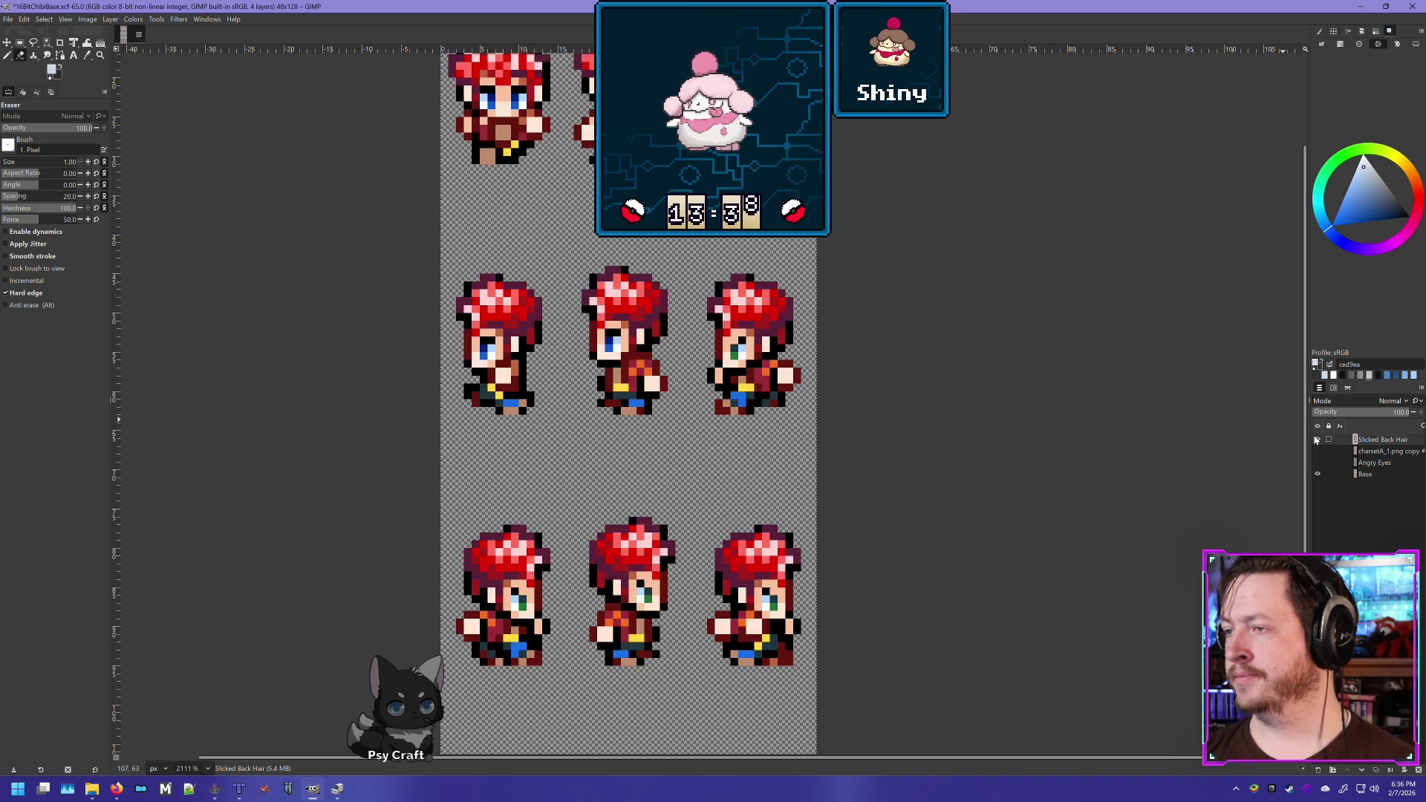
{"action": "left_click", "coordinate": [1318, 474]}
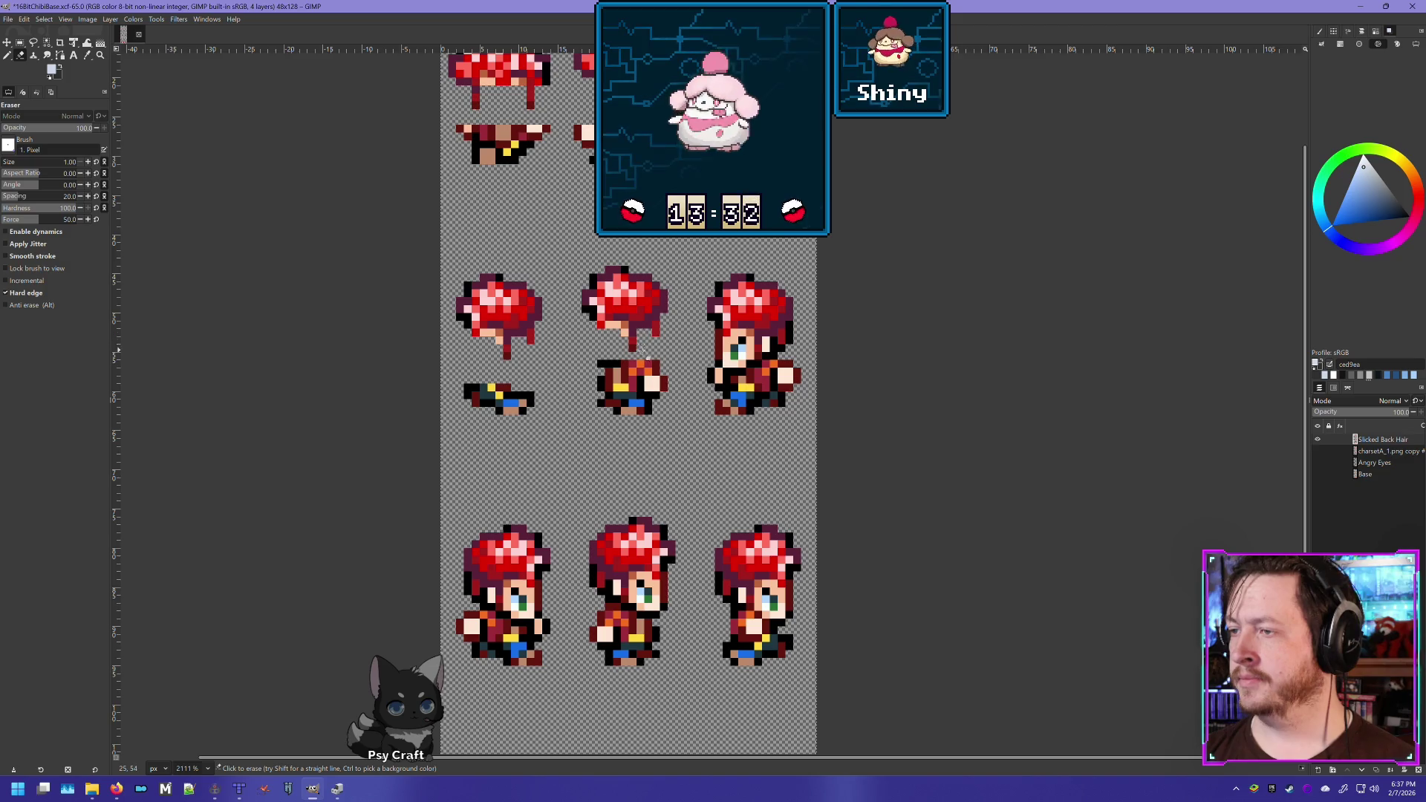
{"action": "mouse_move", "coordinate": [632, 359]}
{"action": "left_mouse_down"}
{"action": "mouse_move", "coordinate": [603, 364]}
{"action": "mouse_move", "coordinate": [670, 366]}
{"action": "mouse_move", "coordinate": [616, 369]}
{"action": "left_mouse_up"}
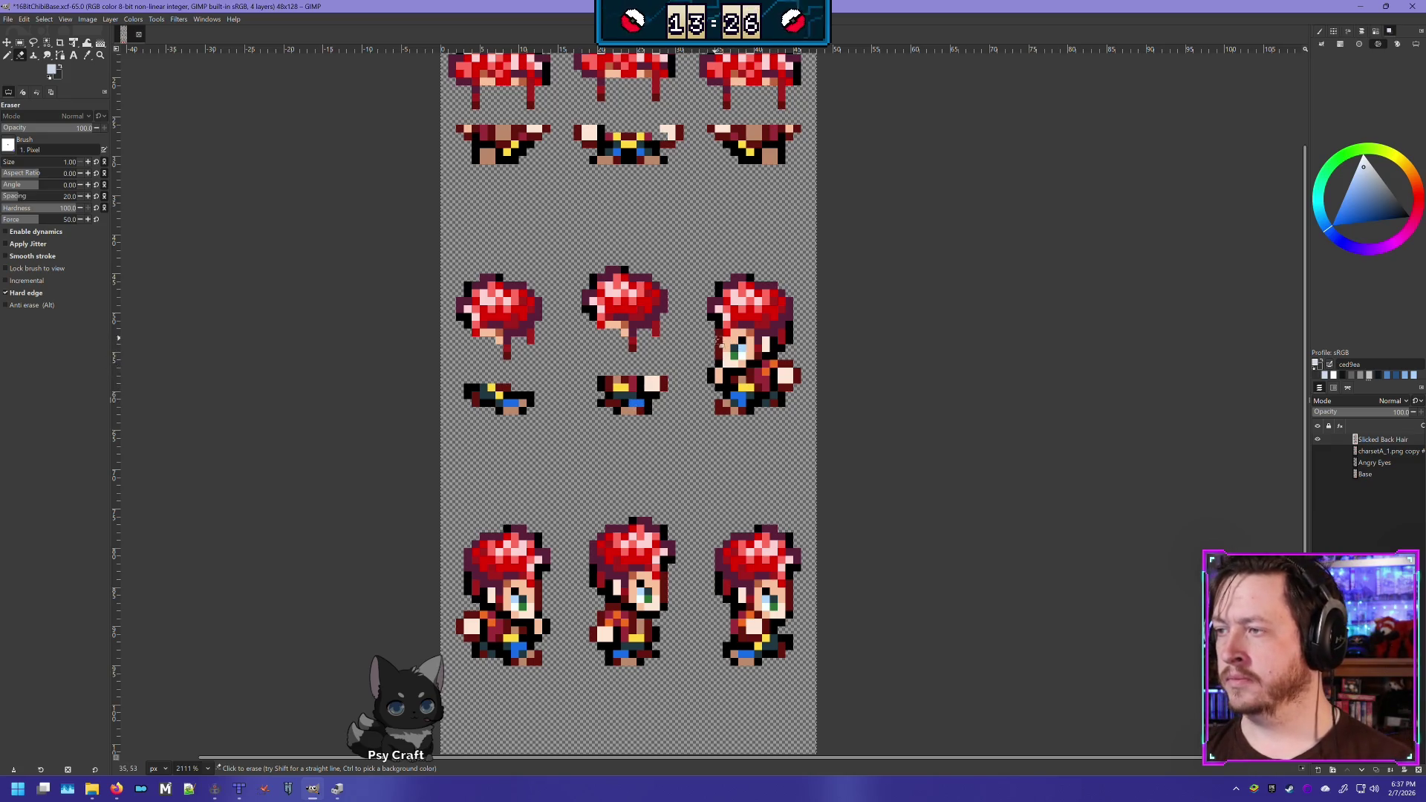
Erase the right row-two sprite's face, green eyes and a leftover skin pixel
{"action": "mouse_move", "coordinate": [719, 335]}
{"action": "left_mouse_down"}
{"action": "mouse_move", "coordinate": [719, 362]}
{"action": "mouse_move", "coordinate": [749, 342]}
{"action": "left_mouse_up"}
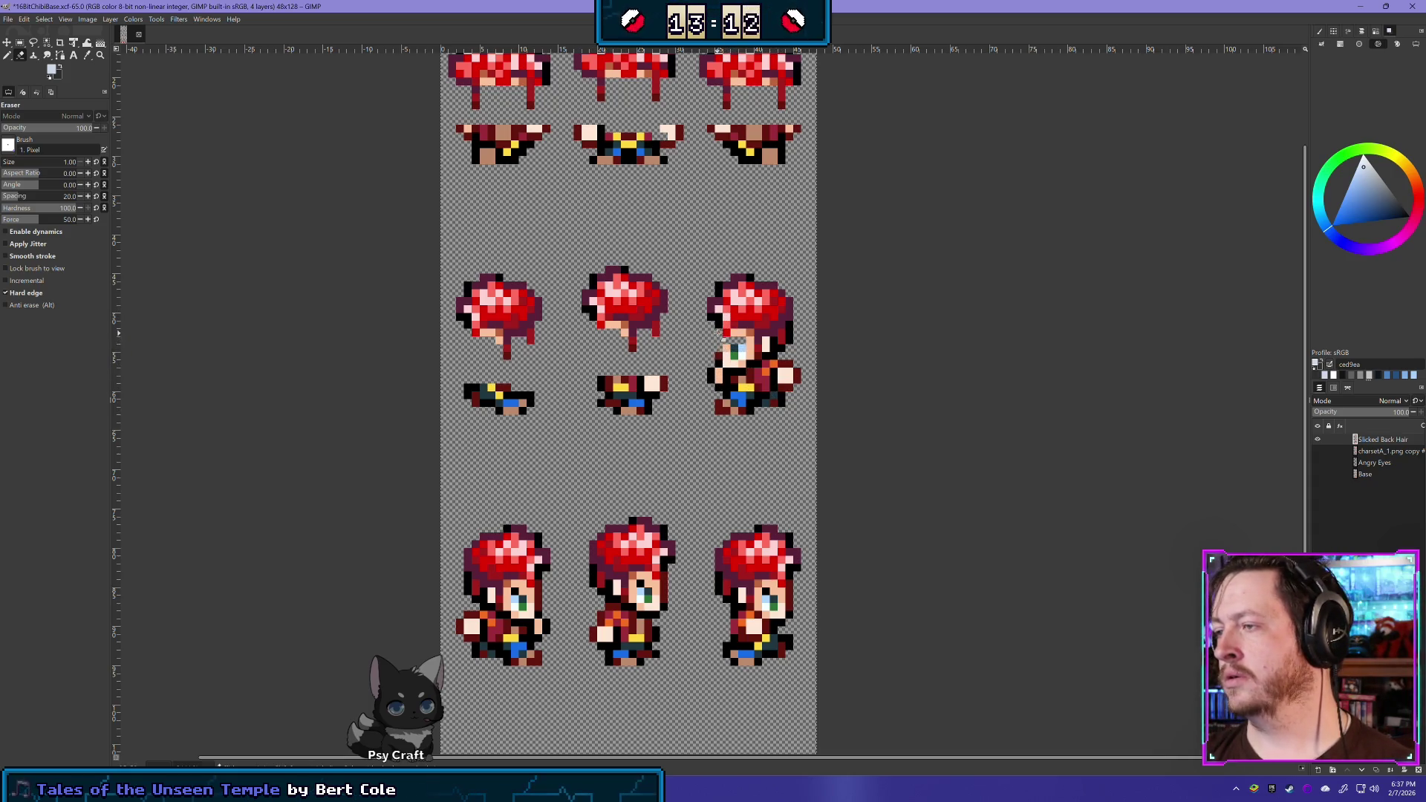
{"action": "mouse_move", "coordinate": [720, 355]}
{"action": "left_mouse_down"}
{"action": "mouse_move", "coordinate": [718, 375]}
{"action": "mouse_move", "coordinate": [780, 368]}
{"action": "mouse_move", "coordinate": [775, 380]}
{"action": "mouse_move", "coordinate": [780, 359]}
{"action": "left_mouse_up"}
{"action": "left_click", "coordinate": [747, 354]}
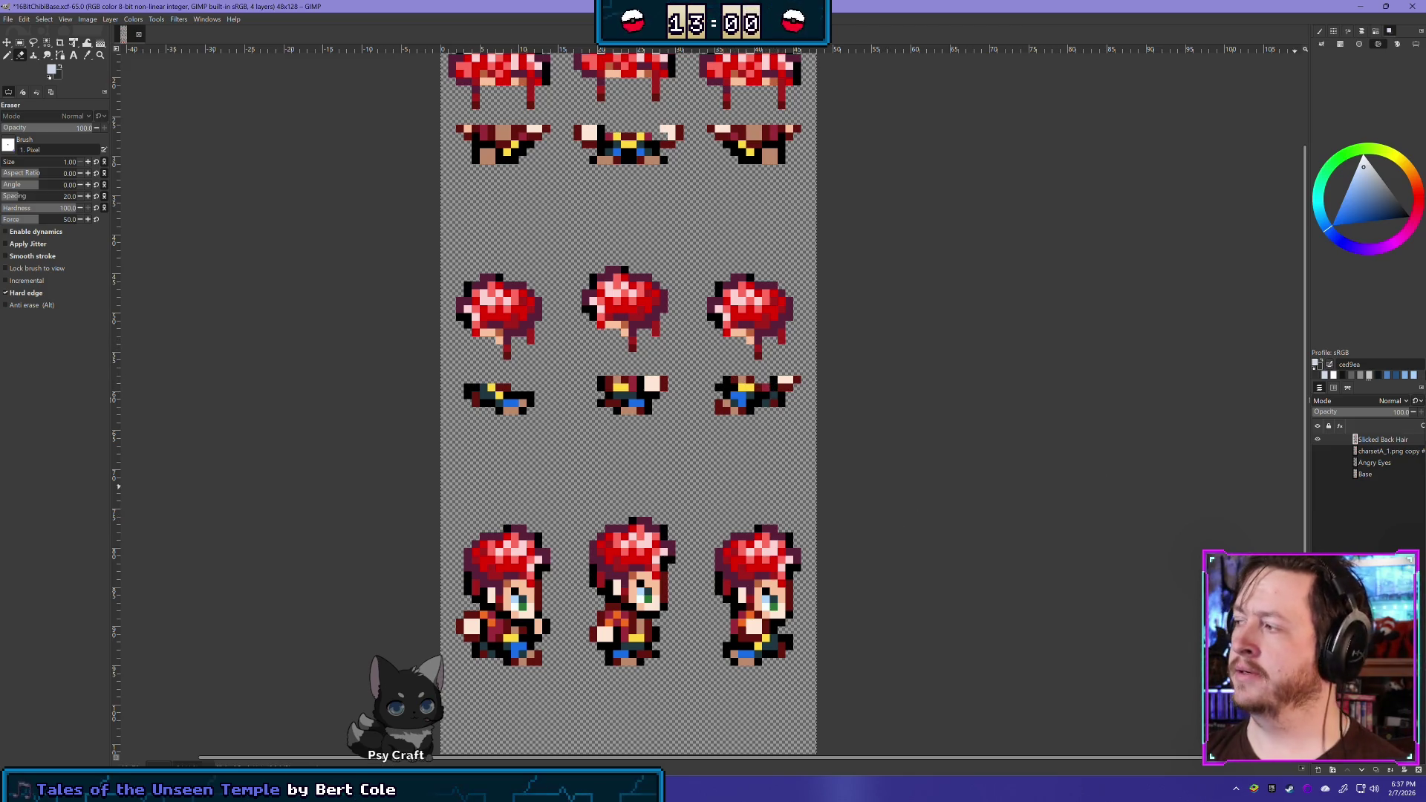
{"action": "left_click", "coordinate": [1317, 474]}
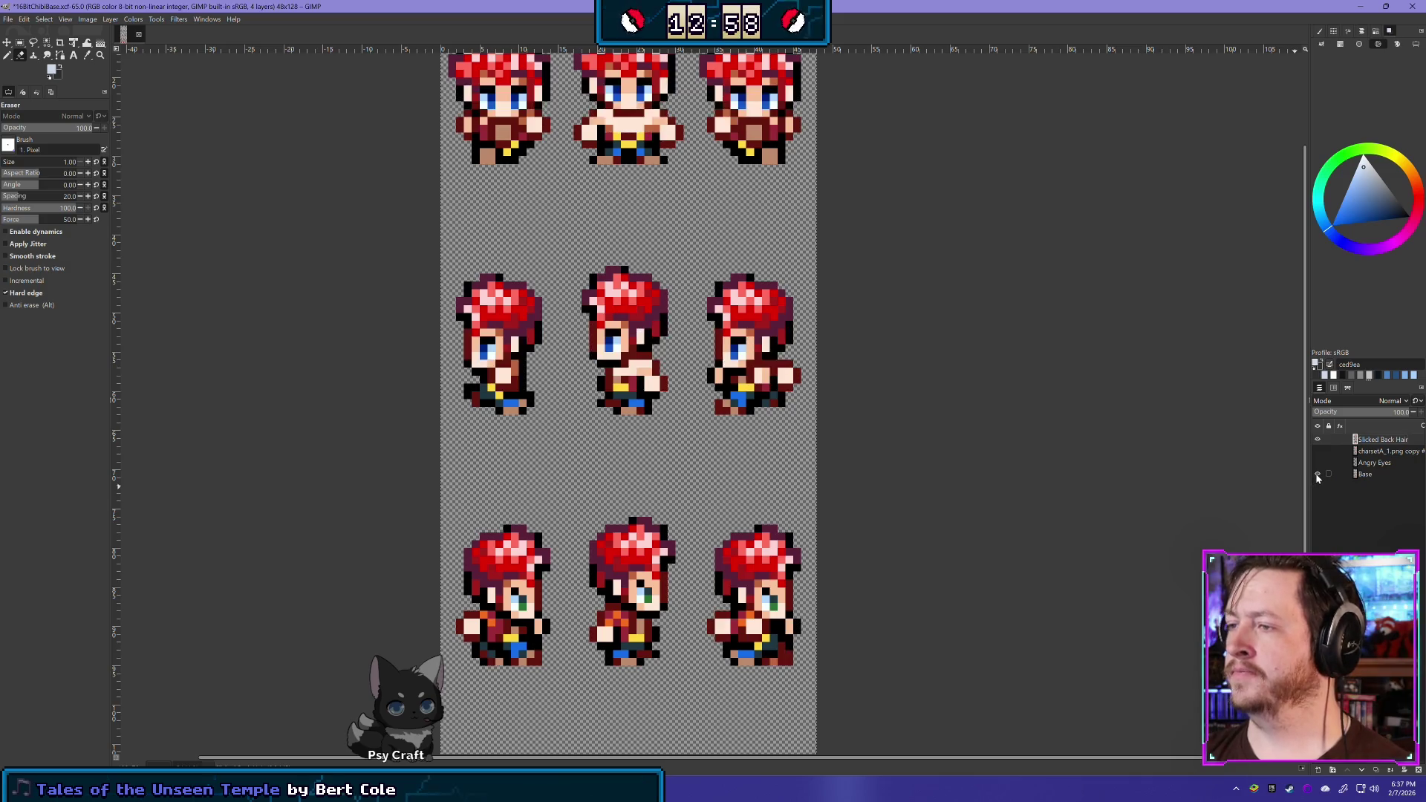
{"action": "left_click", "coordinate": [1317, 475]}
{"action": "left_click", "coordinate": [1316, 474]}
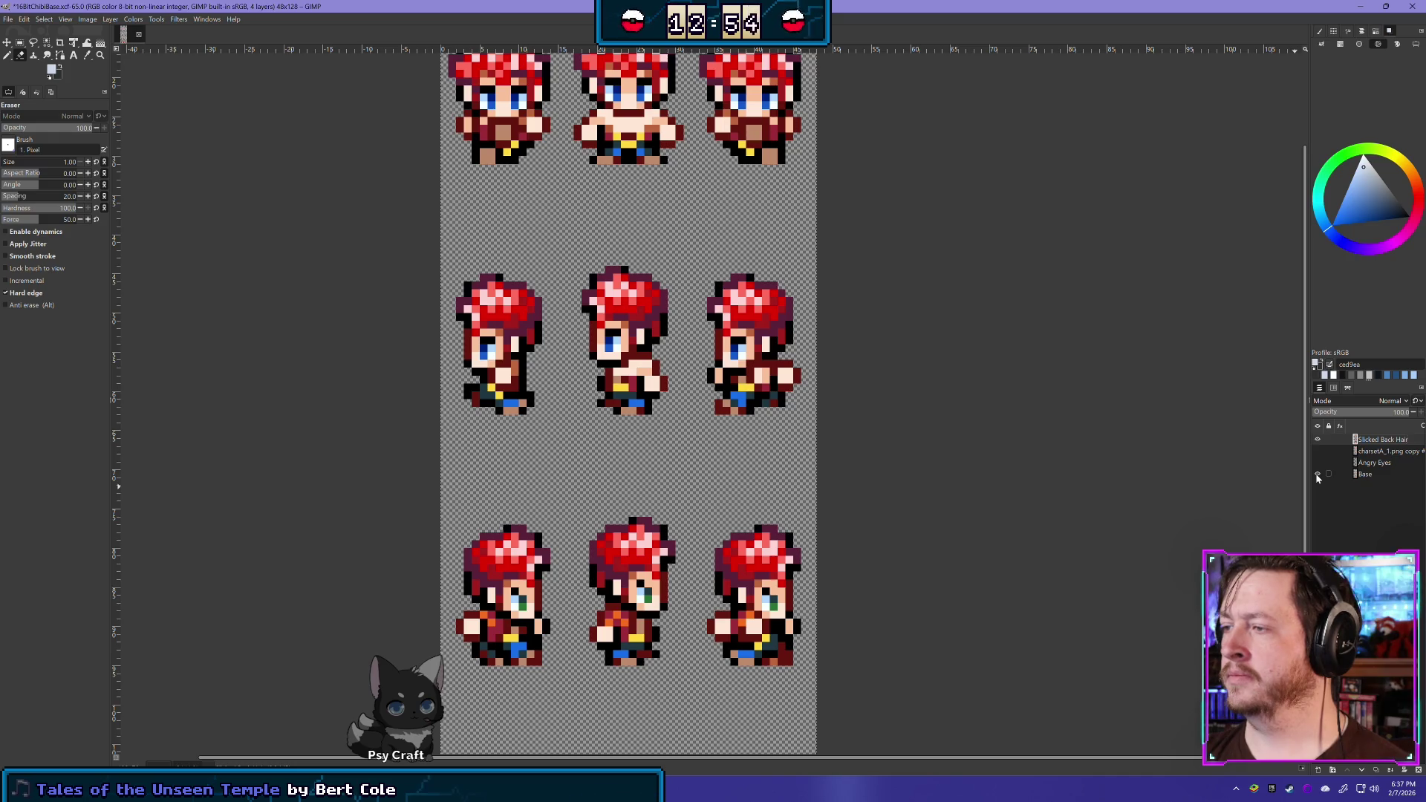
{"action": "left_click", "coordinate": [1317, 475]}
{"action": "mouse_move", "coordinate": [724, 564]}
{"action": "left_mouse_down"}
{"action": "mouse_move", "coordinate": [719, 475]}
{"action": "mouse_move", "coordinate": [654, 376]}
{"action": "mouse_move", "coordinate": [704, 289]}
{"action": "left_mouse_up"}
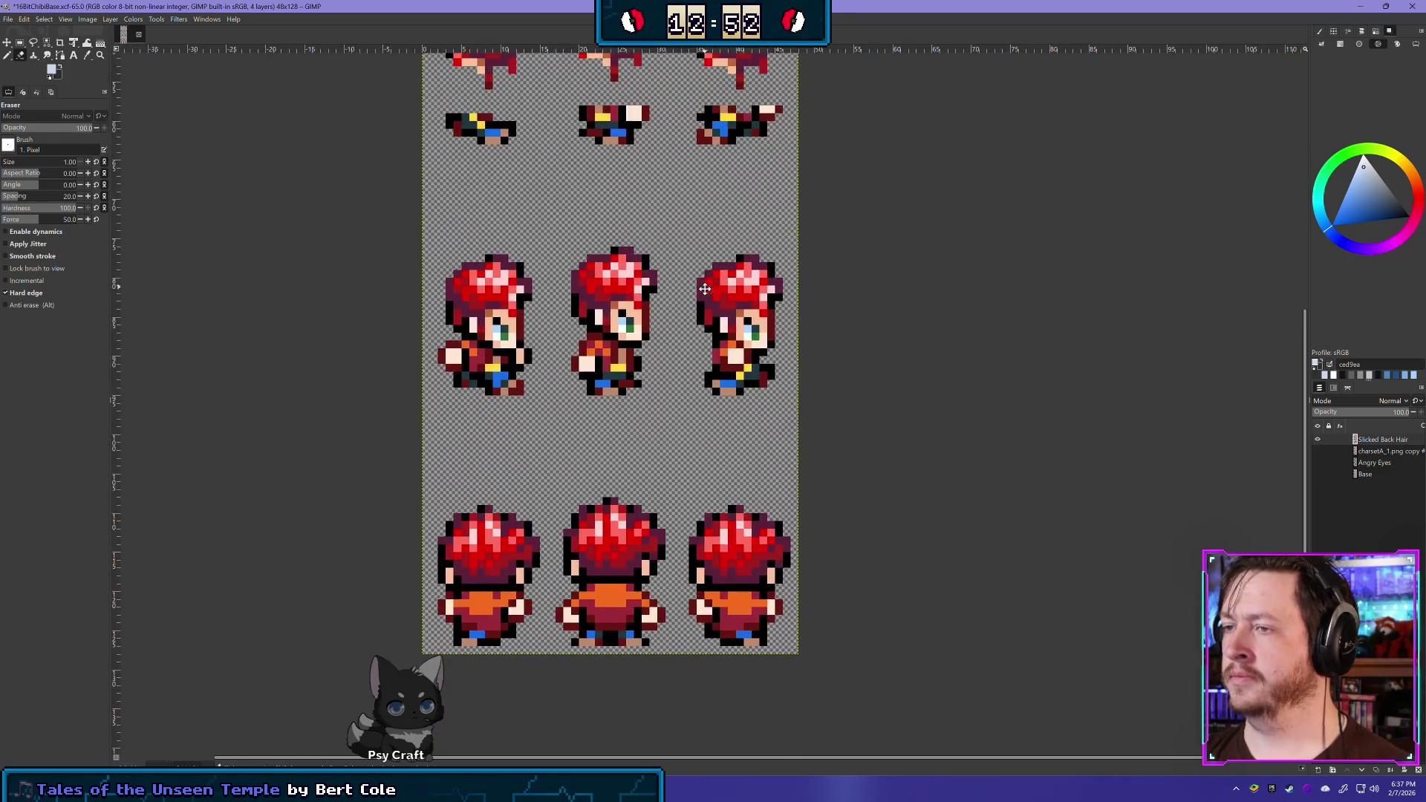
Compare the sprites with and without hair, then hide the Base layer
{"action": "left_click_drag", "start_coordinate": [590, 271], "coordinate": [568, 345]}
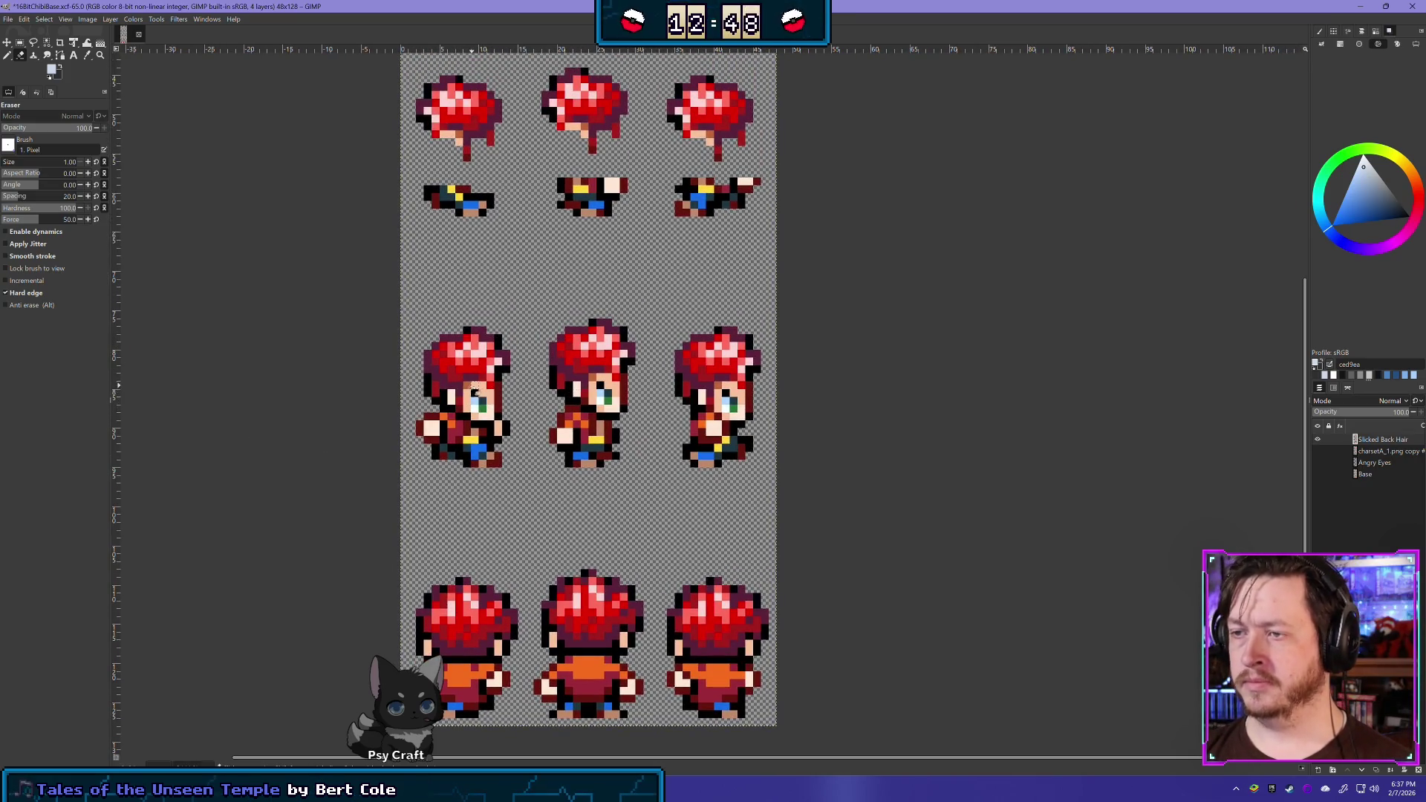
{"action": "left_click", "coordinate": [1318, 475]}
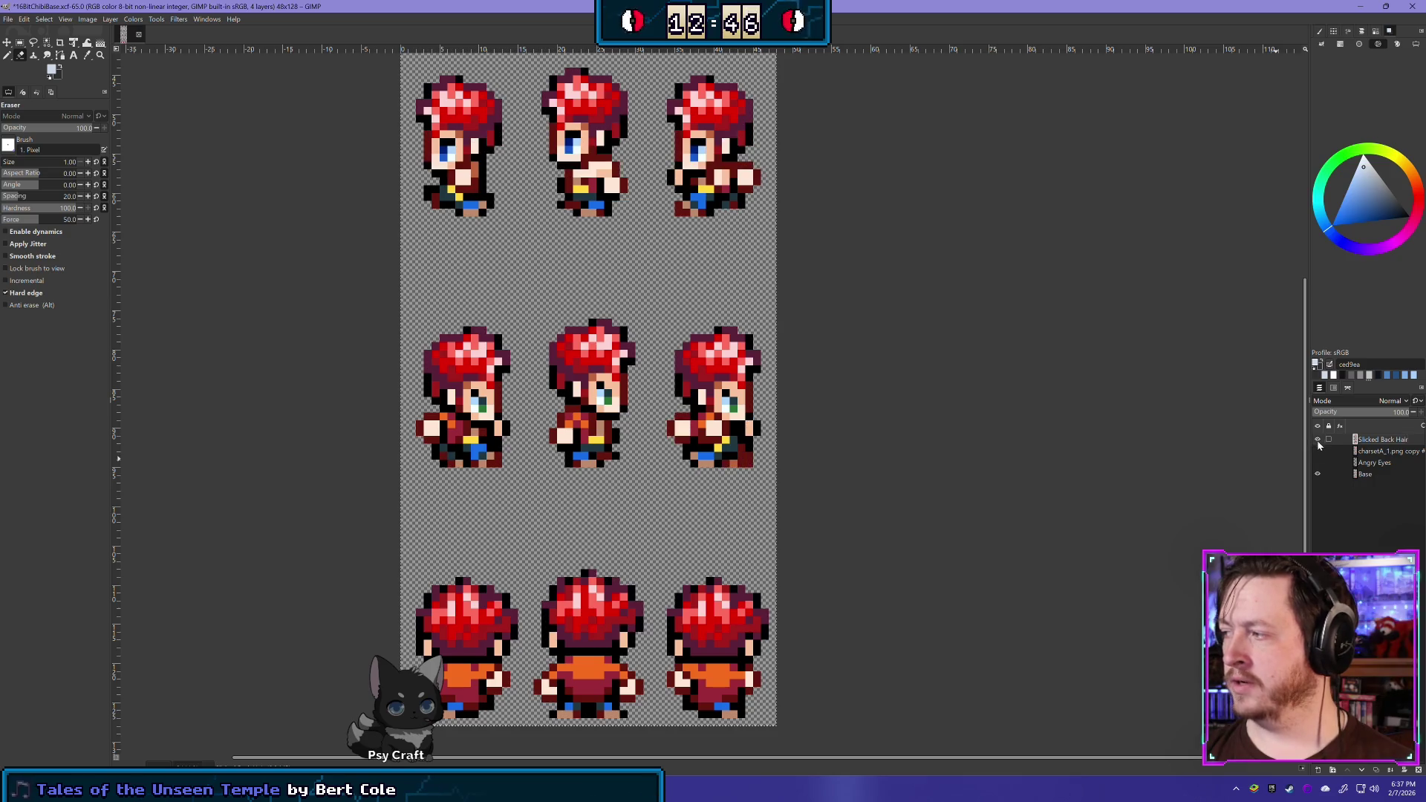
{"action": "left_click", "coordinate": [1317, 440]}
{"action": "left_click", "coordinate": [1318, 440]}
{"action": "left_click", "coordinate": [1317, 439]}
{"action": "left_click", "coordinate": [1317, 439]}
{"action": "left_click", "coordinate": [1317, 440]}
{"action": "left_click", "coordinate": [1317, 440]}
{"action": "left_click", "coordinate": [1317, 440]}
{"action": "left_click", "coordinate": [1317, 440]}
{"action": "left_click", "coordinate": [1317, 474]}
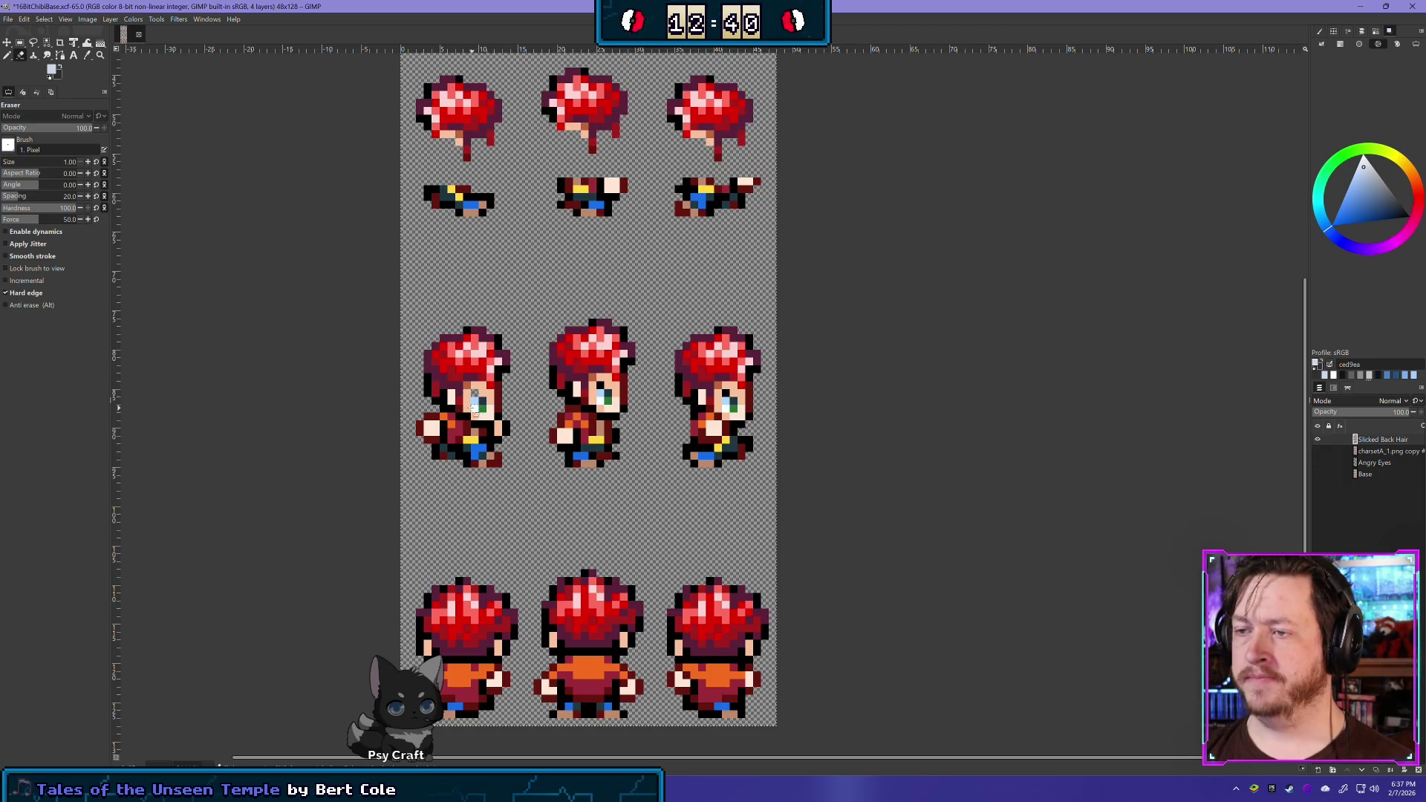
Erase the left second-row sprite's face, body and stray dark pixels
{"action": "left_click_drag", "start_coordinate": [472, 401], "coordinate": [484, 404]}
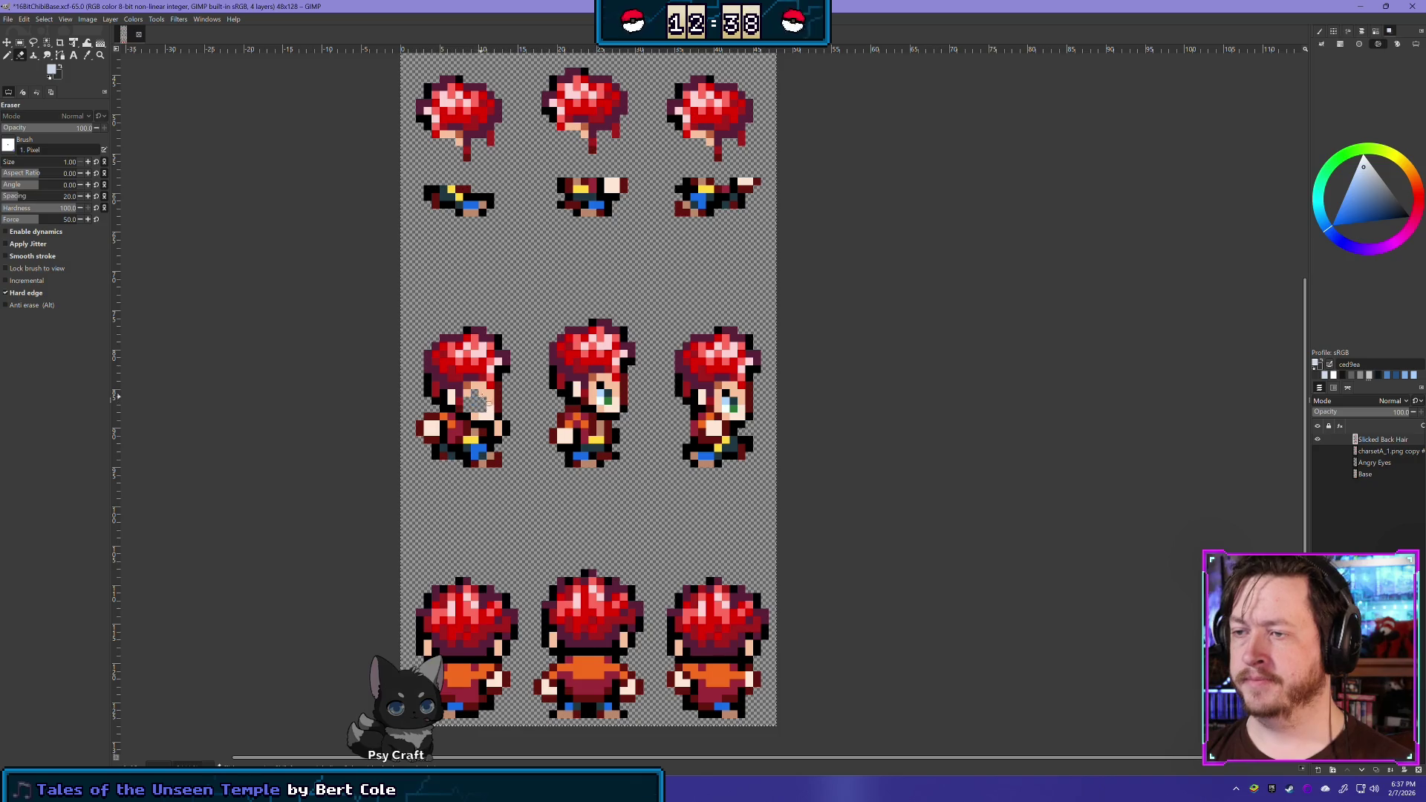
{"action": "mouse_move", "coordinate": [490, 406]}
{"action": "left_mouse_down"}
{"action": "mouse_move", "coordinate": [495, 419]}
{"action": "mouse_move", "coordinate": [463, 422]}
{"action": "mouse_move", "coordinate": [444, 399]}
{"action": "left_mouse_up"}
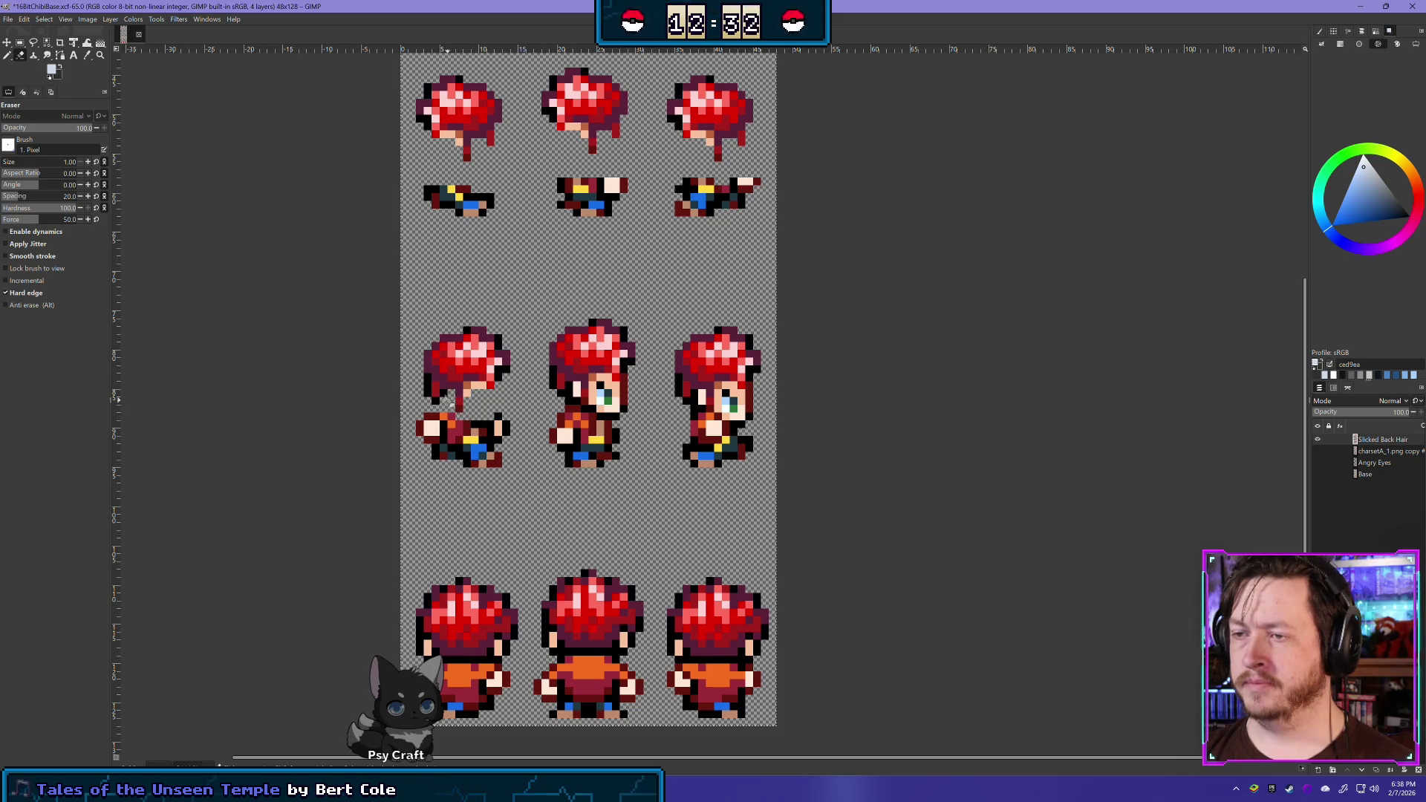
{"action": "left_click", "coordinate": [446, 395]}
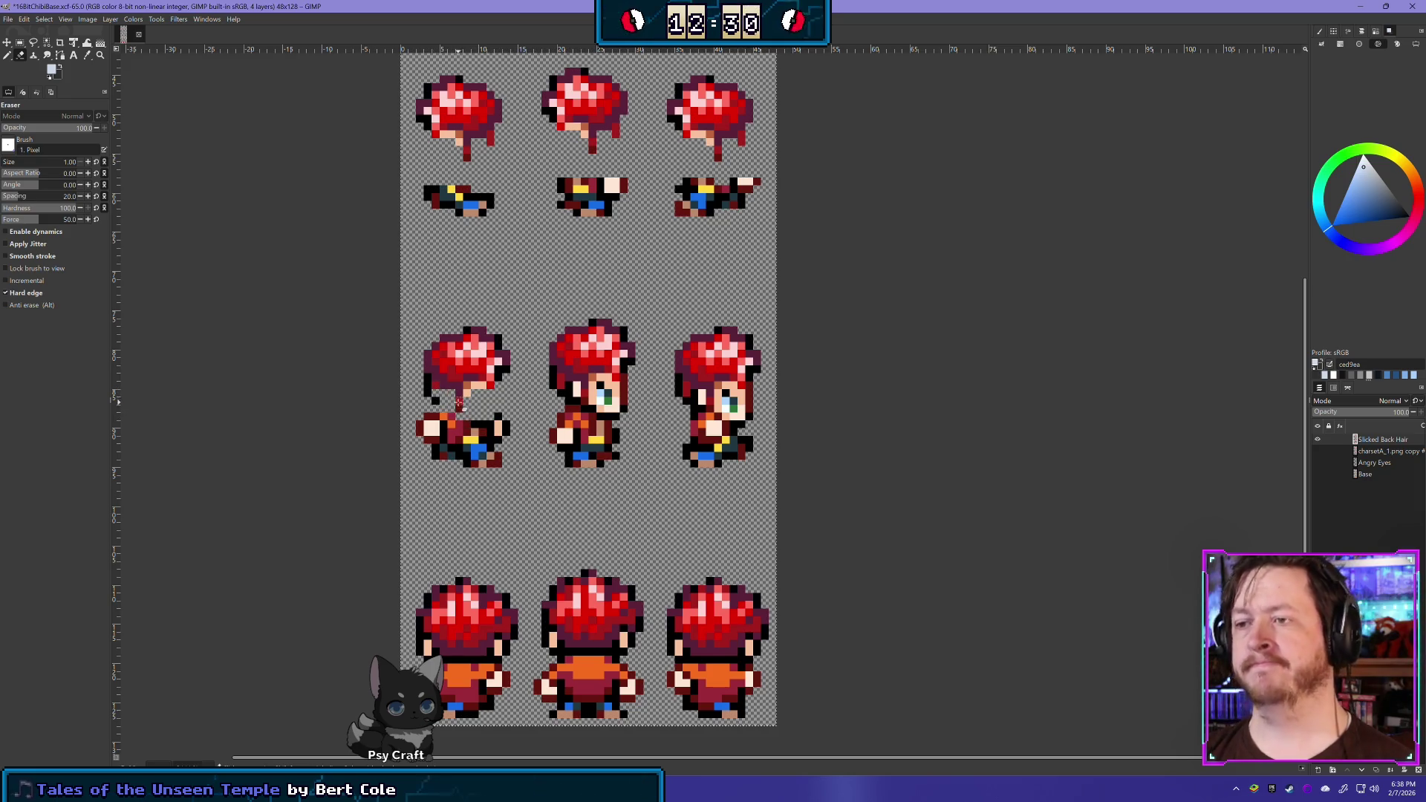
{"action": "left_click", "coordinate": [445, 401]}
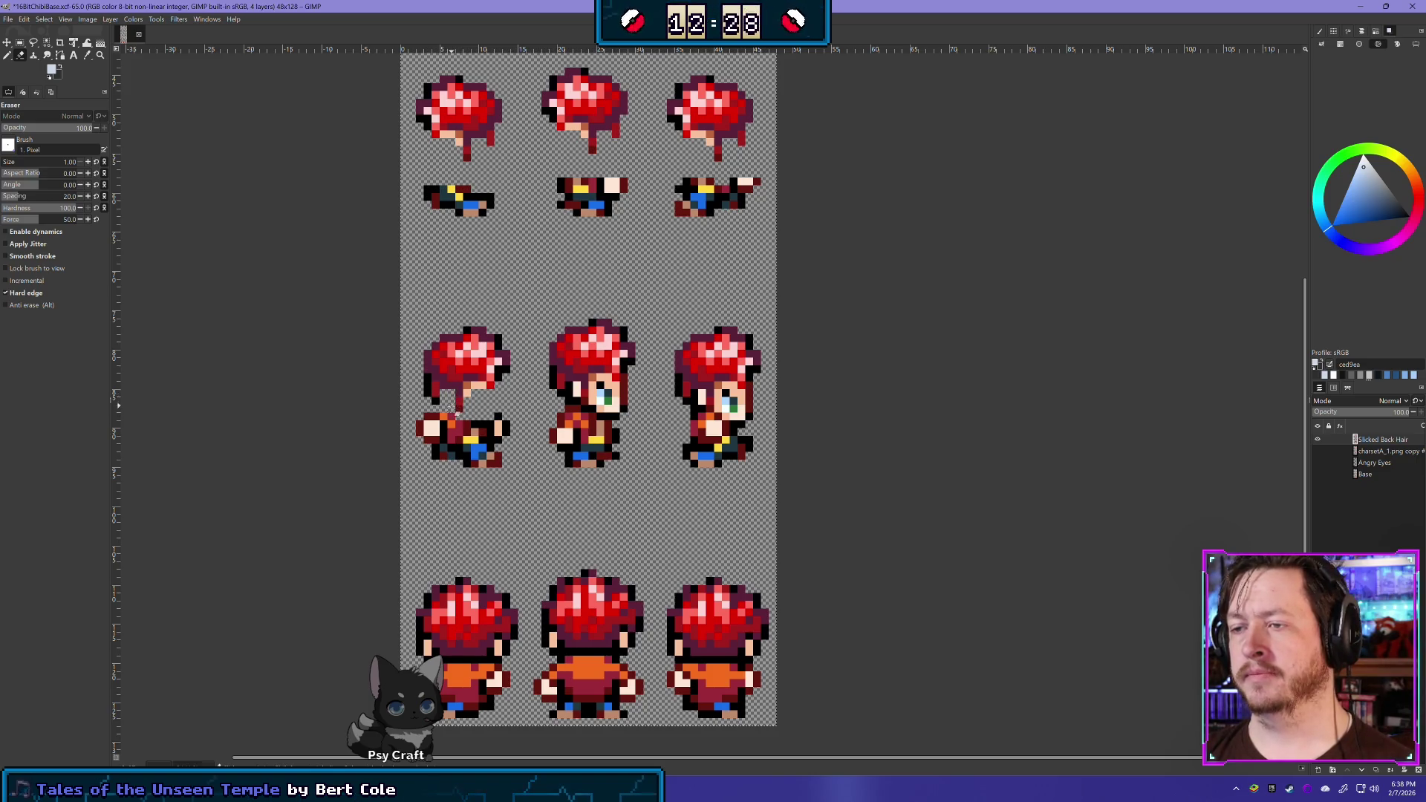
{"action": "left_click", "coordinate": [433, 401]}
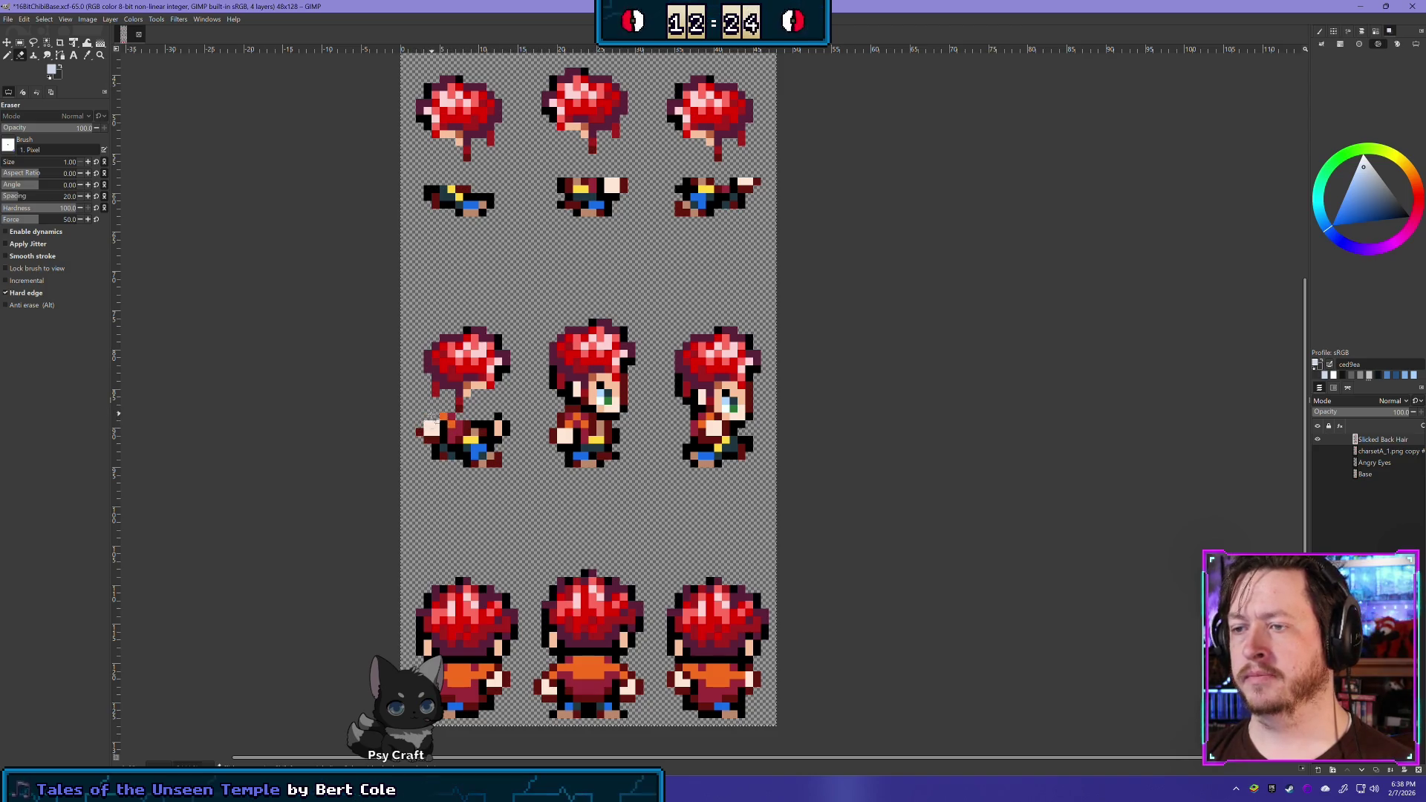
{"action": "mouse_move", "coordinate": [494, 422]}
{"action": "left_mouse_down"}
{"action": "mouse_move", "coordinate": [507, 425]}
{"action": "mouse_move", "coordinate": [421, 432]}
{"action": "left_mouse_up"}
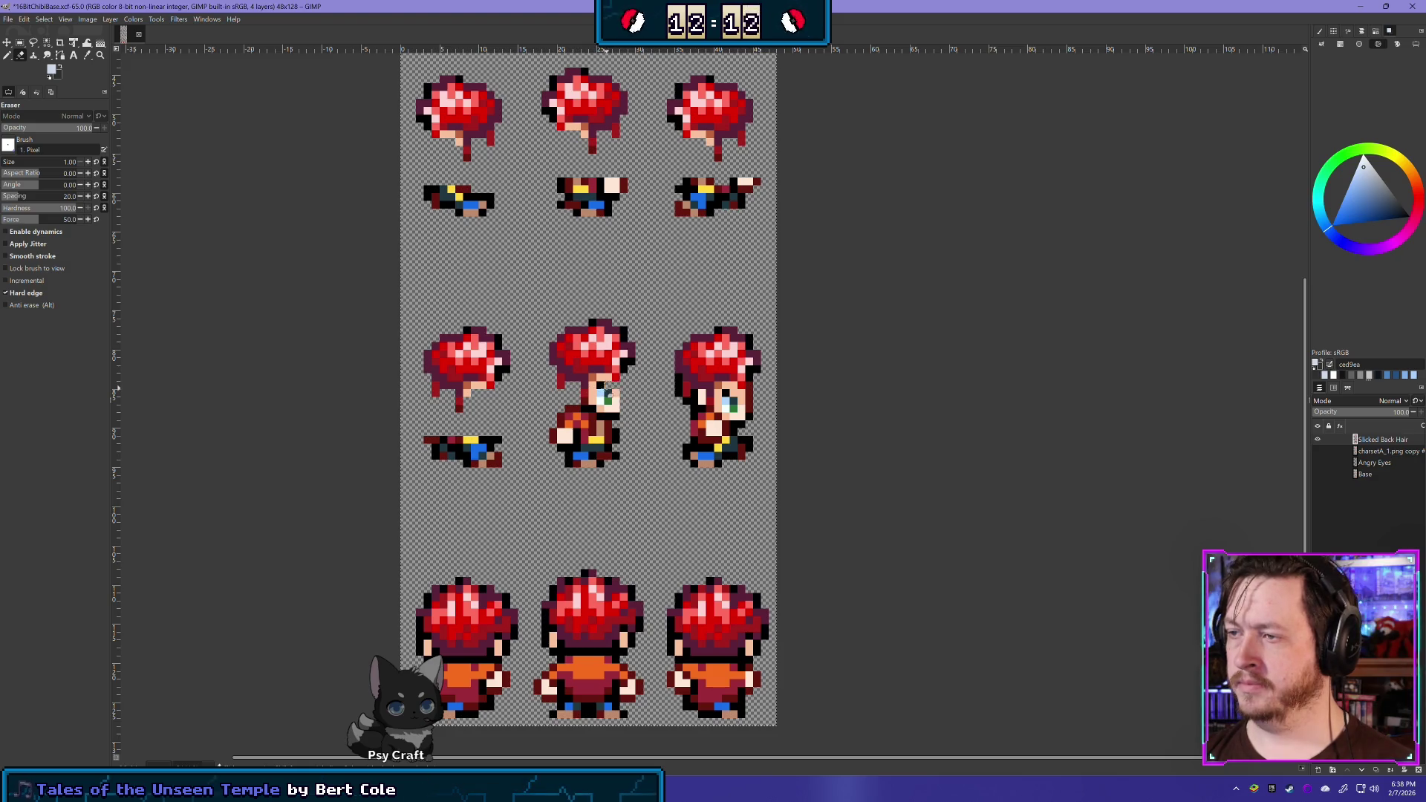
Erase the faces of the middle and right second-row sprites
{"action": "mouse_move", "coordinate": [616, 392]}
{"action": "left_mouse_down"}
{"action": "mouse_move", "coordinate": [561, 412]}
{"action": "mouse_move", "coordinate": [620, 422]}
{"action": "mouse_move", "coordinate": [576, 425]}
{"action": "left_mouse_up"}
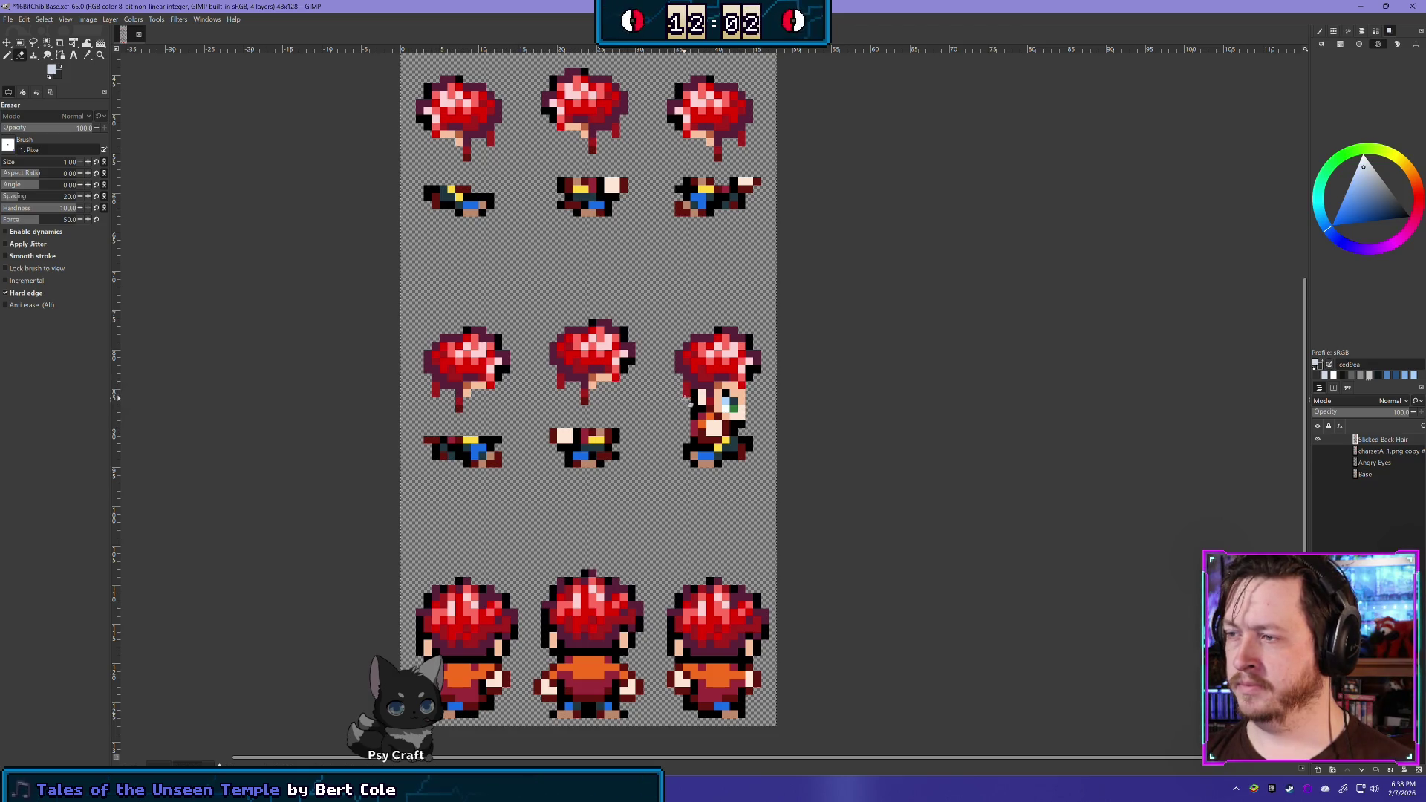
{"action": "mouse_move", "coordinate": [689, 396]}
{"action": "left_mouse_down"}
{"action": "mouse_move", "coordinate": [697, 413]}
{"action": "mouse_move", "coordinate": [743, 416]}
{"action": "mouse_move", "coordinate": [694, 434]}
{"action": "mouse_move", "coordinate": [743, 429]}
{"action": "mouse_move", "coordinate": [727, 398]}
{"action": "mouse_move", "coordinate": [740, 410]}
{"action": "mouse_move", "coordinate": [739, 394]}
{"action": "mouse_move", "coordinate": [720, 401]}
{"action": "mouse_move", "coordinate": [724, 419]}
{"action": "left_mouse_up"}
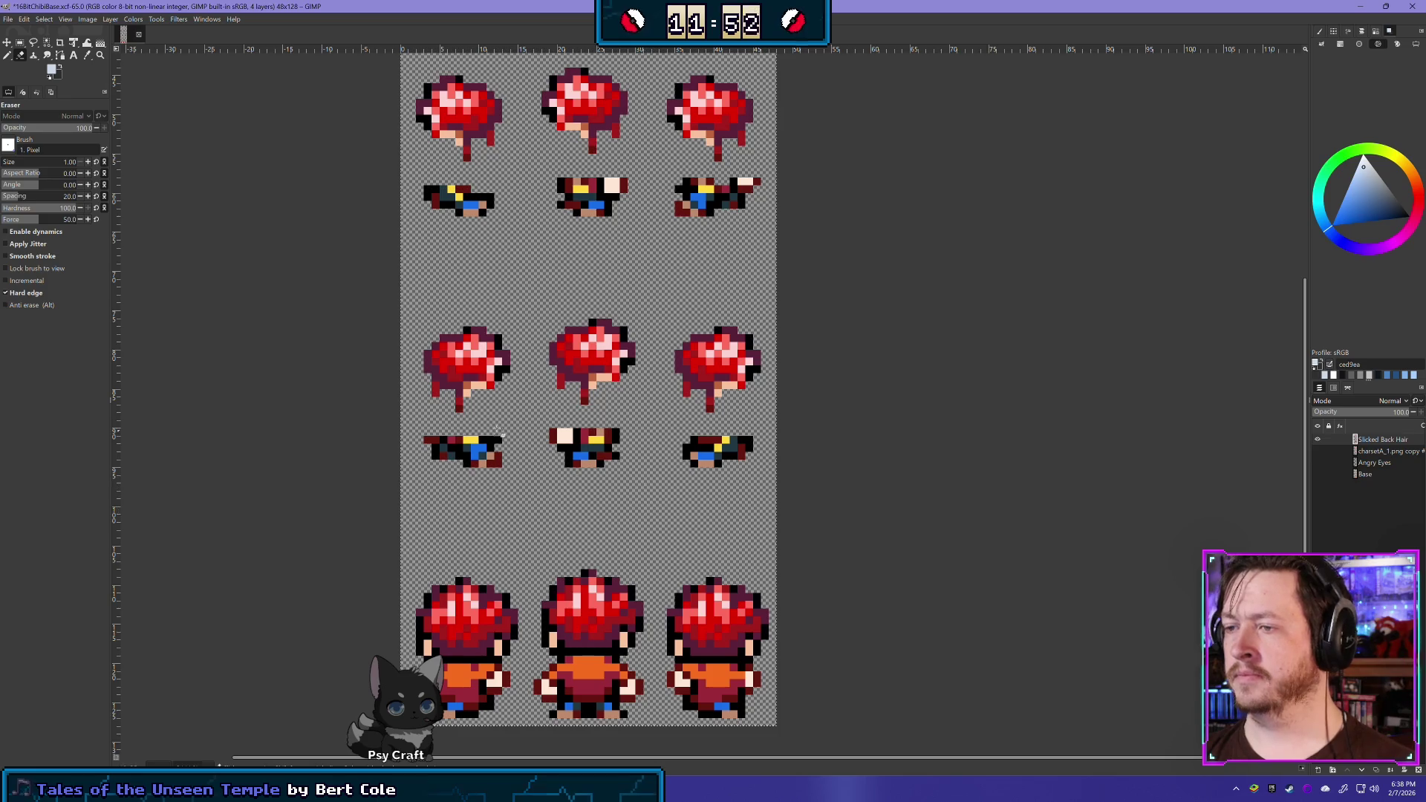
{"action": "scroll", "coordinate": [551, 369], "scroll_direction": "down", "scroll_amount": 2}
Compare the back-view sprites with the hair shown and hidden, then hide the Base layer
{"action": "scroll", "coordinate": [551, 369], "scroll_direction": "down", "scroll_amount": 5}
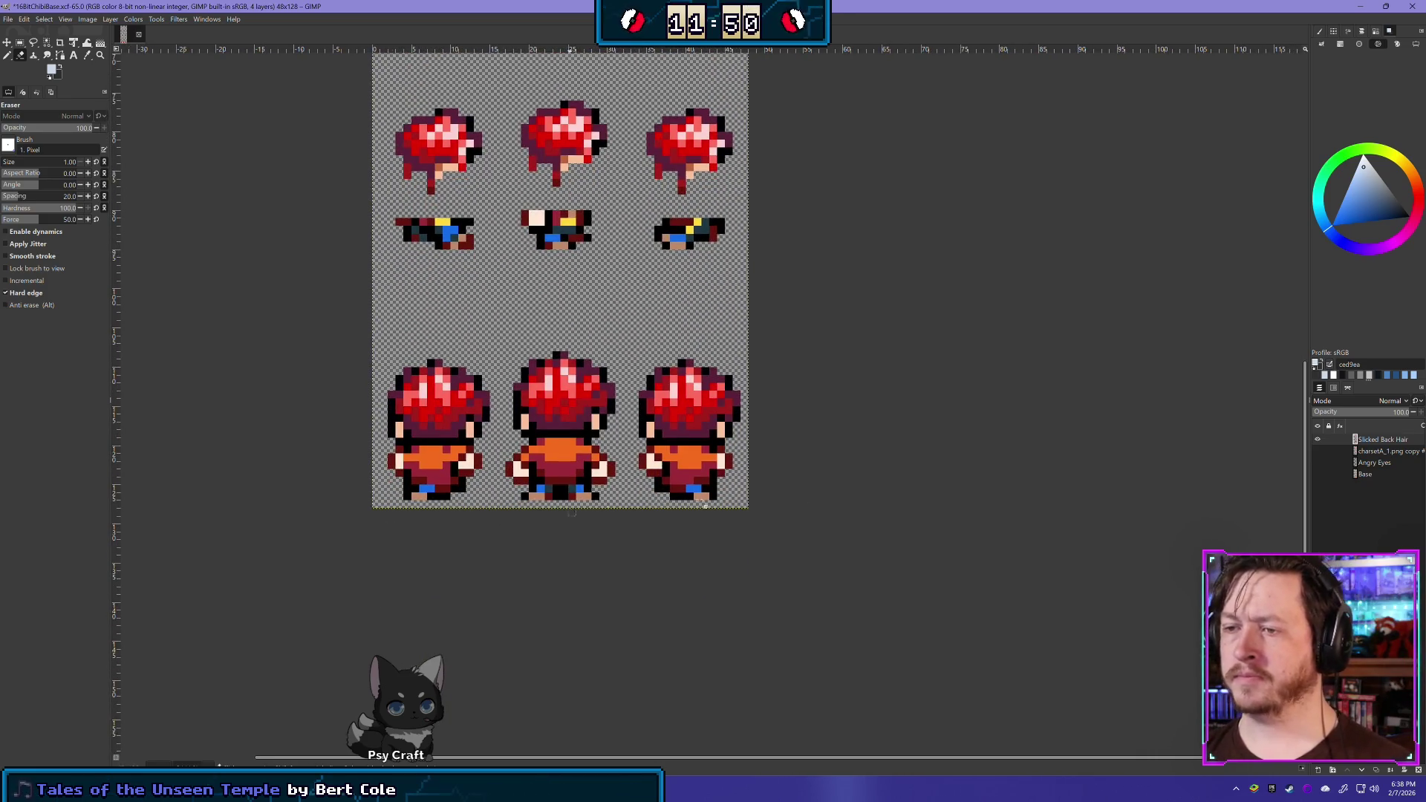
{"action": "left_click", "coordinate": [1317, 473]}
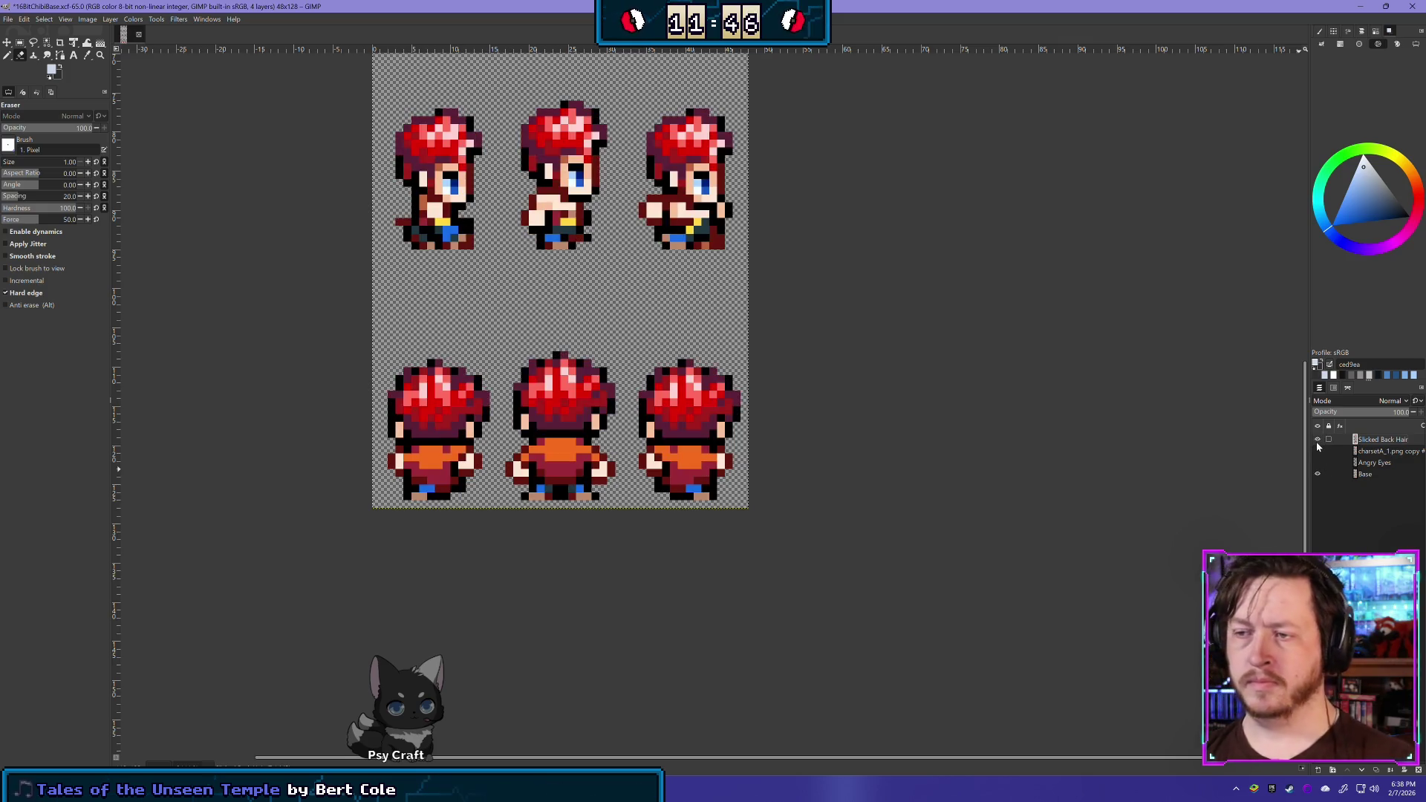
{"action": "left_click", "coordinate": [1317, 445]}
{"action": "left_click", "coordinate": [1317, 446]}
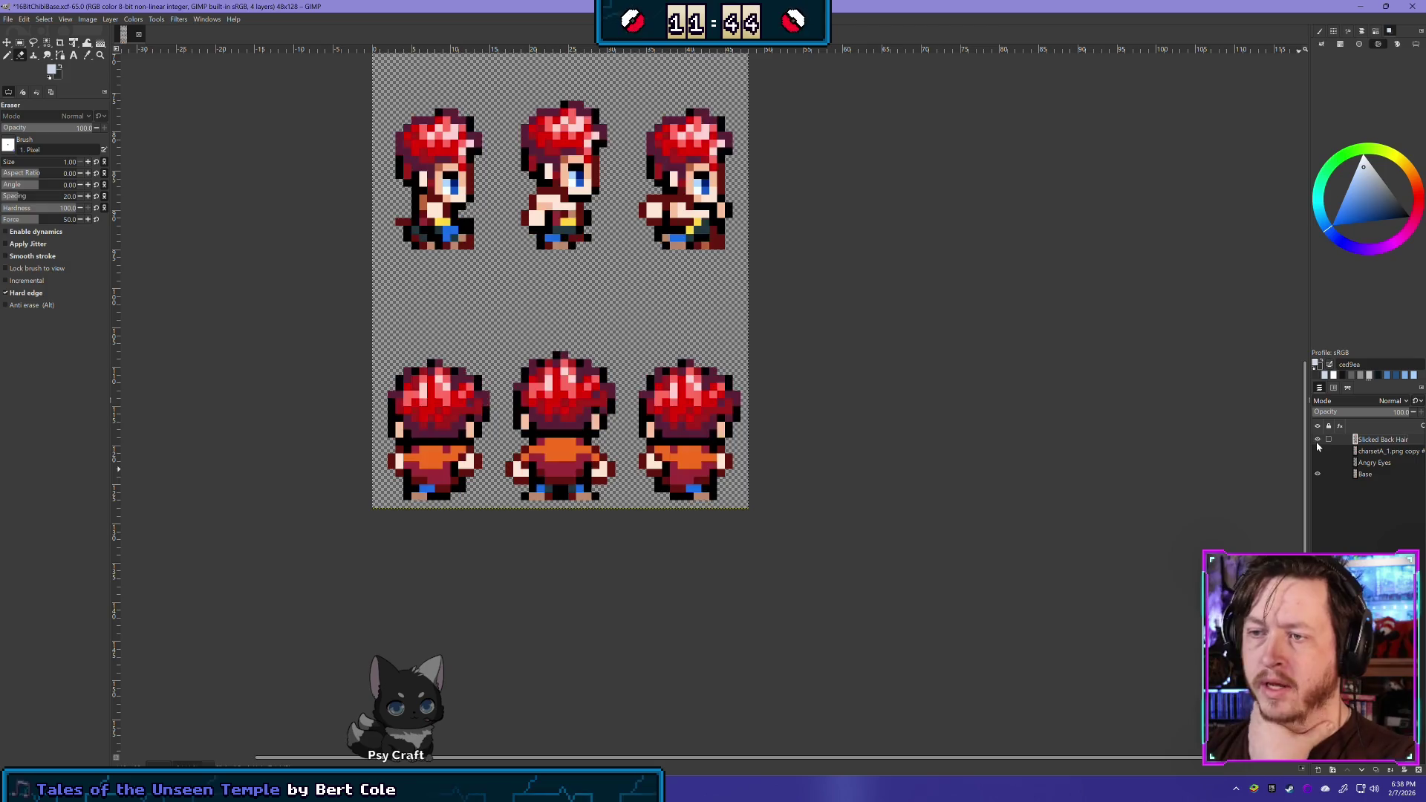
{"action": "left_click", "coordinate": [1318, 445]}
{"action": "left_click", "coordinate": [1317, 446]}
{"action": "left_click", "coordinate": [1317, 446]}
{"action": "left_click", "coordinate": [1317, 446]}
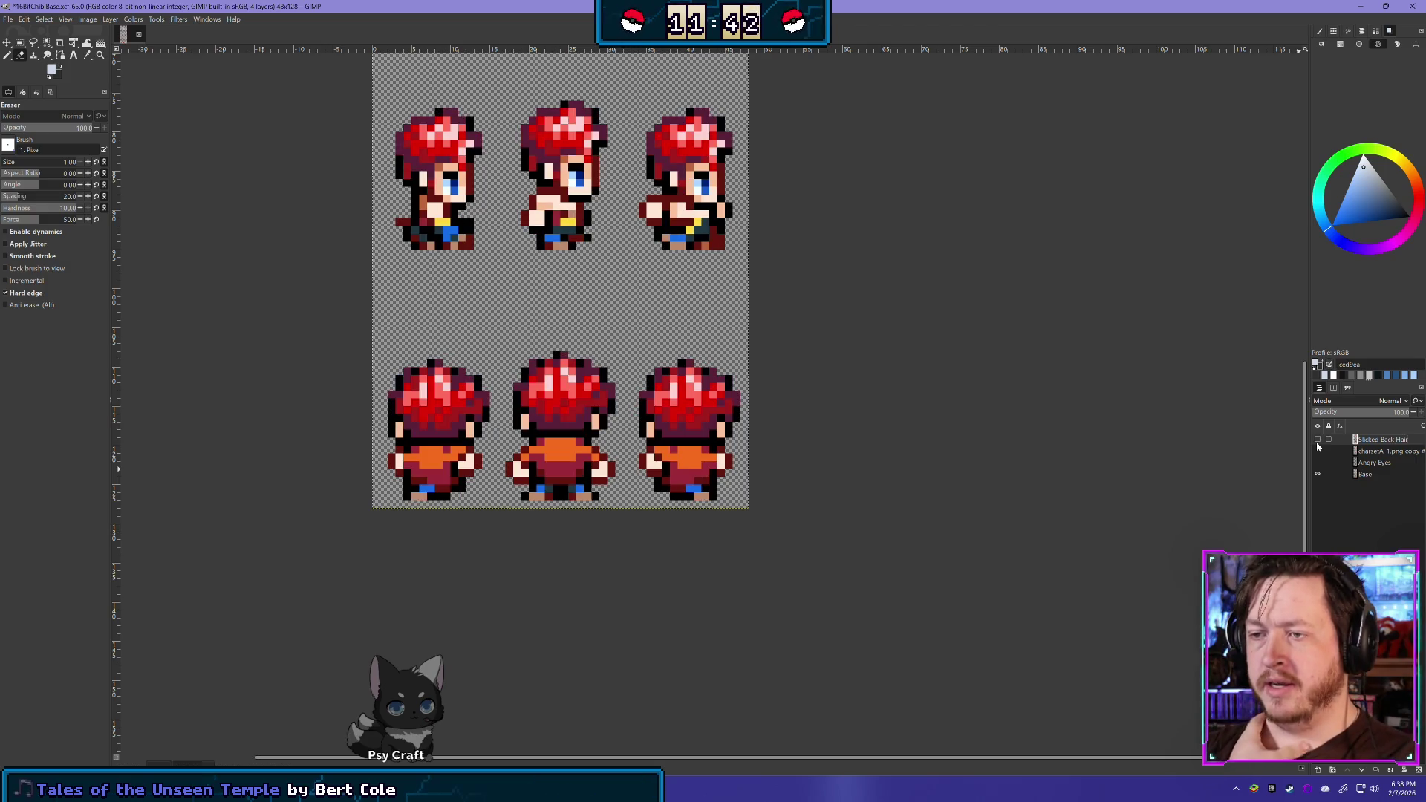
{"action": "left_click", "coordinate": [1317, 445]}
{"action": "left_click", "coordinate": [1317, 446]}
{"action": "left_click", "coordinate": [1317, 445]}
{"action": "left_click", "coordinate": [1317, 445]}
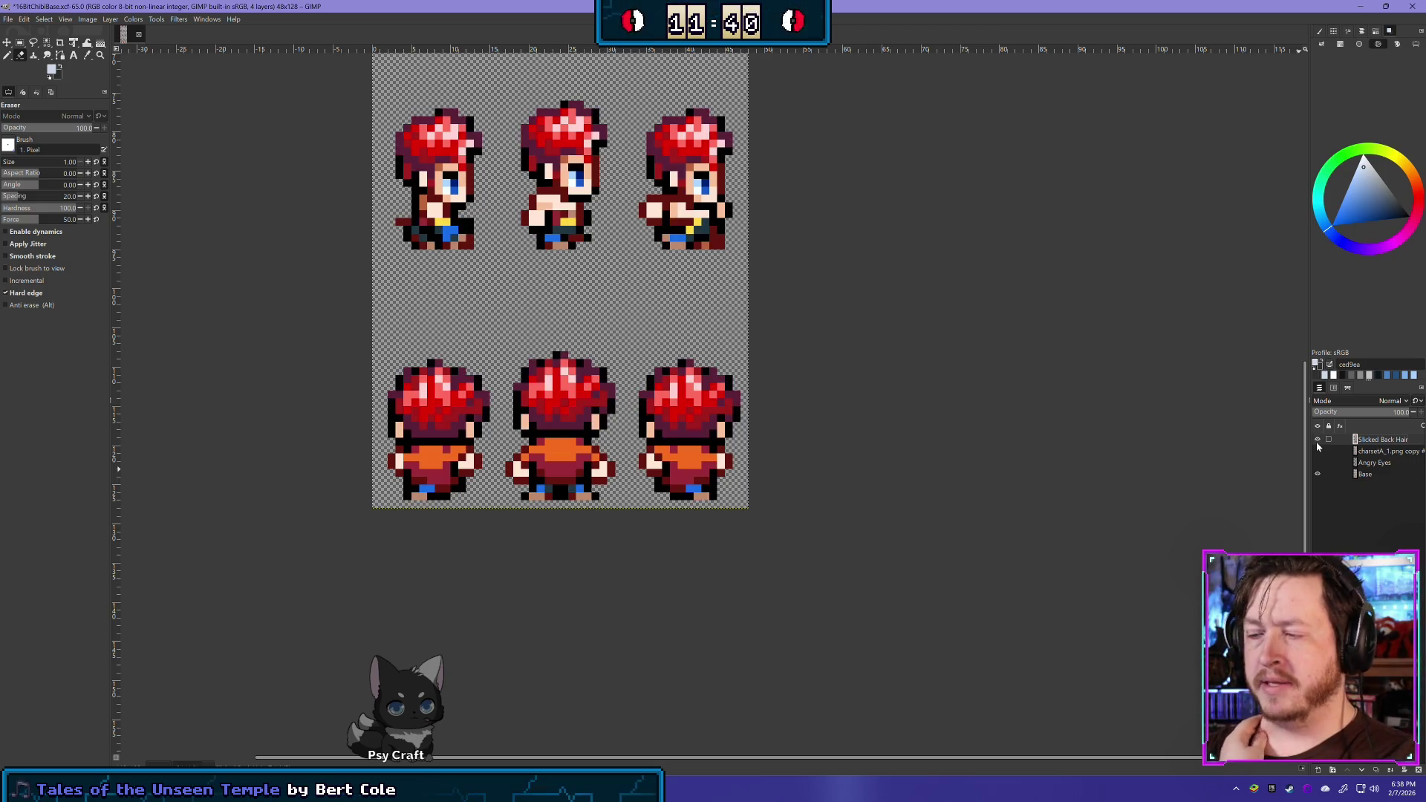
{"action": "left_click", "coordinate": [1317, 446]}
{"action": "left_click", "coordinate": [1317, 446]}
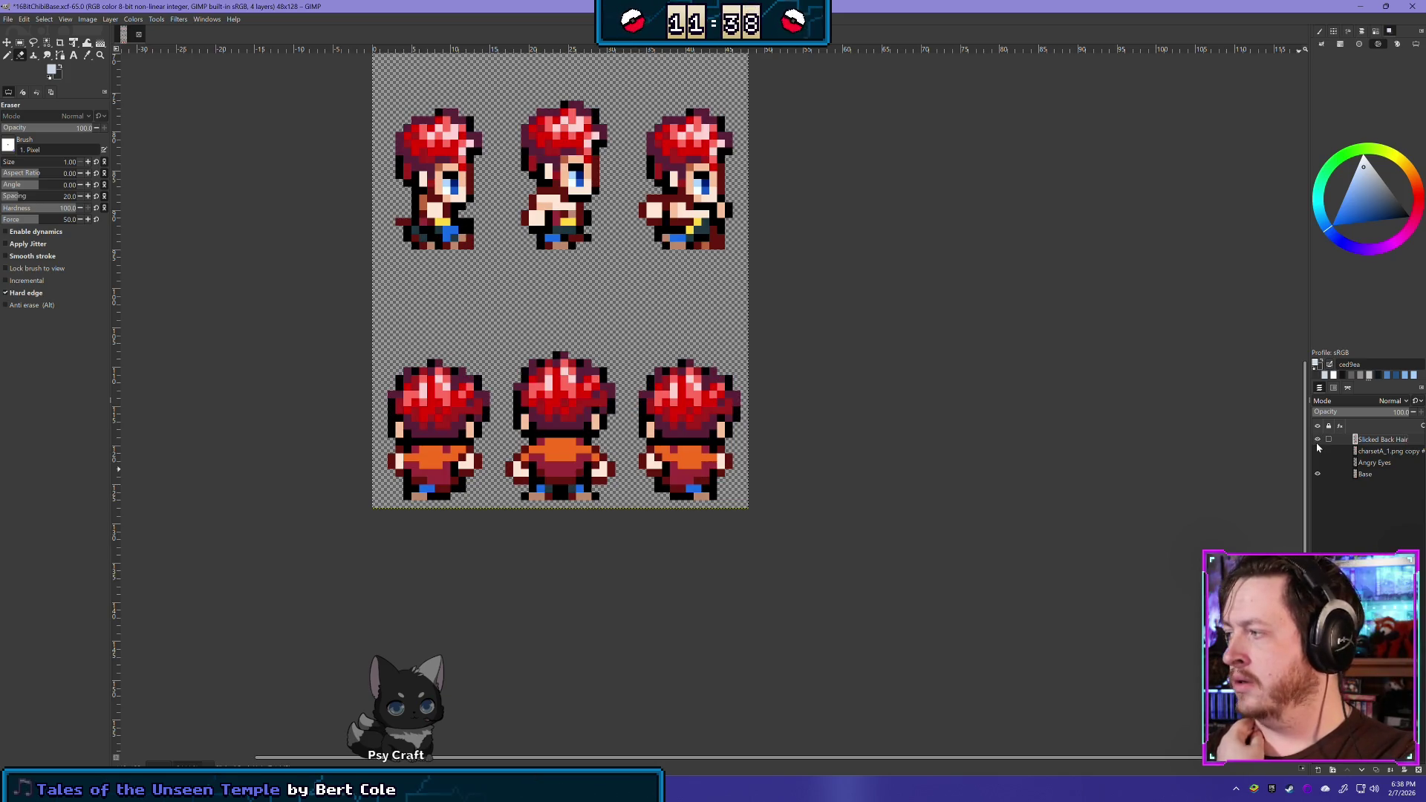
{"action": "left_click", "coordinate": [1318, 475]}
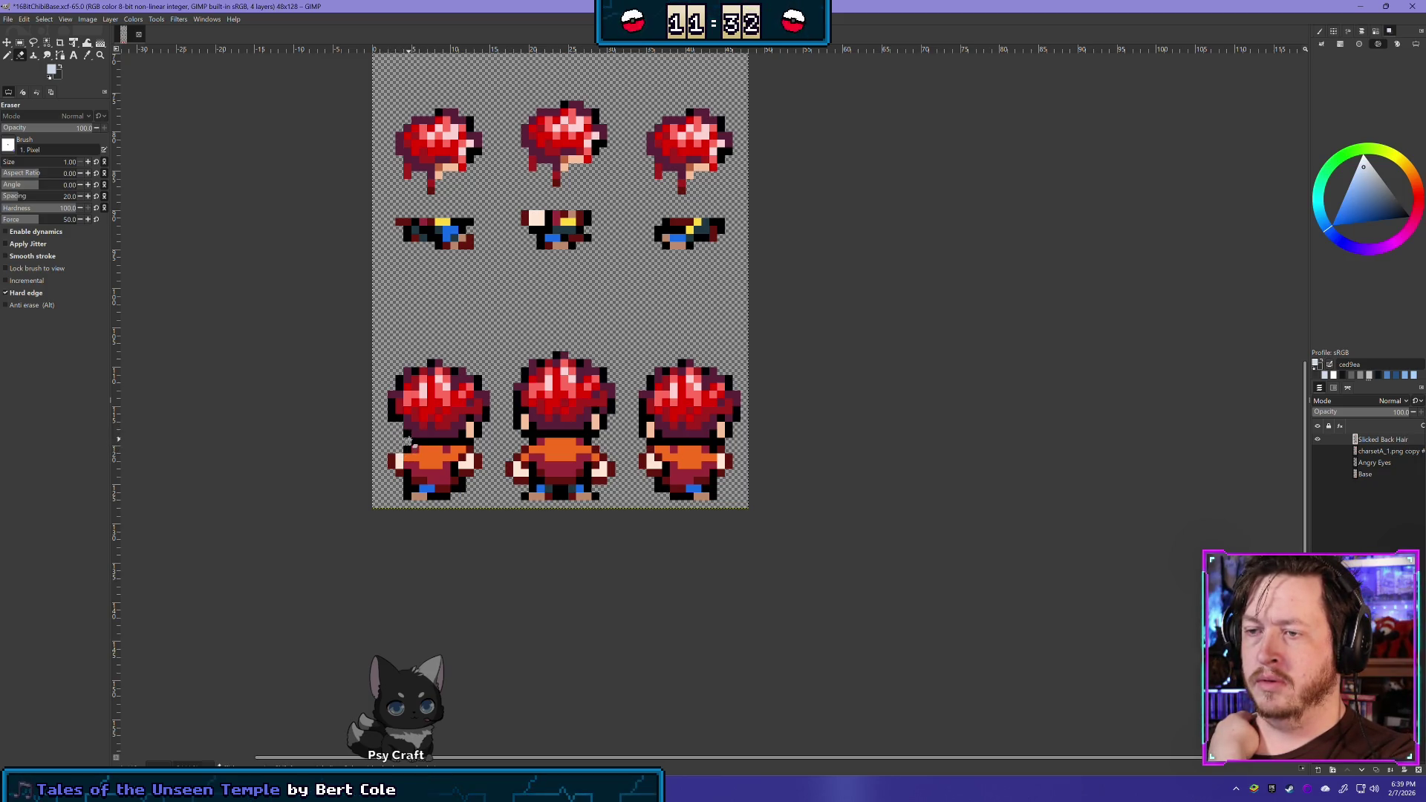
Erase the bottom-left sprite's orange shirt and strips under the bottom-left and middle hair
{"action": "mouse_move", "coordinate": [469, 455]}
{"action": "left_mouse_down"}
{"action": "mouse_move", "coordinate": [382, 460]}
{"action": "mouse_move", "coordinate": [470, 469]}
{"action": "mouse_move", "coordinate": [405, 465]}
{"action": "left_mouse_up"}
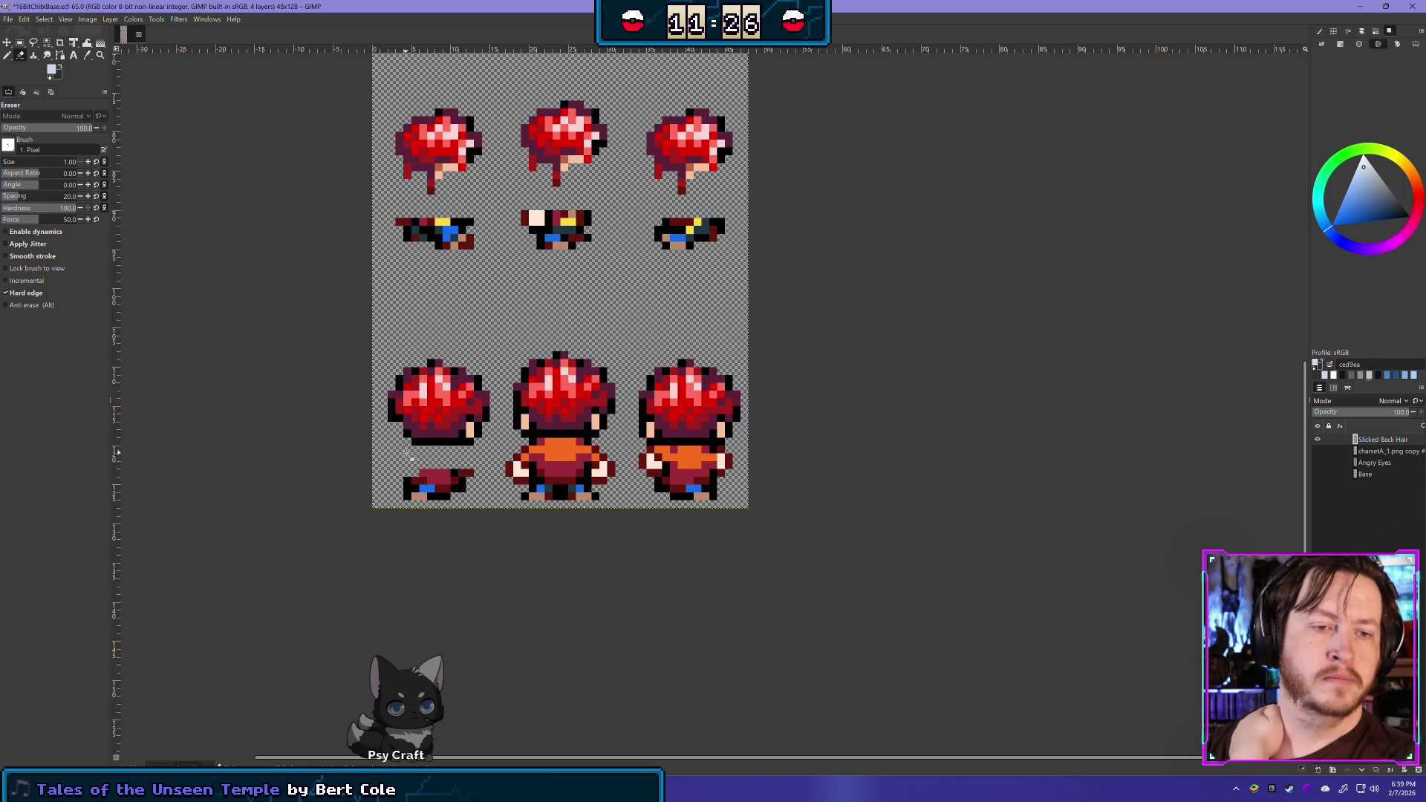
{"action": "left_click", "coordinate": [470, 429]}
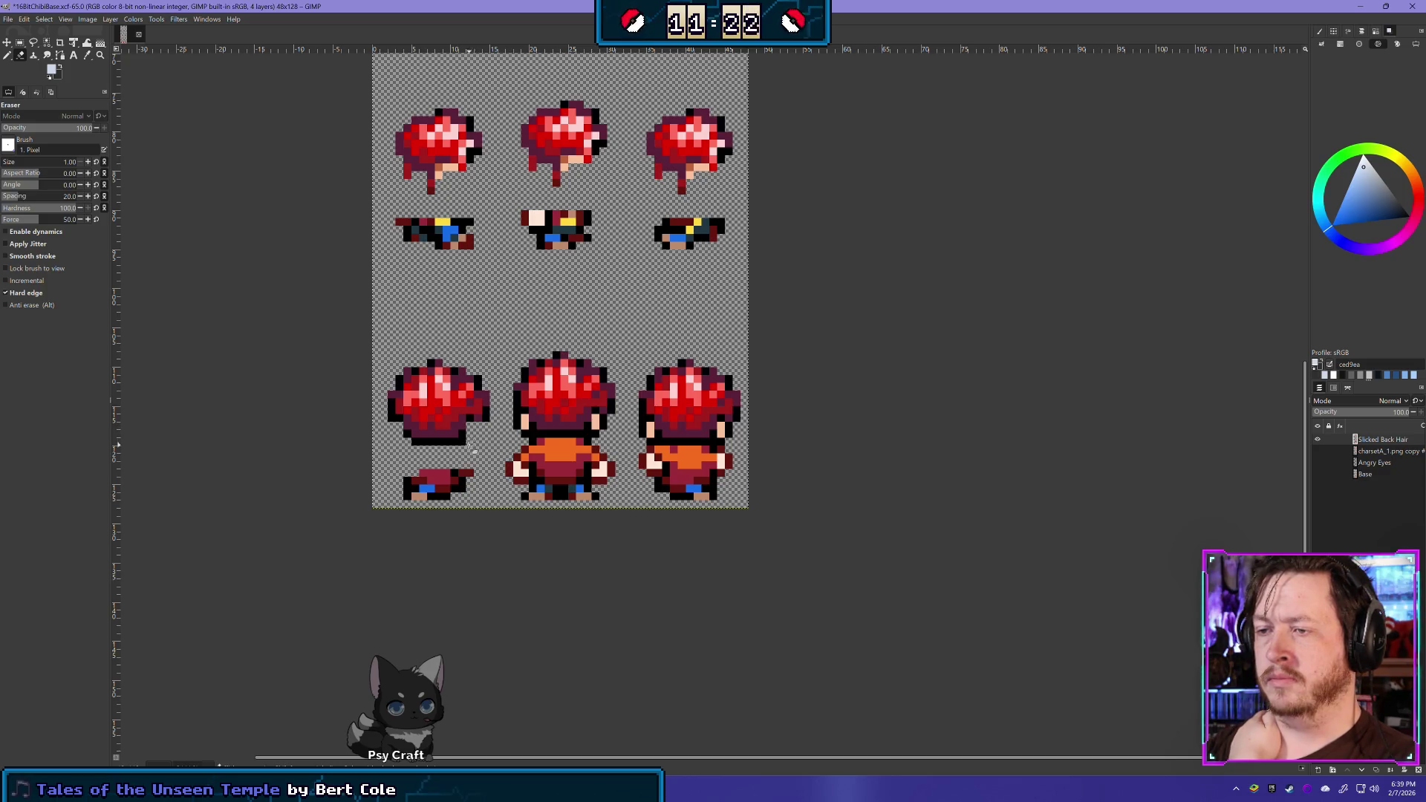
{"action": "left_click", "coordinate": [1317, 475]}
{"action": "left_click", "coordinate": [1317, 474]}
{"action": "left_click", "coordinate": [1317, 474]}
{"action": "left_click", "coordinate": [1317, 475]}
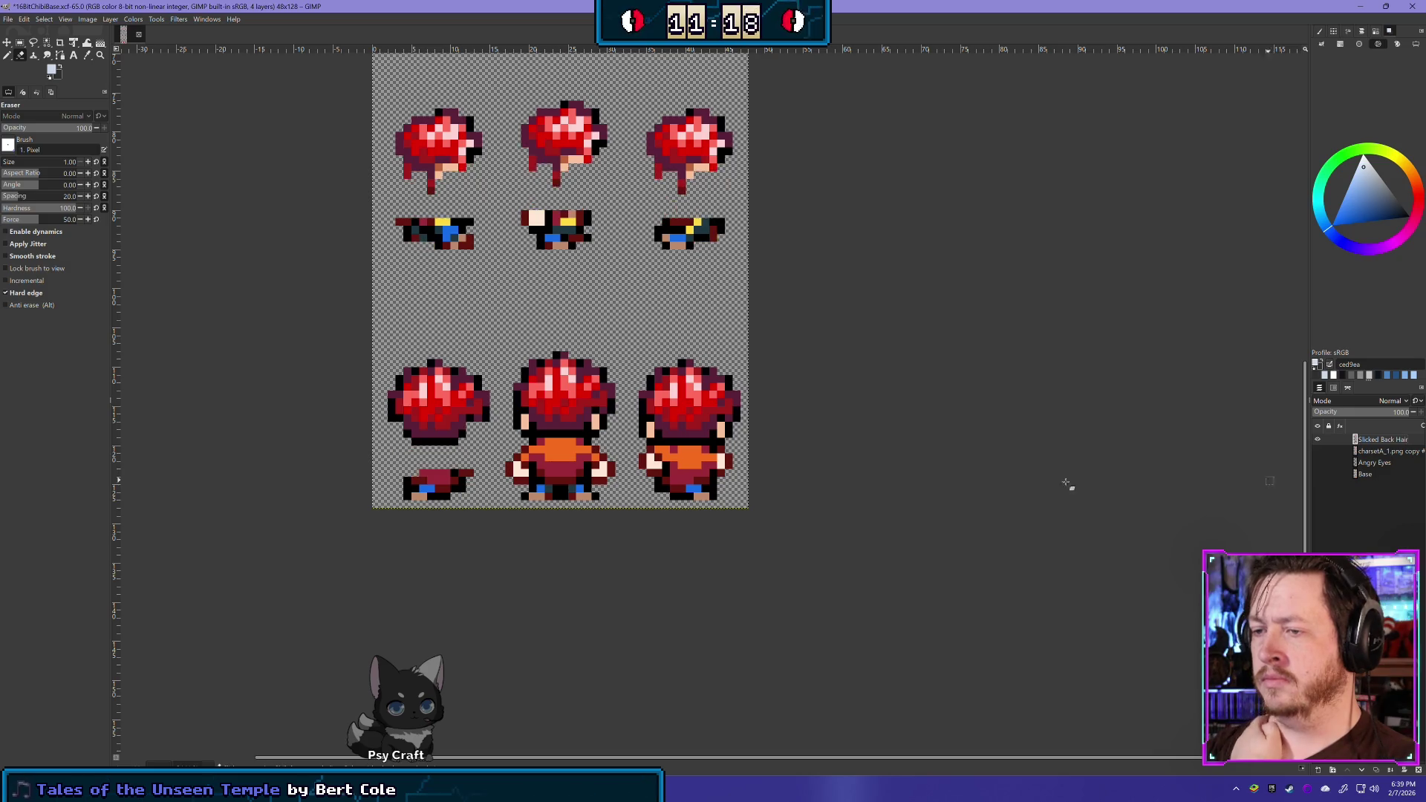
{"action": "left_click_drag", "start_coordinate": [418, 472], "coordinate": [476, 474]}
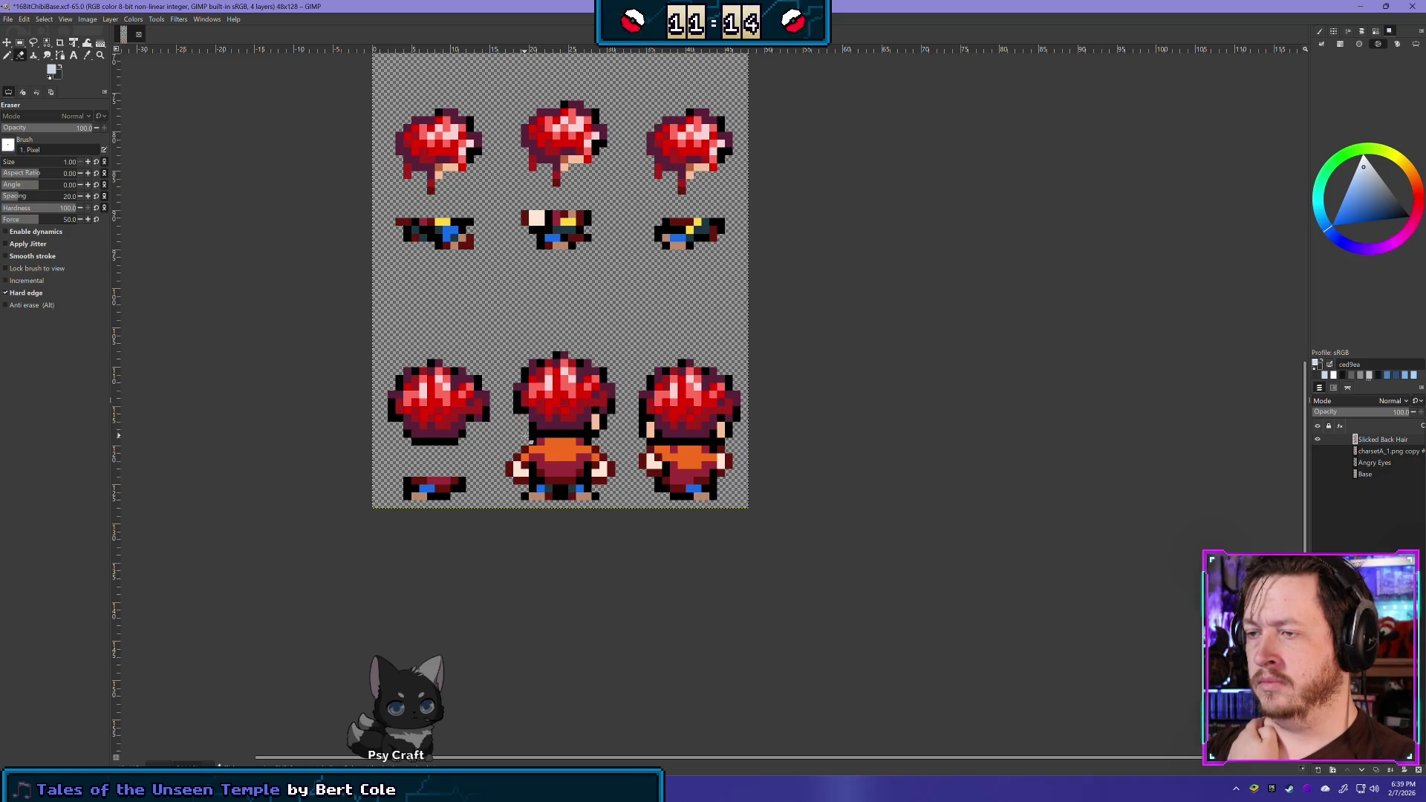
{"action": "mouse_move", "coordinate": [530, 438]}
{"action": "left_mouse_down"}
{"action": "mouse_move", "coordinate": [595, 435]}
{"action": "mouse_move", "coordinate": [523, 454]}
{"action": "mouse_move", "coordinate": [601, 454]}
{"action": "left_mouse_up"}
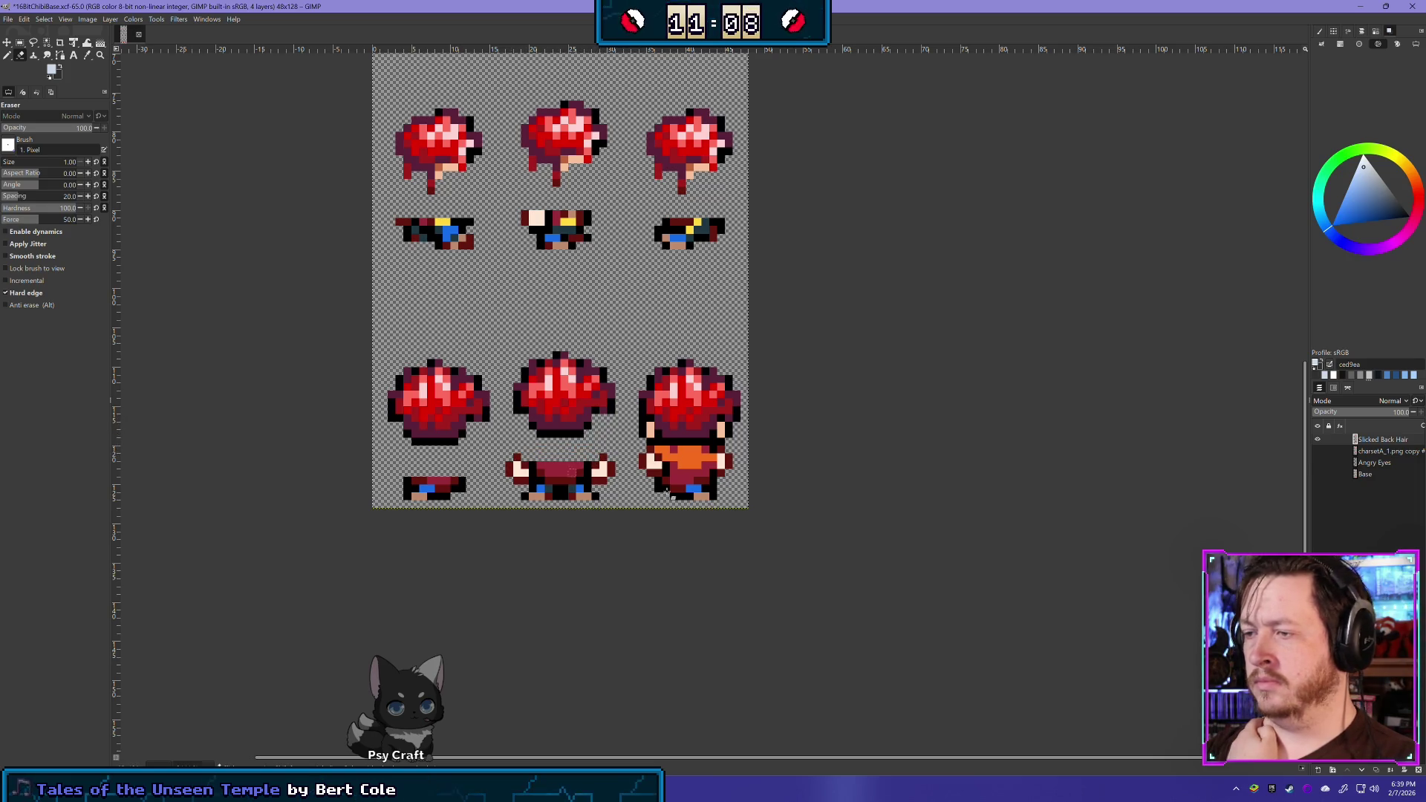
Erase the orange shirt from the bottom-right back-view sprite
{"action": "left_click", "coordinate": [1317, 473]}
{"action": "left_click", "coordinate": [1317, 474]}
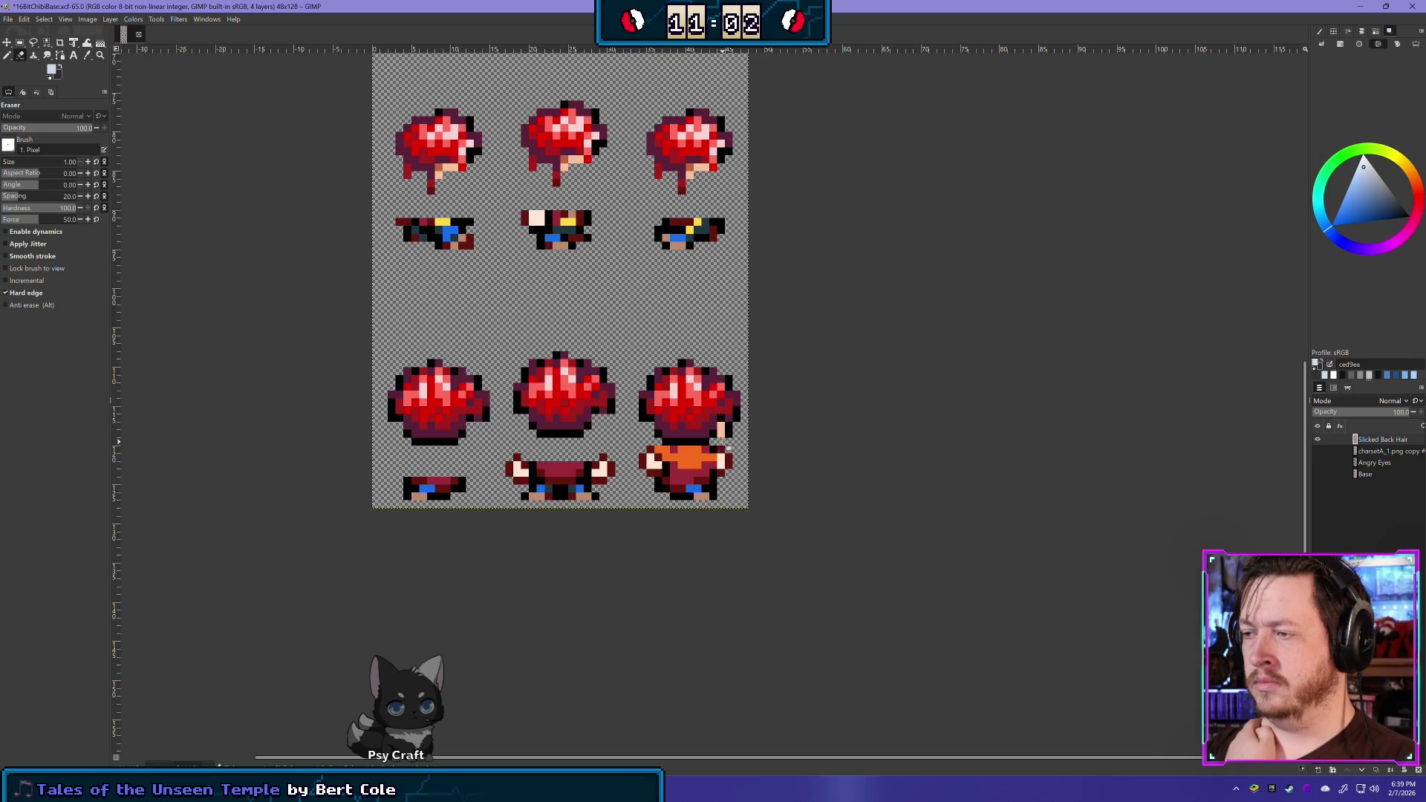
{"action": "left_click_drag", "start_coordinate": [704, 450], "coordinate": [657, 454]}
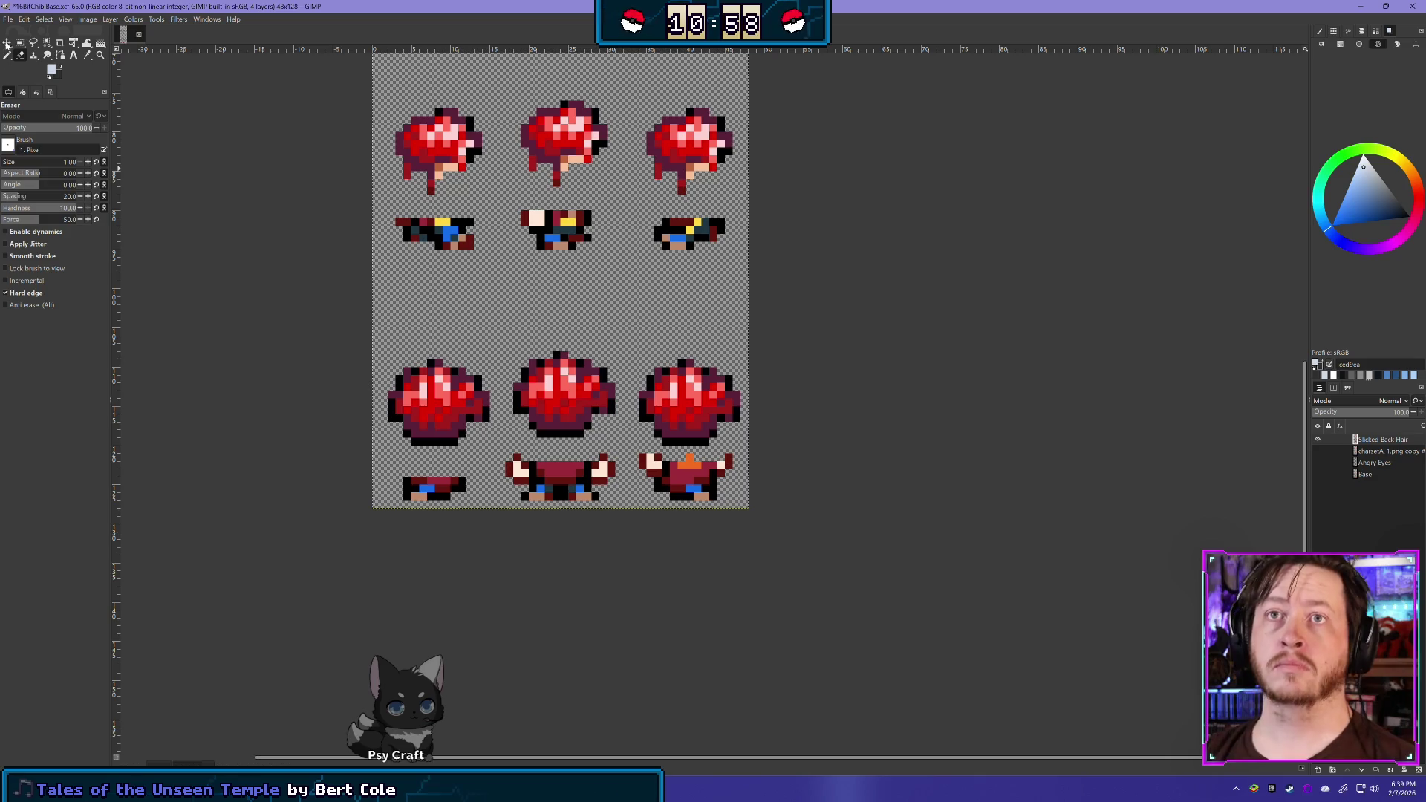
{"action": "left_click", "coordinate": [20, 42]}
Box-select and delete the leftover body strips beneath the hair in the bottom, second and side-view rows
{"action": "left_click_drag", "start_coordinate": [394, 509], "coordinate": [756, 446]}
{"action": "key", "text": "Delete"}
{"action": "left_click_drag", "start_coordinate": [736, 274], "coordinate": [363, 194]}
{"action": "key", "text": "Delete"}
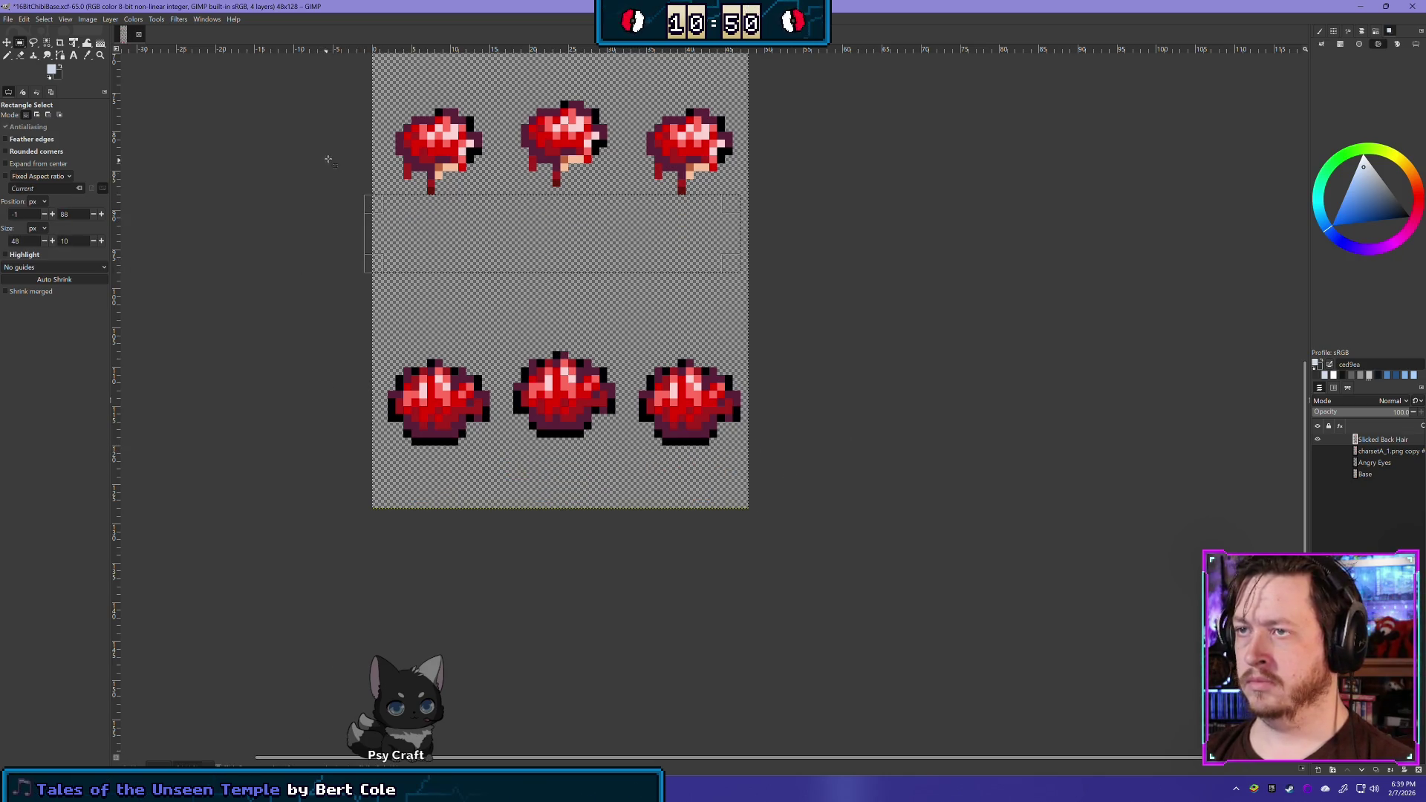
{"action": "scroll", "coordinate": [352, 496], "scroll_direction": "up", "scroll_amount": 5}
{"action": "left_click_drag", "start_coordinate": [396, 341], "coordinate": [762, 279]}
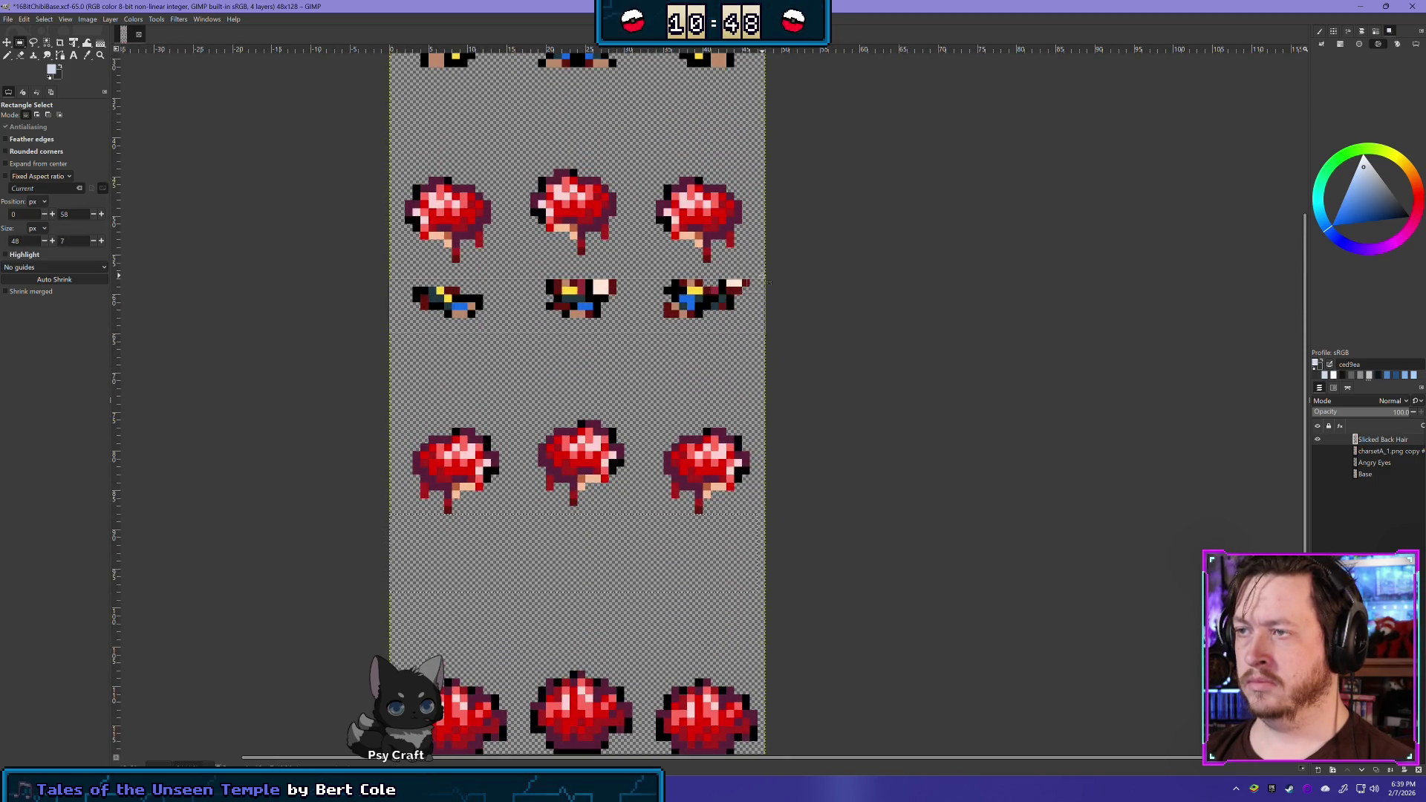
{"action": "key", "text": "Delete"}
{"action": "scroll", "coordinate": [428, 347], "scroll_direction": "up", "scroll_amount": 4}
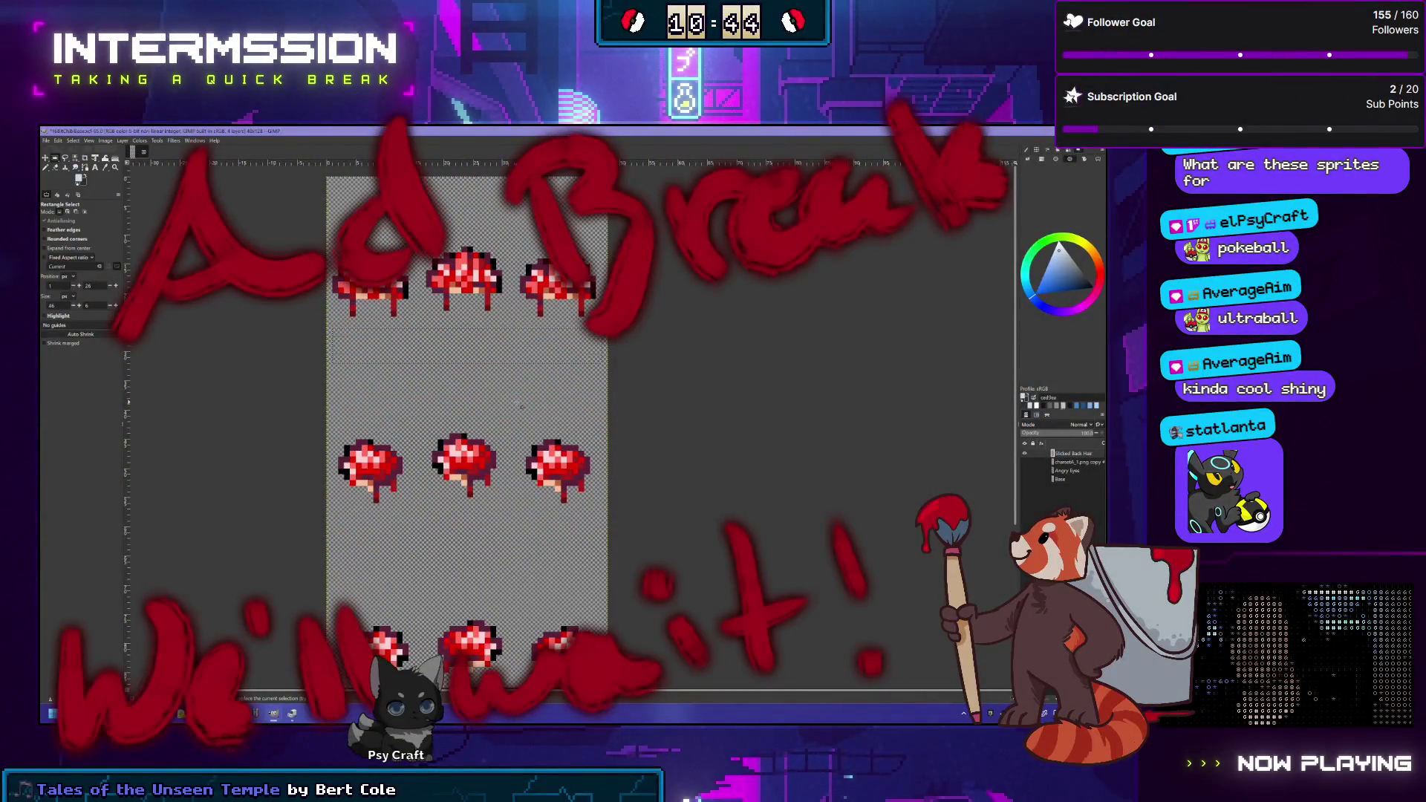
{"action": "scroll", "coordinate": [545, 320], "scroll_direction": "down", "scroll_amount": 2}
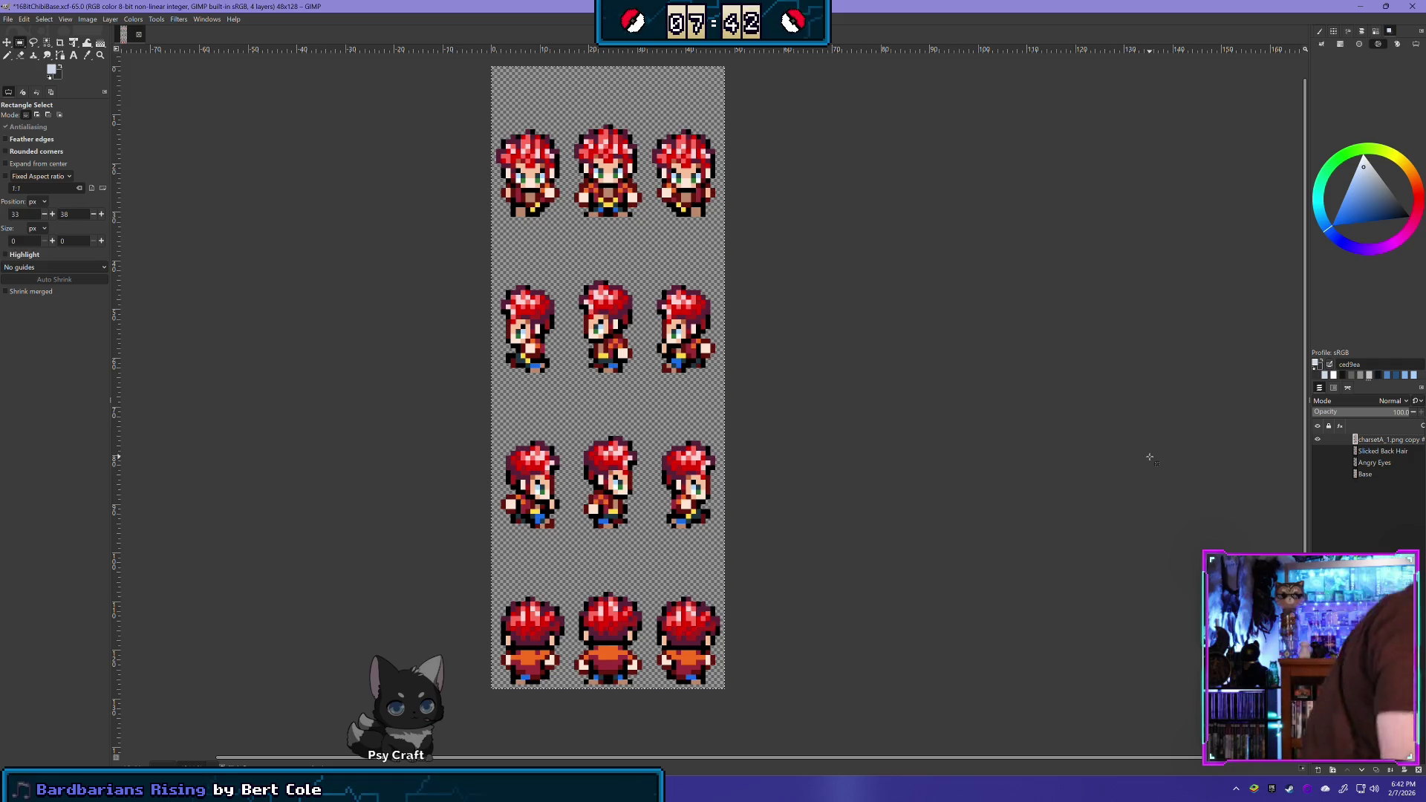
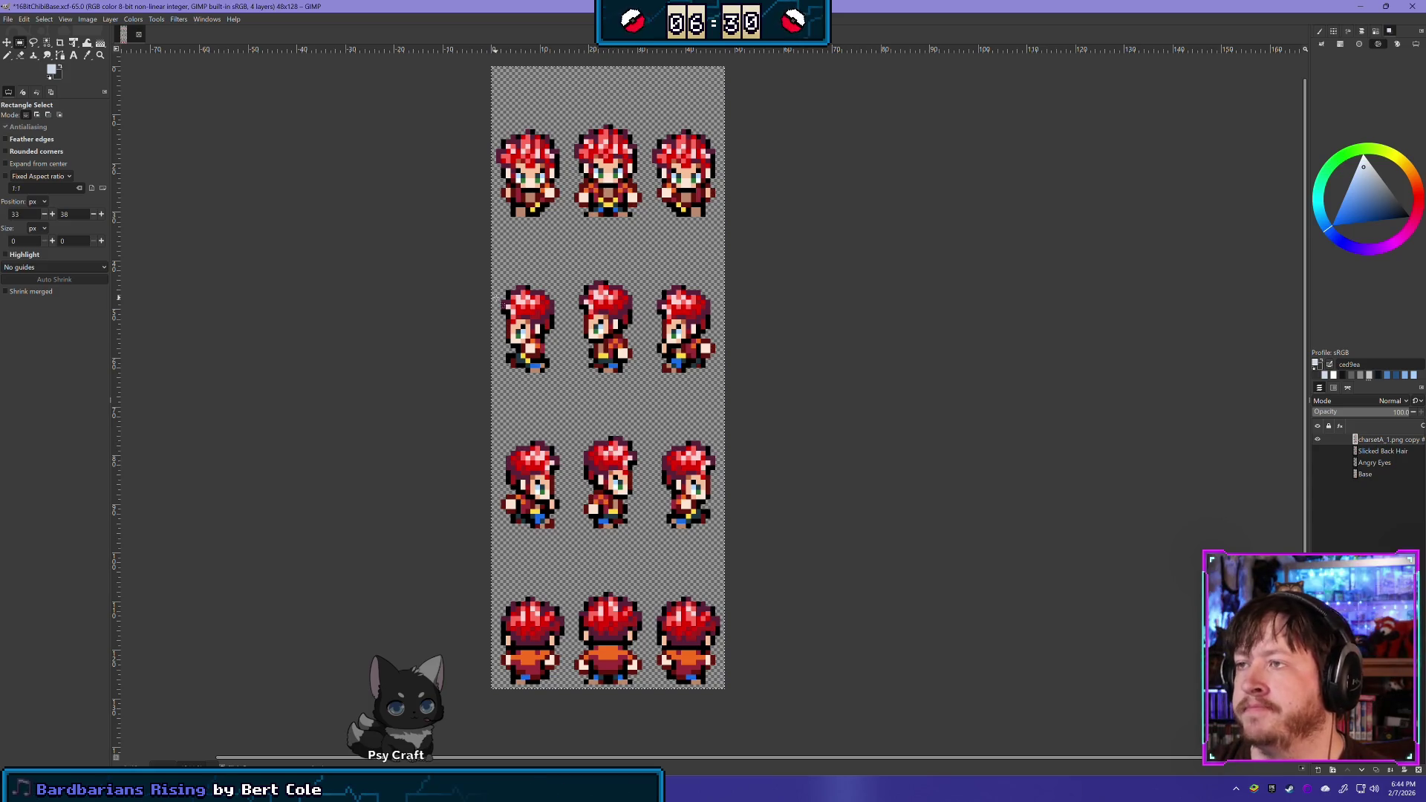
Box-select the heads across the top front-facing sprite row, delete those pixels, and deselect
{"action": "scroll", "coordinate": [483, 319], "scroll_direction": "up", "scroll_amount": 1}
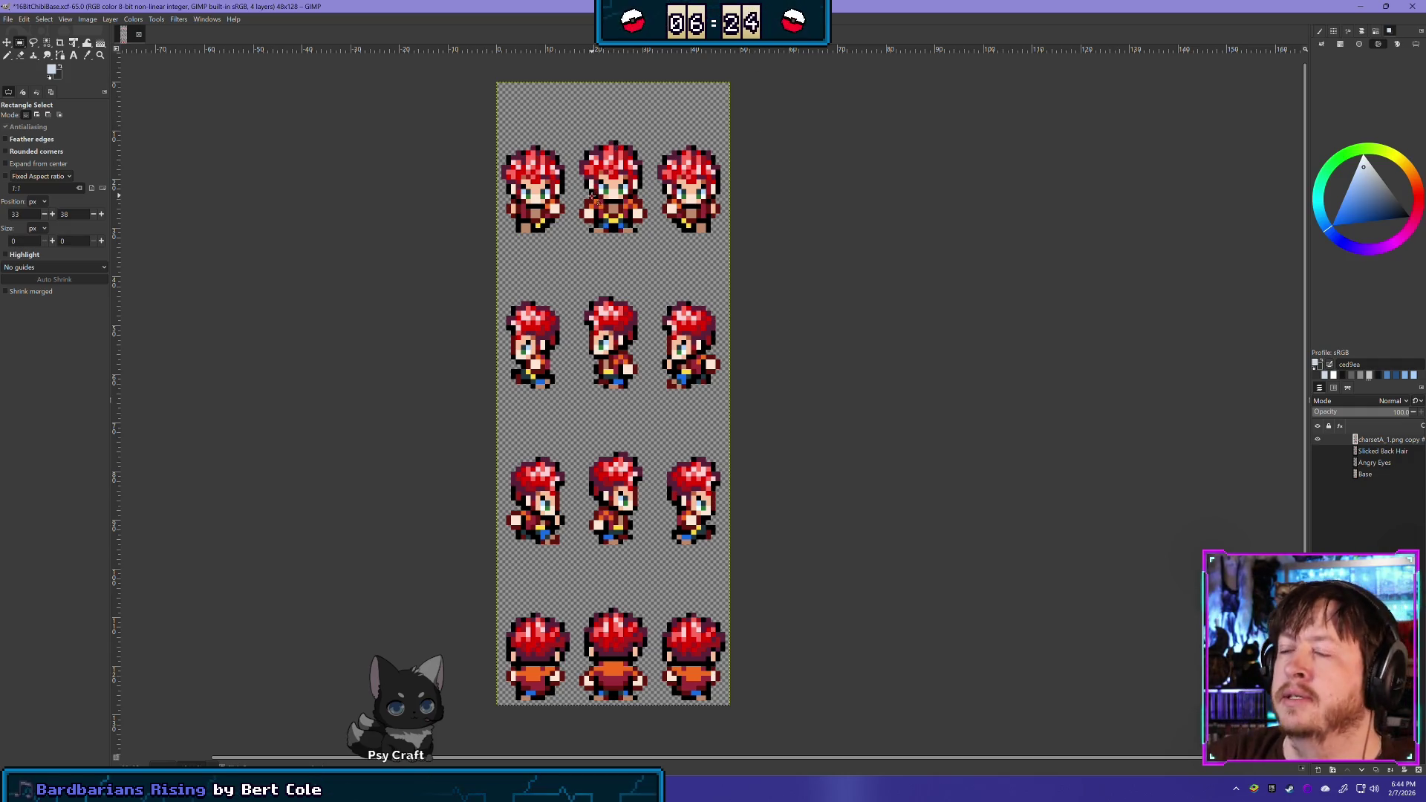
{"action": "scroll", "coordinate": [638, 168], "scroll_direction": "up", "scroll_amount": 3}
{"action": "scroll", "coordinate": [638, 168], "scroll_direction": "up", "scroll_amount": 4}
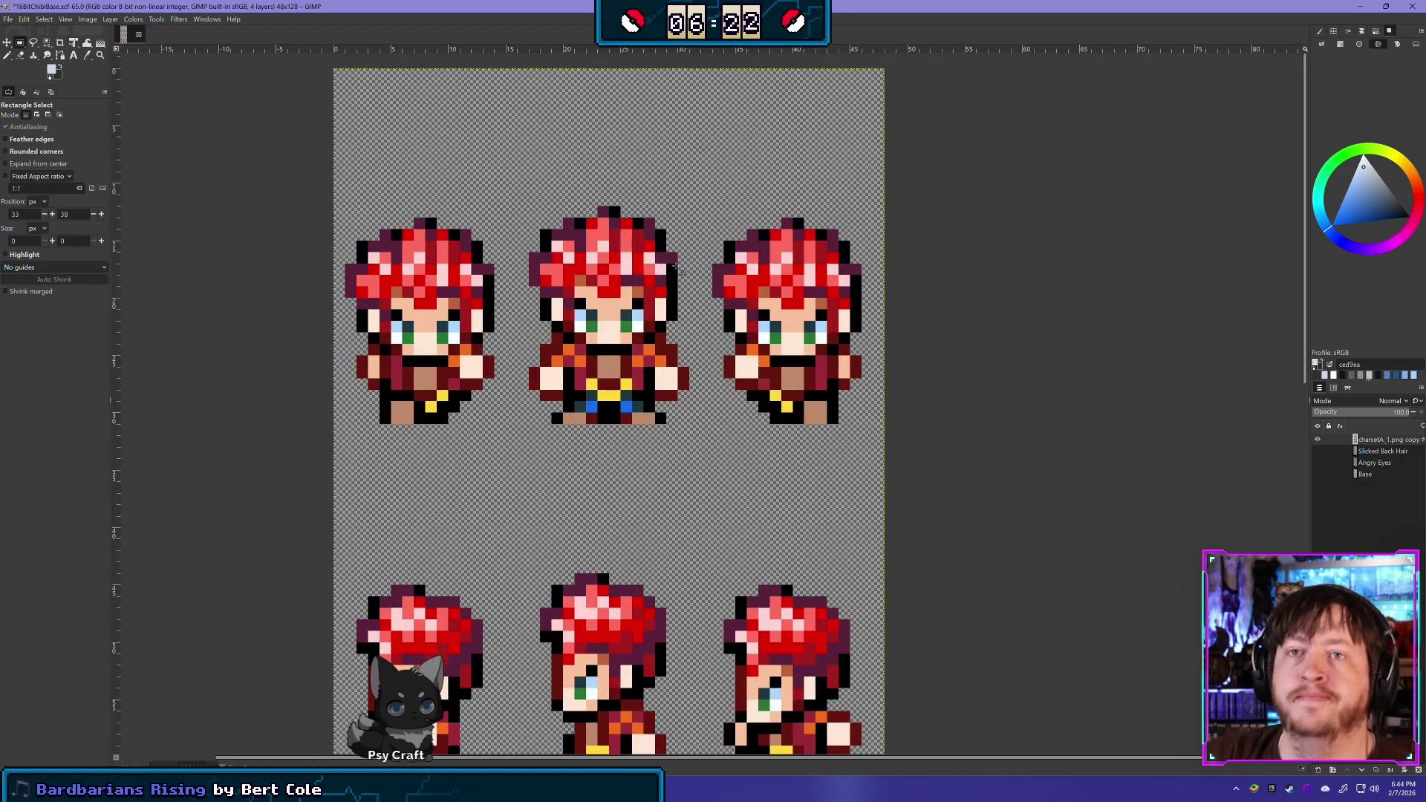
{"action": "left_click", "coordinate": [20, 54]}
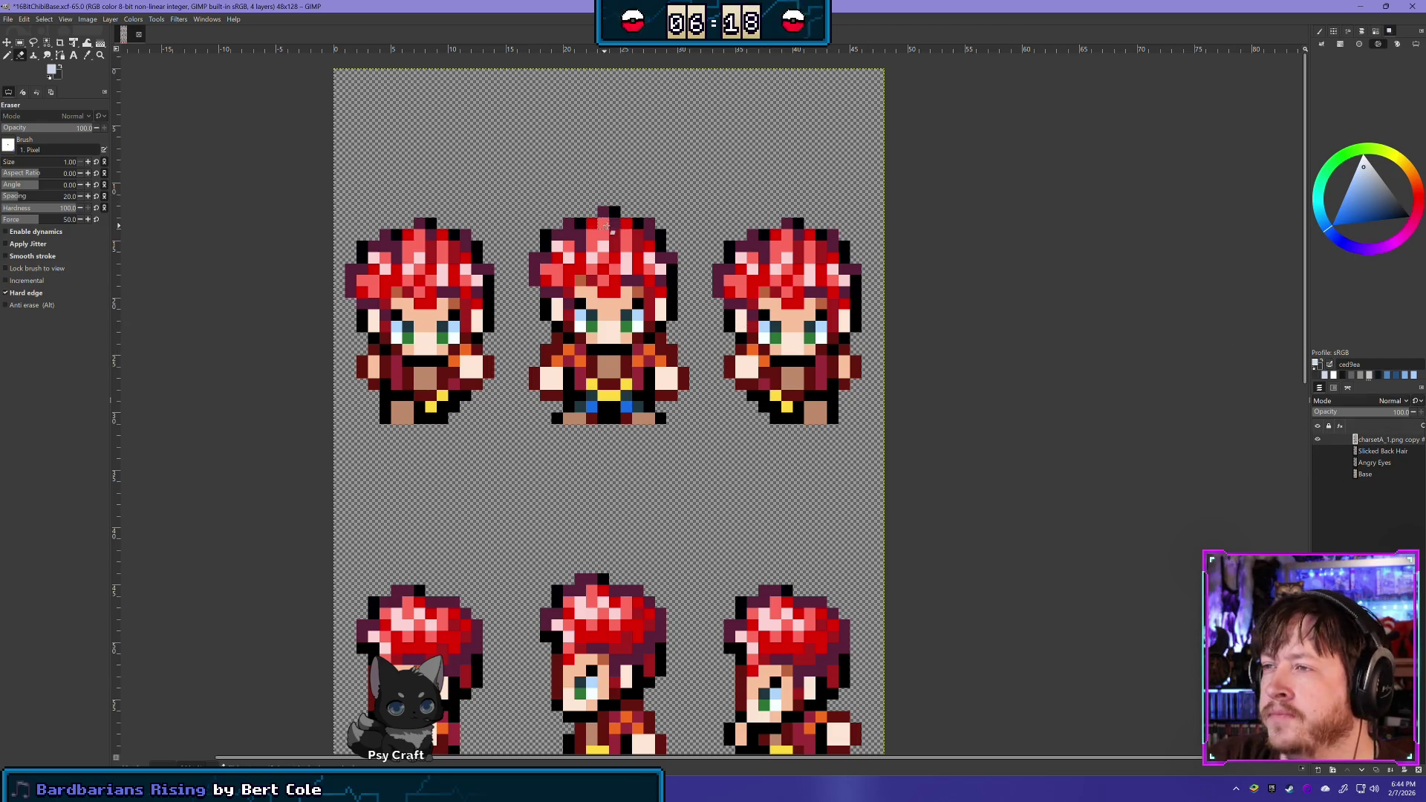
{"action": "left_click", "coordinate": [19, 44]}
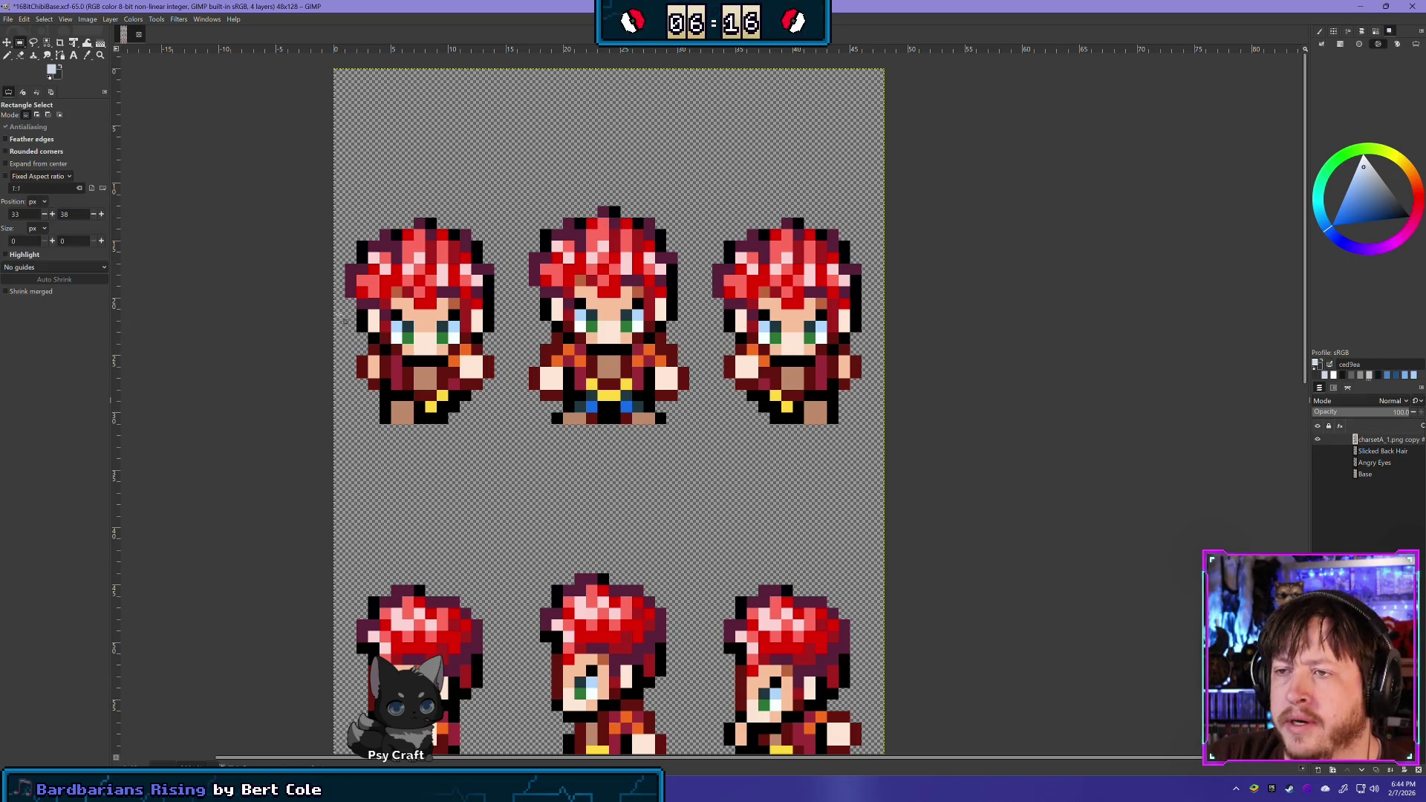
{"action": "mouse_move", "coordinate": [345, 332]}
{"action": "left_mouse_down"}
{"action": "mouse_move", "coordinate": [839, 312]}
{"action": "mouse_move", "coordinate": [904, 131]}
{"action": "left_mouse_up"}
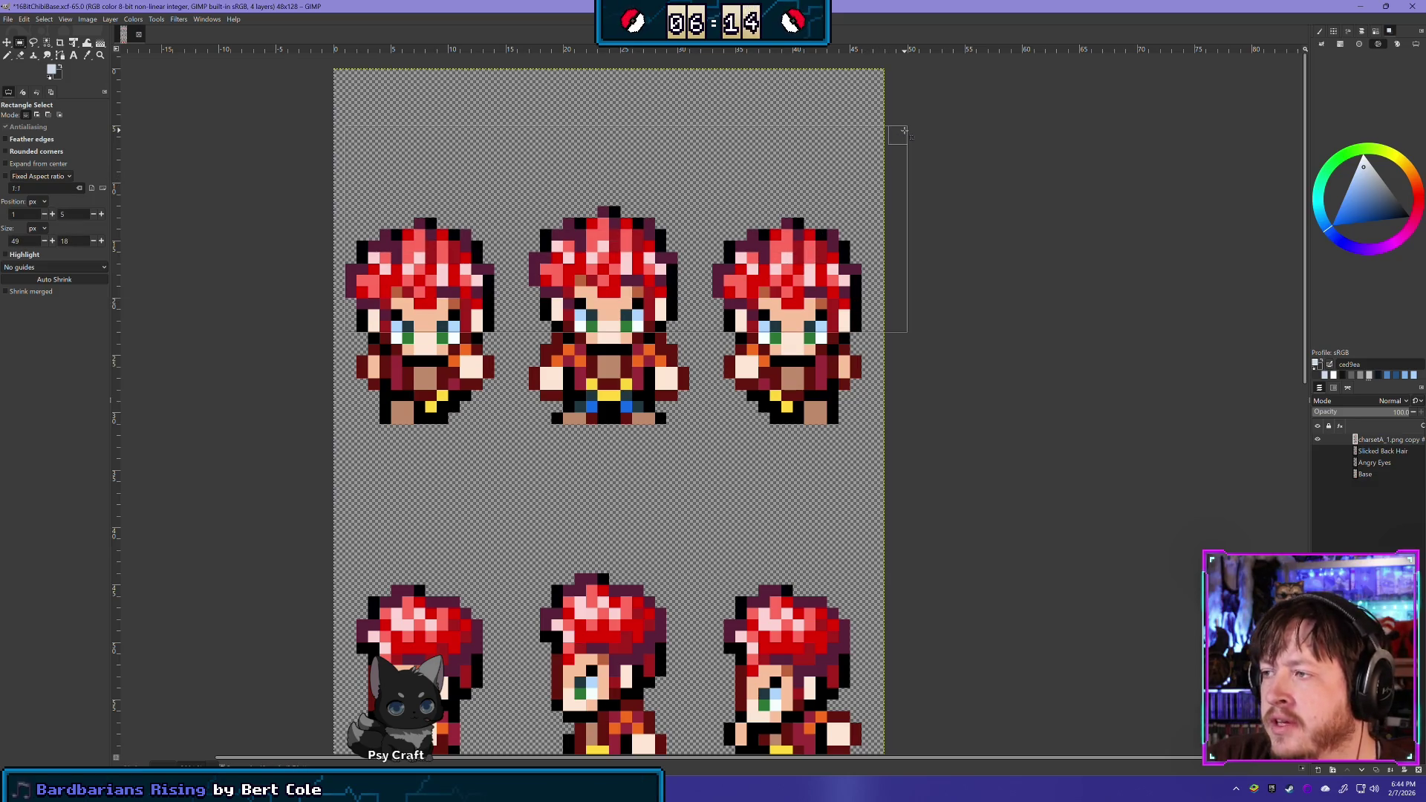
{"action": "key", "text": "Delete"}
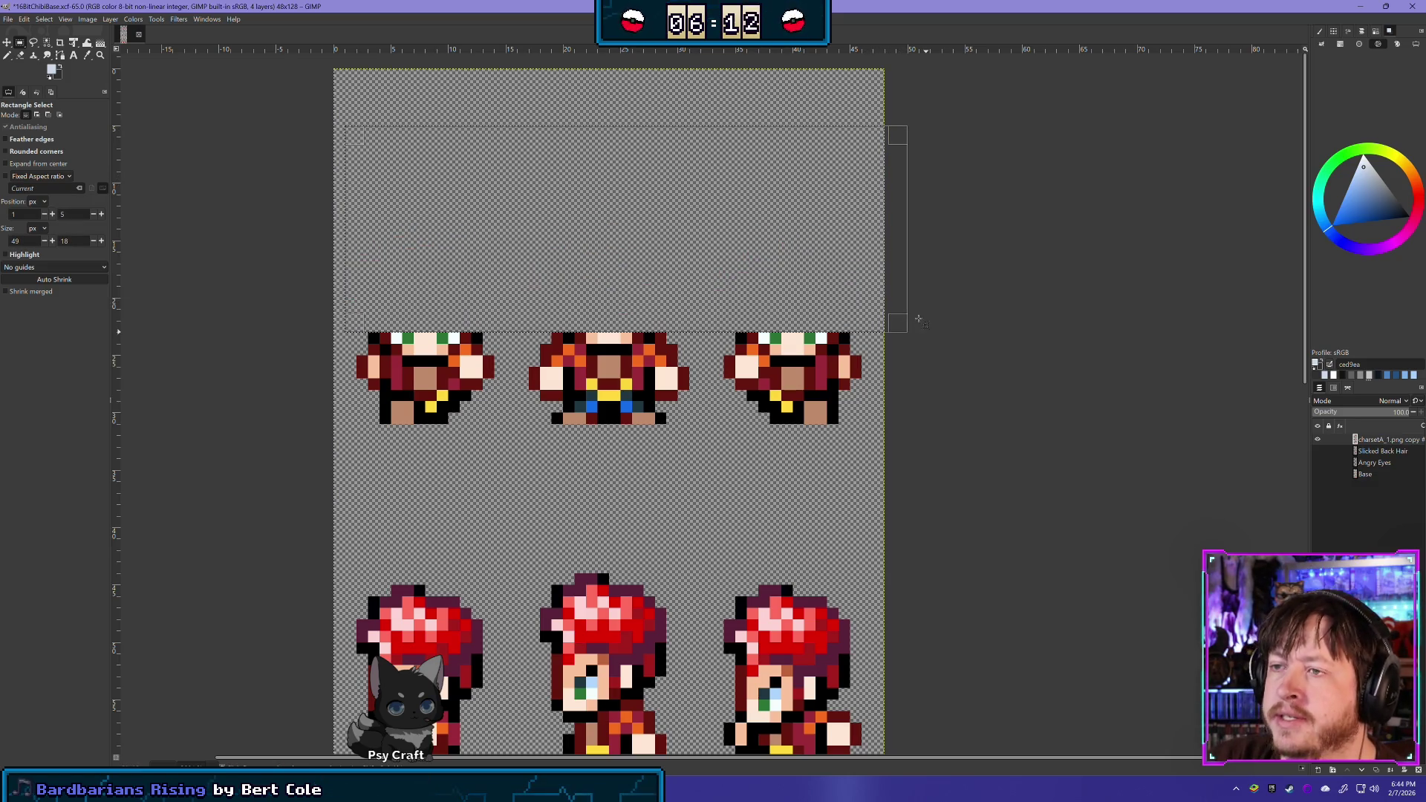
{"action": "left_click", "coordinate": [645, 424]}
Erase the hair and upper faces of the second sprite row, comparing with undo/redo
{"action": "scroll", "coordinate": [591, 277], "scroll_direction": "down", "scroll_amount": 5}
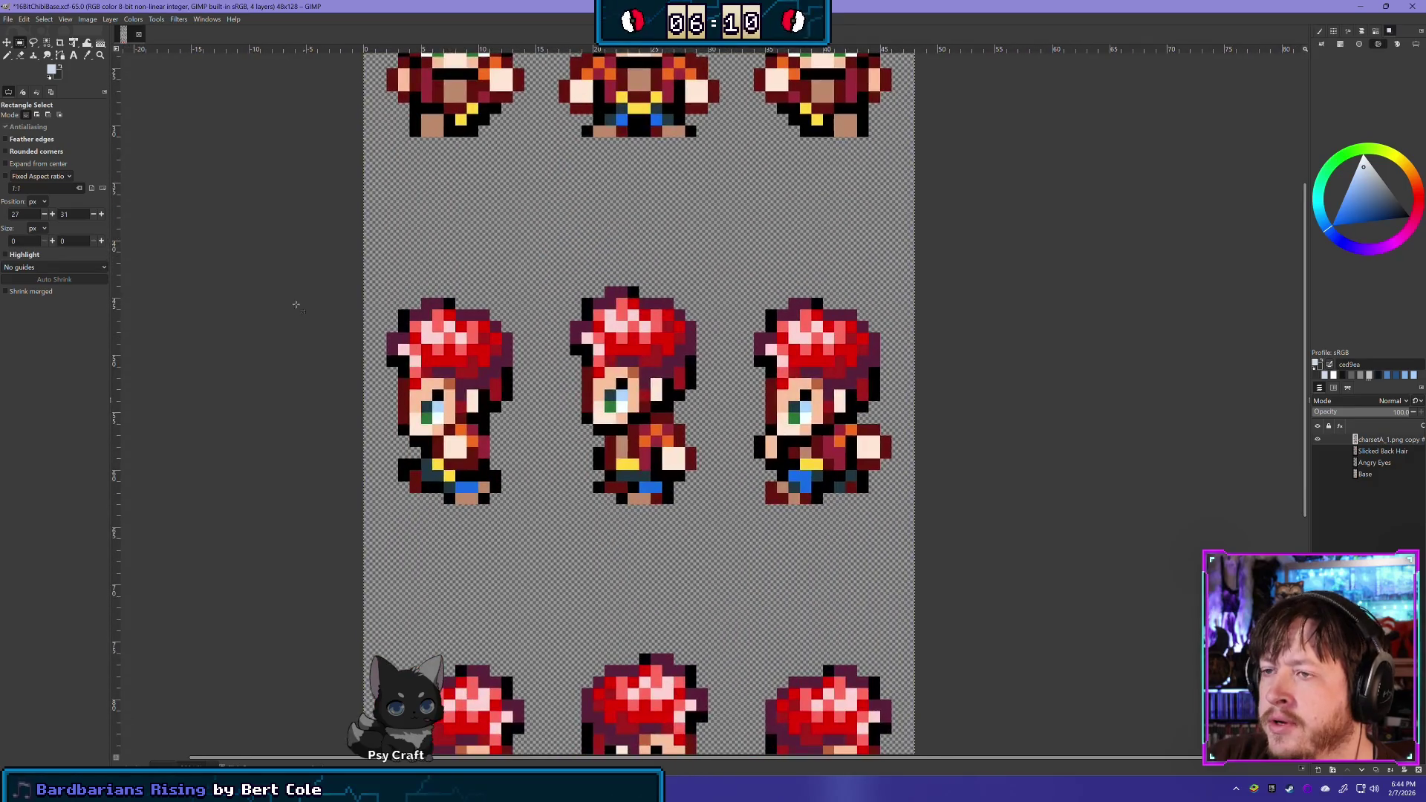
{"action": "left_click_drag", "start_coordinate": [369, 276], "coordinate": [899, 421]}
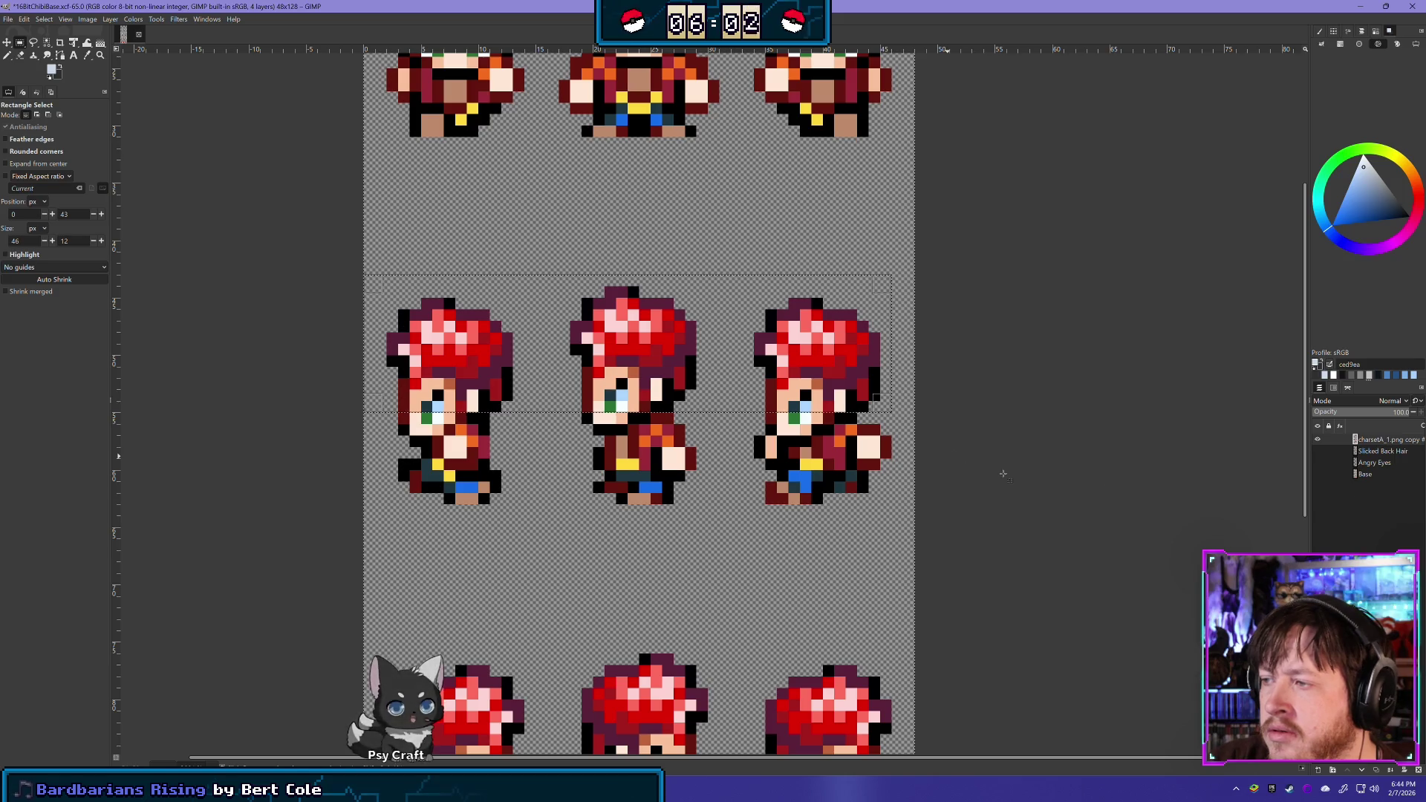
{"action": "key", "text": "Delete"}
{"action": "key", "text": "ctrl+z"}
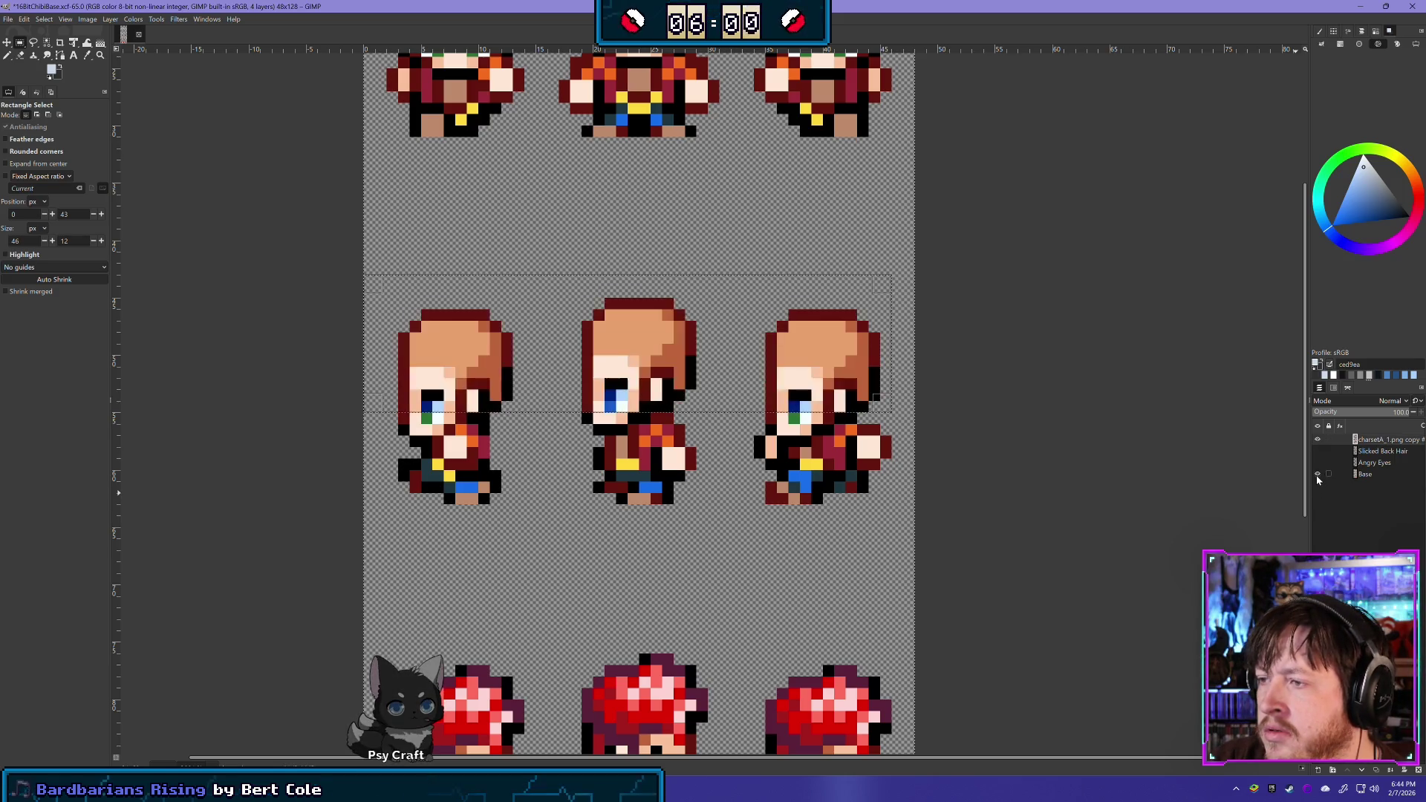
{"action": "key", "text": "ctrl+y"}
Select and delete the heads of the next sprite row
{"action": "scroll", "coordinate": [549, 530], "scroll_direction": "down", "scroll_amount": 5}
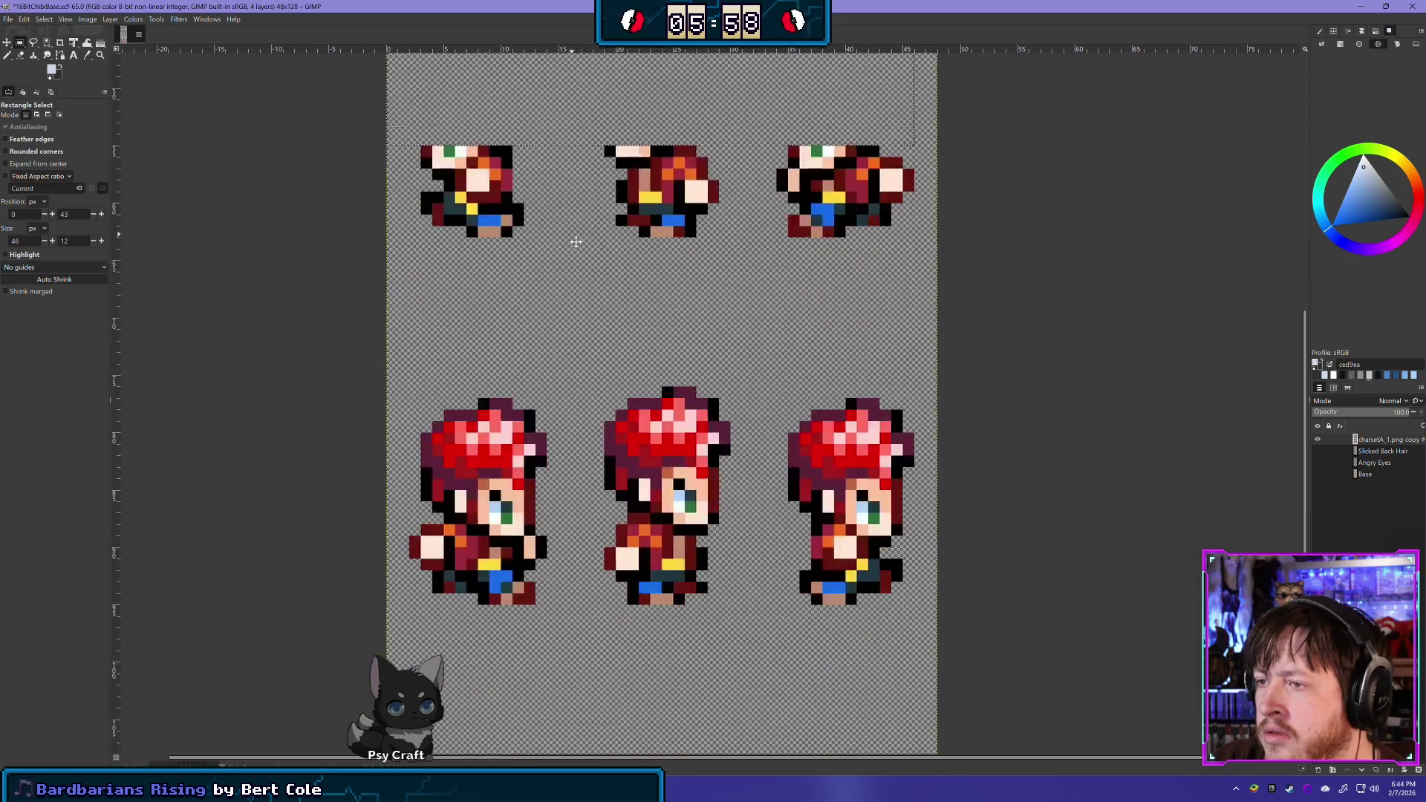
{"action": "scroll", "coordinate": [463, 334], "scroll_direction": "down", "scroll_amount": 2}
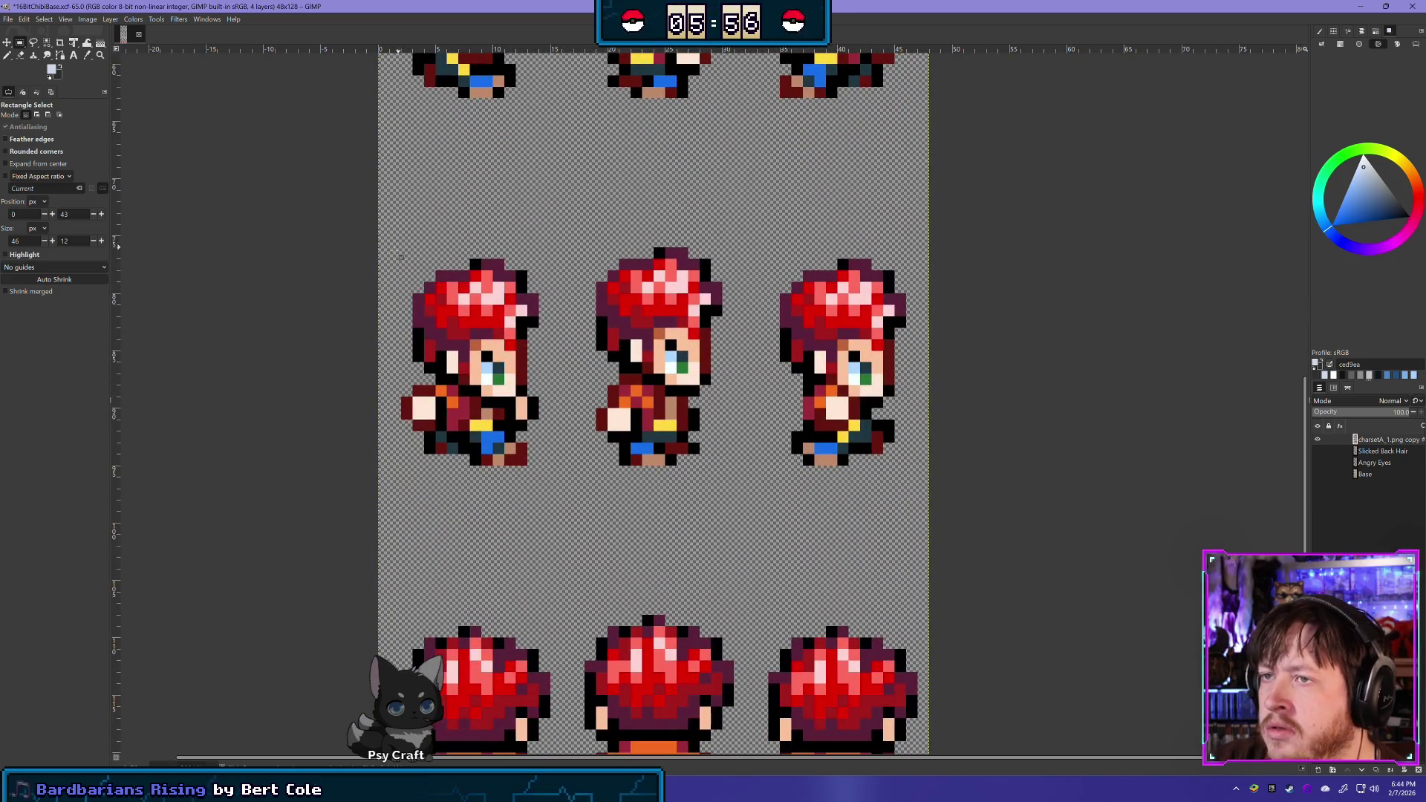
{"action": "mouse_move", "coordinate": [373, 241]}
{"action": "left_mouse_down"}
{"action": "mouse_move", "coordinate": [816, 331]}
{"action": "mouse_move", "coordinate": [914, 397]}
{"action": "mouse_move", "coordinate": [926, 386]}
{"action": "left_mouse_up"}
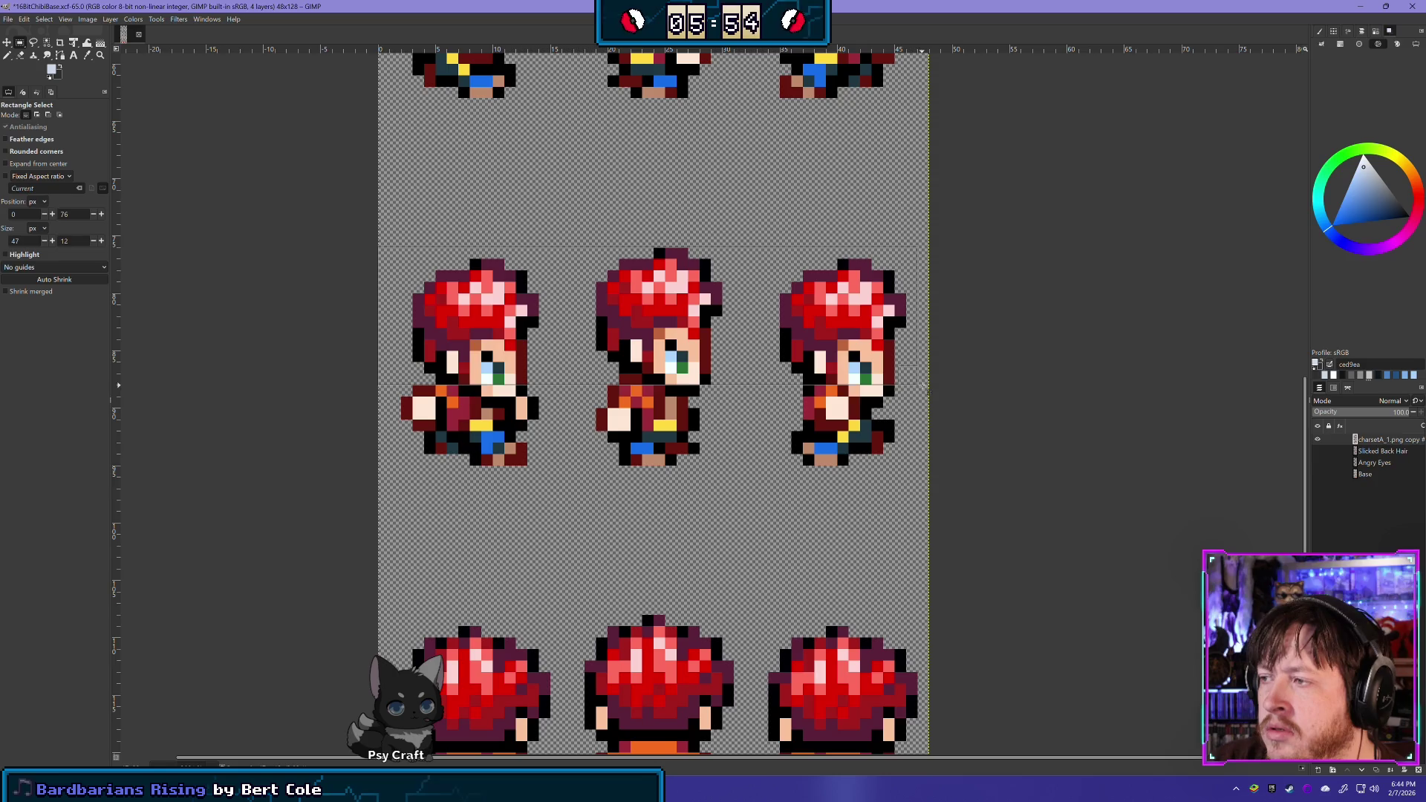
{"action": "key", "text": "Delete"}
Erase the hair from the back-view sprite row and deselect
{"action": "scroll", "coordinate": [668, 484], "scroll_direction": "down", "scroll_amount": 4}
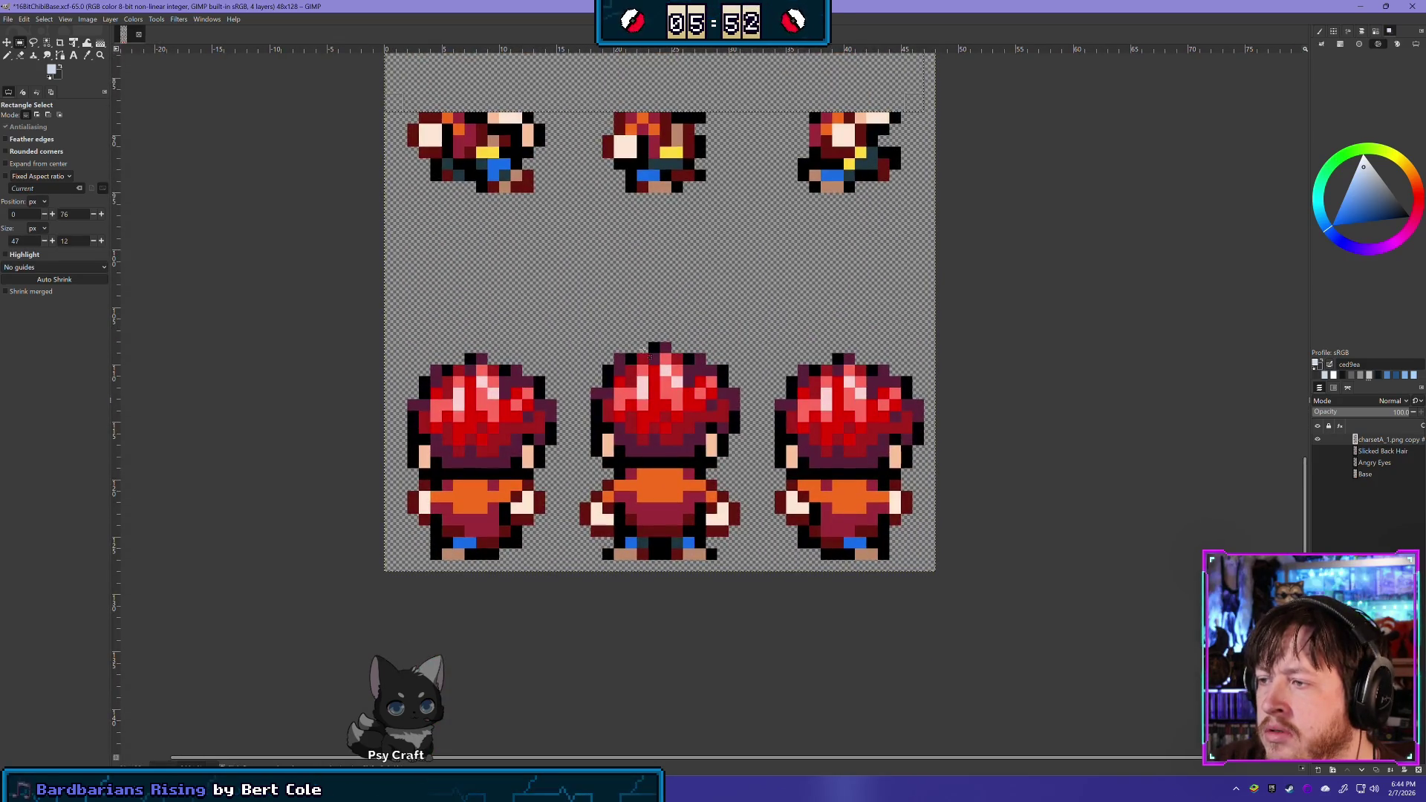
{"action": "mouse_move", "coordinate": [387, 340]}
{"action": "left_mouse_down"}
{"action": "mouse_move", "coordinate": [705, 401]}
{"action": "mouse_move", "coordinate": [938, 469]}
{"action": "left_mouse_up"}
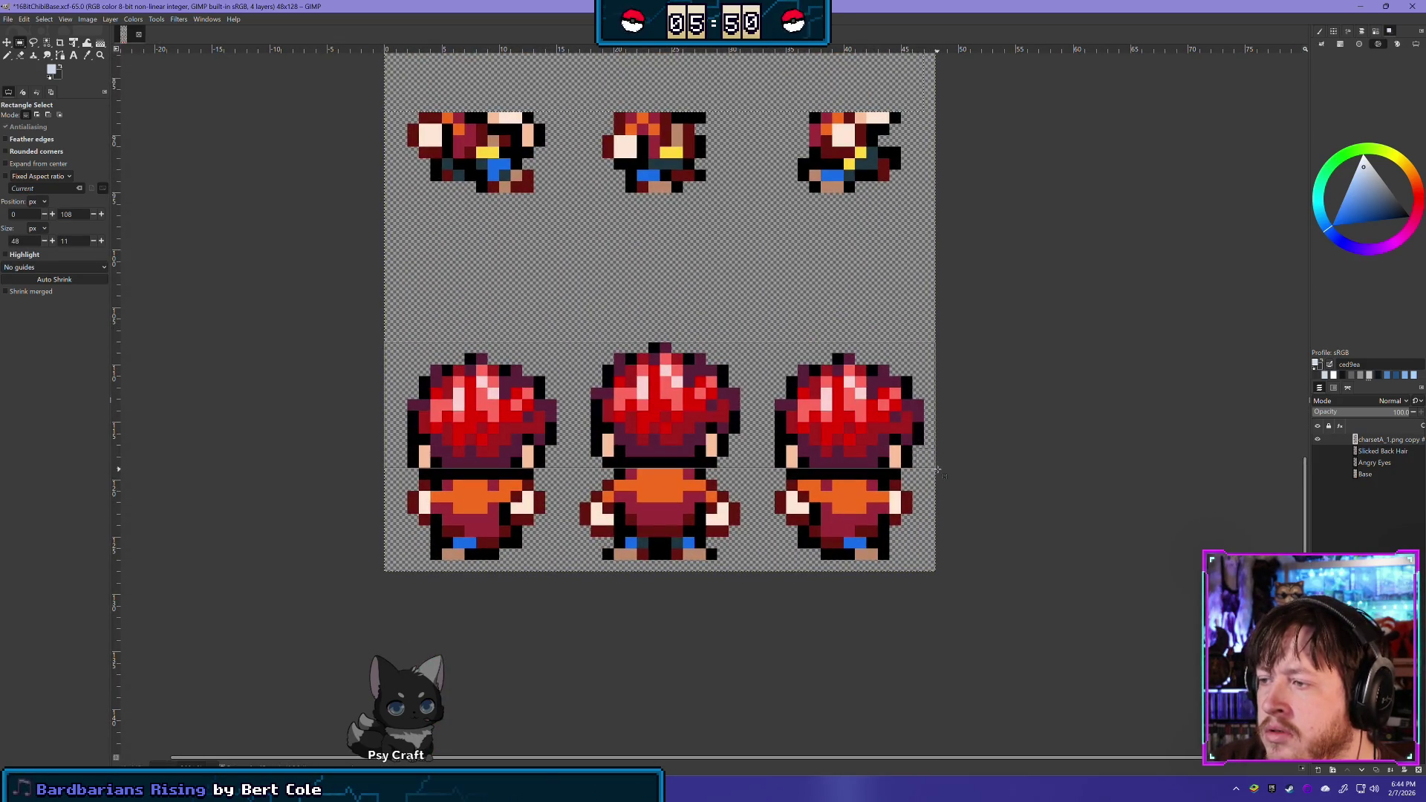
{"action": "key", "text": "Delete"}
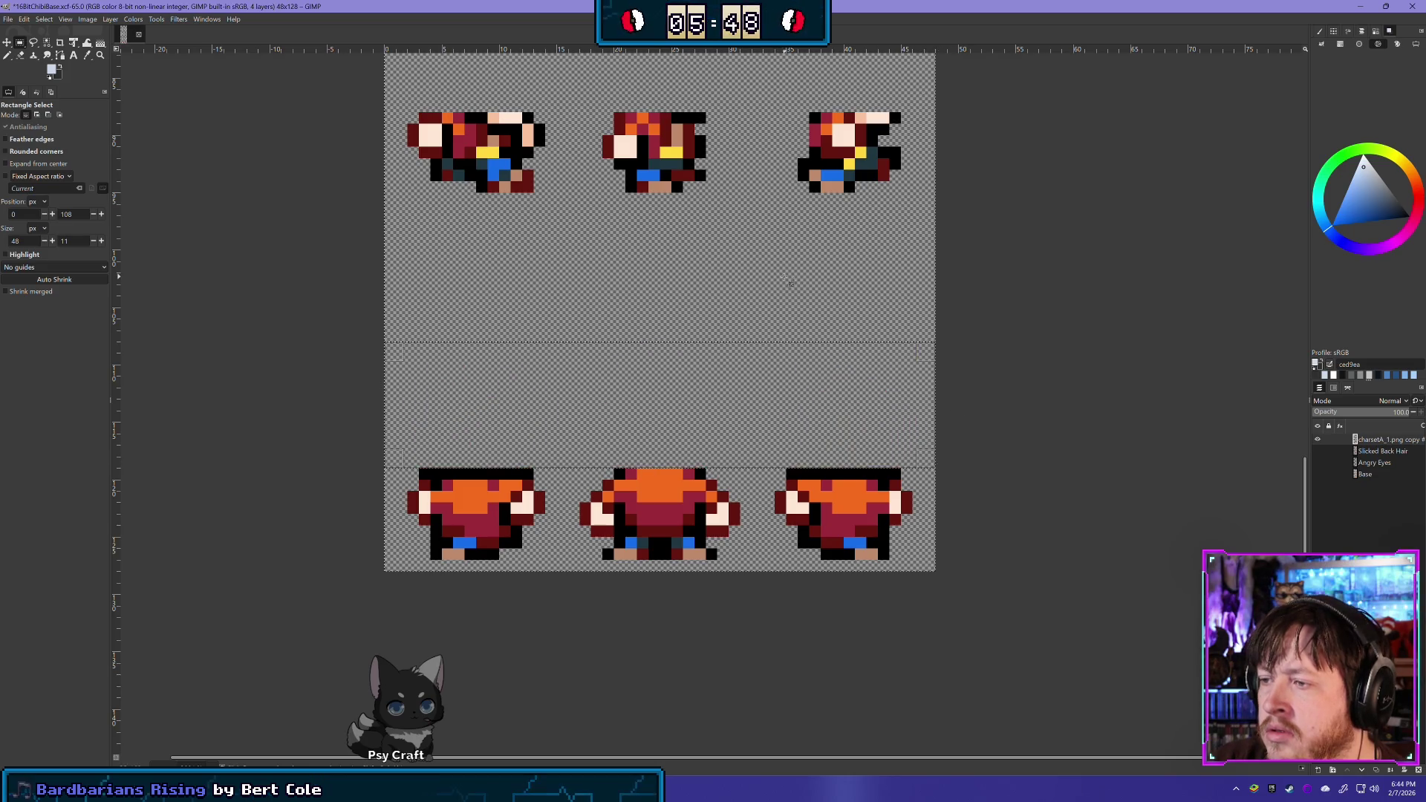
{"action": "left_click", "coordinate": [757, 327]}
{"action": "mouse_move", "coordinate": [706, 337]}
{"action": "left_mouse_down"}
{"action": "mouse_move", "coordinate": [765, 478]}
{"action": "mouse_move", "coordinate": [567, 280]}
{"action": "mouse_move", "coordinate": [681, 408]}
{"action": "mouse_move", "coordinate": [724, 401]}
{"action": "left_mouse_up"}
{"action": "mouse_move", "coordinate": [600, 89]}
{"action": "left_mouse_down"}
{"action": "mouse_move", "coordinate": [614, 560]}
{"action": "mouse_move", "coordinate": [541, 423]}
{"action": "mouse_move", "coordinate": [543, 336]}
{"action": "mouse_move", "coordinate": [513, 465]}
{"action": "left_mouse_up"}
{"action": "scroll", "coordinate": [513, 465], "scroll_direction": "down", "scroll_amount": 3}
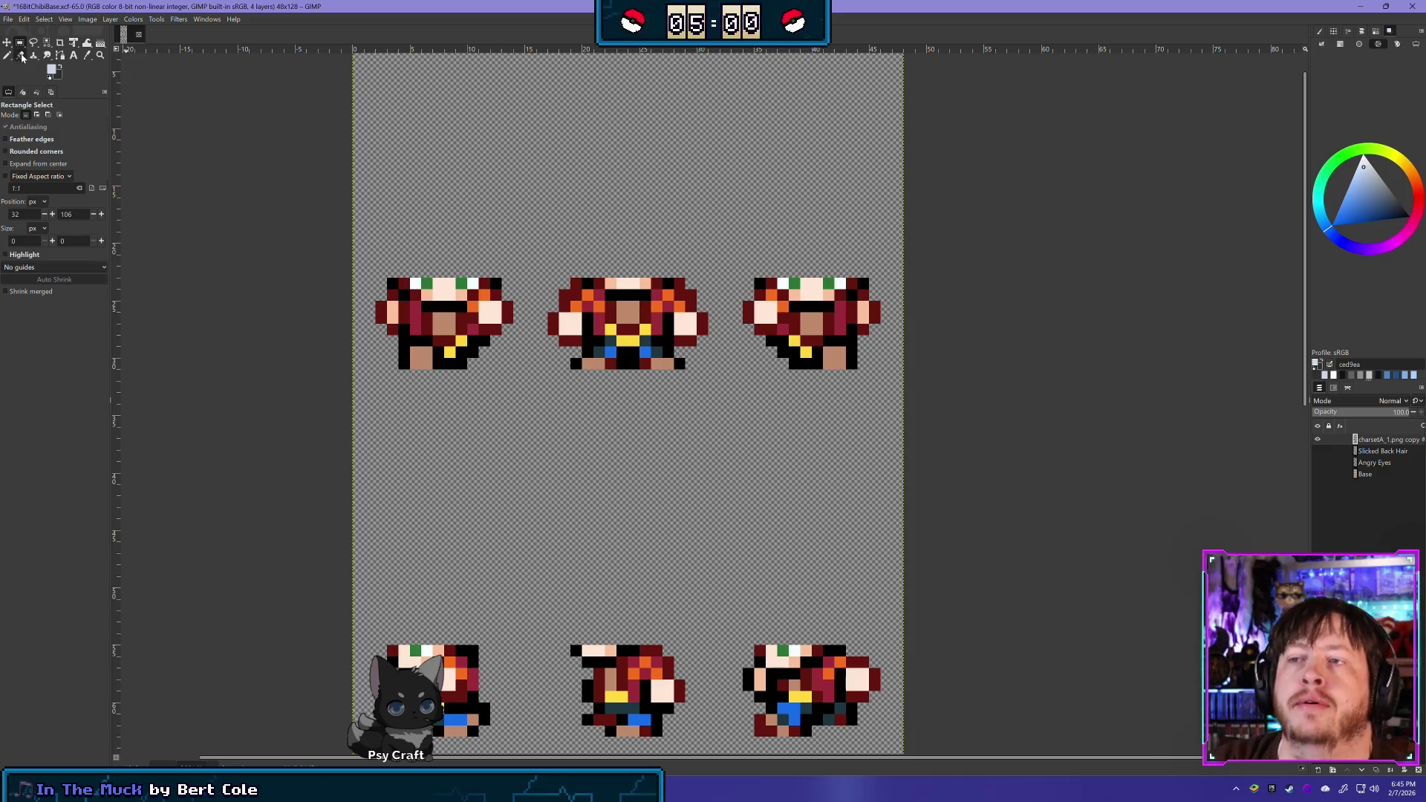
With the eraser active, flash the clothing layer over the base, leaving only clothing visible
{"action": "left_click", "coordinate": [20, 55]}
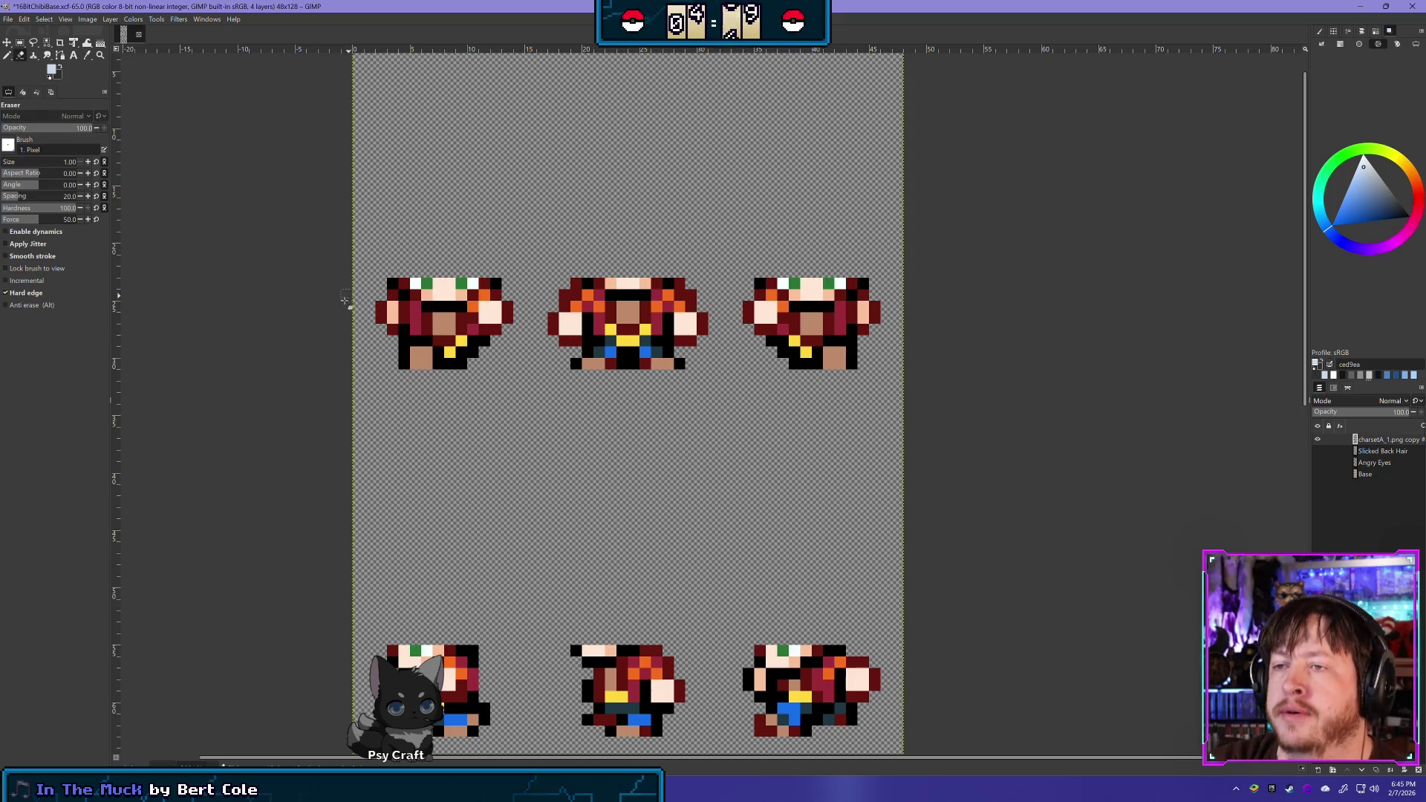
{"action": "left_click", "coordinate": [1328, 474]}
{"action": "left_click", "coordinate": [1318, 474]}
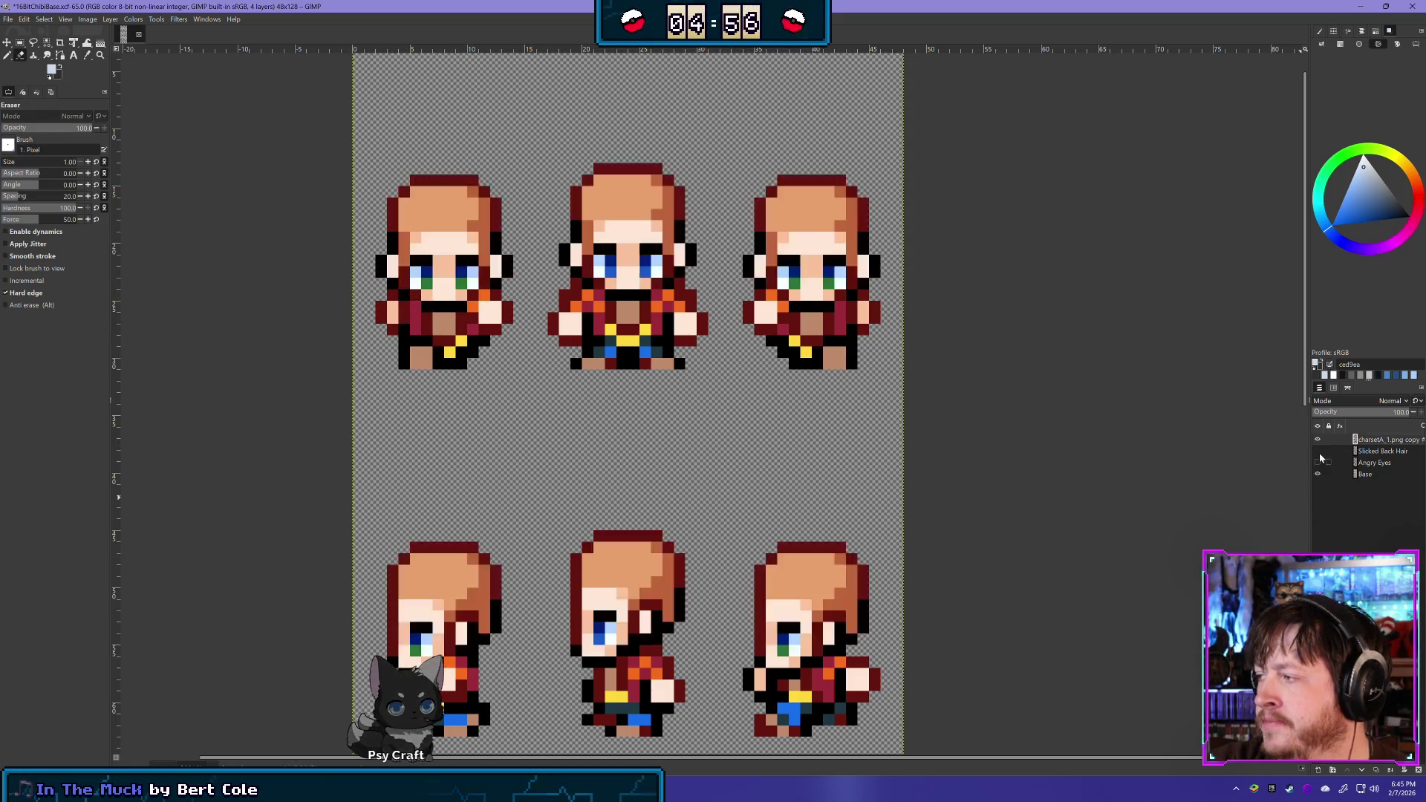
{"action": "left_click", "coordinate": [1317, 439]}
{"action": "left_click", "coordinate": [1317, 439]}
{"action": "left_click", "coordinate": [1317, 439]}
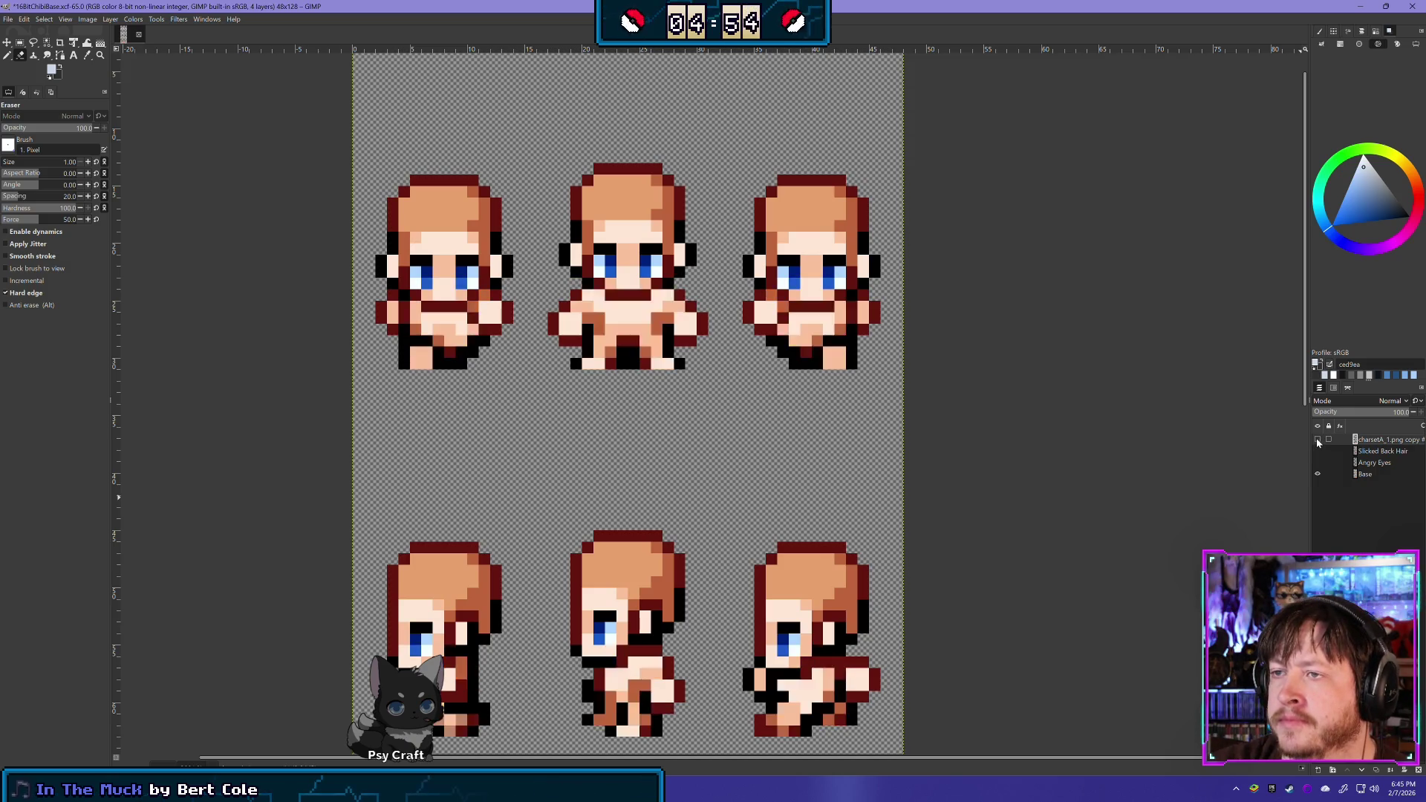
{"action": "left_click", "coordinate": [1318, 440]}
{"action": "left_click", "coordinate": [1317, 440]}
{"action": "left_click", "coordinate": [1318, 474]}
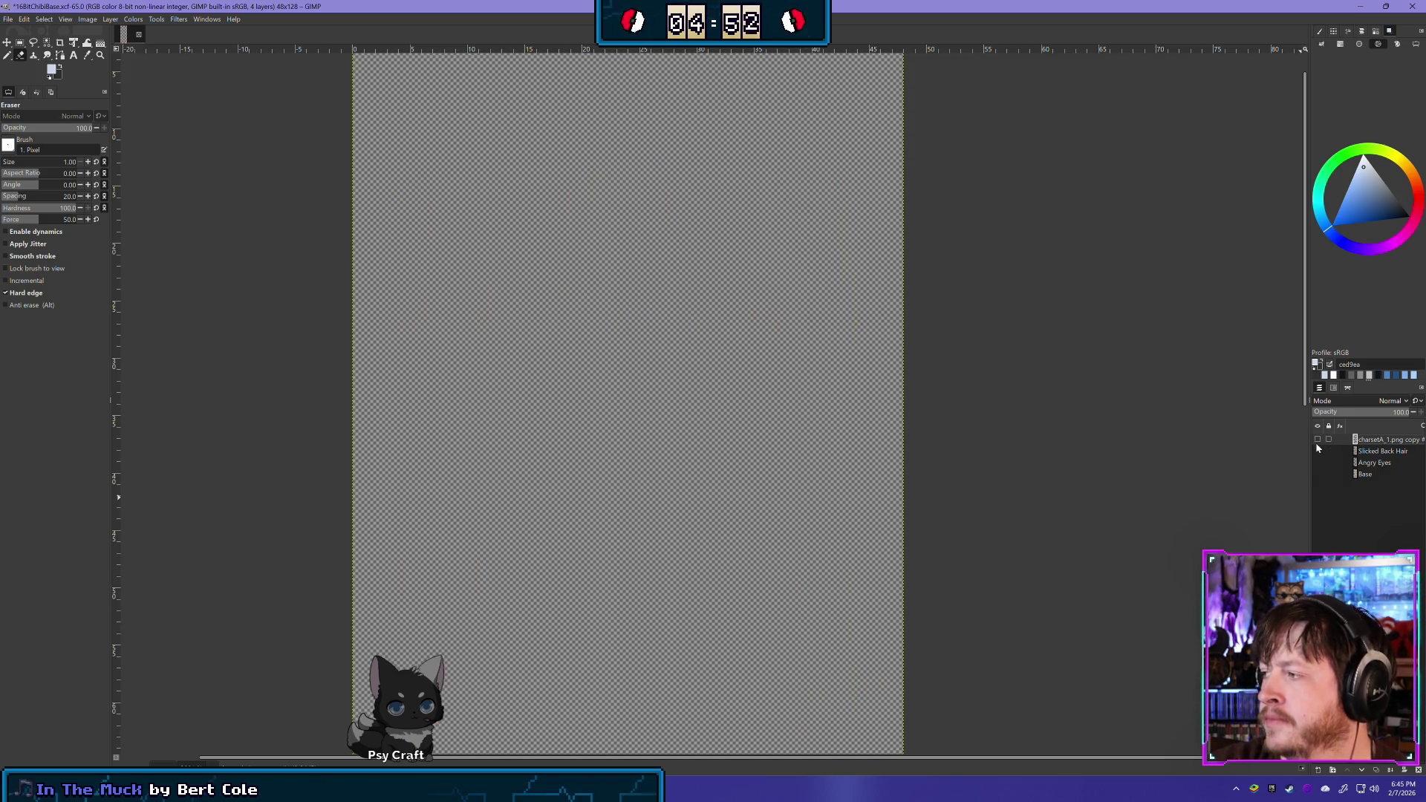
{"action": "left_click", "coordinate": [1318, 439]}
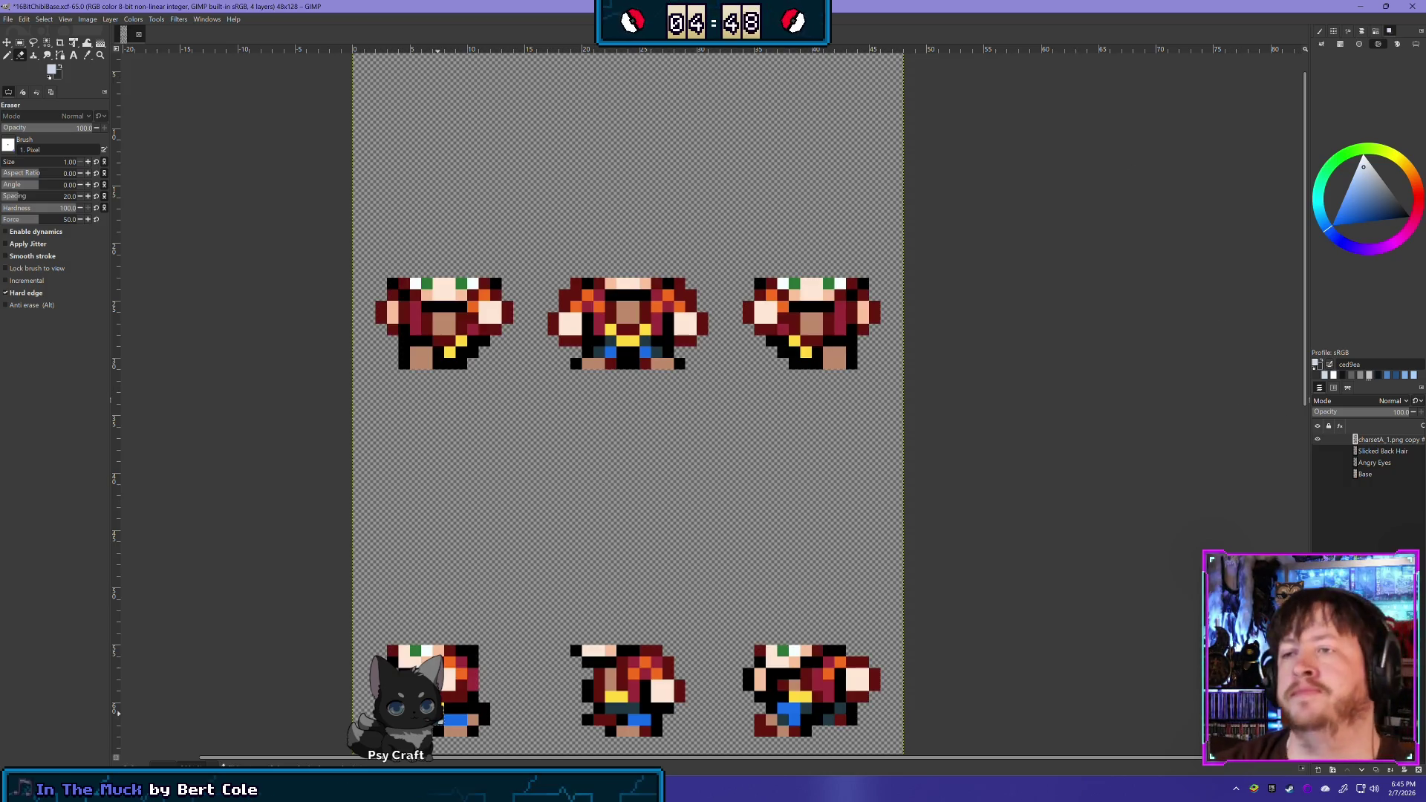
Erase leftover hair pixels atop the first sprite and compare it against the base
{"action": "left_click_drag", "start_coordinate": [410, 284], "coordinate": [481, 286]}
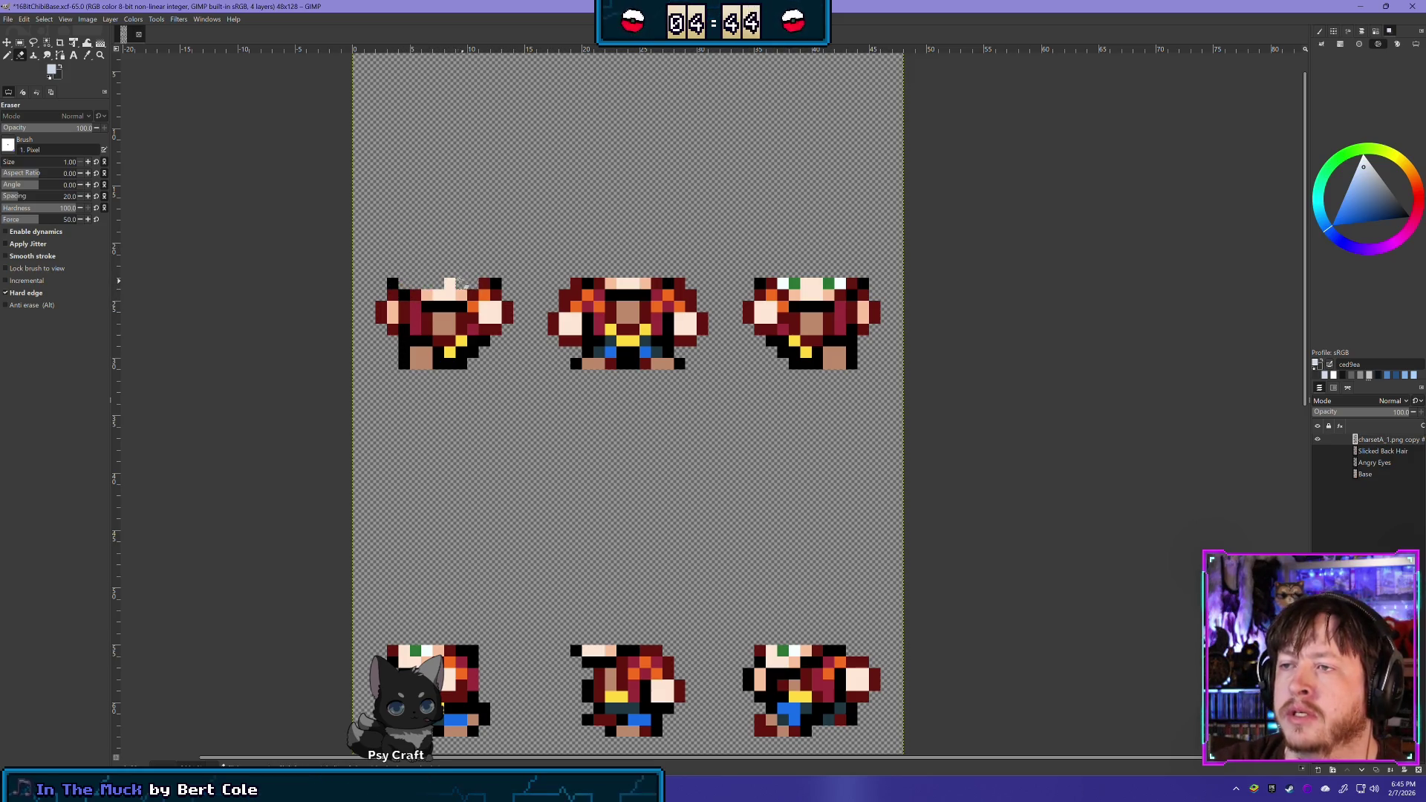
{"action": "left_click", "coordinate": [451, 284]}
{"action": "left_click", "coordinate": [1318, 474]}
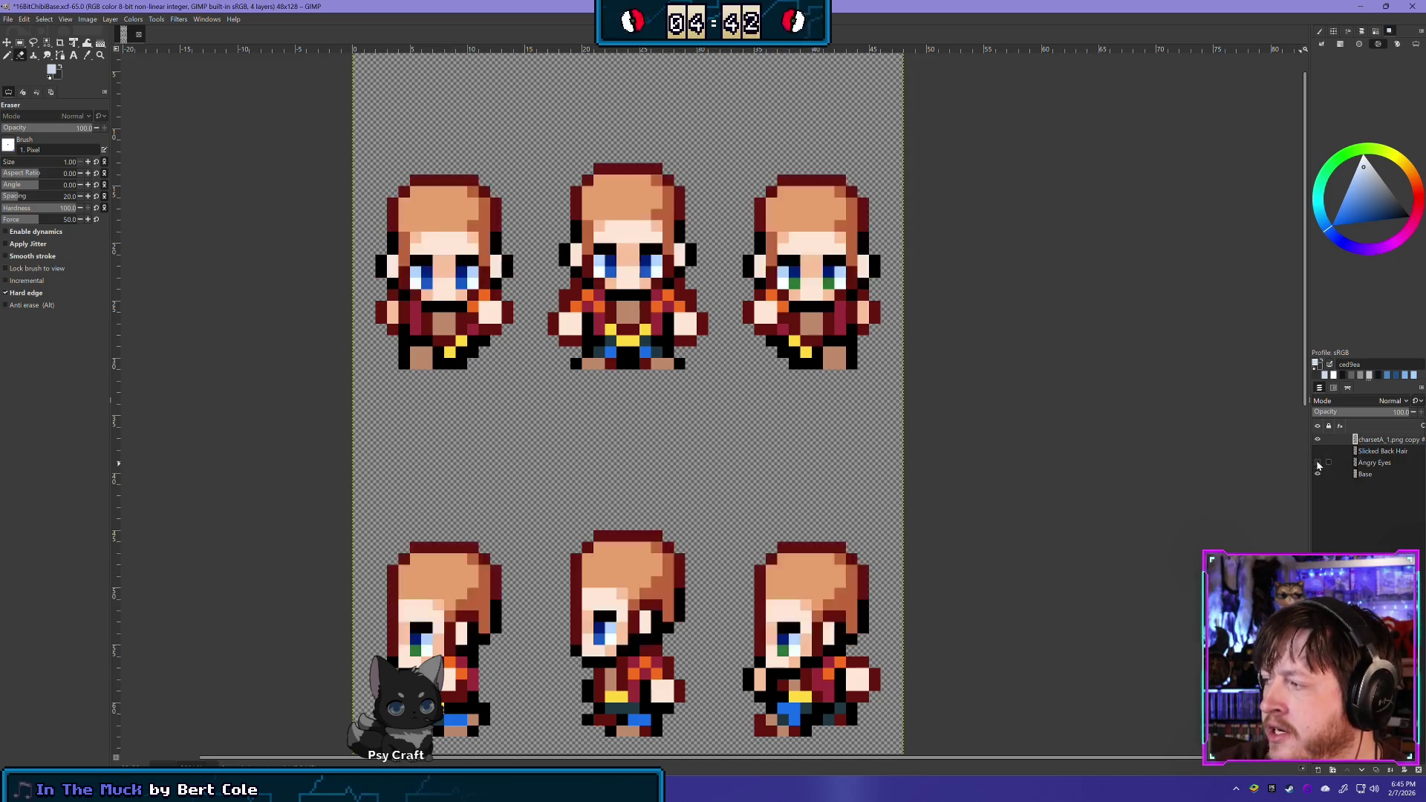
{"action": "left_click", "coordinate": [1317, 440]}
{"action": "left_click", "coordinate": [1318, 441]}
{"action": "left_click", "coordinate": [1318, 440]}
{"action": "left_click", "coordinate": [1318, 440]}
{"action": "left_click", "coordinate": [1318, 440]}
{"action": "left_click", "coordinate": [1318, 440]}
Toggle the clothing and base layers to check the fit, ending with the base hidden
{"action": "left_click", "coordinate": [1319, 444]}
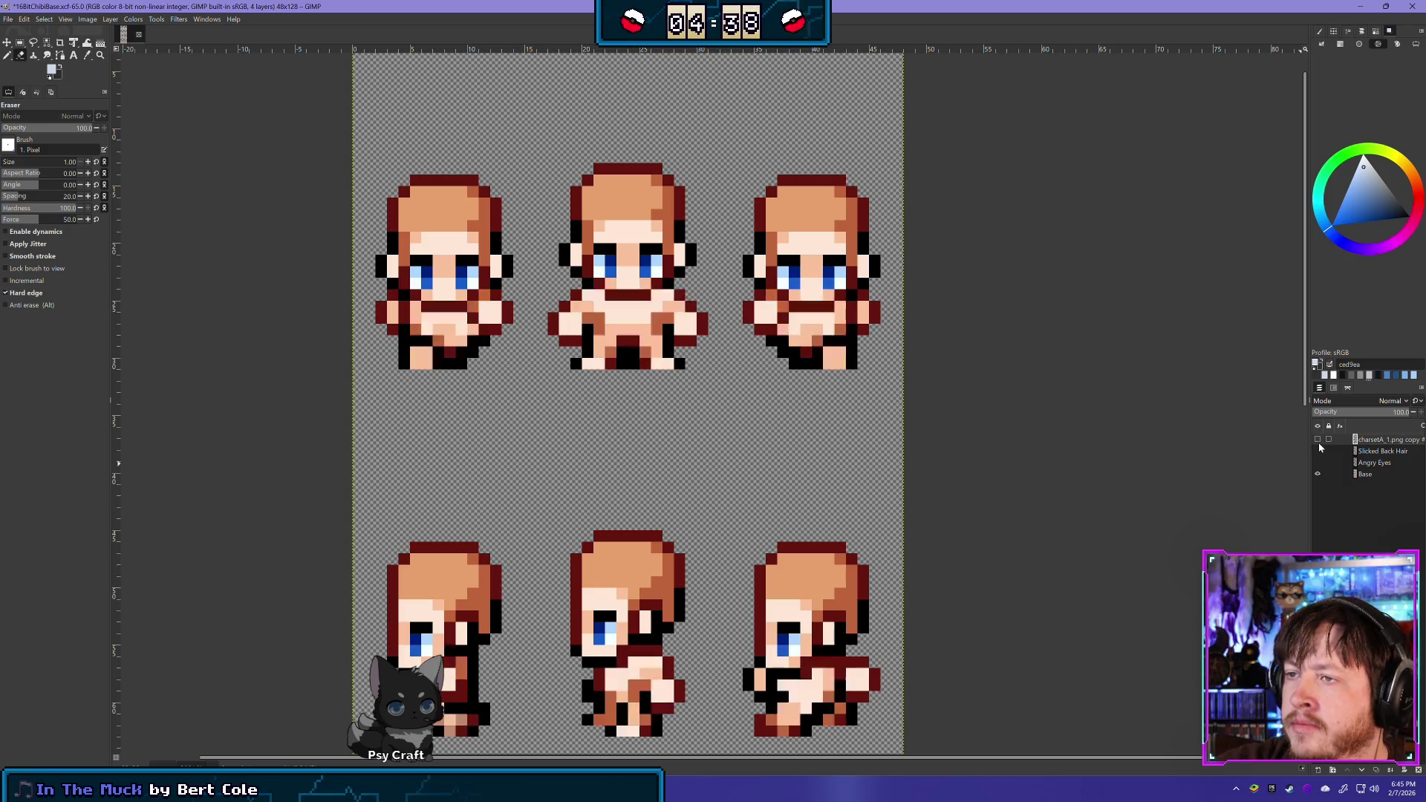
{"action": "left_click", "coordinate": [1319, 444]}
{"action": "left_click", "coordinate": [1319, 444]}
{"action": "left_click", "coordinate": [1319, 444]}
{"action": "left_click", "coordinate": [1318, 444]}
{"action": "left_click", "coordinate": [1319, 444]}
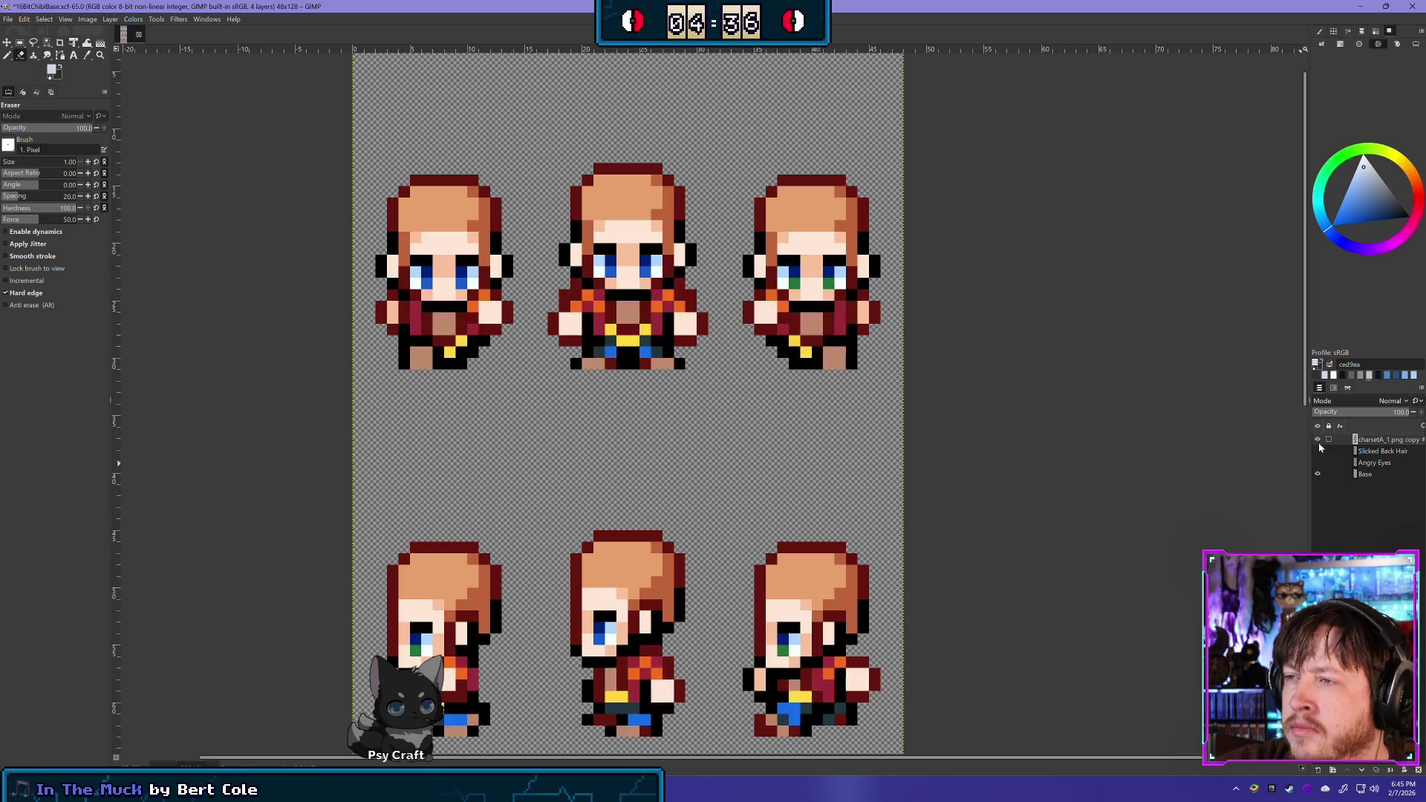
{"action": "left_click", "coordinate": [1319, 444]}
{"action": "left_click", "coordinate": [1317, 474]}
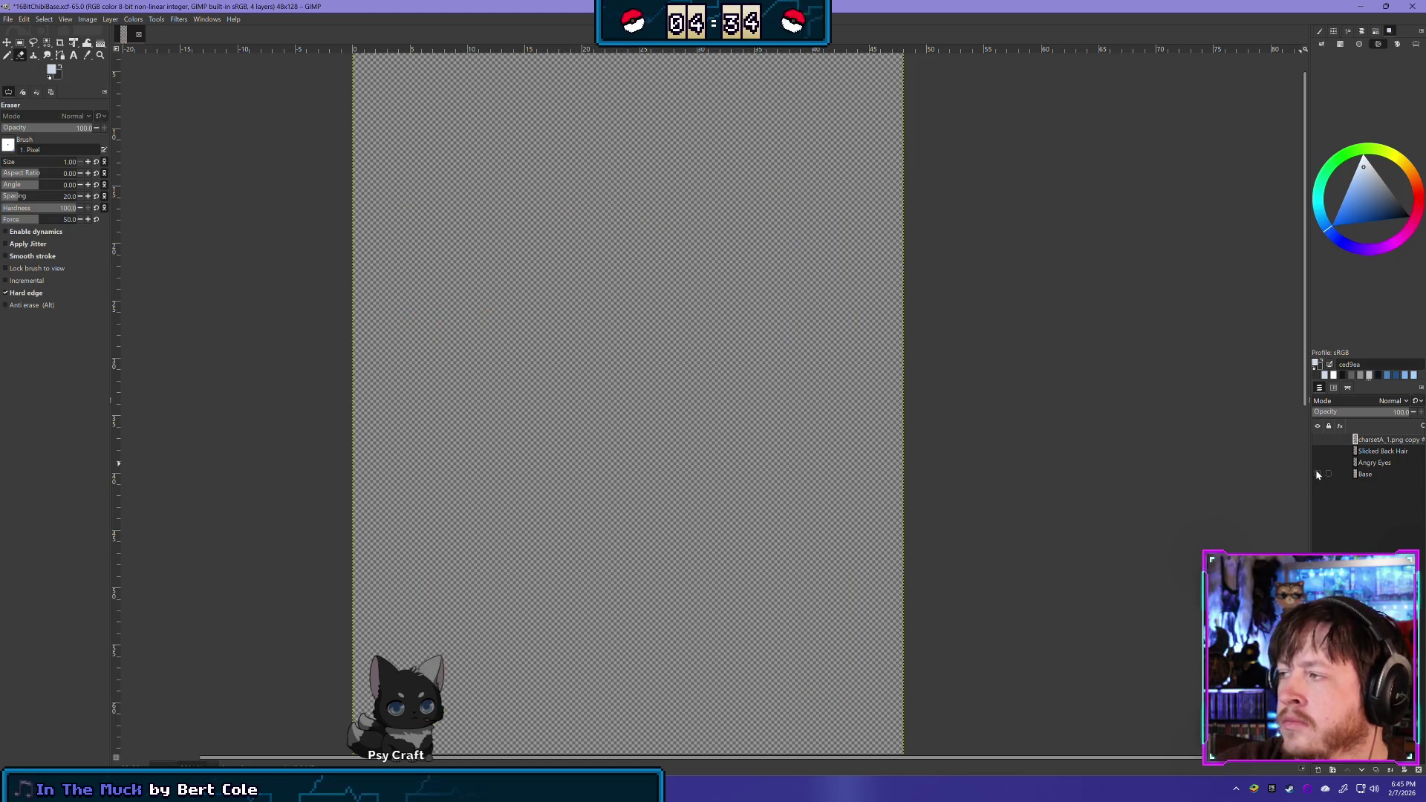
{"action": "left_click", "coordinate": [1317, 474]}
{"action": "left_click", "coordinate": [1318, 442]}
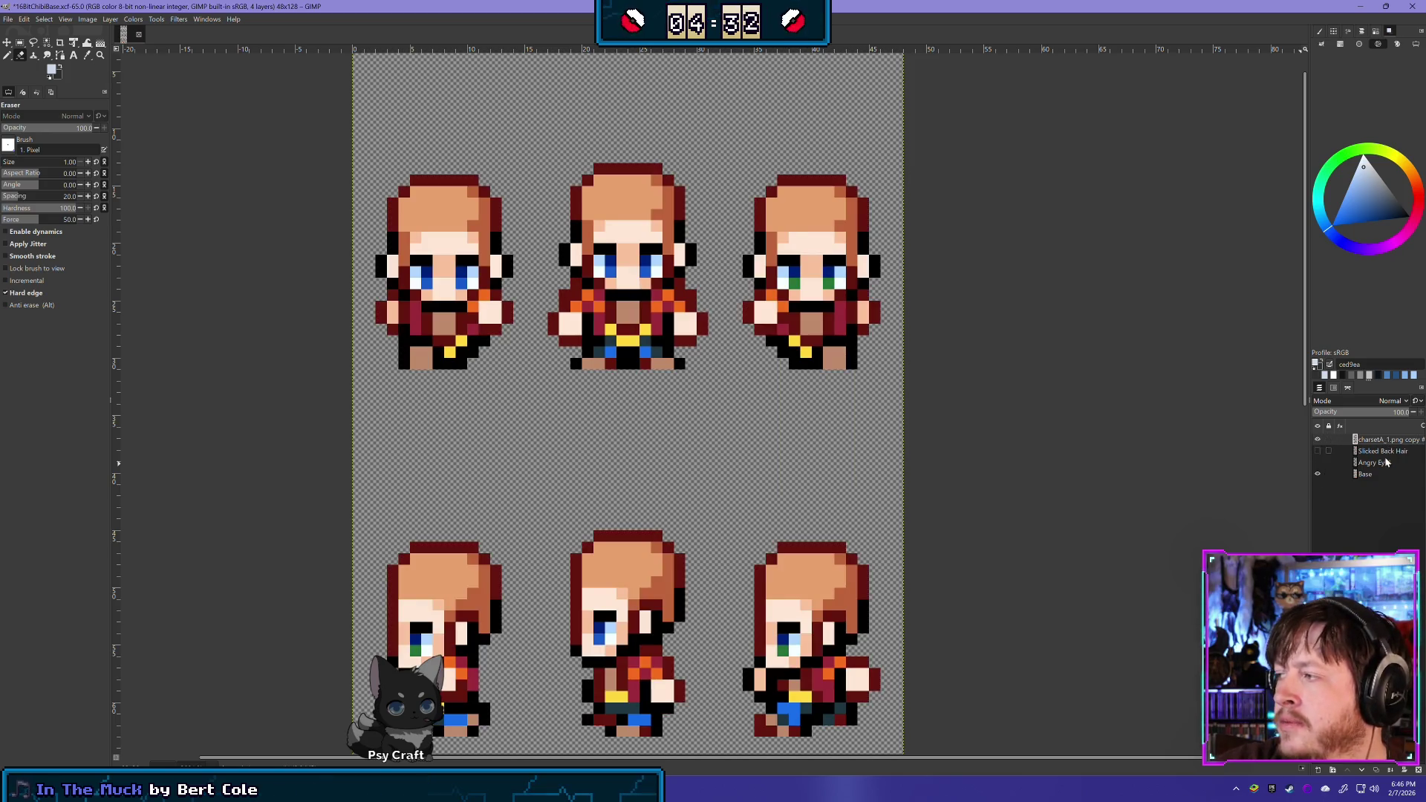
{"action": "left_click", "coordinate": [1317, 474]}
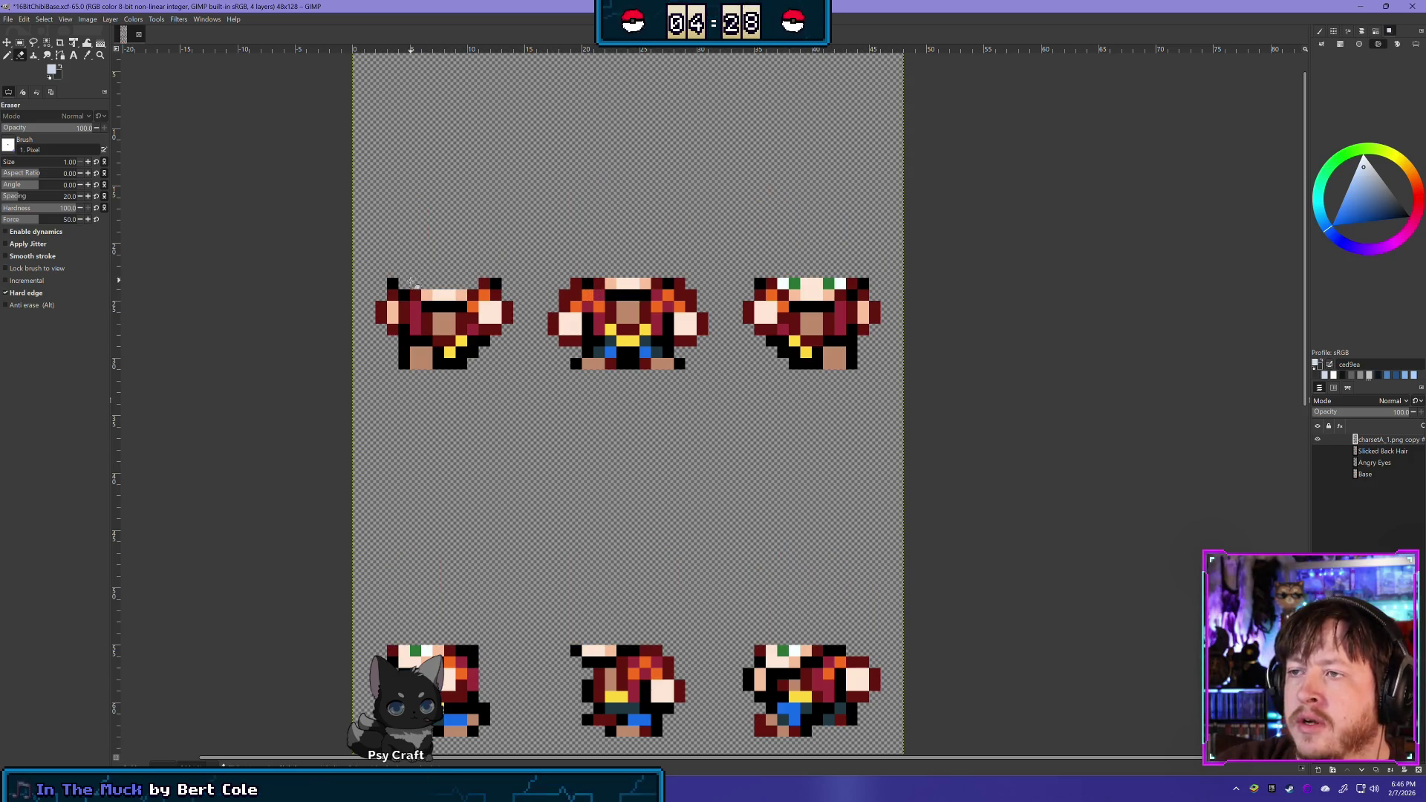
Erase stray top-row pixels on the left and middle sprites, checking against the base
{"action": "left_click_drag", "start_coordinate": [483, 283], "coordinate": [496, 284]}
{"action": "left_click", "coordinate": [393, 284]}
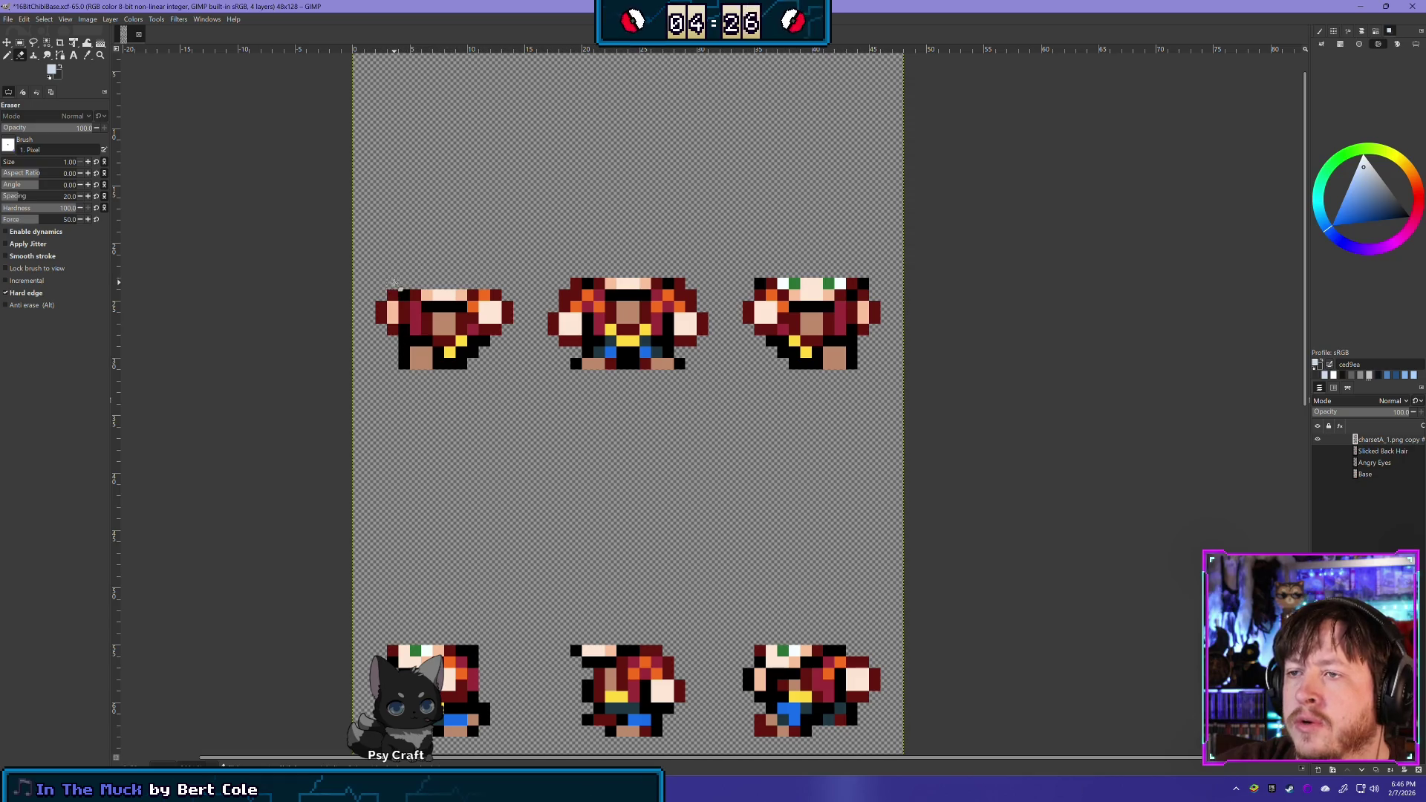
{"action": "left_click_drag", "start_coordinate": [583, 283], "coordinate": [668, 285]}
{"action": "left_click", "coordinate": [1317, 475]}
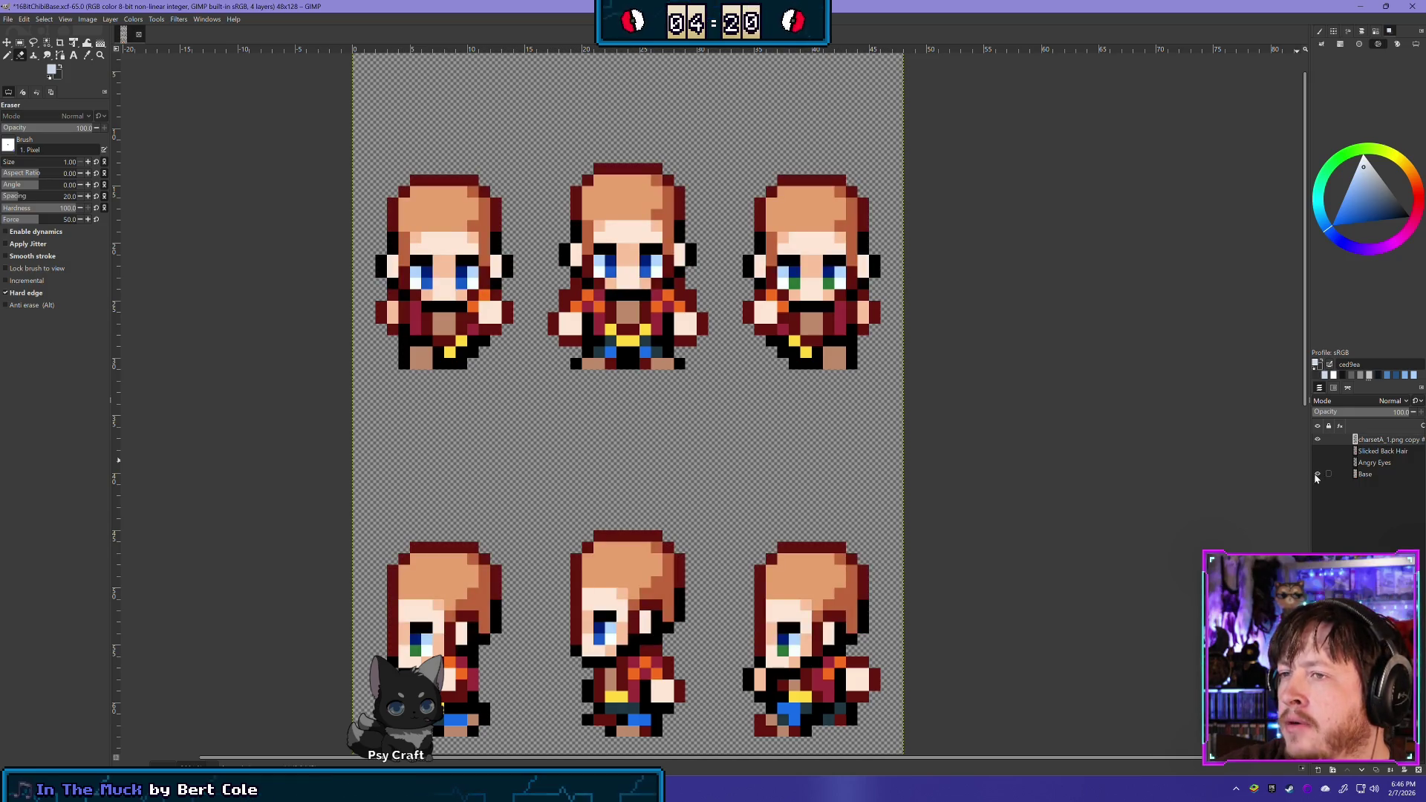
{"action": "left_click", "coordinate": [1317, 475]}
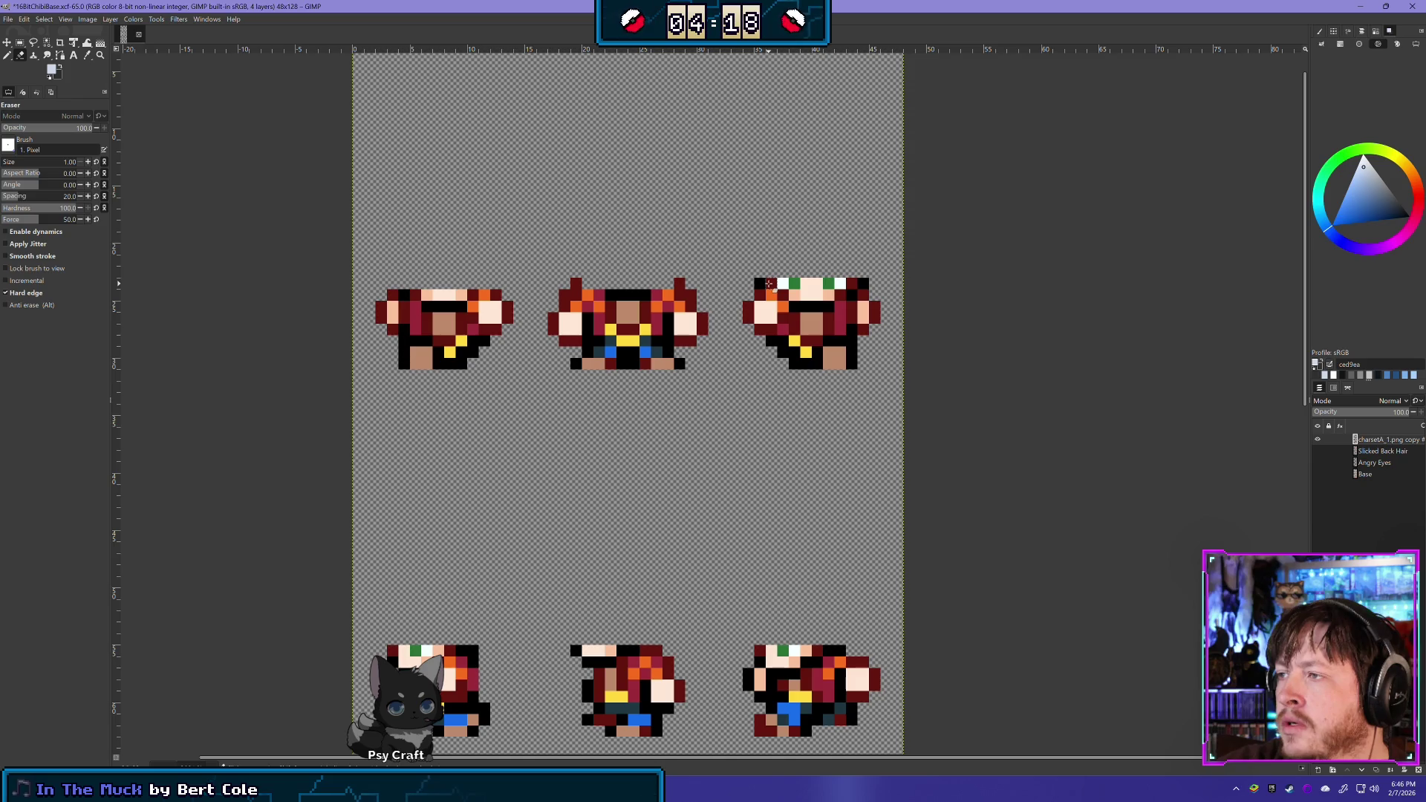
Erase leftover hair and collar pixels from the right and left sprites' clothing
{"action": "left_click_drag", "start_coordinate": [869, 284], "coordinate": [753, 284]}
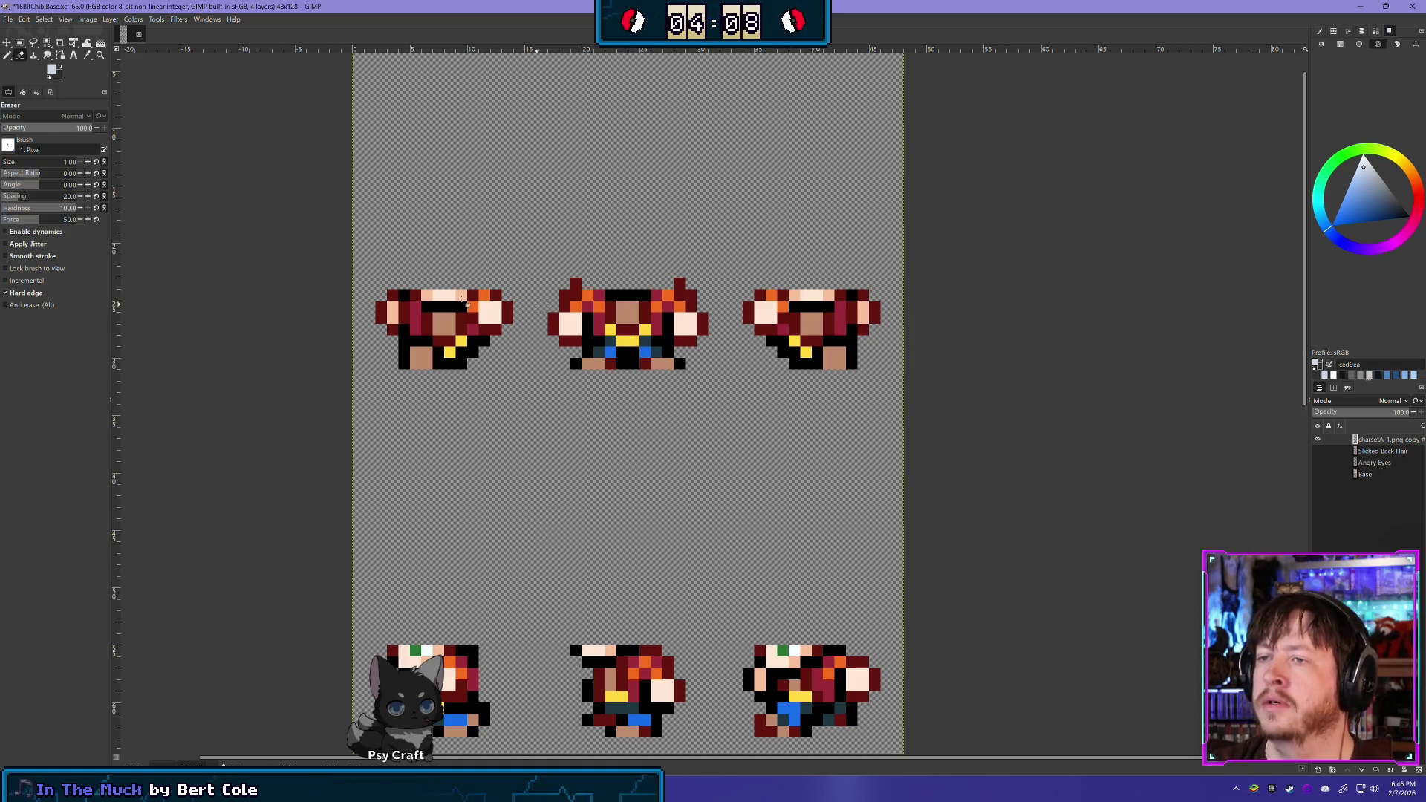
{"action": "left_click_drag", "start_coordinate": [425, 294], "coordinate": [458, 296]}
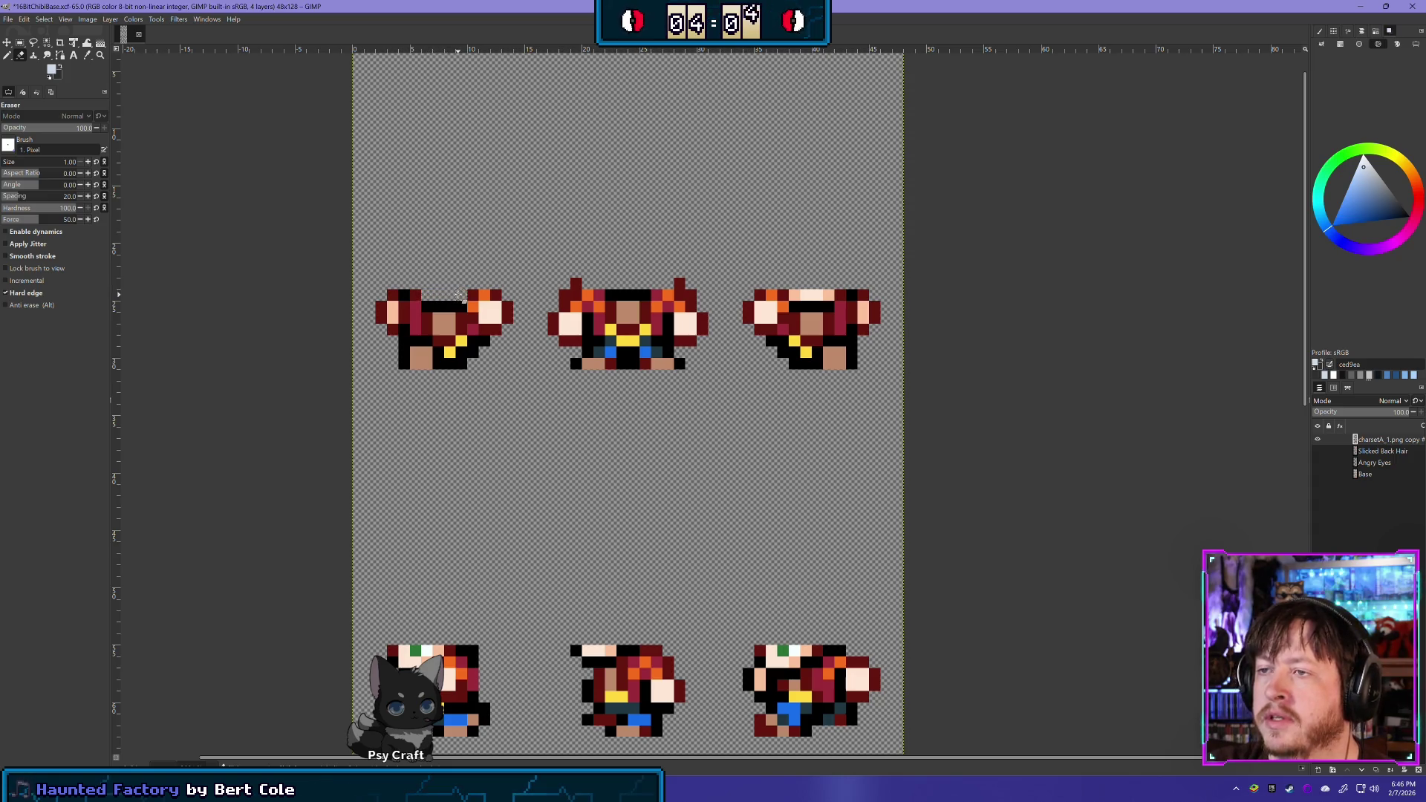
{"action": "left_click", "coordinate": [1318, 474]}
{"action": "left_click", "coordinate": [1318, 473]}
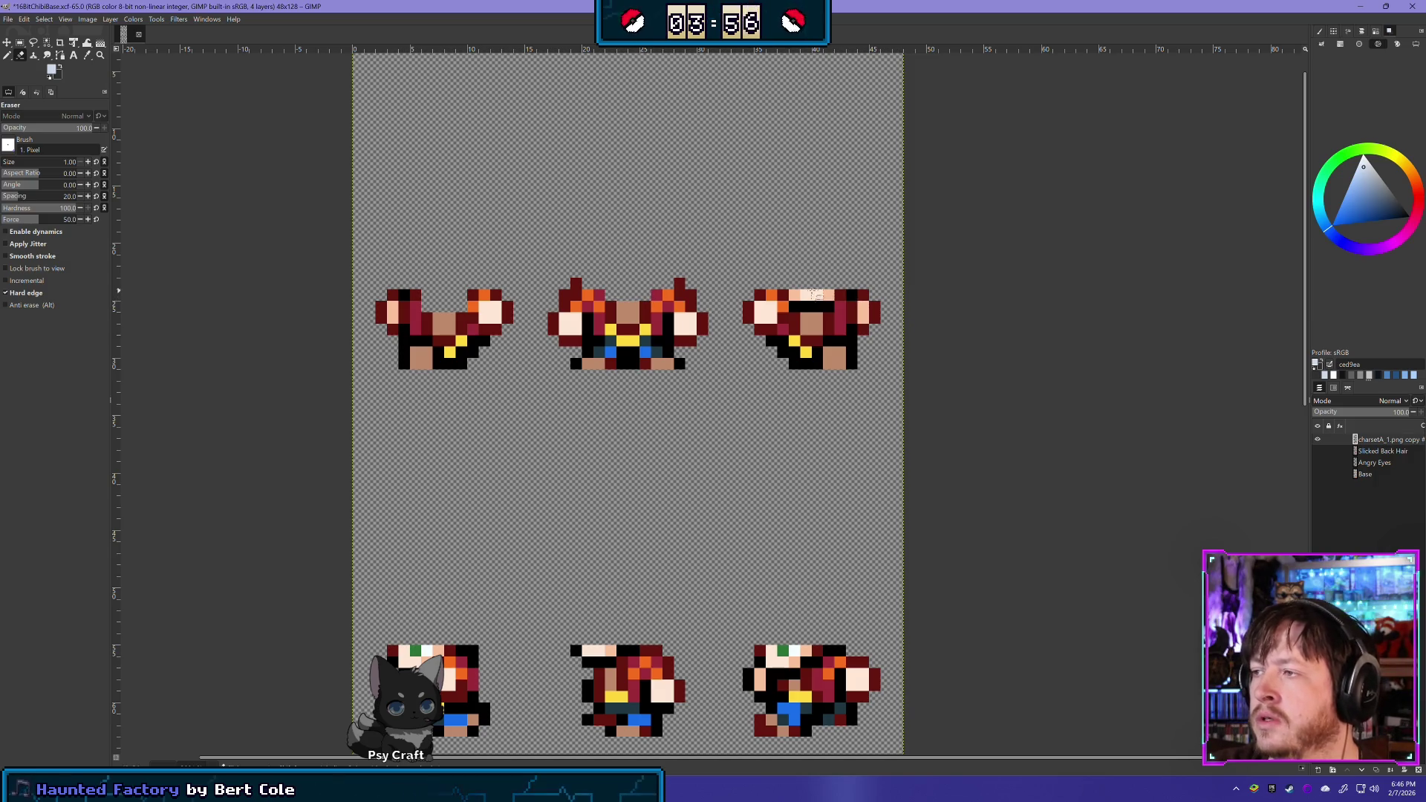
{"action": "mouse_move", "coordinate": [795, 295]}
{"action": "left_mouse_down"}
{"action": "mouse_move", "coordinate": [832, 297]}
{"action": "mouse_move", "coordinate": [832, 312]}
{"action": "mouse_move", "coordinate": [805, 312]}
{"action": "left_mouse_up"}
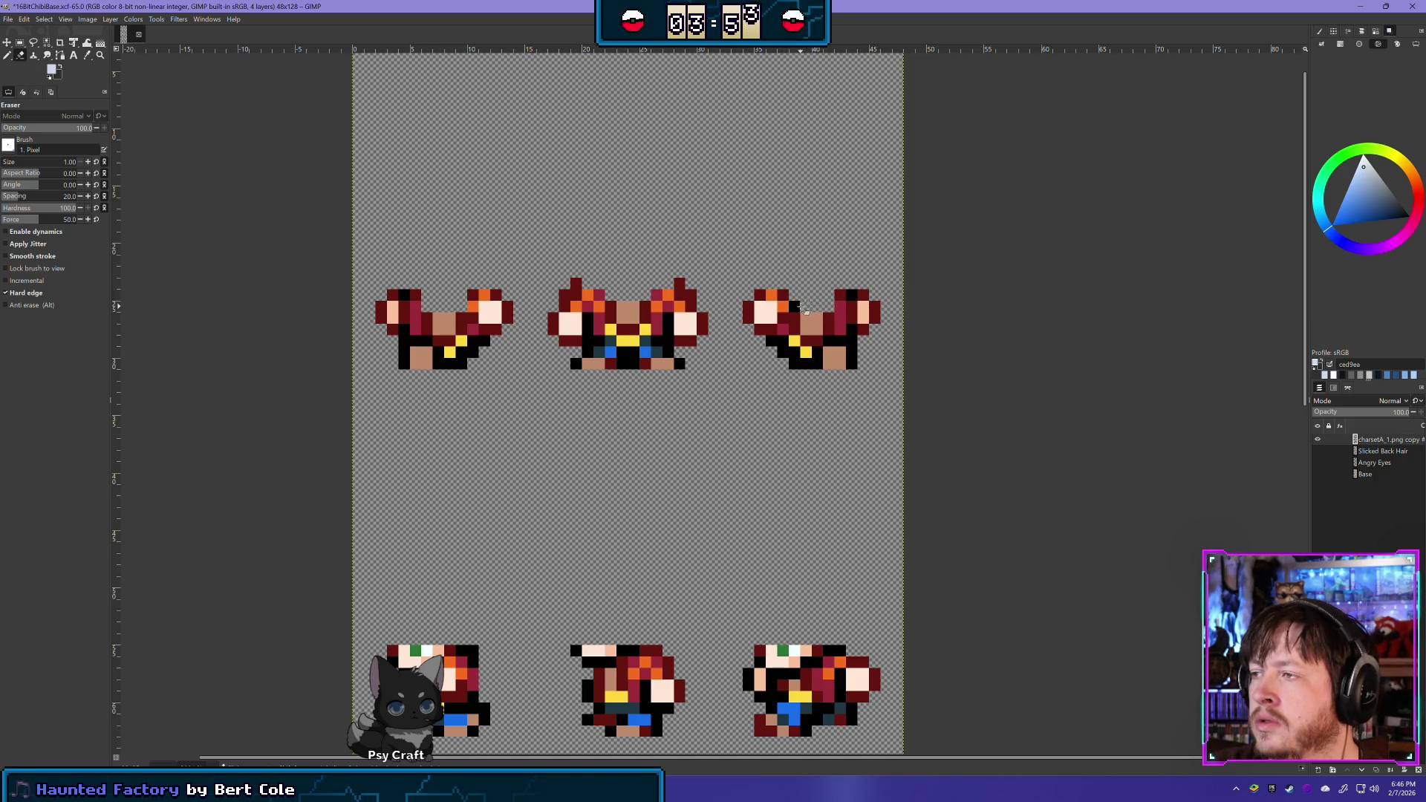
Compare the clothing over the base, then lower the Base layer's opacity
{"action": "left_click", "coordinate": [1318, 473]}
{"action": "left_click", "coordinate": [1317, 439]}
{"action": "left_click", "coordinate": [1317, 440]}
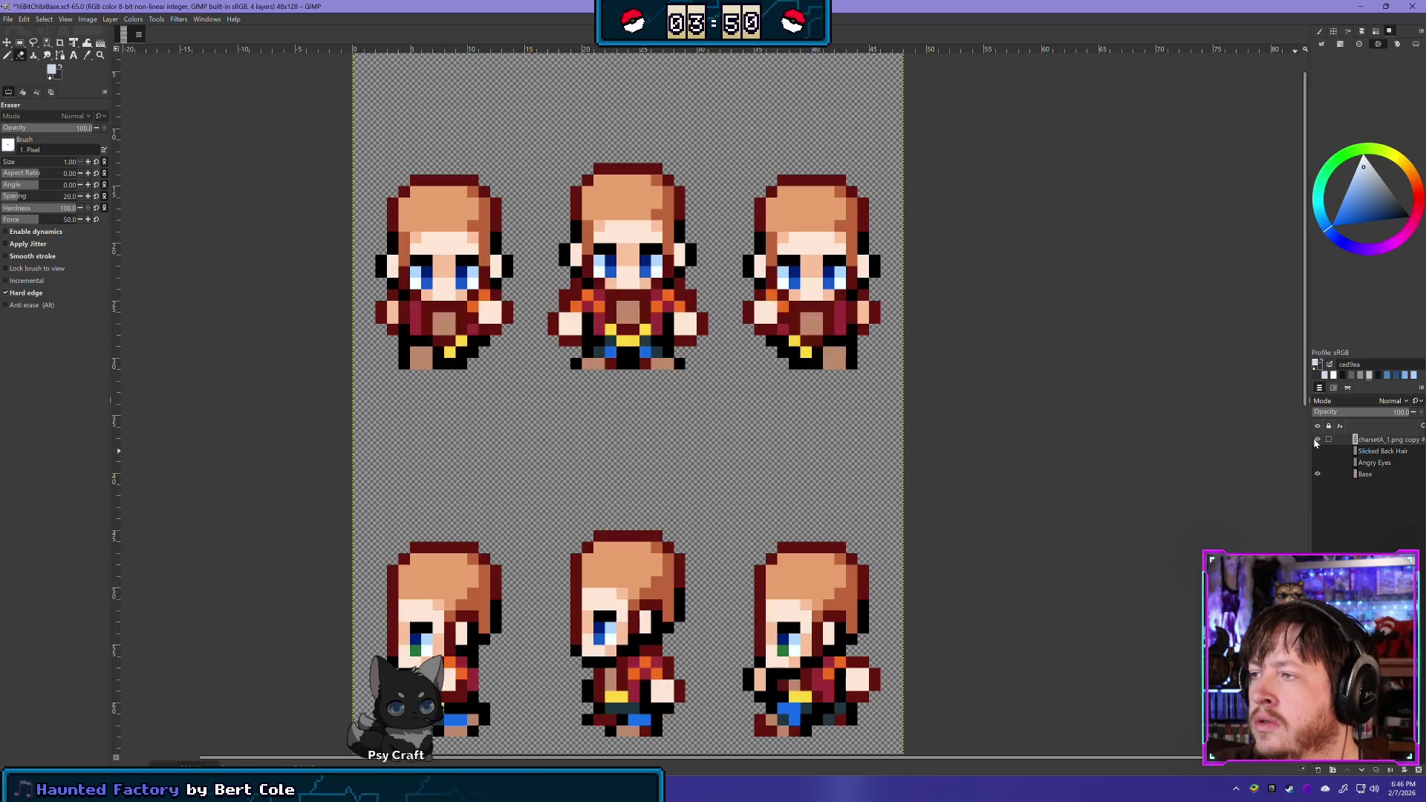
{"action": "left_click", "coordinate": [1317, 440]}
{"action": "left_click", "coordinate": [1318, 440]}
{"action": "left_click", "coordinate": [1317, 440]}
{"action": "left_click", "coordinate": [1317, 439]}
{"action": "left_click", "coordinate": [1318, 440]}
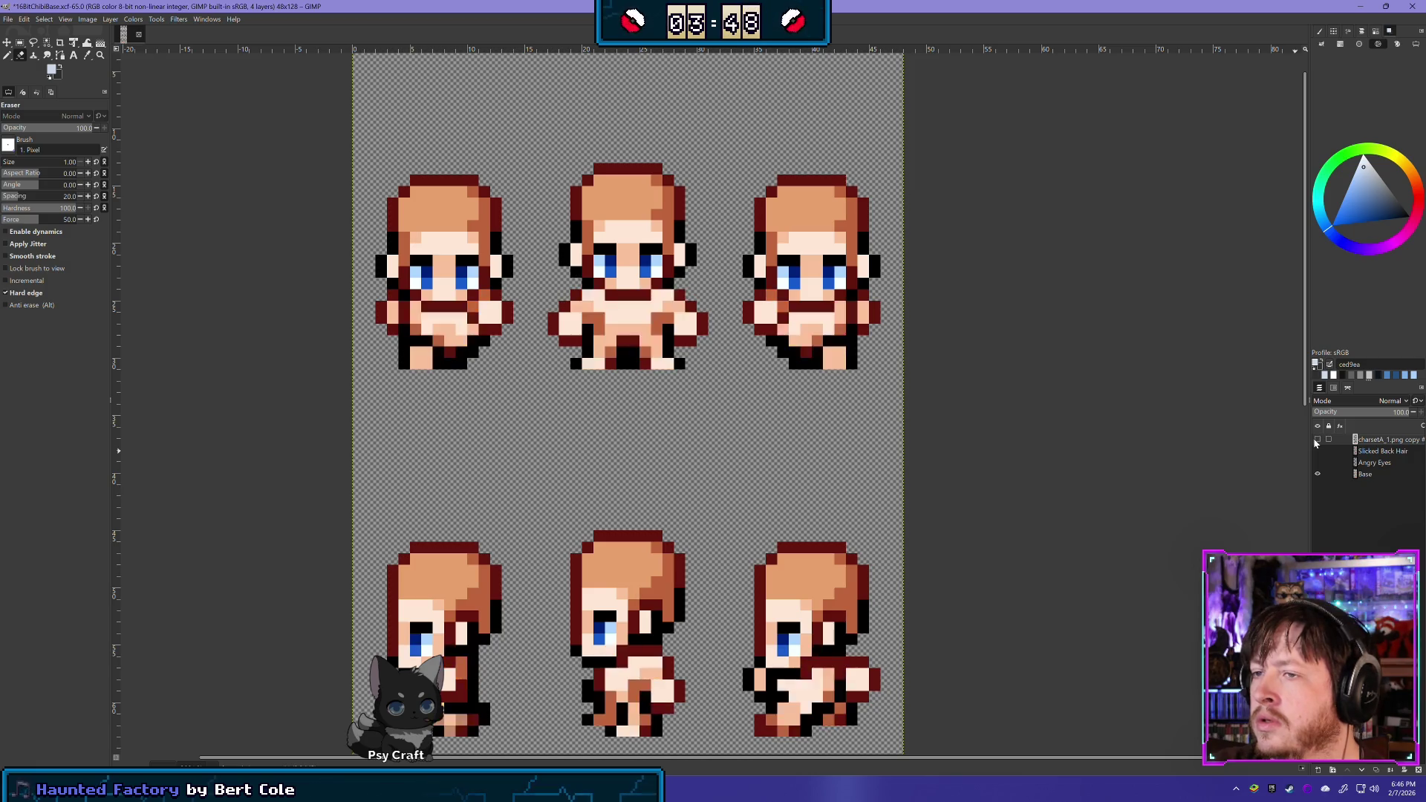
{"action": "left_click", "coordinate": [1318, 440]}
{"action": "left_click", "coordinate": [1318, 440]}
{"action": "left_click", "coordinate": [1317, 439]}
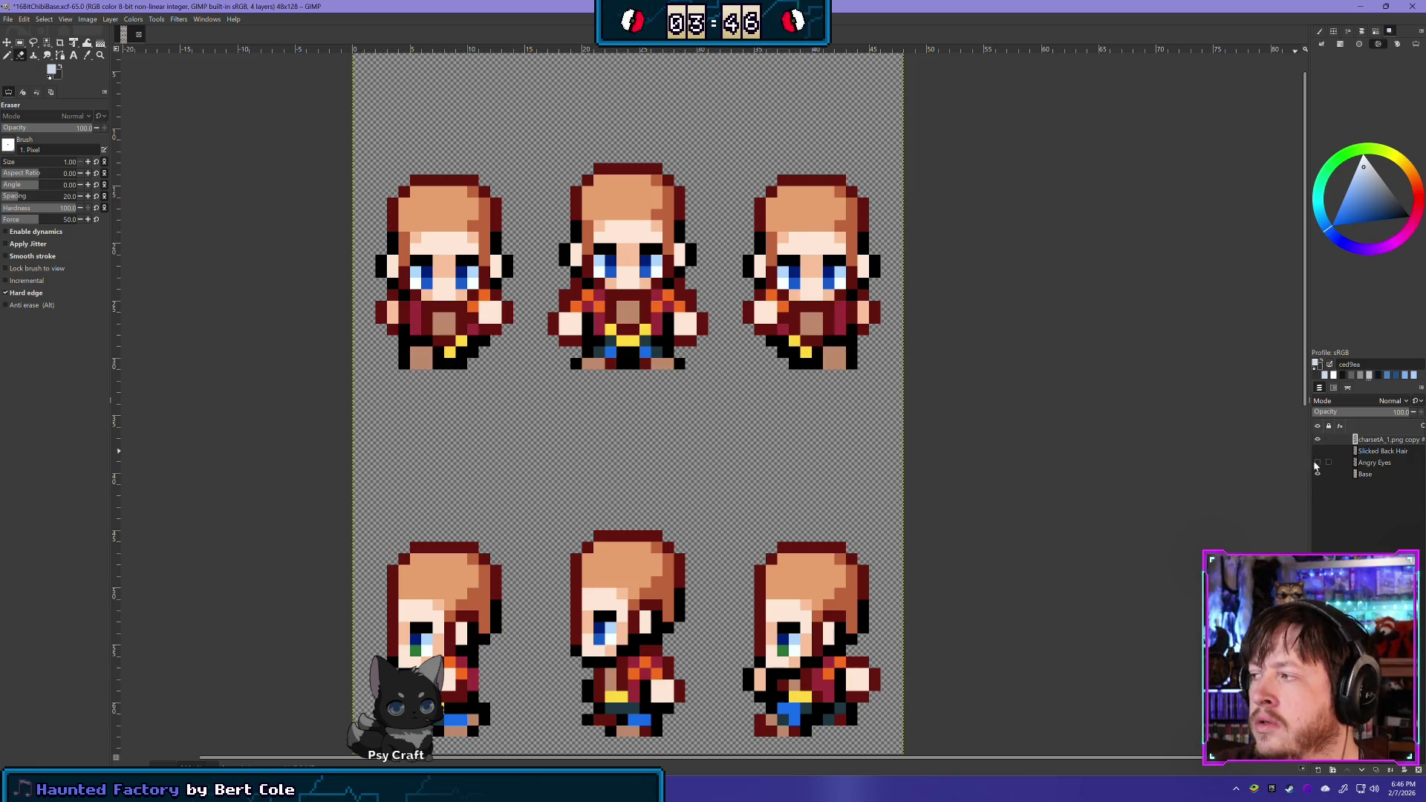
{"action": "left_click", "coordinate": [1384, 476]}
{"action": "left_click_drag", "start_coordinate": [1396, 413], "coordinate": [1346, 424]}
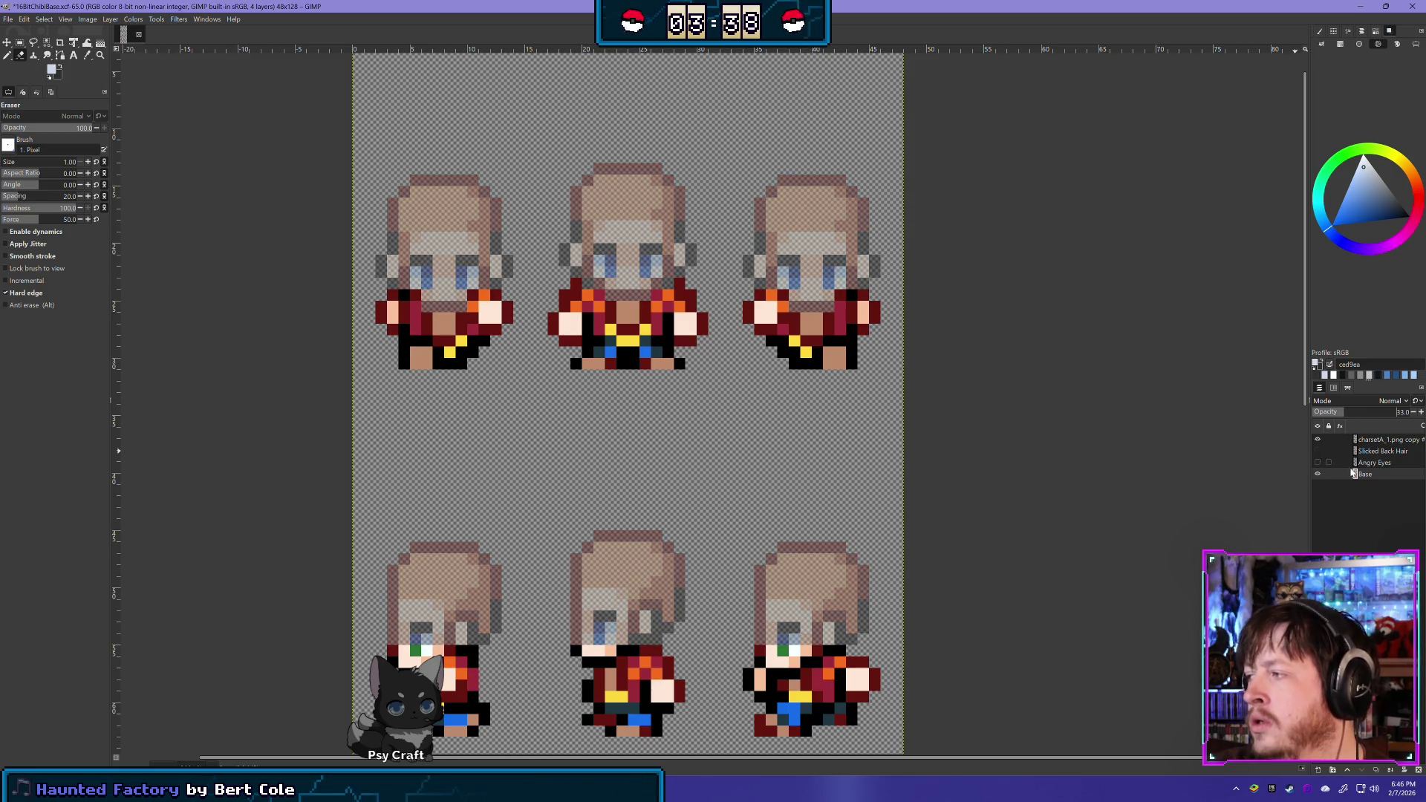
Flash the top clothing layer's visibility repeatedly to check the outfit over the base
{"action": "left_click", "coordinate": [1317, 439]}
{"action": "left_click", "coordinate": [1317, 440]}
{"action": "left_click", "coordinate": [1317, 440]}
{"action": "left_click", "coordinate": [1317, 440]}
{"action": "left_click", "coordinate": [1317, 440]}
{"action": "left_click", "coordinate": [1317, 441]}
{"action": "left_click", "coordinate": [1318, 441]}
{"action": "left_click", "coordinate": [1317, 441]}
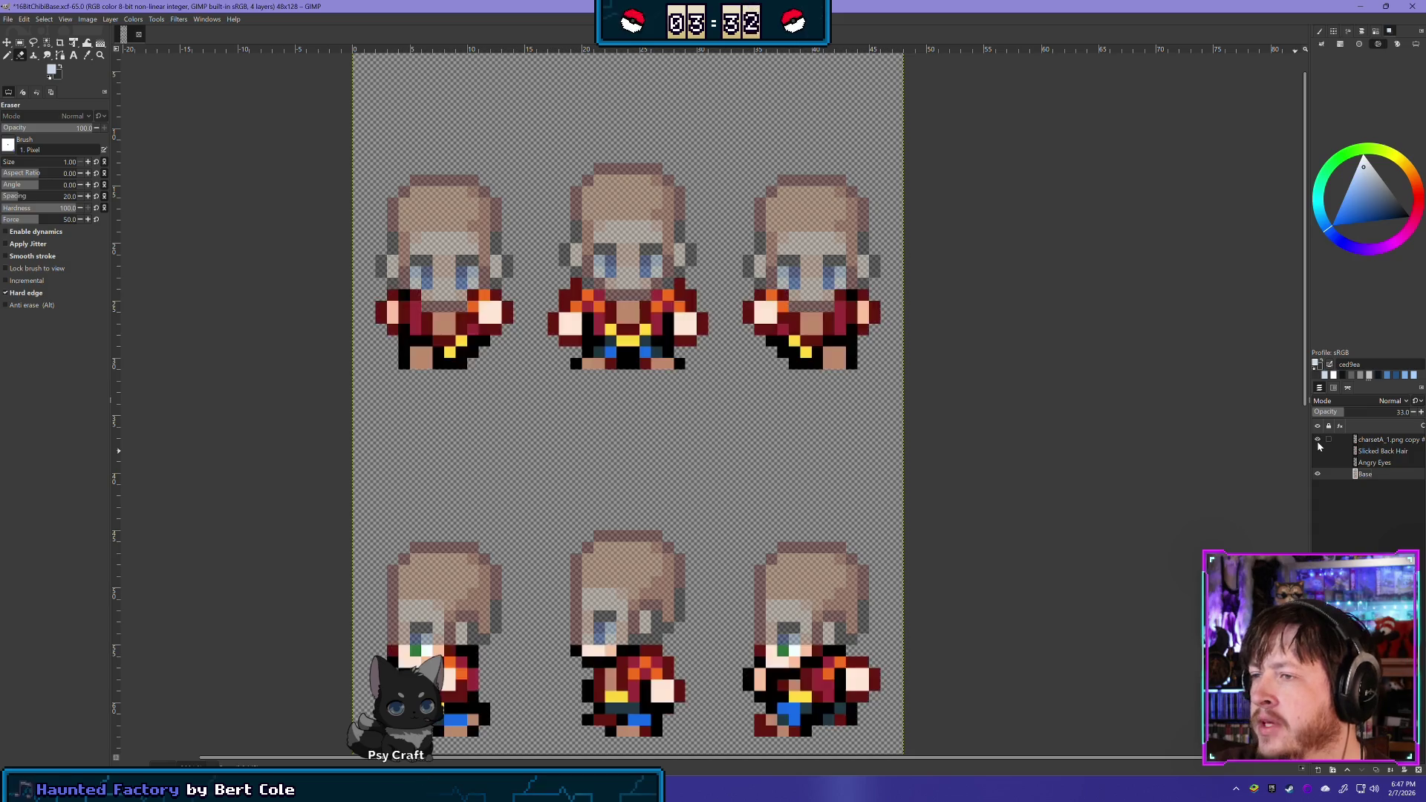
{"action": "left_click", "coordinate": [1317, 439]}
{"action": "left_click", "coordinate": [1317, 440]}
{"action": "left_click", "coordinate": [1318, 439]}
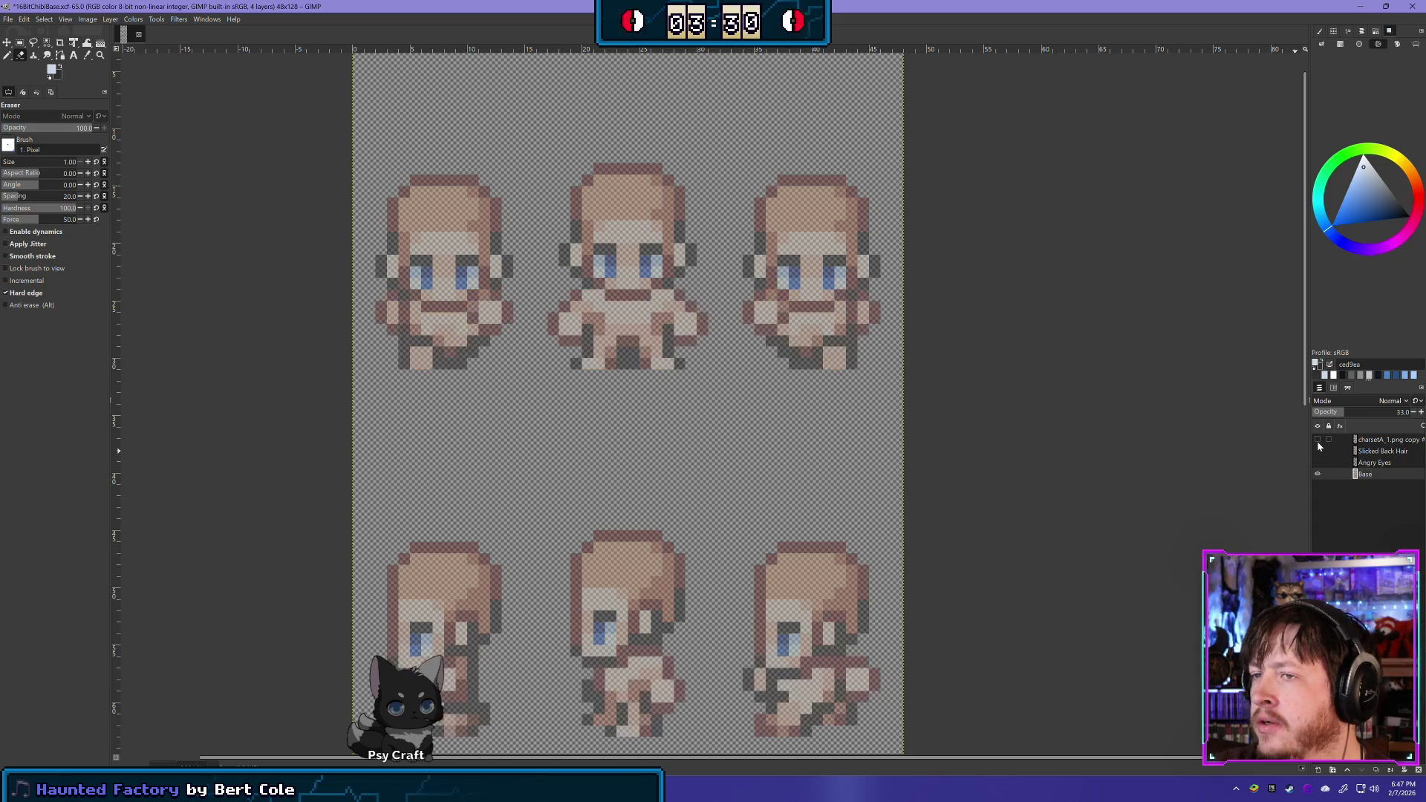
{"action": "left_click", "coordinate": [1317, 440]}
{"action": "left_click", "coordinate": [1318, 441]}
{"action": "left_click", "coordinate": [1317, 440]}
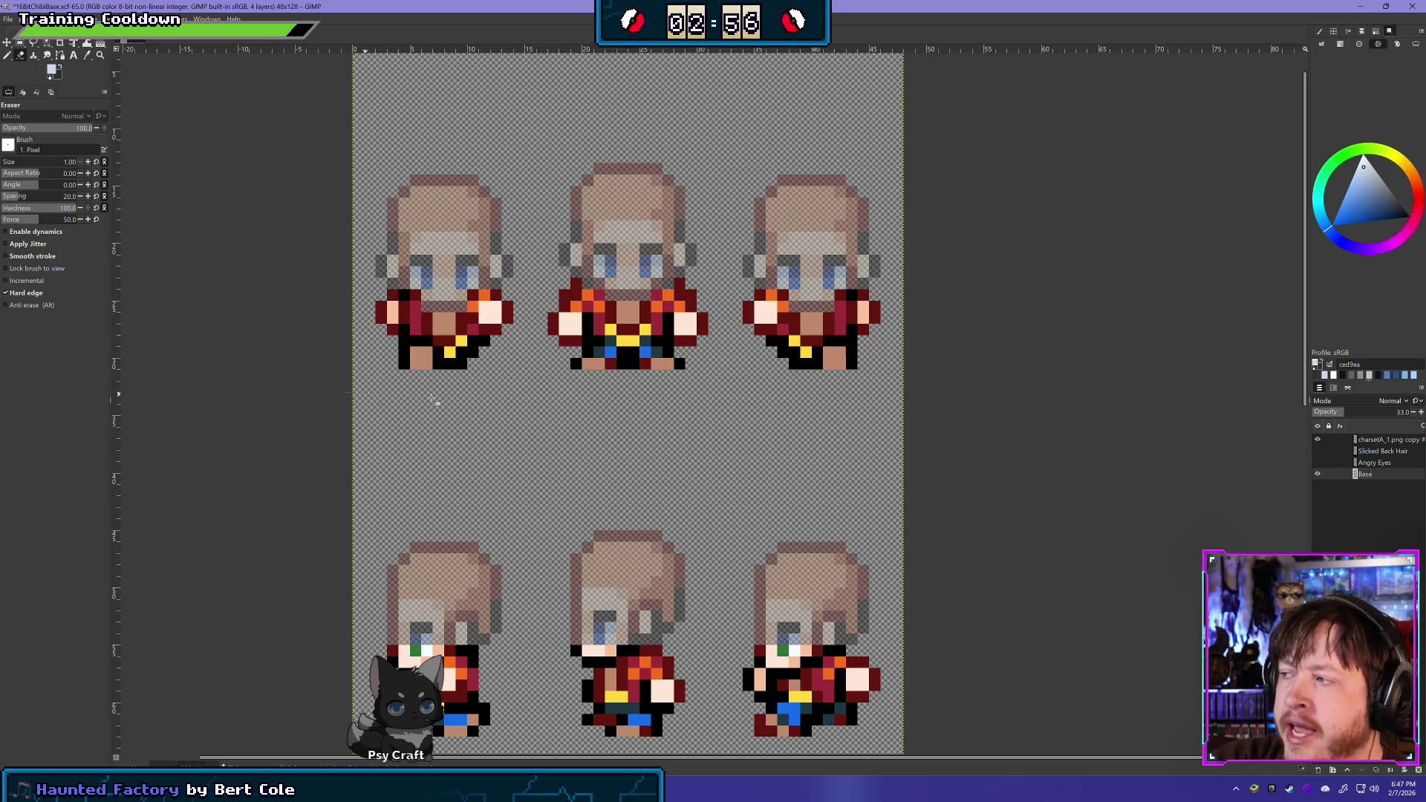
On the charsetA_1.png copy layer, erase the first sprite's lower-left black pixels and left clothing column
{"action": "left_click", "coordinate": [1378, 441]}
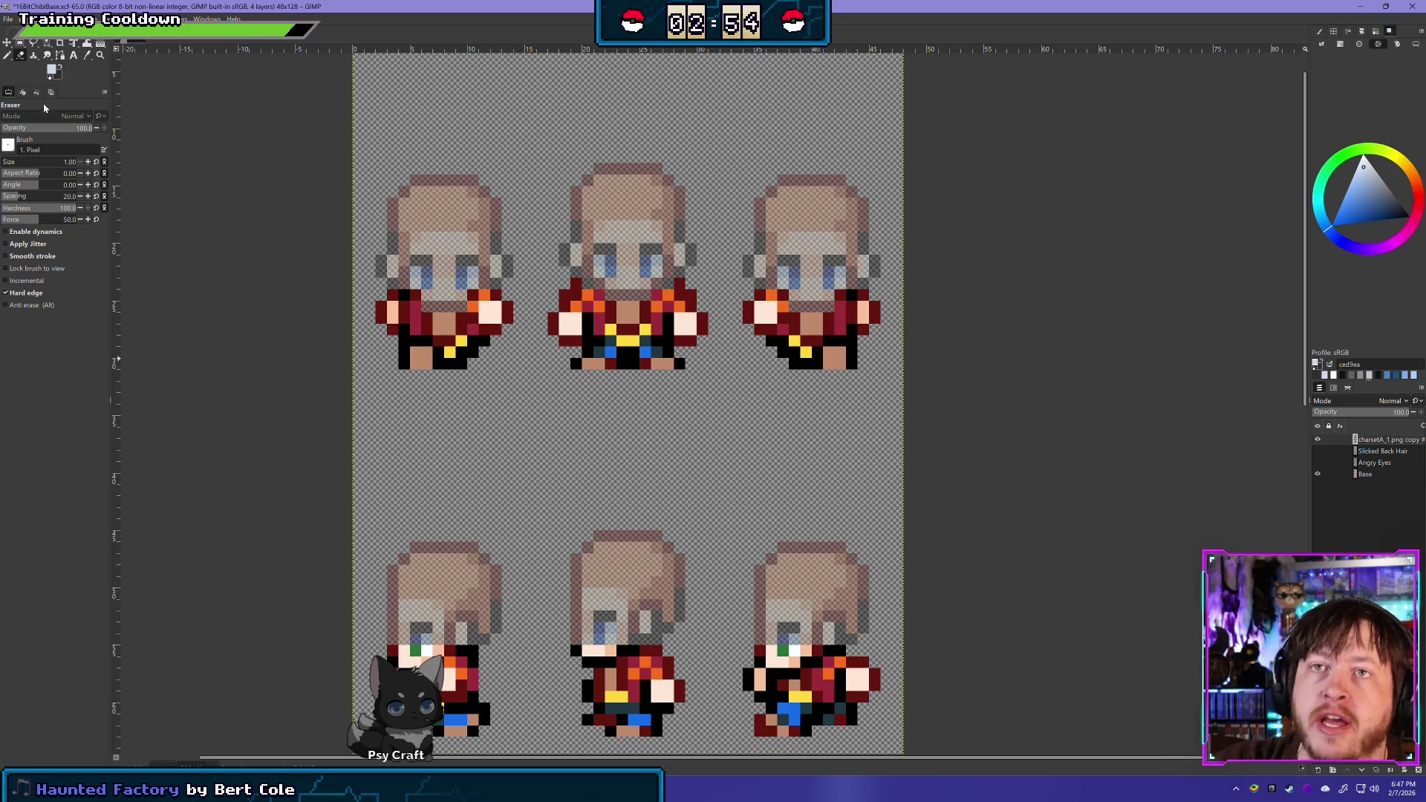
{"action": "left_click", "coordinate": [404, 363]}
{"action": "left_click", "coordinate": [404, 352]}
{"action": "left_click", "coordinate": [406, 340]}
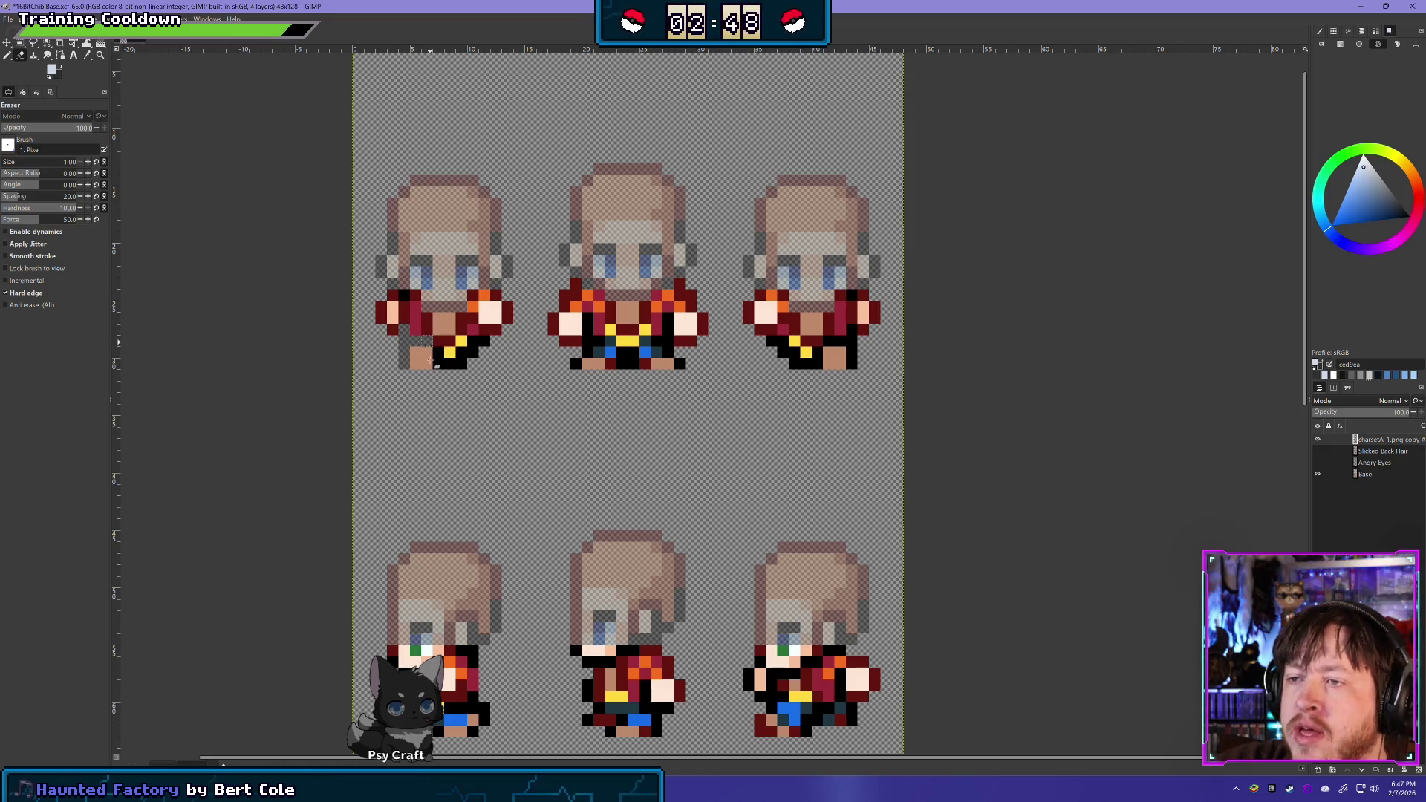
{"action": "left_click", "coordinate": [381, 312]}
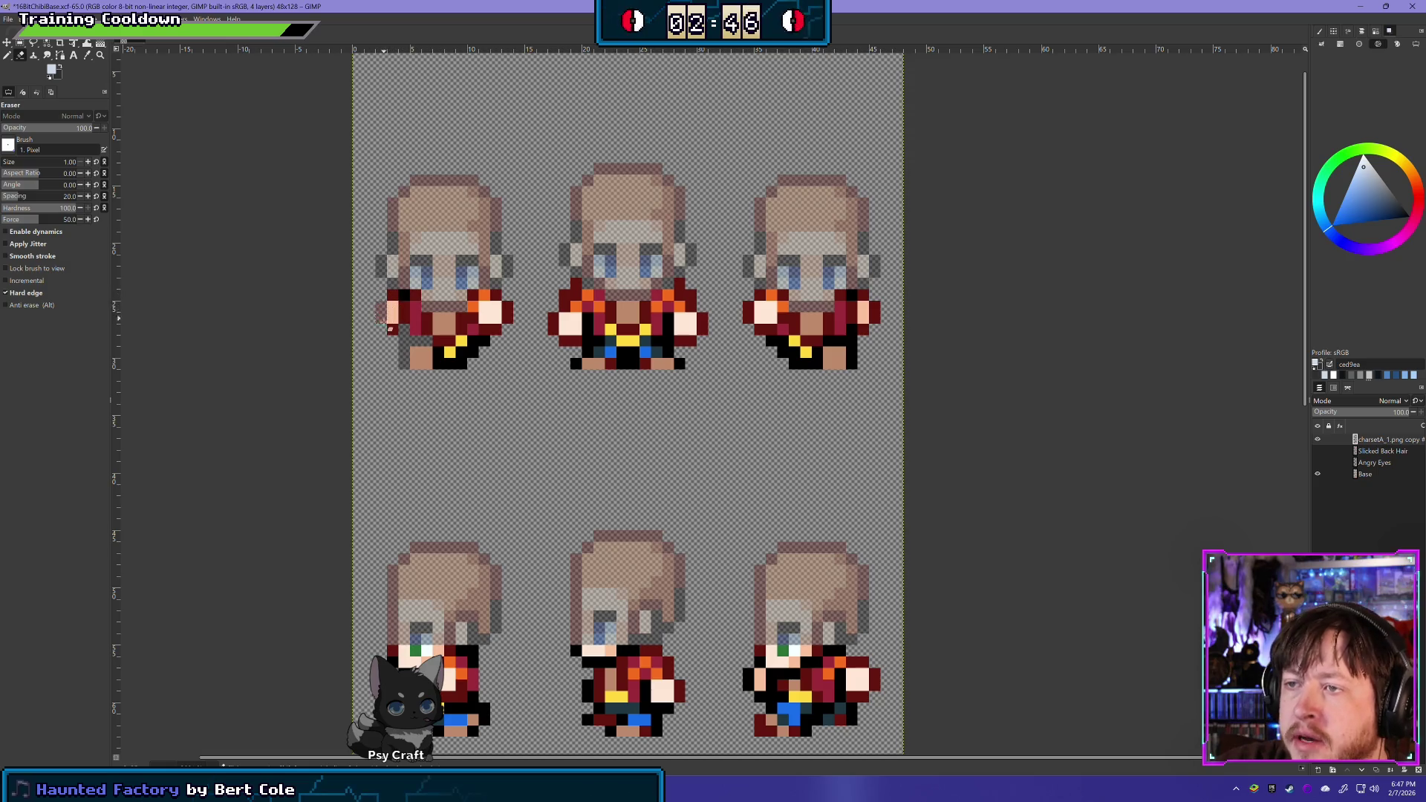
{"action": "left_click", "coordinate": [391, 328]}
{"action": "left_click", "coordinate": [391, 312]}
{"action": "left_click", "coordinate": [392, 295]}
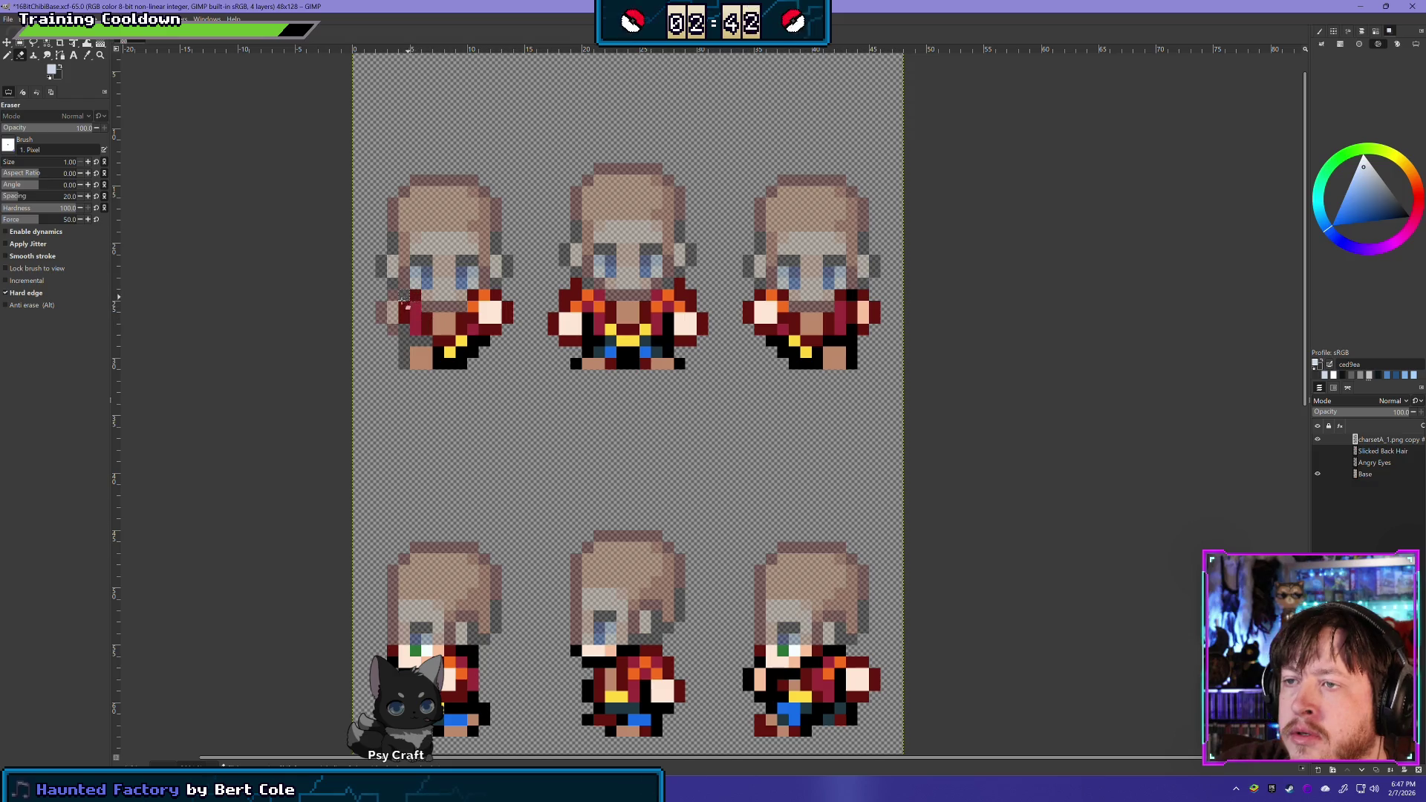
Erase the first sprite's dark-red left column, crimson pixel, right-shoulder hand pixels and black foot pixels
{"action": "left_click", "coordinate": [404, 306]}
{"action": "left_click", "coordinate": [405, 317]}
{"action": "left_click", "coordinate": [405, 328]}
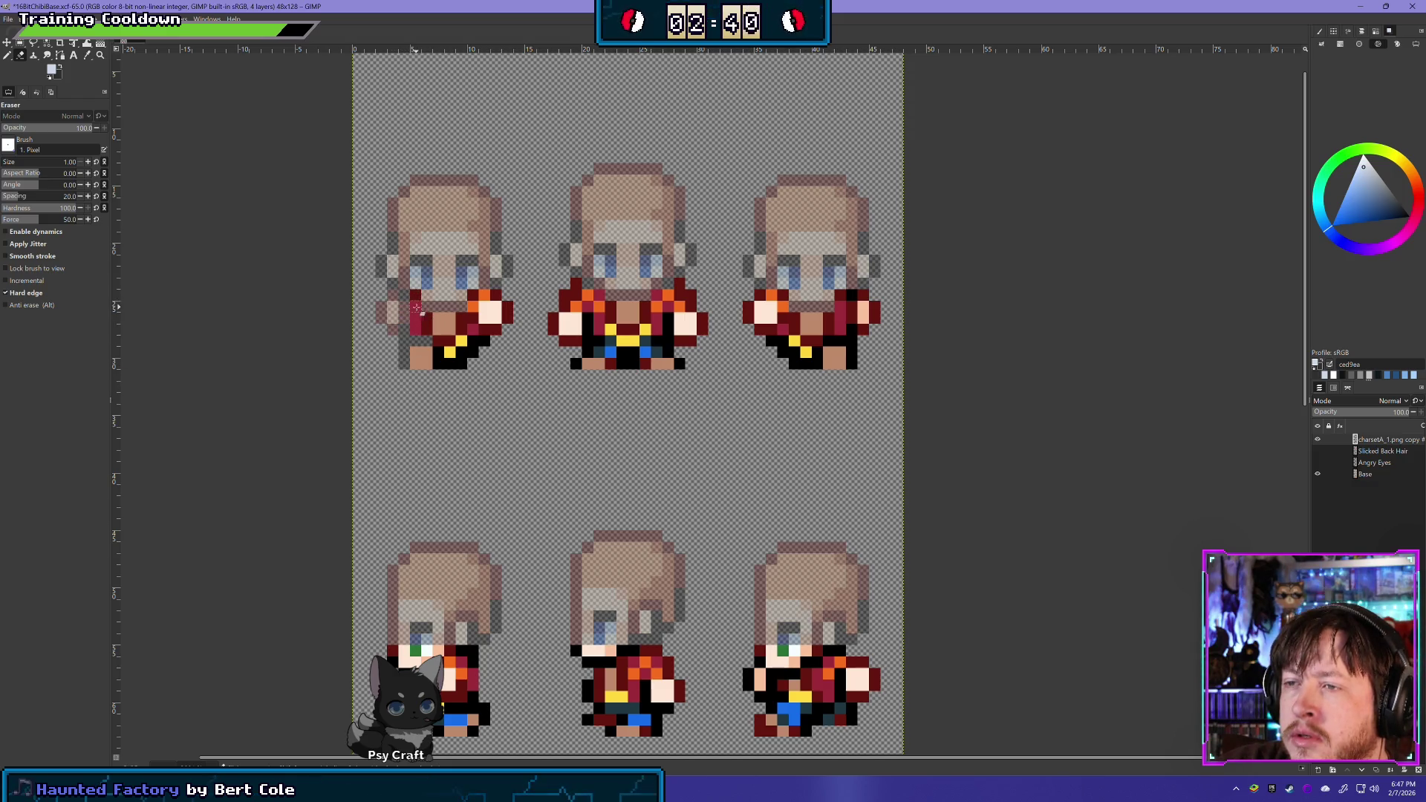
{"action": "left_click", "coordinate": [416, 294]}
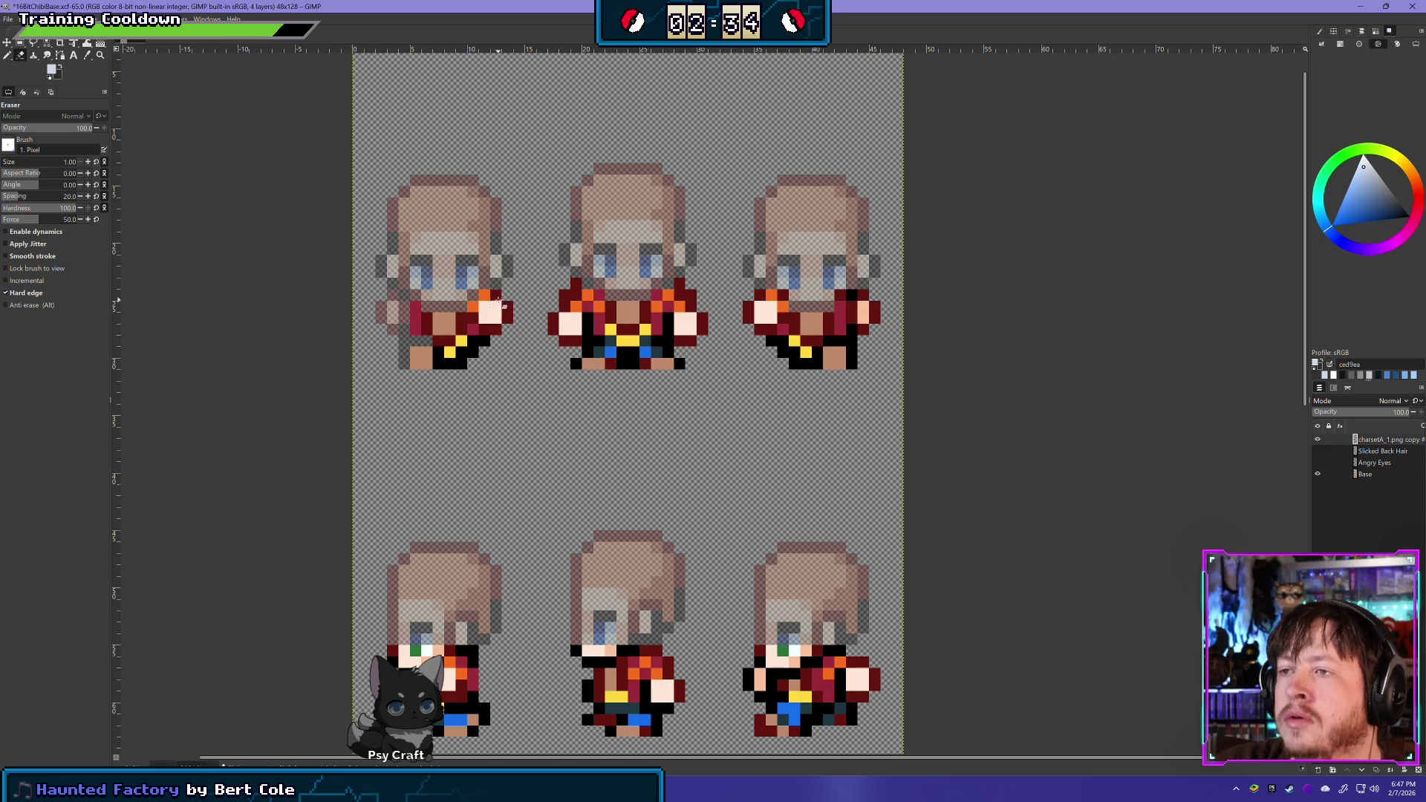
{"action": "left_click_drag", "start_coordinate": [492, 327], "coordinate": [488, 314]}
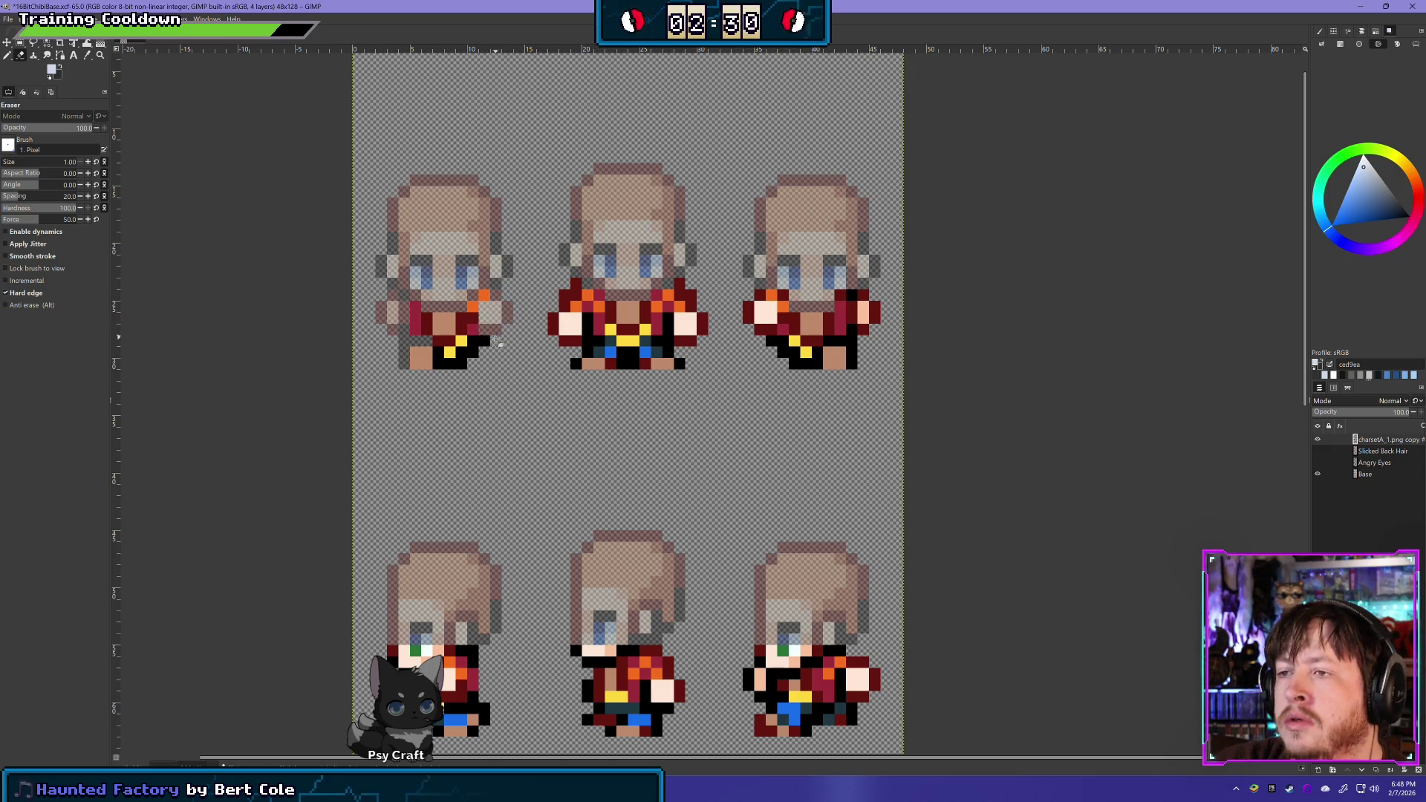
{"action": "left_click_drag", "start_coordinate": [437, 363], "coordinate": [475, 360]}
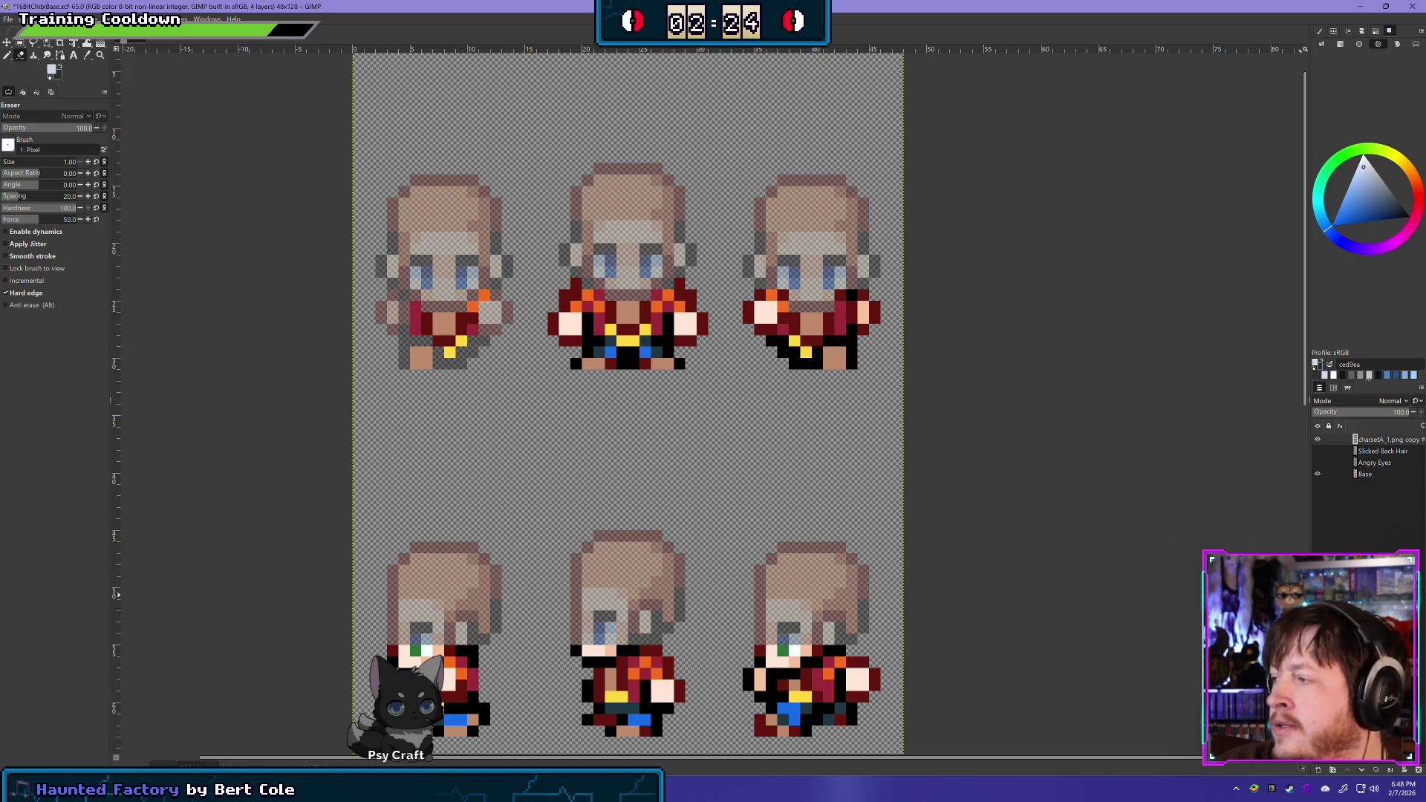
Hide and show the clothing layer several times to compare it against the base
{"action": "left_click", "coordinate": [1317, 440]}
{"action": "left_click", "coordinate": [1317, 440]}
{"action": "left_click", "coordinate": [1317, 439]}
{"action": "left_click", "coordinate": [1317, 439]}
{"action": "left_click", "coordinate": [1318, 439]}
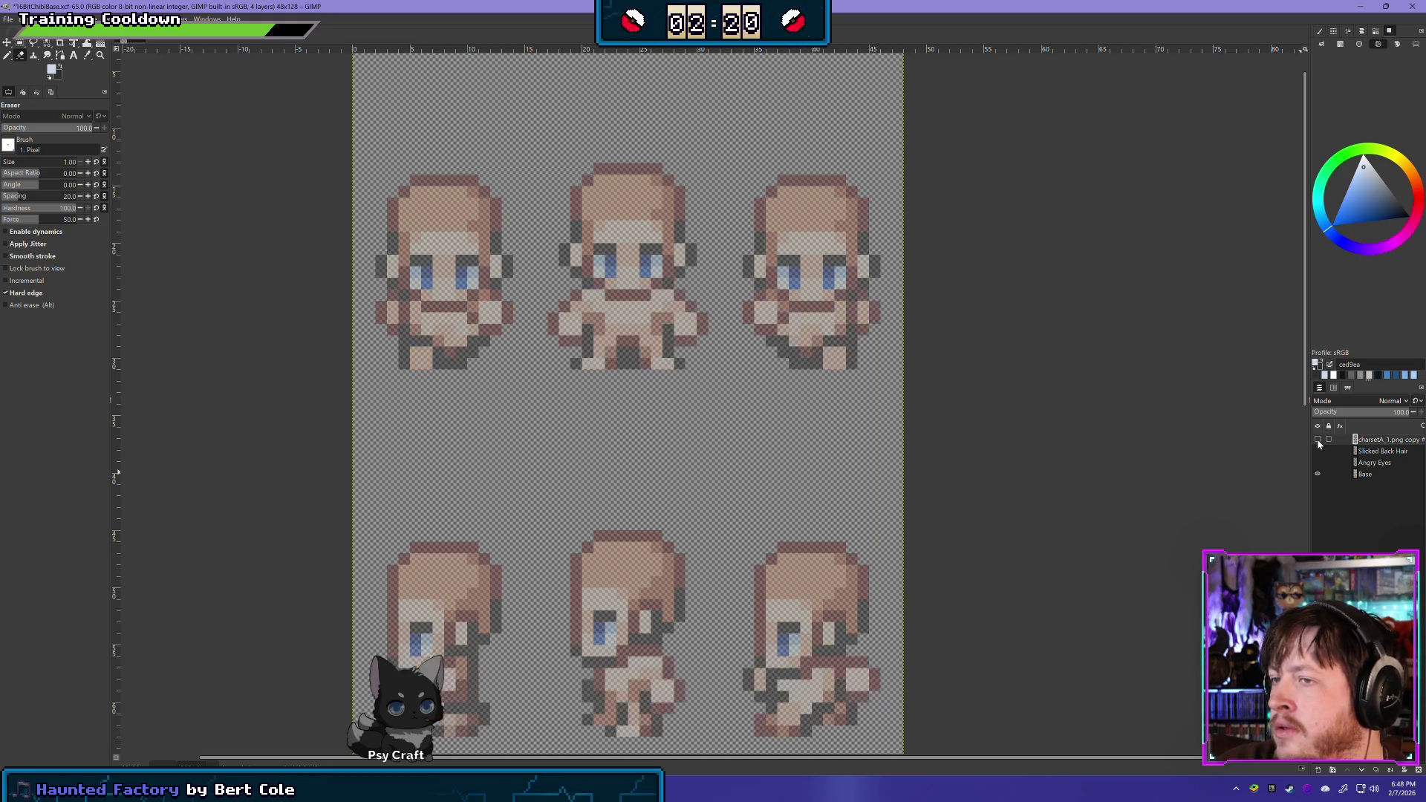
{"action": "left_click", "coordinate": [1317, 440]}
{"action": "left_click", "coordinate": [1318, 439]}
{"action": "left_click", "coordinate": [1317, 440]}
{"action": "left_click", "coordinate": [1317, 439]}
{"action": "left_click", "coordinate": [1317, 440]}
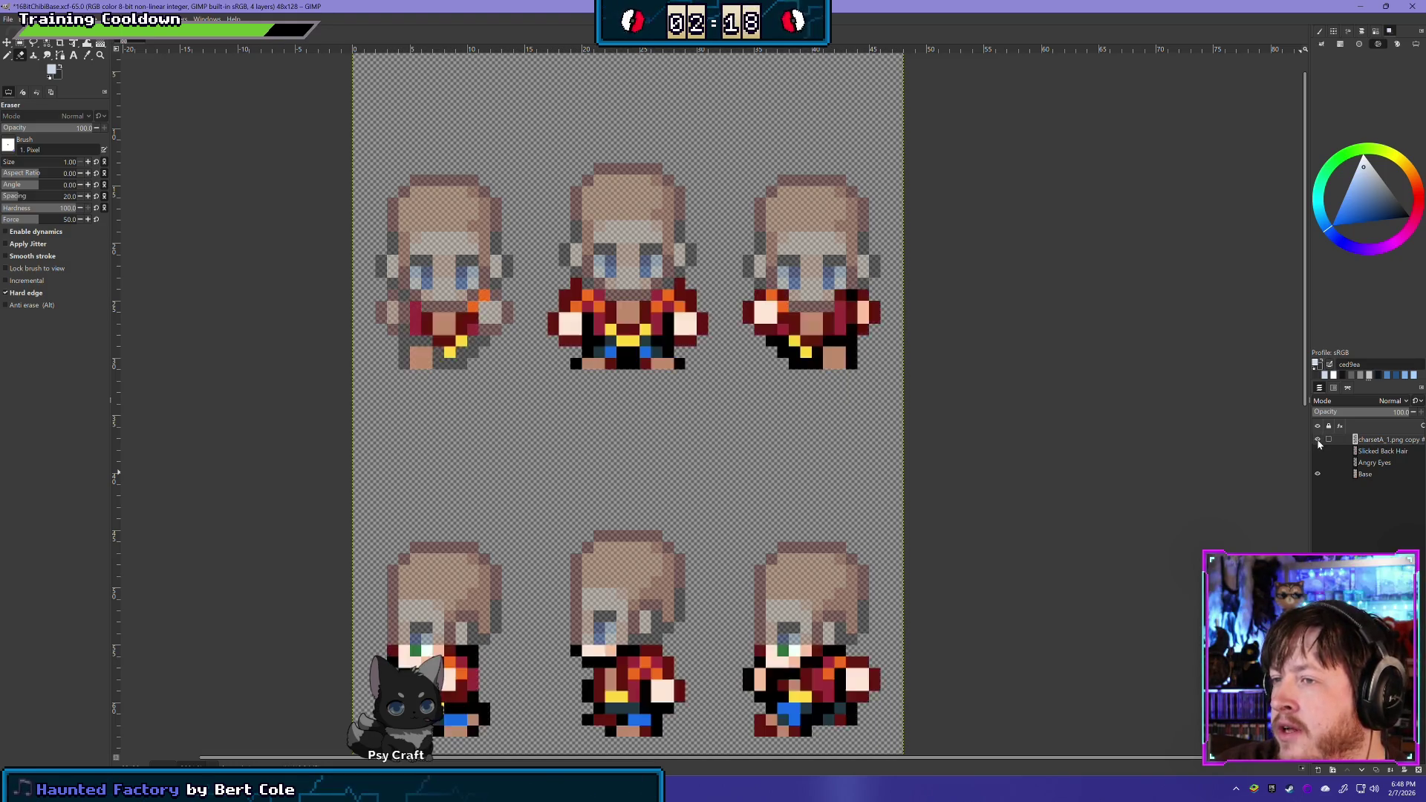
{"action": "left_click", "coordinate": [1318, 440]}
{"action": "left_click", "coordinate": [1318, 440]}
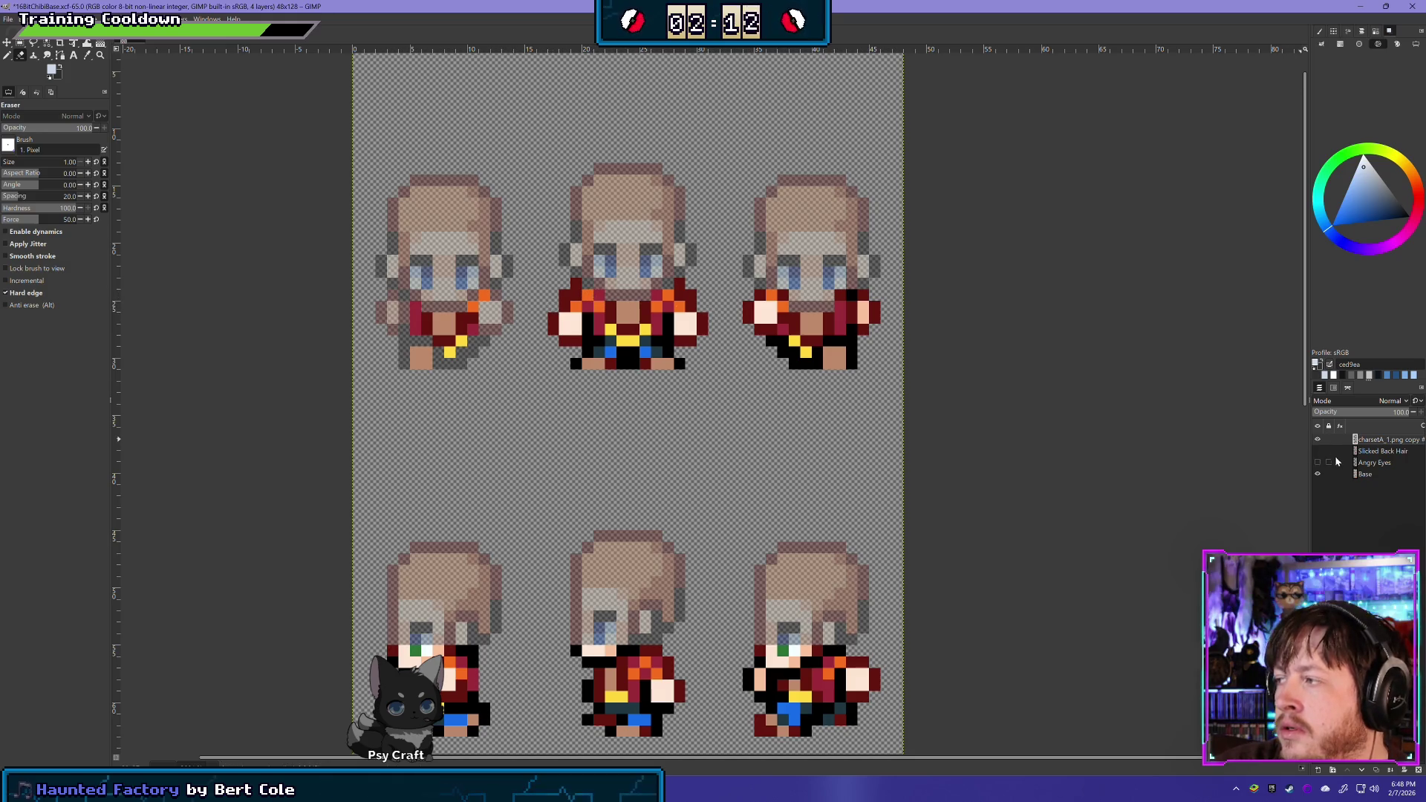
{"action": "left_click", "coordinate": [1317, 440]}
{"action": "left_click", "coordinate": [1318, 439]}
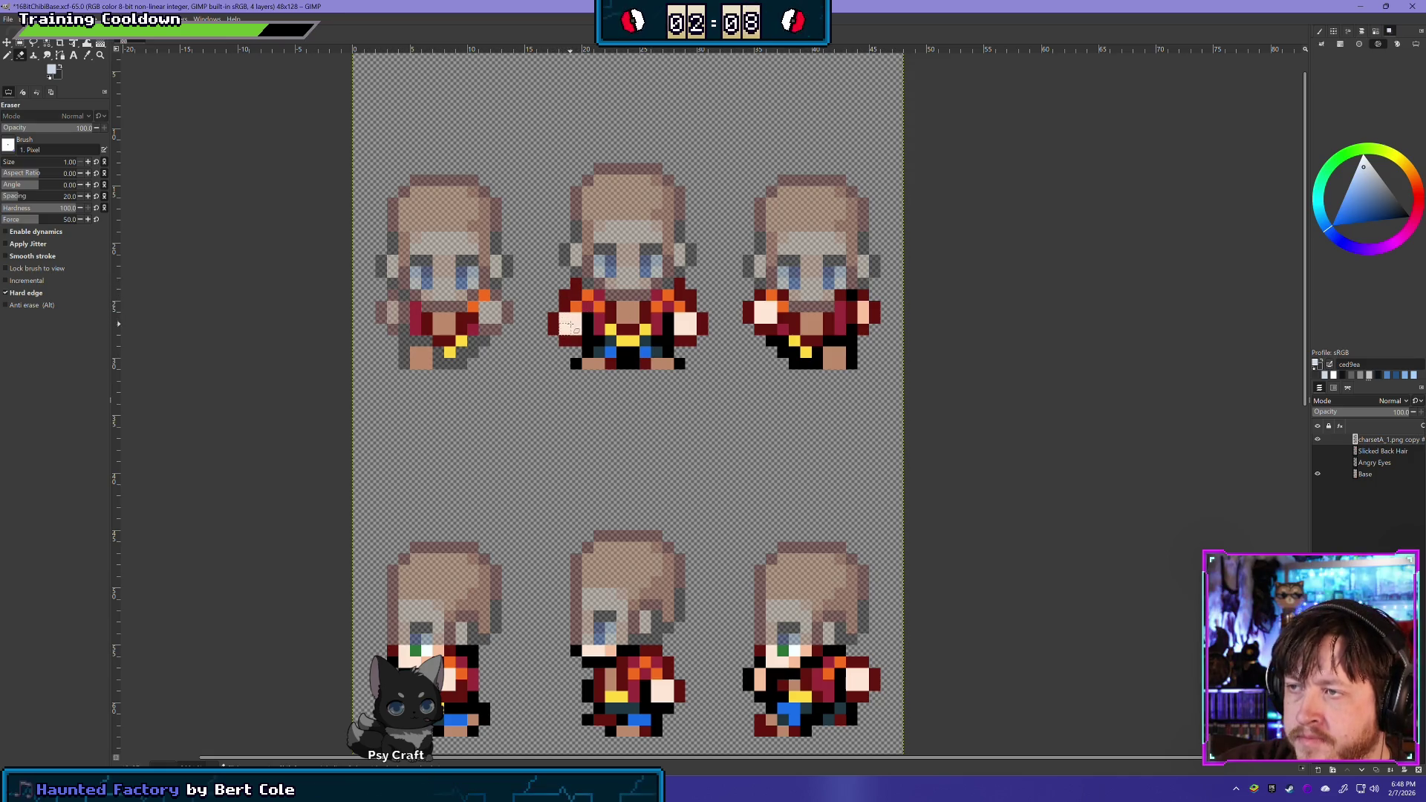
Erase the dark-red, pale and hand pixels on the middle sprite's shoulders and arms
{"action": "left_click", "coordinate": [553, 318]}
{"action": "left_click", "coordinate": [554, 329]}
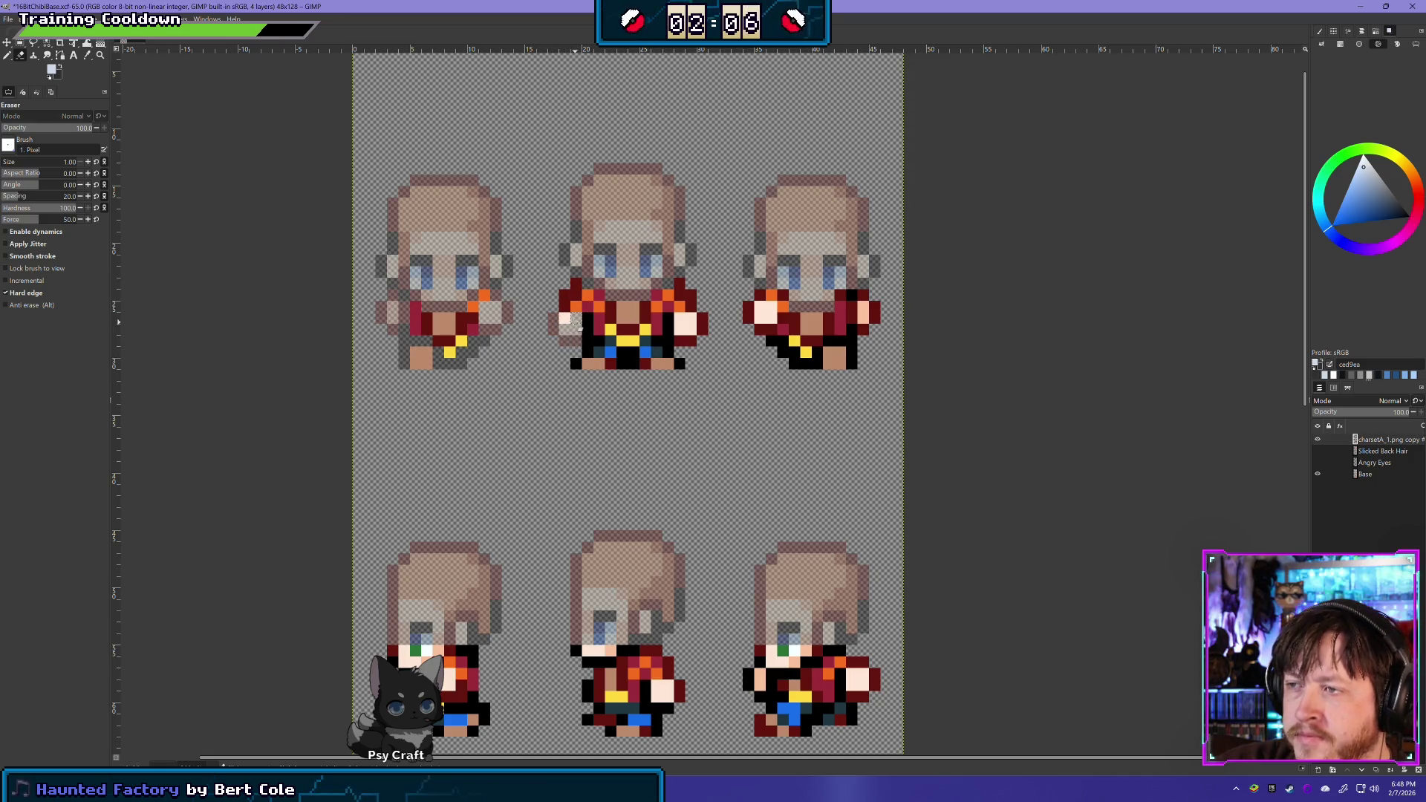
{"action": "left_click", "coordinate": [564, 318]}
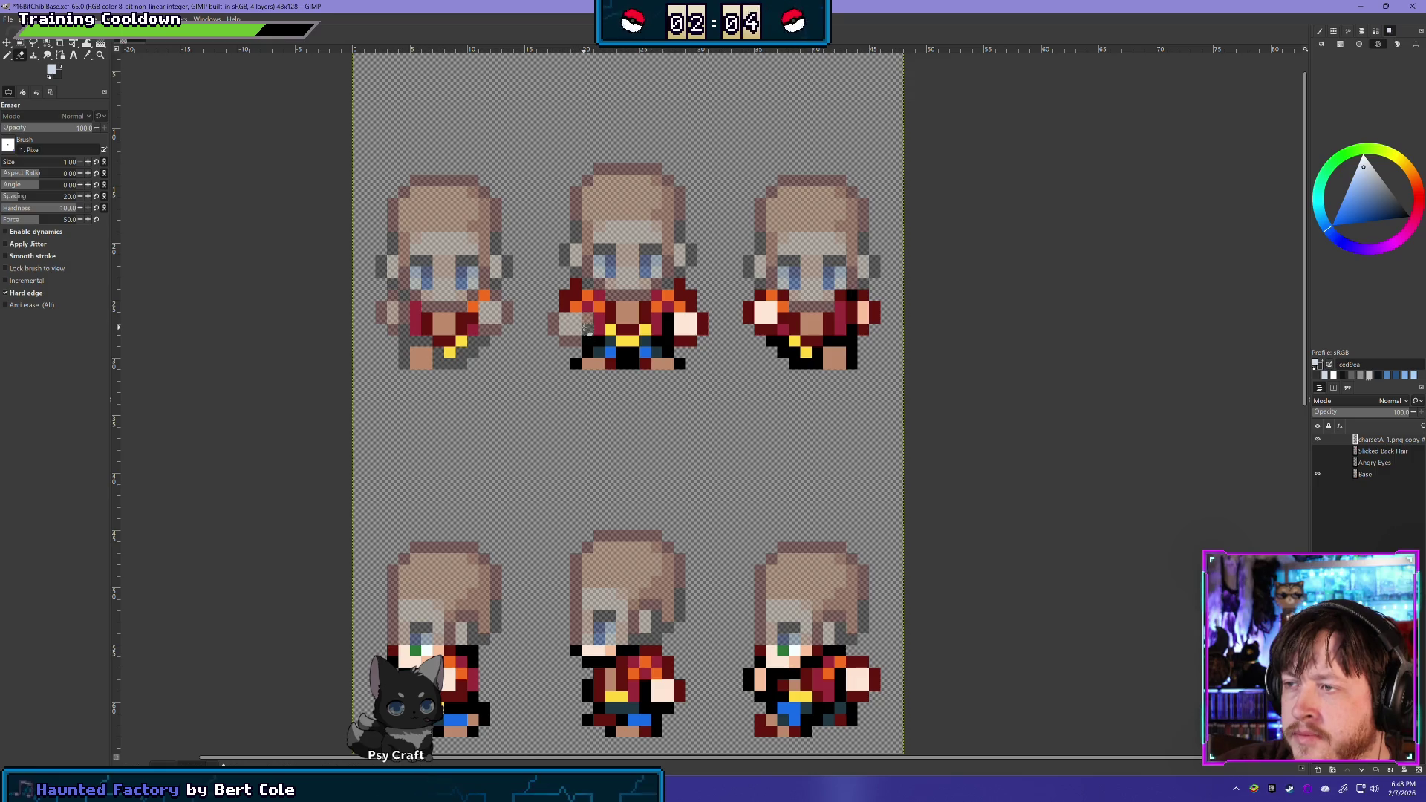
{"action": "left_click", "coordinate": [677, 323]}
{"action": "left_click", "coordinate": [690, 340]}
{"action": "left_click", "coordinate": [689, 323]}
{"action": "left_click", "coordinate": [701, 323]}
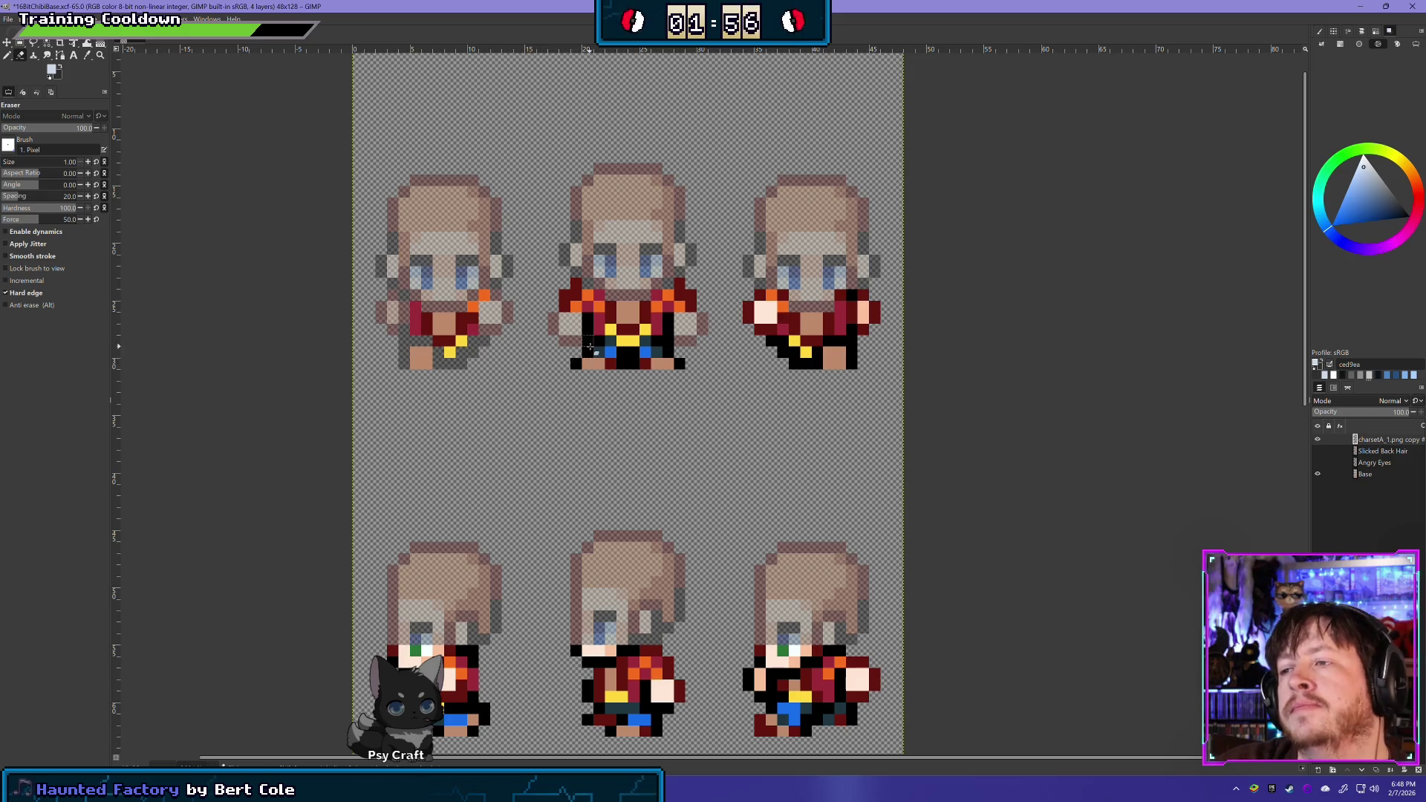
Erase the middle sprite's stray black pixels at its bottom corners, between its legs and on its left-leg outline
{"action": "left_click", "coordinate": [576, 364]}
{"action": "left_click", "coordinate": [624, 360]}
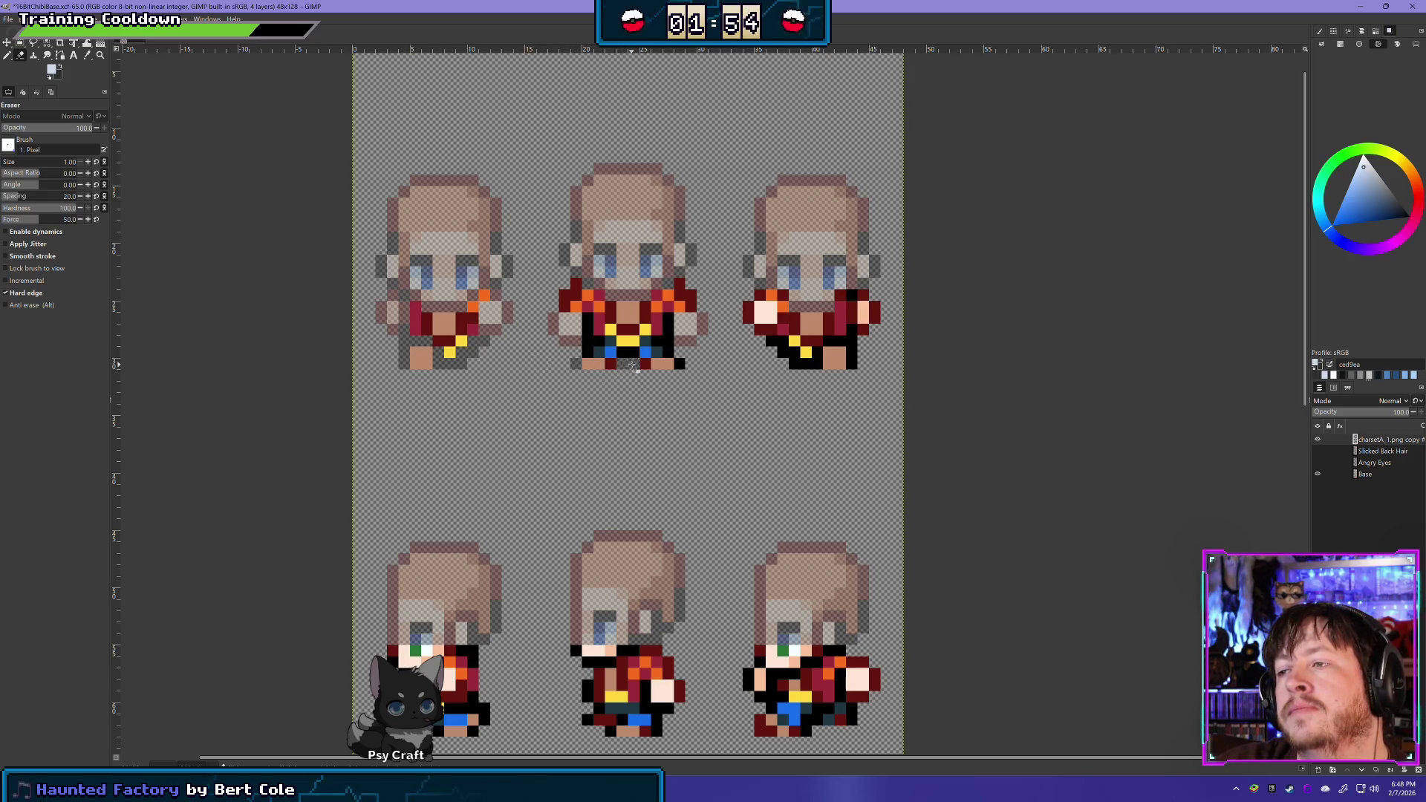
{"action": "left_click", "coordinate": [631, 351]}
{"action": "left_click", "coordinate": [680, 363]}
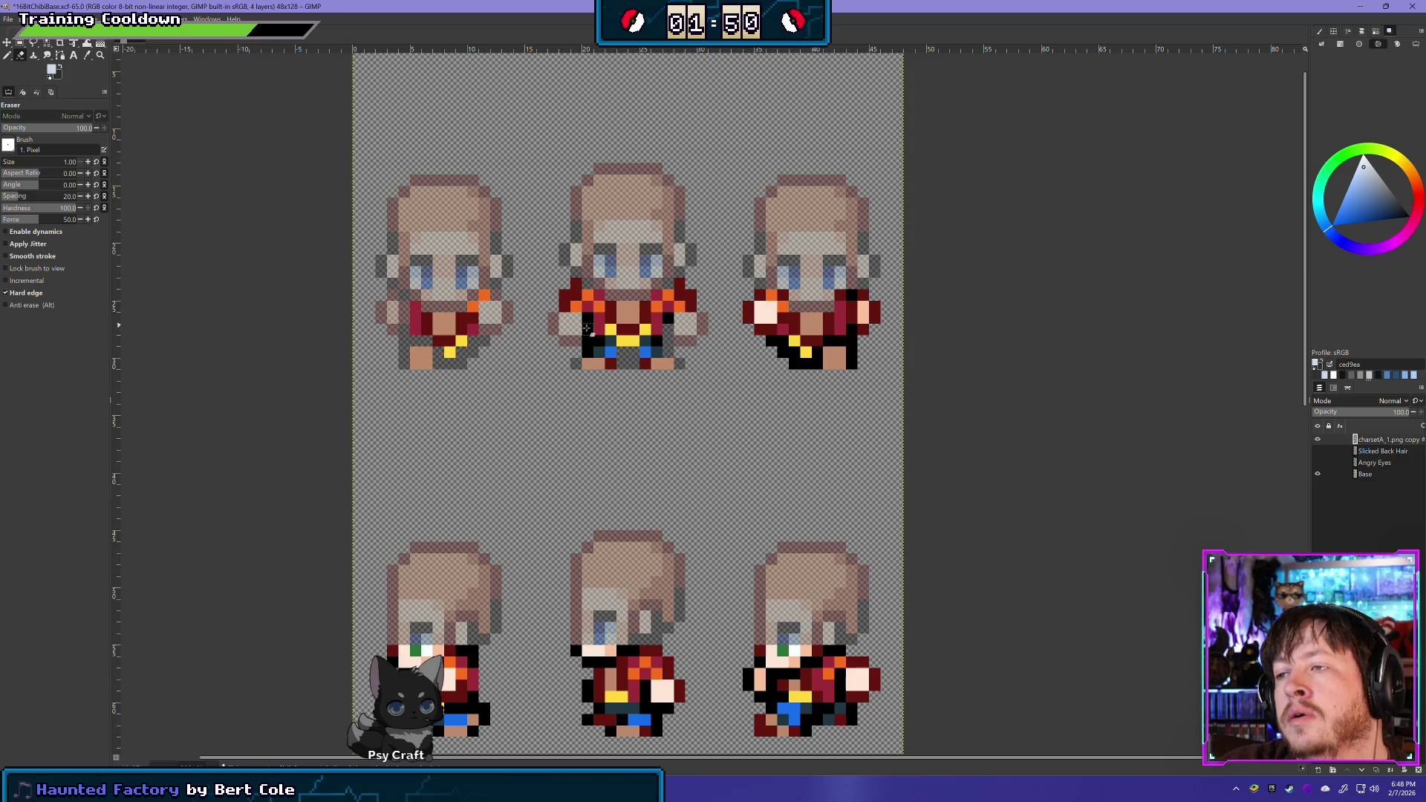
{"action": "left_click", "coordinate": [588, 335]}
{"action": "left_click", "coordinate": [588, 348]}
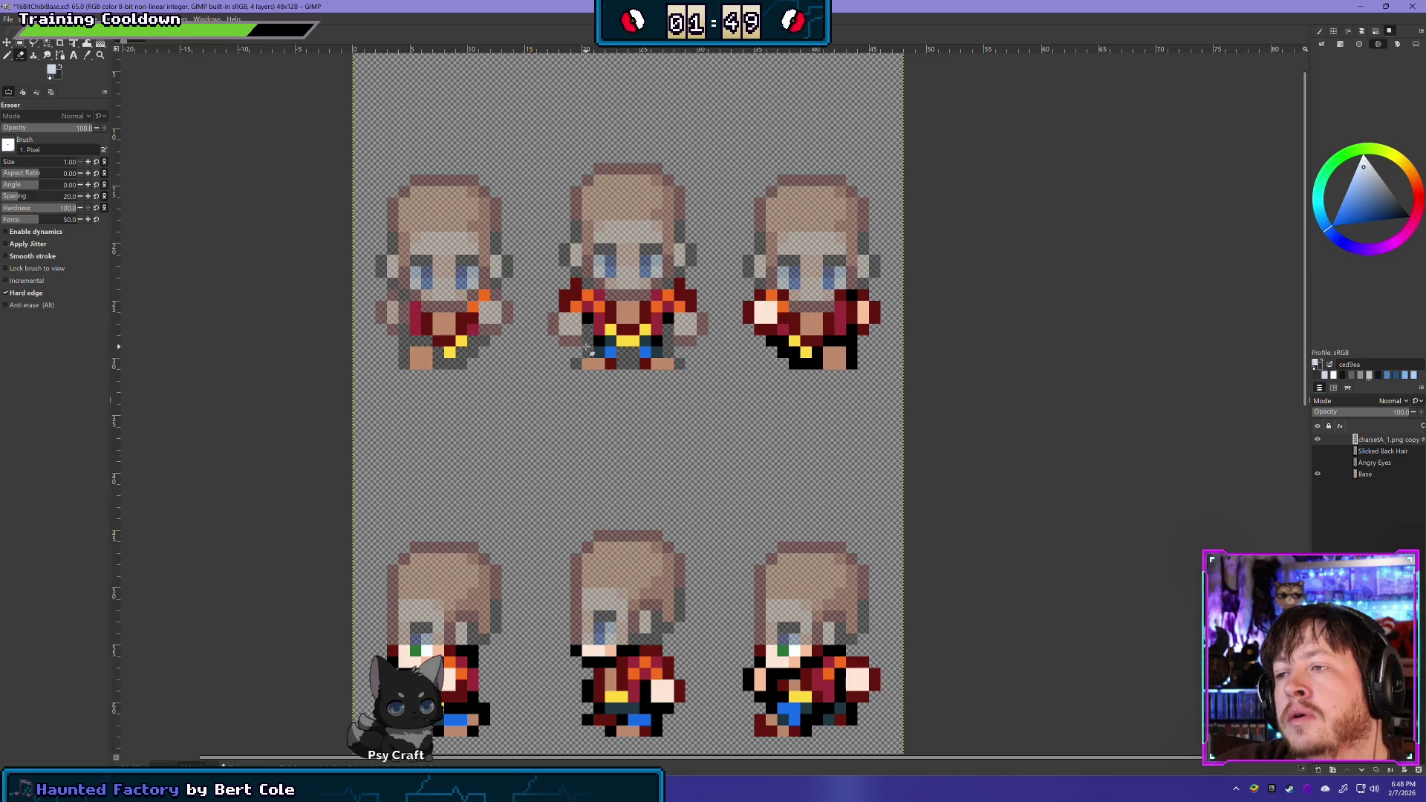
Flash the clothing layer on and off to inspect the base, leaving it visible
{"action": "left_click", "coordinate": [1317, 441]}
{"action": "left_click", "coordinate": [1317, 441]}
{"action": "left_click", "coordinate": [1317, 440]}
{"action": "left_click", "coordinate": [1317, 441]}
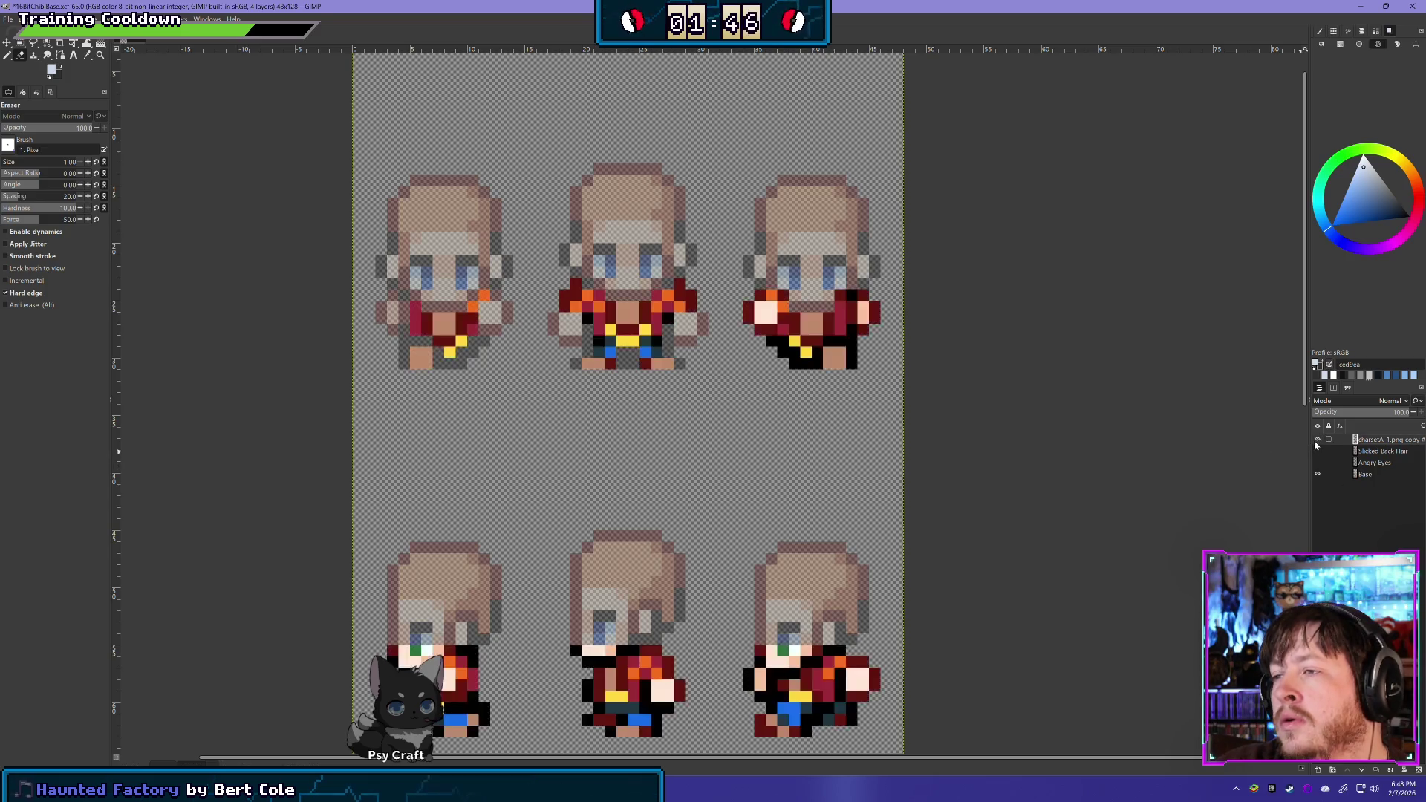
{"action": "left_click", "coordinate": [1317, 440]}
{"action": "left_click", "coordinate": [1317, 440]}
{"action": "left_click", "coordinate": [1317, 441]}
{"action": "left_click", "coordinate": [1316, 440]}
{"action": "left_click", "coordinate": [1316, 440]}
{"action": "left_click", "coordinate": [1317, 440]}
{"action": "left_click", "coordinate": [1317, 440]}
{"action": "left_click", "coordinate": [1316, 440]}
{"action": "left_click", "coordinate": [1316, 440]}
{"action": "left_click", "coordinate": [1316, 440]}
{"action": "left_click", "coordinate": [1317, 440]}
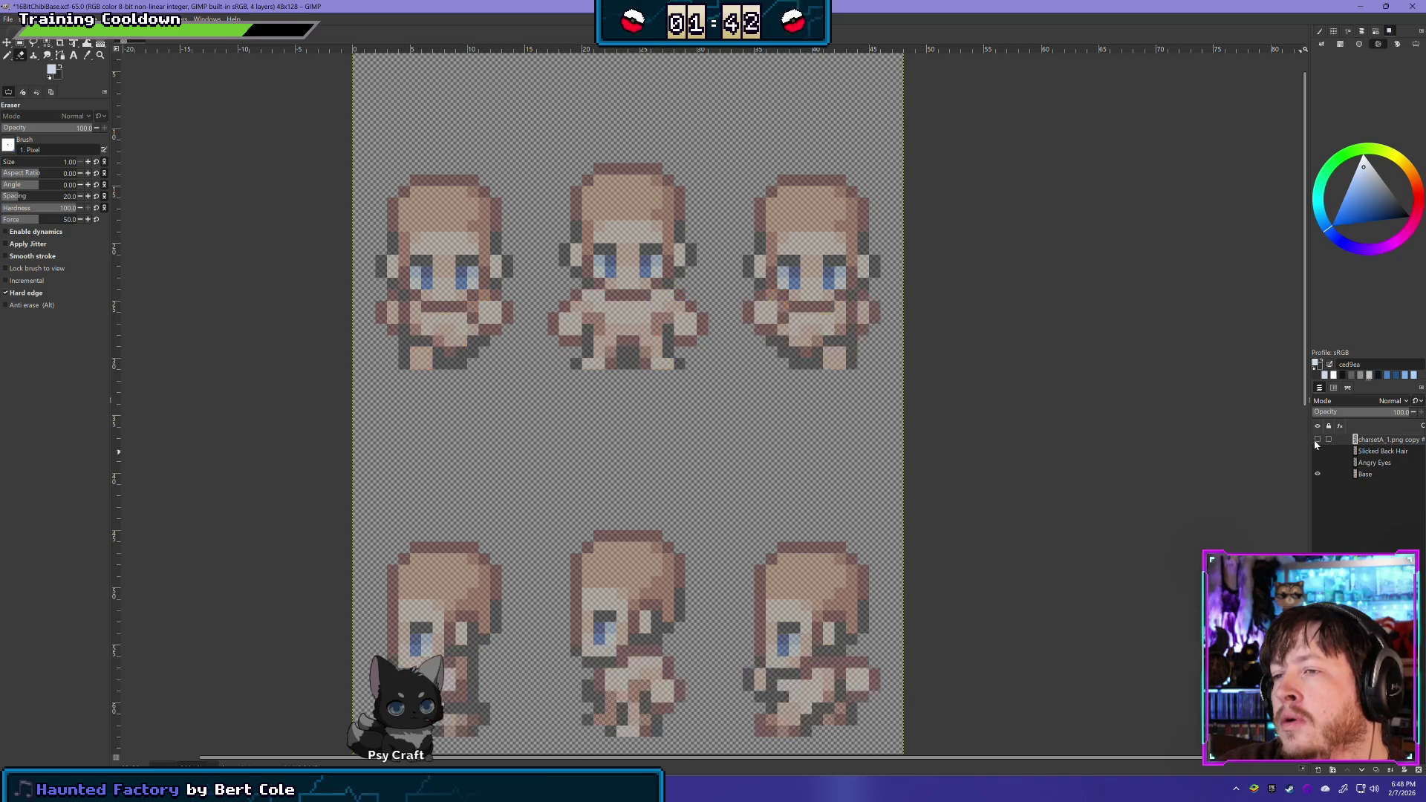
{"action": "left_click", "coordinate": [1316, 441]}
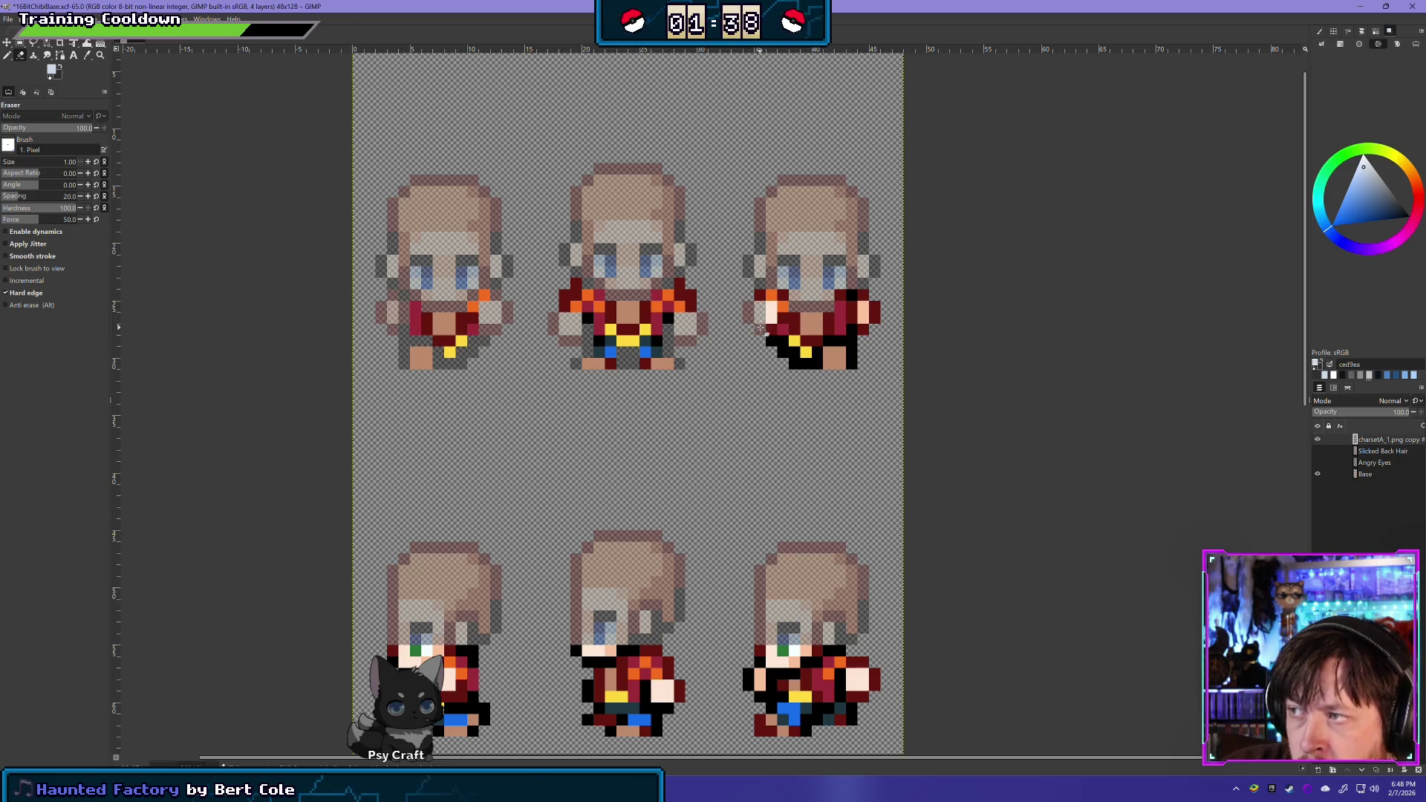
Erase the third sprite's left-arm strays, pink and red right-arm pixels, shoulder pixel and right-leg black column
{"action": "left_click", "coordinate": [768, 311]}
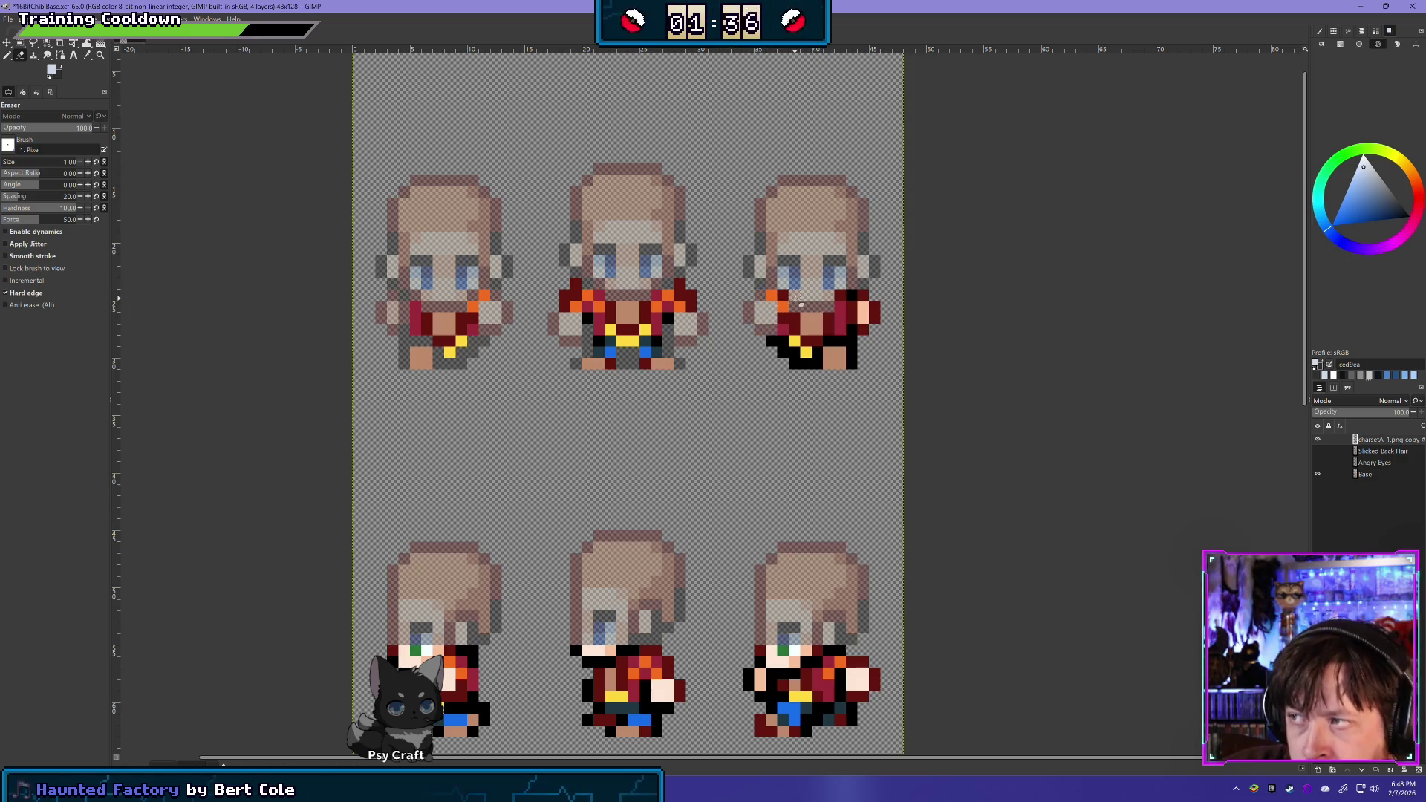
{"action": "mouse_move", "coordinate": [862, 296]}
{"action": "left_mouse_down"}
{"action": "mouse_move", "coordinate": [865, 316]}
{"action": "mouse_move", "coordinate": [878, 310]}
{"action": "left_mouse_up"}
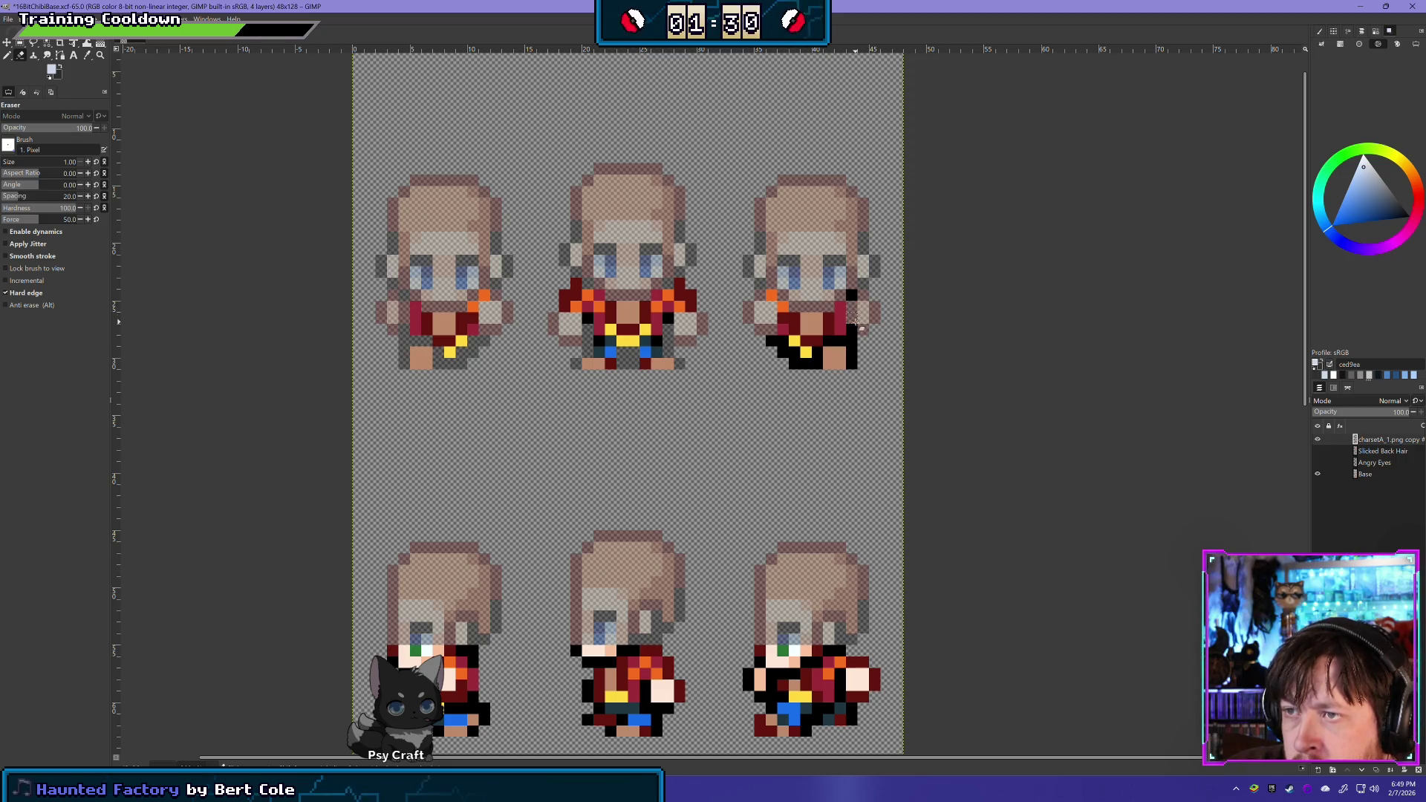
{"action": "left_click", "coordinate": [854, 295]}
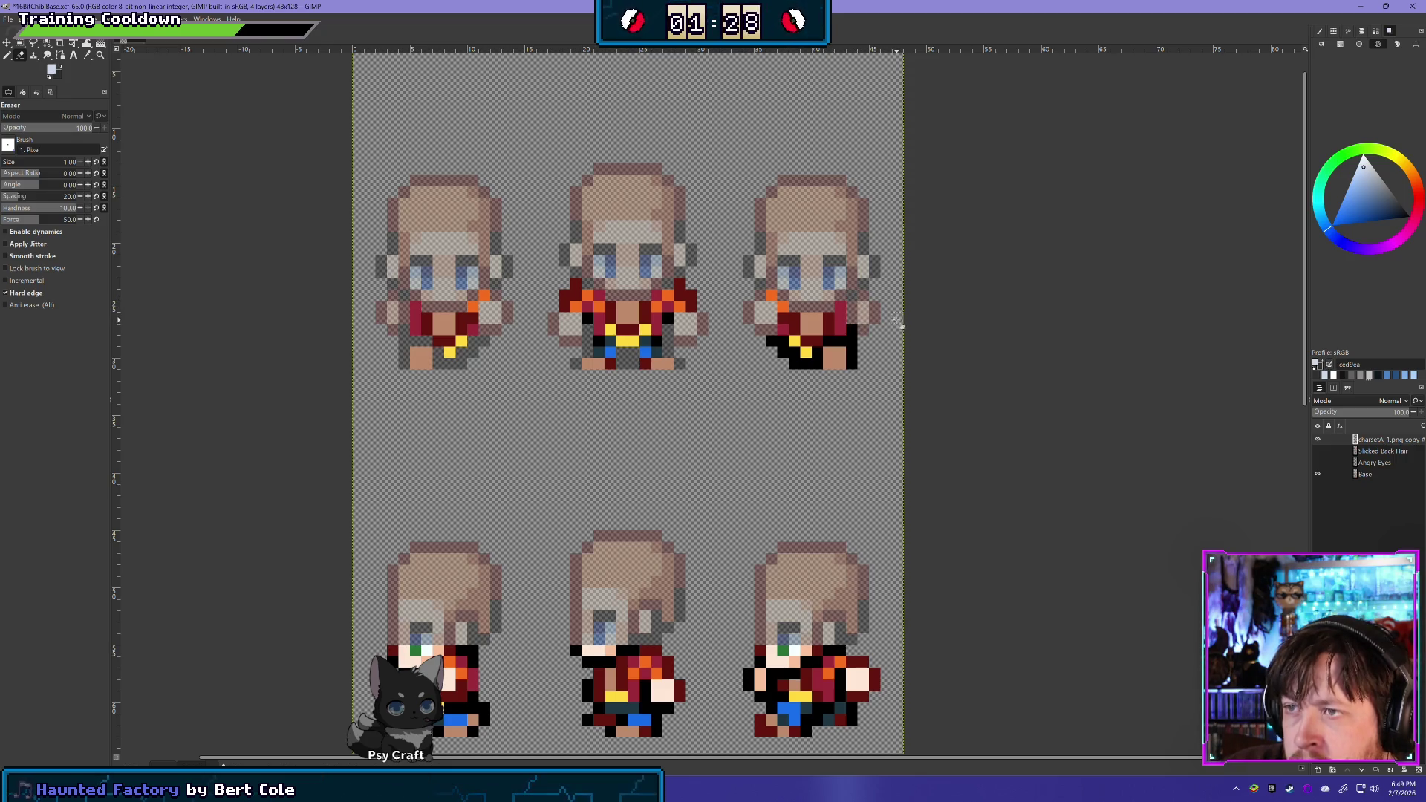
{"action": "mouse_move", "coordinate": [853, 327]}
{"action": "left_mouse_down"}
{"action": "mouse_move", "coordinate": [852, 372]}
{"action": "mouse_move", "coordinate": [774, 343]}
{"action": "mouse_move", "coordinate": [806, 365]}
{"action": "mouse_move", "coordinate": [820, 355]}
{"action": "left_mouse_up"}
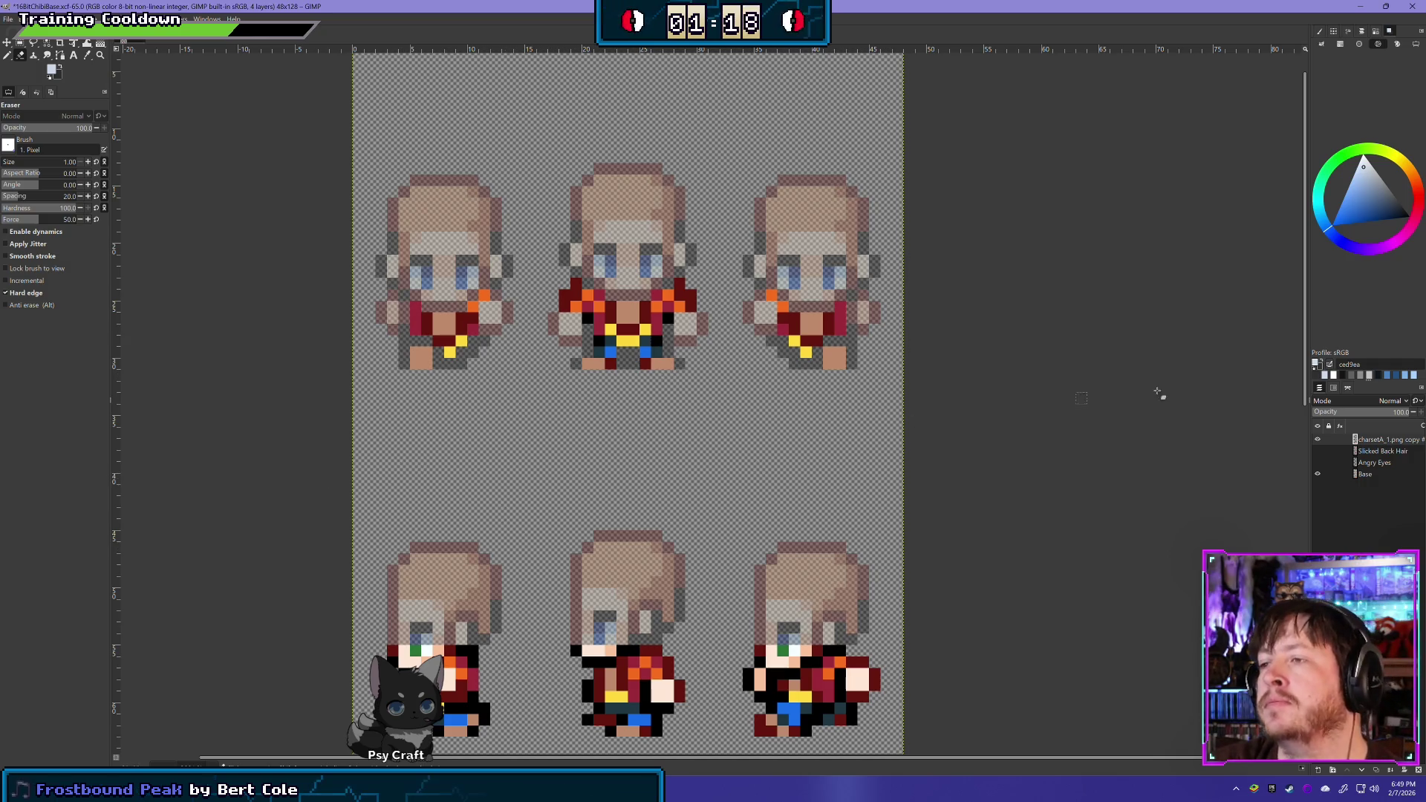
{"action": "scroll", "coordinate": [753, 549], "scroll_direction": "down", "scroll_amount": 5}
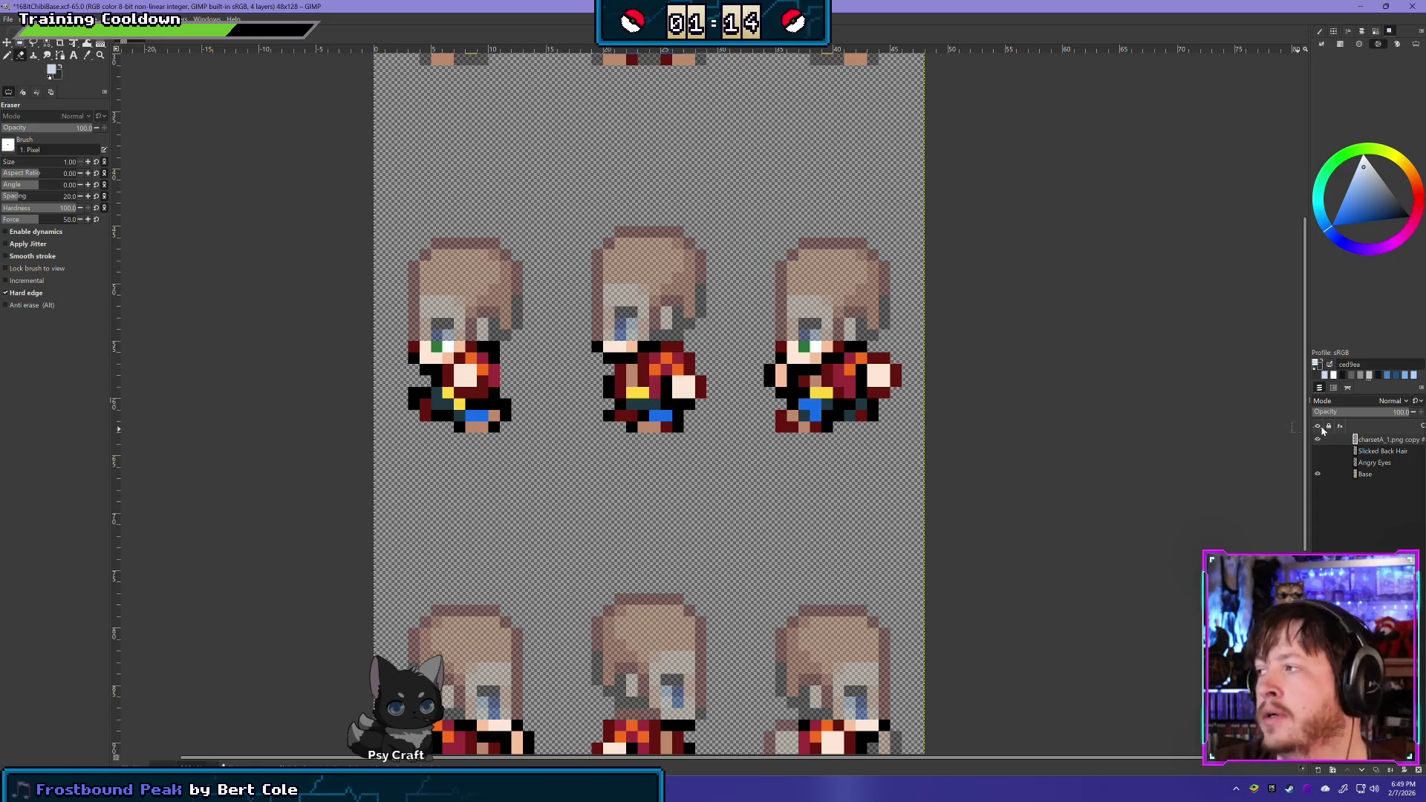
Scroll down to the side-facing row and erase the black pixels at the middle sprite's collar
{"action": "scroll", "coordinate": [706, 424], "scroll_direction": "down", "scroll_amount": 1}
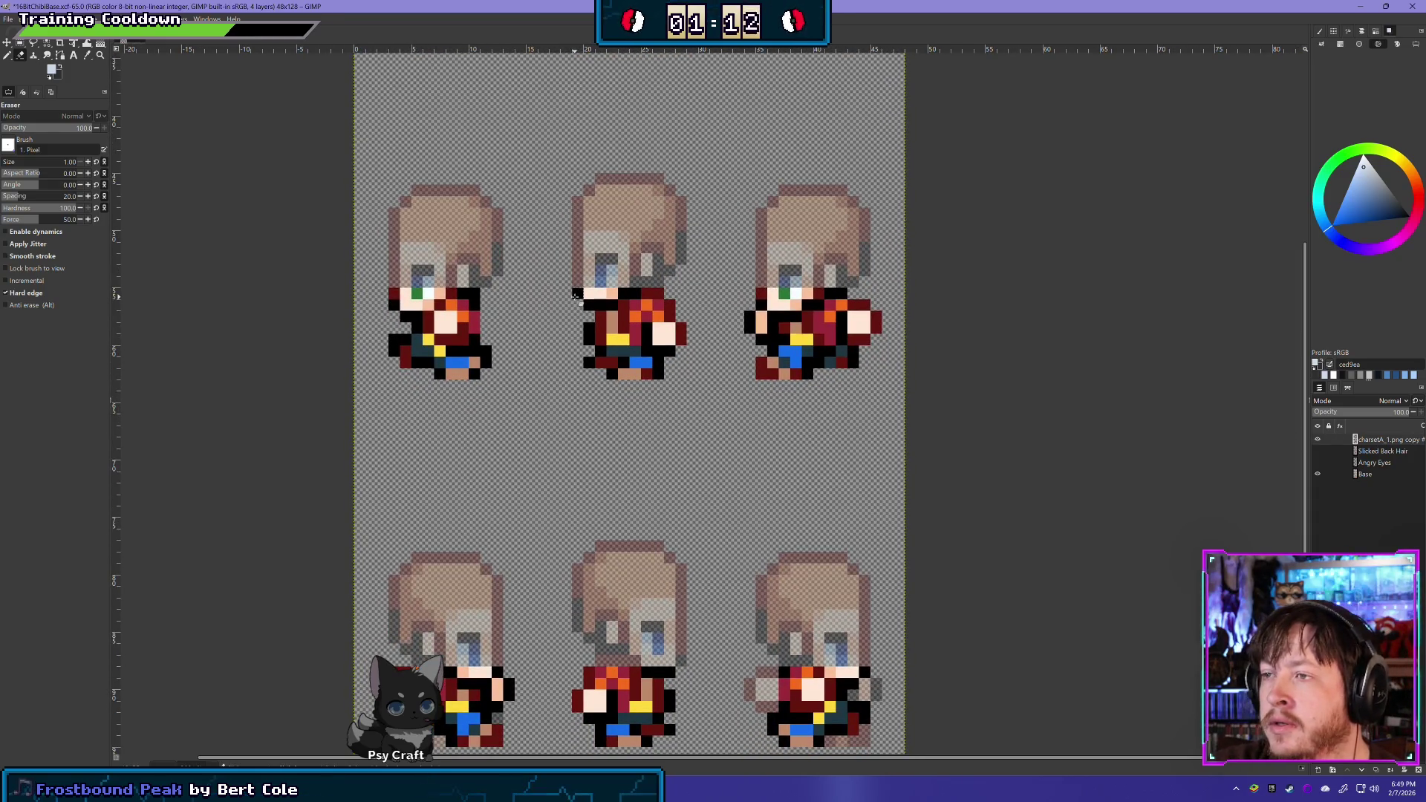
{"action": "left_click", "coordinate": [577, 292]}
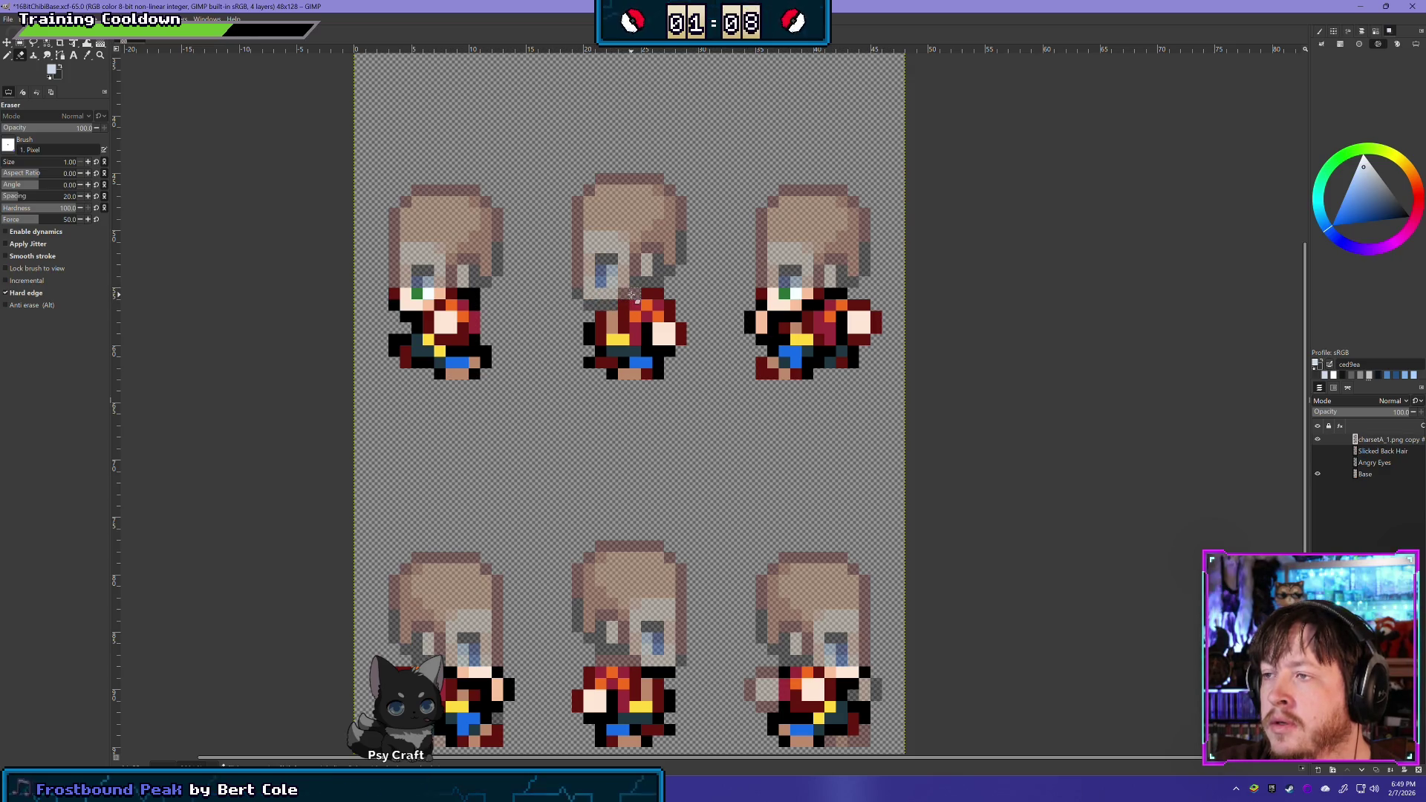
{"action": "left_click", "coordinate": [621, 296]}
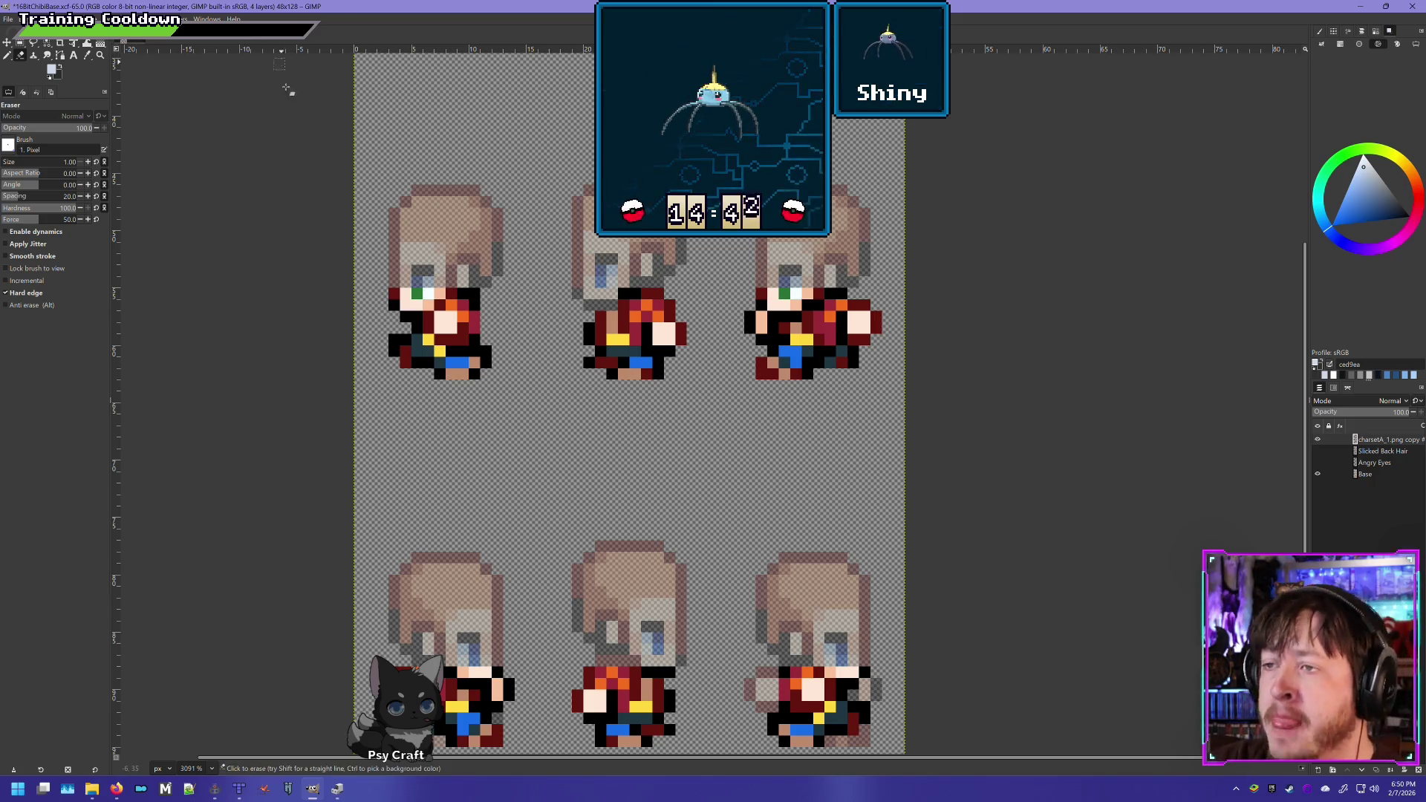
Erase the first side-facing sprite's green and white eye pixels, checking against the base
{"action": "left_click", "coordinate": [1317, 439]}
{"action": "left_click", "coordinate": [1317, 439]}
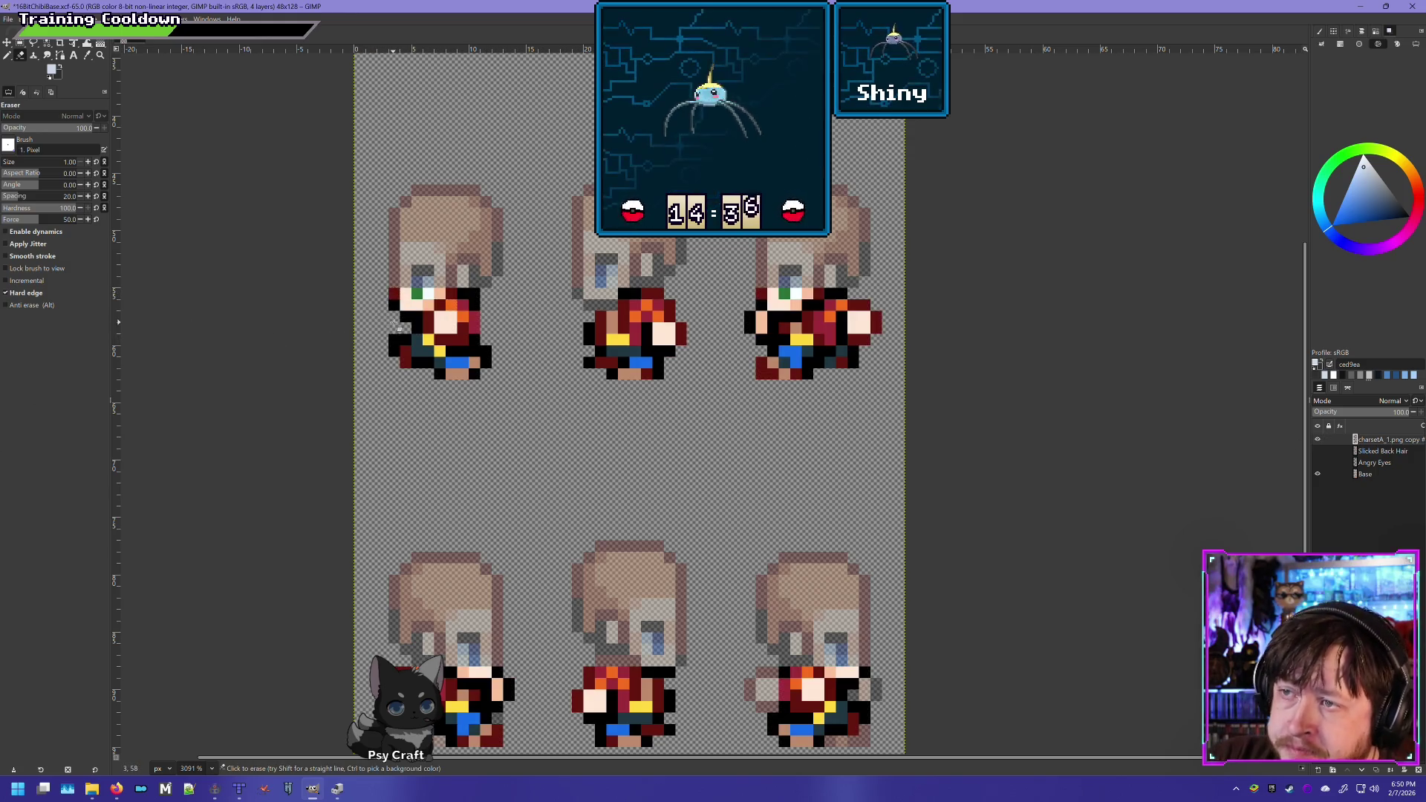
{"action": "mouse_move", "coordinate": [407, 303]}
{"action": "left_mouse_down"}
{"action": "mouse_move", "coordinate": [397, 294]}
{"action": "mouse_move", "coordinate": [438, 301]}
{"action": "mouse_move", "coordinate": [389, 305]}
{"action": "left_mouse_up"}
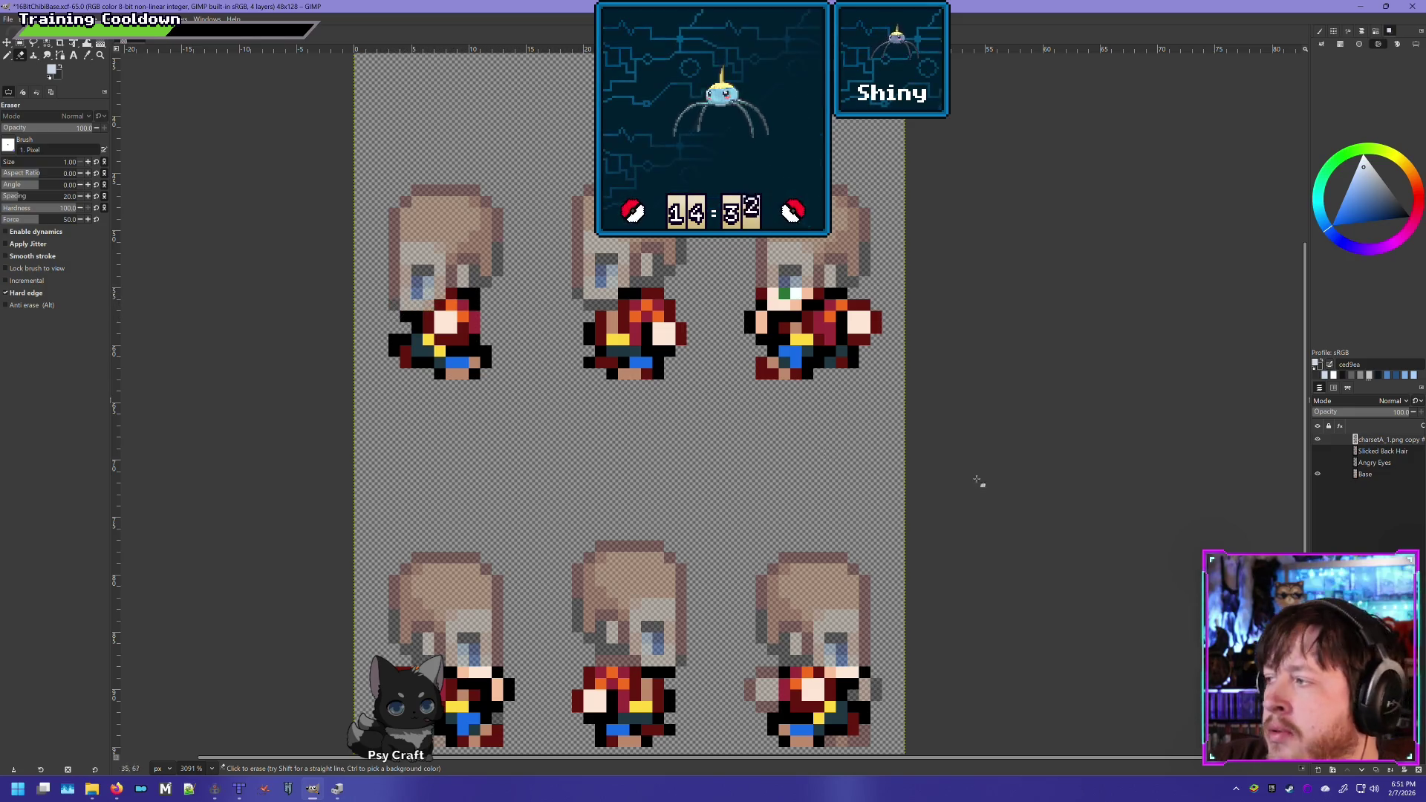
{"action": "left_click", "coordinate": [1316, 440]}
{"action": "left_click", "coordinate": [1316, 441]}
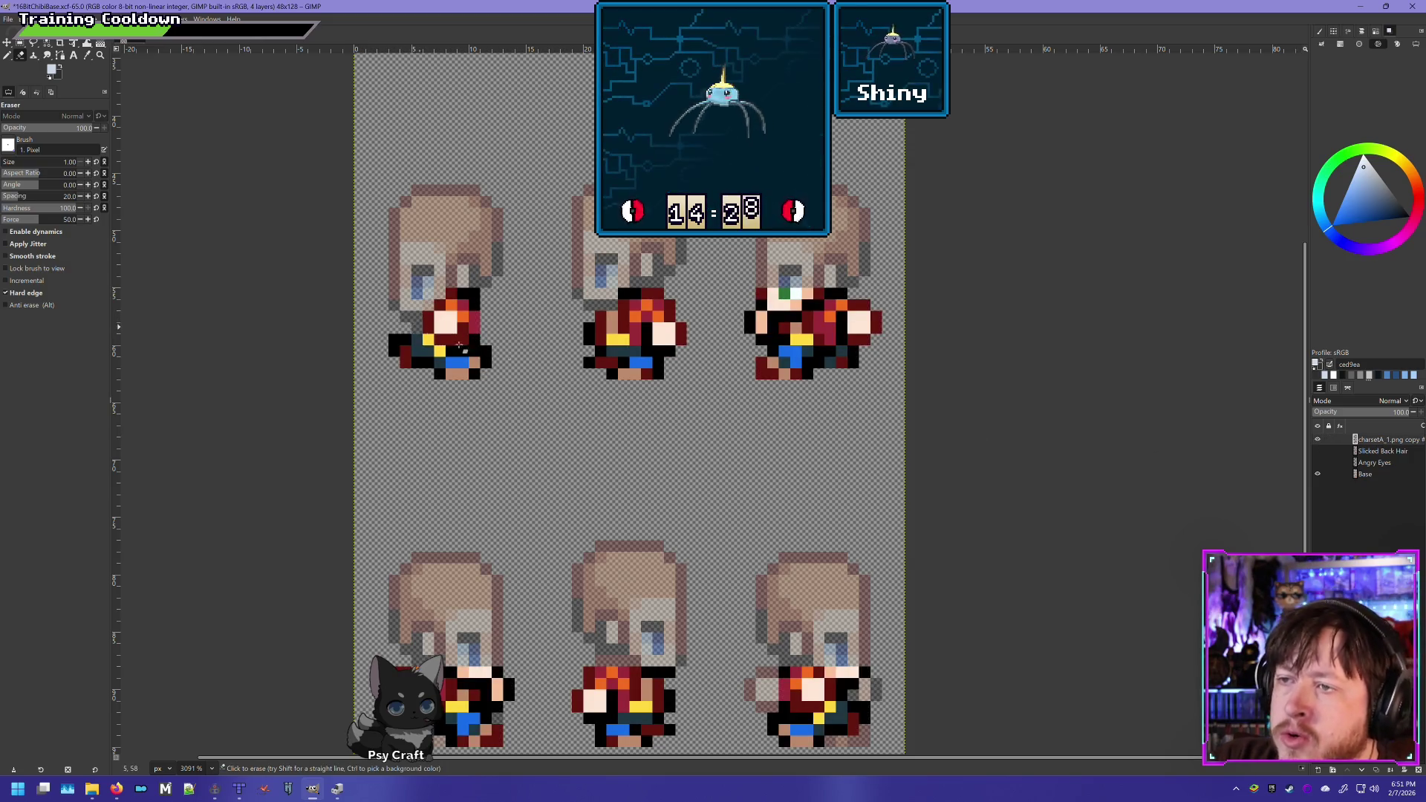
Repeatedly hide and show the clothing layer to compare the edited sprite with the base
{"action": "left_click", "coordinate": [1317, 439]}
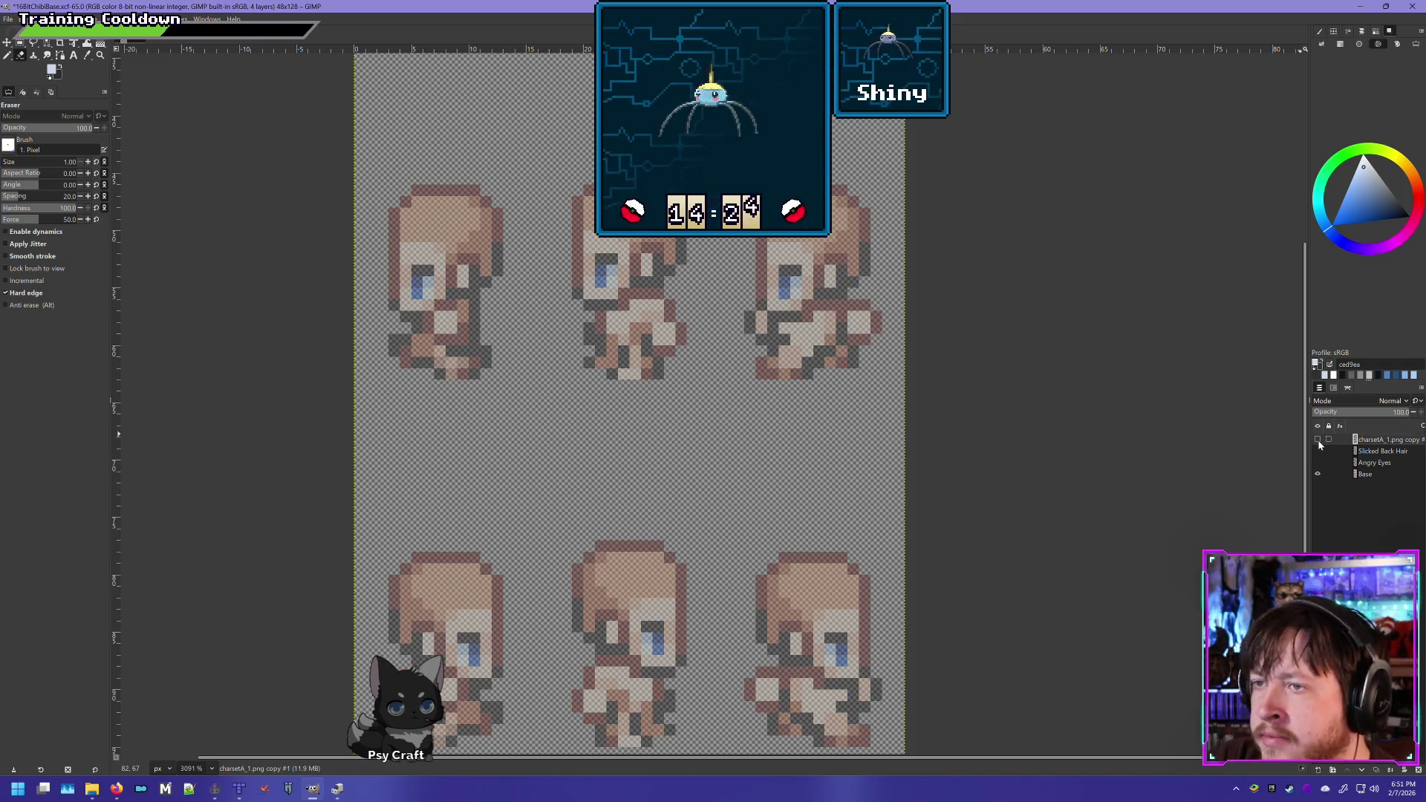
{"action": "left_click", "coordinate": [1317, 439]}
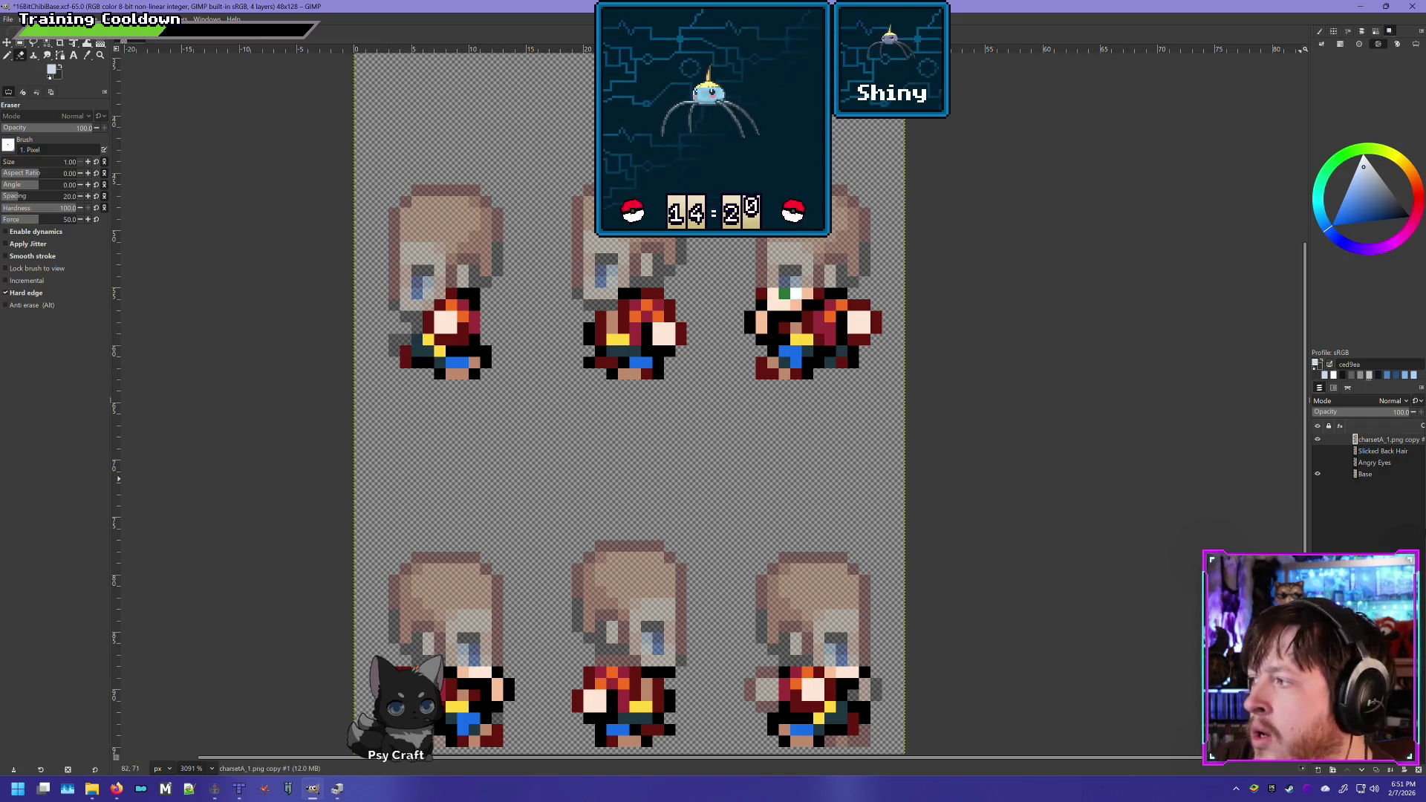
{"action": "left_click", "coordinate": [1318, 440]}
{"action": "left_click", "coordinate": [1317, 440]}
{"action": "left_click", "coordinate": [1317, 440]}
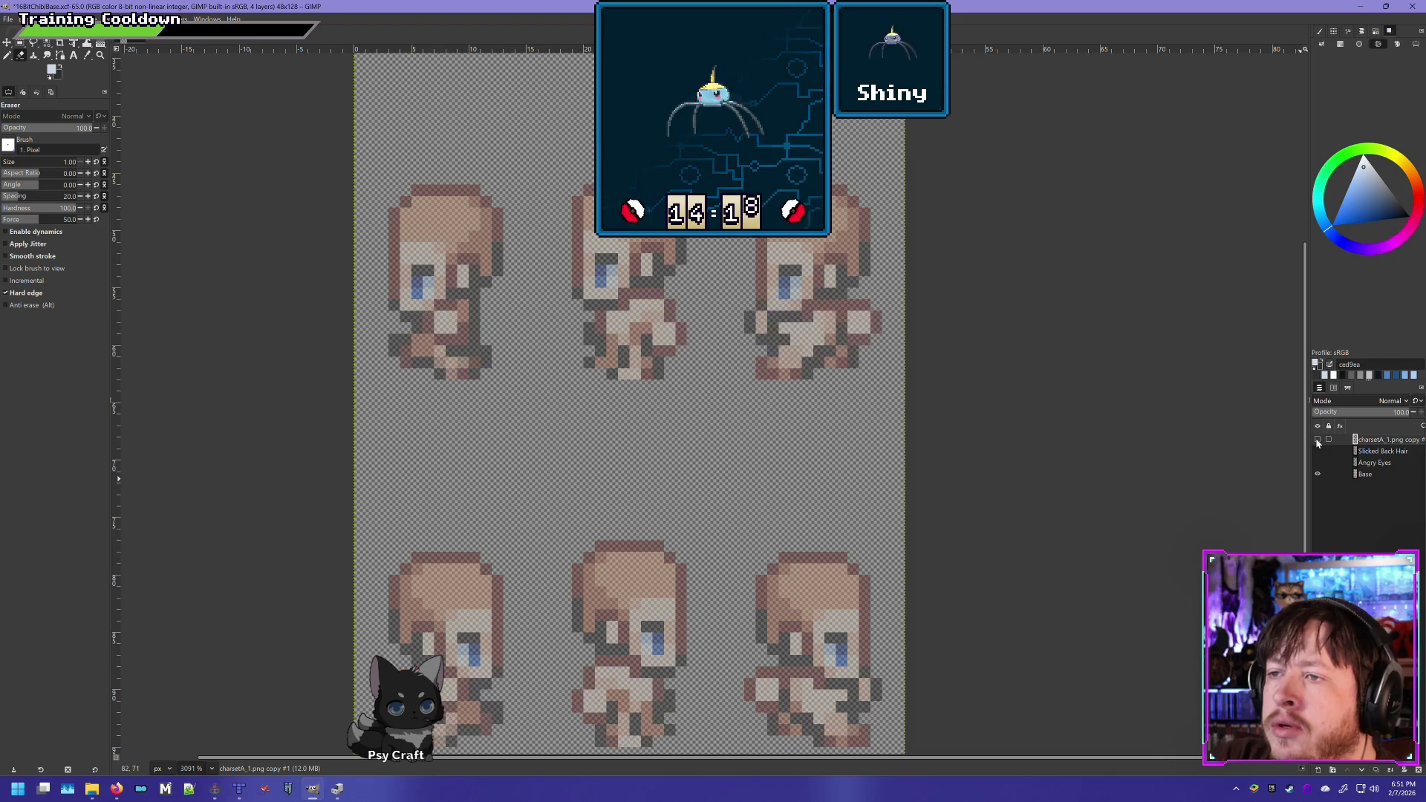
{"action": "left_click", "coordinate": [1318, 440]}
{"action": "left_click", "coordinate": [1317, 441]}
{"action": "left_click", "coordinate": [1318, 441]}
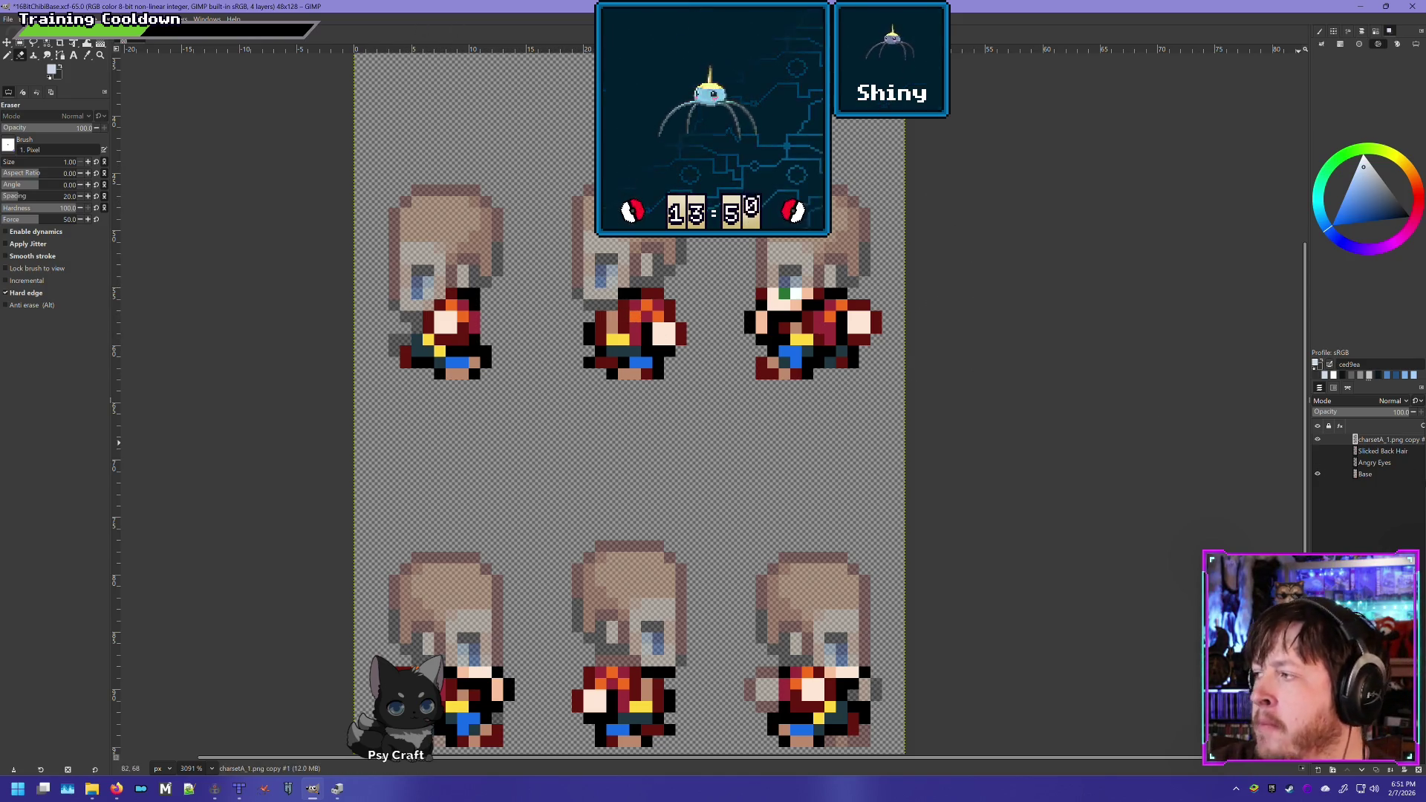
{"action": "left_click", "coordinate": [1317, 439]}
{"action": "left_click", "coordinate": [1317, 439]}
{"action": "left_click", "coordinate": [1318, 439]}
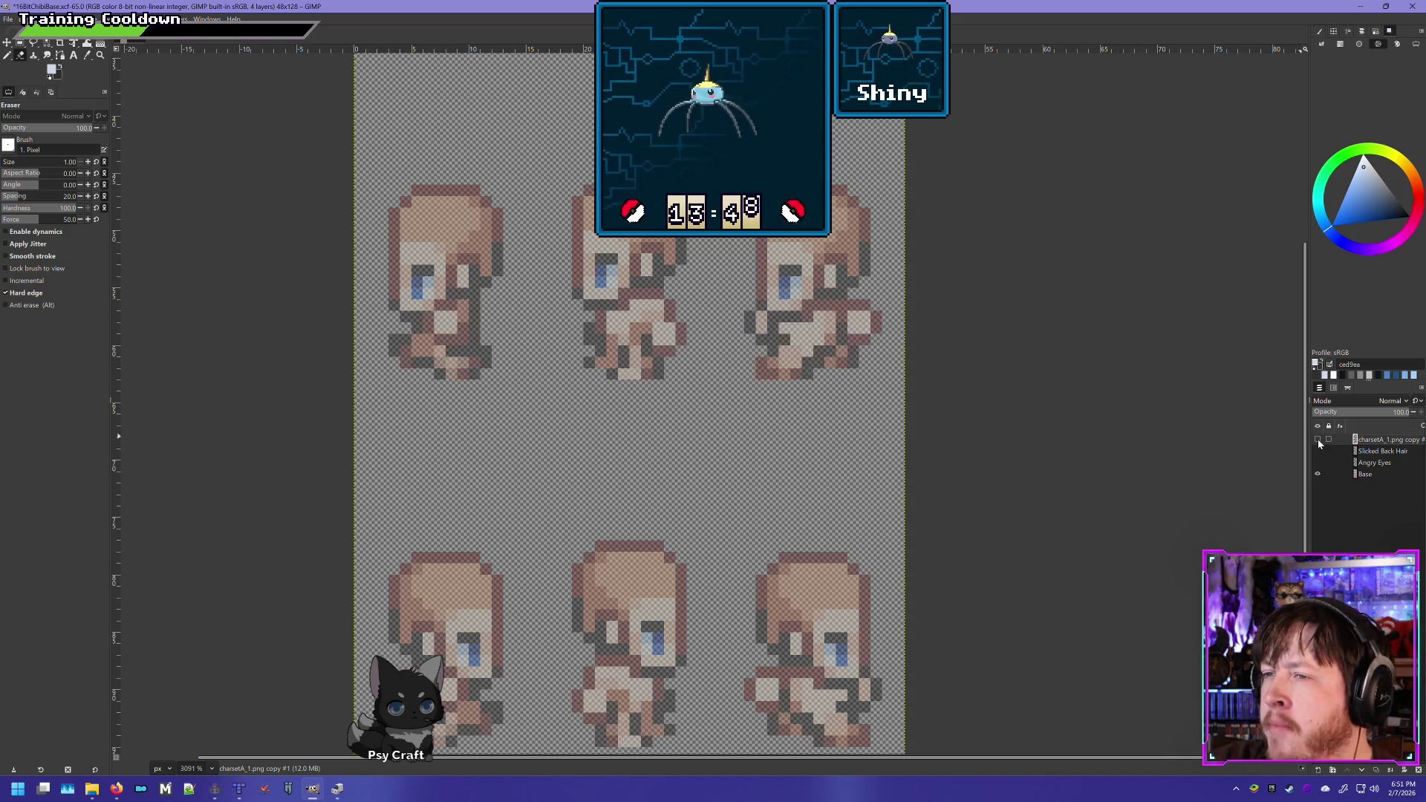
{"action": "left_click", "coordinate": [1317, 438]}
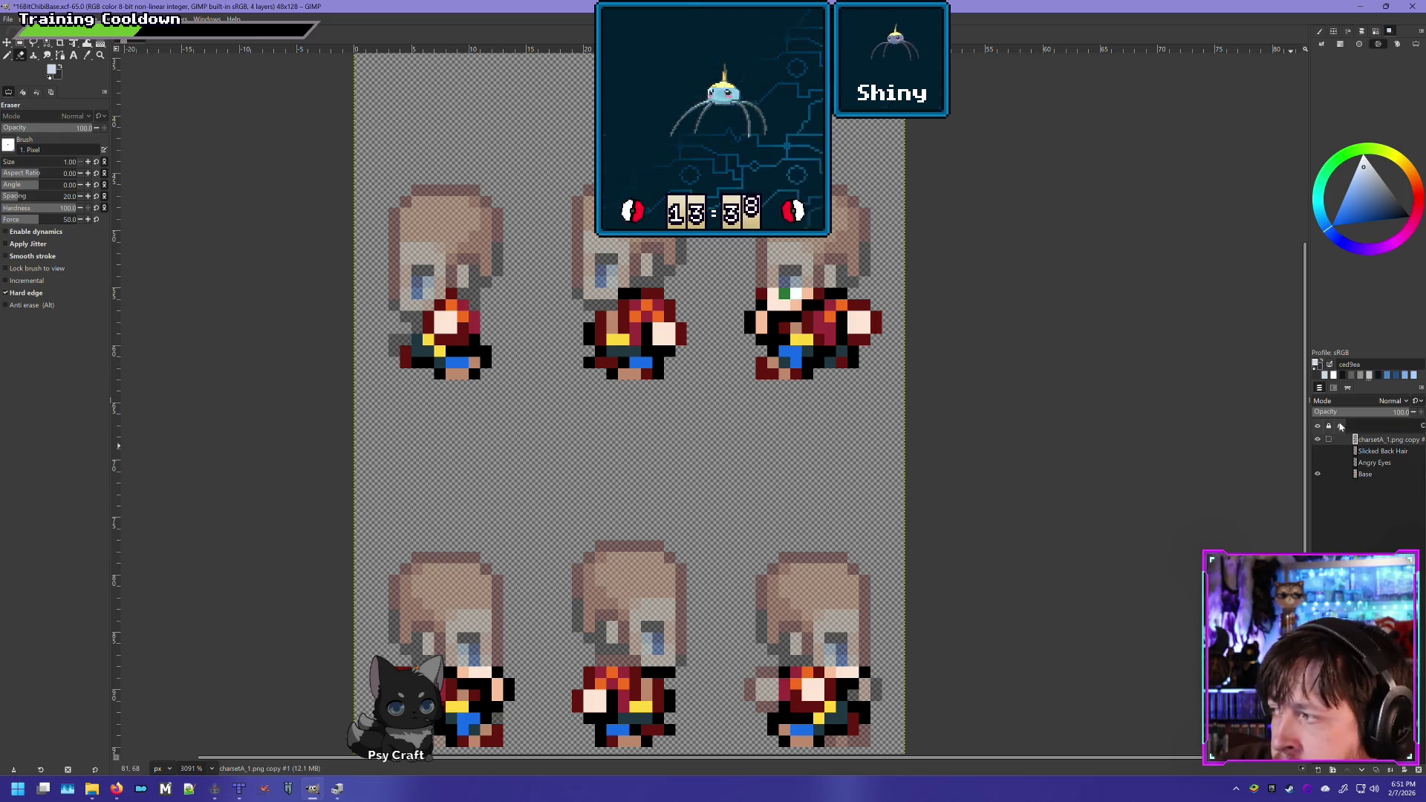
{"action": "left_click", "coordinate": [1318, 440]}
{"action": "left_click", "coordinate": [1318, 441]}
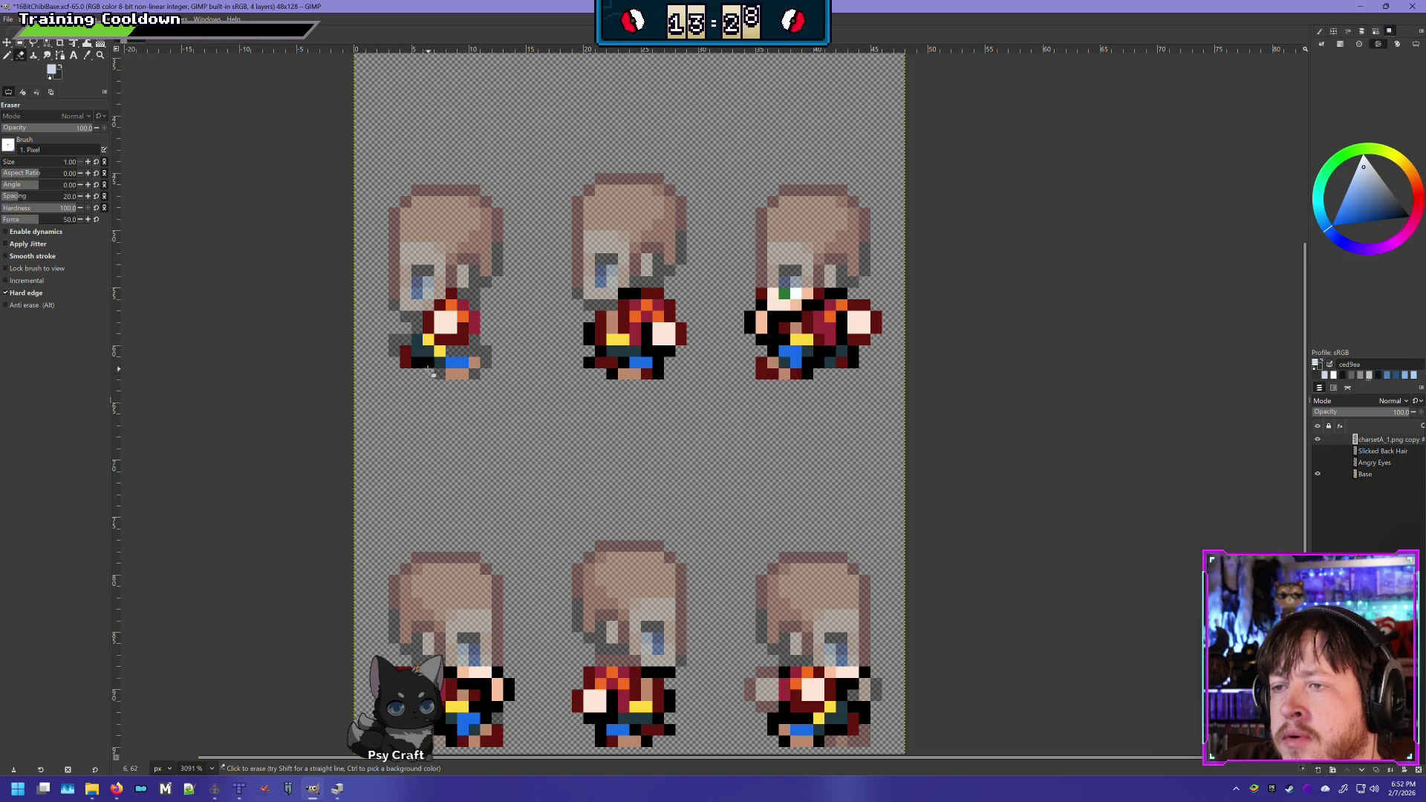
Flick the clothing layer's visibility repeatedly to compare the outfits against the bald base
{"action": "left_click", "coordinate": [1318, 439]}
{"action": "left_click", "coordinate": [1318, 439]}
{"action": "left_click", "coordinate": [1318, 439]}
{"action": "left_click", "coordinate": [1318, 439]}
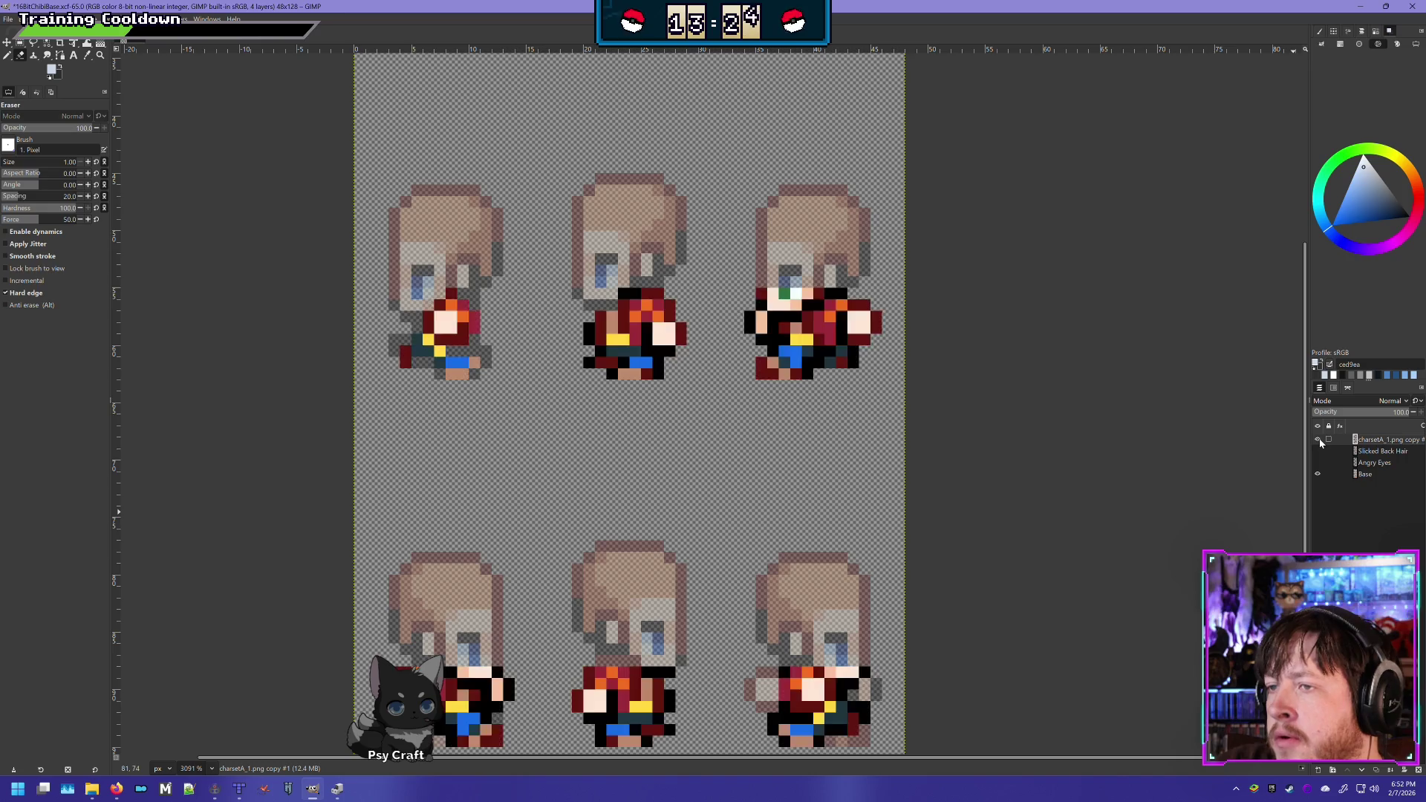
{"action": "left_click", "coordinate": [1318, 439]}
{"action": "left_click", "coordinate": [1318, 439]}
{"action": "left_click", "coordinate": [1318, 439]}
{"action": "left_click", "coordinate": [1318, 439]}
{"action": "left_click", "coordinate": [1318, 438]}
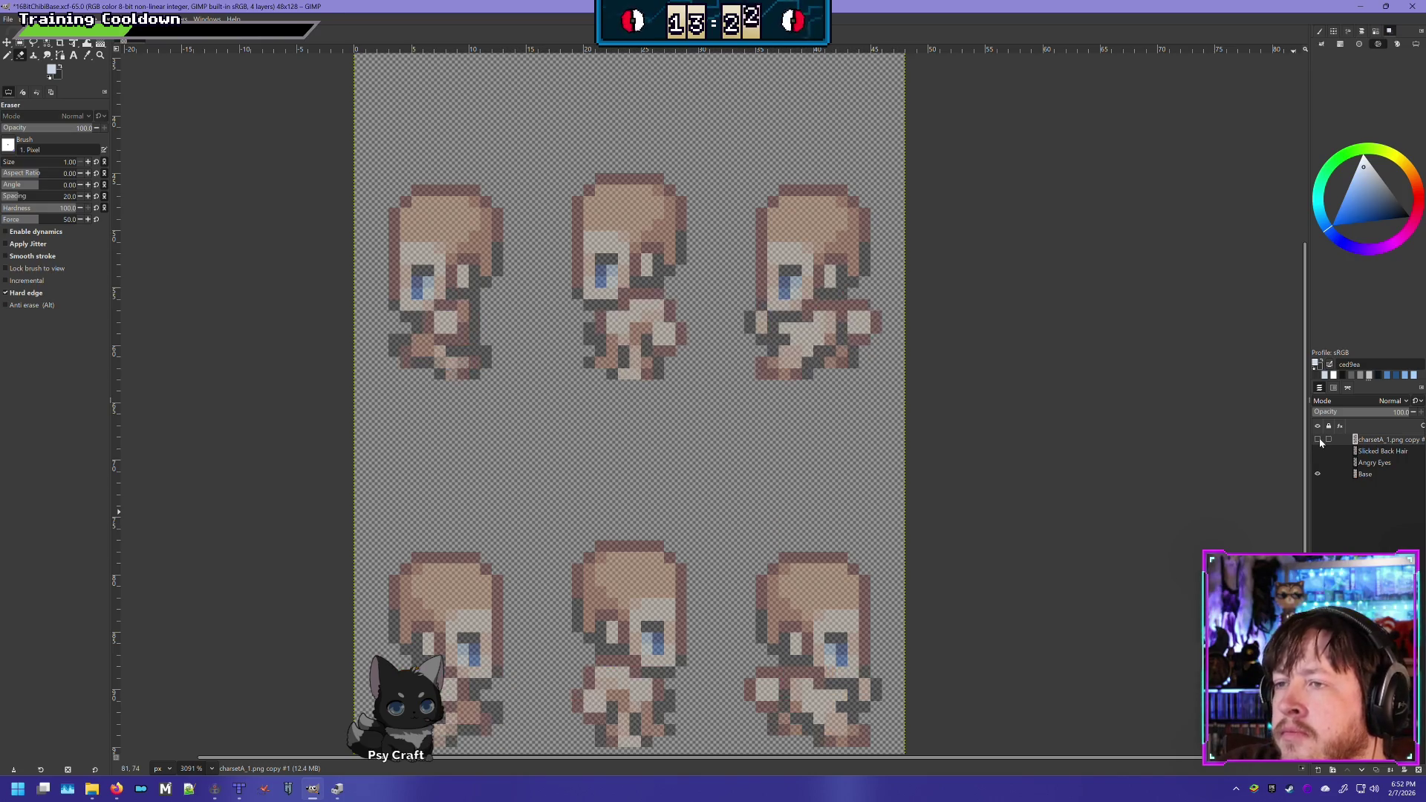
{"action": "left_click", "coordinate": [1318, 439]}
{"action": "left_click", "coordinate": [1318, 439]}
{"action": "left_click", "coordinate": [1318, 439]}
{"action": "left_click", "coordinate": [1318, 439]}
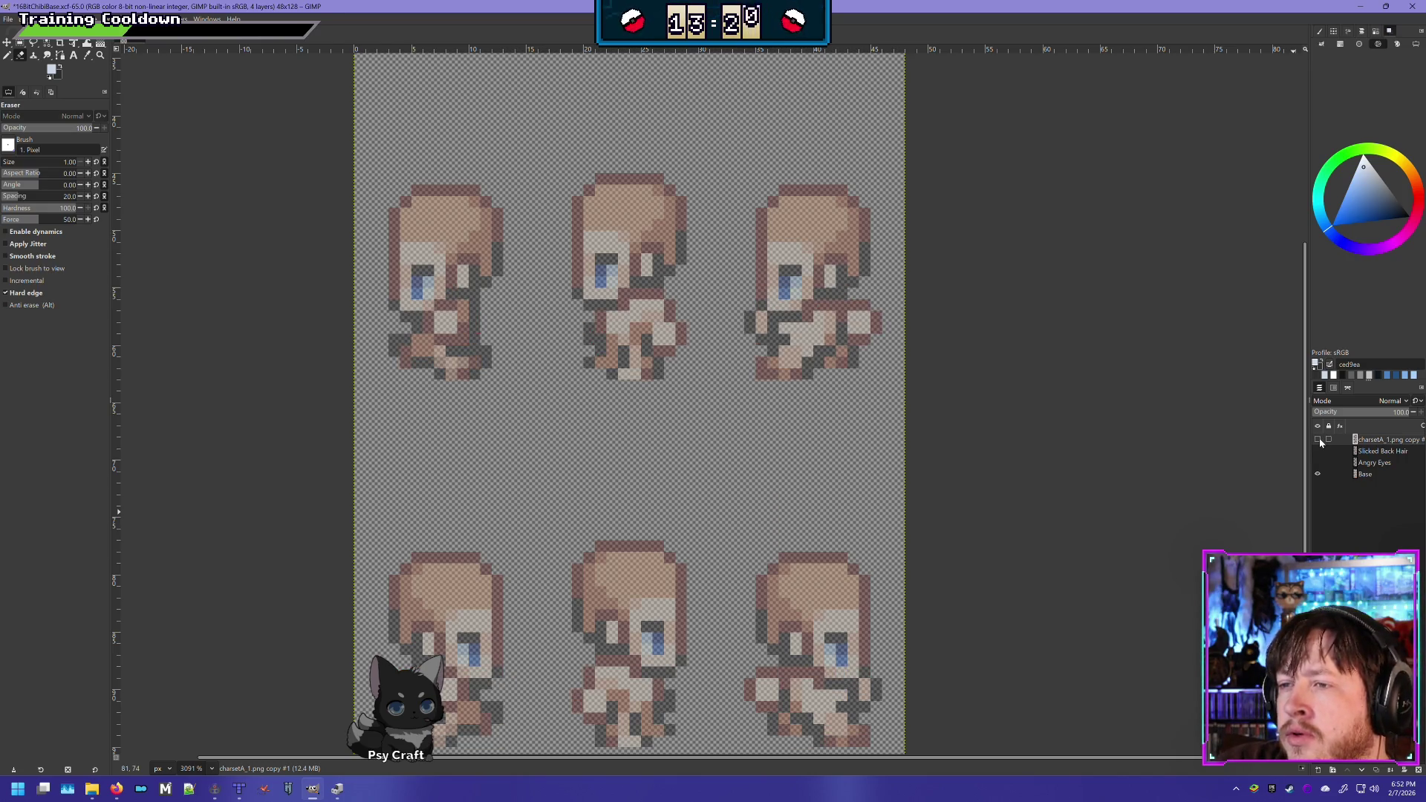
{"action": "left_click", "coordinate": [1318, 439]}
{"action": "left_click", "coordinate": [1318, 438]}
{"action": "left_click", "coordinate": [1317, 439]}
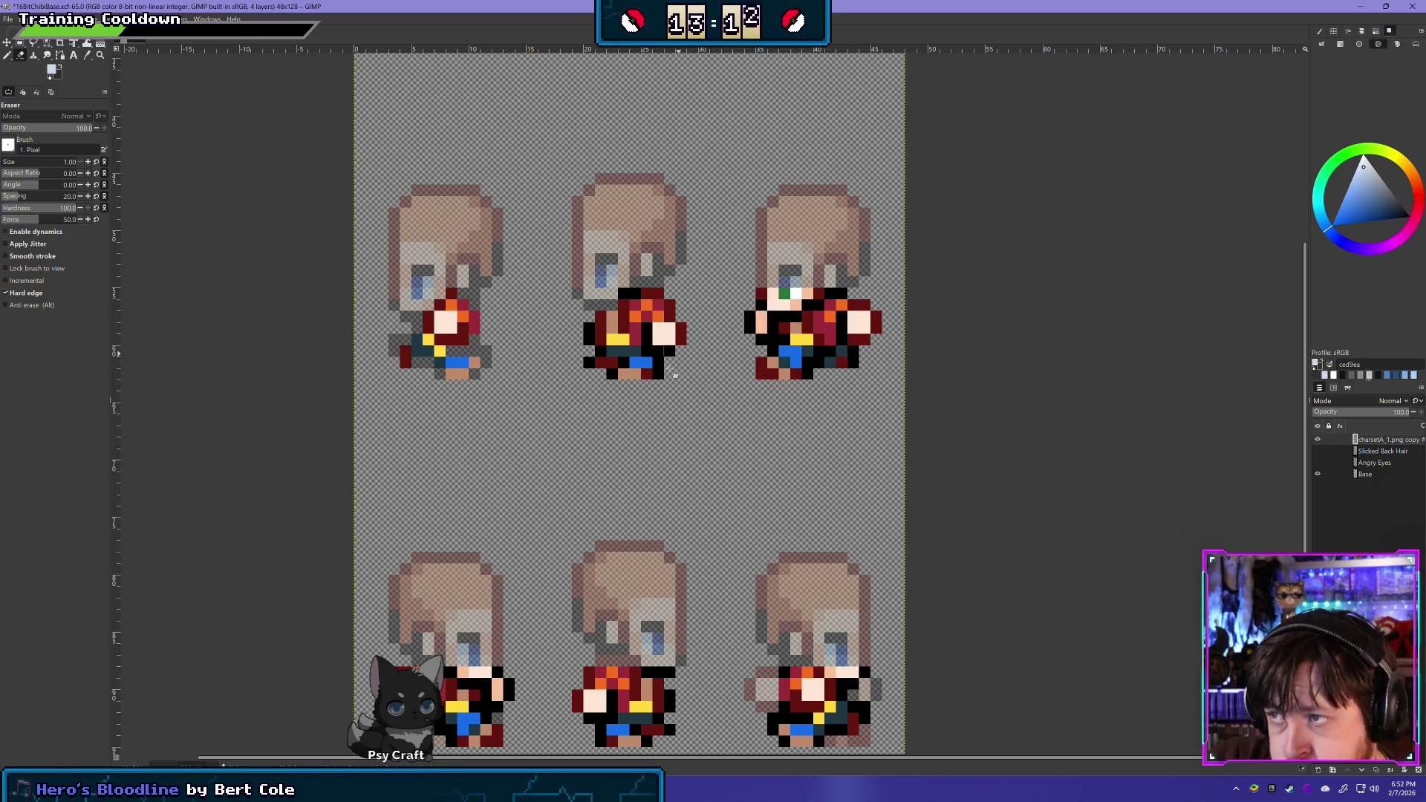
{"action": "left_click", "coordinate": [1318, 439]}
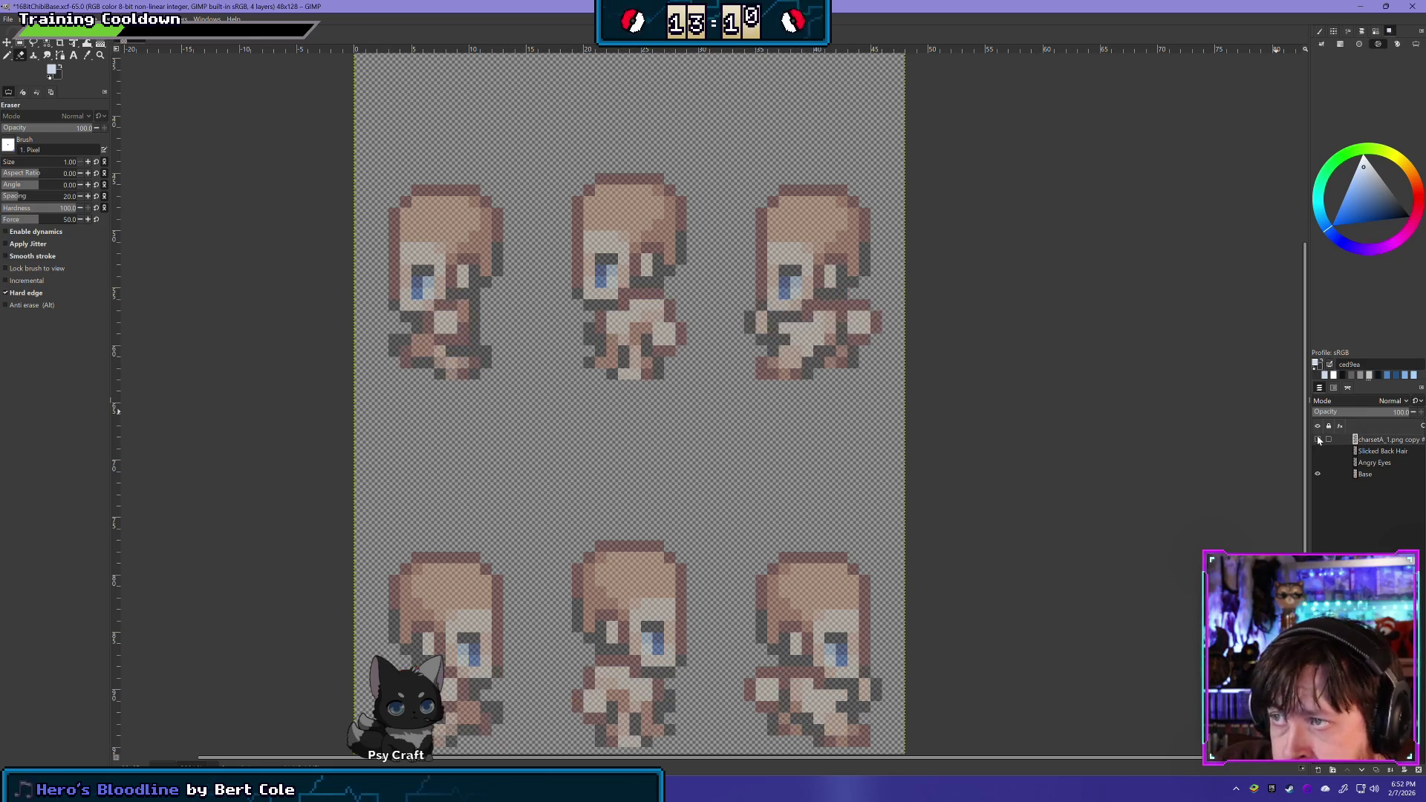
{"action": "left_click", "coordinate": [1318, 439]}
{"action": "left_click", "coordinate": [1318, 439]}
{"action": "left_click", "coordinate": [1318, 439]}
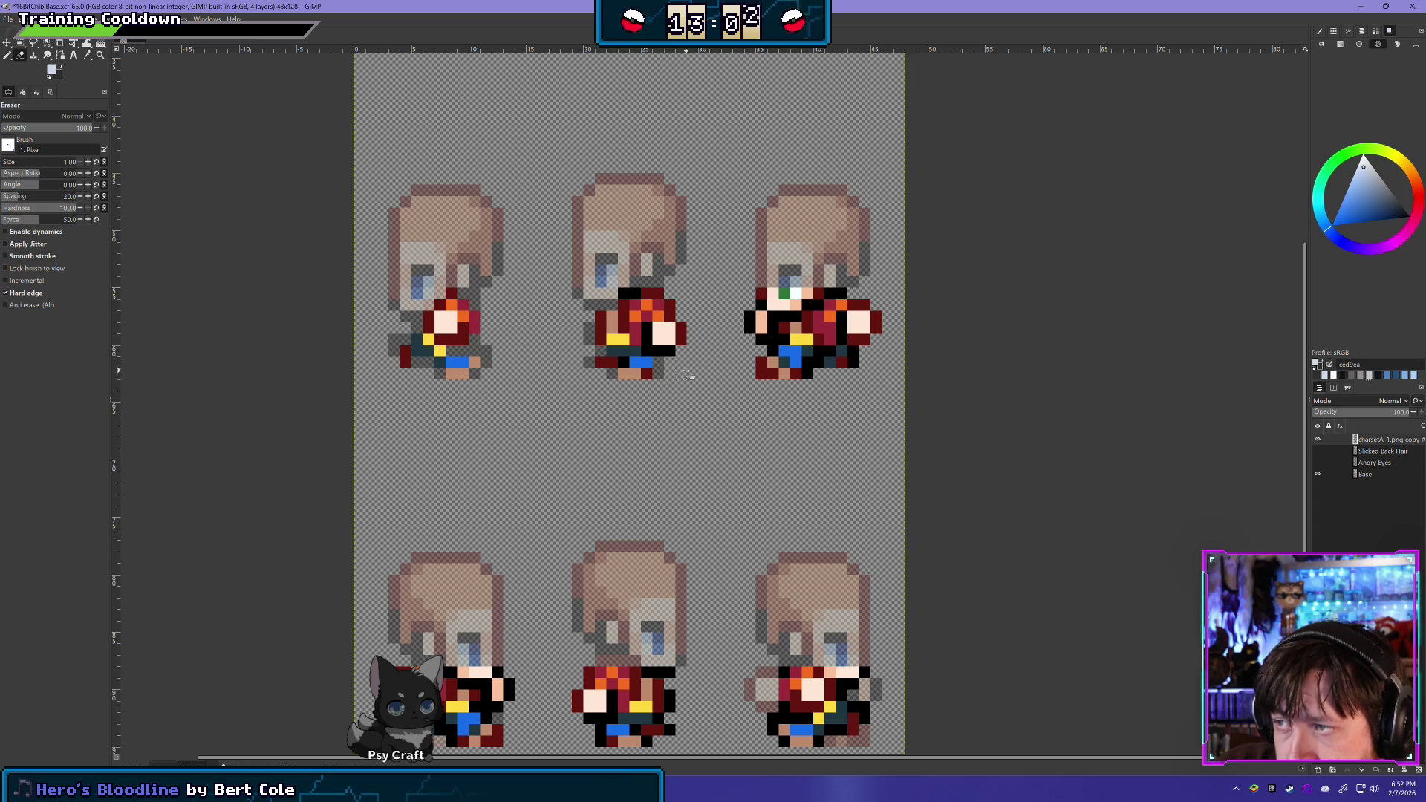
{"action": "left_click", "coordinate": [1318, 440]}
{"action": "left_click", "coordinate": [1318, 440]}
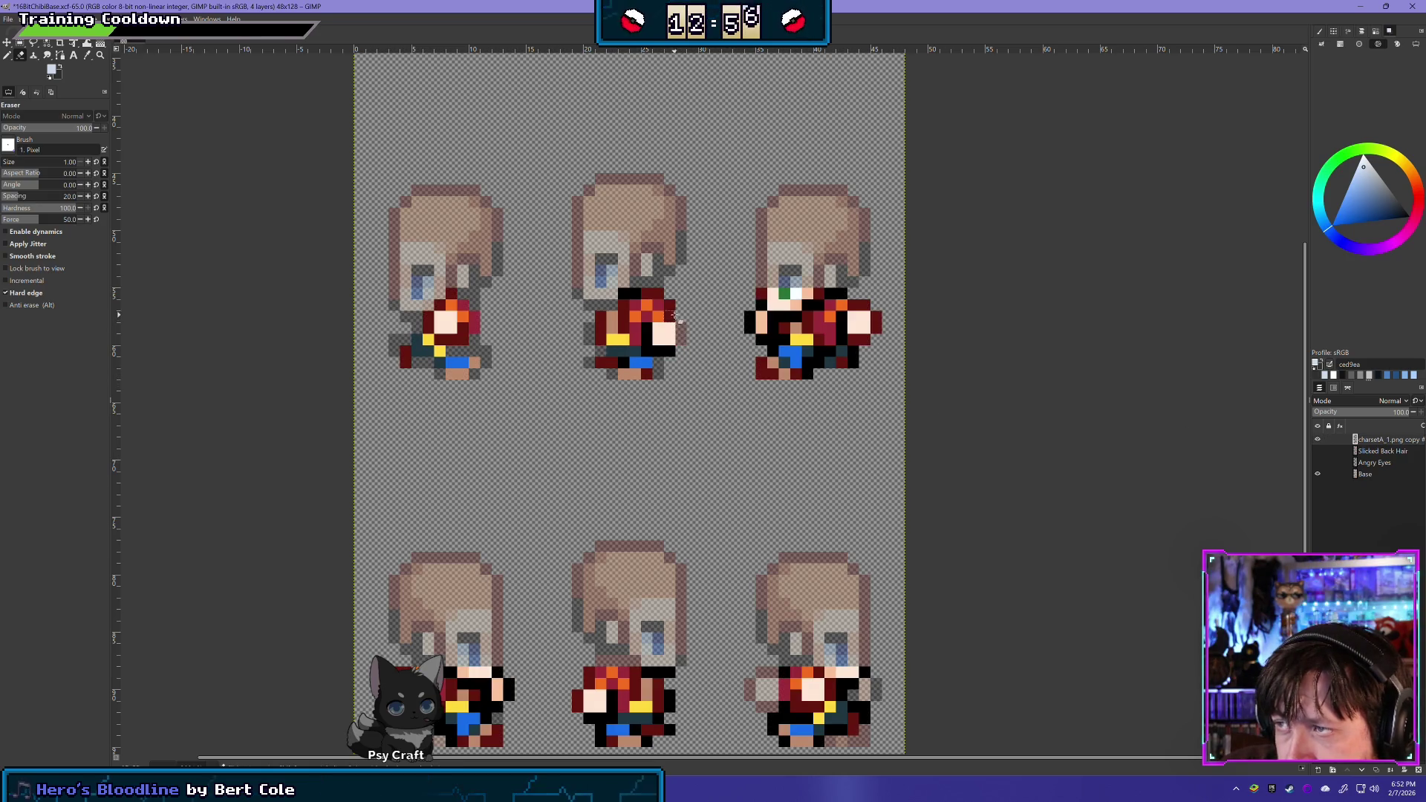
{"action": "left_click", "coordinate": [1317, 441]}
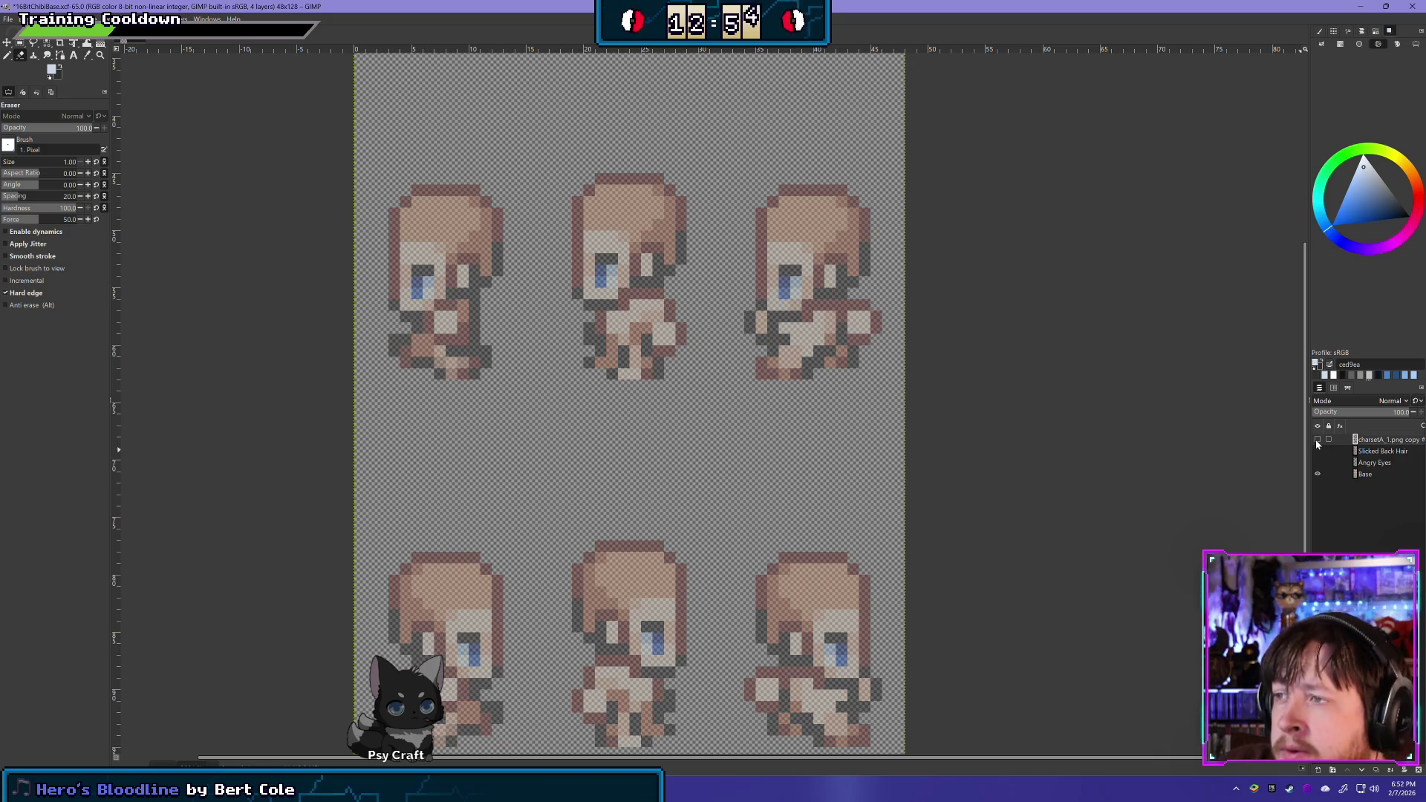
{"action": "left_click", "coordinate": [1317, 440]}
{"action": "left_click", "coordinate": [1318, 440]}
{"action": "left_click", "coordinate": [1318, 440]}
{"action": "left_click", "coordinate": [1318, 440]}
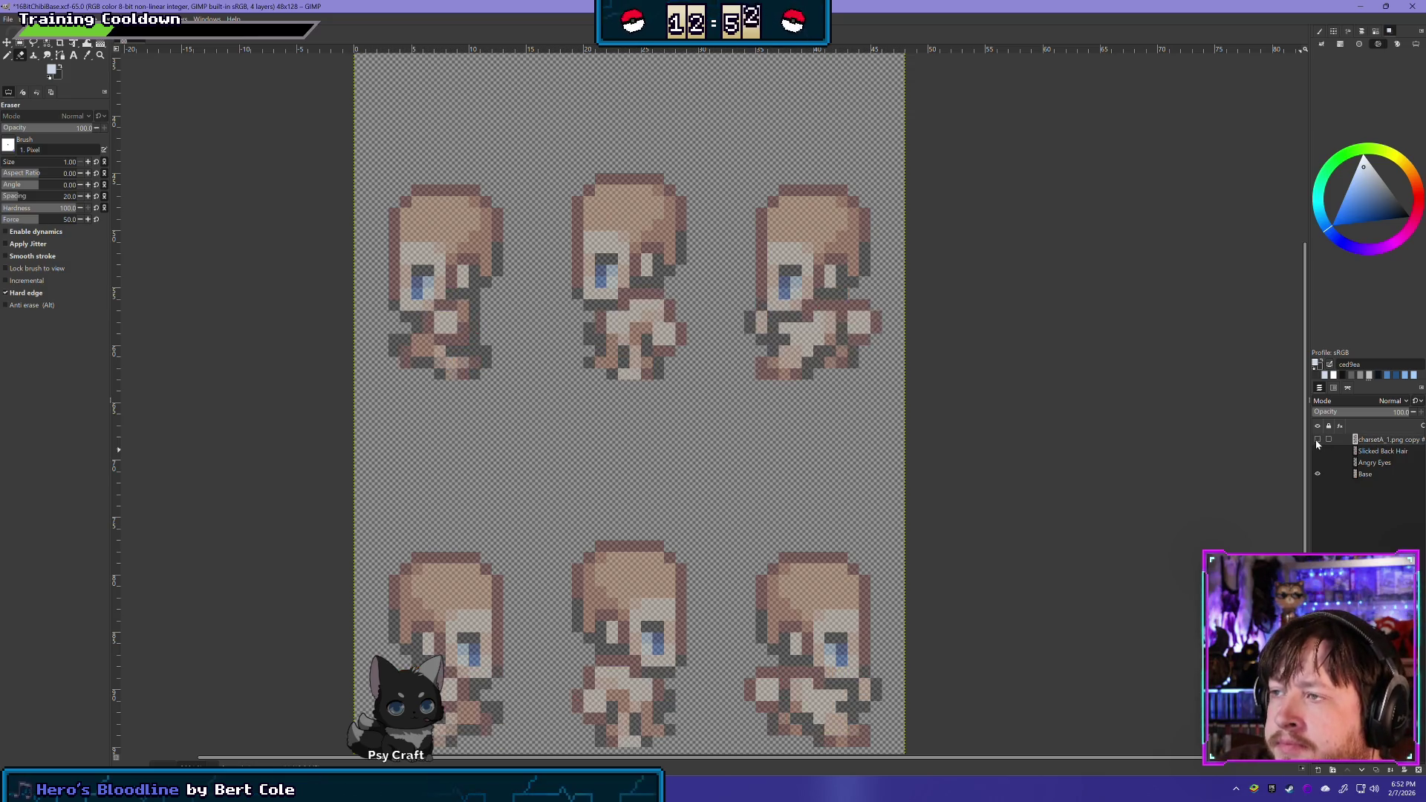
{"action": "left_click", "coordinate": [1317, 441]}
{"action": "left_click", "coordinate": [1317, 441]}
{"action": "left_click", "coordinate": [1317, 441]}
{"action": "left_click", "coordinate": [1317, 441]}
{"action": "left_click", "coordinate": [1317, 441]}
{"action": "left_click", "coordinate": [1317, 441]}
{"action": "left_click", "coordinate": [1317, 441]}
{"action": "left_click", "coordinate": [1317, 441]}
{"action": "left_click", "coordinate": [1317, 442]}
{"action": "left_click", "coordinate": [1317, 441]}
{"action": "left_click", "coordinate": [1317, 441]}
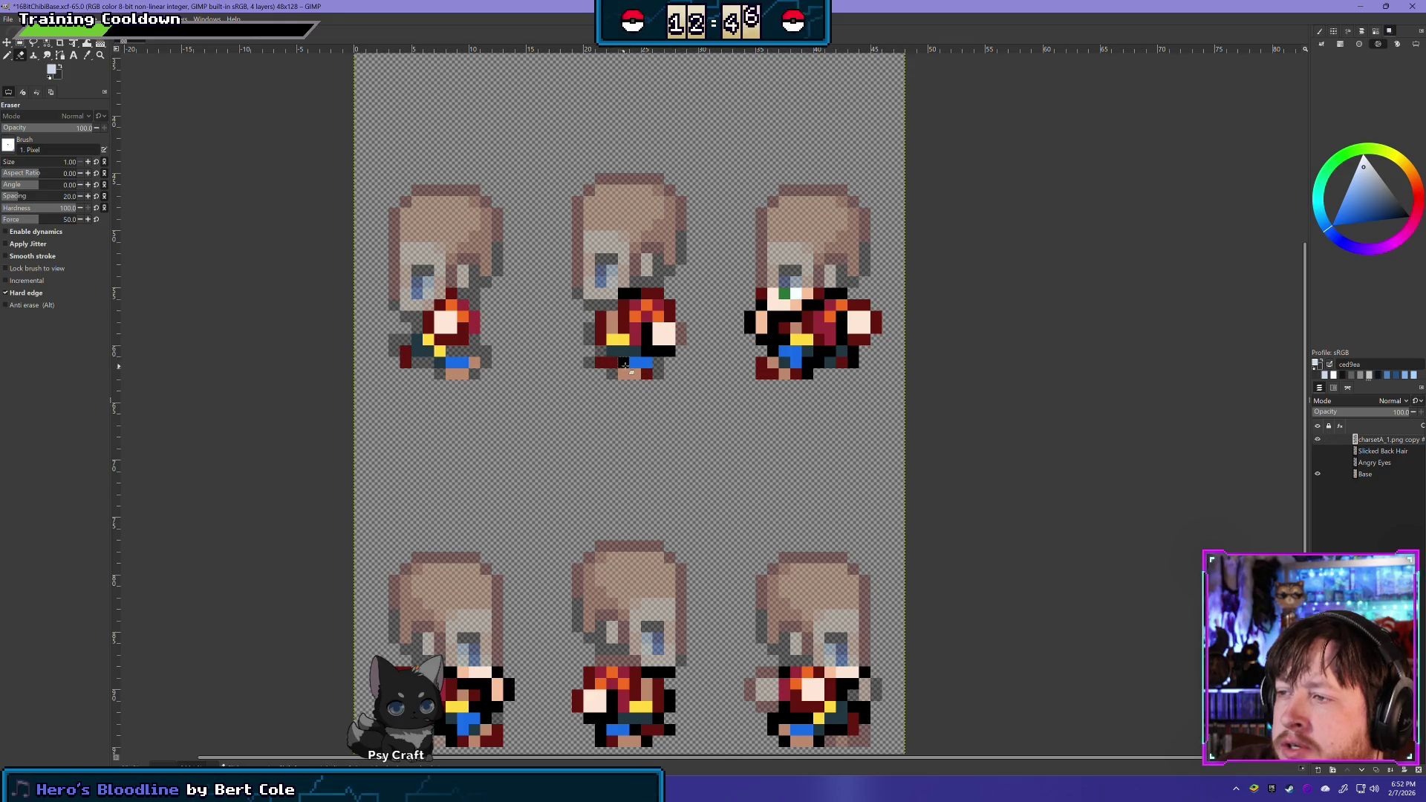
{"action": "left_click", "coordinate": [1317, 441]}
{"action": "left_click", "coordinate": [1318, 441]}
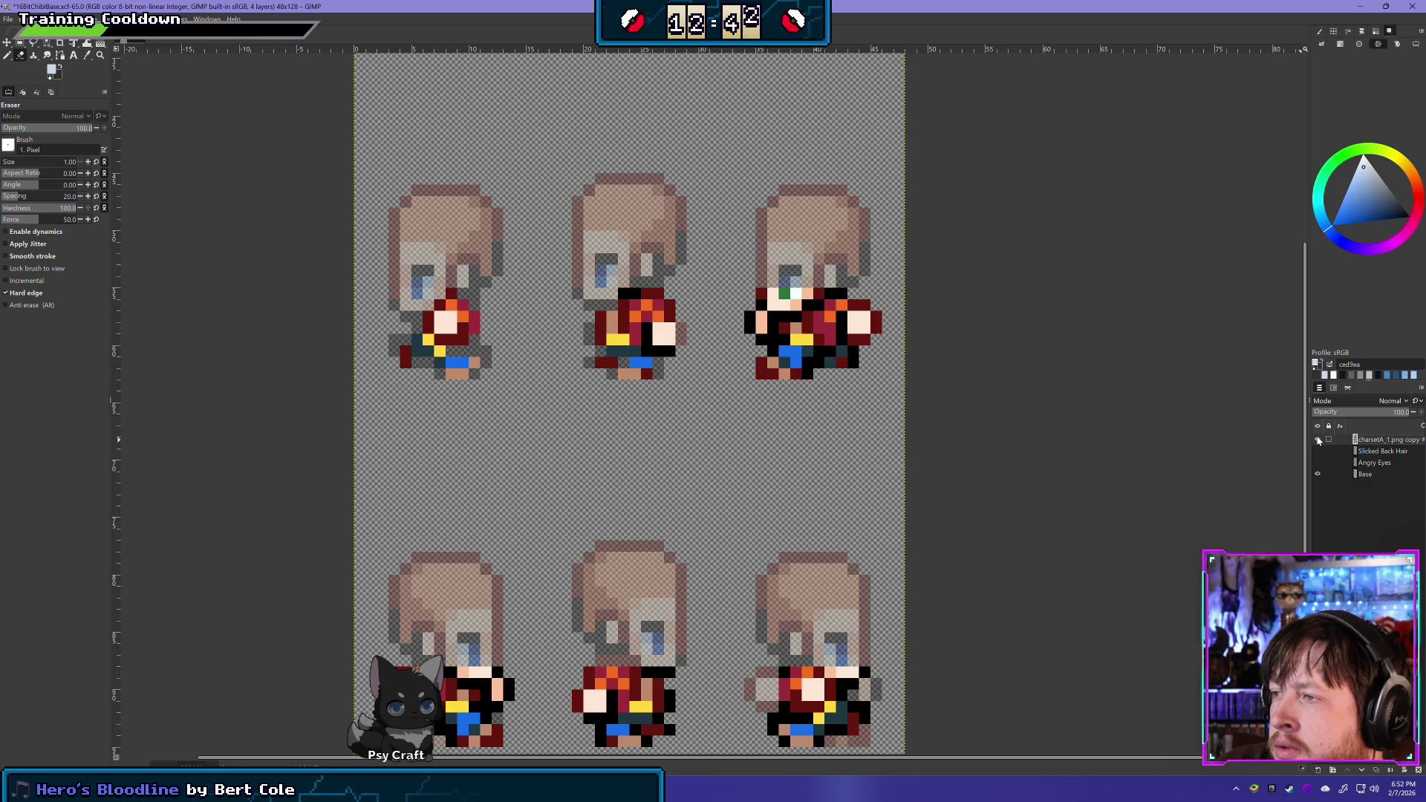
{"action": "left_click", "coordinate": [1317, 440]}
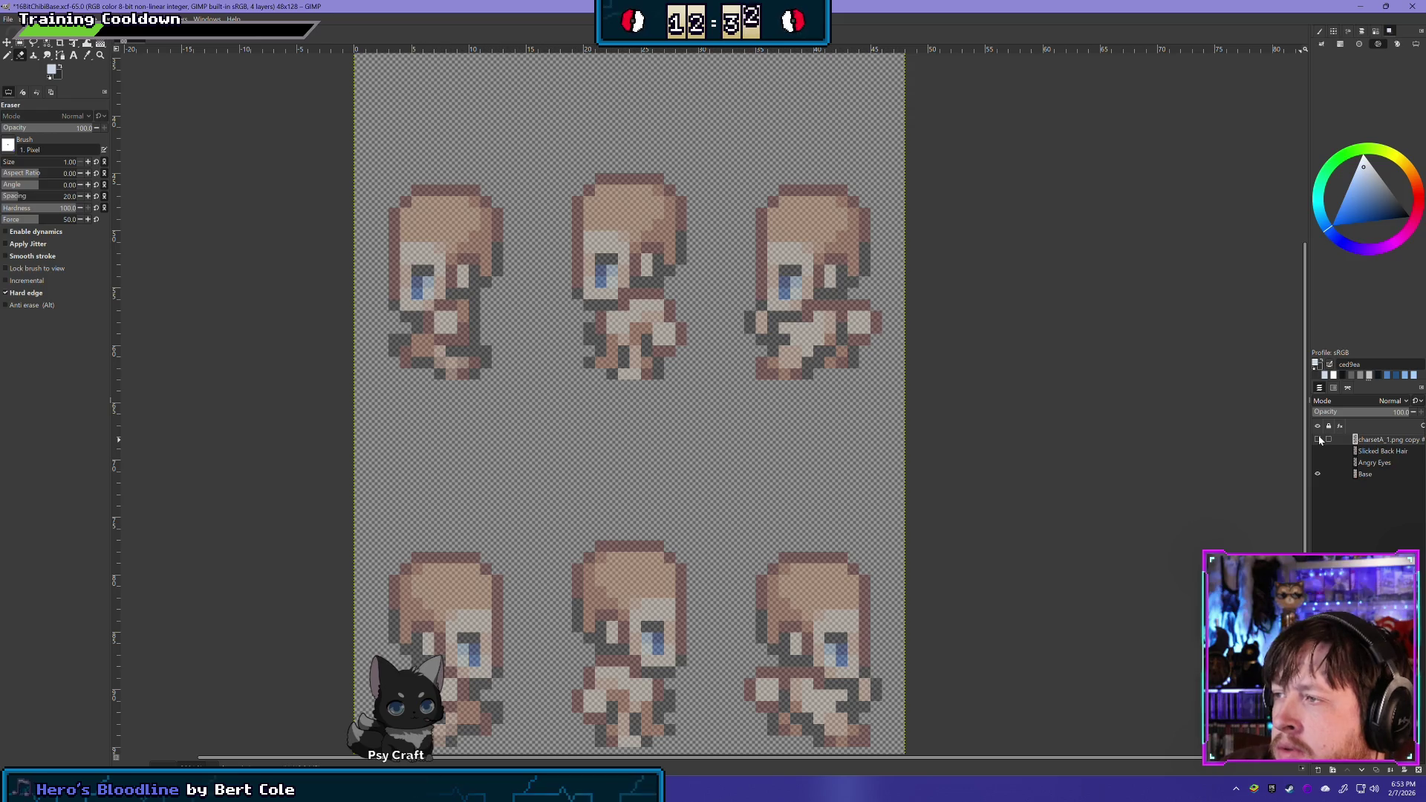
{"action": "left_click", "coordinate": [1318, 440]}
{"action": "left_click", "coordinate": [1318, 440]}
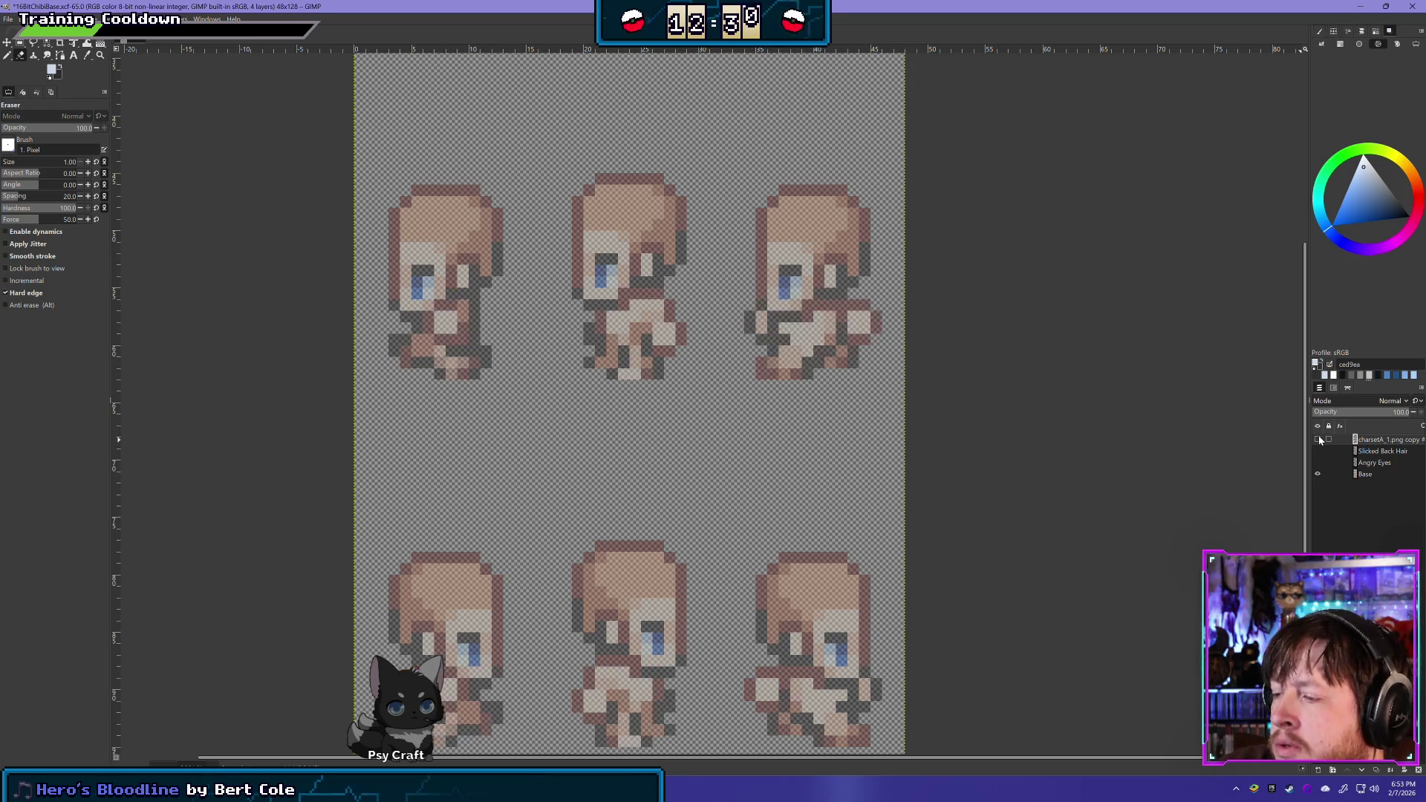
{"action": "left_click", "coordinate": [1318, 439]}
{"action": "left_click", "coordinate": [1318, 440]}
{"action": "left_click", "coordinate": [1317, 440]}
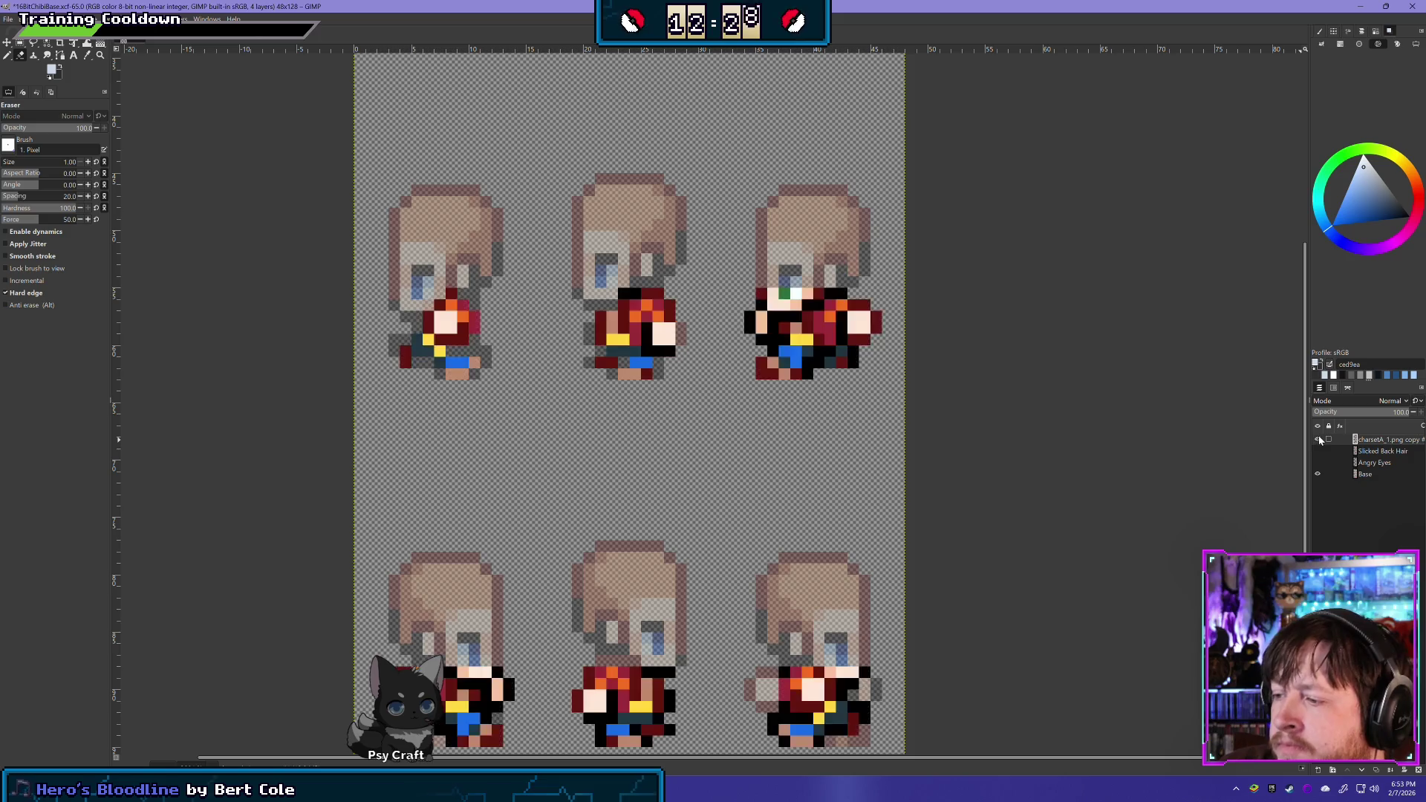
{"action": "left_click", "coordinate": [1318, 440]}
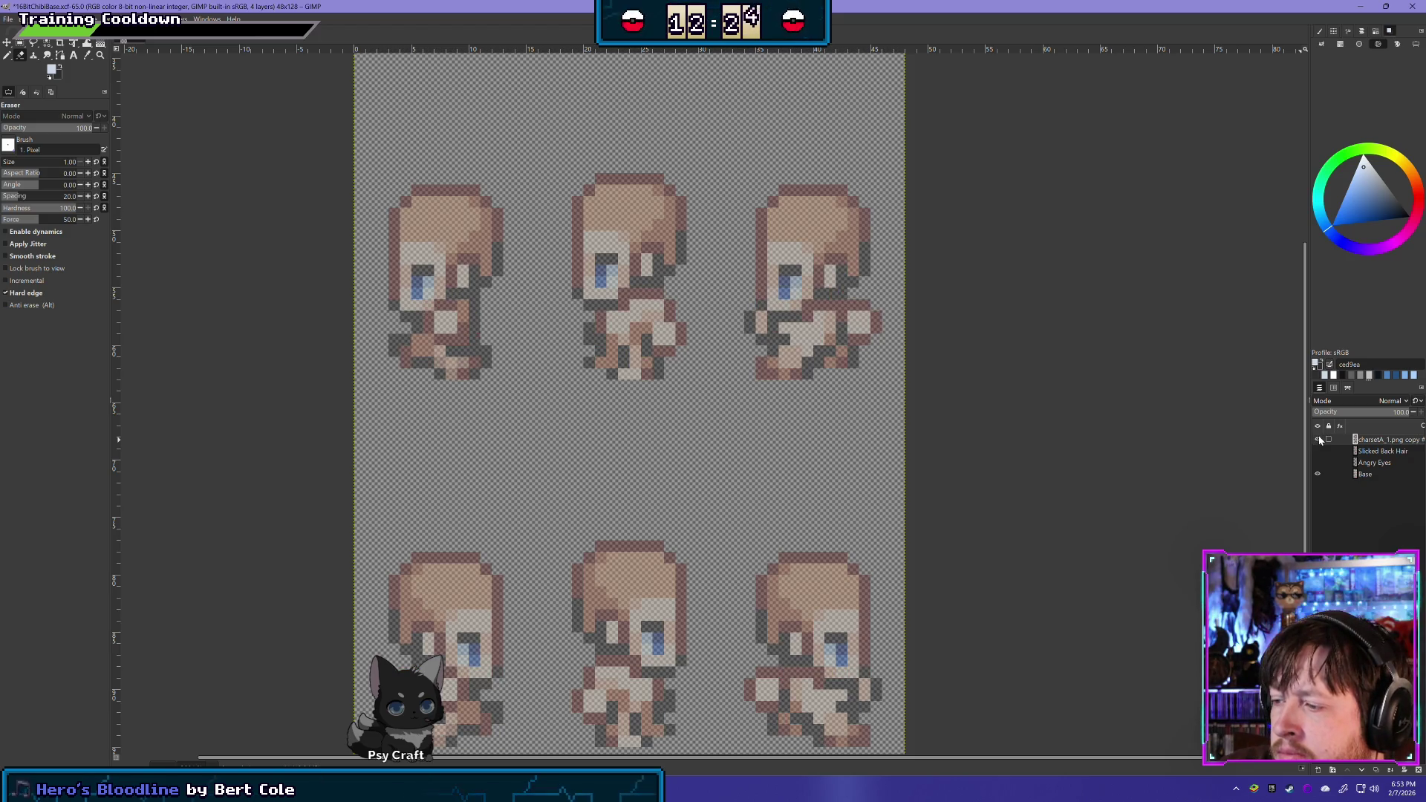
{"action": "left_click", "coordinate": [1318, 439]}
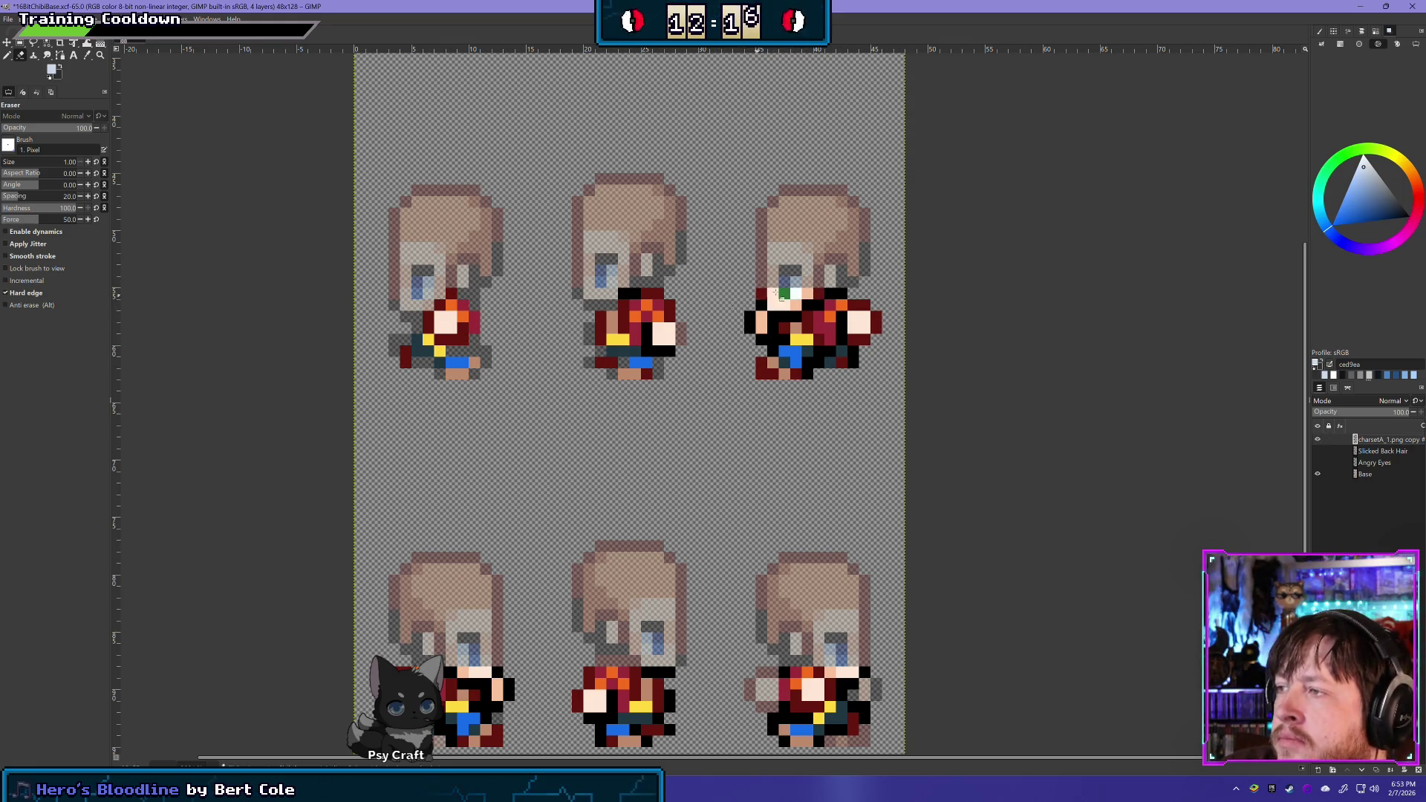
Erase the dark pixels under and across the third sprite's eyes, then toggle the outfit to verify
{"action": "left_click_drag", "start_coordinate": [763, 295], "coordinate": [817, 293]}
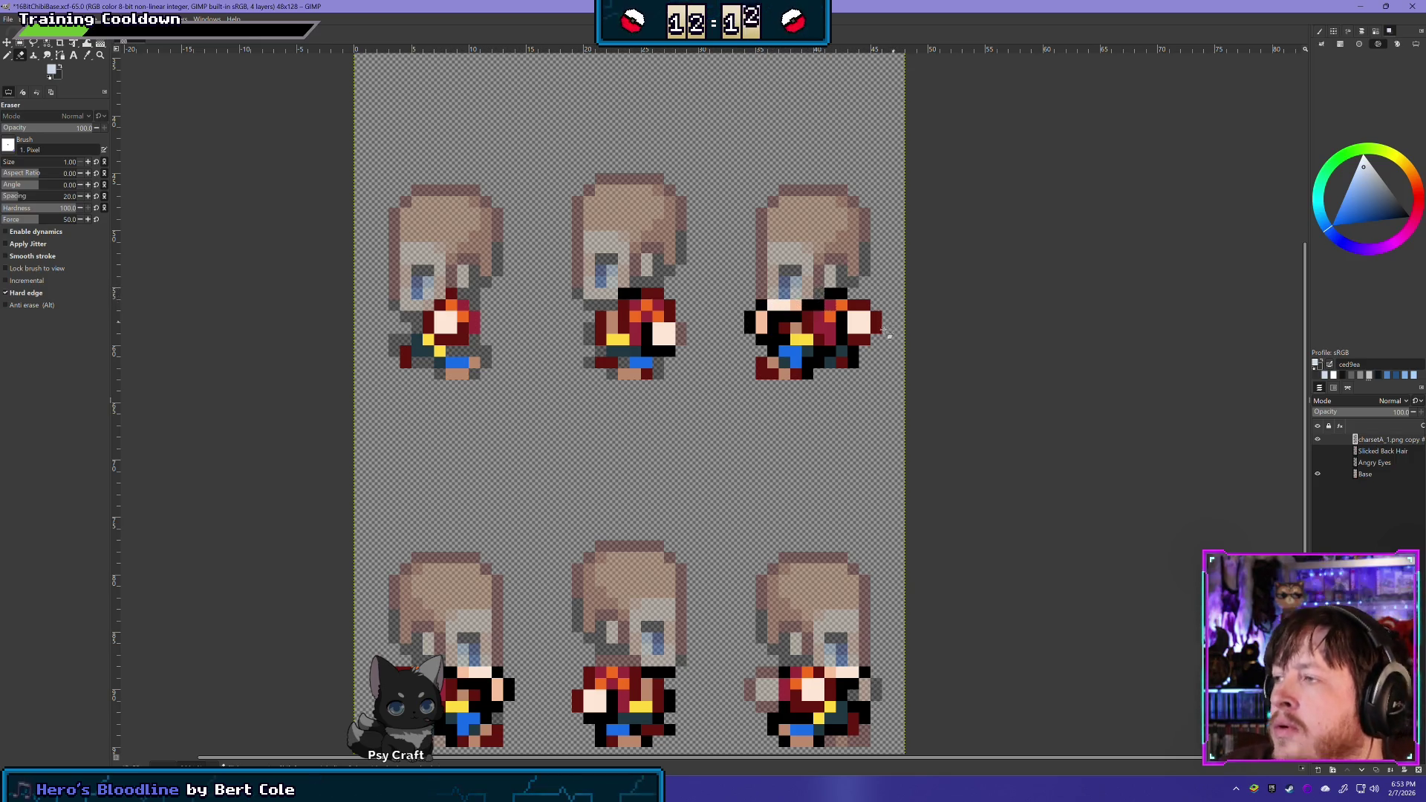
{"action": "mouse_move", "coordinate": [839, 291]}
{"action": "left_mouse_down"}
{"action": "mouse_move", "coordinate": [765, 295]}
{"action": "mouse_move", "coordinate": [799, 304]}
{"action": "mouse_move", "coordinate": [754, 305]}
{"action": "mouse_move", "coordinate": [749, 323]}
{"action": "mouse_move", "coordinate": [759, 338]}
{"action": "mouse_move", "coordinate": [765, 311]}
{"action": "mouse_move", "coordinate": [861, 305]}
{"action": "mouse_move", "coordinate": [876, 323]}
{"action": "mouse_move", "coordinate": [840, 350]}
{"action": "mouse_move", "coordinate": [862, 360]}
{"action": "left_mouse_up"}
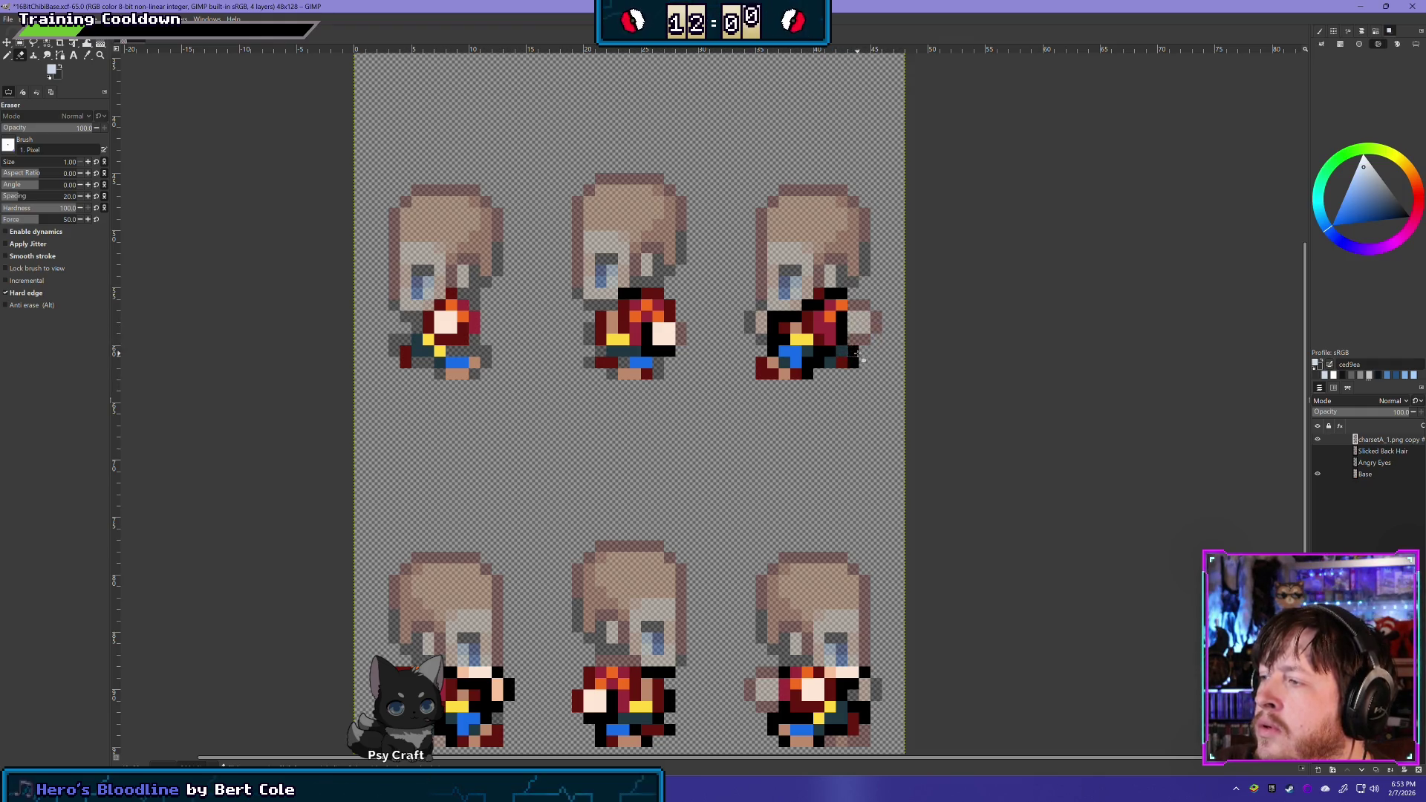
{"action": "left_click", "coordinate": [1318, 440]}
{"action": "left_click", "coordinate": [1318, 440]}
{"action": "left_click", "coordinate": [1318, 440]}
{"action": "left_click", "coordinate": [1318, 440]}
{"action": "left_click", "coordinate": [1317, 440]}
{"action": "left_click", "coordinate": [1318, 440]}
{"action": "left_click", "coordinate": [1318, 441]}
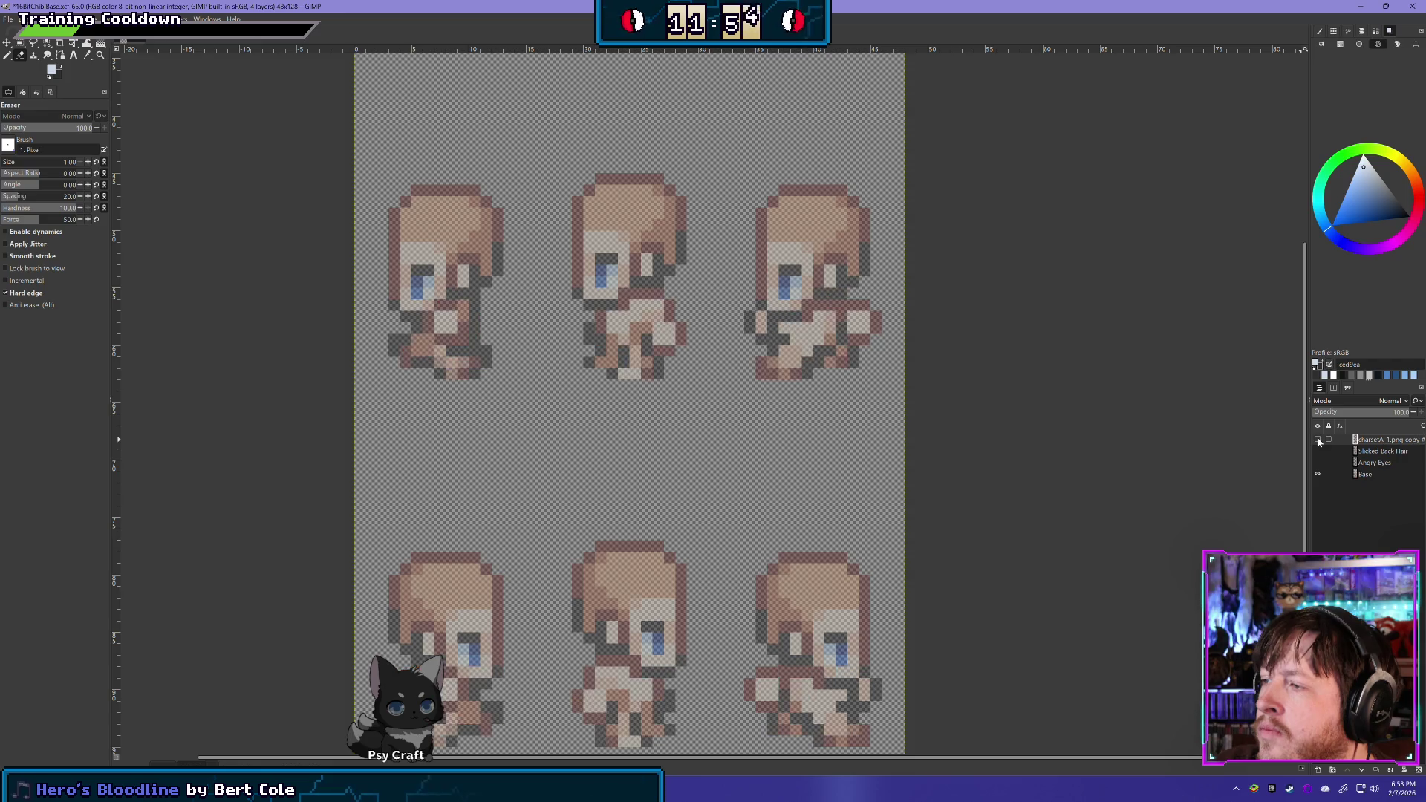
{"action": "left_click", "coordinate": [1318, 440]}
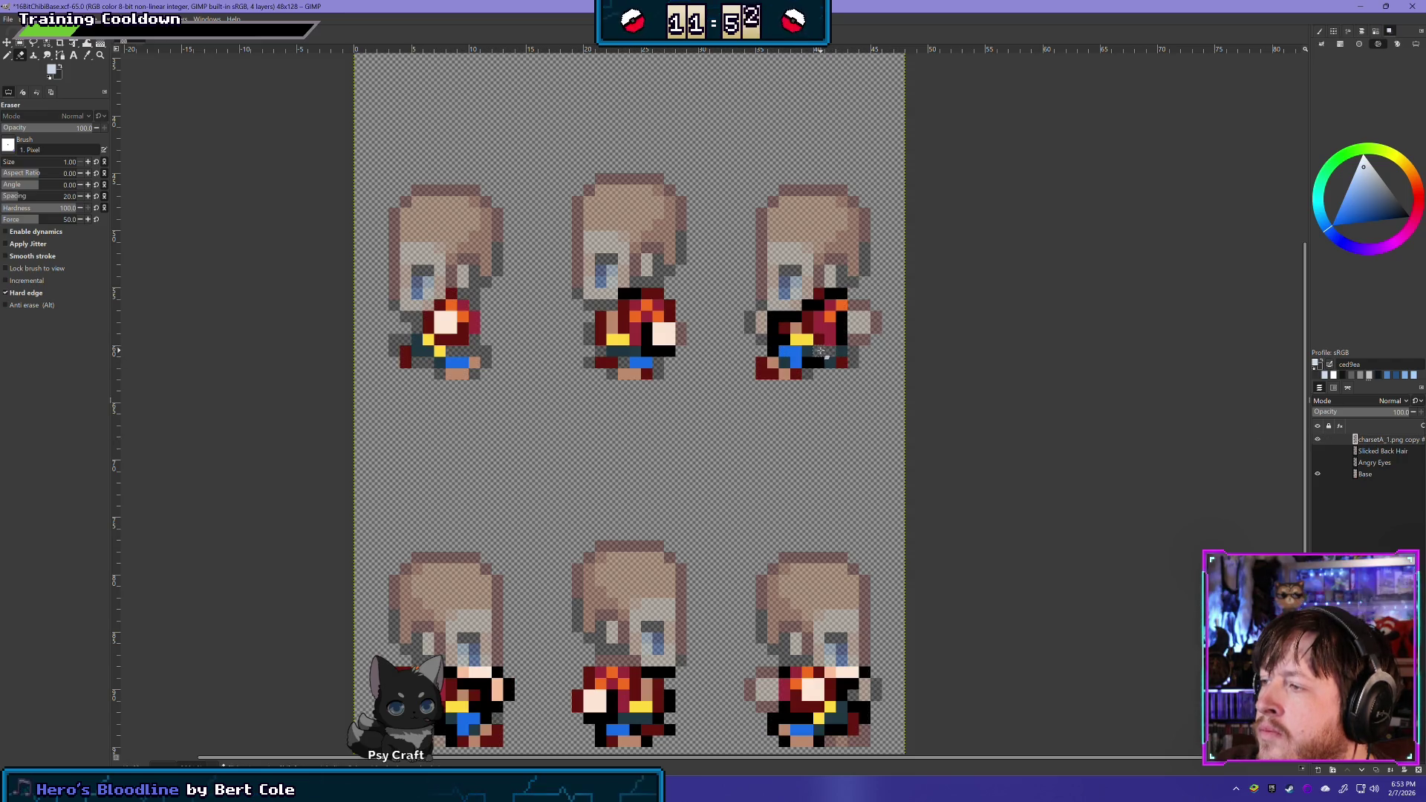
{"action": "left_click", "coordinate": [1318, 438]}
{"action": "left_click", "coordinate": [1317, 439]}
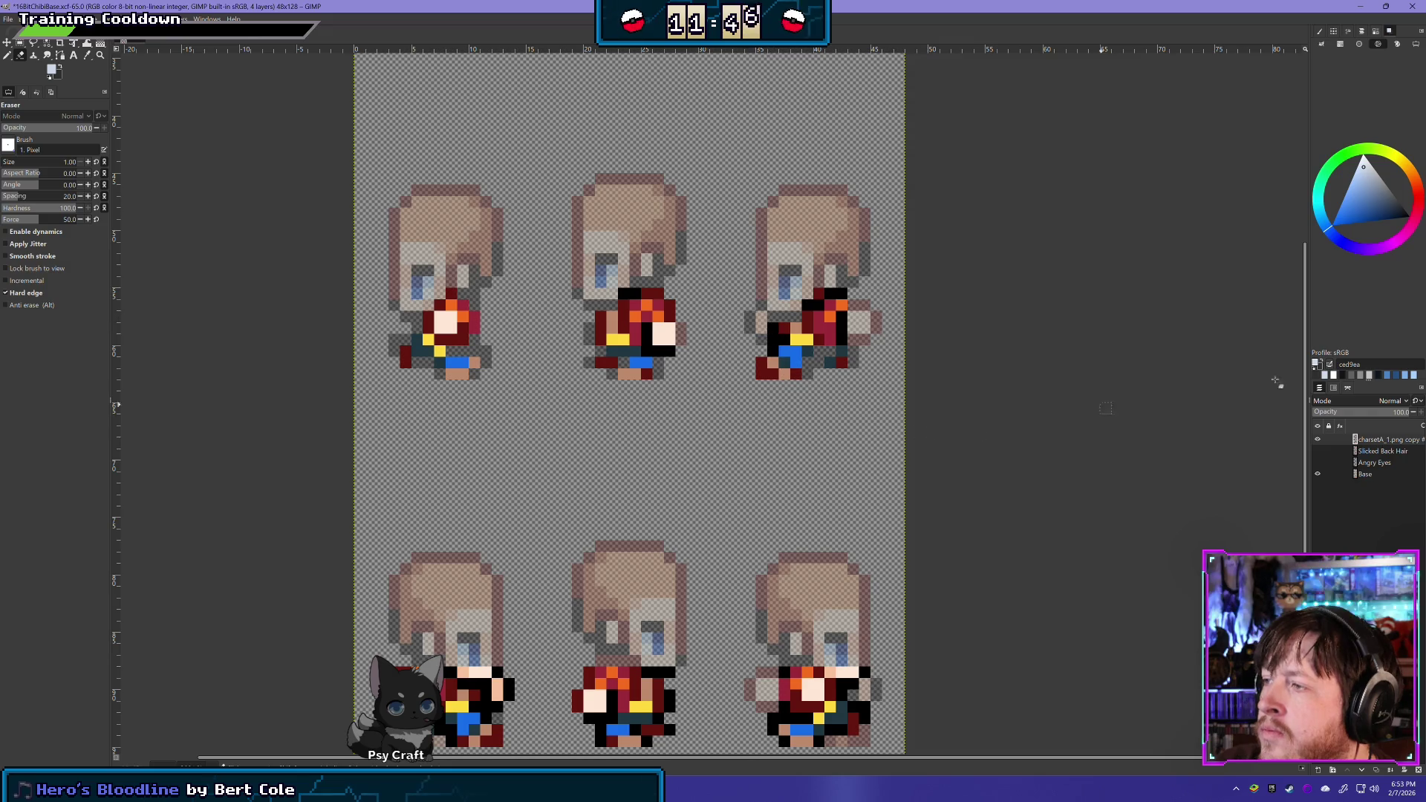
{"action": "left_click", "coordinate": [1318, 439]}
{"action": "left_click", "coordinate": [1318, 439]}
{"action": "left_click", "coordinate": [1318, 439]}
{"action": "left_click", "coordinate": [1318, 439]}
{"action": "left_click", "coordinate": [1318, 439]}
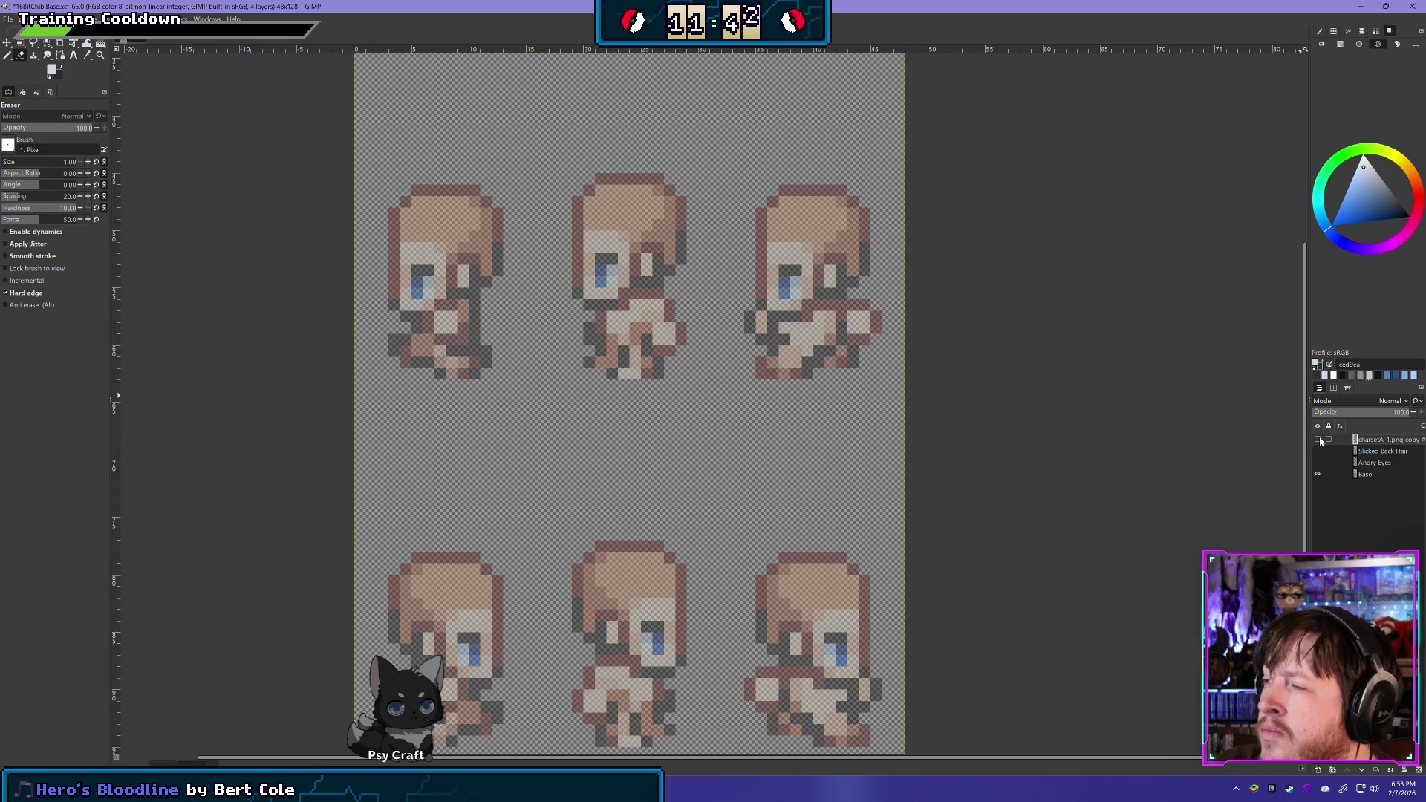
{"action": "left_click", "coordinate": [1318, 438]}
{"action": "left_click", "coordinate": [1317, 438]}
{"action": "left_click", "coordinate": [1318, 439]}
{"action": "left_click", "coordinate": [1318, 439]}
{"action": "left_click", "coordinate": [1318, 439]}
{"action": "left_click", "coordinate": [1317, 439]}
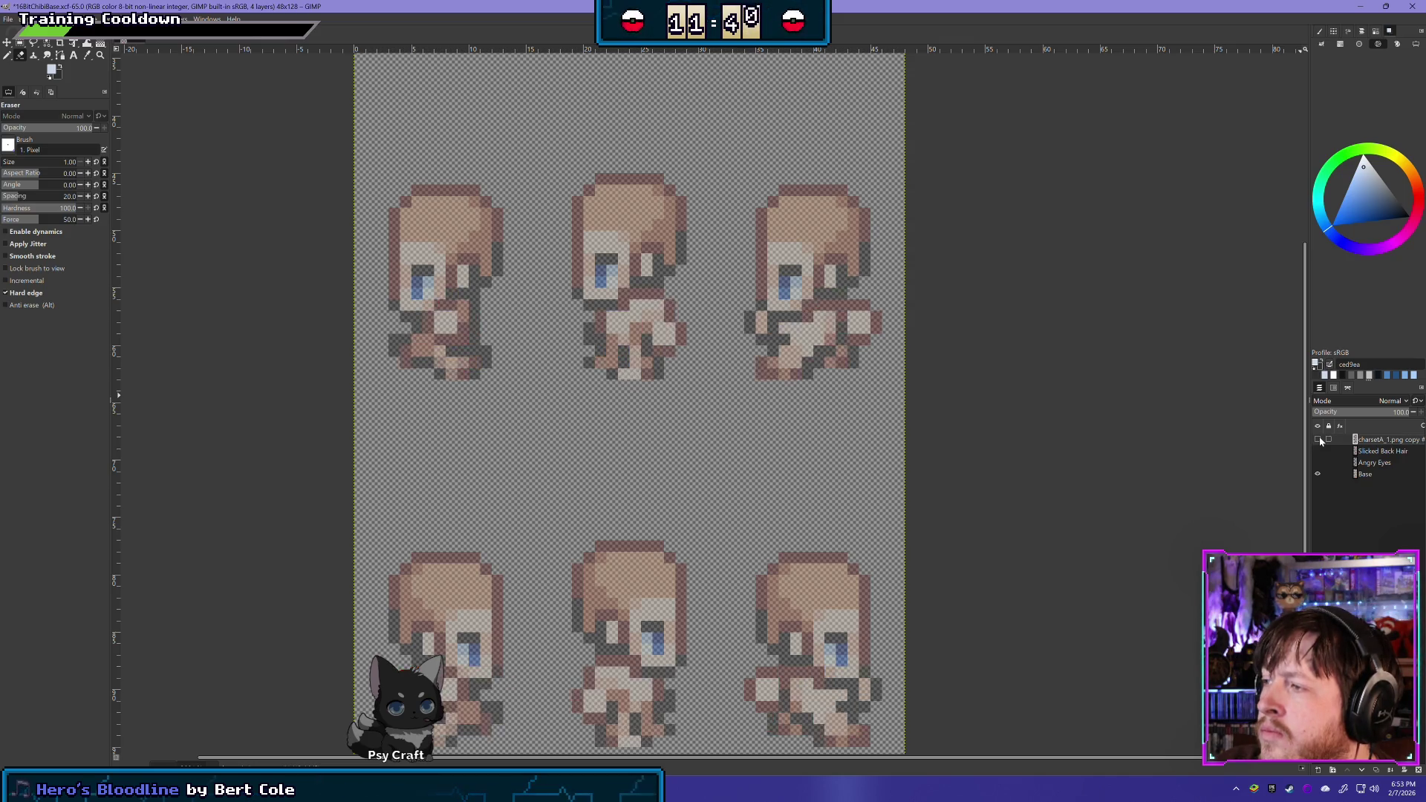
{"action": "left_click", "coordinate": [1318, 439]}
{"action": "left_click", "coordinate": [1318, 439]}
{"action": "left_click", "coordinate": [1318, 439]}
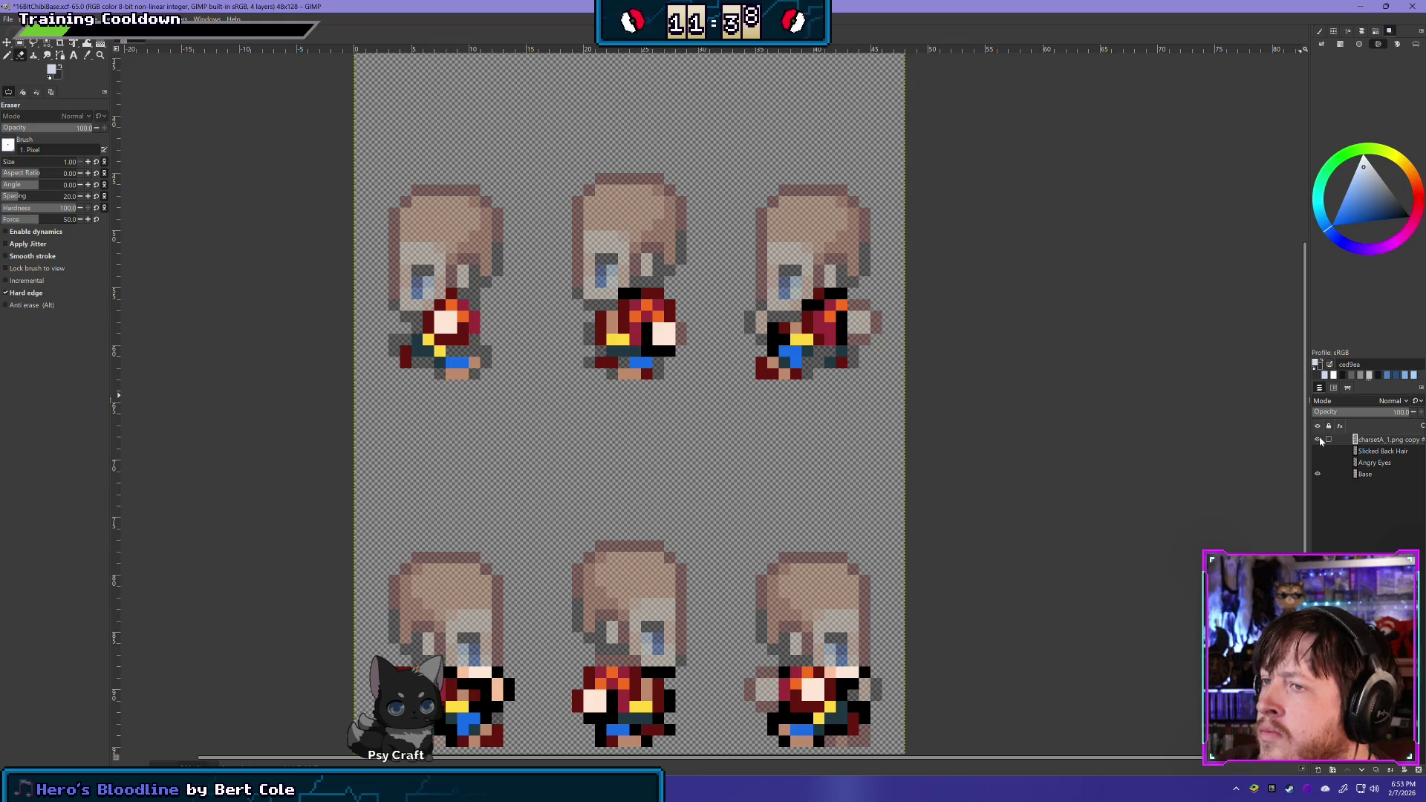
{"action": "left_click", "coordinate": [1318, 440]}
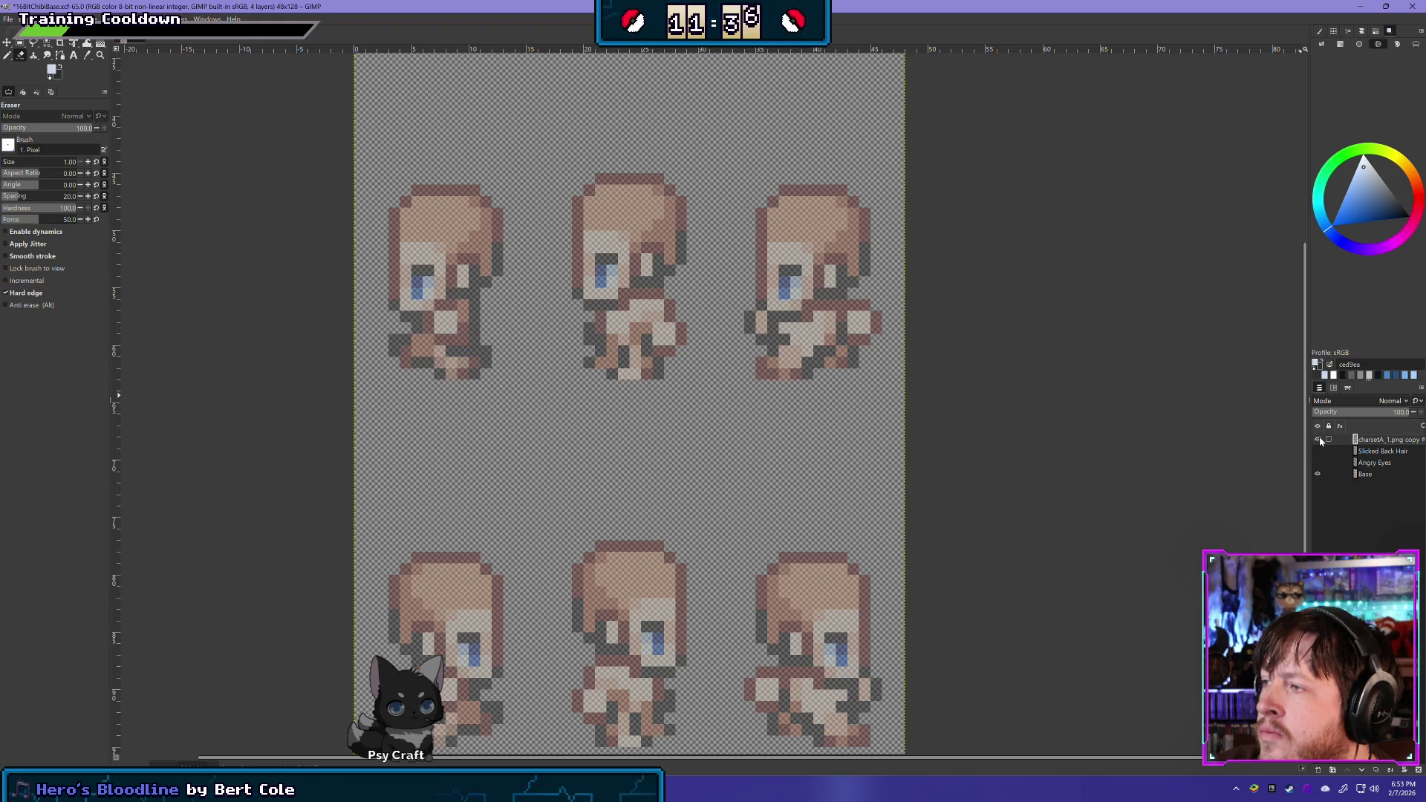
{"action": "left_click", "coordinate": [1318, 440]}
{"action": "mouse_move", "coordinate": [641, 540]}
{"action": "left_mouse_down"}
{"action": "mouse_move", "coordinate": [646, 319]}
{"action": "mouse_move", "coordinate": [639, 431]}
{"action": "mouse_move", "coordinate": [638, 327]}
{"action": "mouse_move", "coordinate": [594, 245]}
{"action": "mouse_move", "coordinate": [569, 268]}
{"action": "mouse_move", "coordinate": [652, 308]}
{"action": "mouse_move", "coordinate": [637, 407]}
{"action": "mouse_move", "coordinate": [614, 366]}
{"action": "mouse_move", "coordinate": [667, 438]}
{"action": "mouse_move", "coordinate": [595, 456]}
{"action": "left_mouse_up"}
Clear the middle-row outfits from the clothing layer with a rectangle selection
{"action": "scroll", "coordinate": [667, 438], "scroll_direction": "down", "scroll_amount": 1}
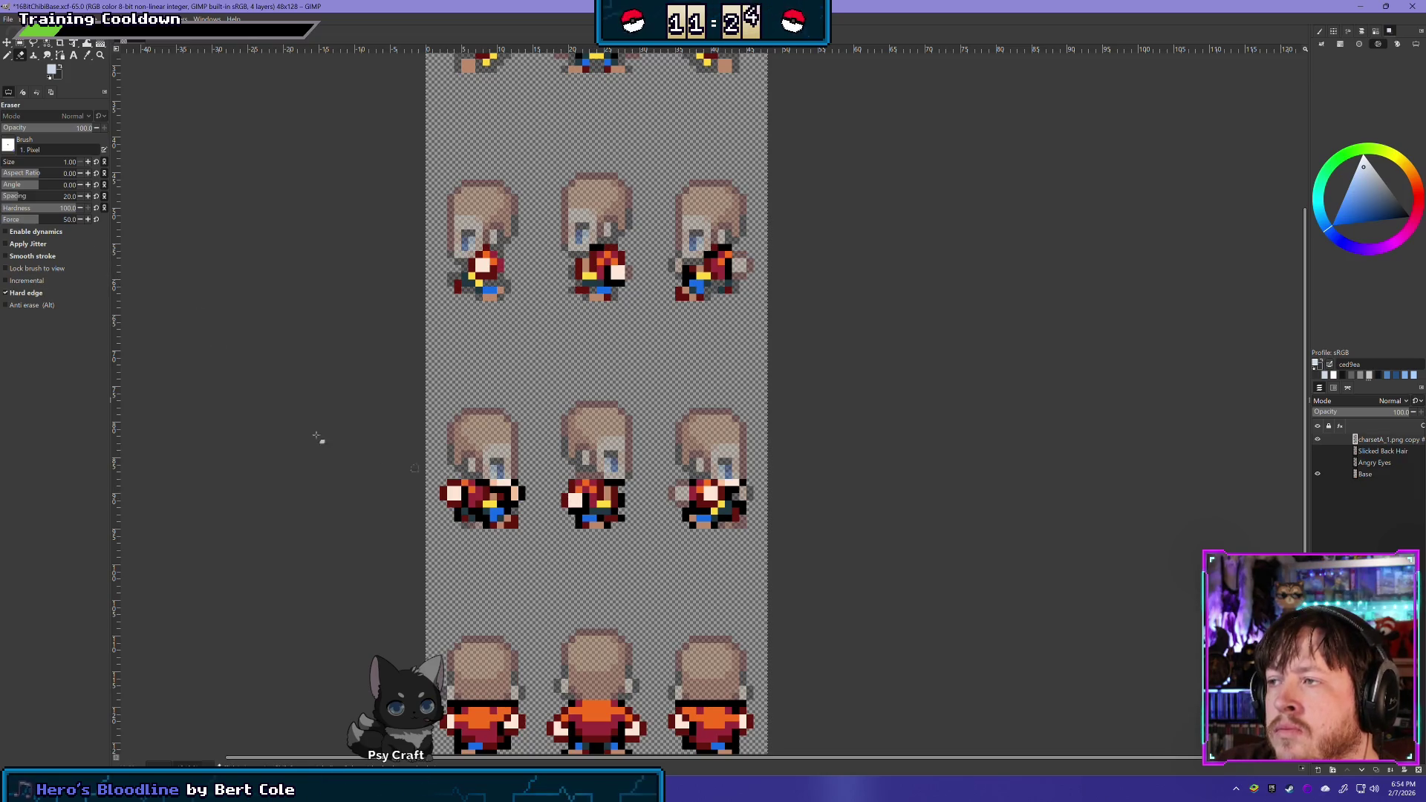
{"action": "key", "text": "r"}
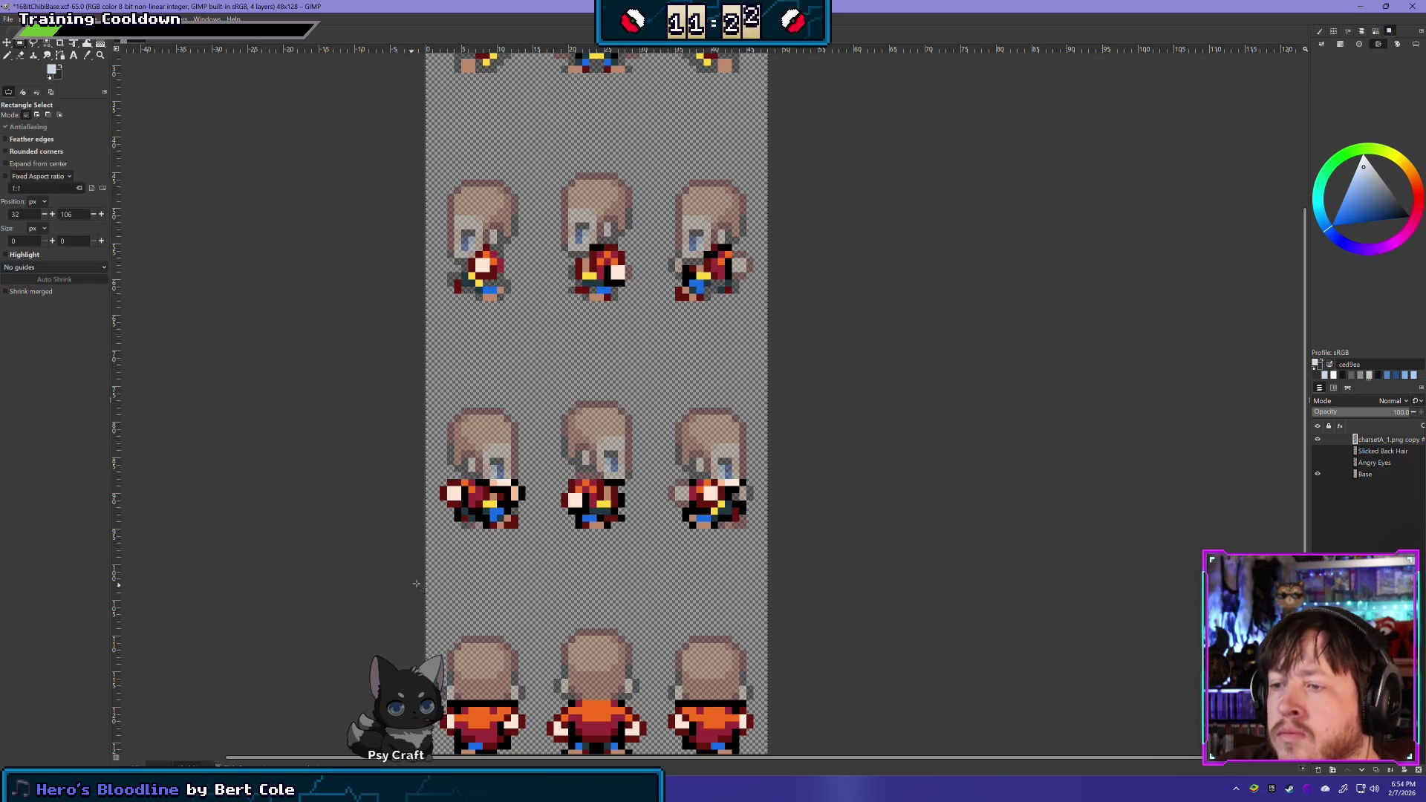
{"action": "mouse_move", "coordinate": [437, 552]}
{"action": "left_mouse_down"}
{"action": "mouse_move", "coordinate": [705, 437]}
{"action": "mouse_move", "coordinate": [773, 429]}
{"action": "left_mouse_up"}
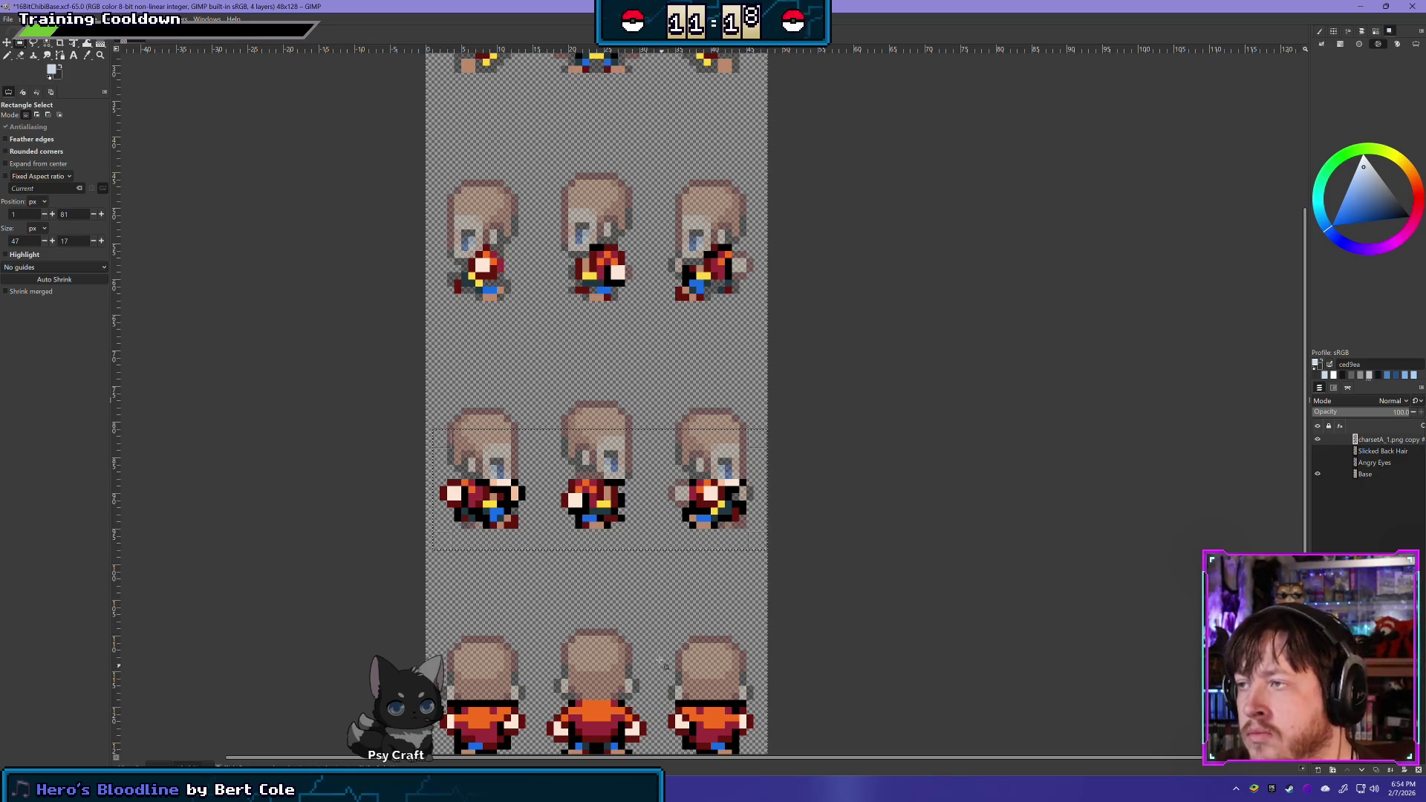
{"action": "key", "text": "Delete"}
{"action": "left_click", "coordinate": [561, 364]}
Copy the top-row outfits into a new layer and move it down onto the middle row
{"action": "mouse_move", "coordinate": [435, 322]}
{"action": "left_mouse_down"}
{"action": "mouse_move", "coordinate": [776, 227]}
{"action": "mouse_move", "coordinate": [760, 221]}
{"action": "left_mouse_up"}
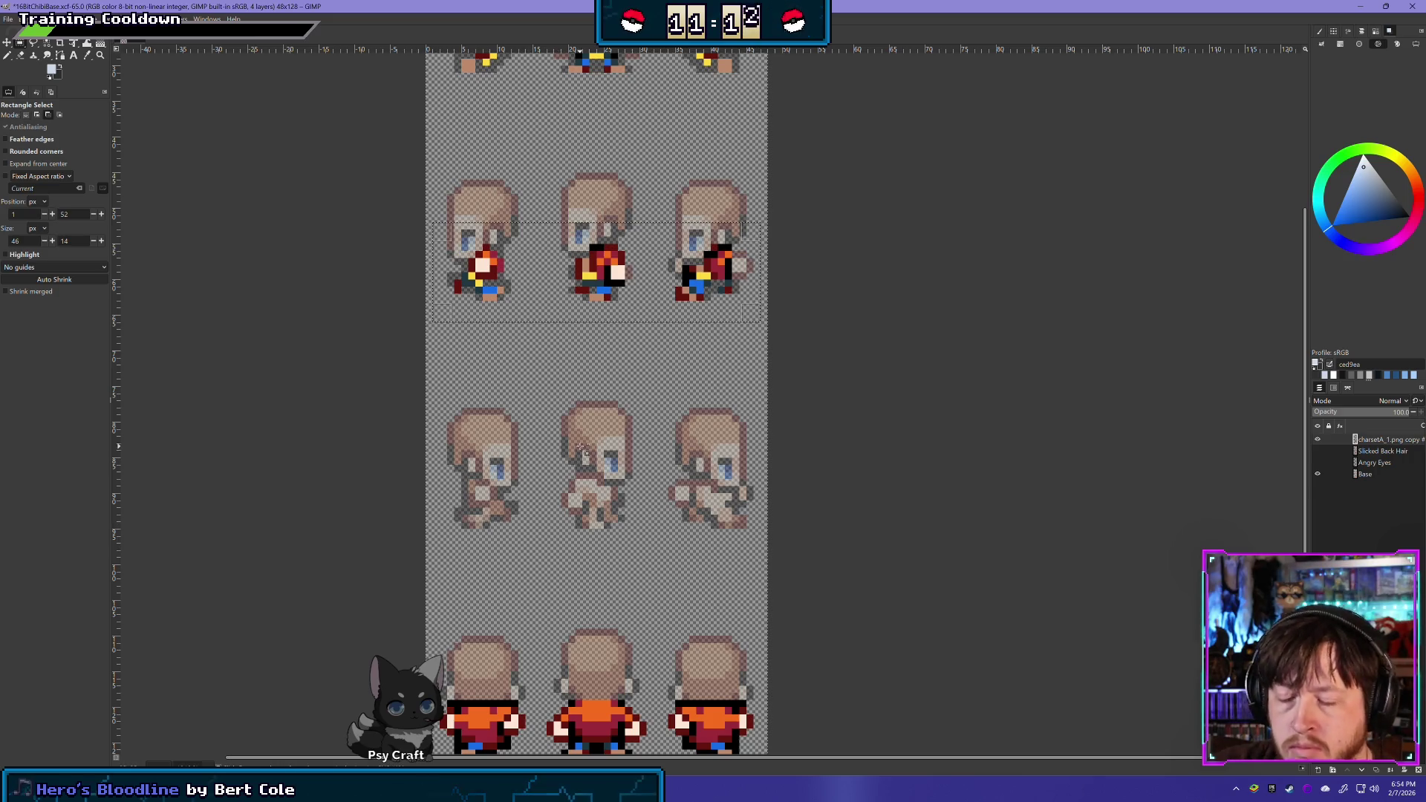
{"action": "key", "text": "ctrl+shift+d"}
{"action": "key", "text": "m"}
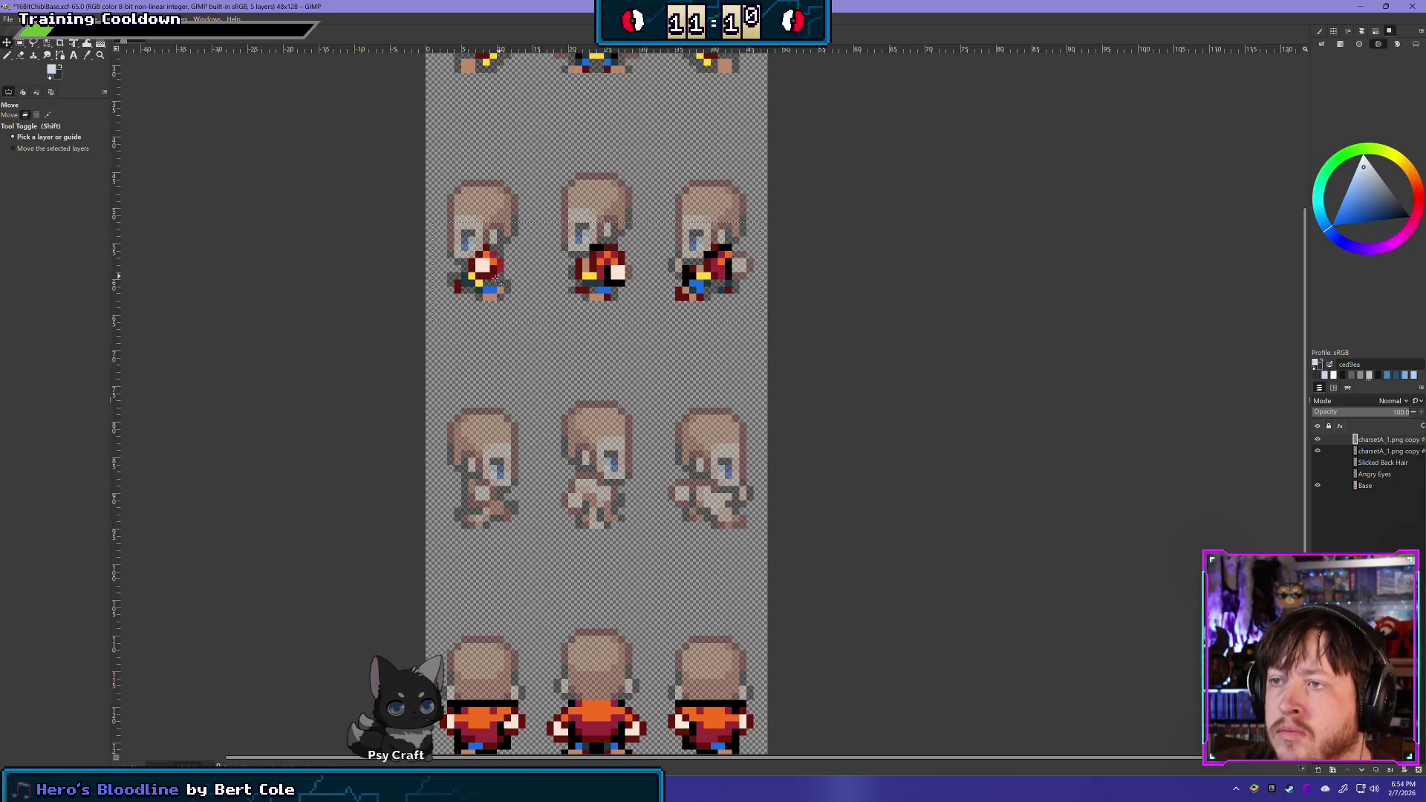
{"action": "mouse_move", "coordinate": [484, 277]}
{"action": "left_mouse_down"}
{"action": "mouse_move", "coordinate": [469, 519]}
{"action": "mouse_move", "coordinate": [483, 505]}
{"action": "left_mouse_up"}
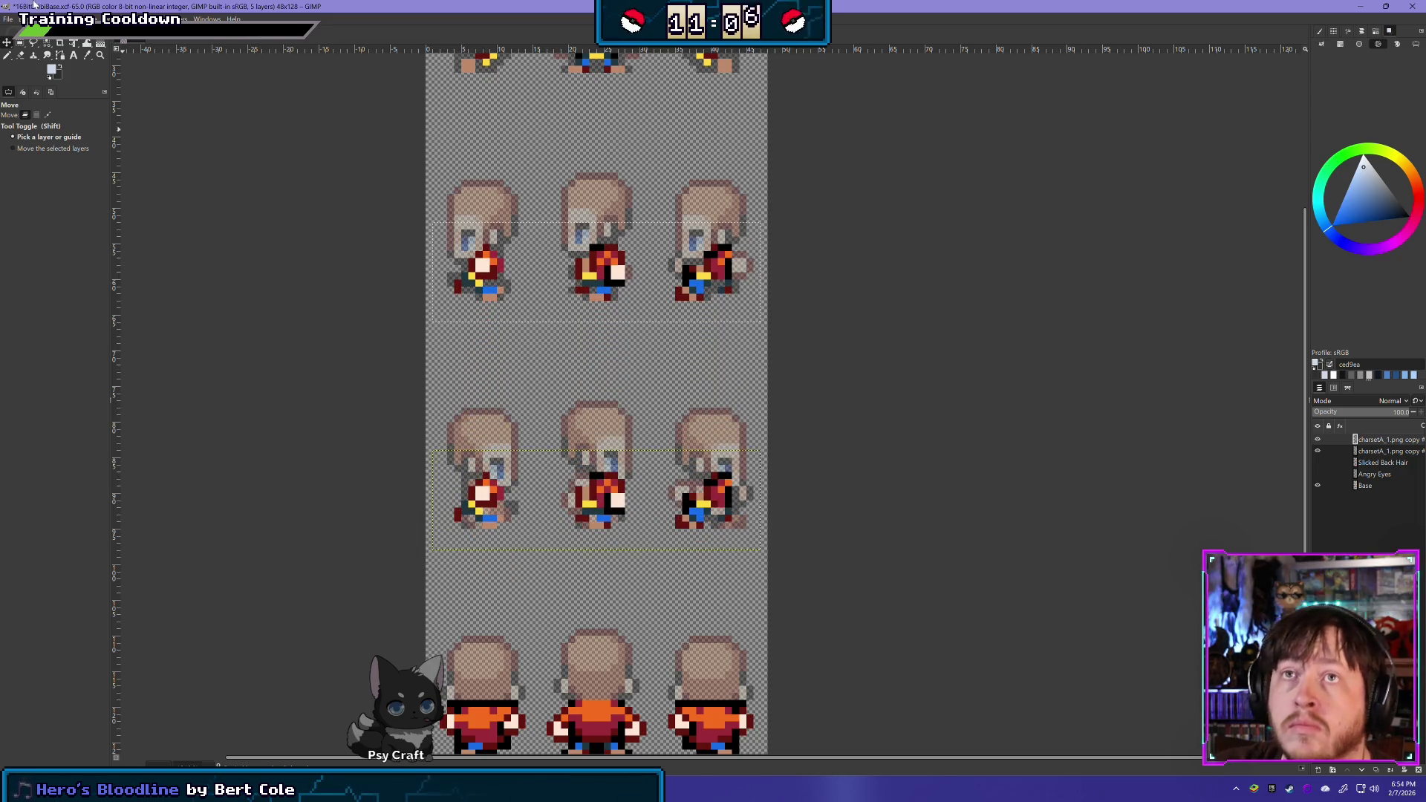
Flip the copied outfits horizontally and nudge them into alignment with the middle-row sprites
{"action": "left_click", "coordinate": [107, 18]}
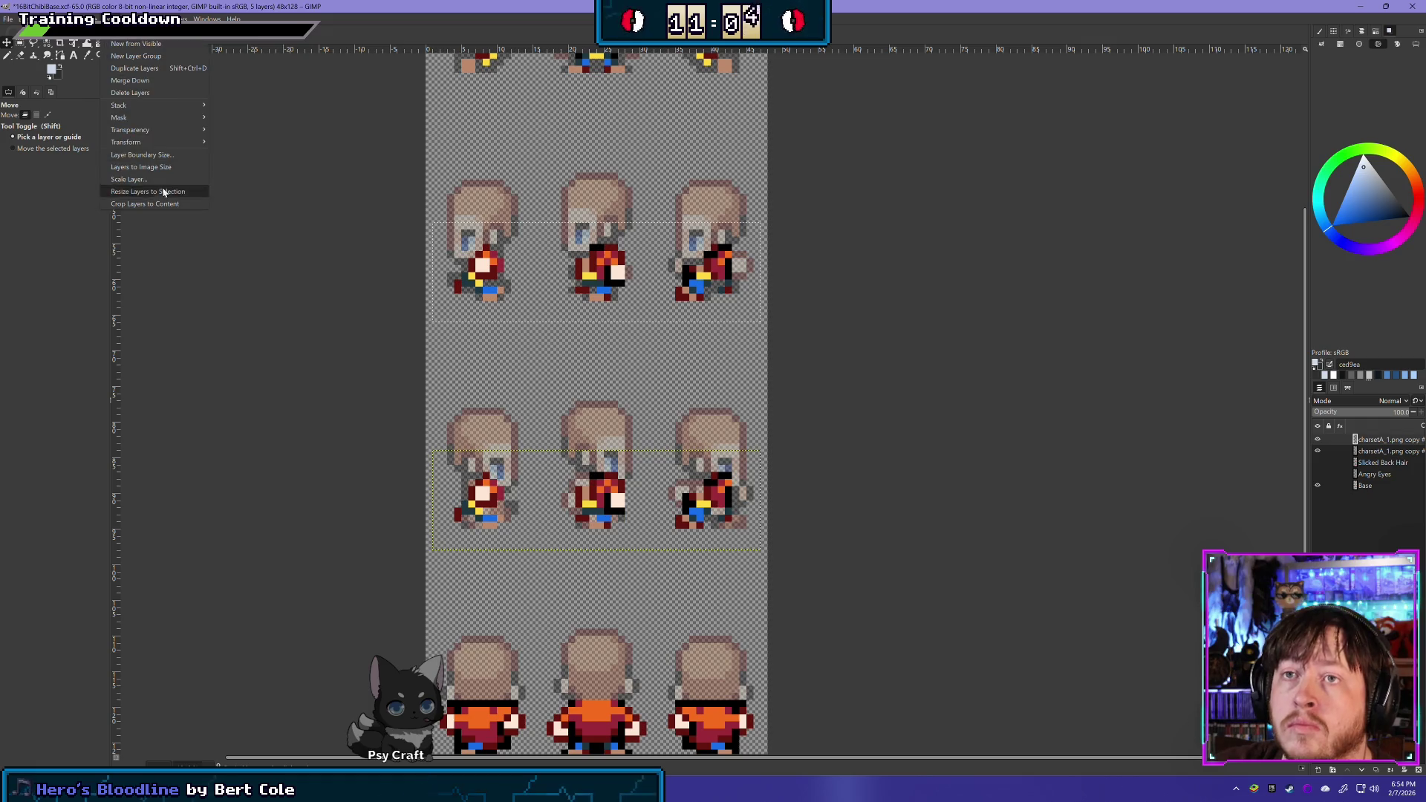
{"action": "left_click", "coordinate": [225, 144]}
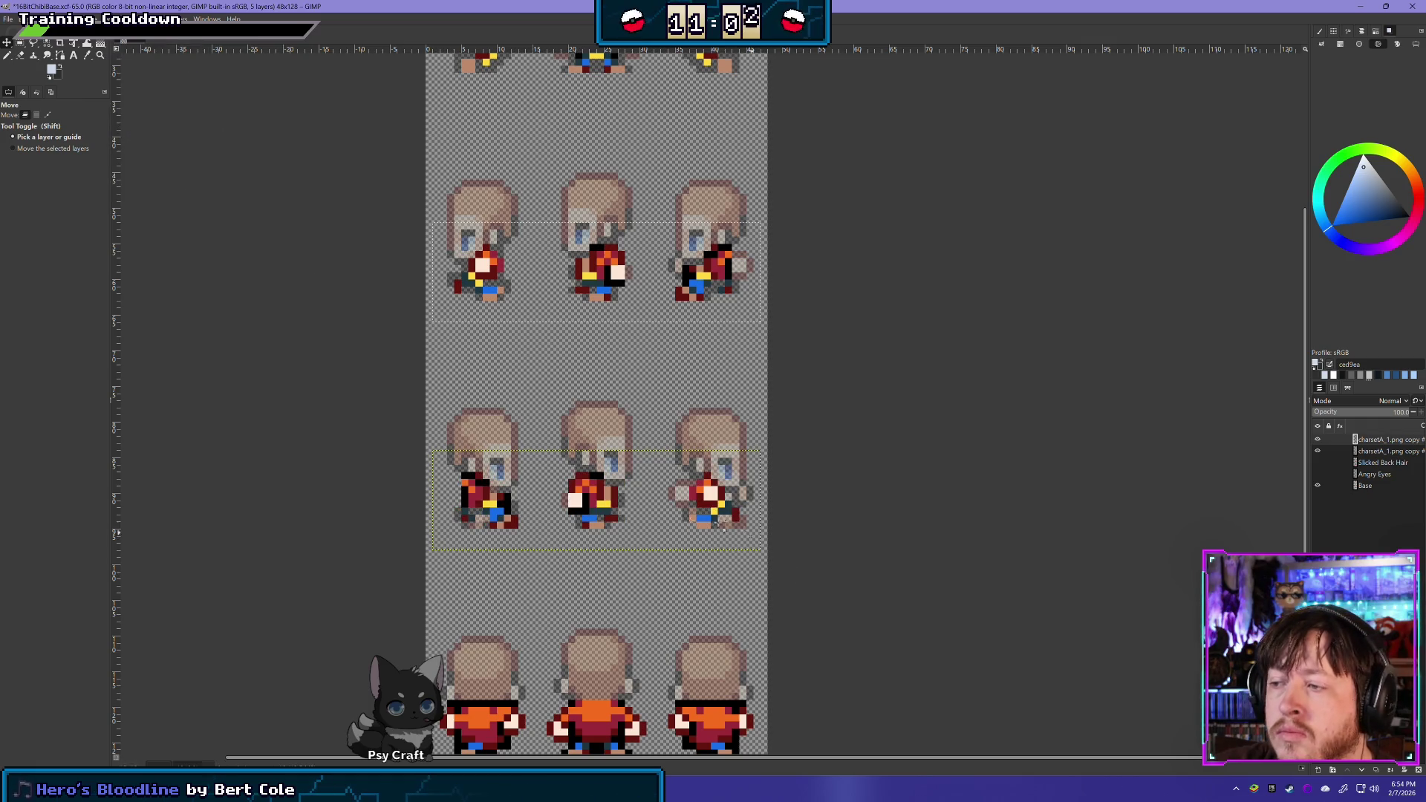
{"action": "mouse_move", "coordinate": [594, 512]}
{"action": "left_mouse_down"}
{"action": "mouse_move", "coordinate": [594, 549]}
{"action": "mouse_move", "coordinate": [588, 508]}
{"action": "mouse_move", "coordinate": [590, 527]}
{"action": "mouse_move", "coordinate": [592, 514]}
{"action": "mouse_move", "coordinate": [568, 518]}
{"action": "mouse_move", "coordinate": [616, 525]}
{"action": "mouse_move", "coordinate": [621, 565]}
{"action": "mouse_move", "coordinate": [621, 511]}
{"action": "left_mouse_up"}
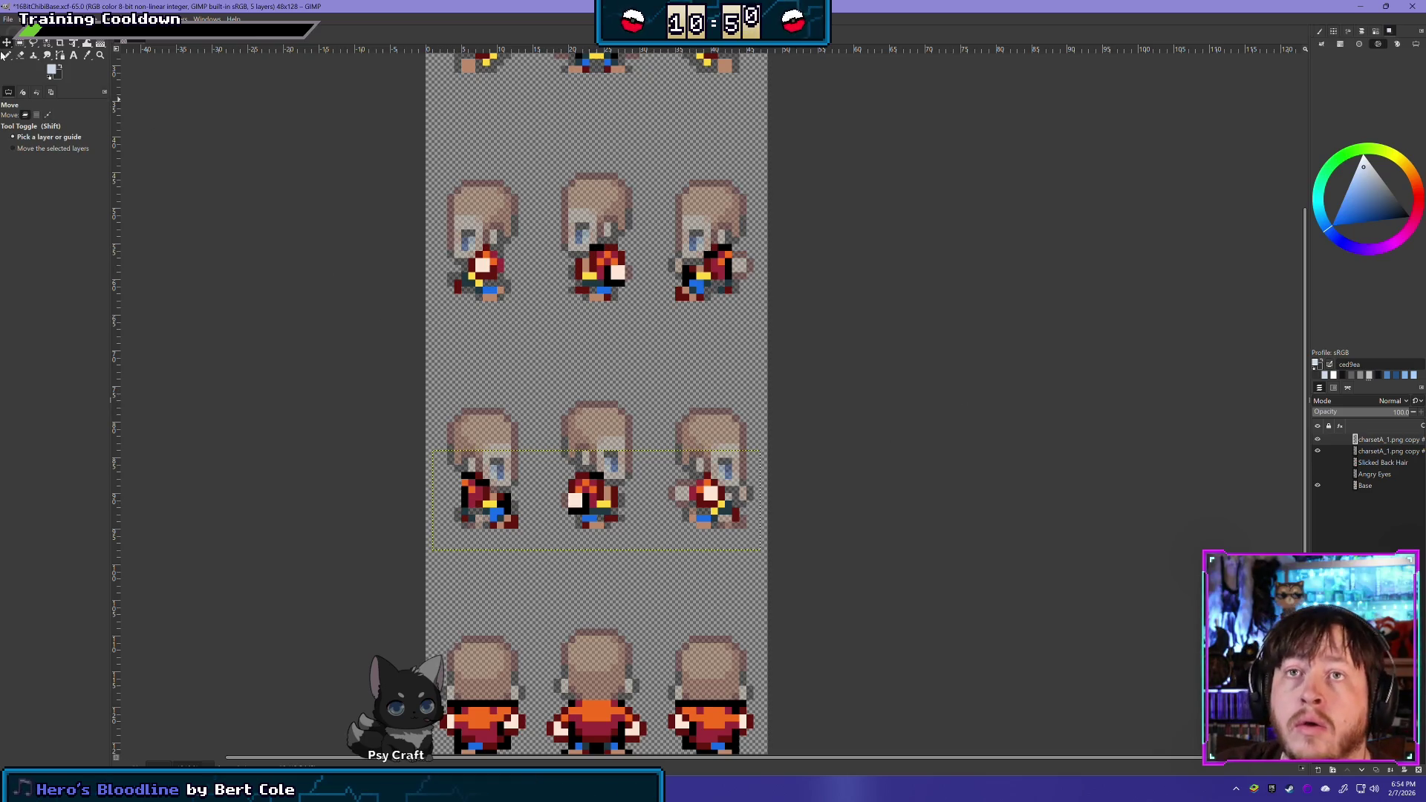
{"action": "left_click", "coordinate": [20, 43]}
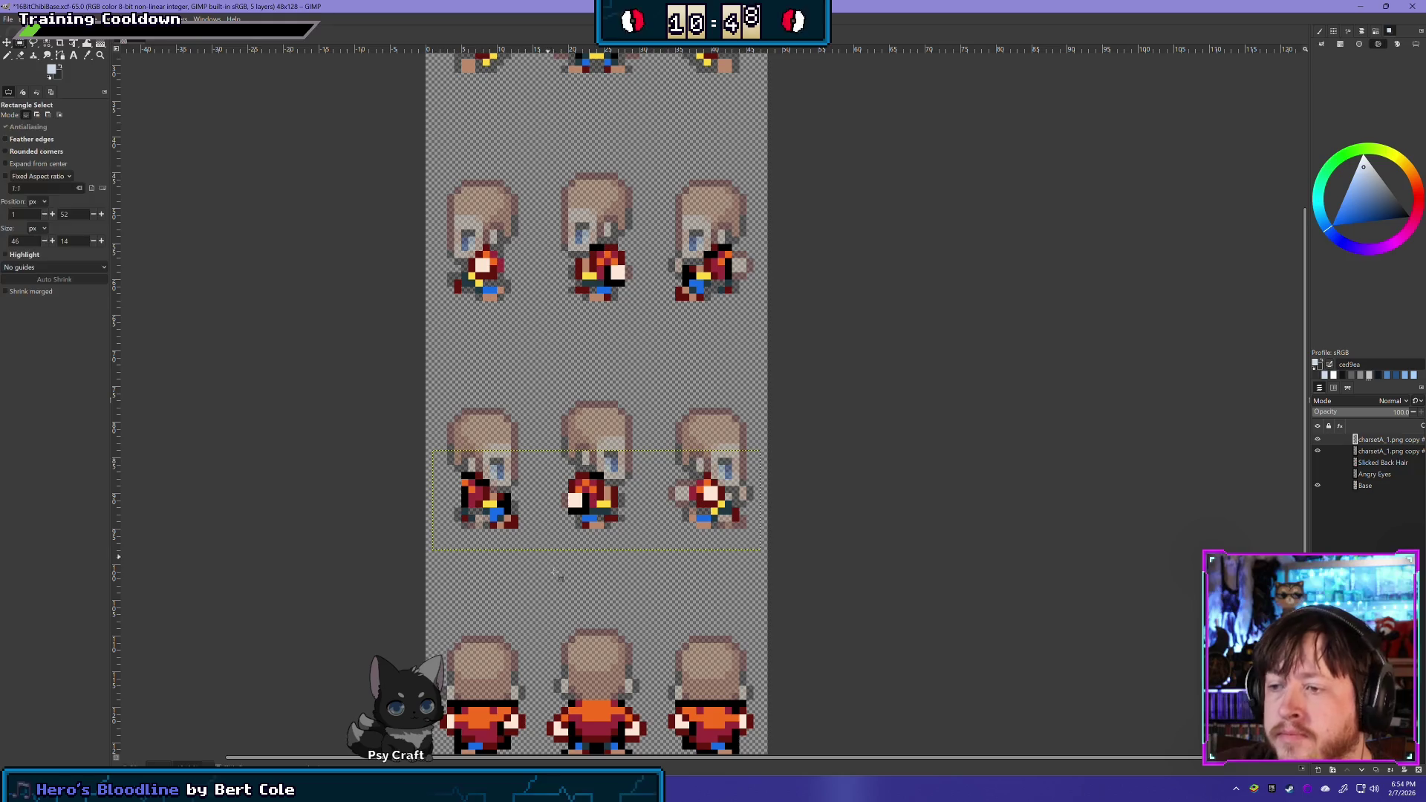
Cut the middle-row sprite outfit pieces and paste them back as separate layers
{"action": "left_click_drag", "start_coordinate": [454, 456], "coordinate": [524, 535]}
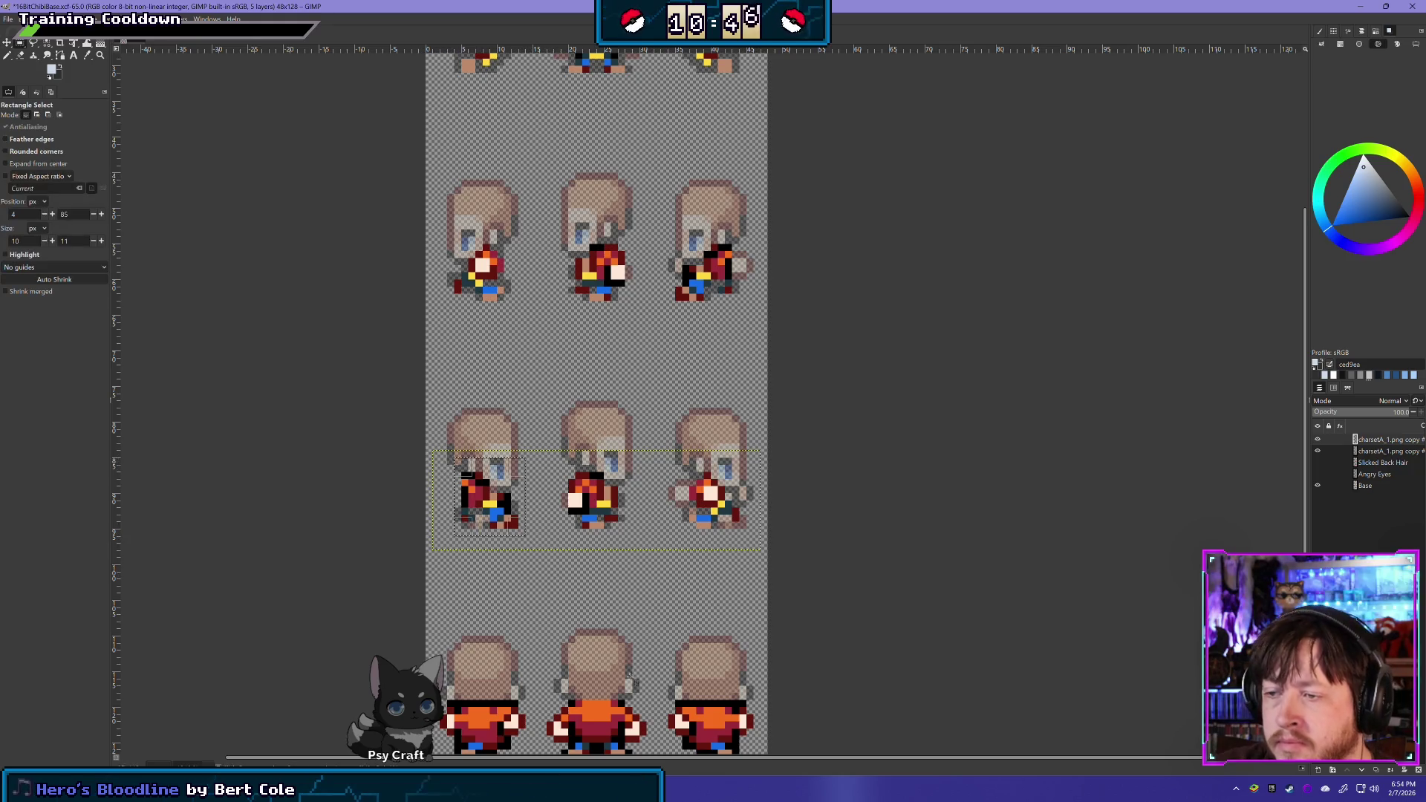
{"action": "key", "text": "Delete"}
{"action": "key", "text": "ctrl+v"}
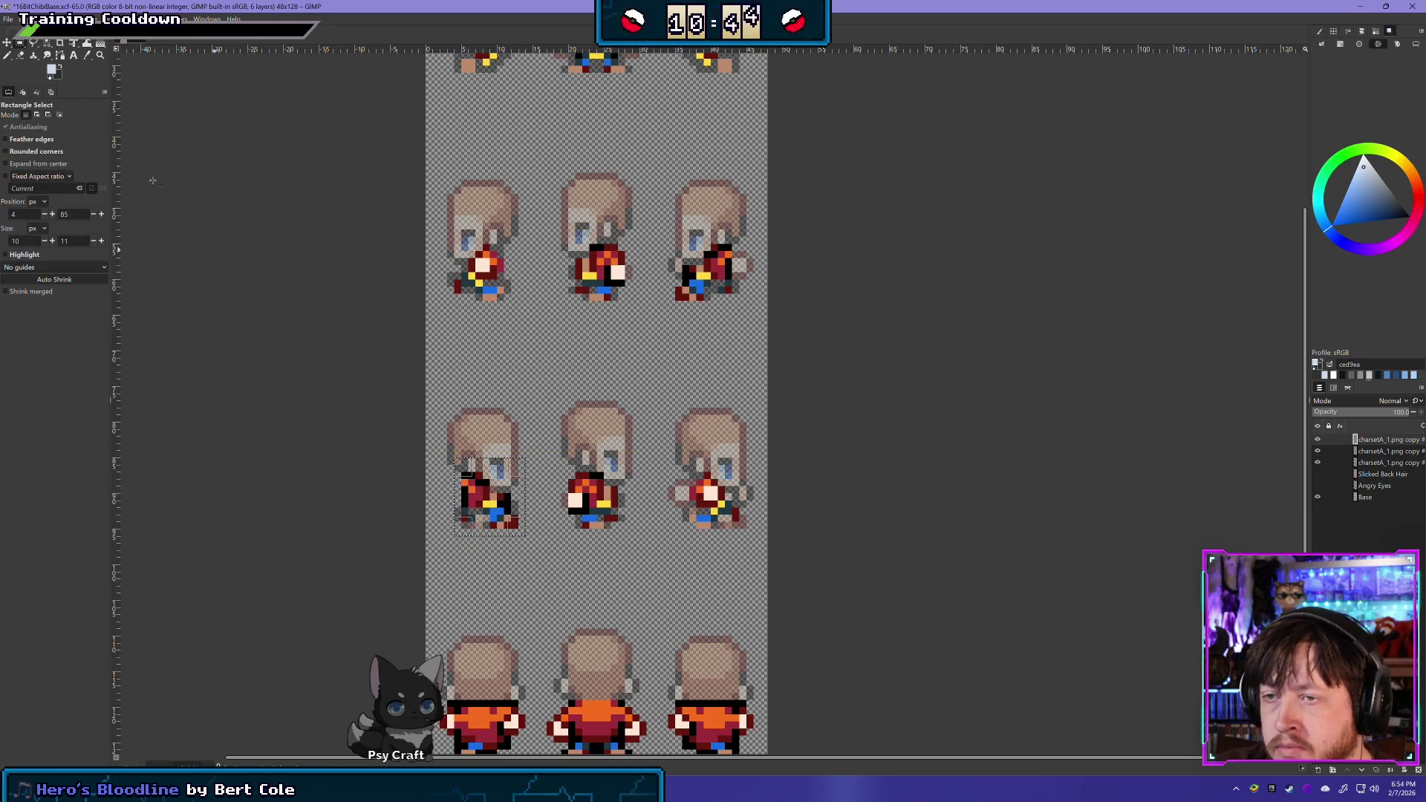
{"action": "left_click", "coordinate": [1387, 451]}
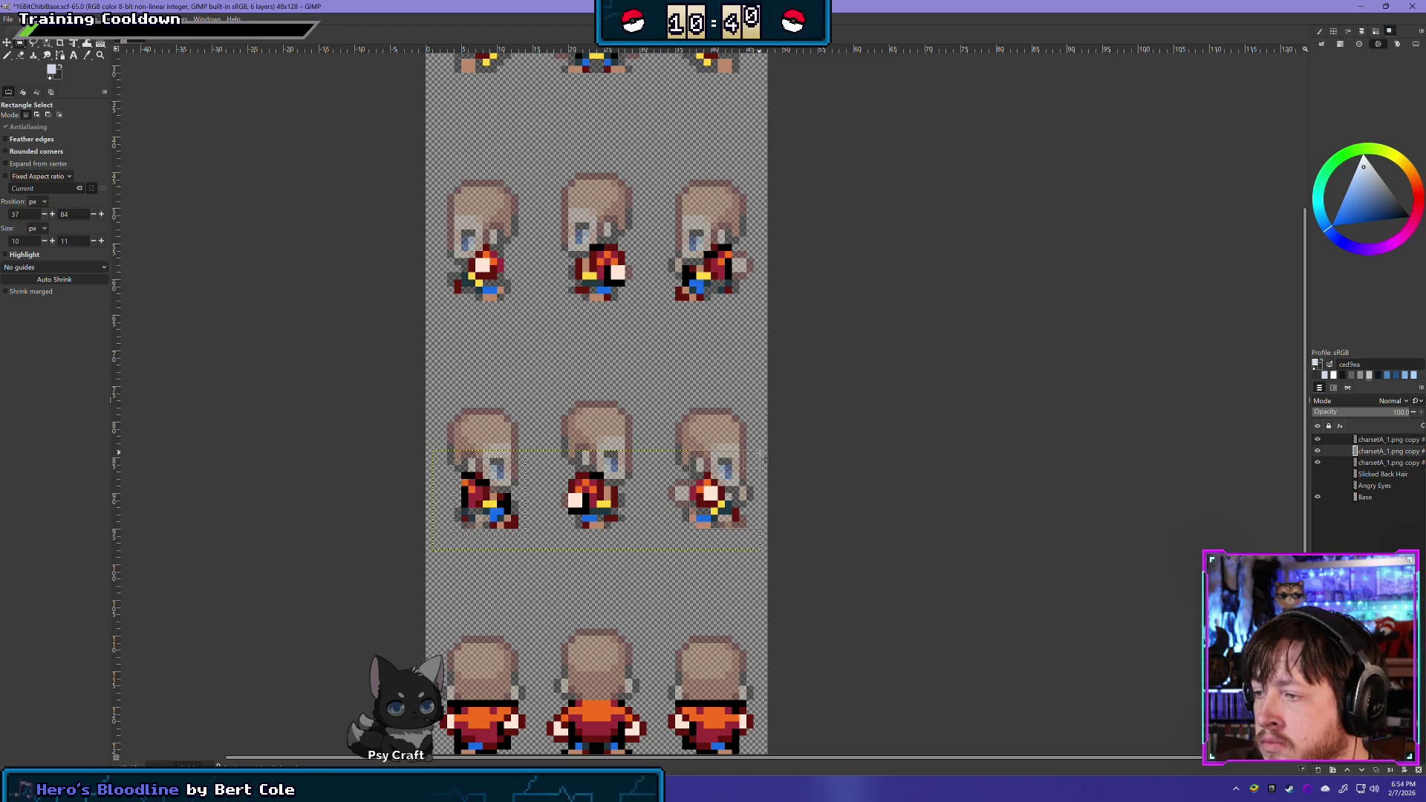
{"action": "left_click", "coordinate": [676, 534]}
{"action": "left_click_drag", "start_coordinate": [676, 534], "coordinate": [746, 465]}
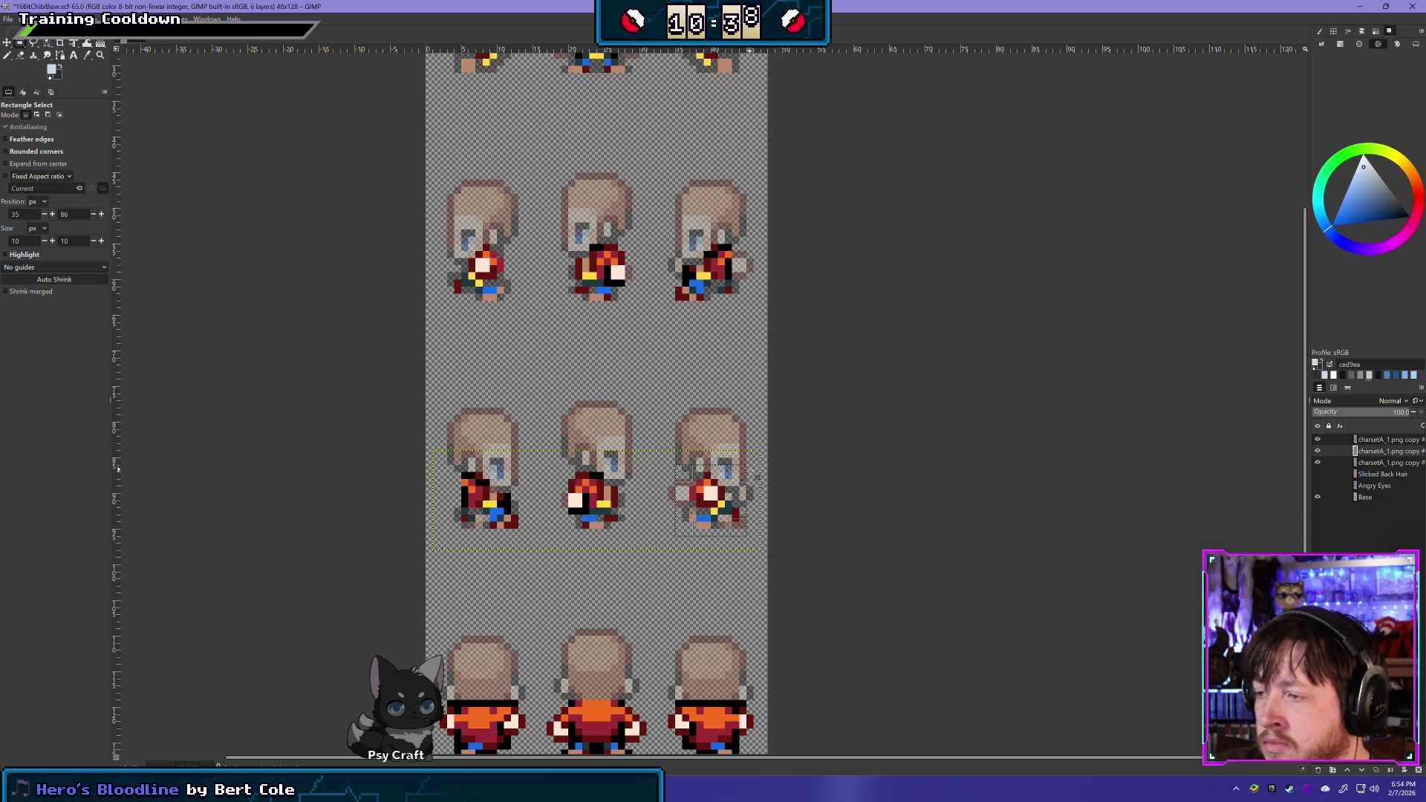
{"action": "key", "text": "ctrl+v"}
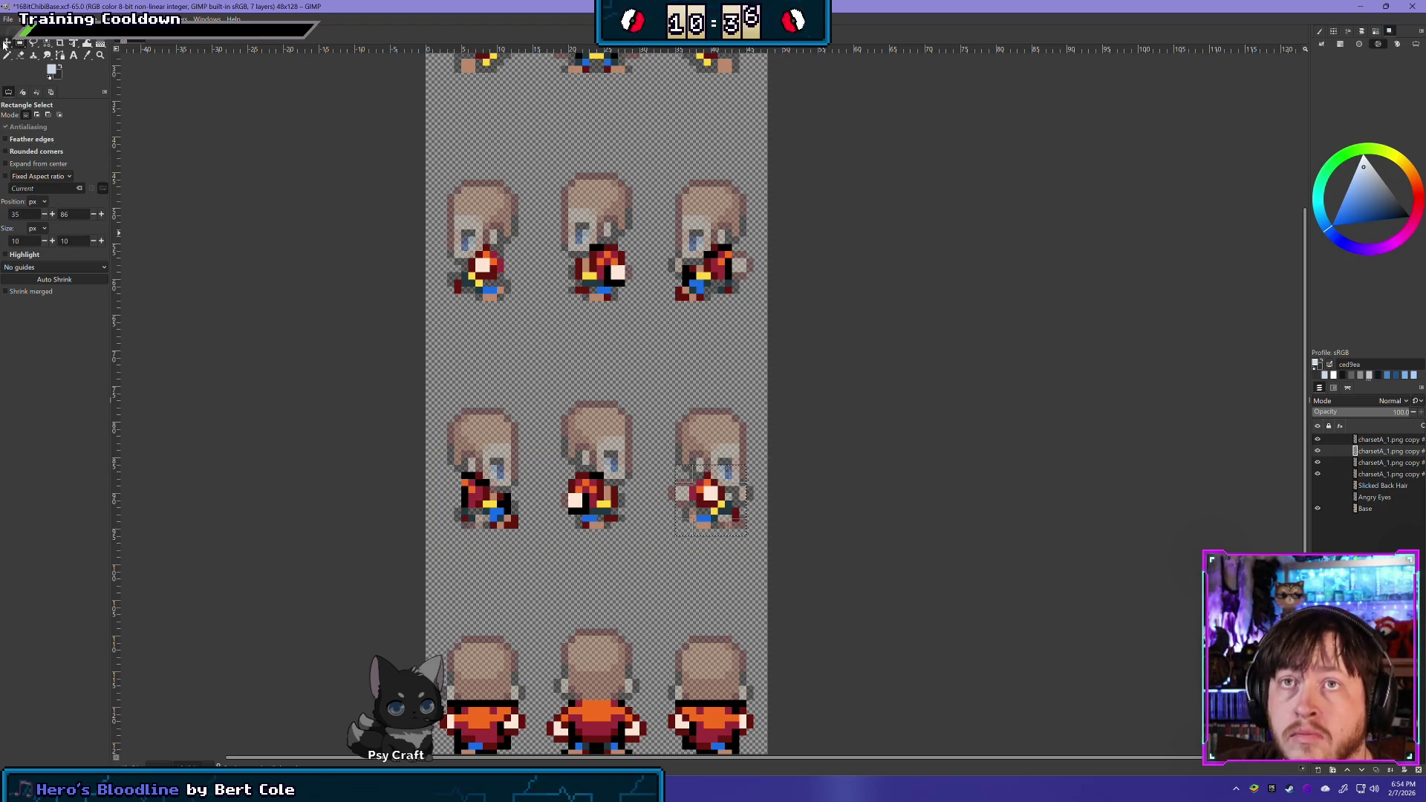
Move the pasted clothing piece into place over the left middle-row sprite
{"action": "left_click", "coordinate": [6, 42]}
{"action": "mouse_move", "coordinate": [711, 493]}
{"action": "left_mouse_down"}
{"action": "mouse_move", "coordinate": [675, 542]}
{"action": "mouse_move", "coordinate": [448, 558]}
{"action": "left_mouse_up"}
{"action": "mouse_move", "coordinate": [474, 497]}
{"action": "left_mouse_down"}
{"action": "mouse_move", "coordinate": [683, 529]}
{"action": "mouse_move", "coordinate": [711, 504]}
{"action": "mouse_move", "coordinate": [690, 531]}
{"action": "mouse_move", "coordinate": [710, 499]}
{"action": "left_mouse_up"}
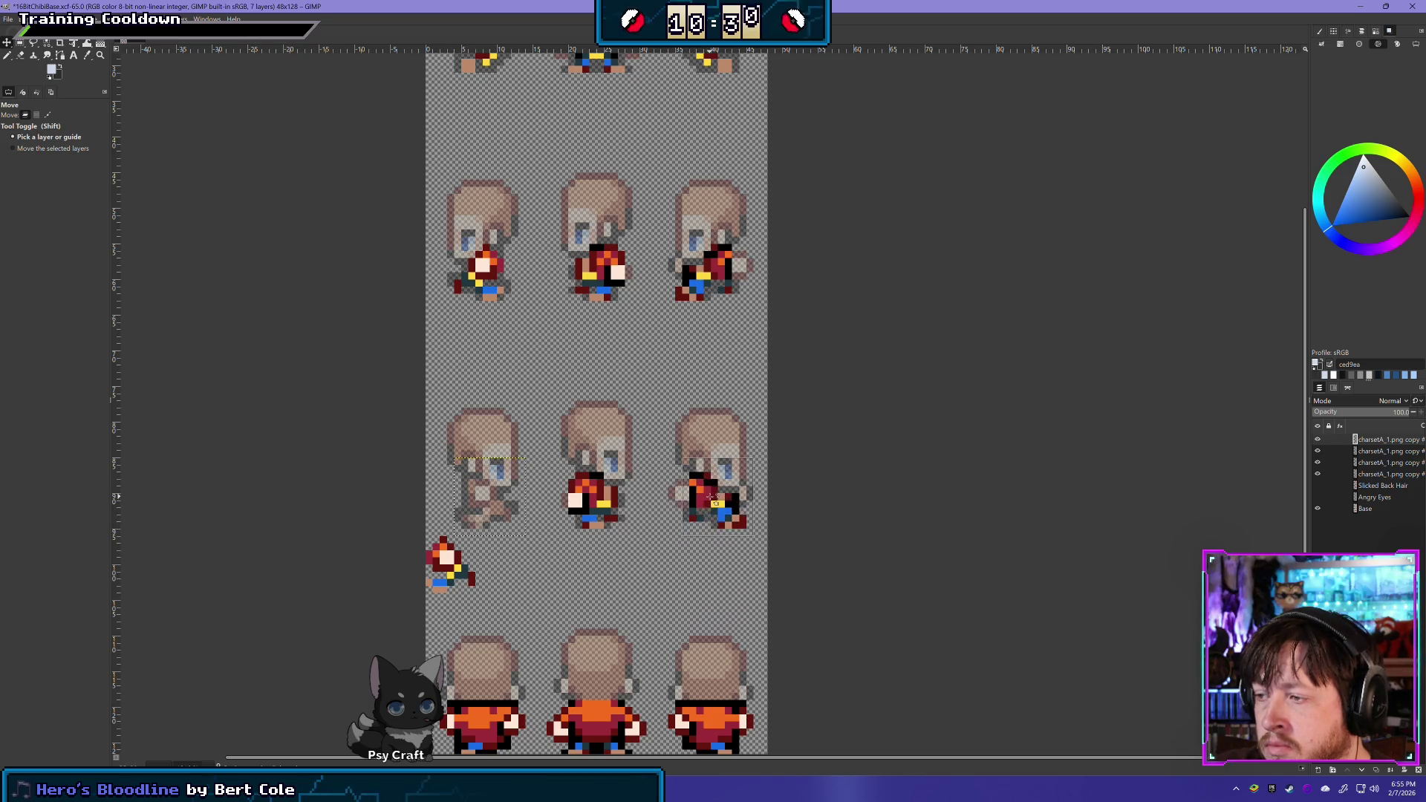
{"action": "left_click", "coordinate": [559, 543]}
{"action": "left_click_drag", "start_coordinate": [446, 562], "coordinate": [482, 498]}
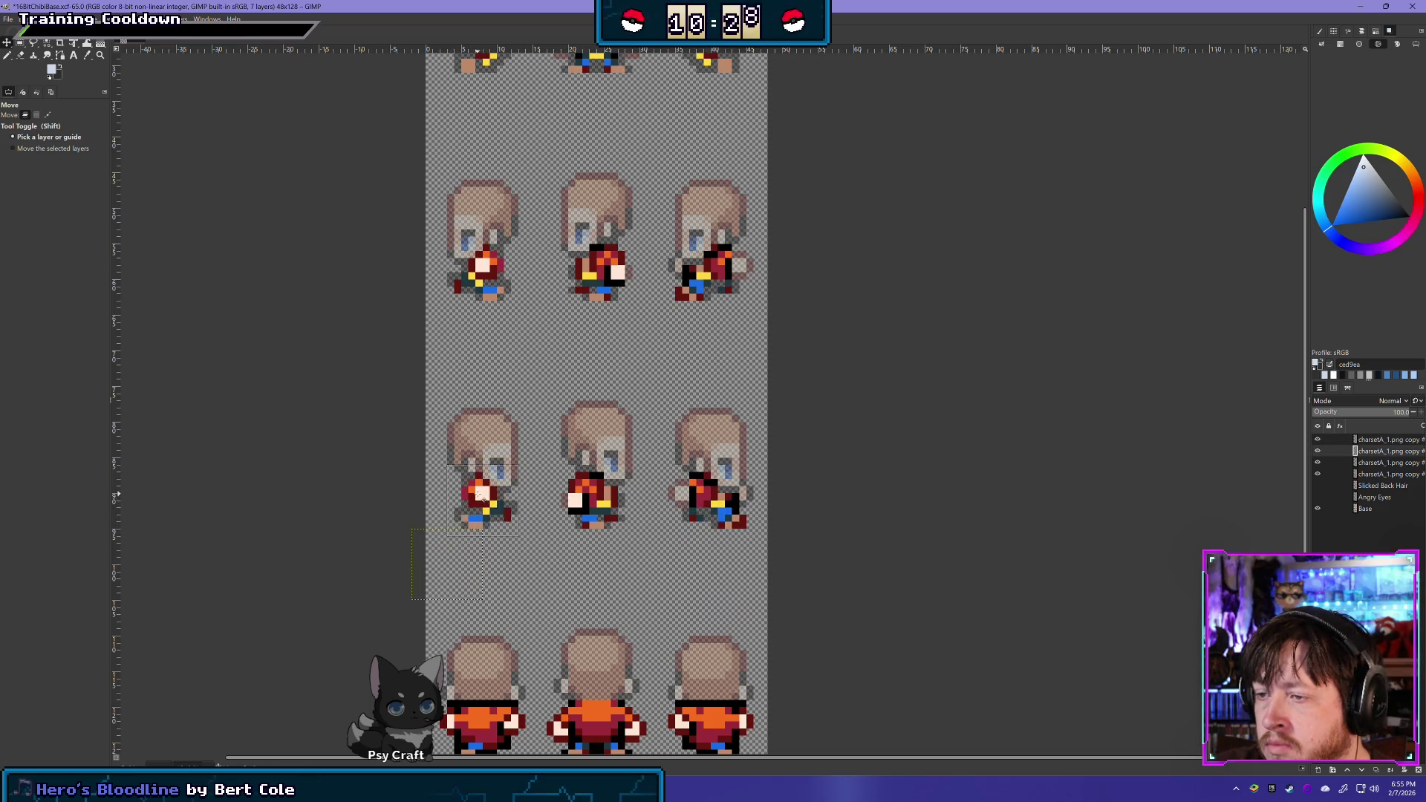
{"action": "scroll", "coordinate": [768, 381], "scroll_direction": "up", "scroll_amount": 2}
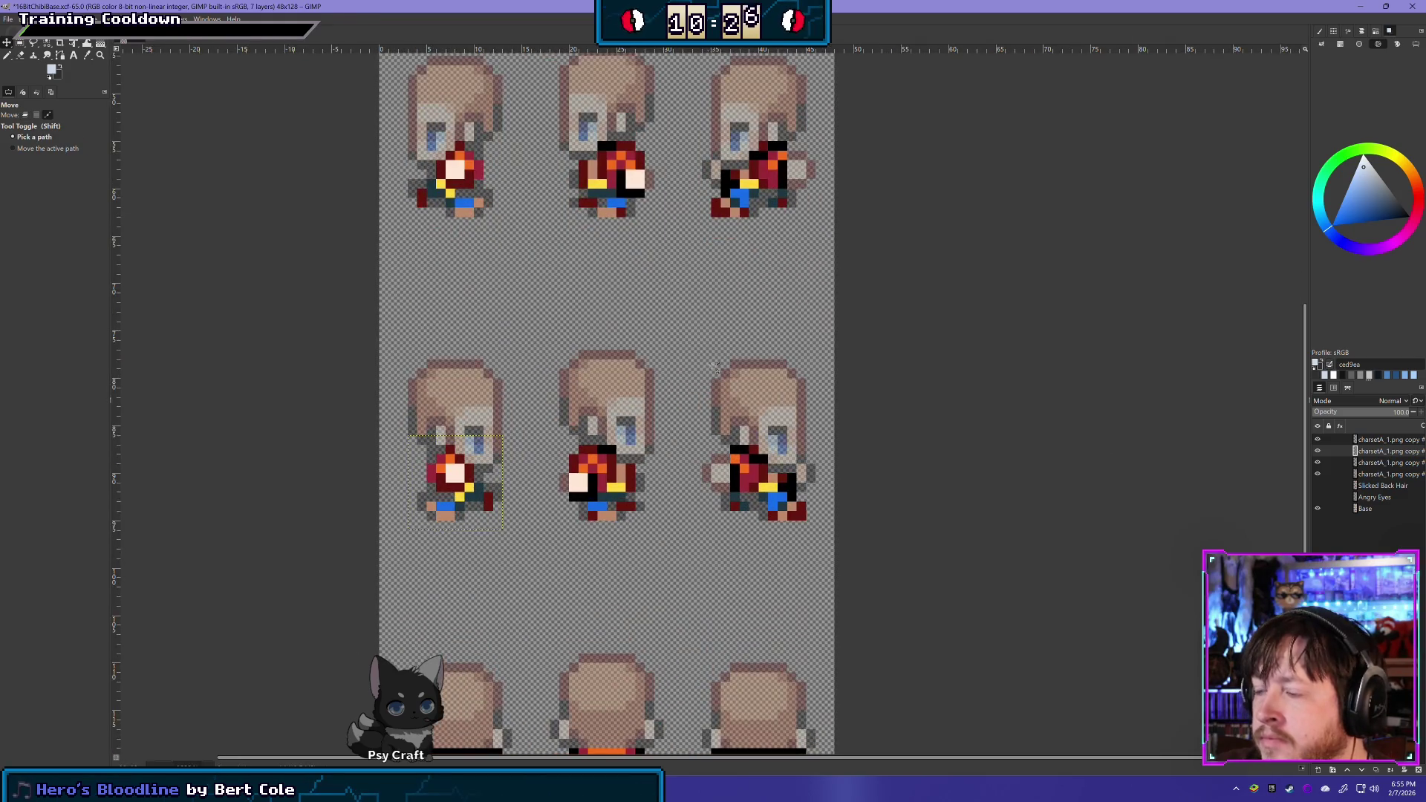
Delete the three extra charsetA clothing copy layers, leaving four layers
{"action": "right_click", "coordinate": [1383, 443]}
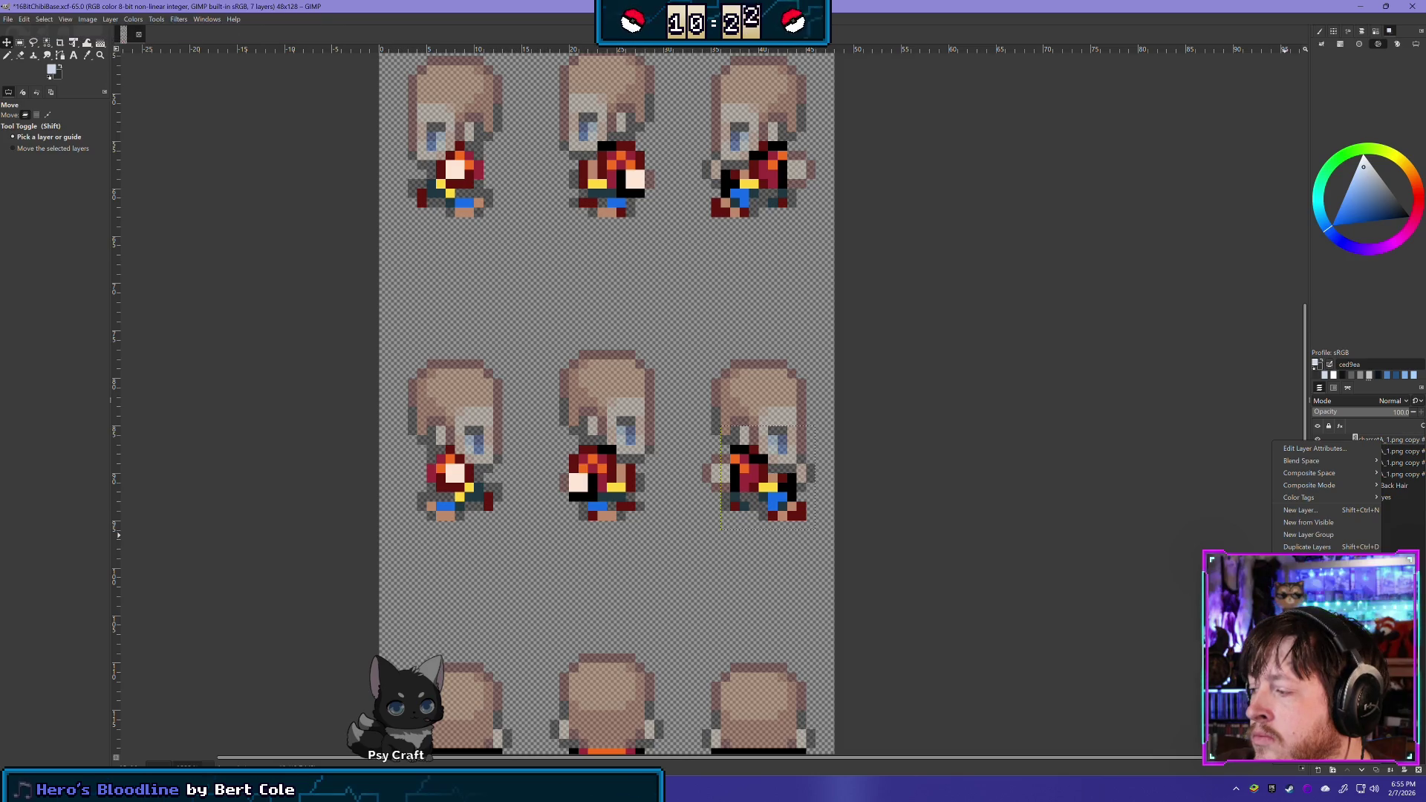
{"action": "left_click", "coordinate": [1306, 583]}
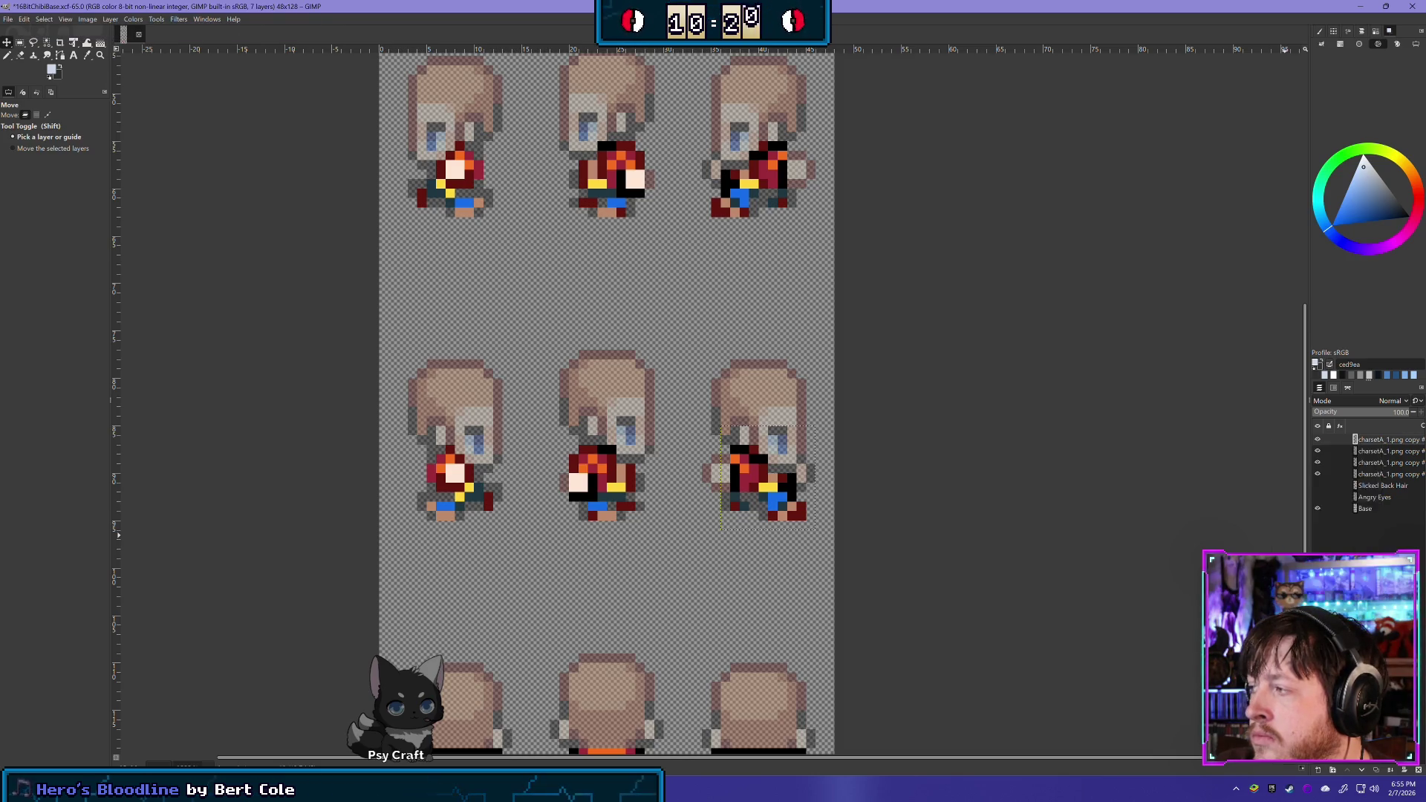
{"action": "right_click", "coordinate": [1379, 440]}
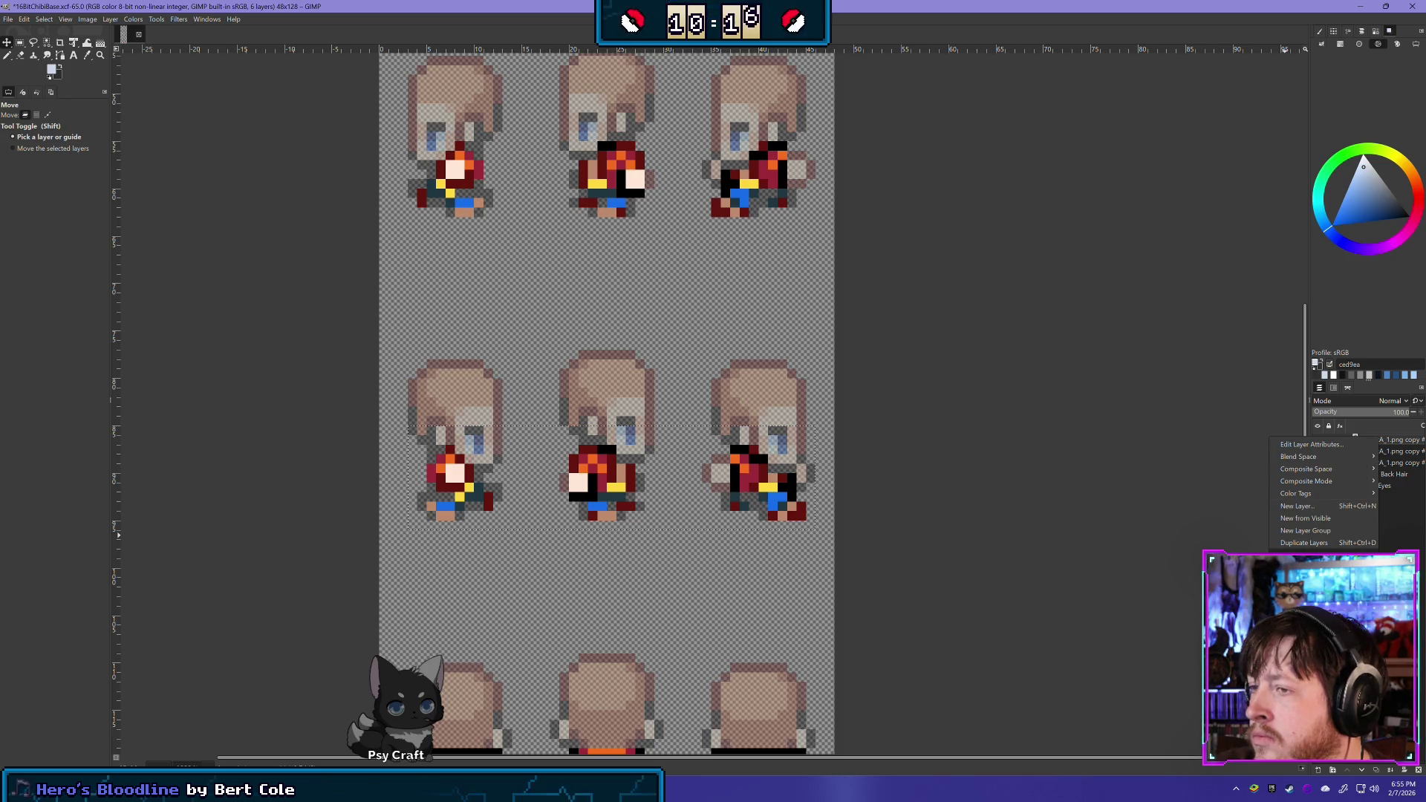
{"action": "left_click", "coordinate": [1307, 580]}
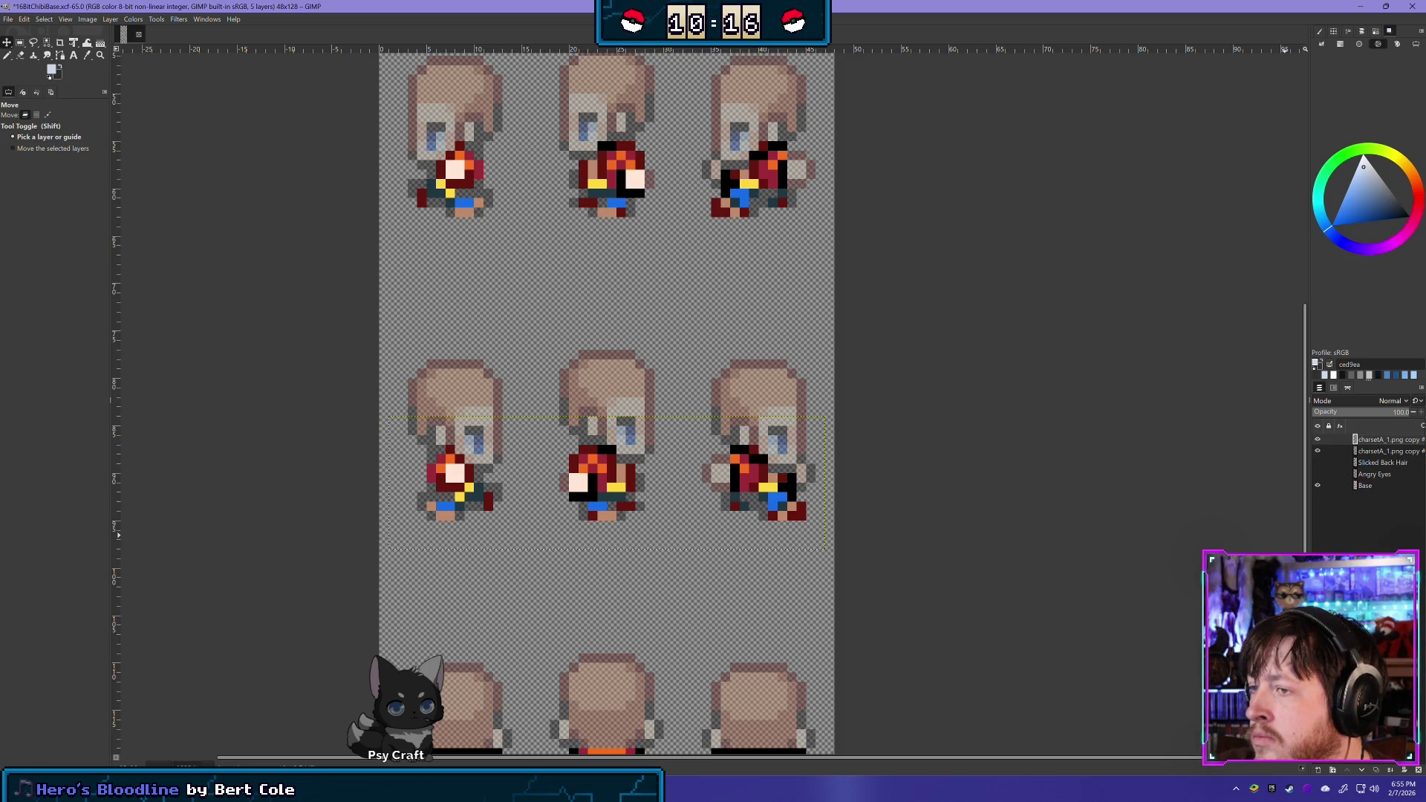
{"action": "right_click", "coordinate": [1375, 442]}
{"action": "left_click", "coordinate": [1307, 580]}
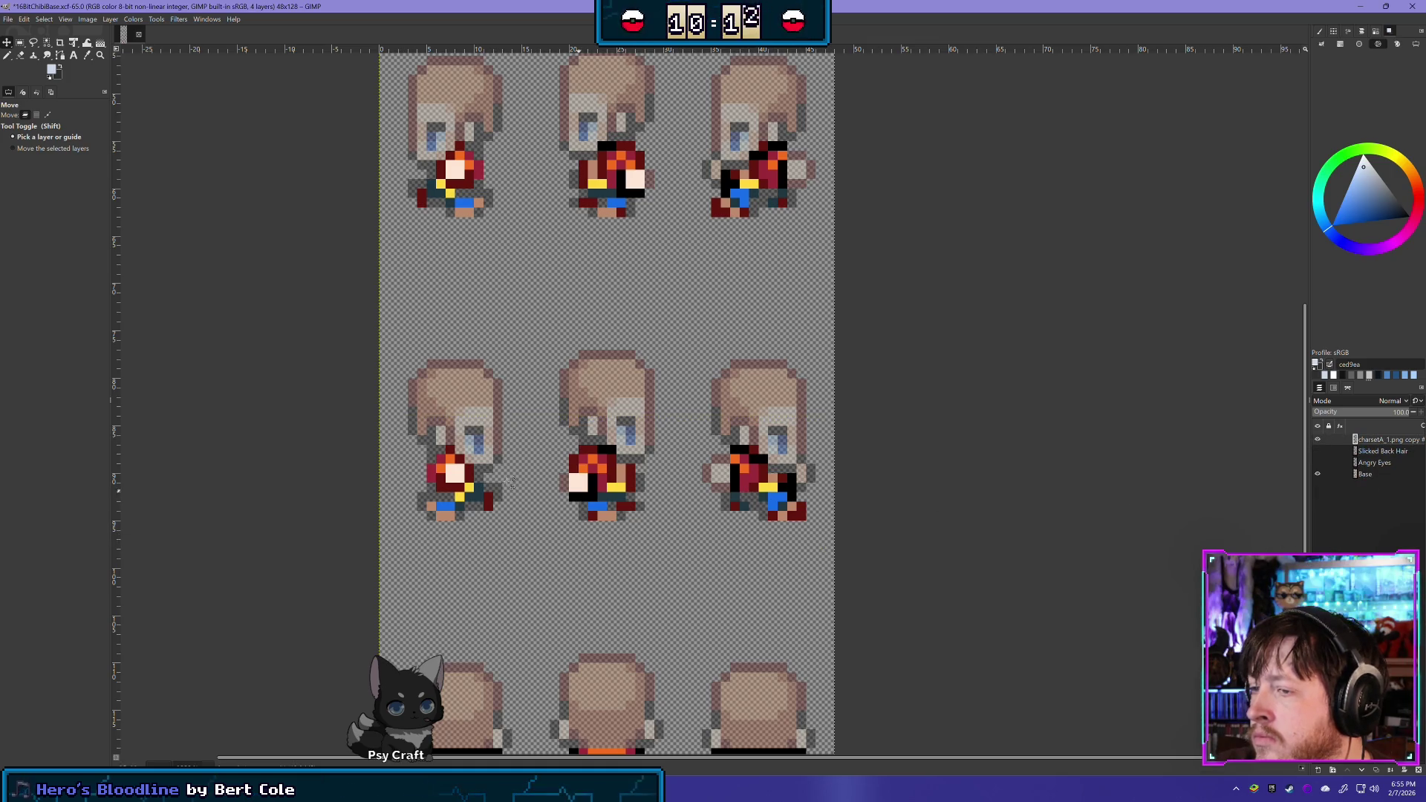
{"action": "scroll", "coordinate": [446, 371], "scroll_direction": "up", "scroll_amount": 1}
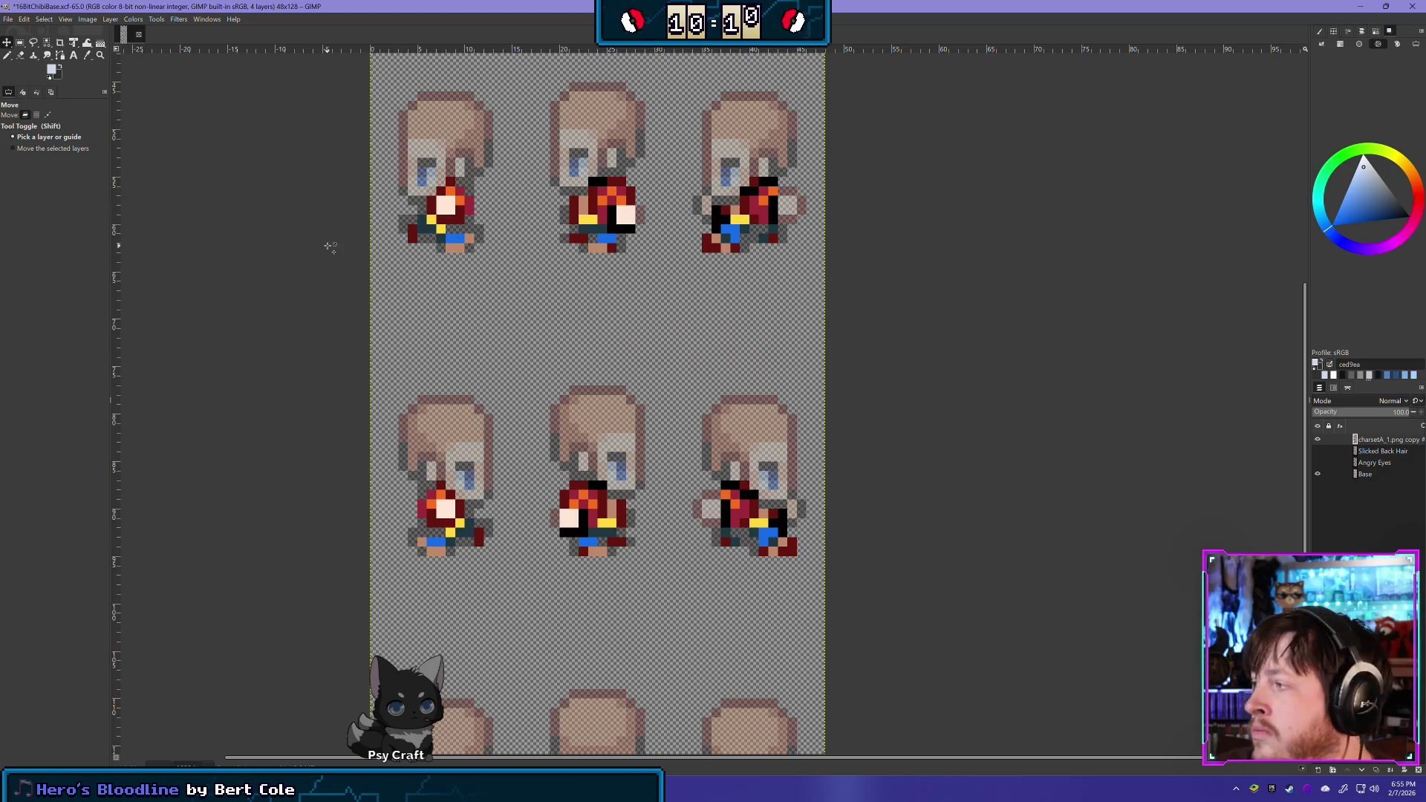
Erase the white and pink chest pixels on the four front-facing sprites
{"action": "left_click", "coordinate": [20, 55]}
{"action": "left_click_drag", "start_coordinate": [442, 199], "coordinate": [455, 211]}
{"action": "left_click_drag", "start_coordinate": [625, 214], "coordinate": [630, 214]}
{"action": "left_click_drag", "start_coordinate": [449, 511], "coordinate": [445, 512]}
{"action": "left_click_drag", "start_coordinate": [564, 519], "coordinate": [568, 516]}
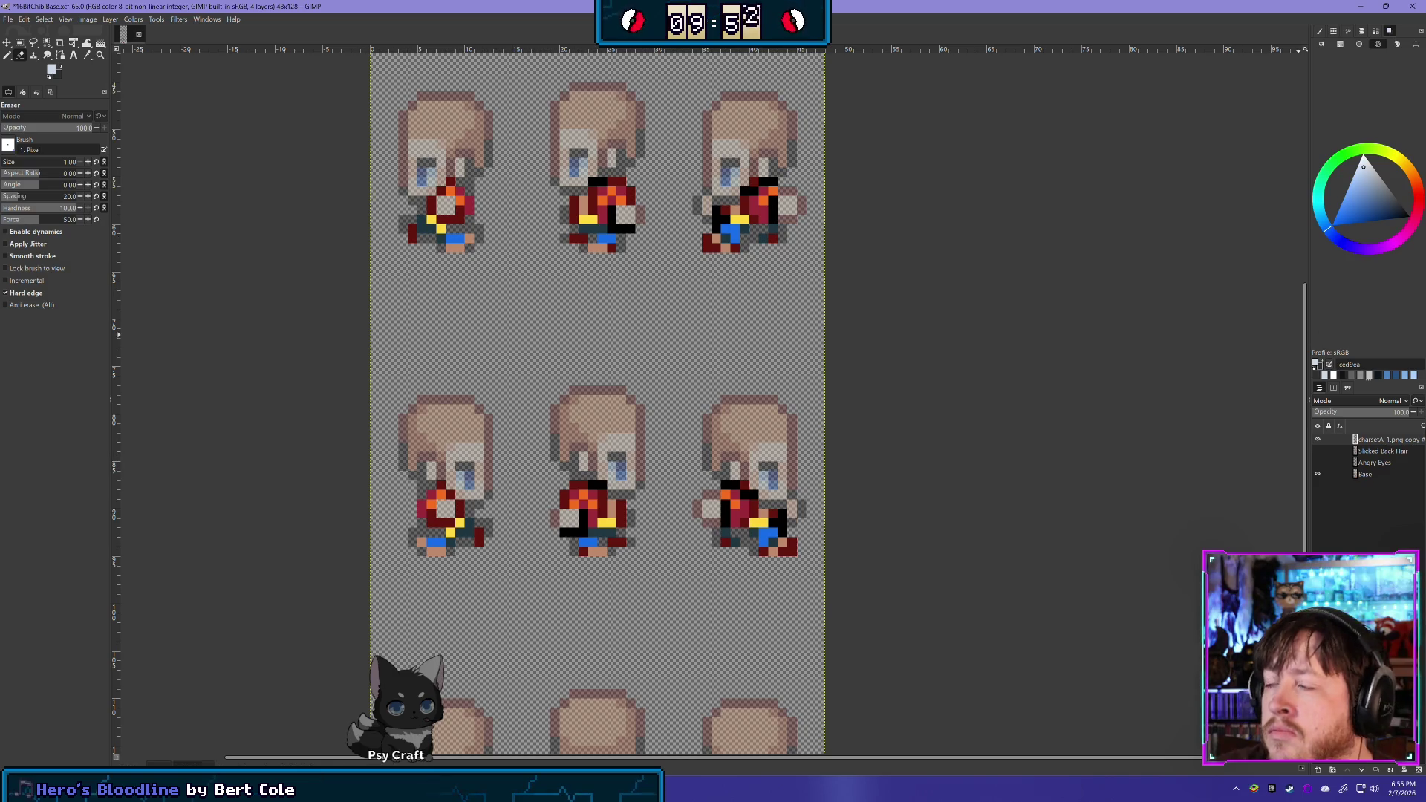
Toggle the clothing layer off and on to check the cleaned chests against the bare base
{"action": "left_click", "coordinate": [1317, 440]}
{"action": "left_click", "coordinate": [1317, 440]}
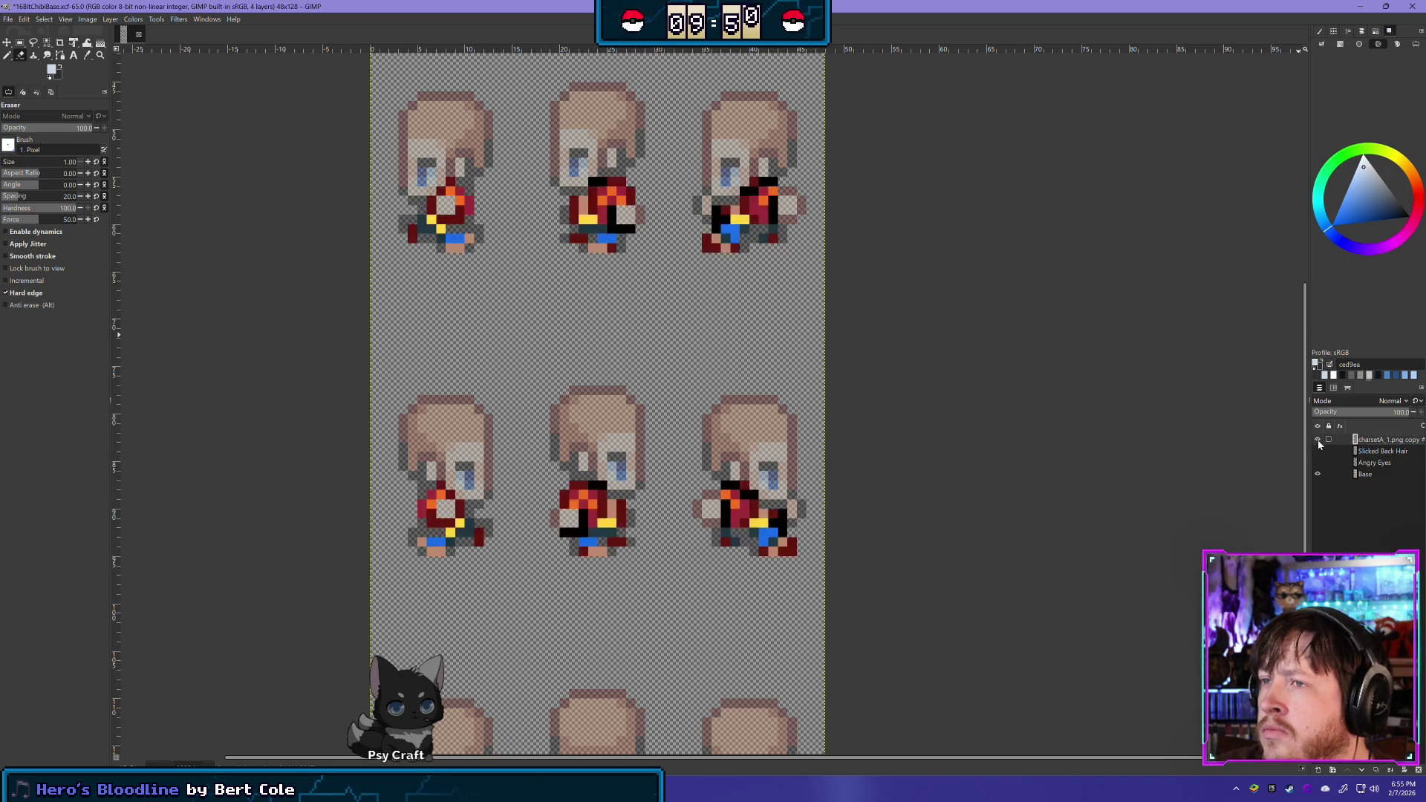
{"action": "left_click", "coordinate": [1317, 441]}
{"action": "left_click", "coordinate": [1317, 441]}
{"action": "left_click", "coordinate": [1318, 442]}
{"action": "left_click", "coordinate": [1318, 443]}
{"action": "left_click", "coordinate": [1318, 443]}
{"action": "left_click", "coordinate": [1318, 443]}
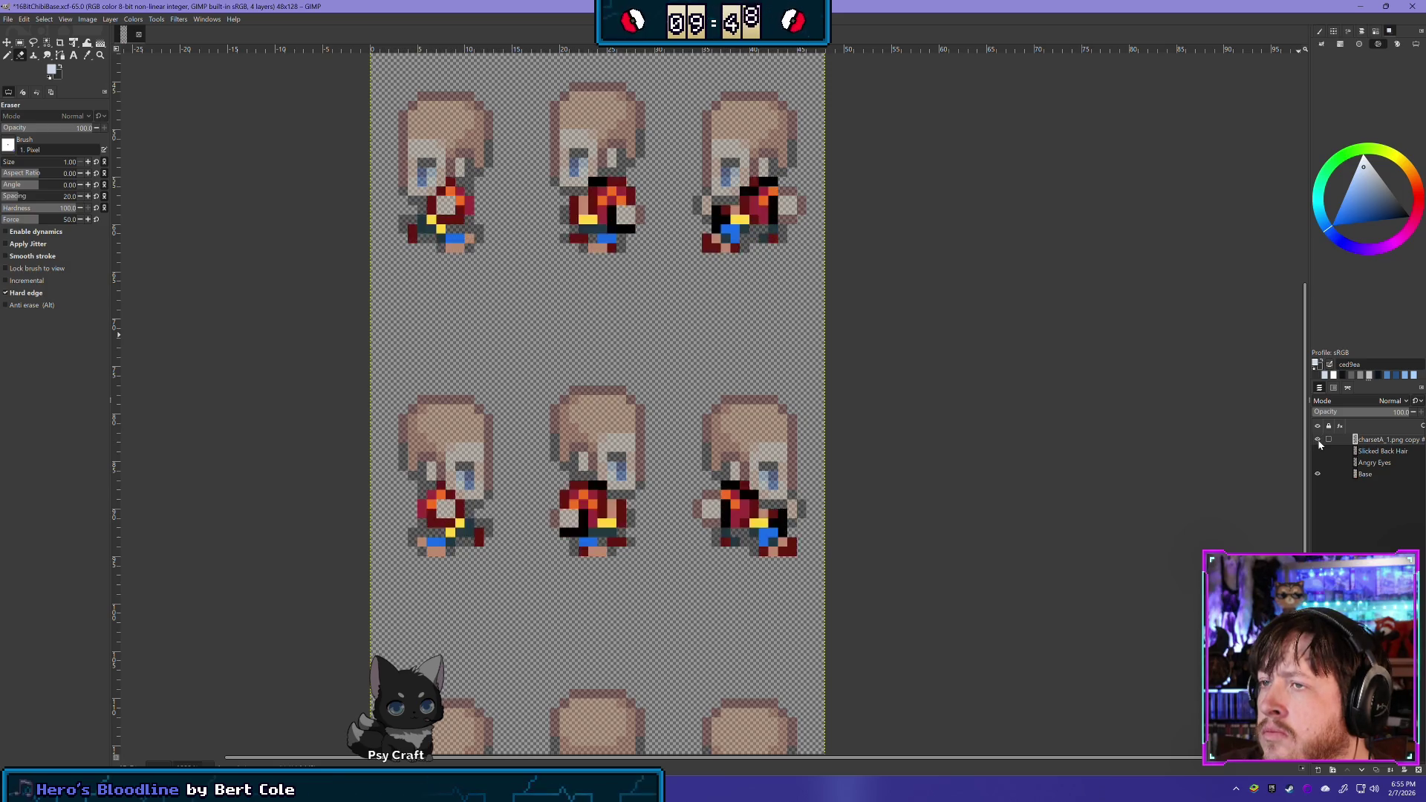
{"action": "left_click", "coordinate": [1318, 442]}
{"action": "left_click", "coordinate": [1318, 442]}
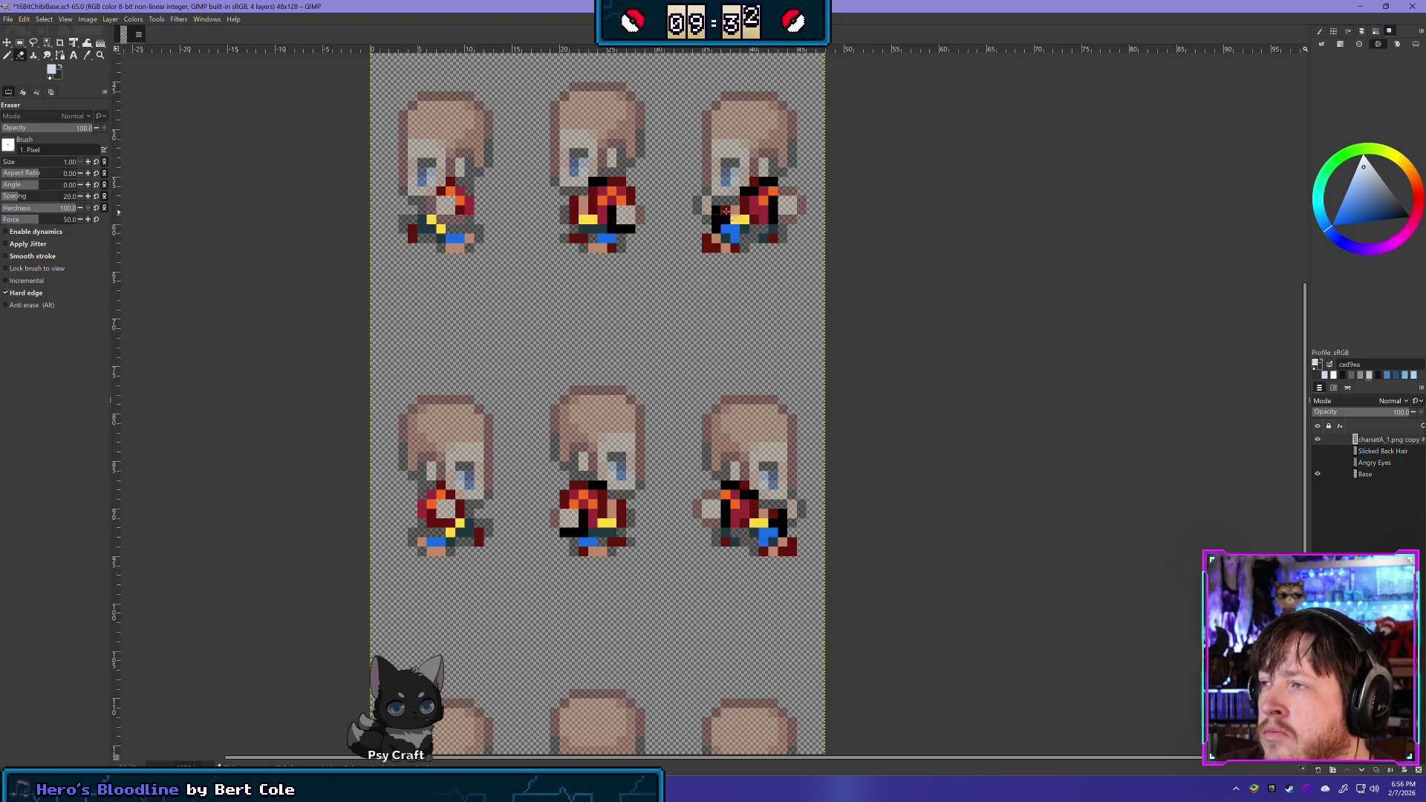
{"action": "left_click", "coordinate": [1317, 440]}
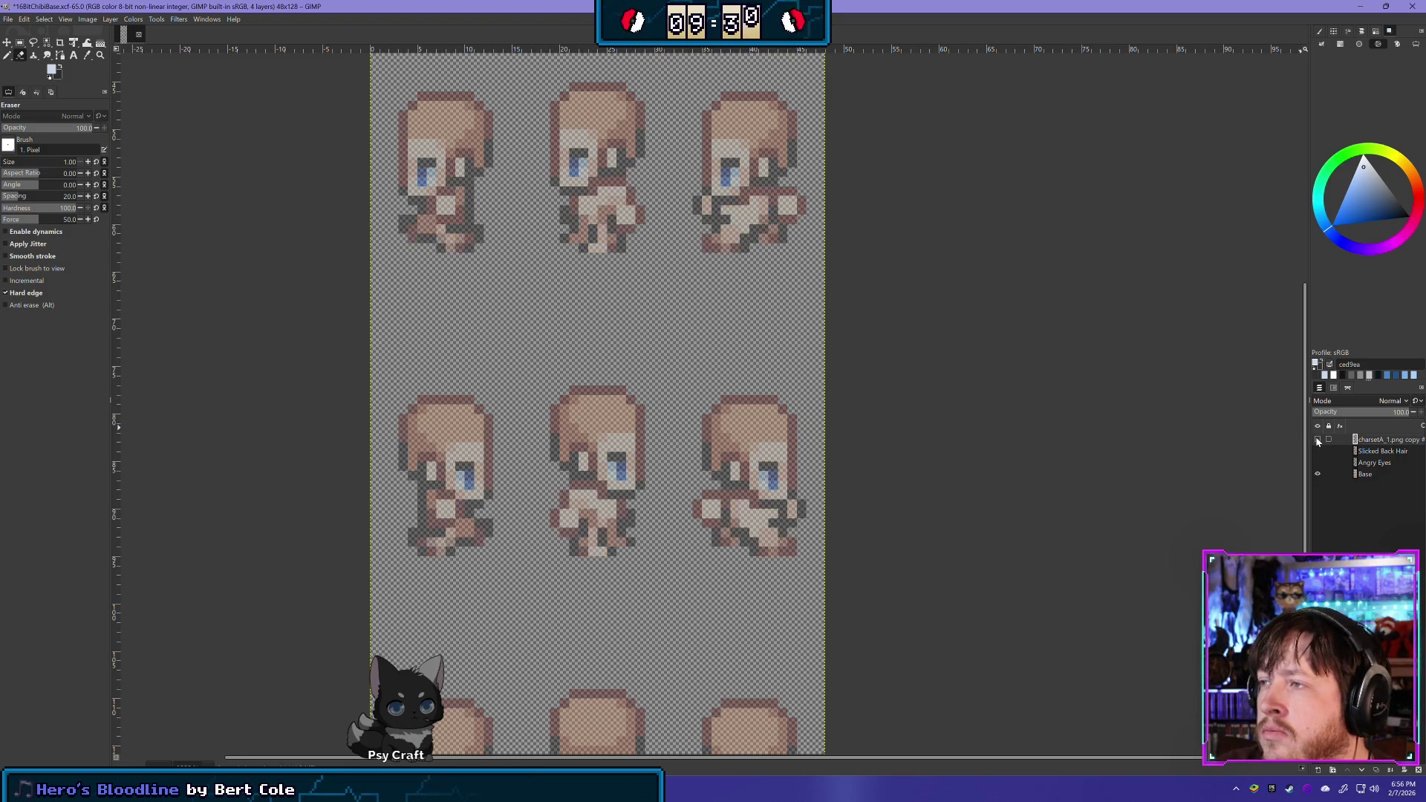
{"action": "left_click", "coordinate": [1317, 440]}
{"action": "left_click", "coordinate": [1318, 440]}
{"action": "left_click", "coordinate": [1317, 439]}
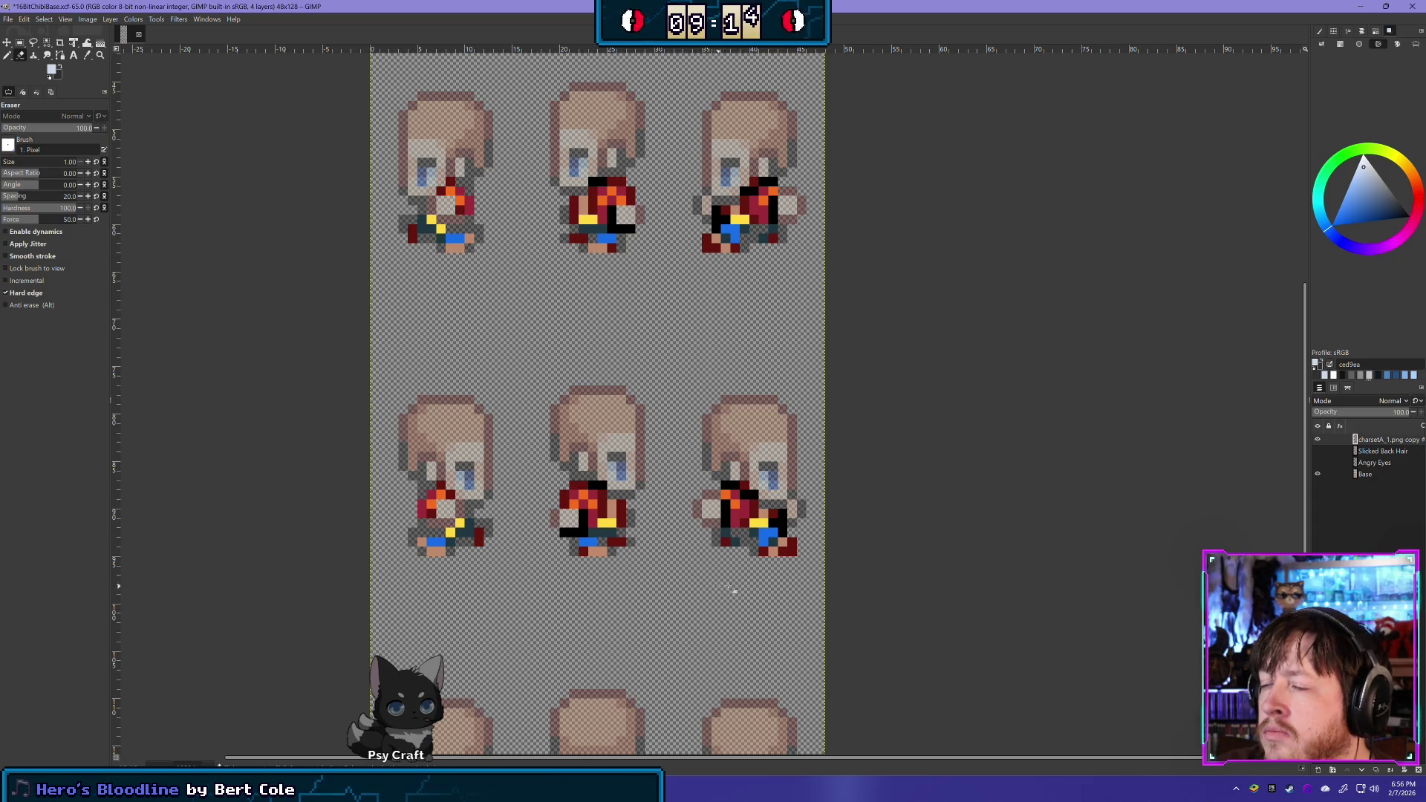
{"action": "mouse_move", "coordinate": [620, 620]}
{"action": "left_mouse_down"}
{"action": "mouse_move", "coordinate": [557, 404]}
{"action": "mouse_move", "coordinate": [567, 623]}
{"action": "left_mouse_up"}
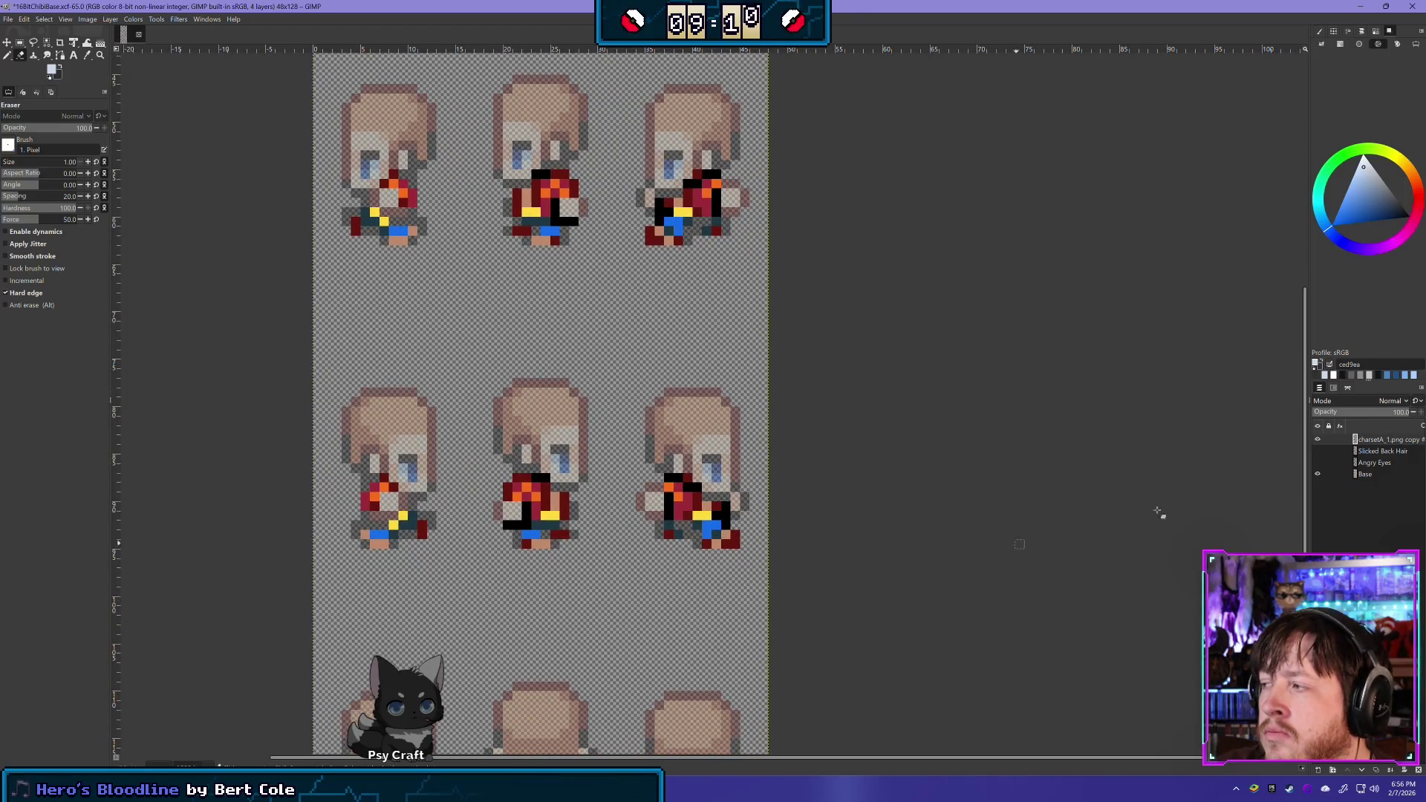
Flick the clothing layer on and off to compare the outfits against the bare bodies
{"action": "scroll", "coordinate": [888, 408], "scroll_direction": "down", "scroll_amount": 5}
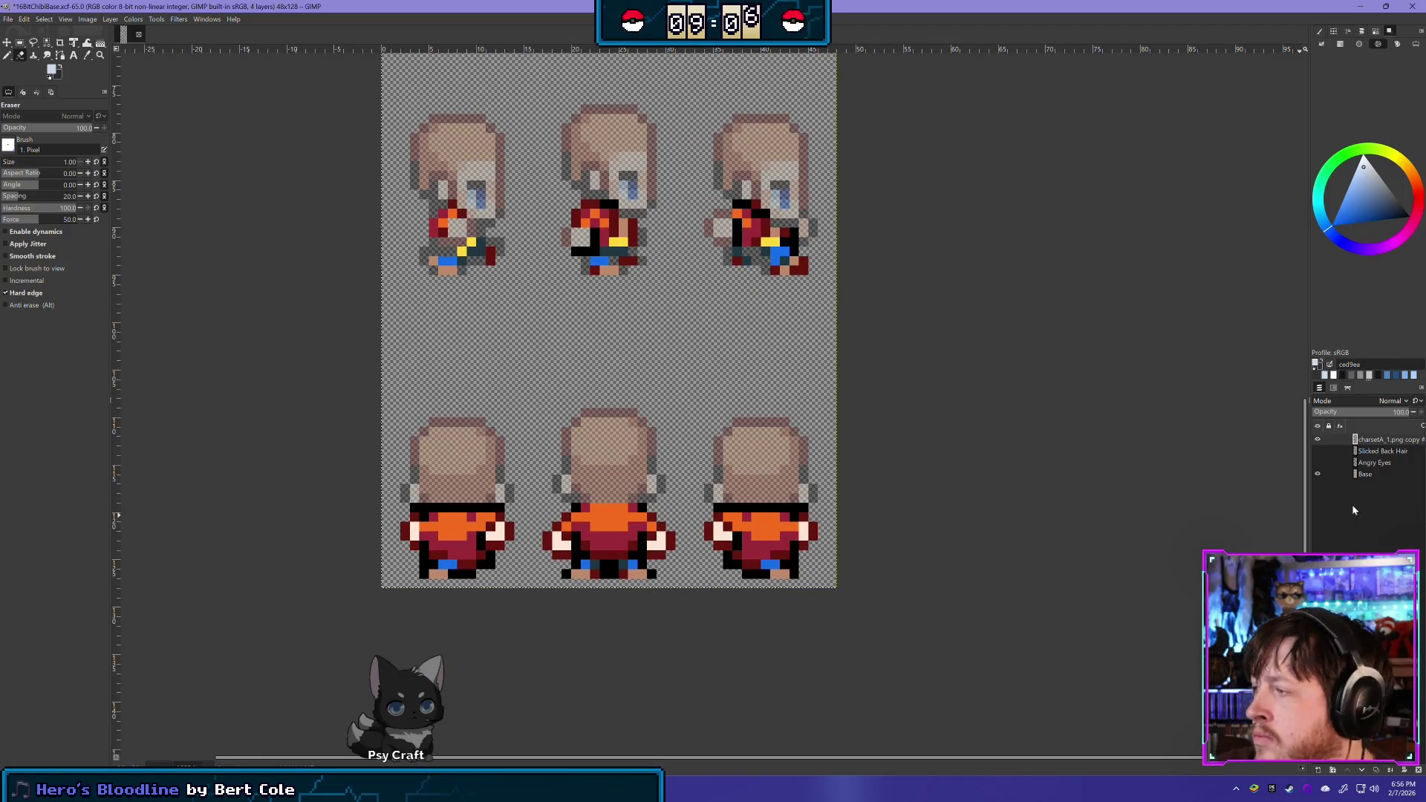
{"action": "left_click", "coordinate": [1317, 441]}
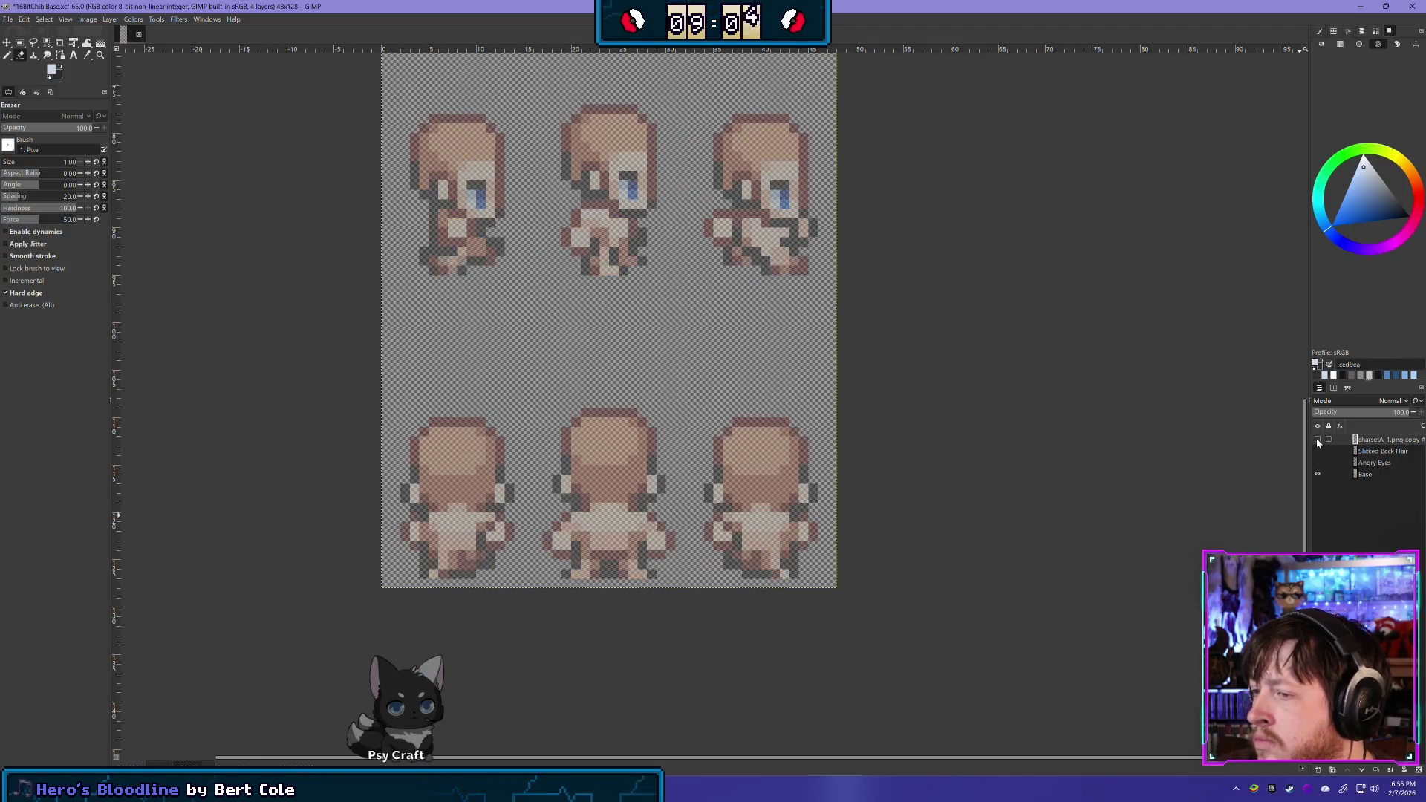
{"action": "left_click", "coordinate": [1317, 442]}
{"action": "left_click", "coordinate": [1317, 441]}
{"action": "left_click", "coordinate": [1317, 442]}
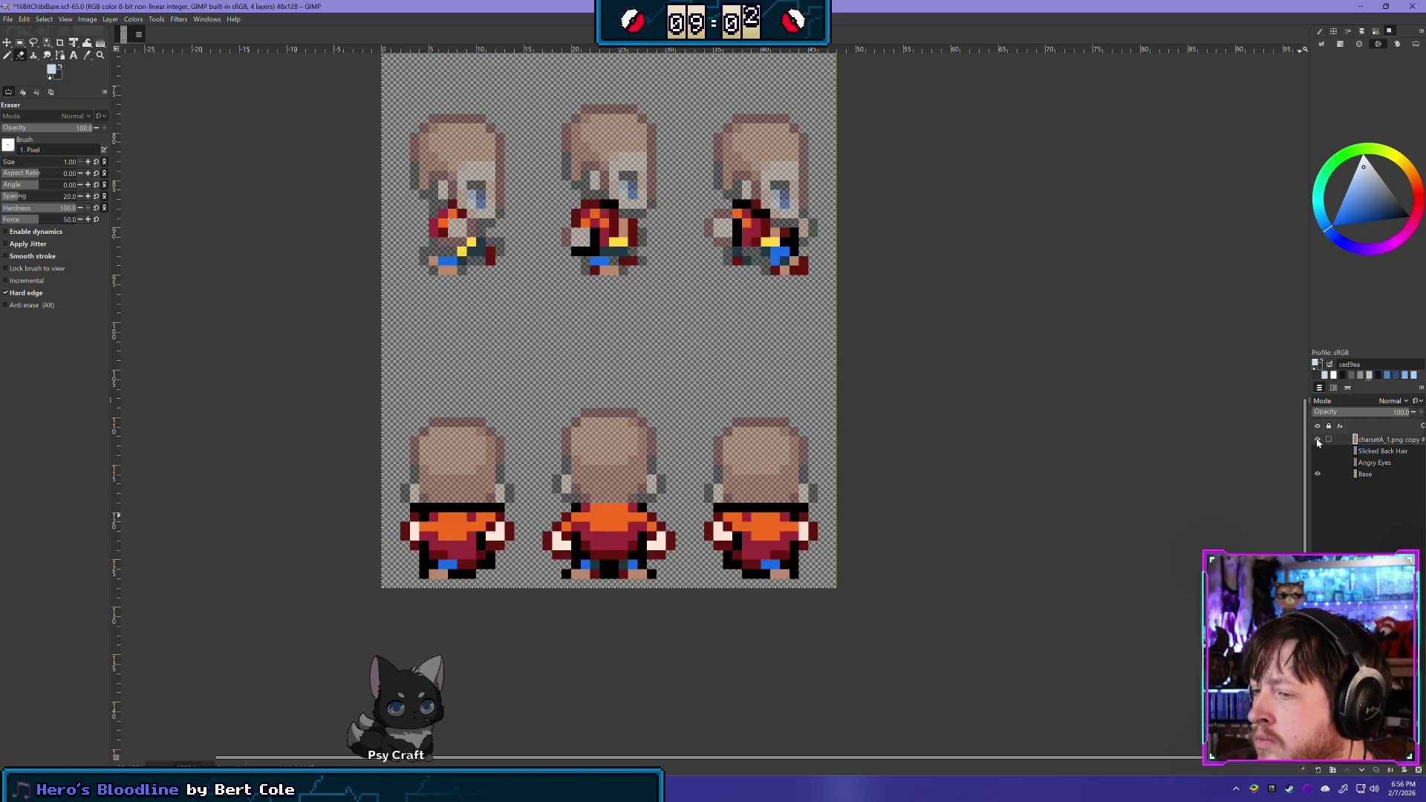
{"action": "left_click", "coordinate": [1317, 442]}
{"action": "left_click", "coordinate": [1317, 442]}
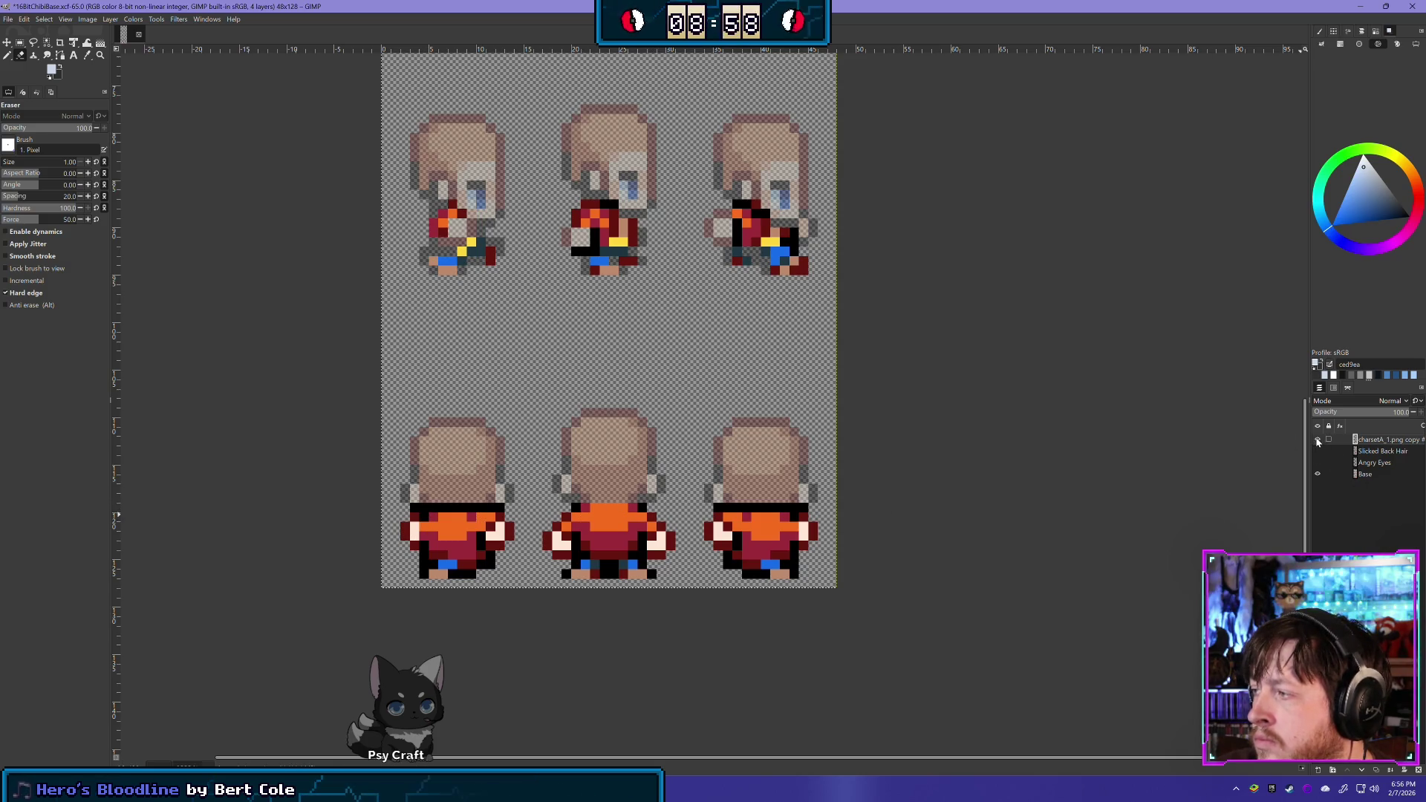
{"action": "left_click", "coordinate": [1317, 441]}
{"action": "left_click", "coordinate": [1318, 441]}
{"action": "left_click", "coordinate": [1318, 442]}
{"action": "left_click", "coordinate": [1318, 442]}
{"action": "left_click", "coordinate": [1317, 442]}
{"action": "left_click", "coordinate": [1317, 442]}
Erase the black shoulder pixels on the bottom-left, middle and bottom-right back-view sprites
{"action": "left_click_drag", "start_coordinate": [409, 508], "coordinate": [506, 508]}
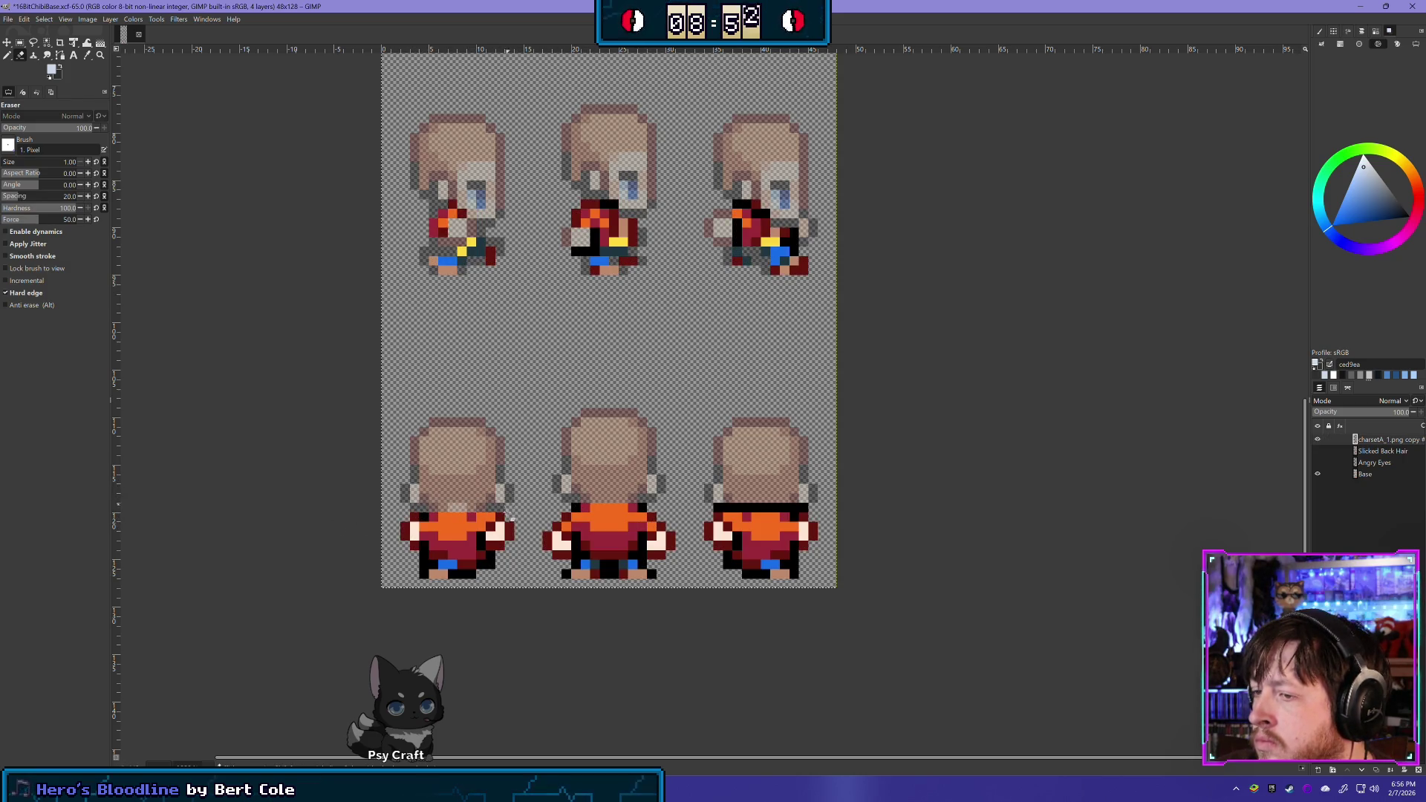
{"action": "left_click_drag", "start_coordinate": [717, 508], "coordinate": [816, 508]}
{"action": "left_click", "coordinate": [1317, 439]}
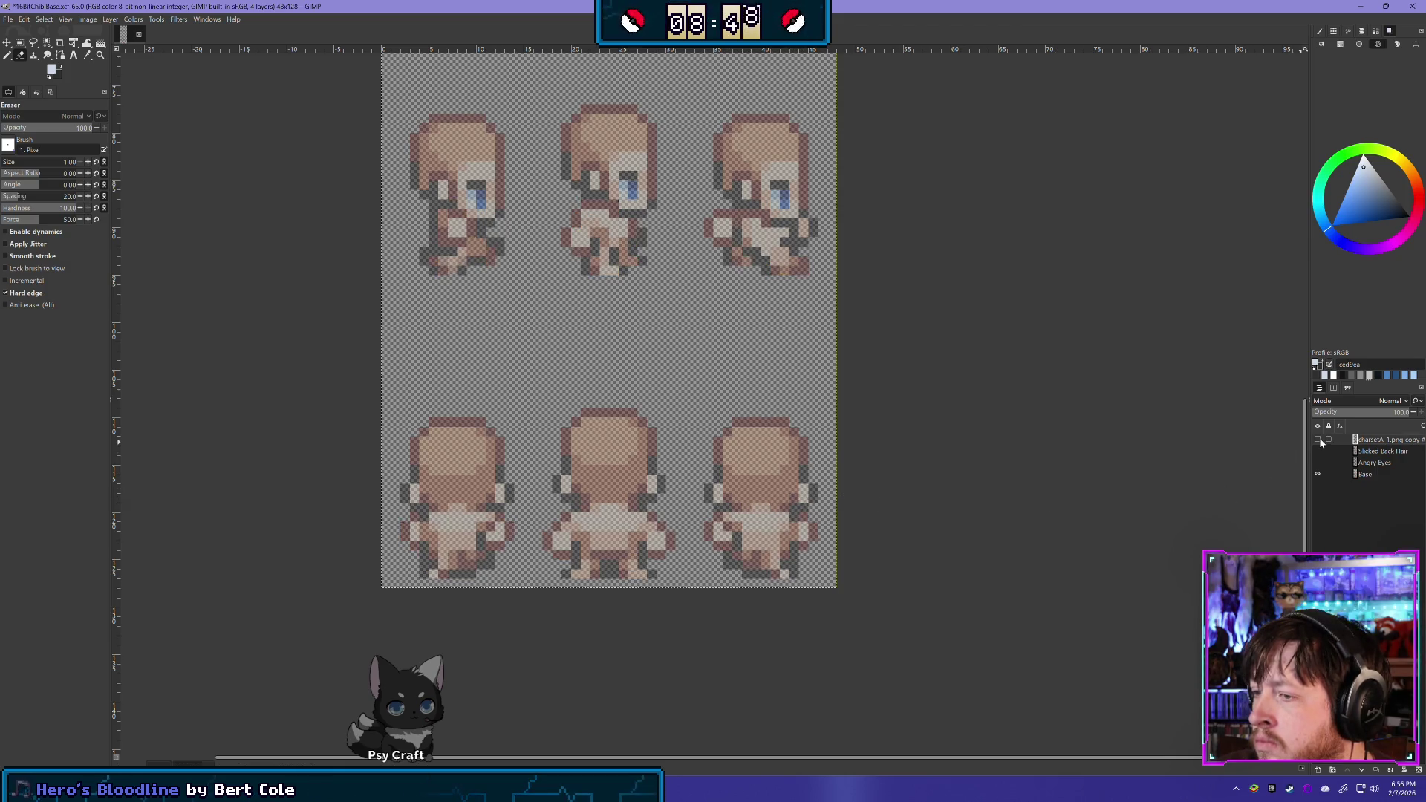
{"action": "left_click", "coordinate": [1318, 440]}
{"action": "left_click", "coordinate": [642, 508]}
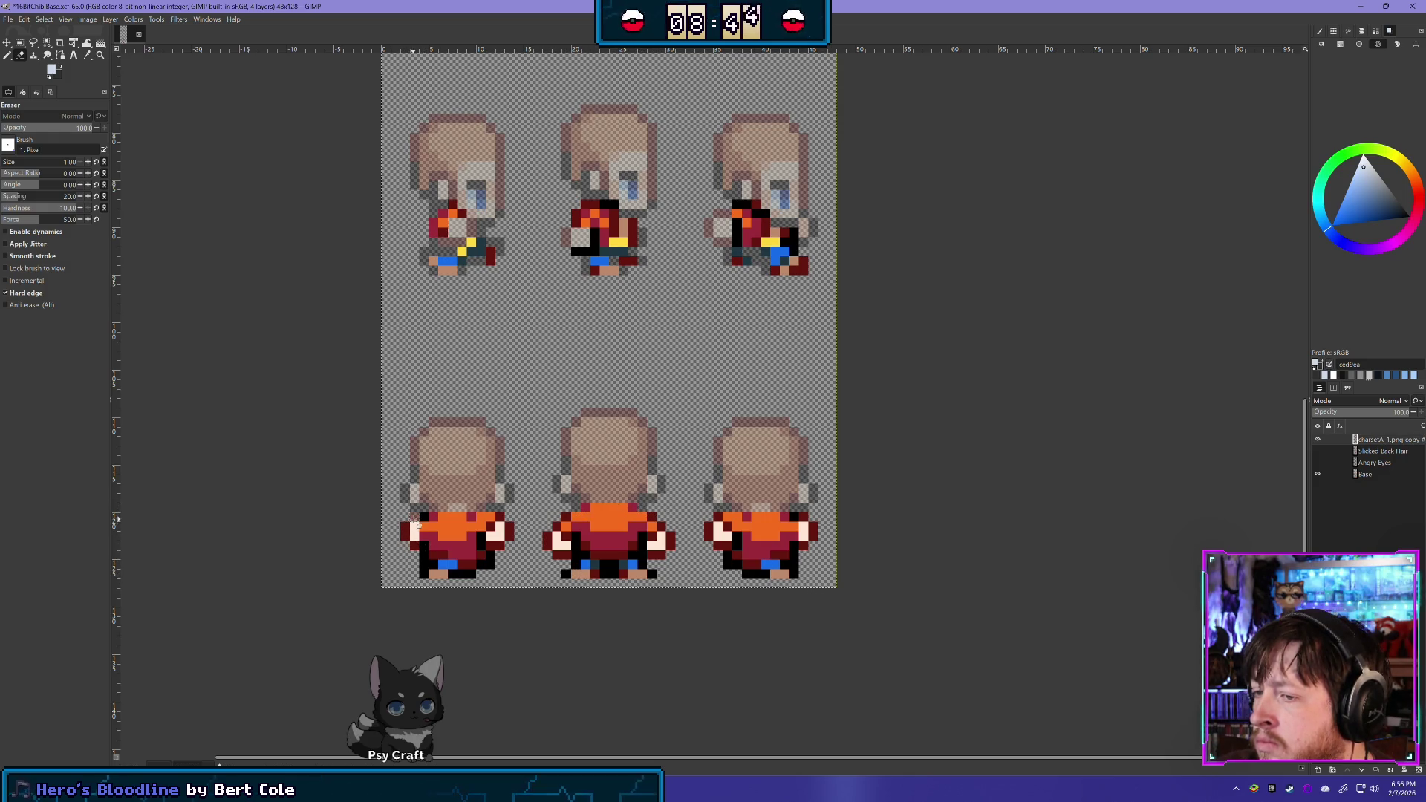
{"action": "left_click", "coordinate": [409, 529]}
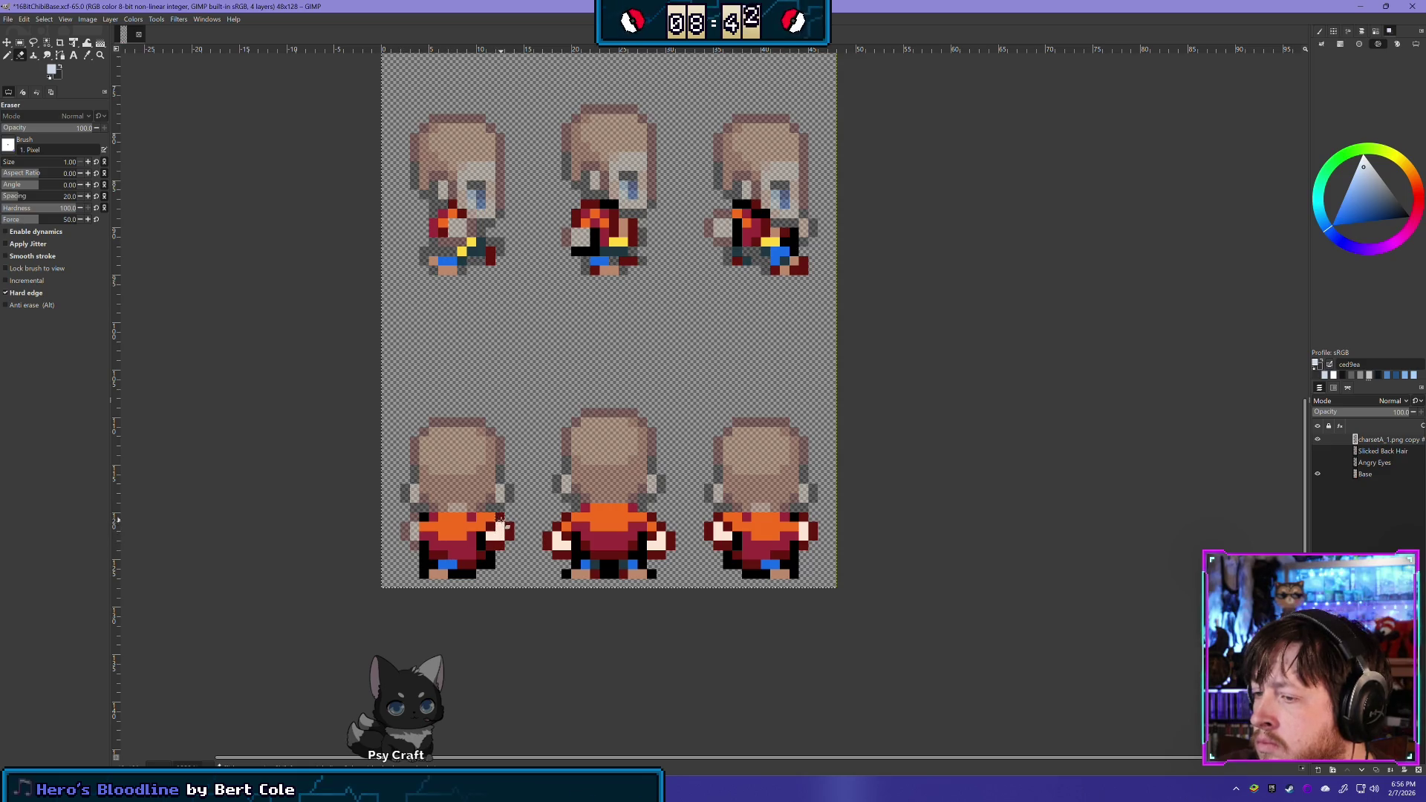
{"action": "left_click", "coordinate": [510, 530]}
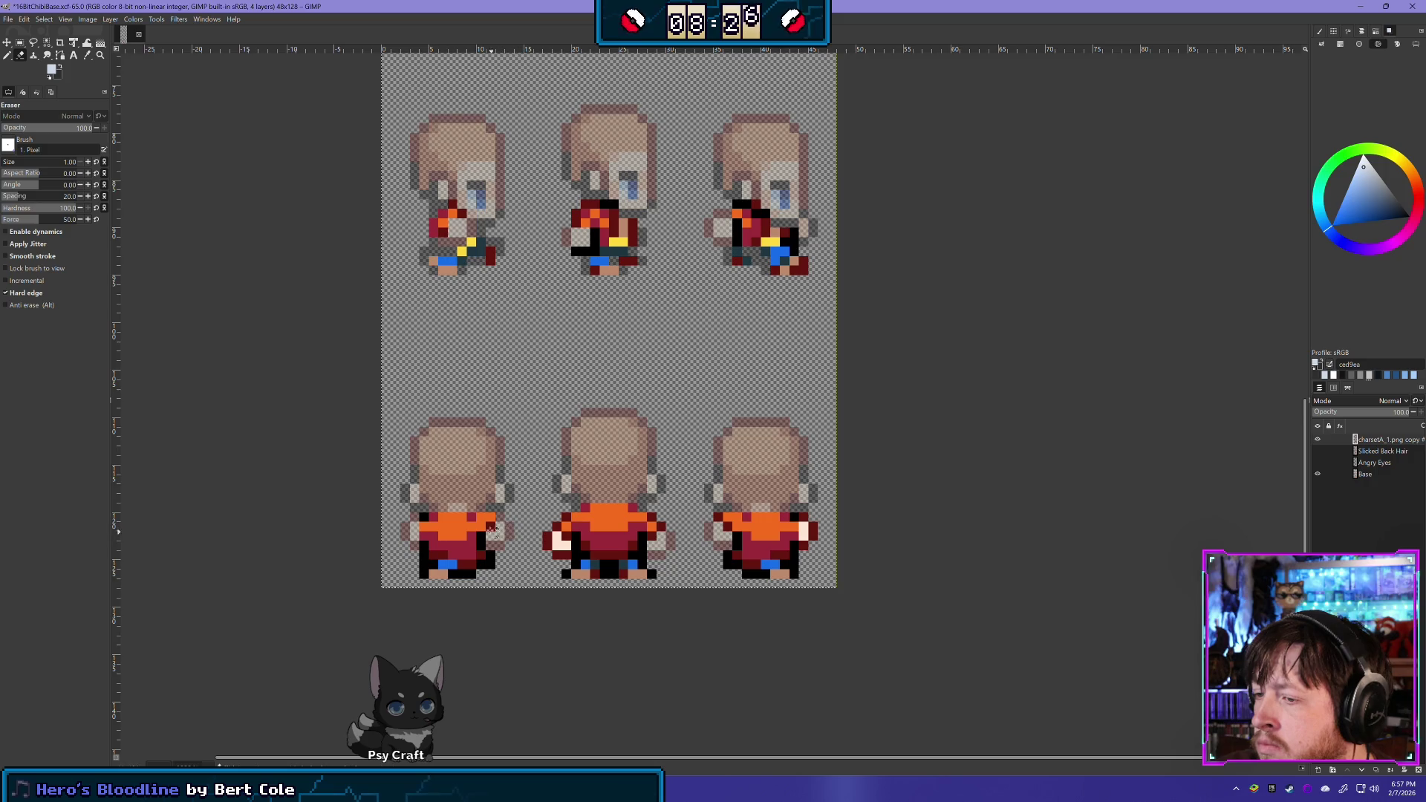
{"action": "key", "text": "n"}
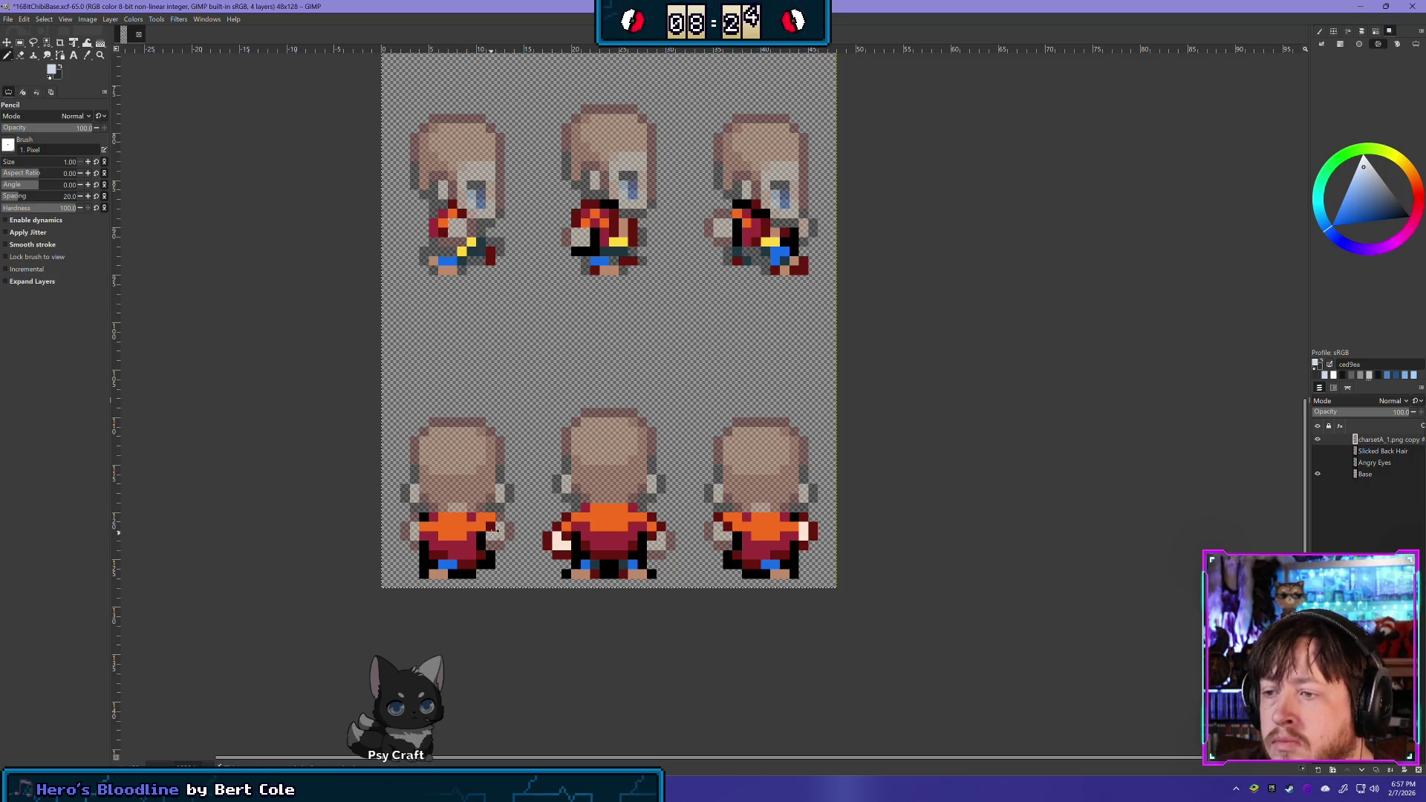
{"action": "left_click", "coordinate": [490, 527], "text": "ctrl"}
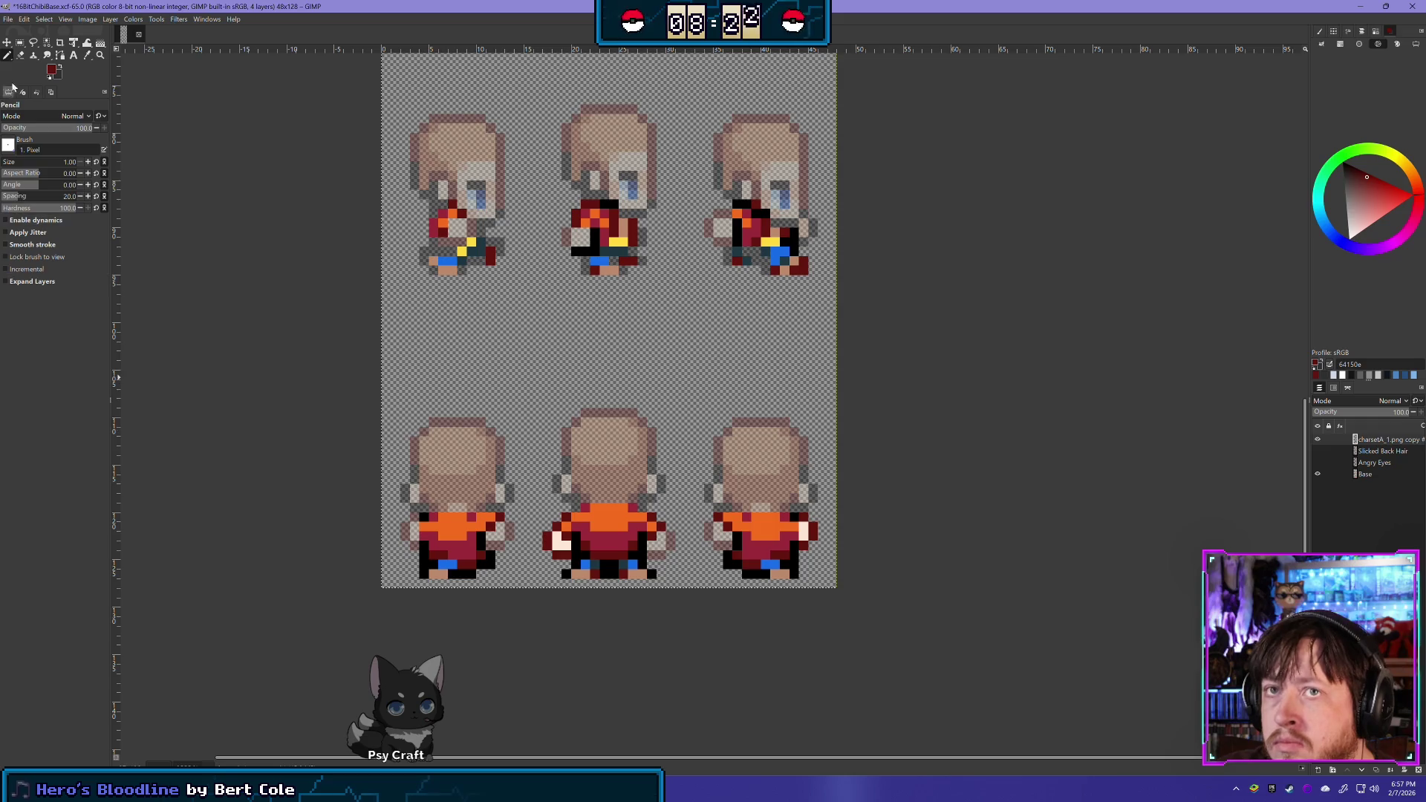
{"action": "key", "text": "shift+e"}
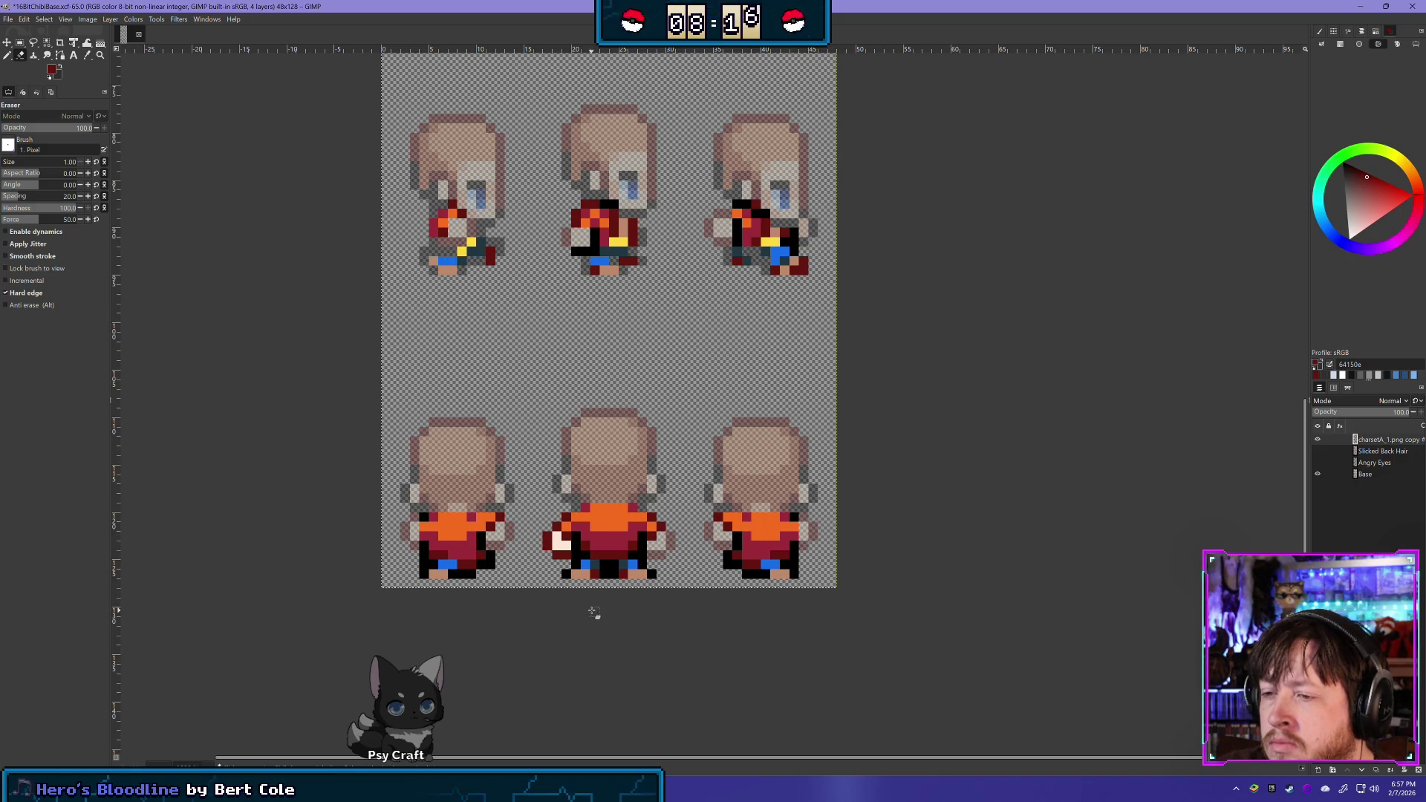
Recheck against the bare bodies, then erase the stray dark pixels down the bottom-left sprite's edge
{"action": "double_click", "coordinate": [1318, 442]}
{"action": "double_click", "coordinate": [1318, 442]}
{"action": "double_click", "coordinate": [1318, 442]}
{"action": "left_click", "coordinate": [1318, 442]}
{"action": "left_click", "coordinate": [1318, 442]}
{"action": "left_click", "coordinate": [1318, 441]}
{"action": "left_click", "coordinate": [1318, 442]}
{"action": "left_click", "coordinate": [1318, 442]}
{"action": "left_click", "coordinate": [1318, 442]}
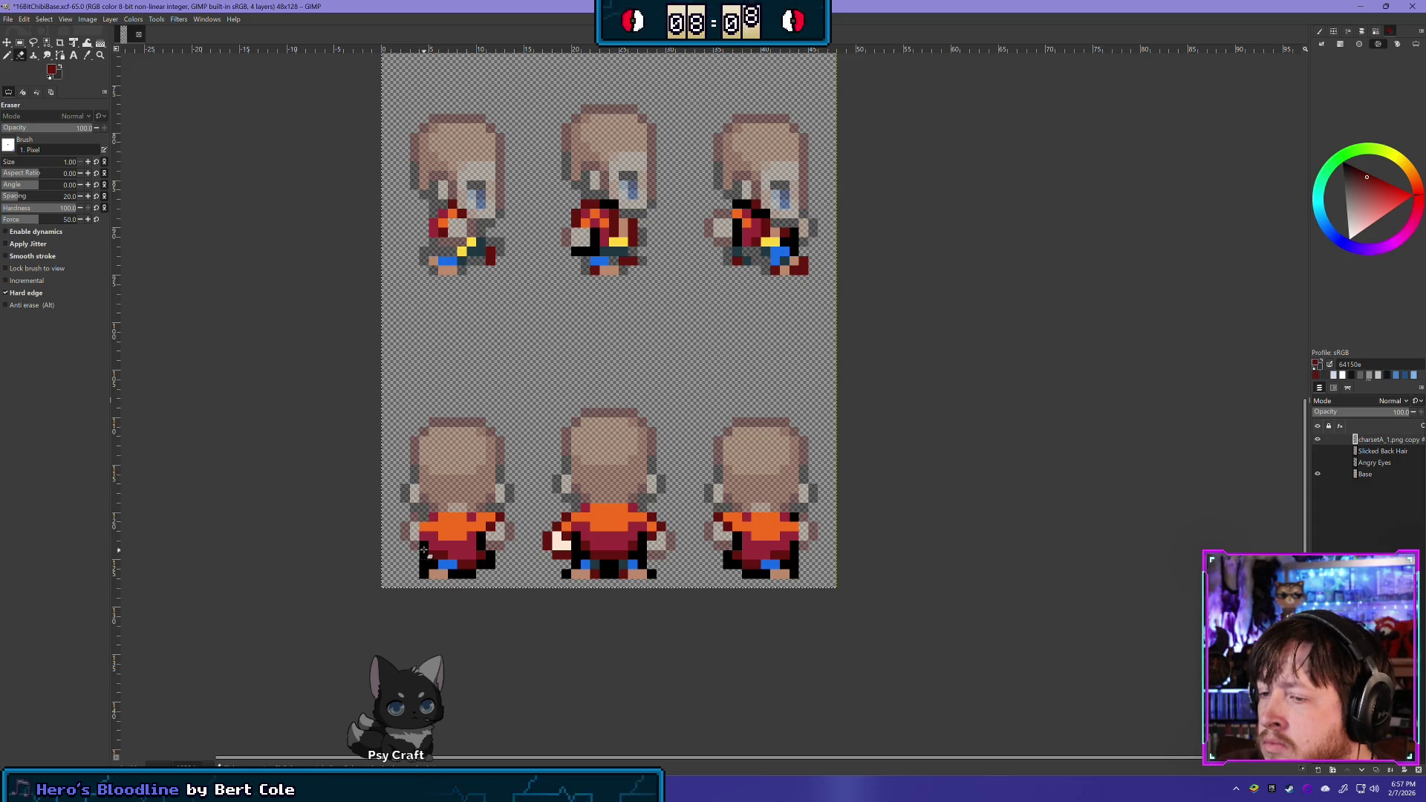
{"action": "left_click_drag", "start_coordinate": [424, 550], "coordinate": [425, 576]}
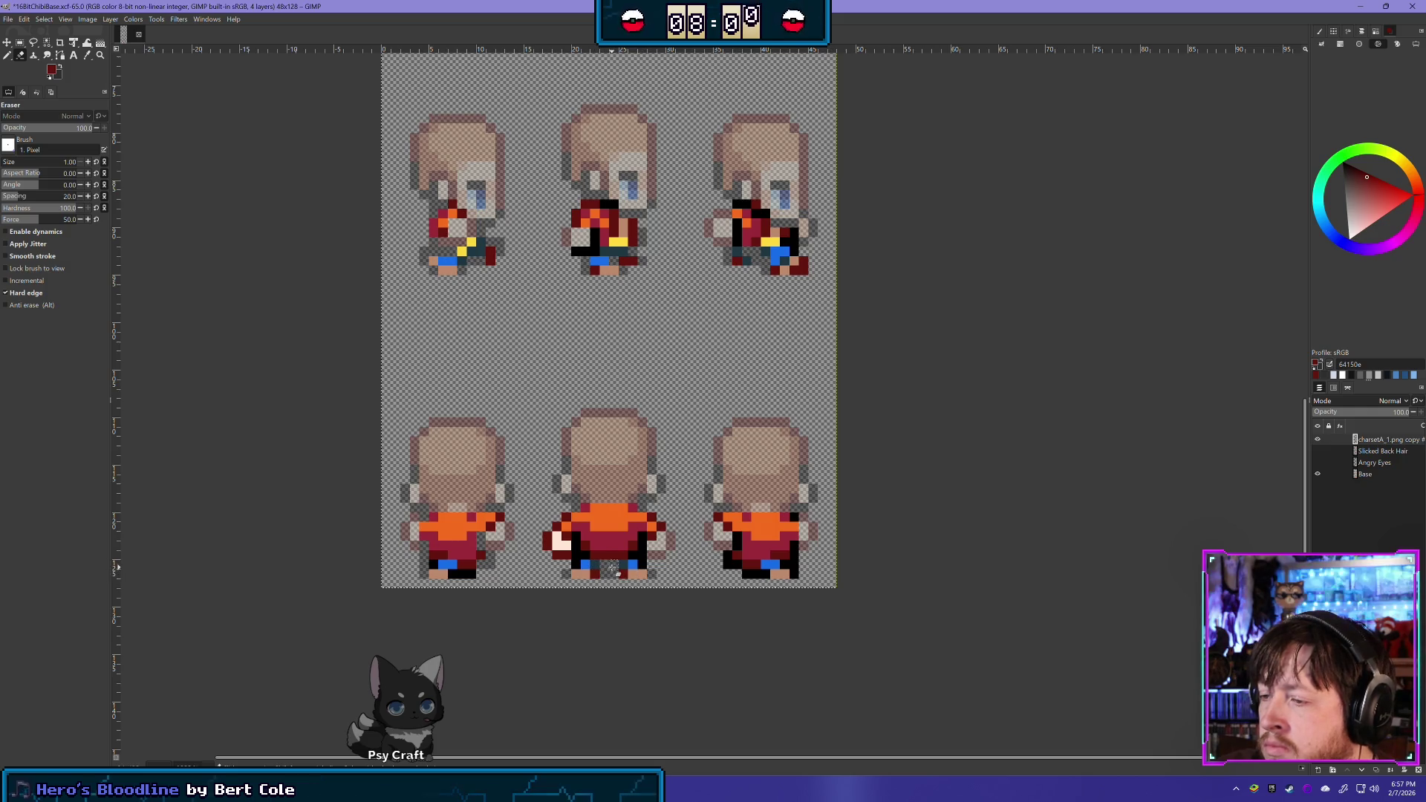
Toggle the clothing layer's visibility repeatedly to compare it with the bald base
{"action": "left_click", "coordinate": [1317, 440]}
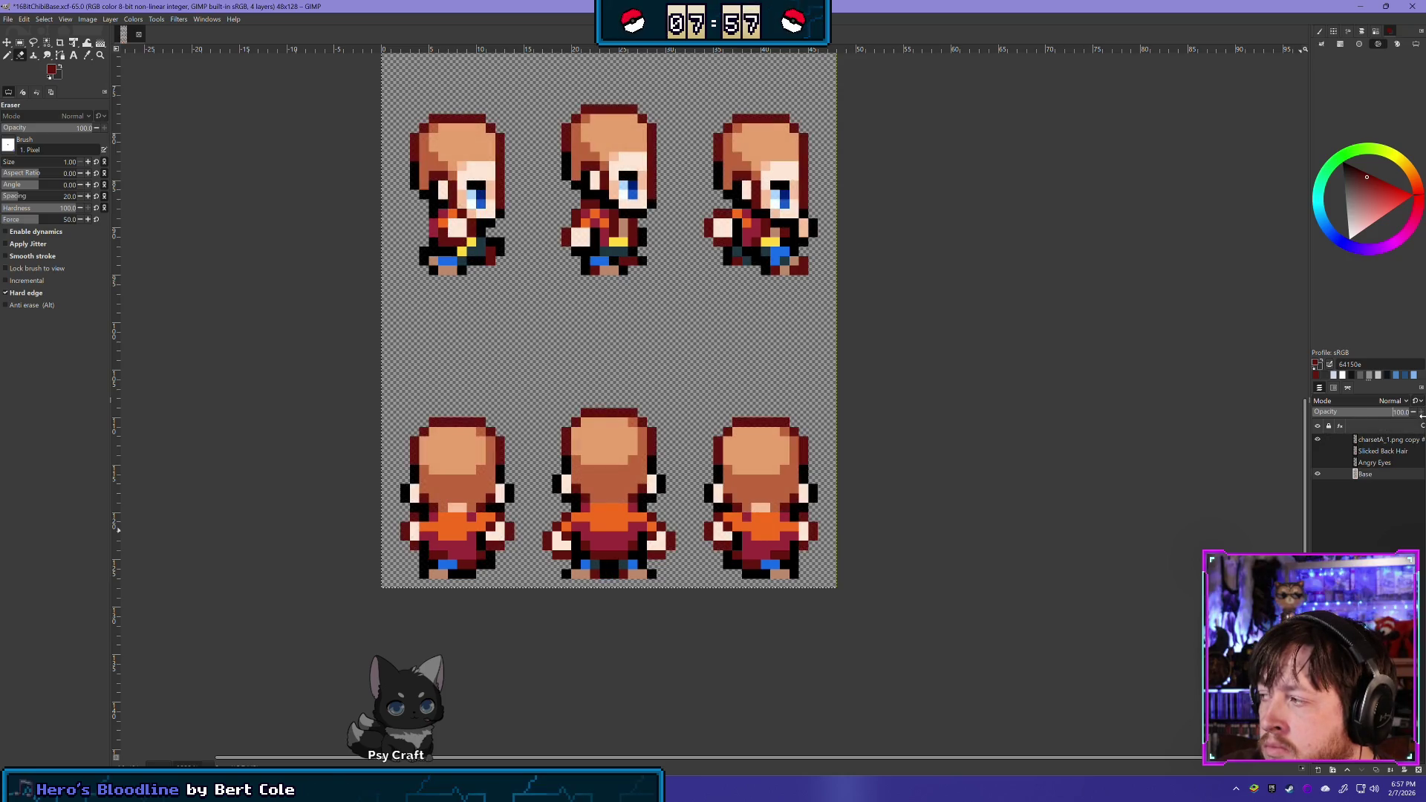
{"action": "left_click", "coordinate": [1317, 440]}
{"action": "left_click", "coordinate": [1317, 440]}
{"action": "left_click", "coordinate": [1317, 440]}
{"action": "left_click", "coordinate": [1317, 441]}
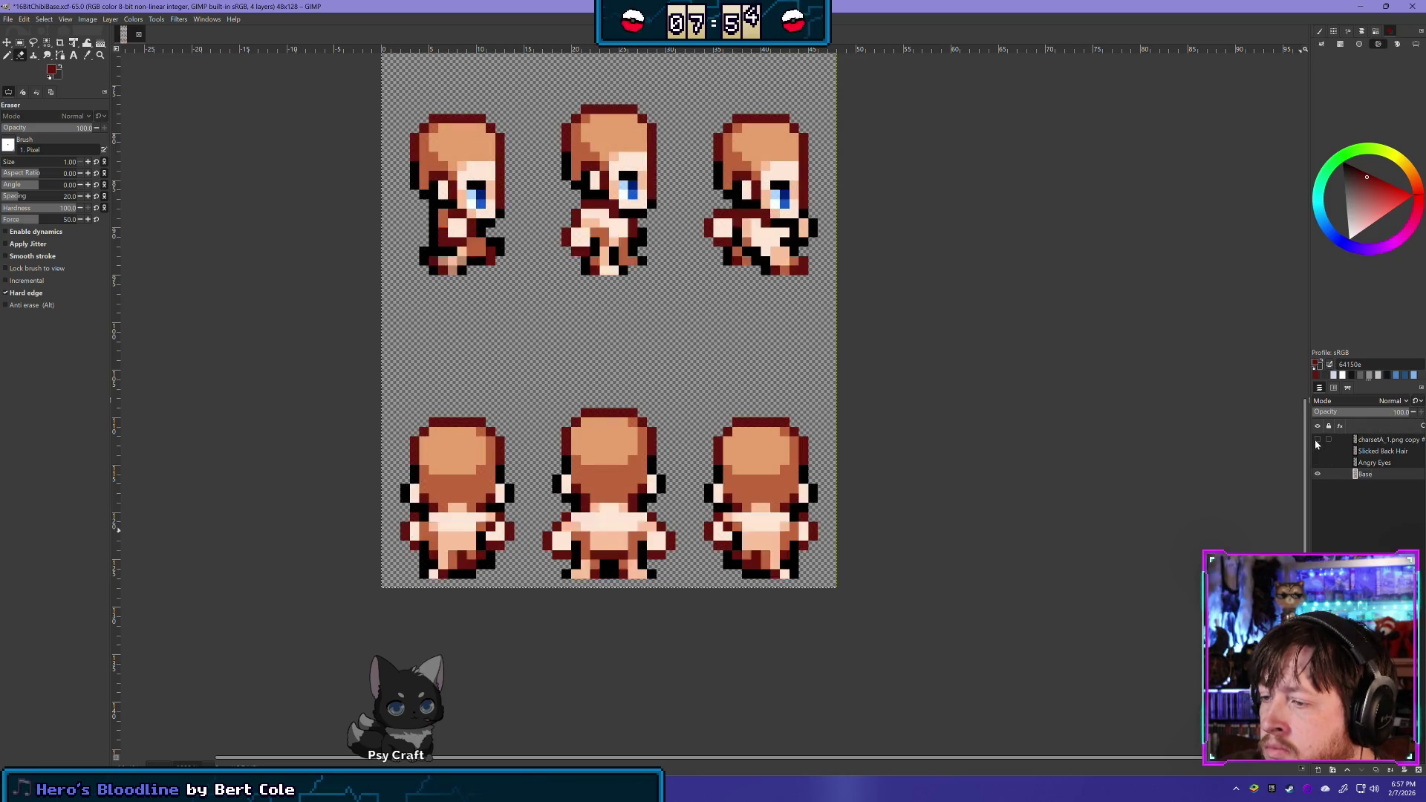
{"action": "left_click", "coordinate": [1317, 440]}
{"action": "left_click", "coordinate": [1316, 442]}
{"action": "left_click", "coordinate": [1317, 441]}
{"action": "left_click", "coordinate": [1316, 441]}
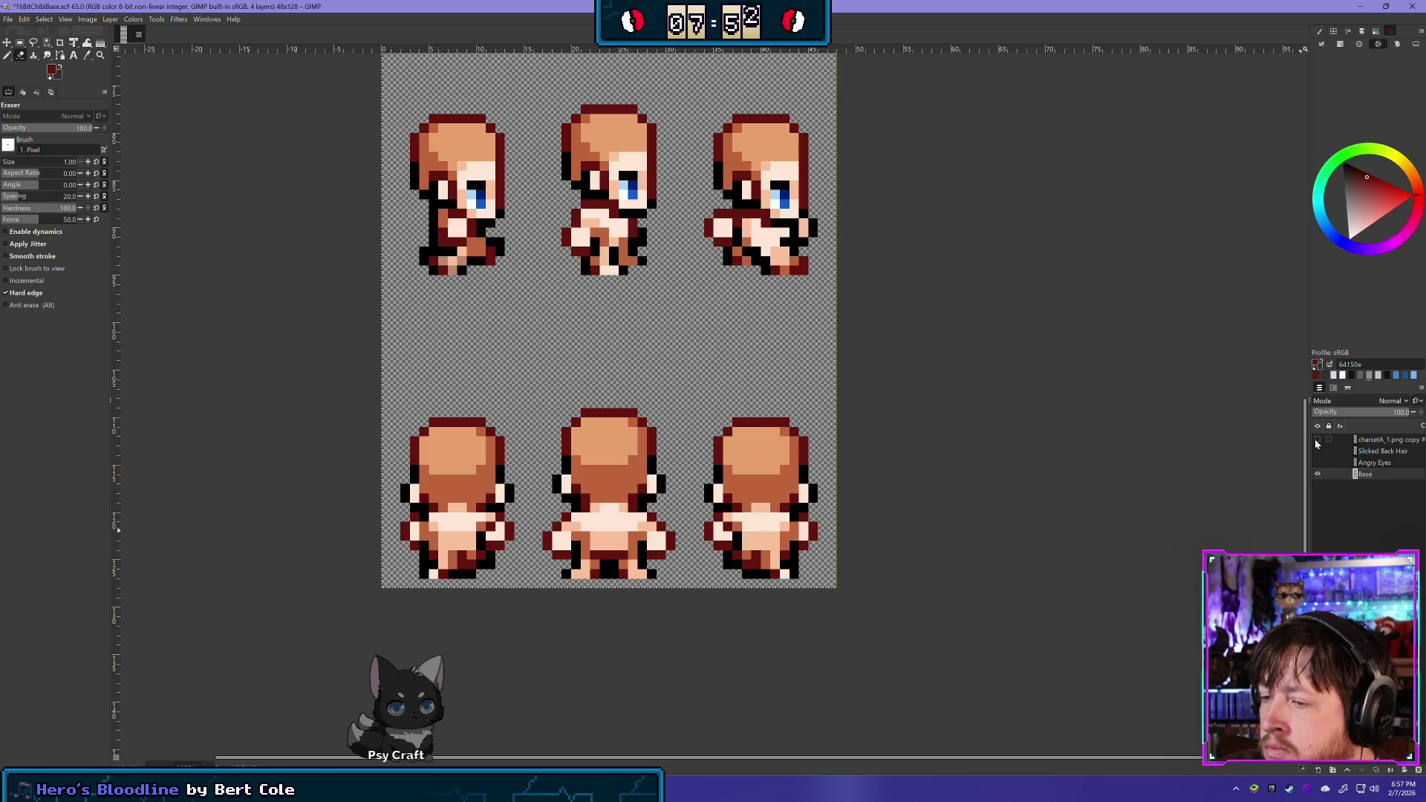
{"action": "left_click", "coordinate": [1317, 440]}
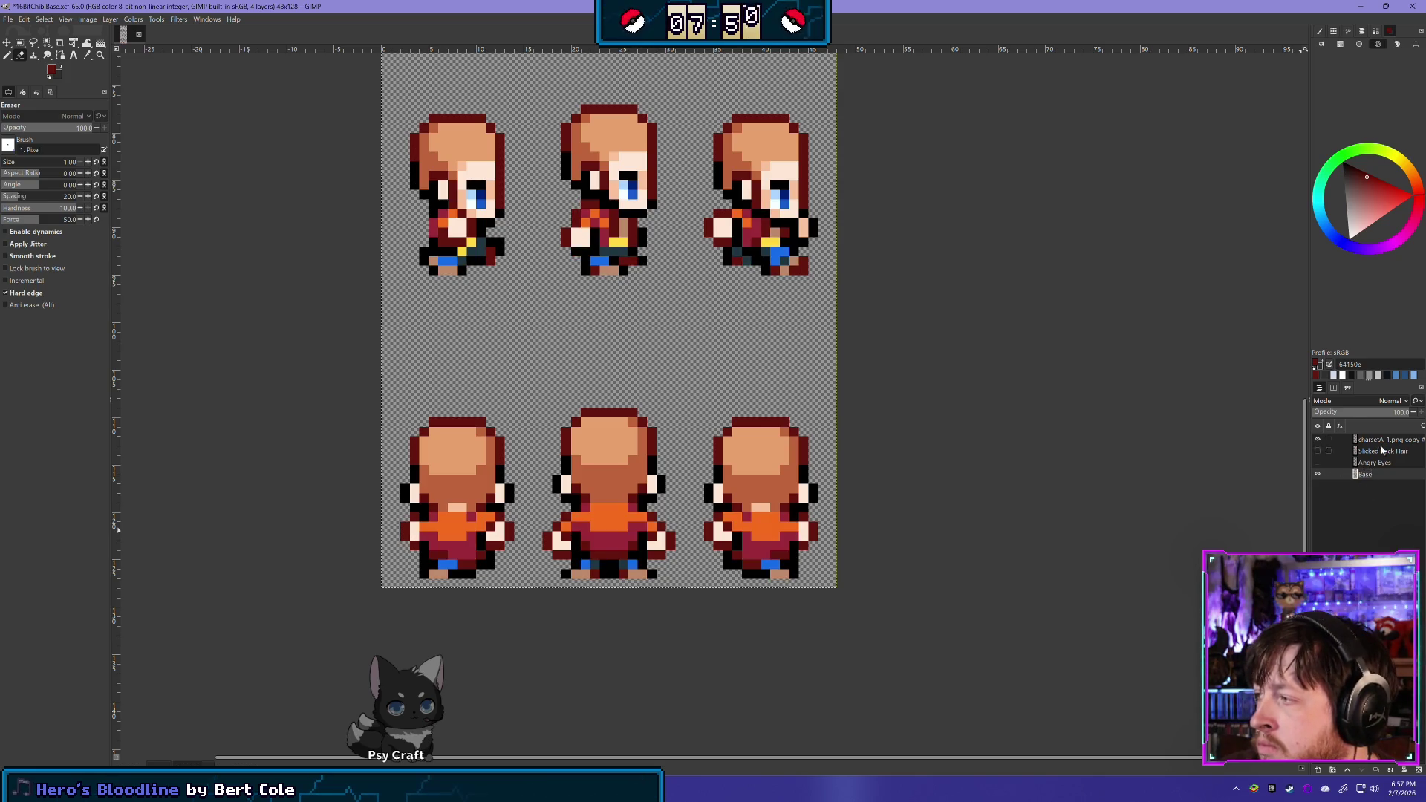
Lower the clothing layer's opacity, change the active layer, and erase the white hand pixels
{"action": "left_click_drag", "start_coordinate": [1388, 419], "coordinate": [1357, 421]}
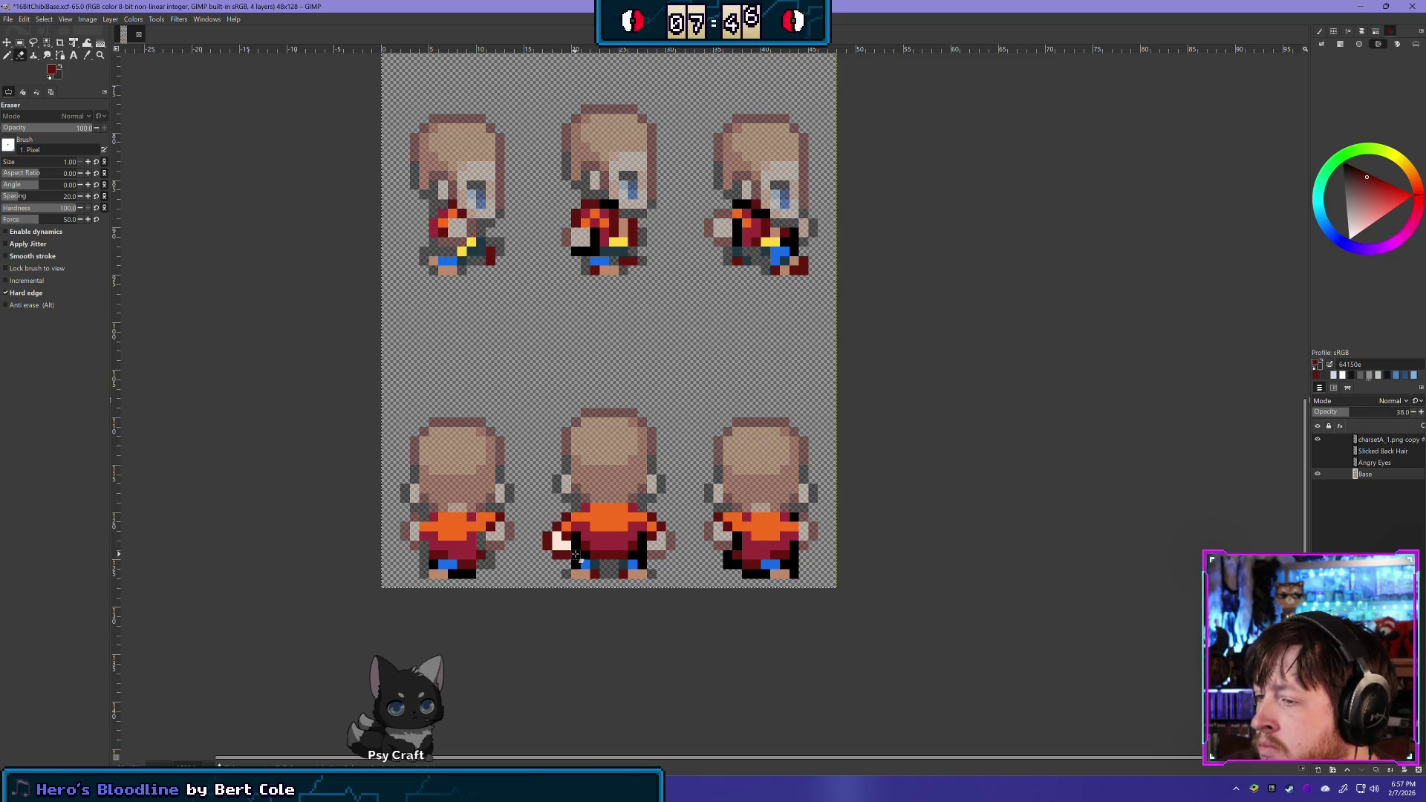
{"action": "left_click", "coordinate": [1370, 441]}
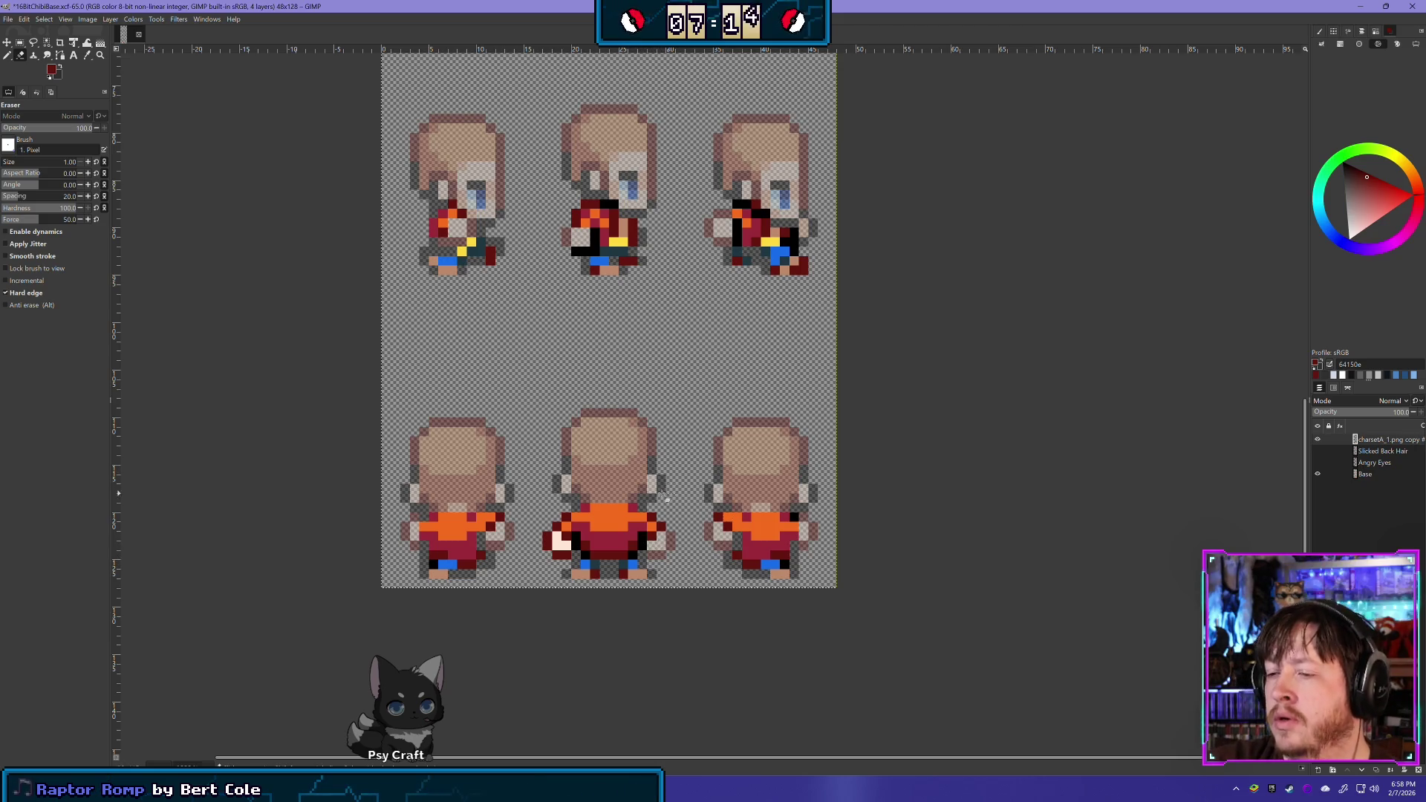
{"action": "left_click_drag", "start_coordinate": [552, 544], "coordinate": [563, 547]}
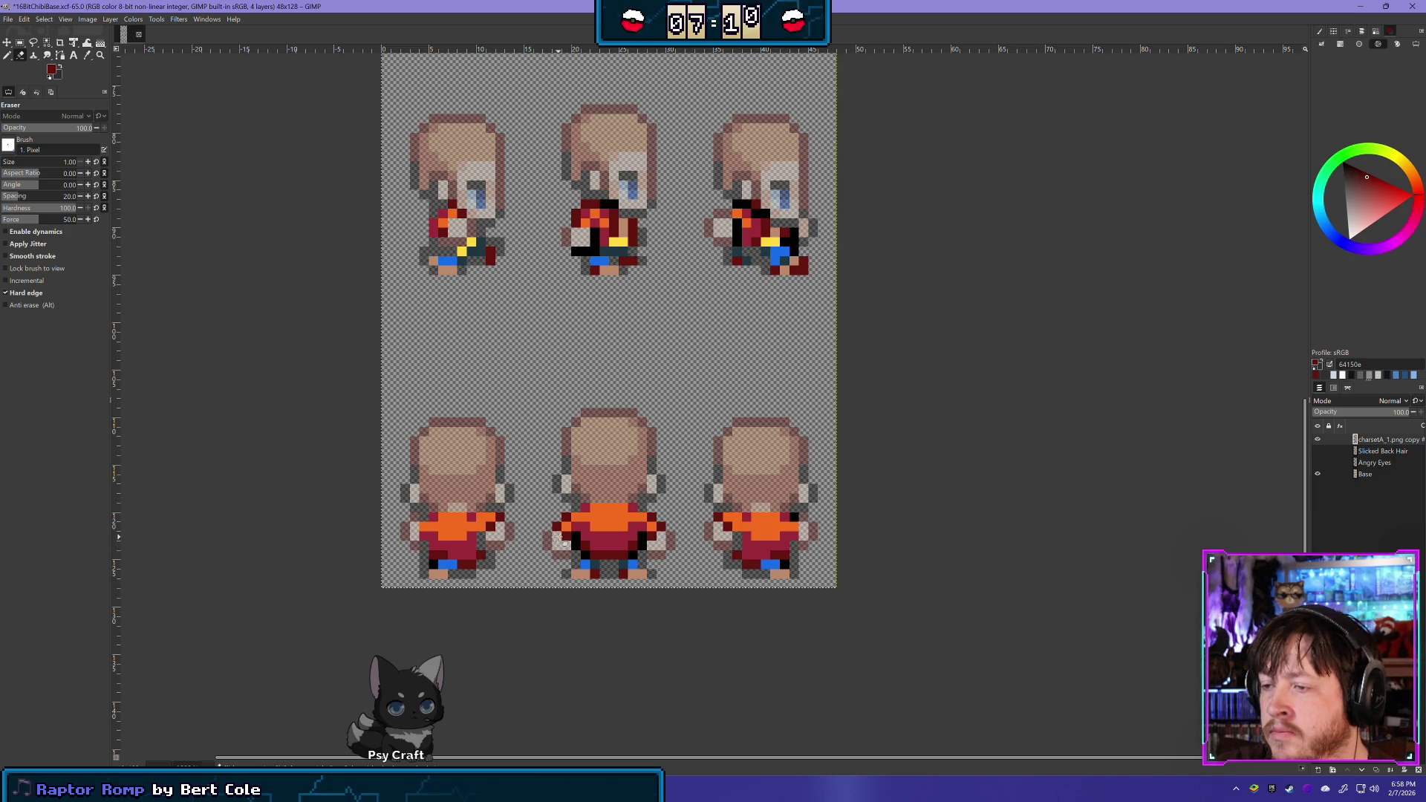
Zoom the sheet and briefly lower the clothing layer's opacity, then restore it to full
{"action": "scroll", "coordinate": [643, 471], "scroll_direction": "up", "scroll_amount": 3}
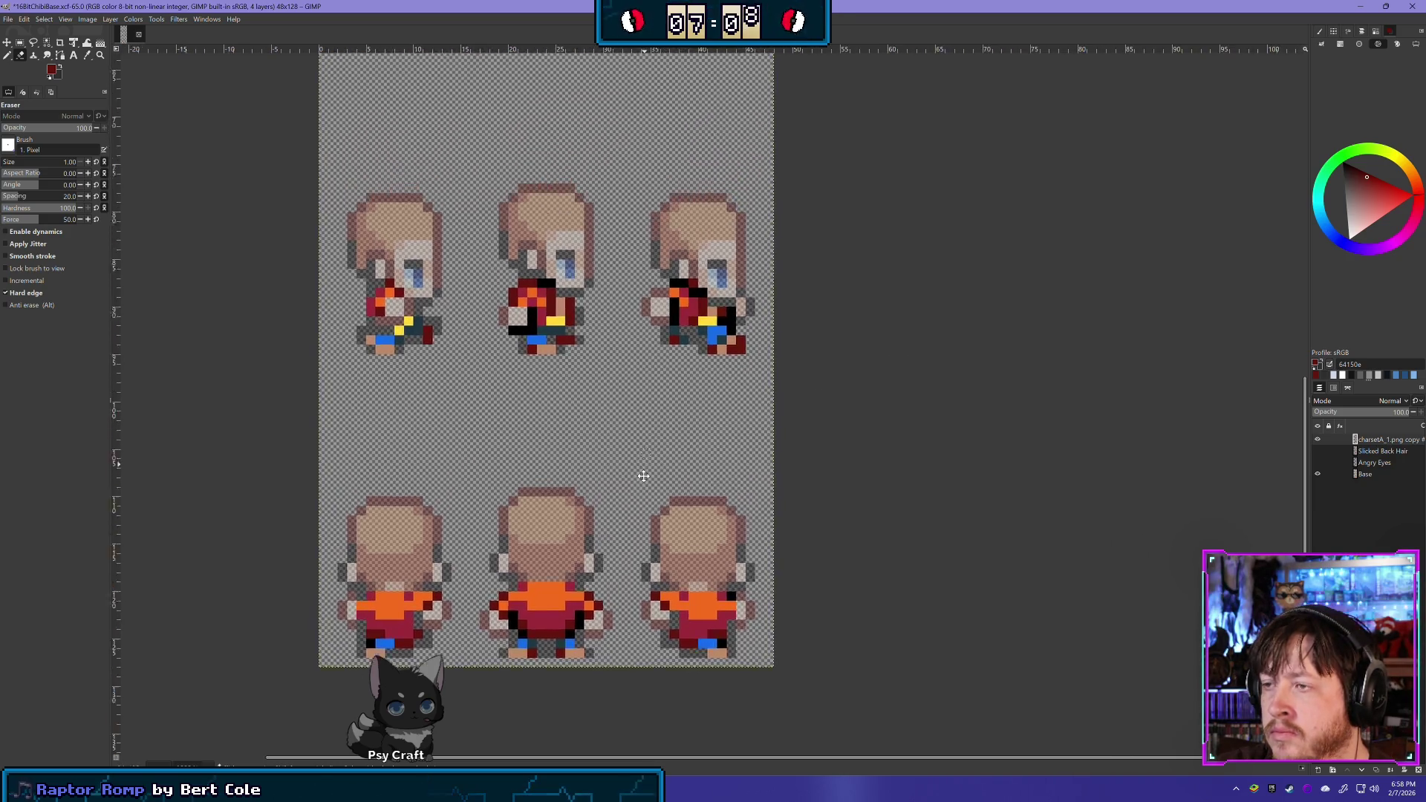
{"action": "scroll", "coordinate": [637, 396], "scroll_direction": "down", "scroll_amount": 2, "text": "ctrl"}
{"action": "scroll", "coordinate": [637, 396], "scroll_direction": "down", "scroll_amount": 1, "text": "ctrl"}
{"action": "scroll", "coordinate": [621, 515], "scroll_direction": "up", "scroll_amount": 2}
{"action": "scroll", "coordinate": [646, 423], "scroll_direction": "down", "scroll_amount": 1}
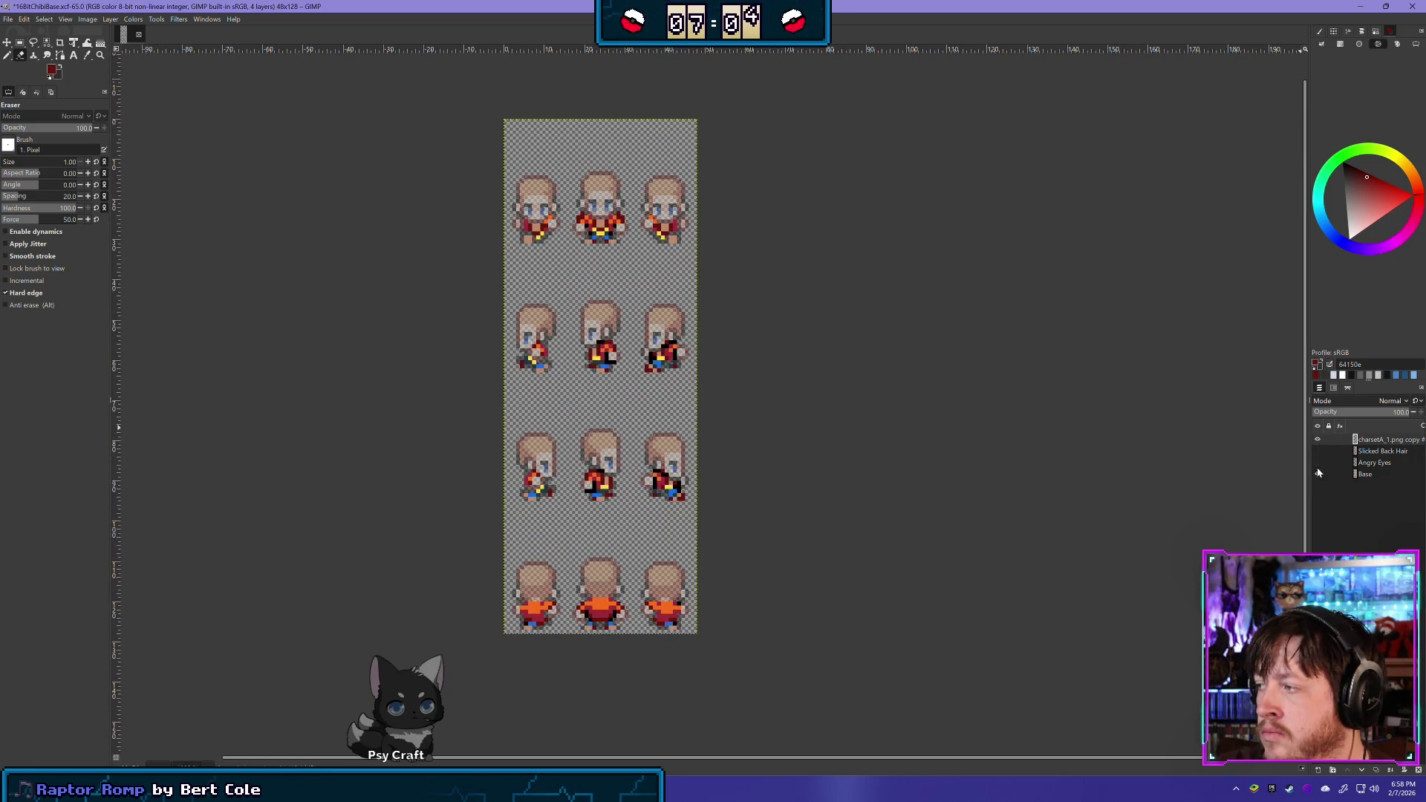
{"action": "left_click_drag", "start_coordinate": [1385, 414], "coordinate": [1394, 414]}
{"action": "key", "text": "ctrl+z"}
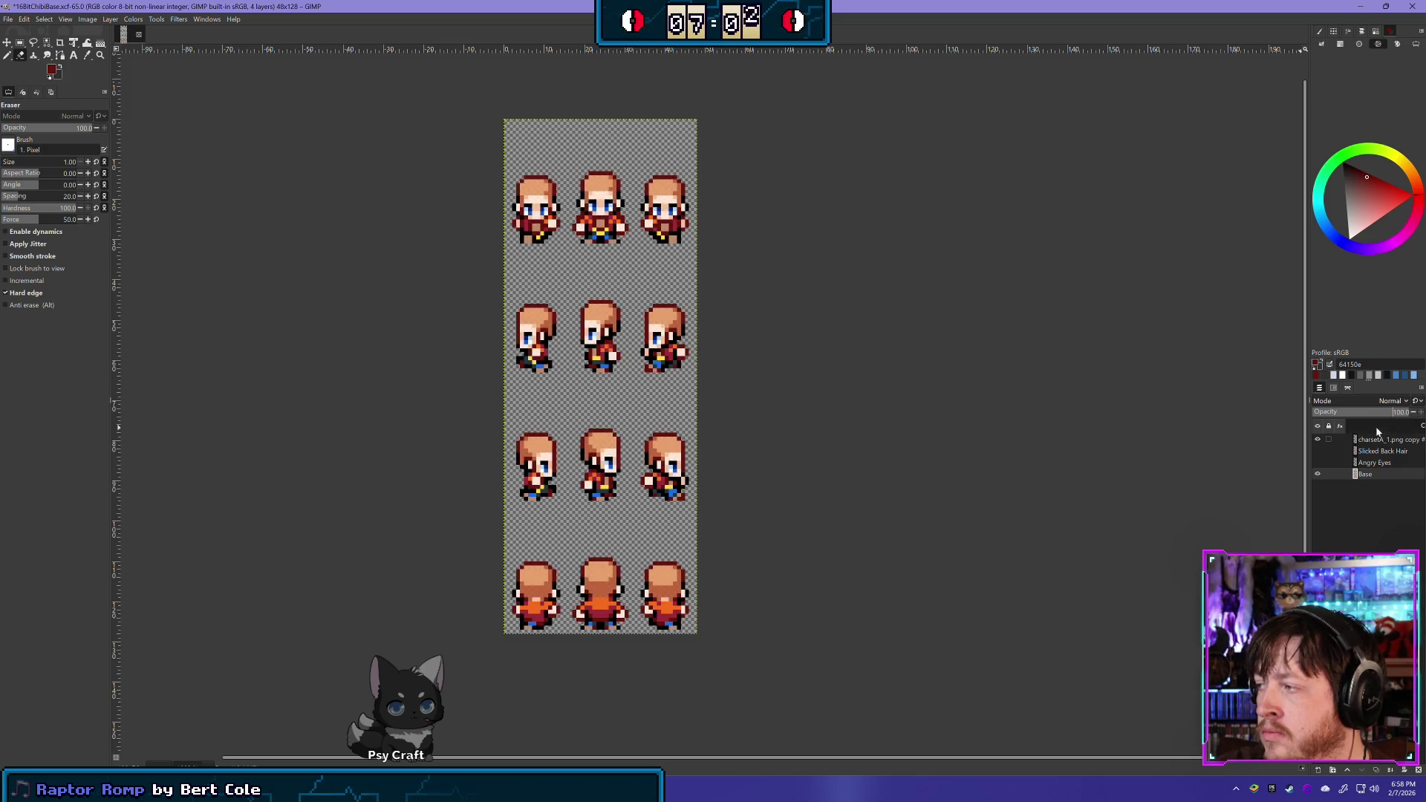
Toggle the clothing layer on and off across all sprites, then start renaming it
{"action": "left_click", "coordinate": [1317, 440]}
{"action": "left_click", "coordinate": [1317, 439]}
{"action": "left_click", "coordinate": [1317, 439]}
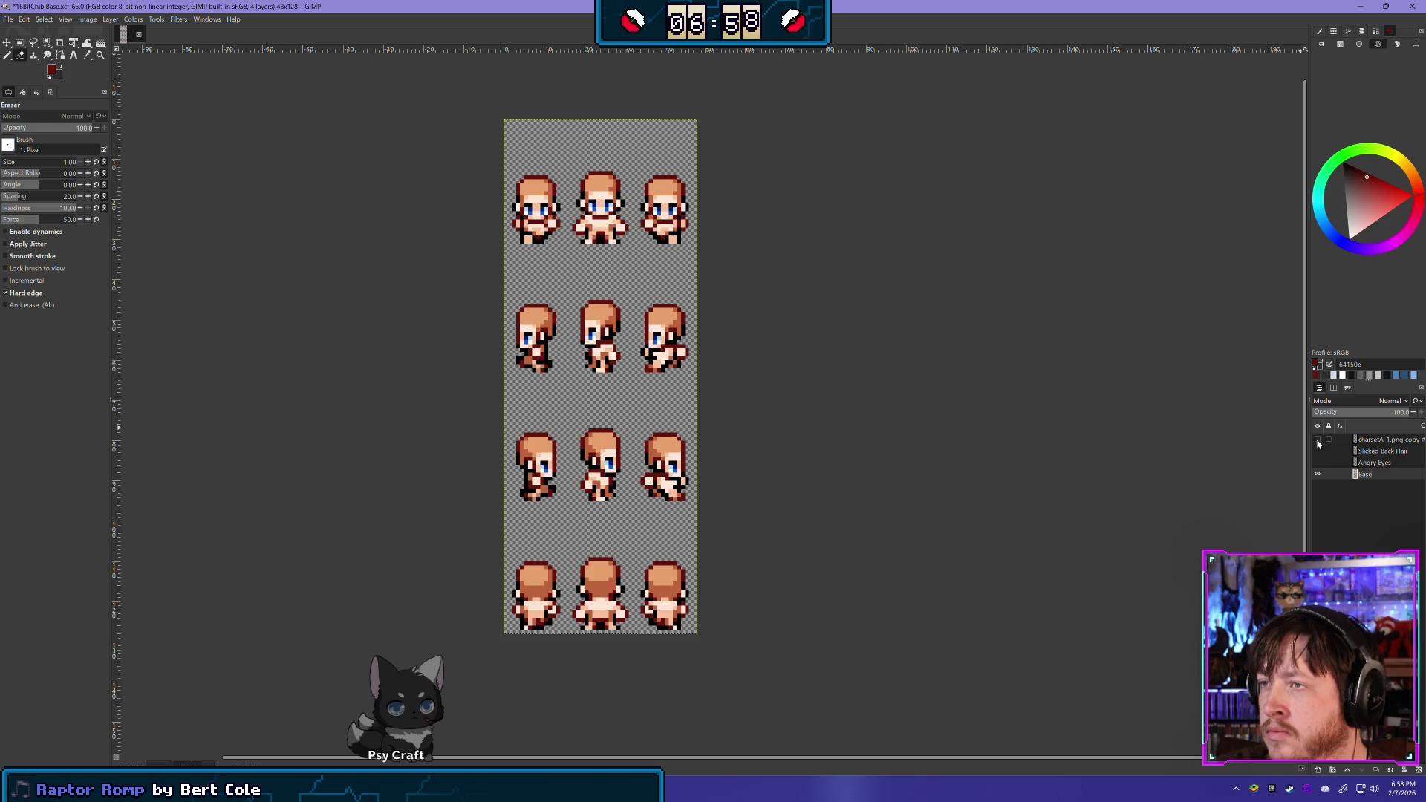
{"action": "left_click", "coordinate": [1317, 439]}
{"action": "left_click", "coordinate": [1318, 439]}
{"action": "left_click", "coordinate": [1317, 439]}
{"action": "left_click", "coordinate": [1317, 439]}
{"action": "left_click", "coordinate": [1317, 439]}
{"action": "left_click", "coordinate": [1317, 439]}
{"action": "left_click", "coordinate": [1317, 439]}
{"action": "left_click", "coordinate": [1317, 440]}
{"action": "left_click", "coordinate": [1318, 439]}
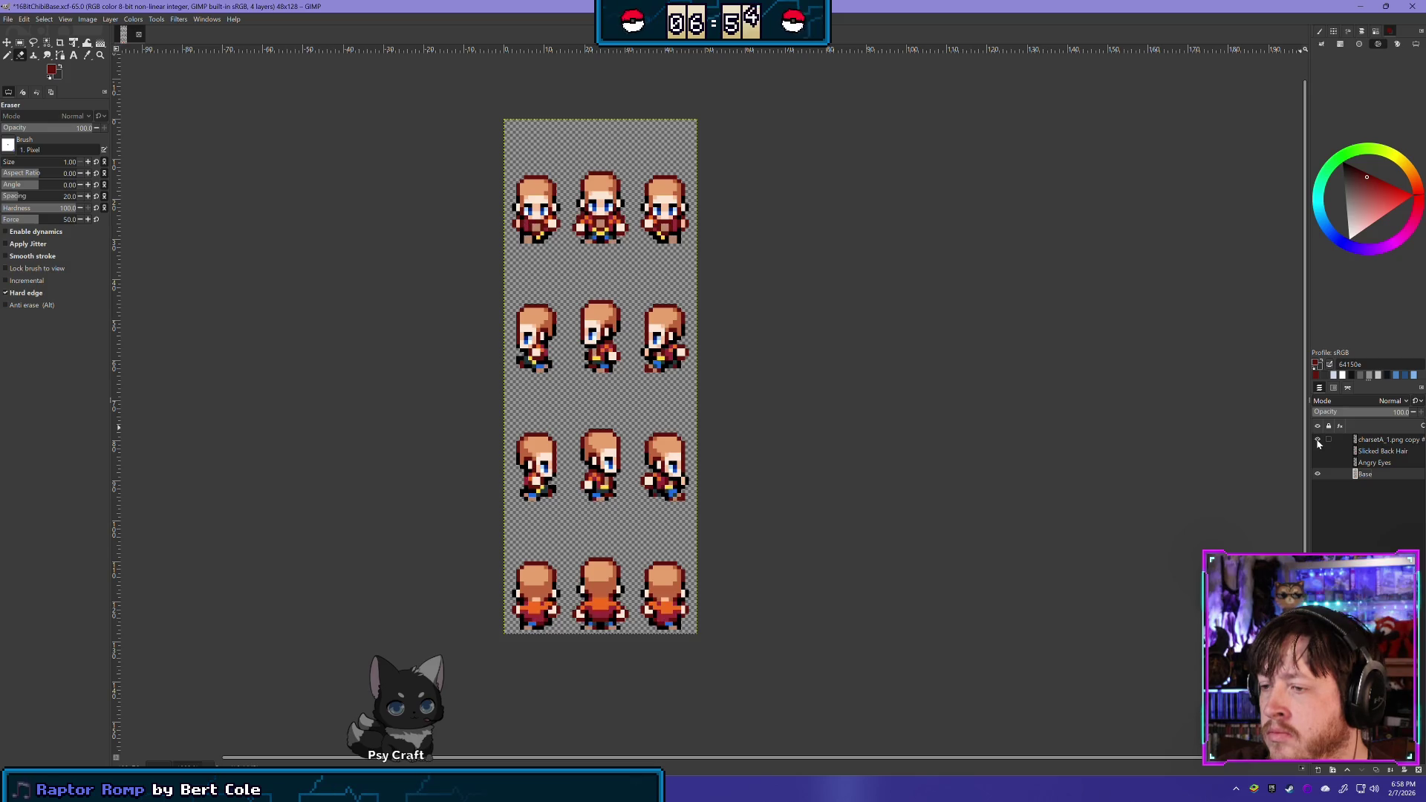
{"action": "left_click", "coordinate": [1317, 440]}
{"action": "left_click", "coordinate": [1318, 440]}
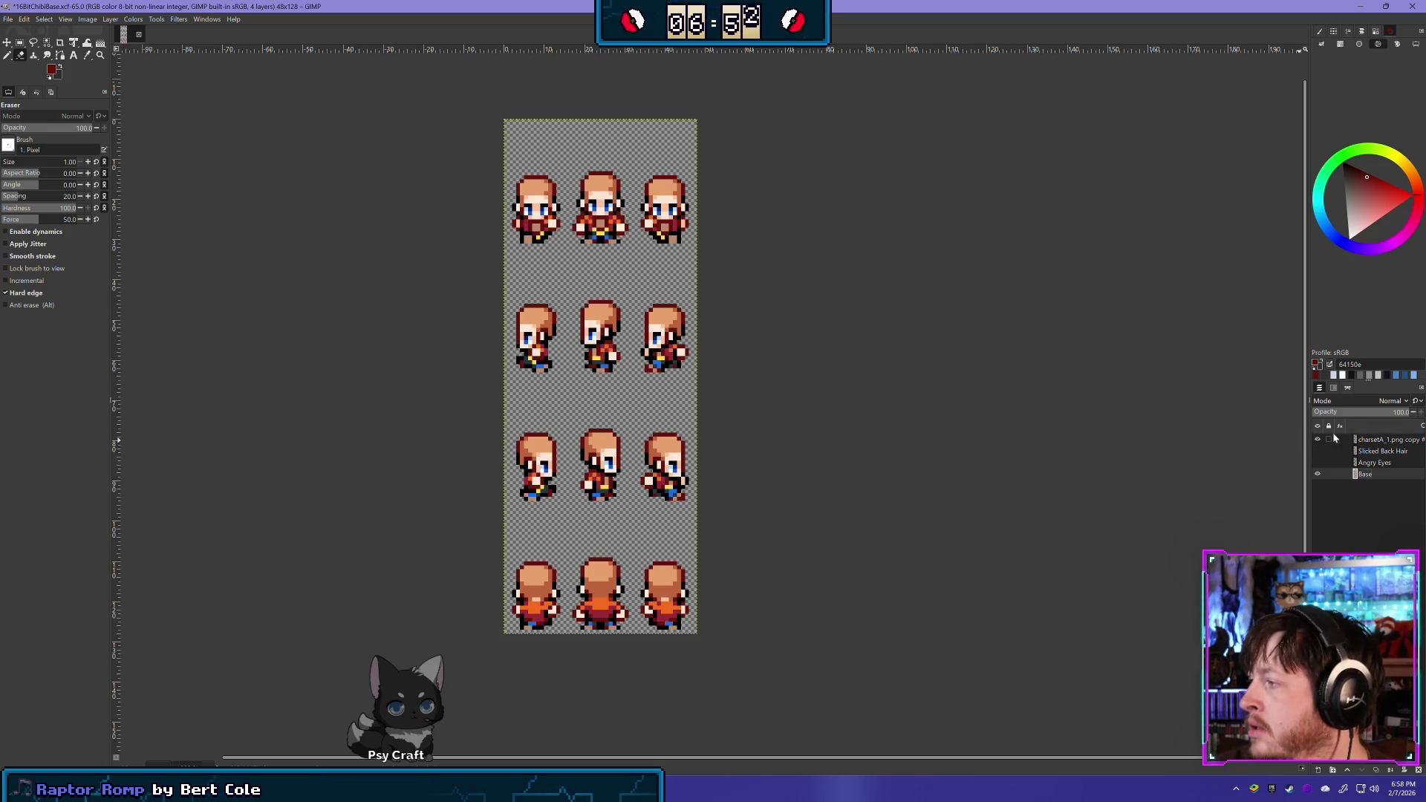
{"action": "left_click", "coordinate": [1390, 440]}
{"action": "double_click", "coordinate": [1389, 441]}
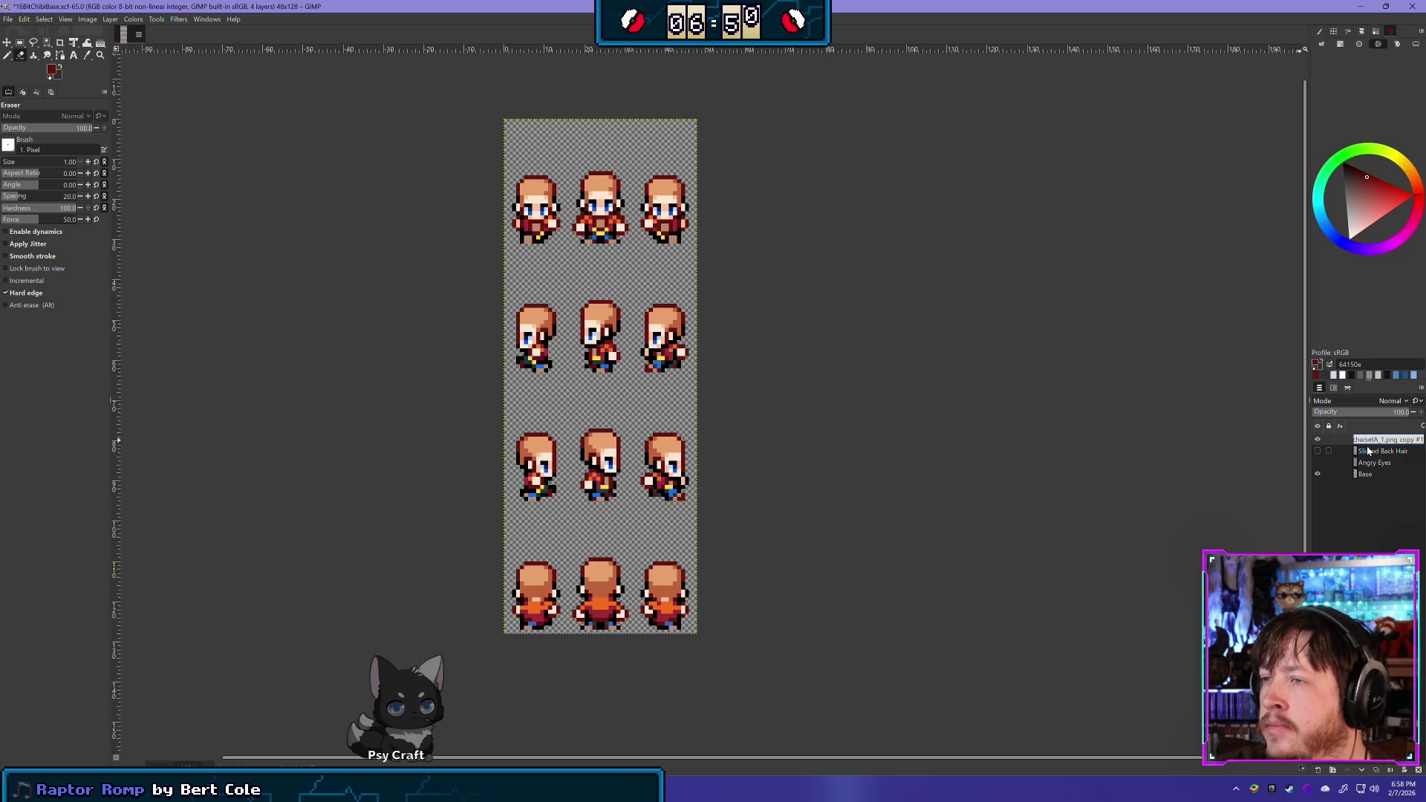
Rename the clothing layer to 'Jacket and Jeans'
{"action": "double_click", "coordinate": [1386, 443]}
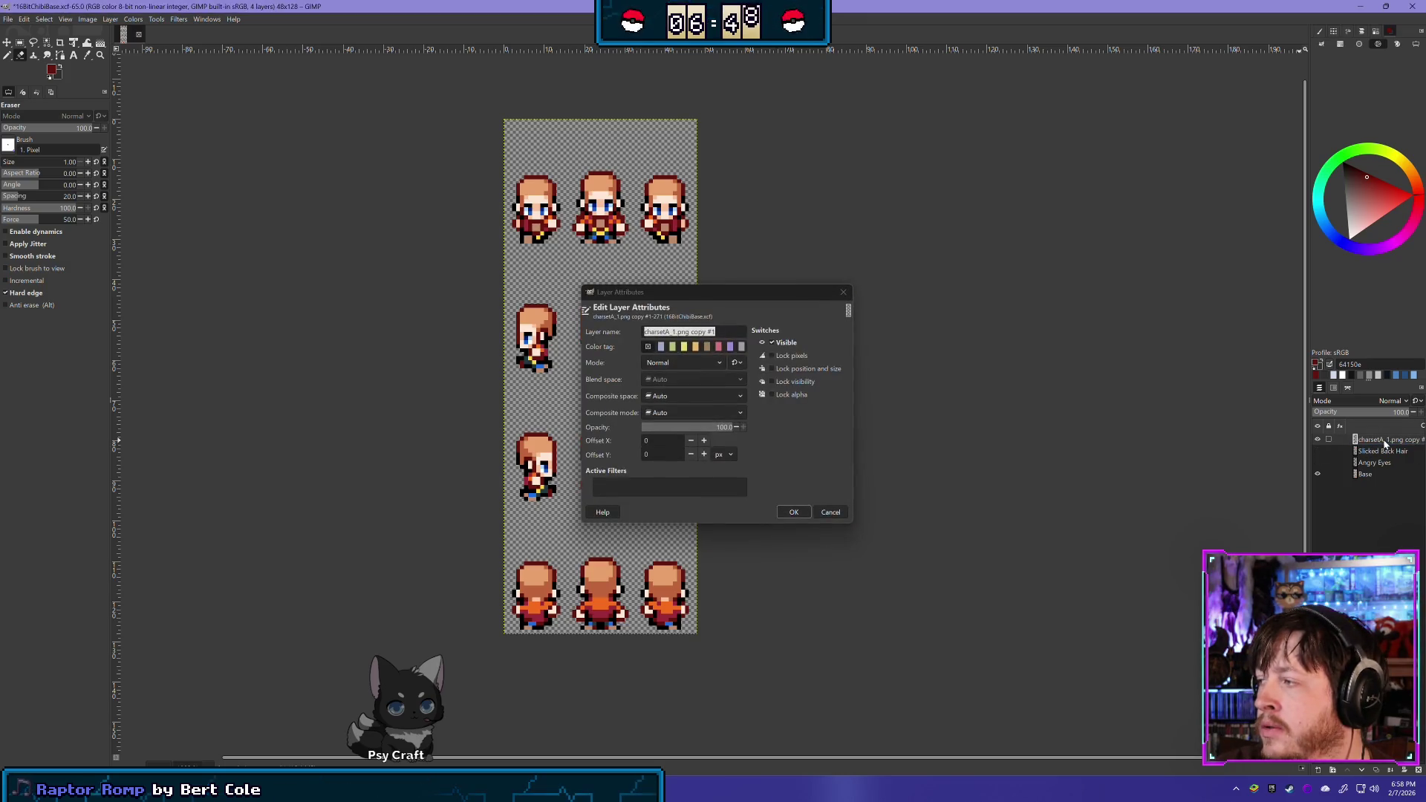
{"action": "left_click", "coordinate": [831, 511]}
{"action": "double_click", "coordinate": [1367, 440]}
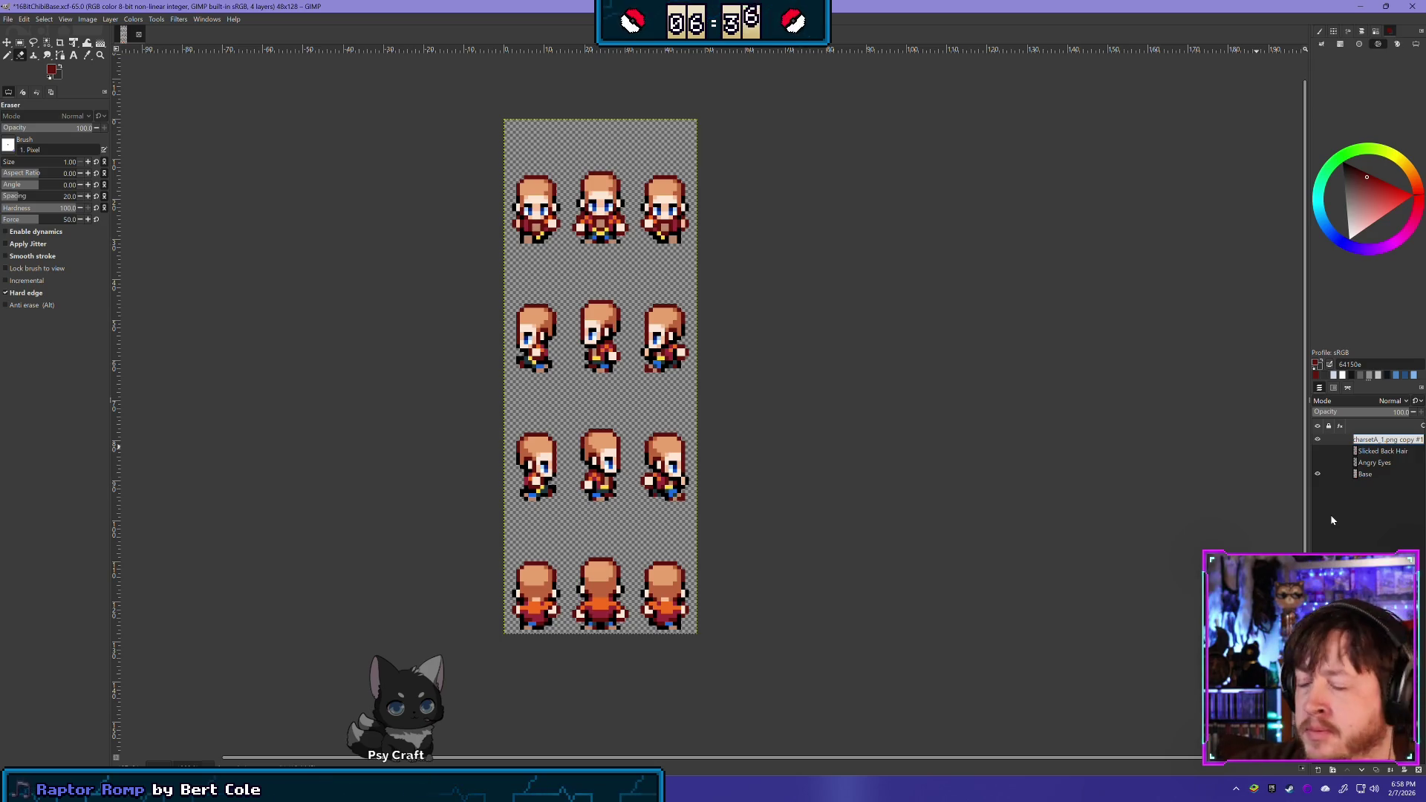
{"action": "type", "text": "Jacket"}
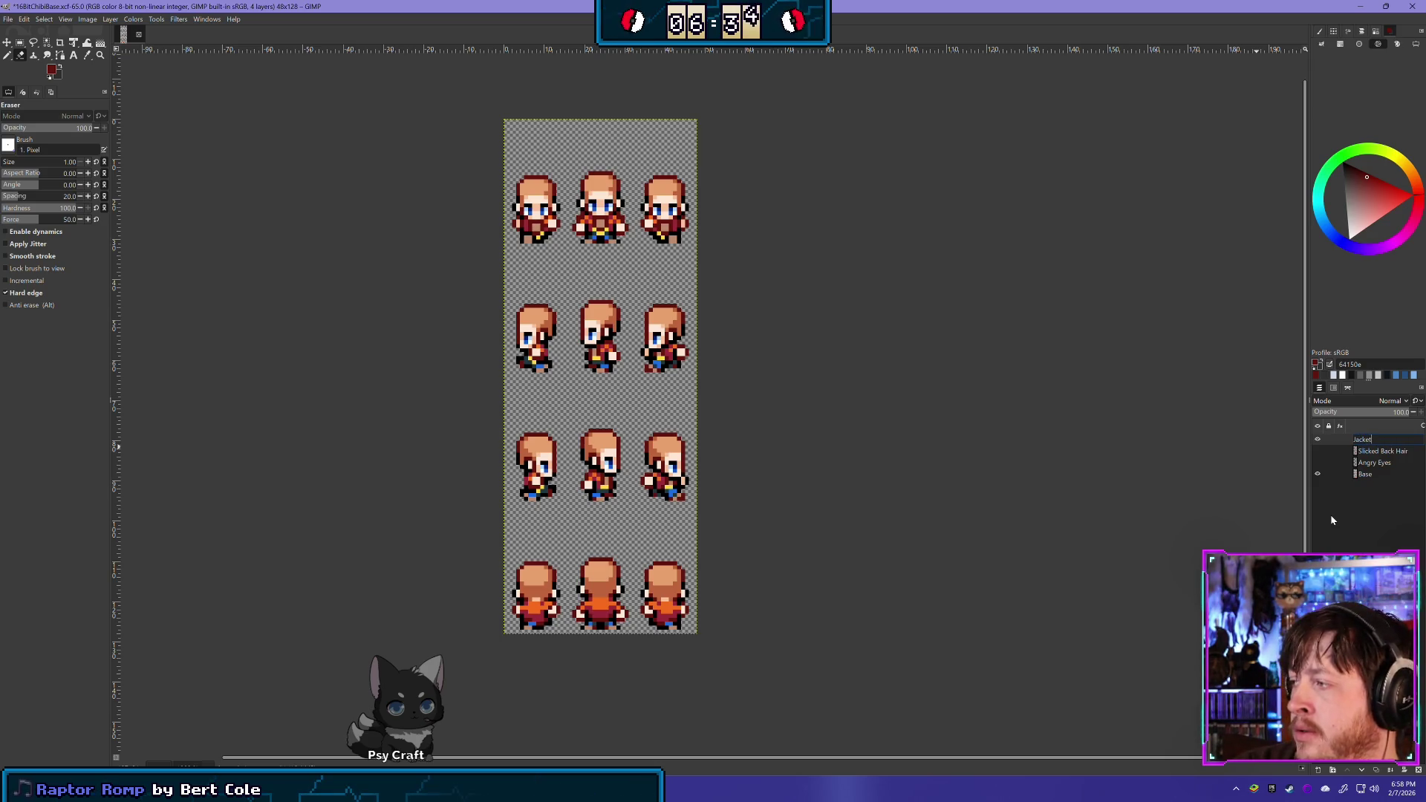
{"action": "type", "text": " and Jeans"}
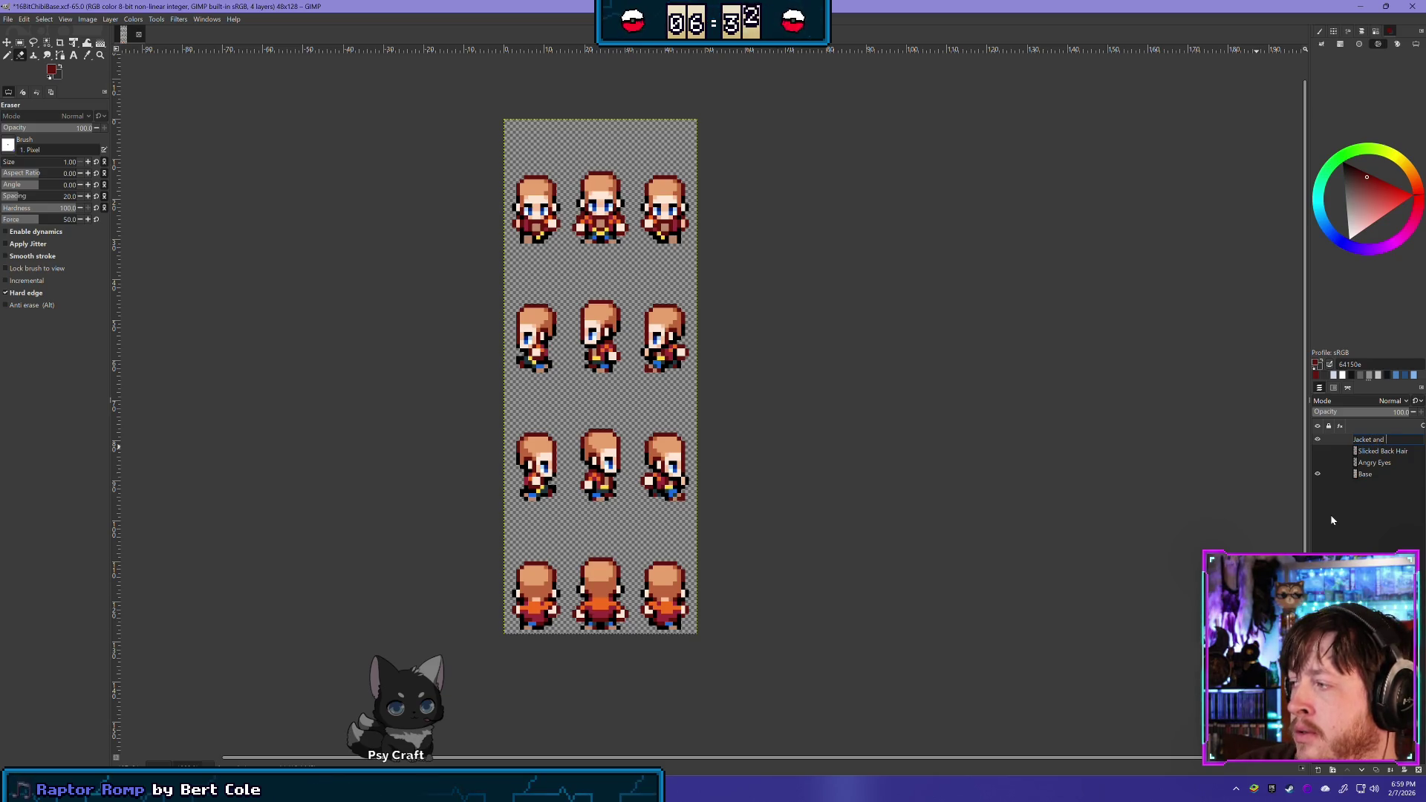
{"action": "key", "text": "Return"}
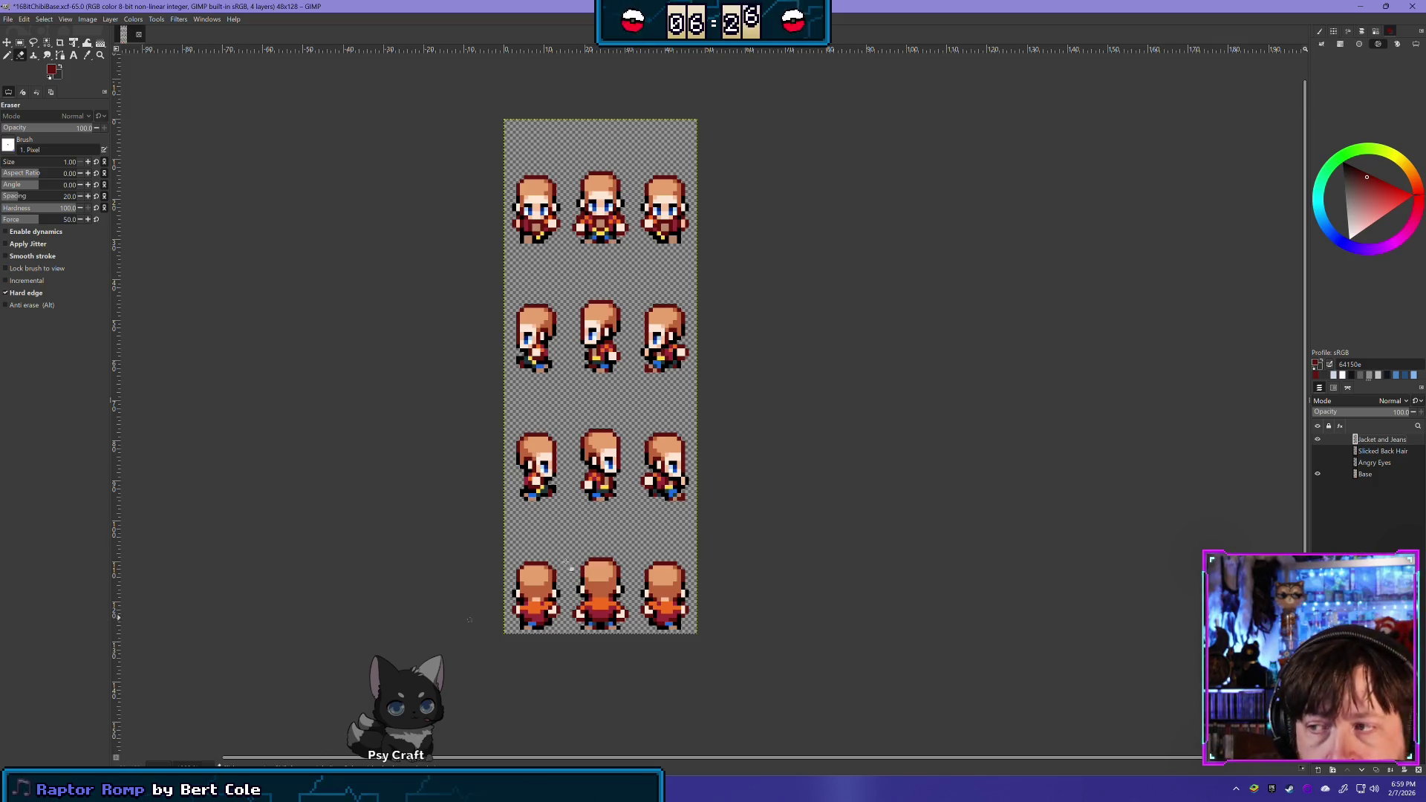
Hide Jacket and Jeans, make Base the active layer, and save 16BitChibiBase.xcf with Ctrl+S
{"action": "left_click", "coordinate": [1317, 438]}
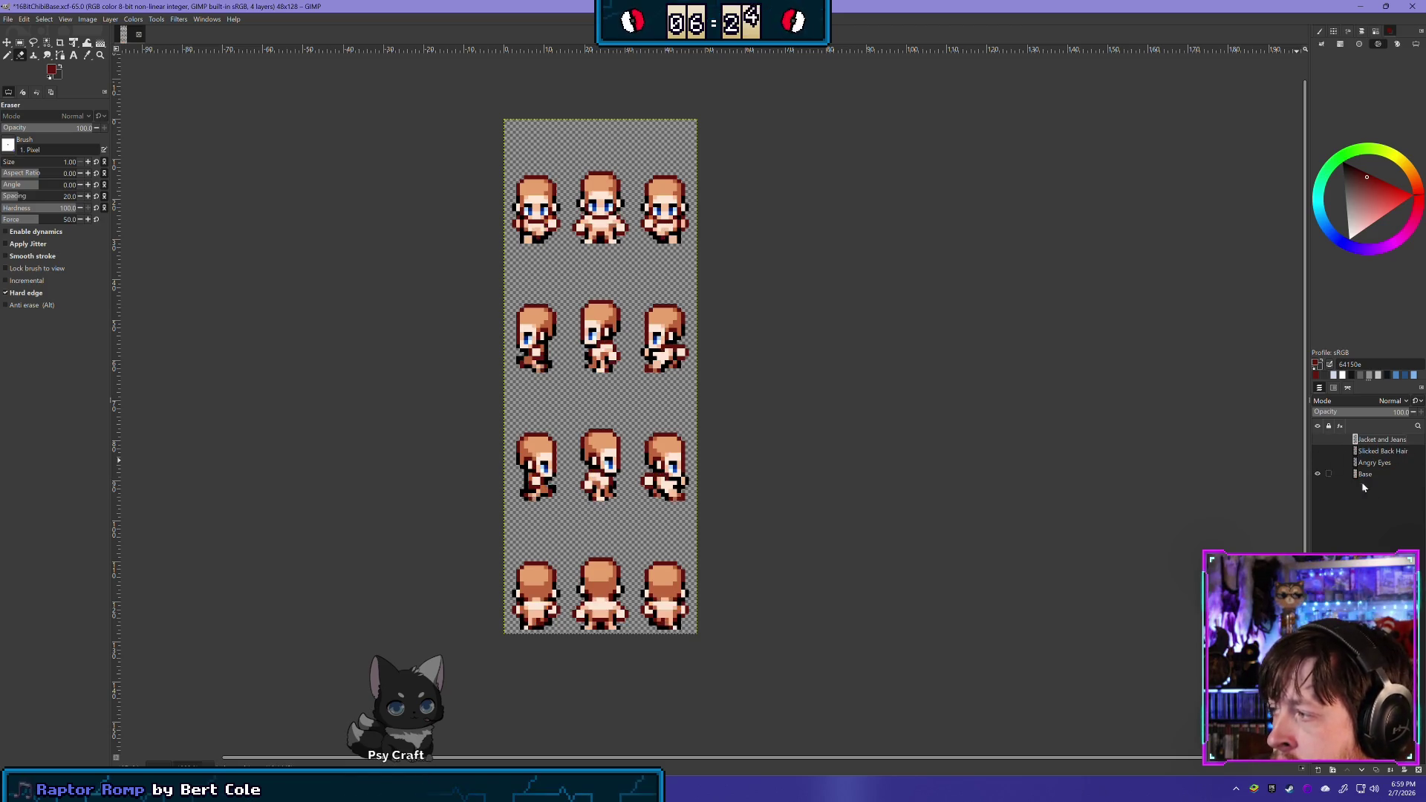
{"action": "left_click", "coordinate": [1365, 475]}
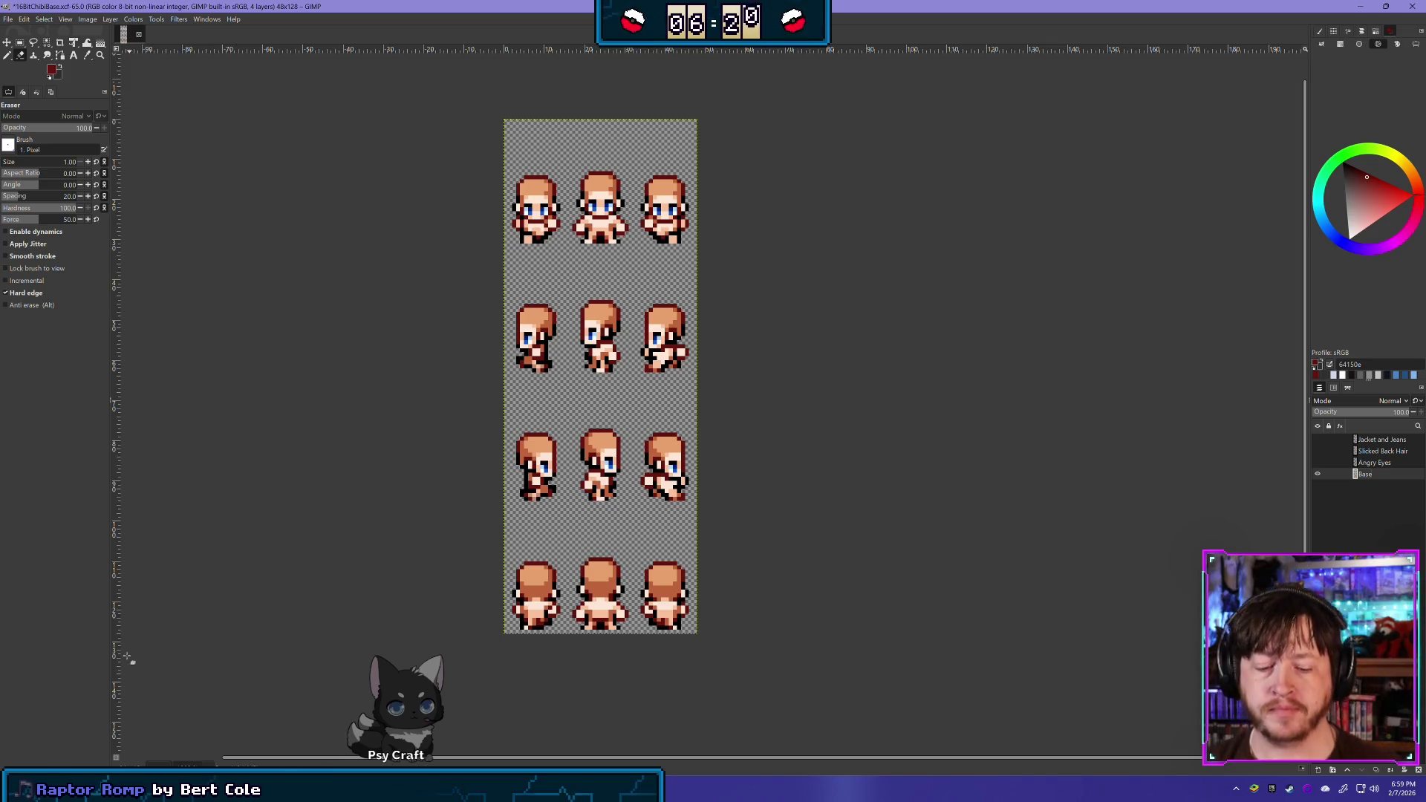
{"action": "key", "text": "ctrl+s"}
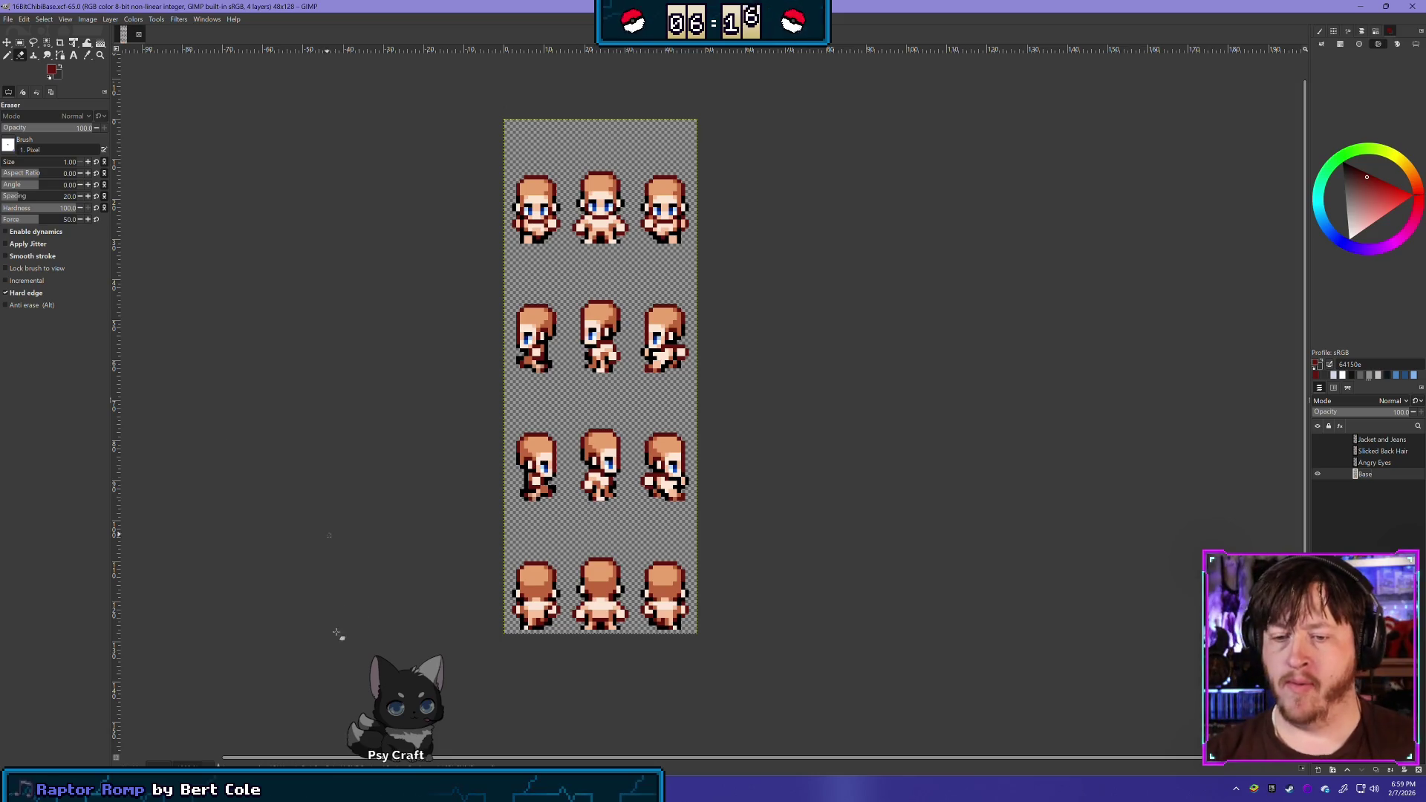
From the finalbossblues folder, open charsetA_1.png with GIMP 3.0.8-1
{"action": "mouse_move", "coordinate": [88, 750]}
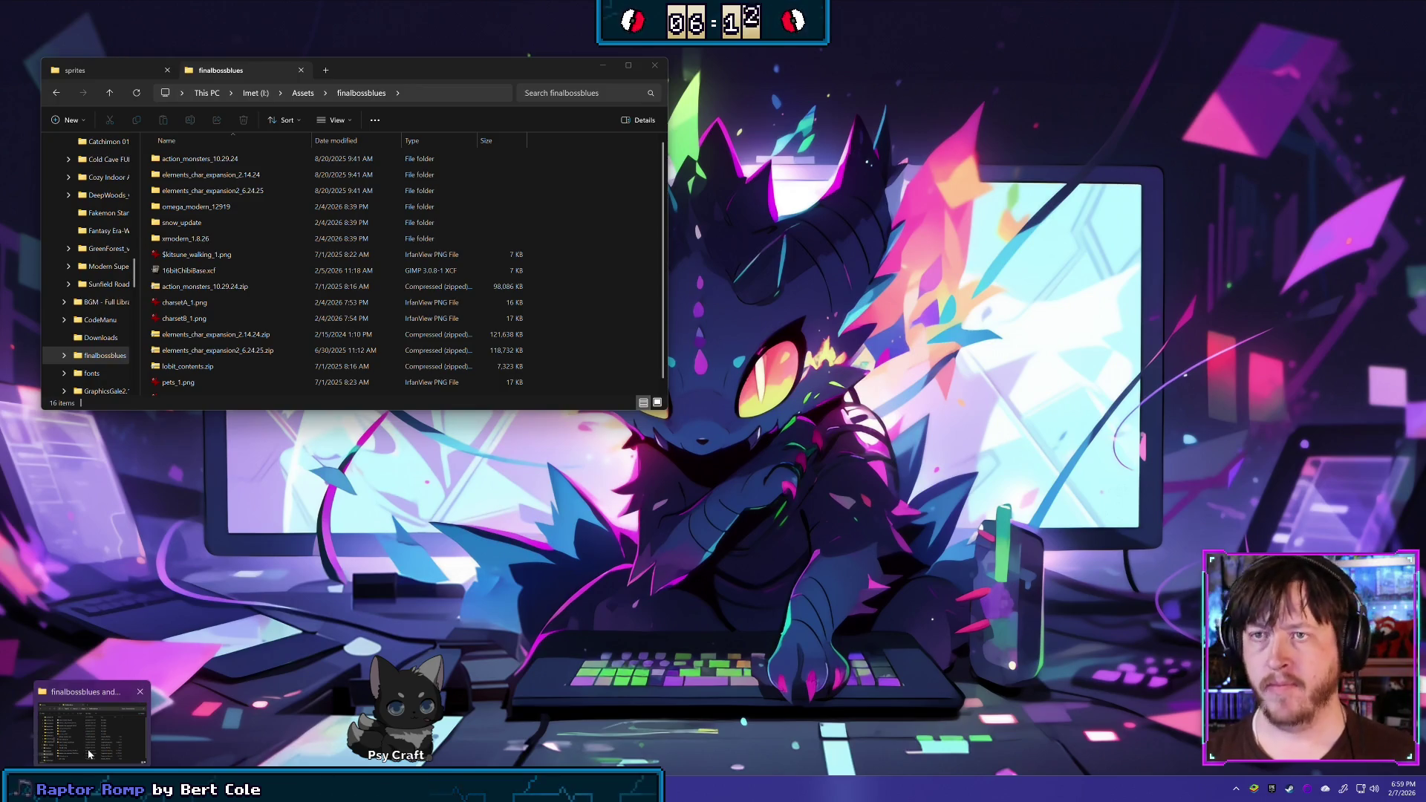
{"action": "left_click", "coordinate": [88, 754]}
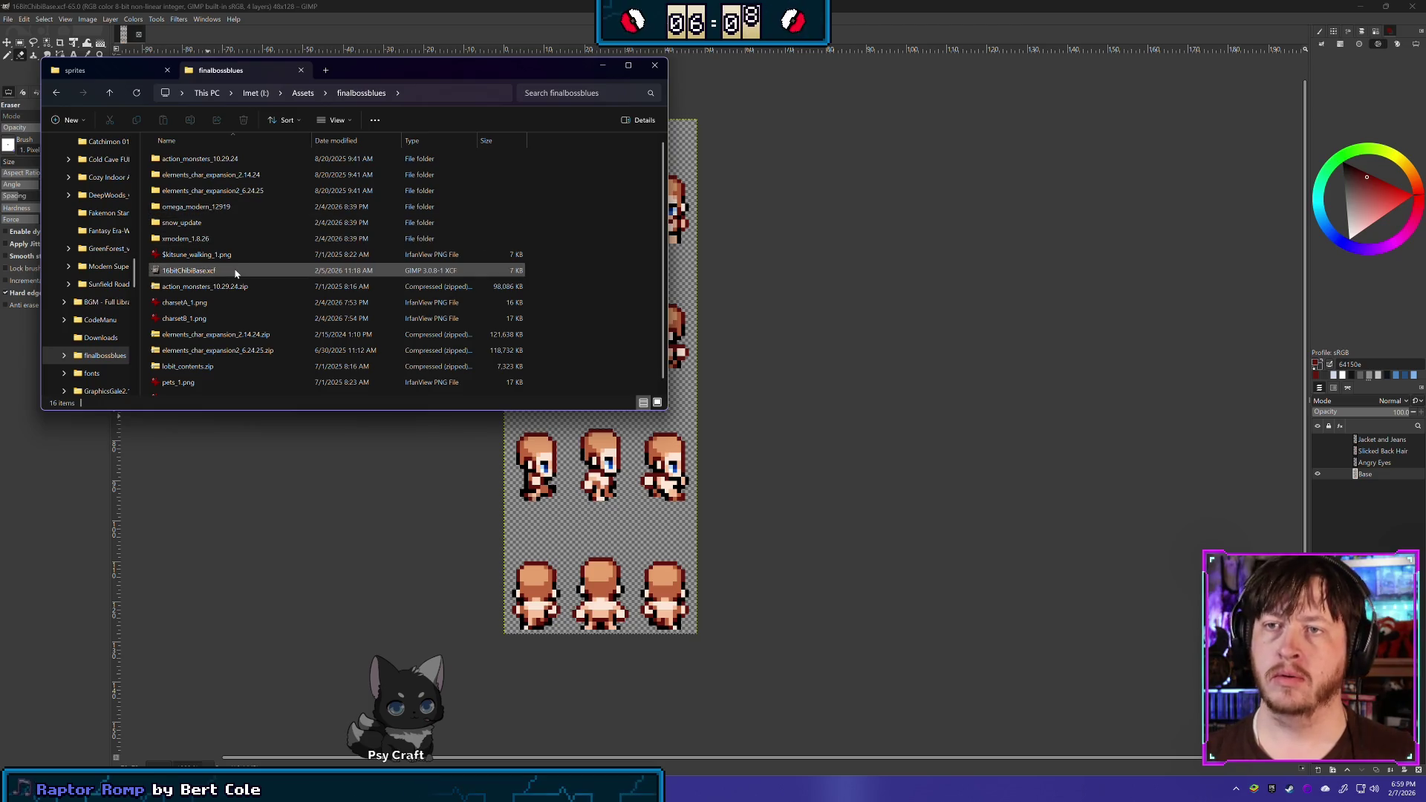
{"action": "scroll", "coordinate": [269, 305], "scroll_direction": "down", "scroll_amount": 1}
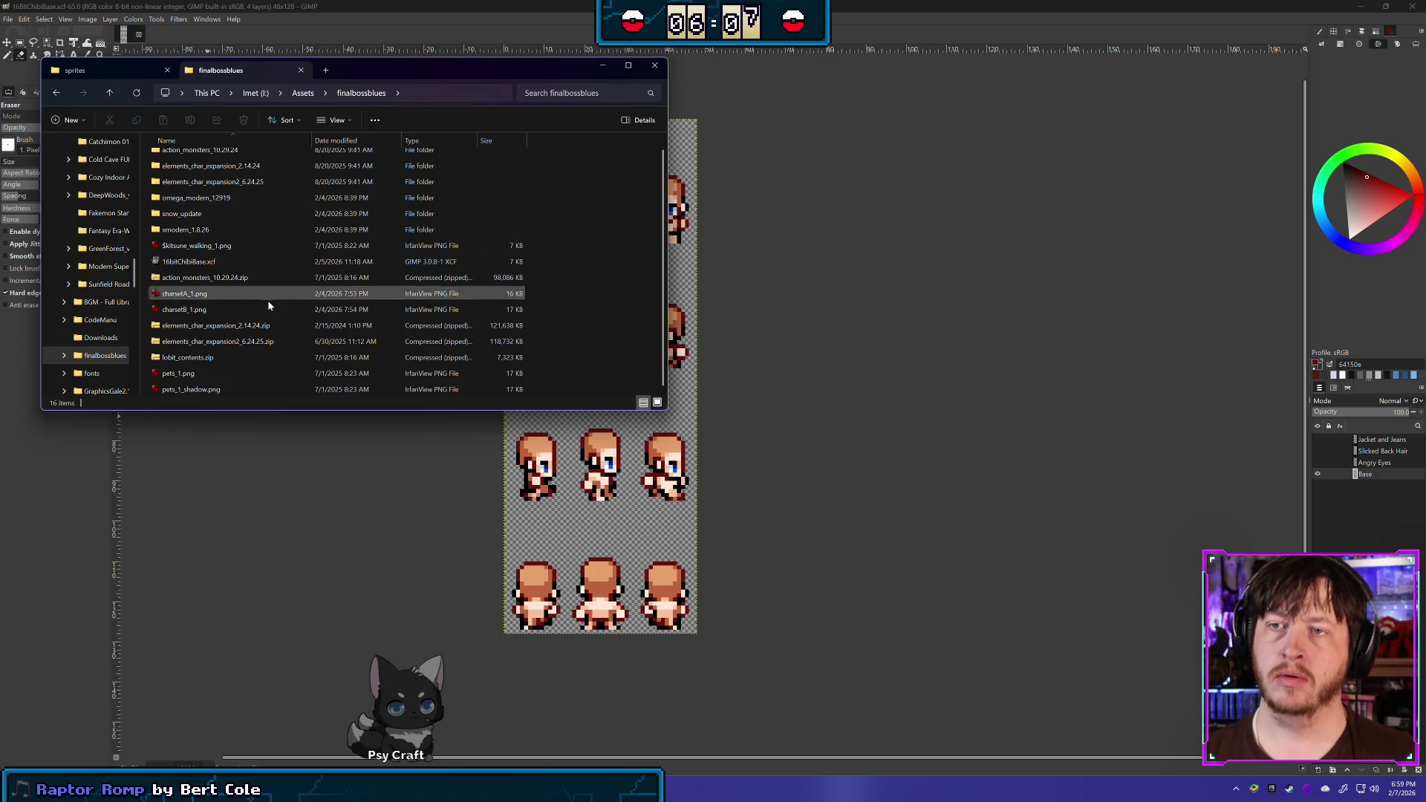
{"action": "right_click", "coordinate": [180, 296]}
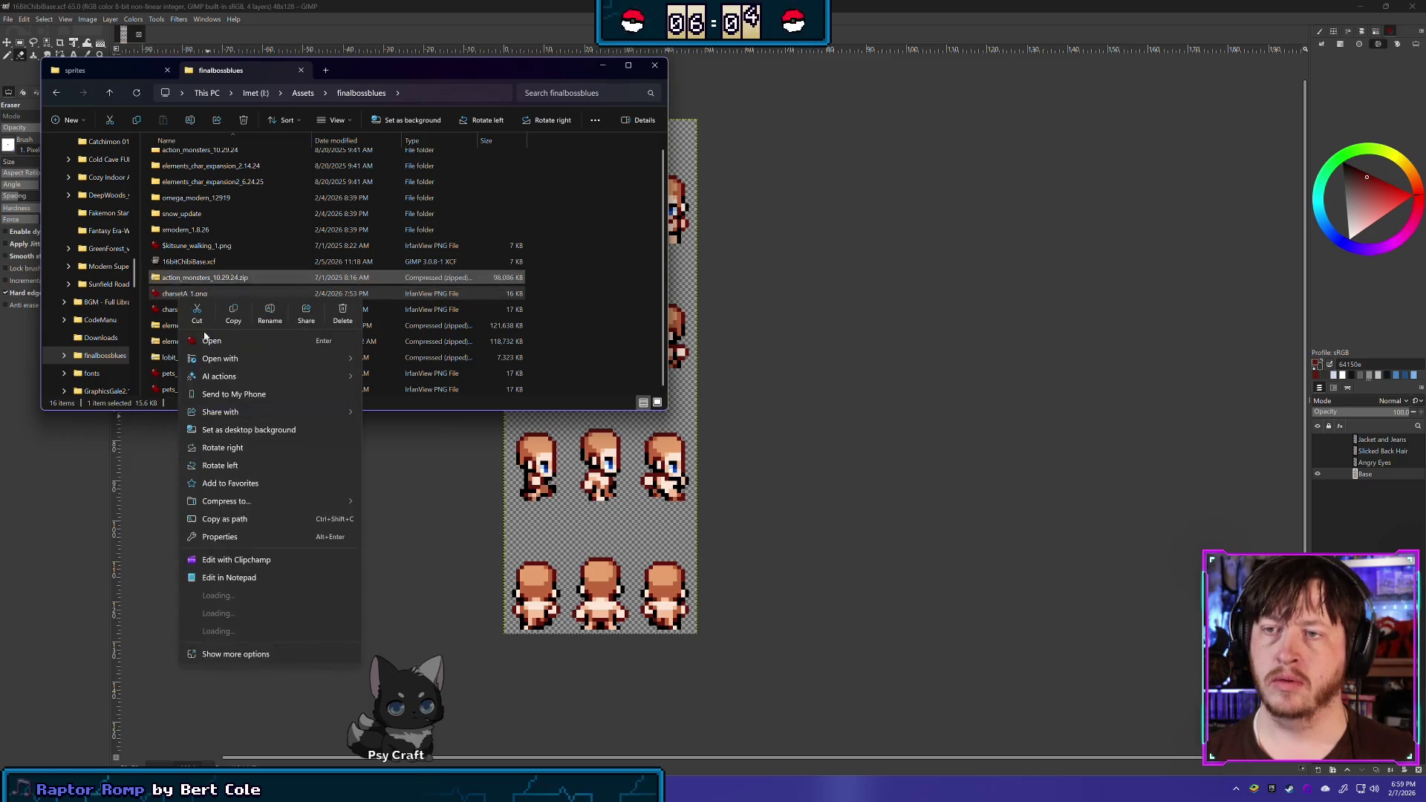
{"action": "mouse_move", "coordinate": [278, 358]}
{"action": "left_click", "coordinate": [407, 412]}
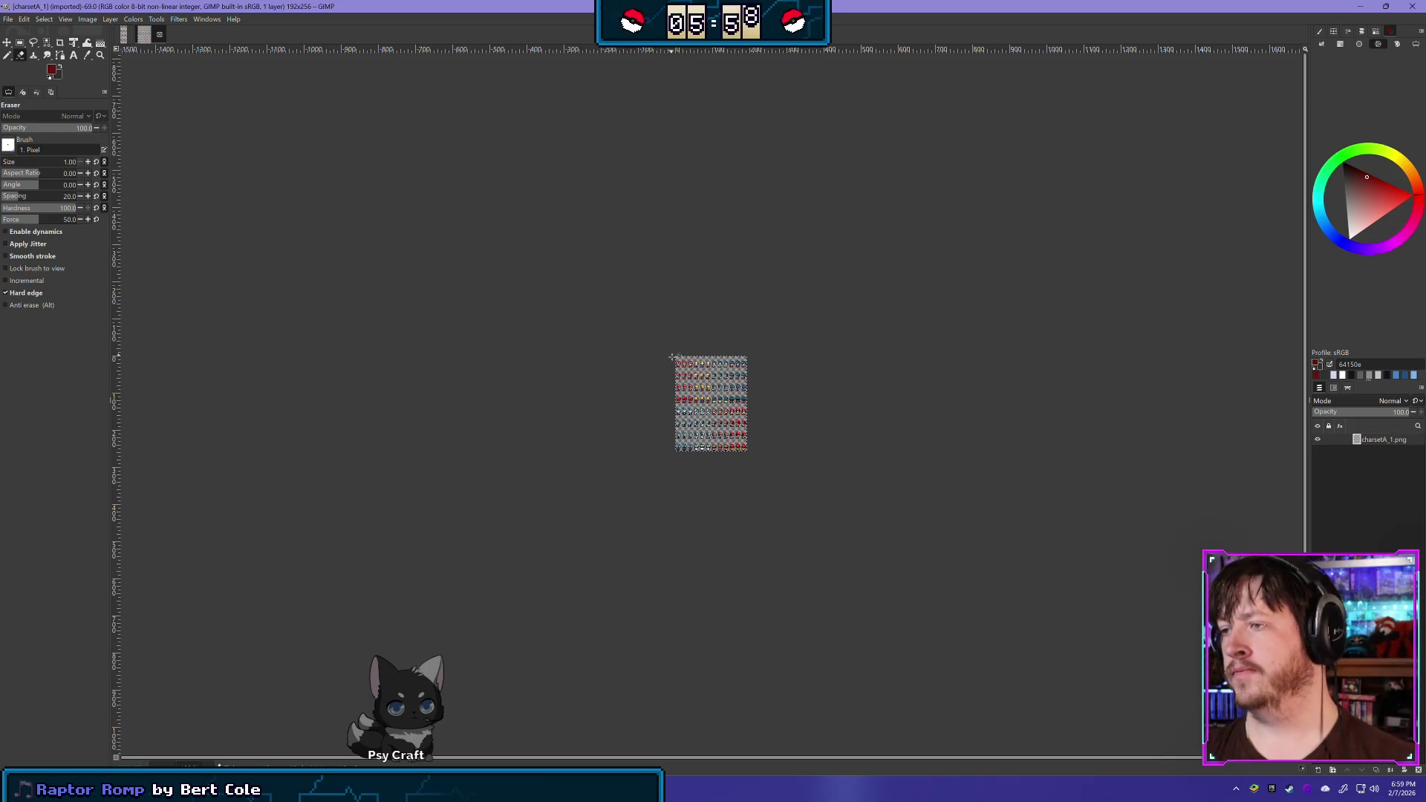
Rectangle-select the blonde character's three columns on charsetA_1.png, sized exactly 48 x 128 pixels
{"action": "scroll", "coordinate": [711, 382], "scroll_direction": "up", "scroll_amount": 7}
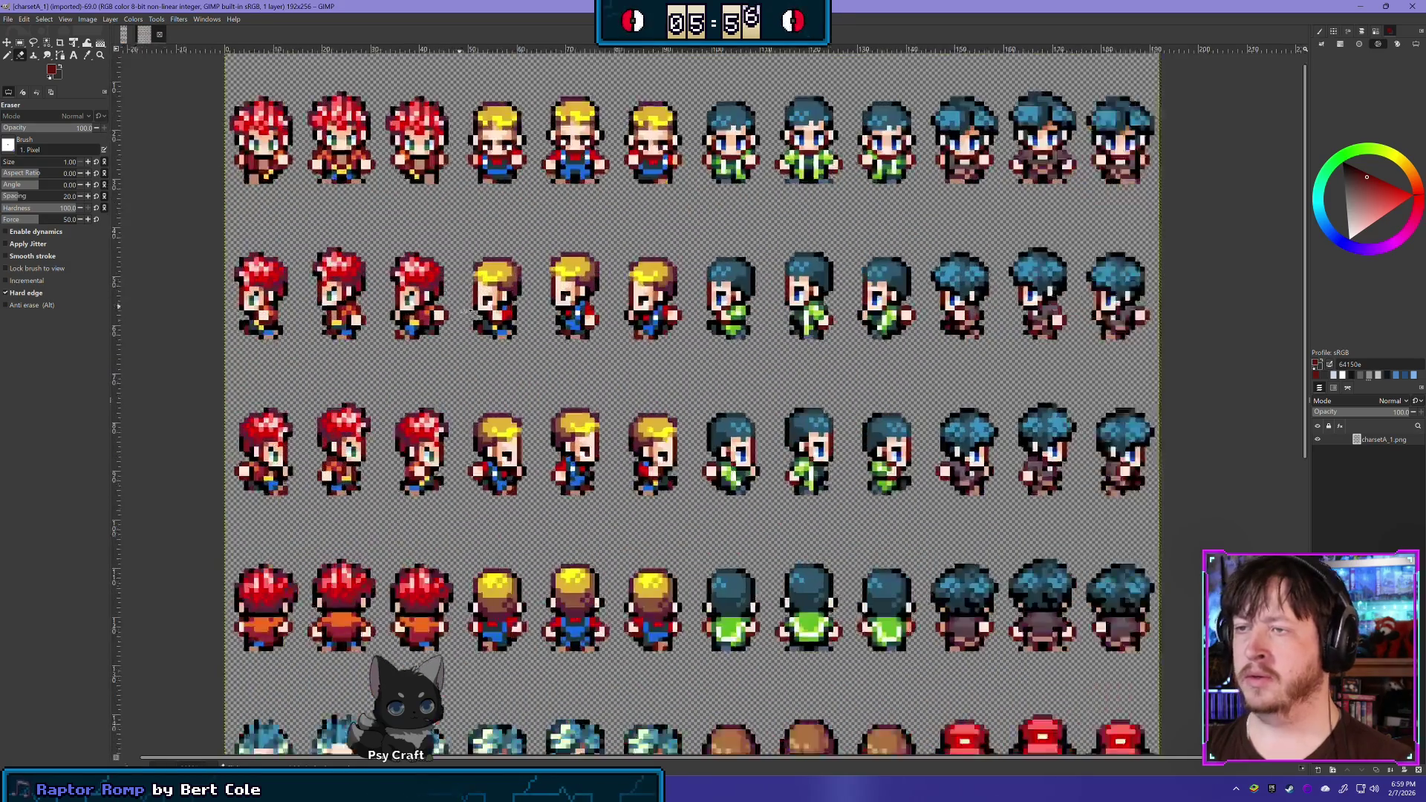
{"action": "left_click_drag", "start_coordinate": [427, 212], "coordinate": [462, 239]}
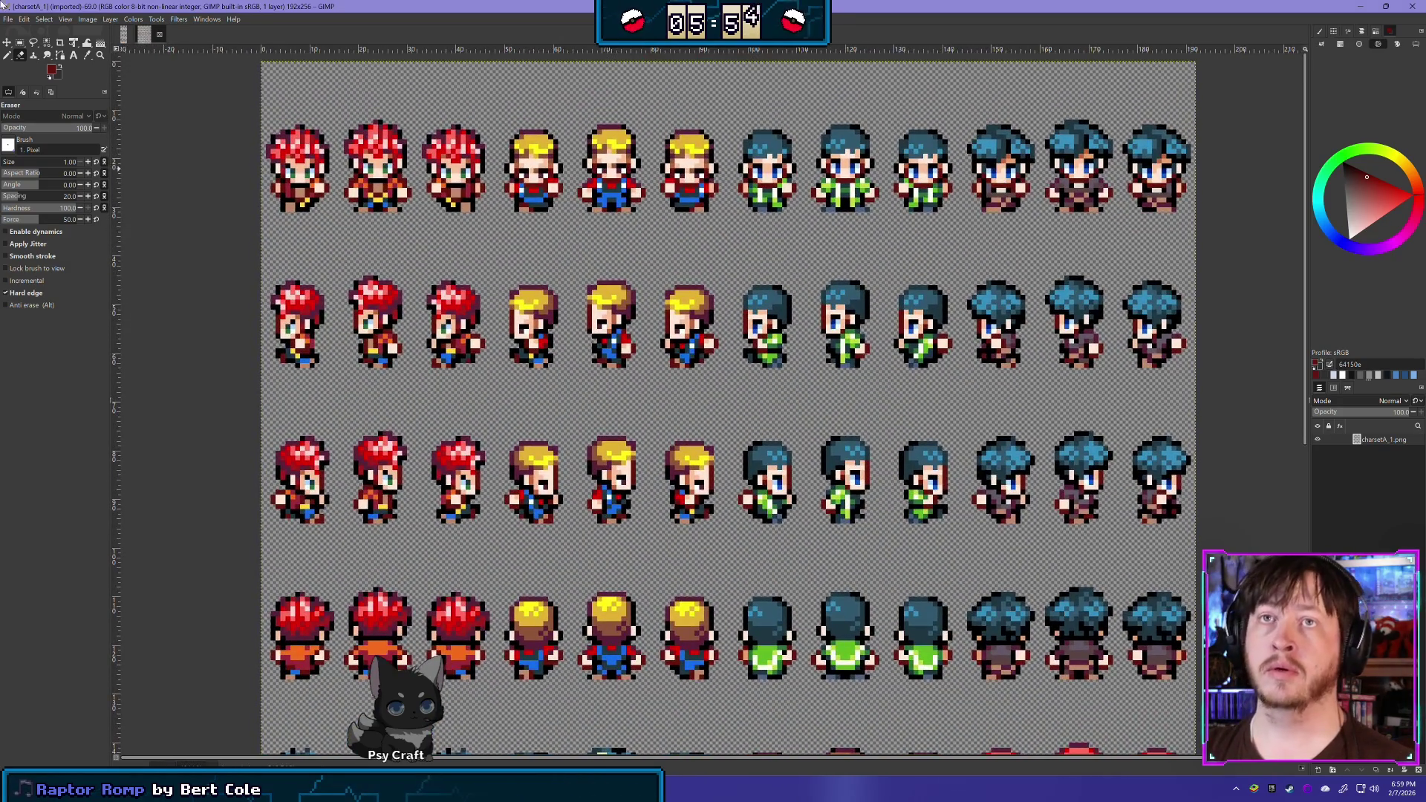
{"action": "left_click", "coordinate": [20, 43]}
{"action": "mouse_move", "coordinate": [582, 321]}
{"action": "left_mouse_down"}
{"action": "mouse_move", "coordinate": [709, 678]}
{"action": "mouse_move", "coordinate": [735, 705]}
{"action": "mouse_move", "coordinate": [719, 680]}
{"action": "left_mouse_up"}
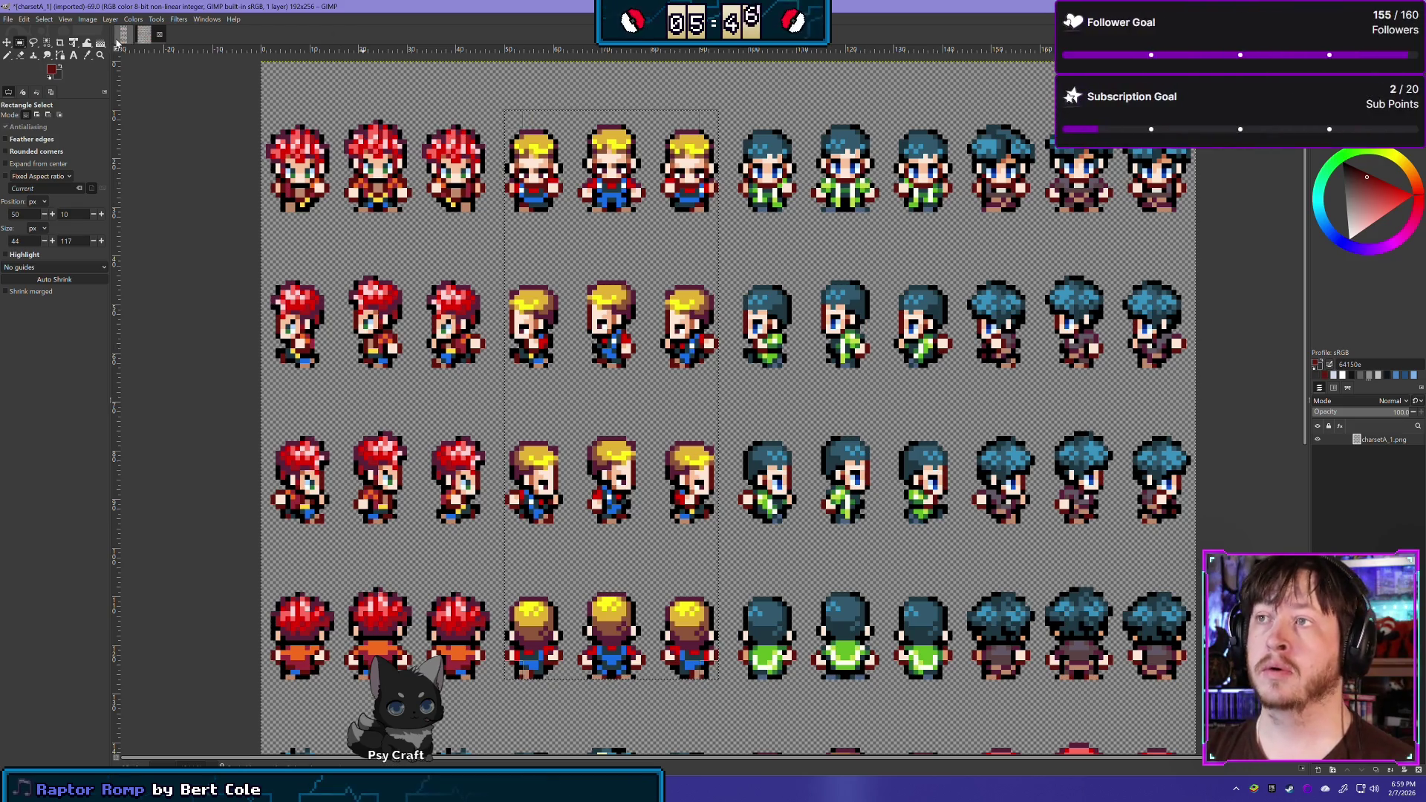
{"action": "left_click_drag", "start_coordinate": [613, 116], "coordinate": [620, 63]}
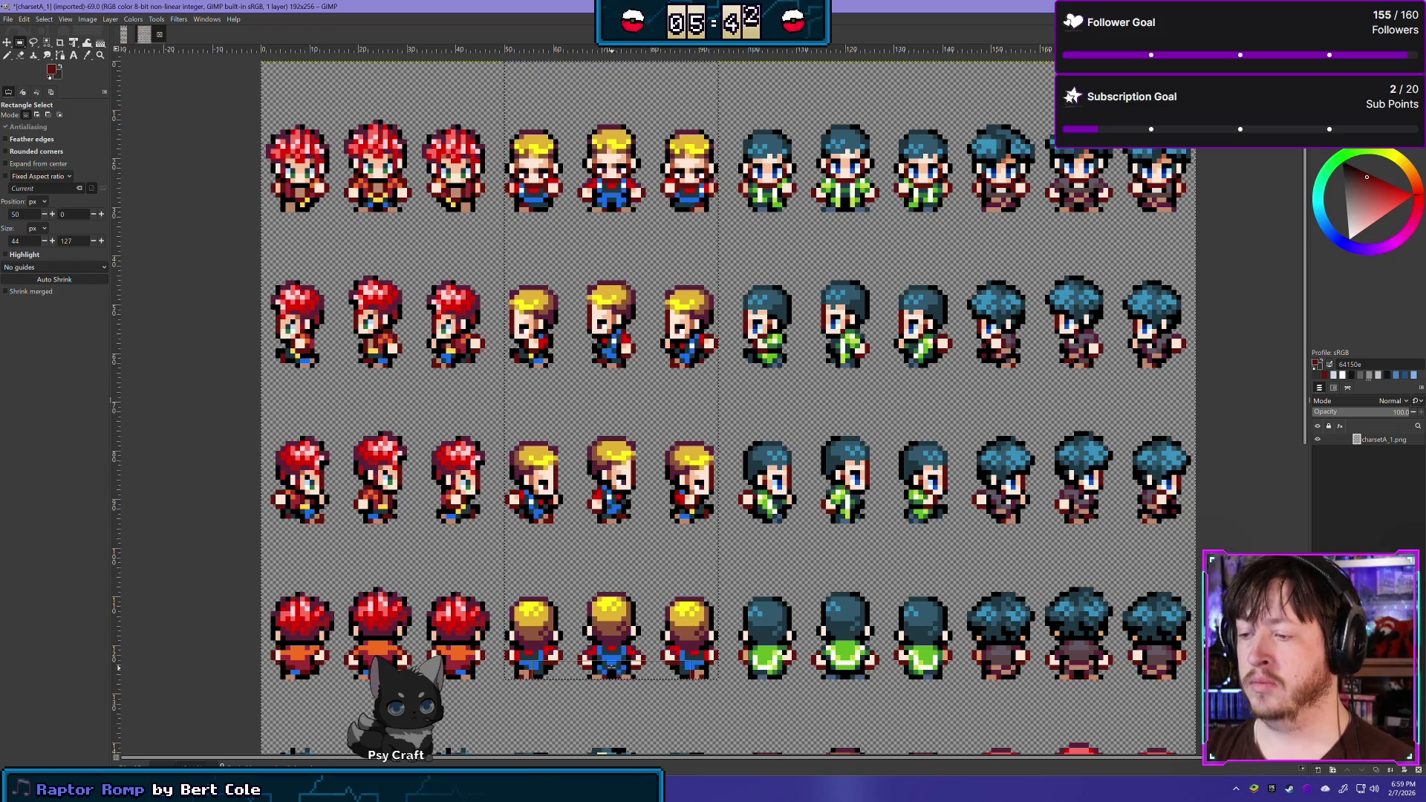
{"action": "left_click_drag", "start_coordinate": [611, 670], "coordinate": [610, 673]}
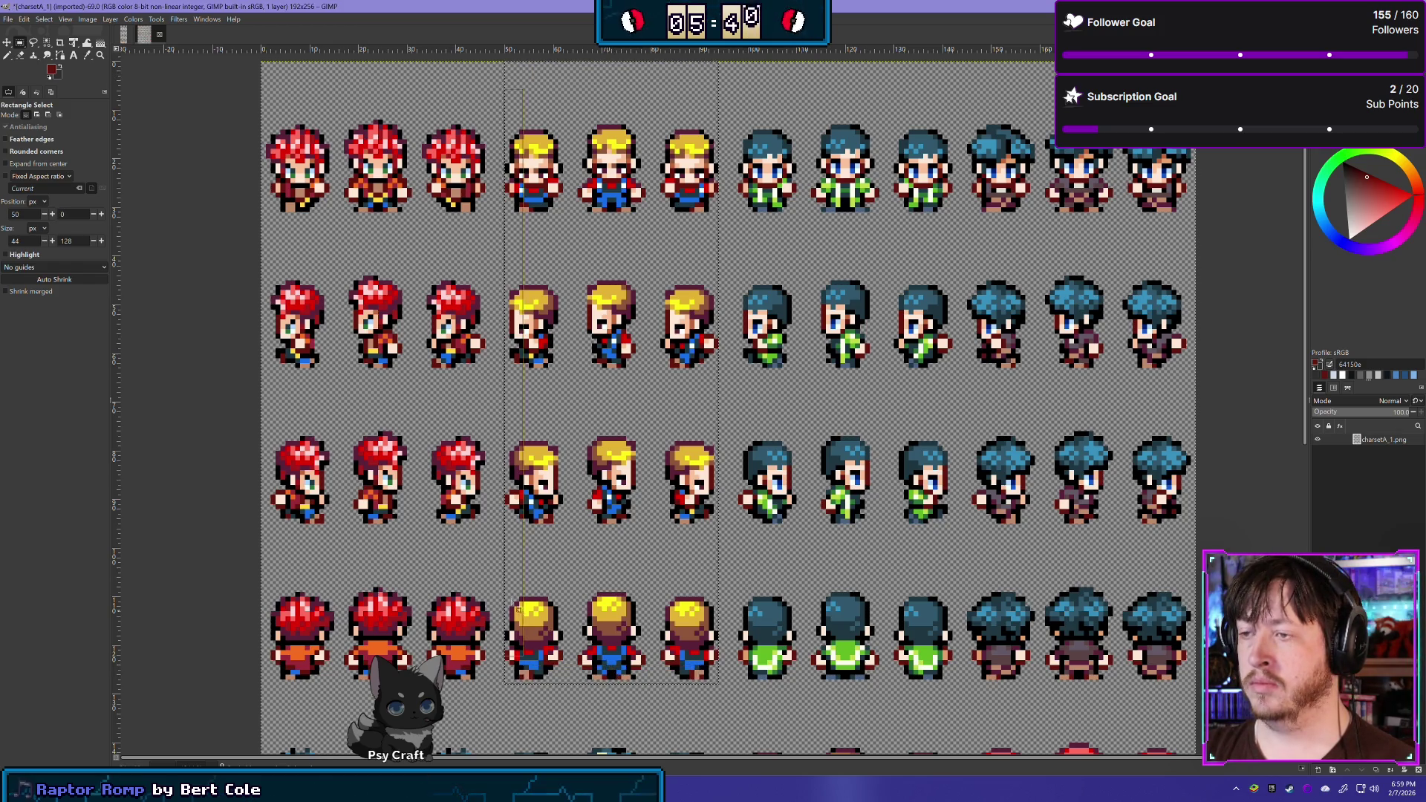
{"action": "left_click_drag", "start_coordinate": [513, 509], "coordinate": [503, 510]}
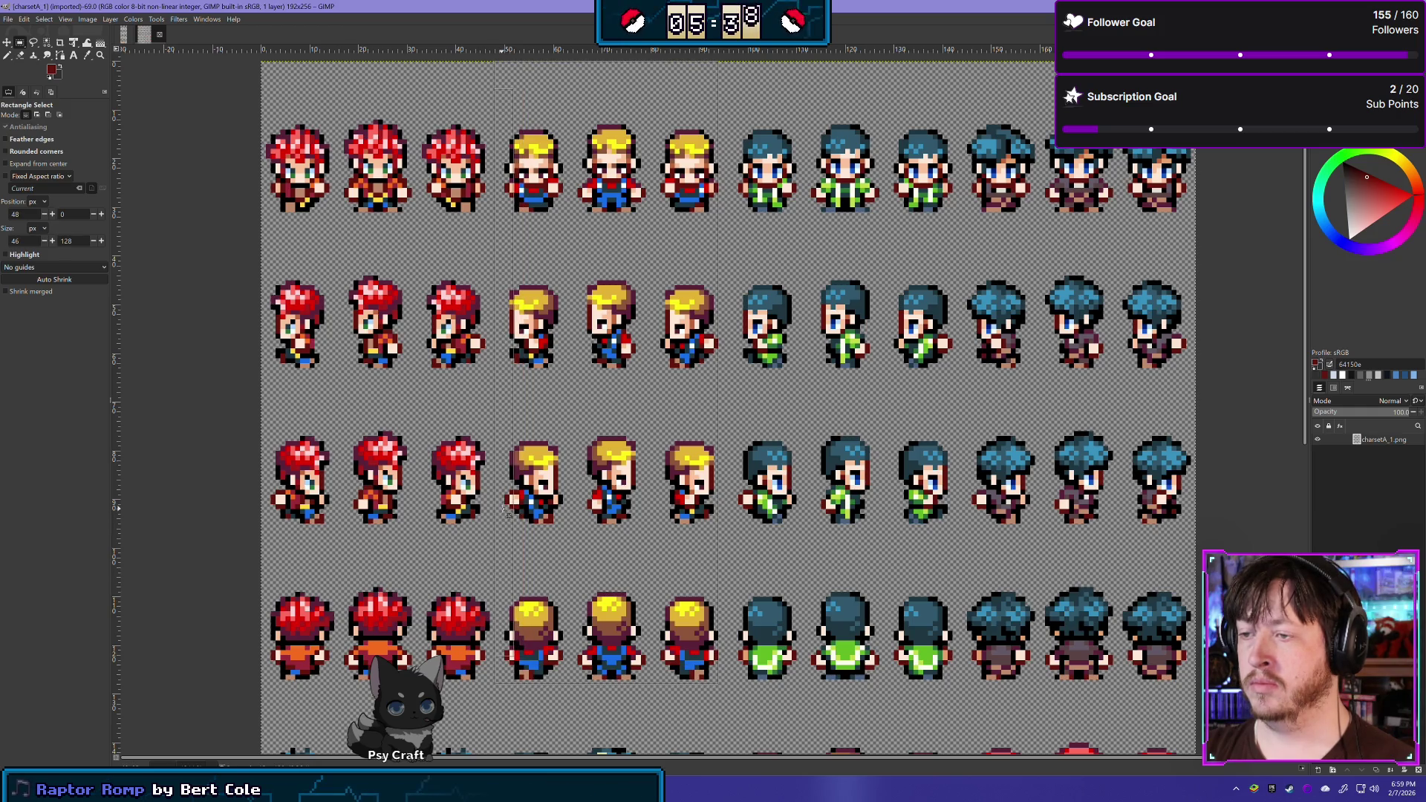
{"action": "left_click_drag", "start_coordinate": [711, 485], "coordinate": [721, 492]}
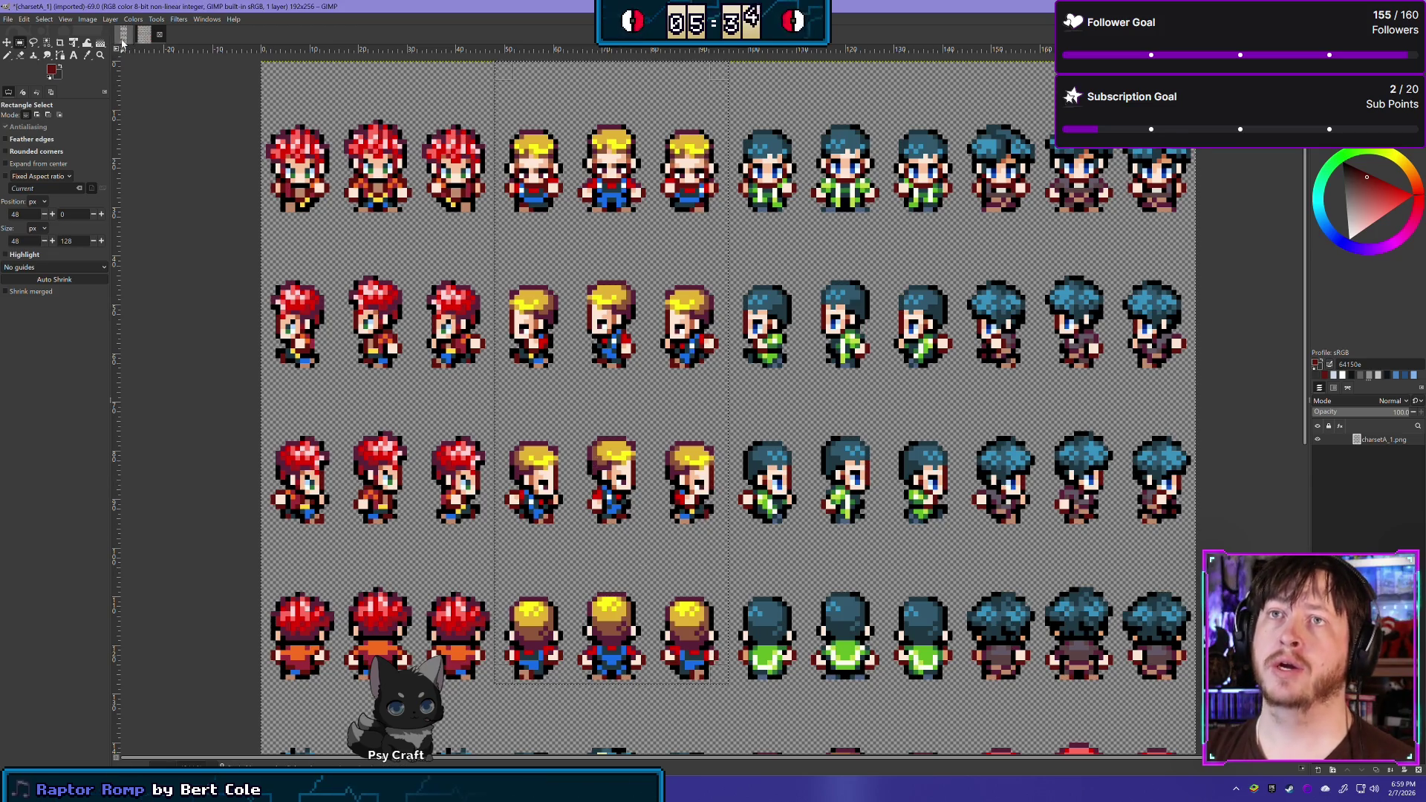
{"action": "key", "text": "alt+1"}
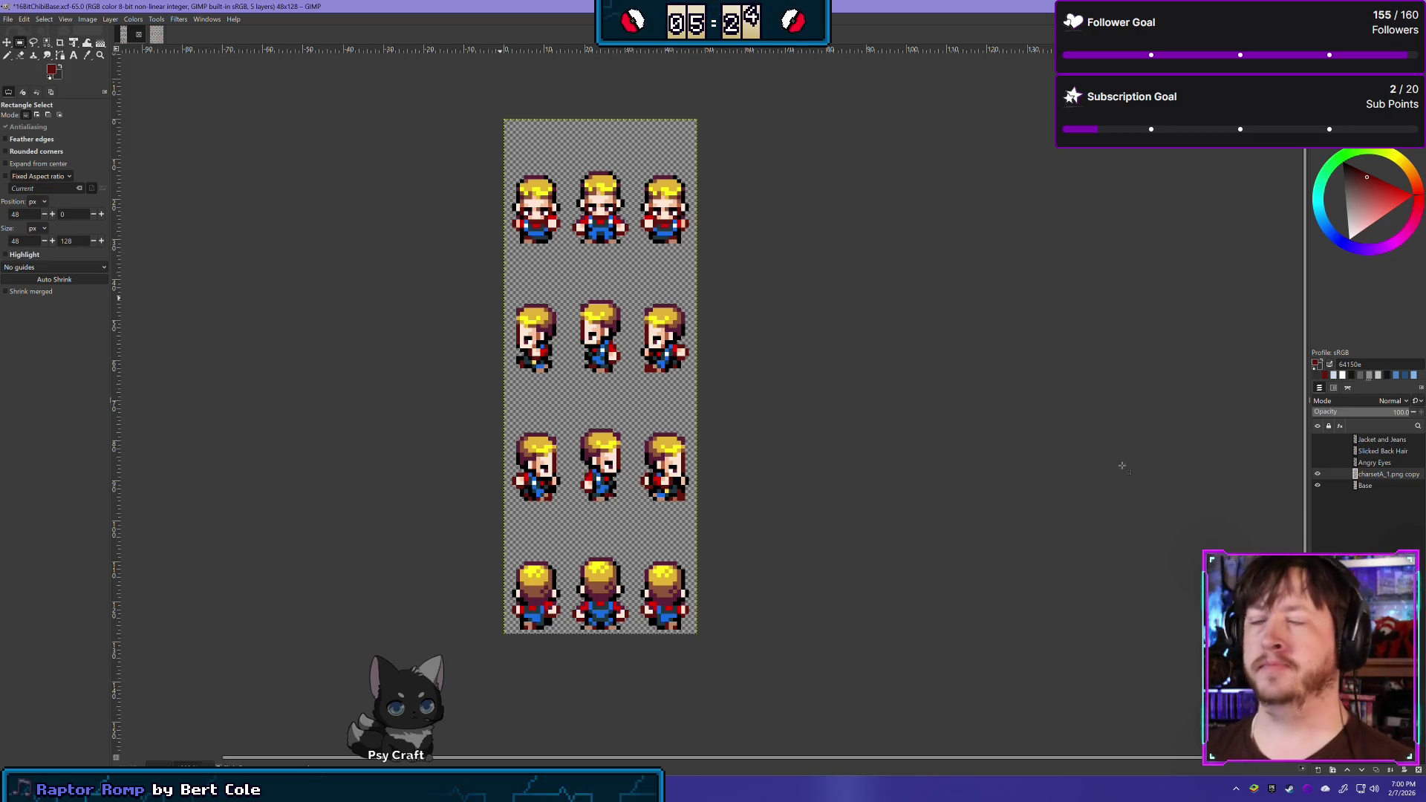
Duplicate the blonde sprite layer twice and select the lowest copy
{"action": "scroll", "coordinate": [901, 334], "scroll_direction": "up", "scroll_amount": 1}
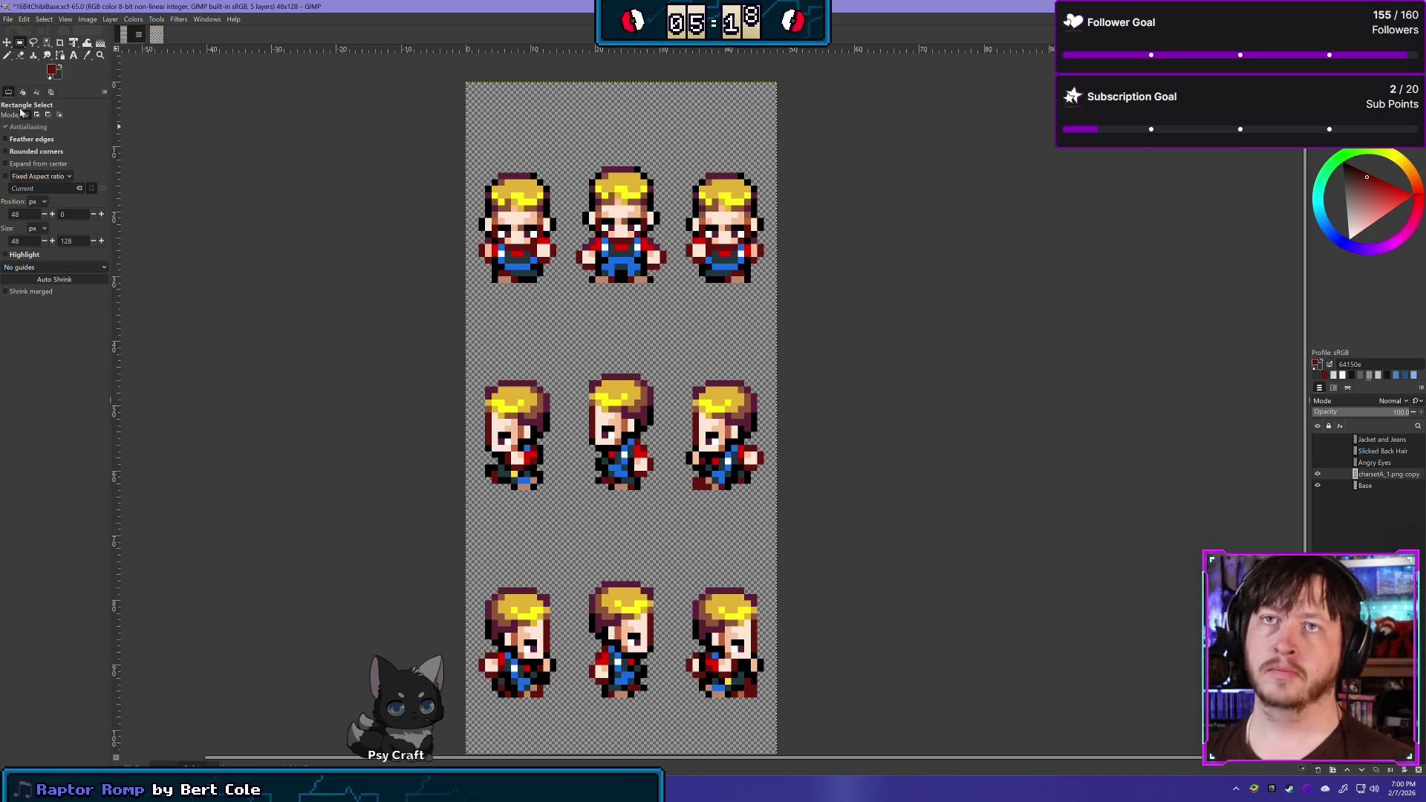
{"action": "left_click", "coordinate": [1379, 771]}
{"action": "left_click", "coordinate": [1379, 771]}
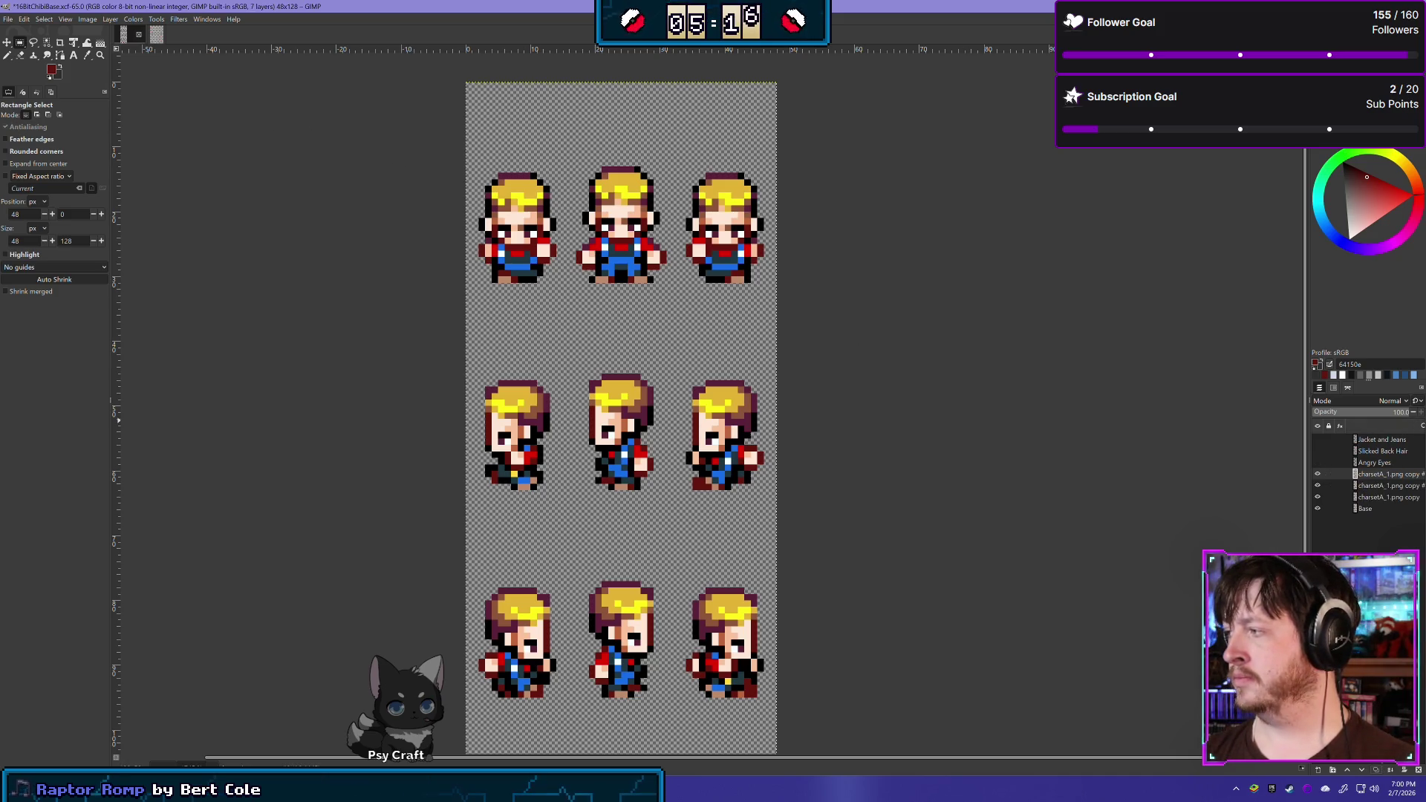
{"action": "left_click", "coordinate": [1318, 474]}
{"action": "left_click", "coordinate": [1318, 485]}
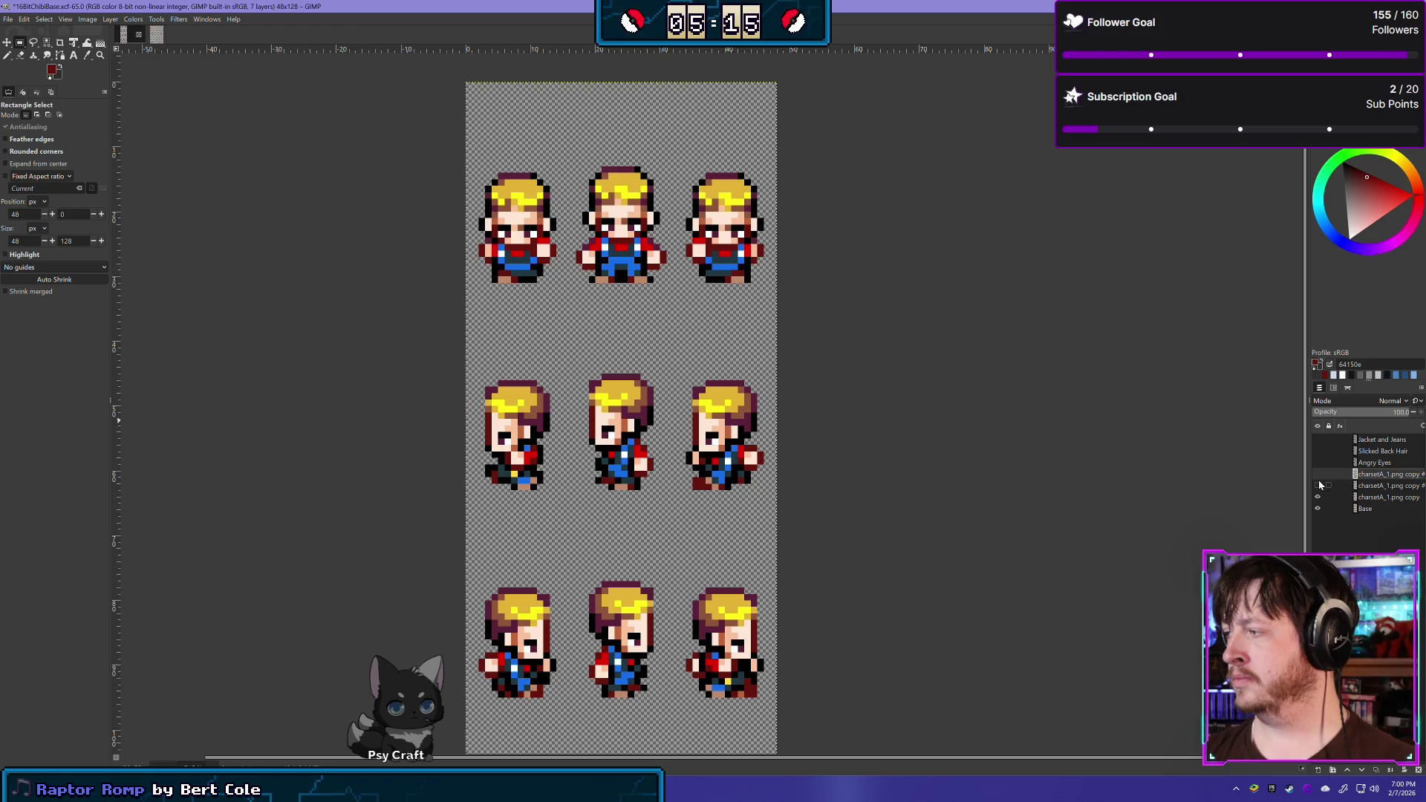
{"action": "left_click", "coordinate": [1381, 497]}
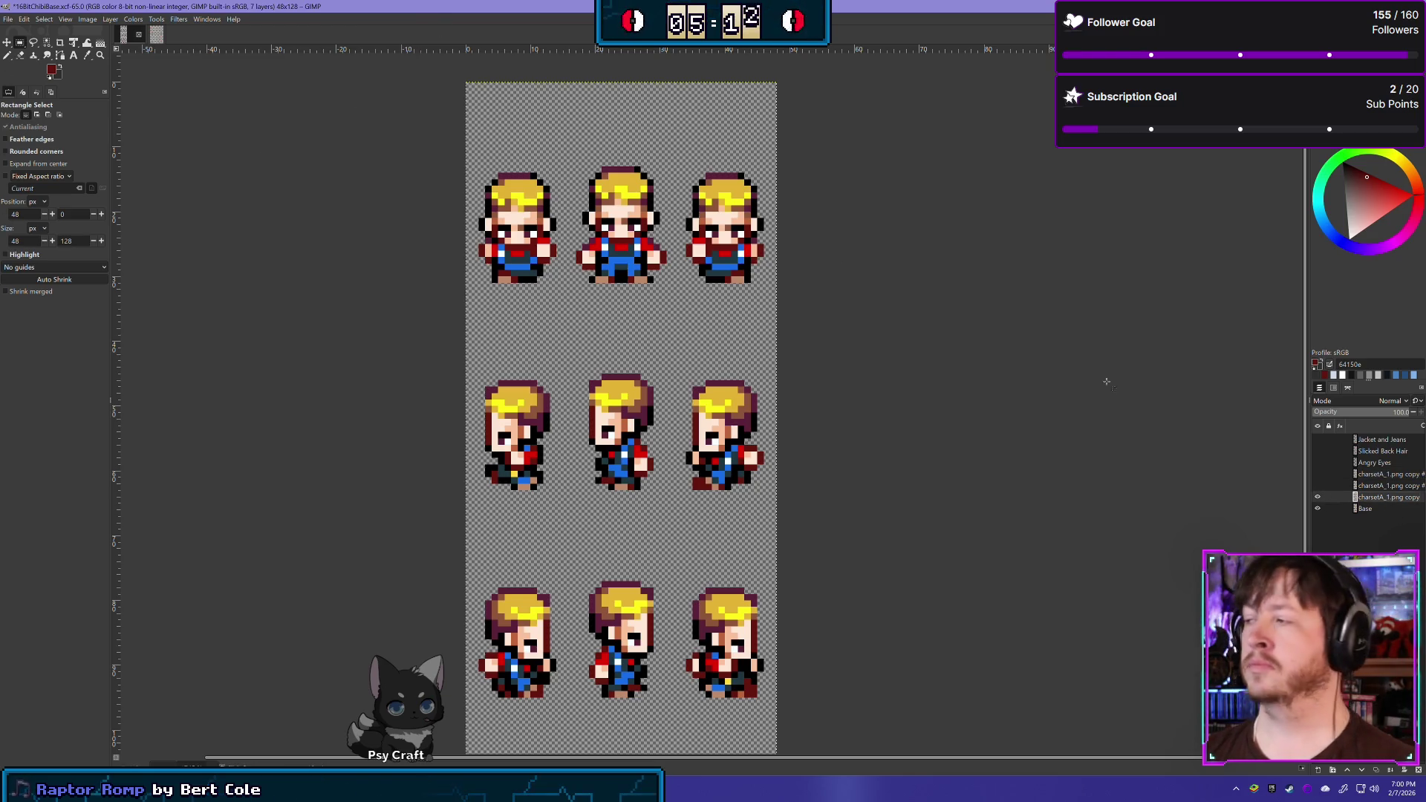
Toggle the lowest copy's visibility to compare the blonde sprites with the bald base
{"action": "left_click", "coordinate": [1317, 497]}
{"action": "left_click", "coordinate": [1318, 497]}
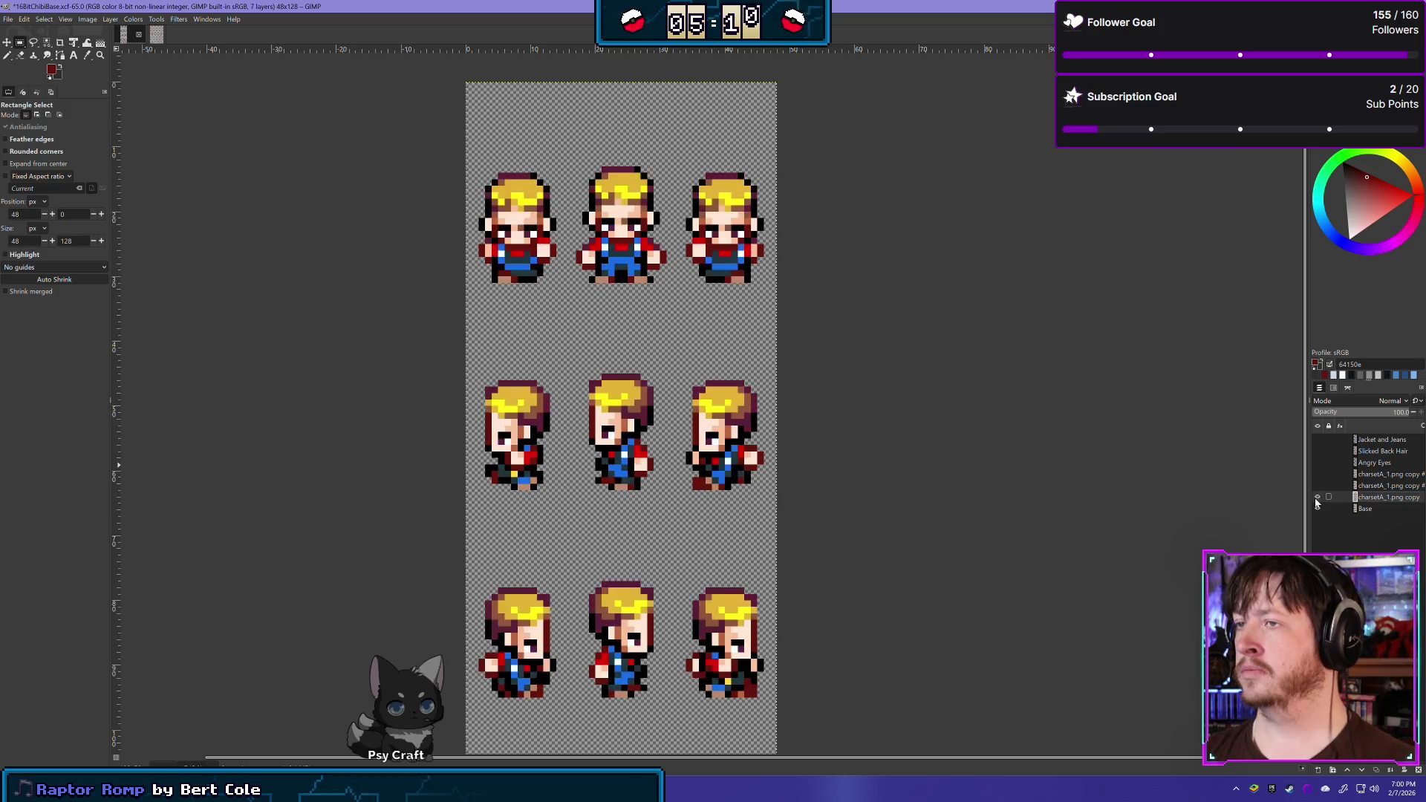
{"action": "left_click", "coordinate": [1317, 498]}
{"action": "left_click", "coordinate": [1317, 497]}
{"action": "left_click", "coordinate": [1317, 498]}
{"action": "left_click", "coordinate": [1317, 497]}
{"action": "left_click", "coordinate": [1318, 497]}
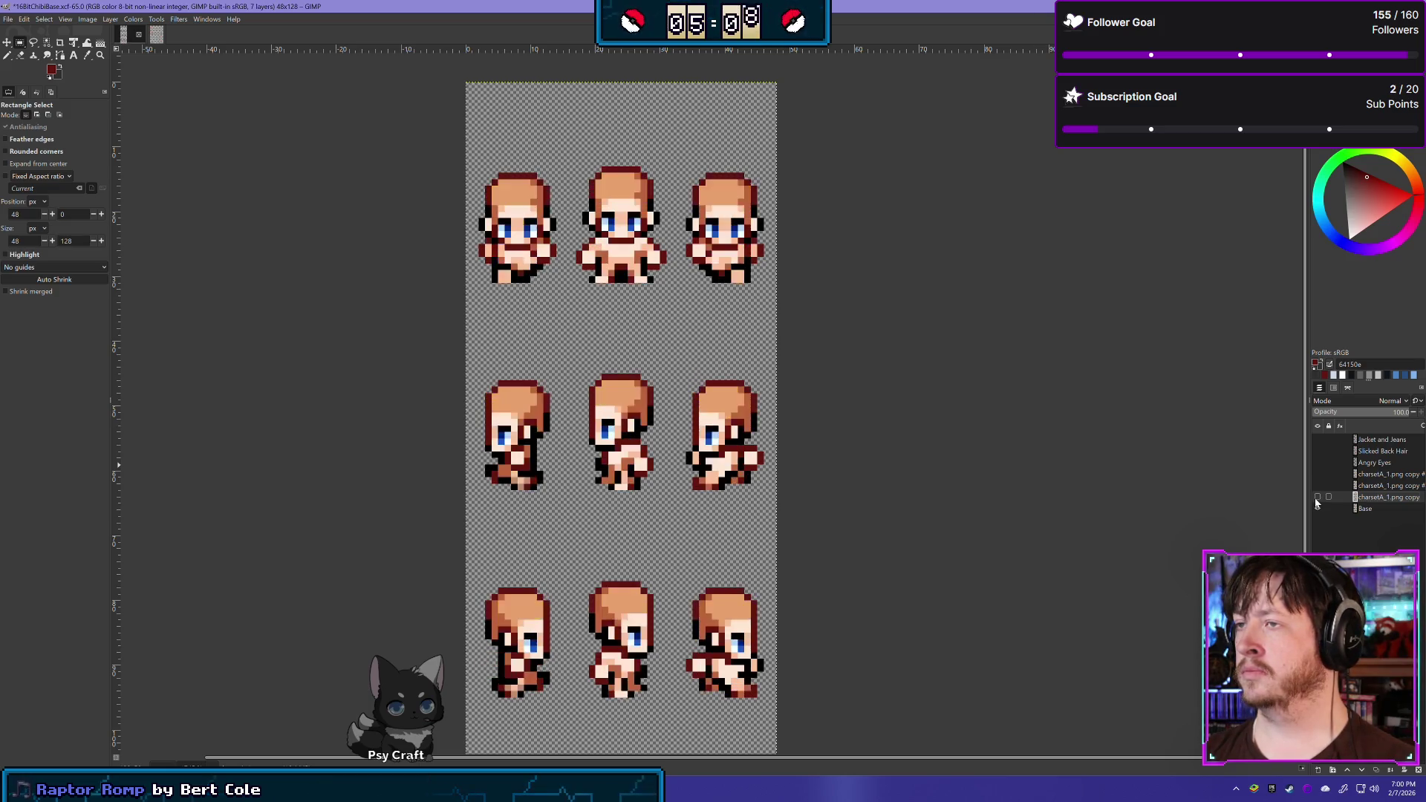
{"action": "left_click", "coordinate": [1317, 498]}
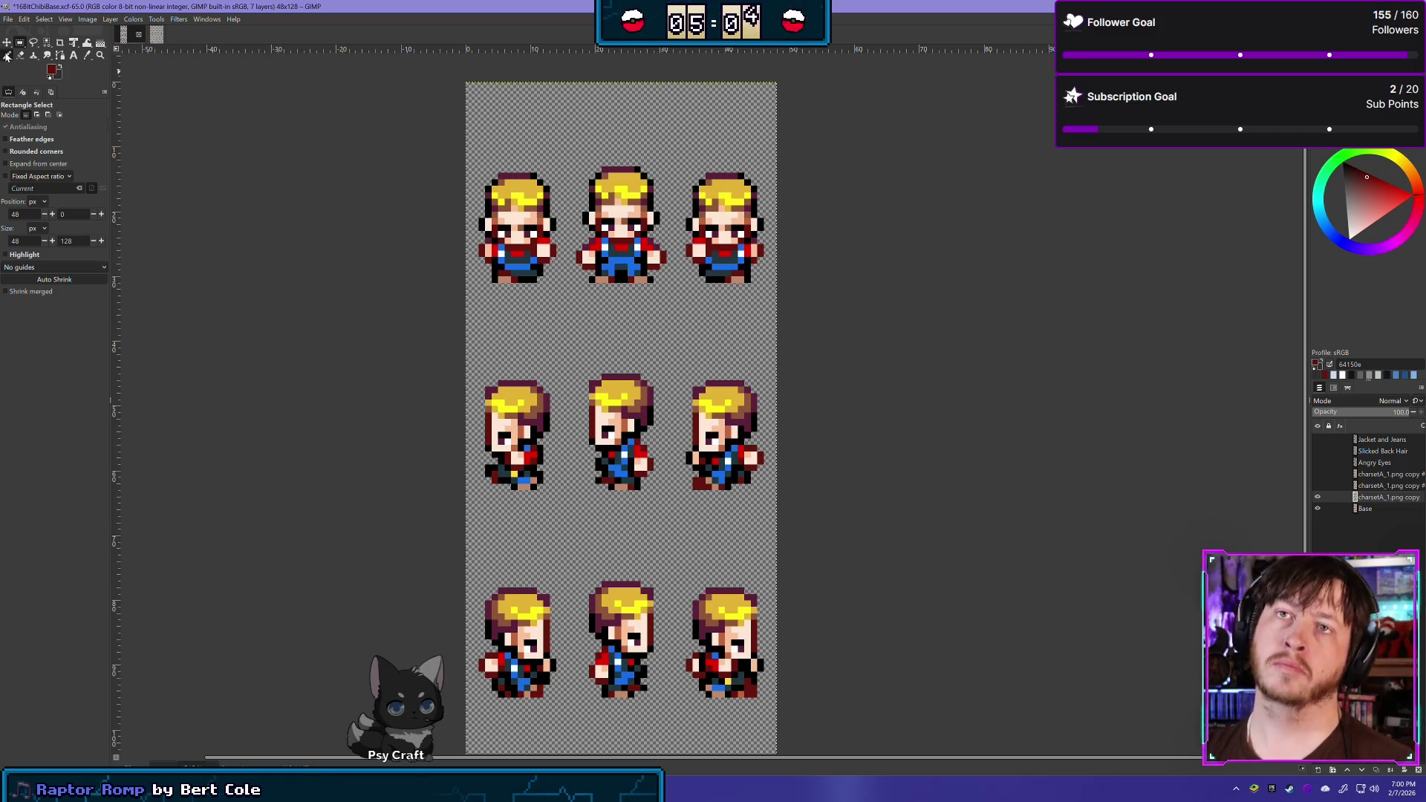
{"action": "left_click", "coordinate": [20, 55]}
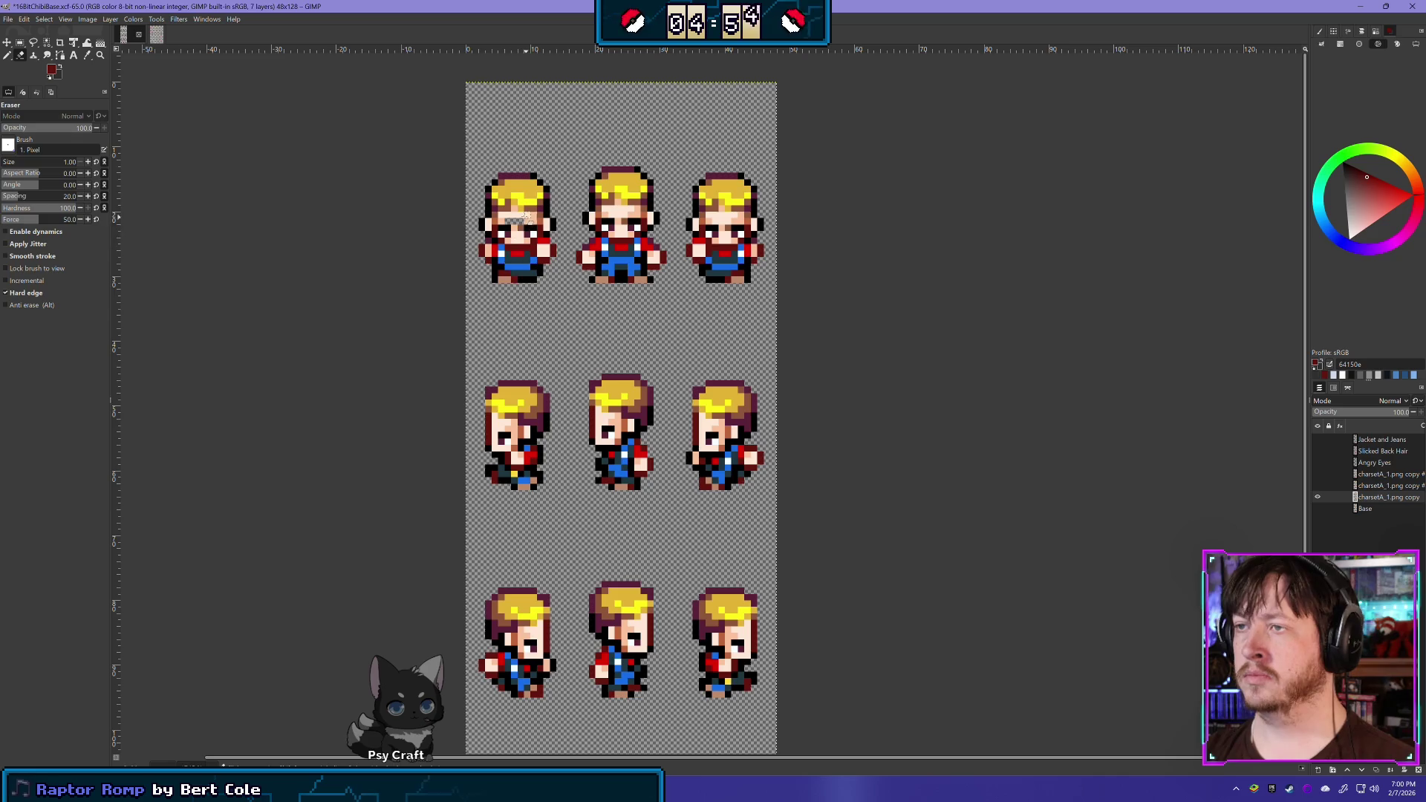
Erase a band across the first front sprite's face and check it against the Base layer
{"action": "mouse_move", "coordinate": [483, 216]}
{"action": "left_mouse_down"}
{"action": "mouse_move", "coordinate": [553, 223]}
{"action": "mouse_move", "coordinate": [487, 209]}
{"action": "mouse_move", "coordinate": [550, 209]}
{"action": "mouse_move", "coordinate": [487, 223]}
{"action": "left_mouse_up"}
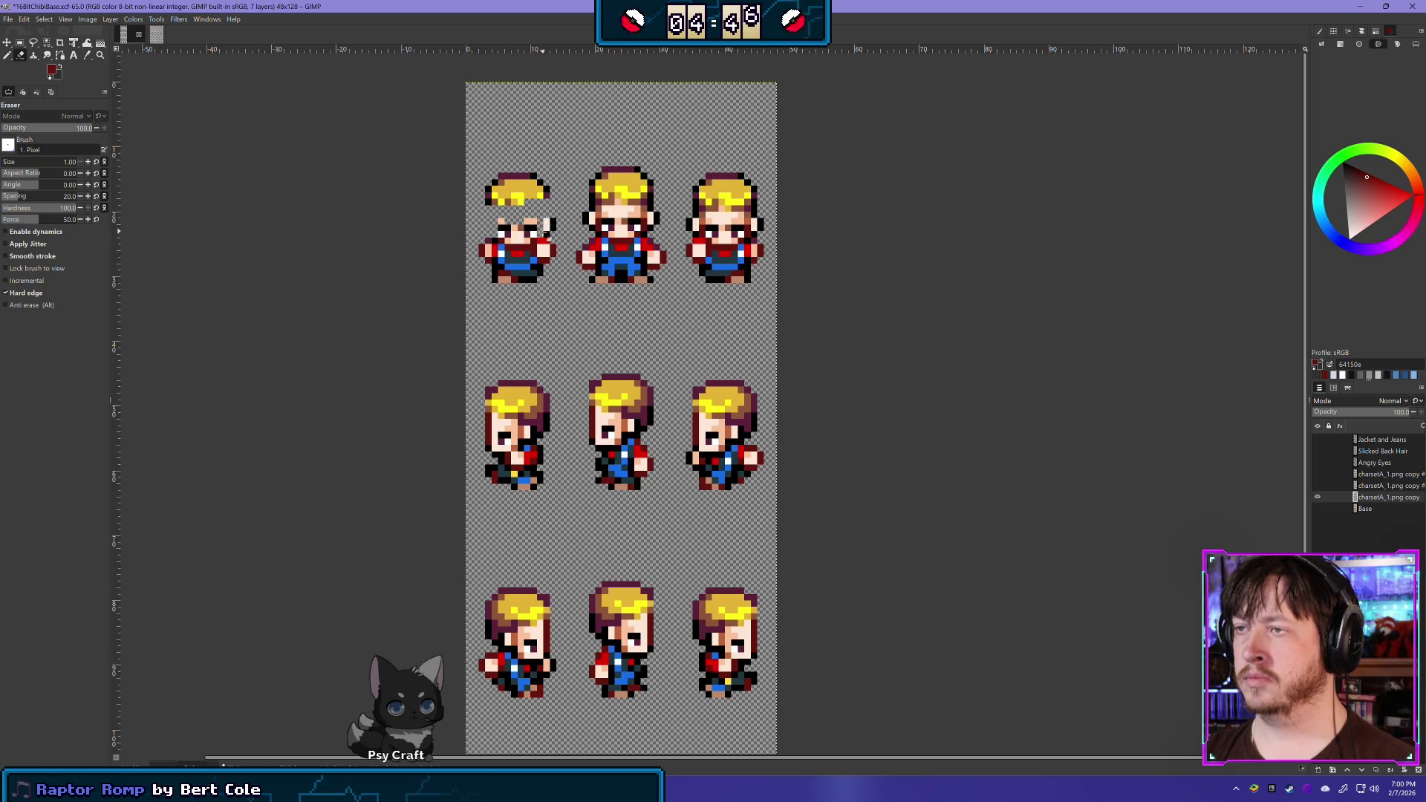
{"action": "left_click", "coordinate": [1318, 509]}
{"action": "left_click", "coordinate": [1317, 497]}
{"action": "left_click", "coordinate": [1317, 496]}
{"action": "left_click", "coordinate": [1316, 498]}
{"action": "left_click", "coordinate": [1316, 497]}
{"action": "left_click", "coordinate": [1317, 497]}
{"action": "left_click", "coordinate": [1316, 497]}
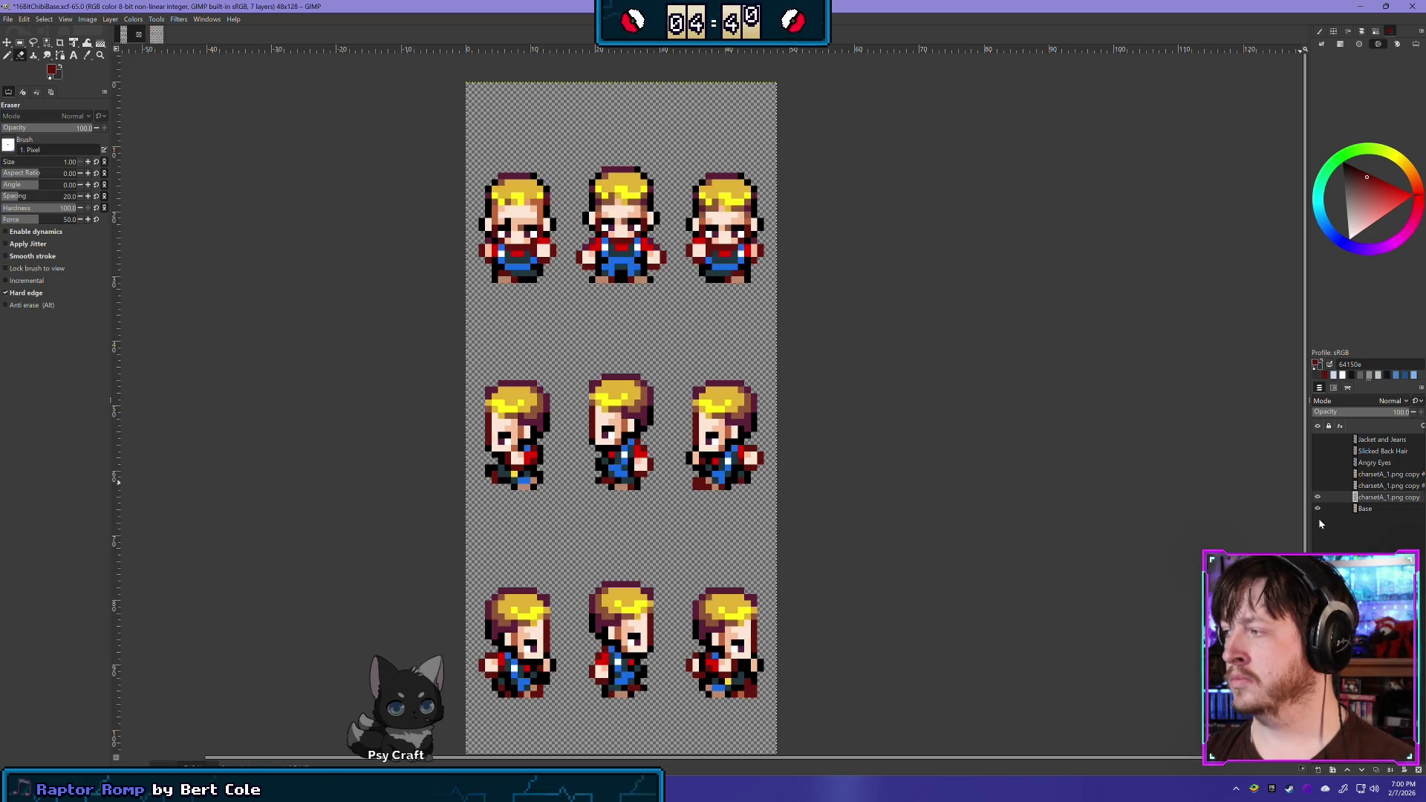
{"action": "left_click", "coordinate": [1318, 509]}
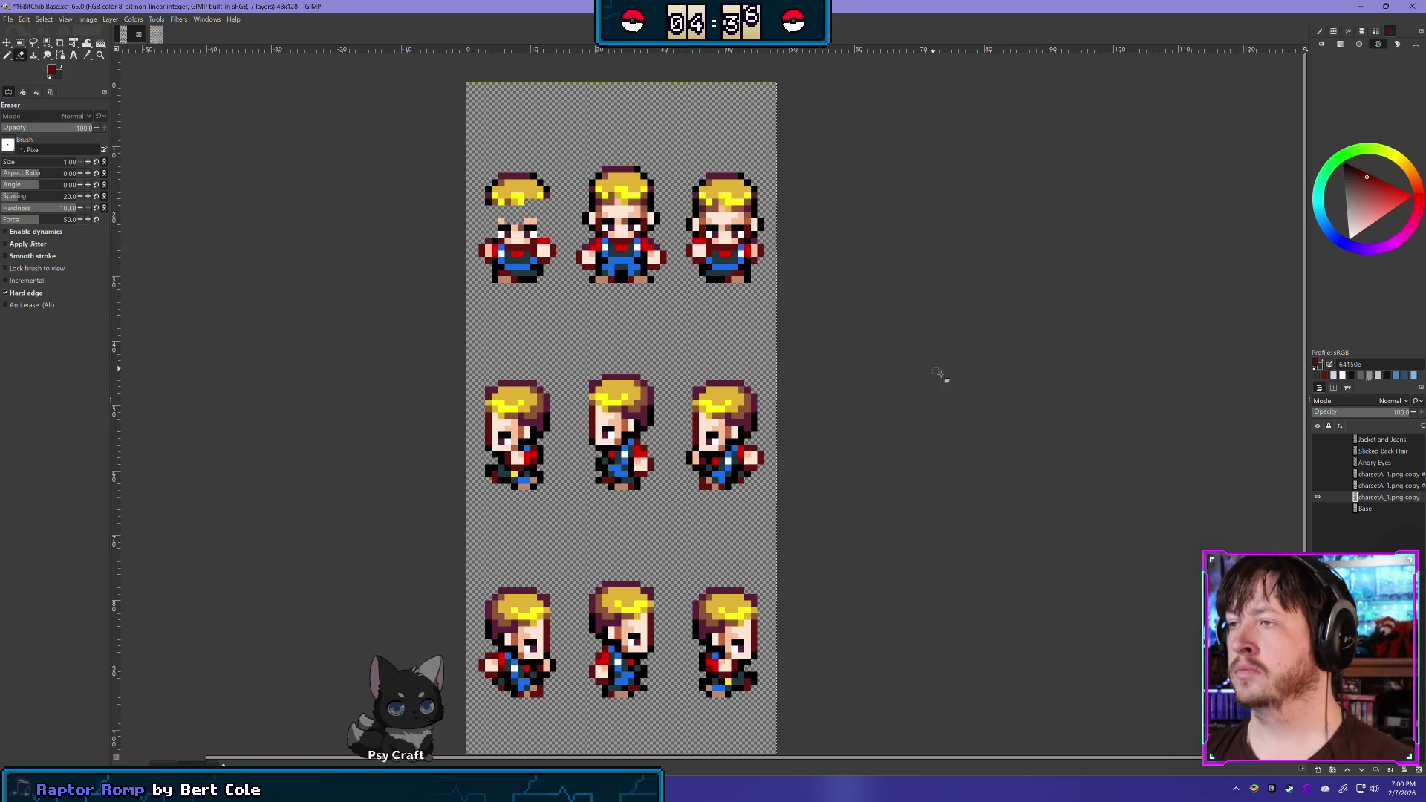
{"action": "left_click", "coordinate": [1318, 508]}
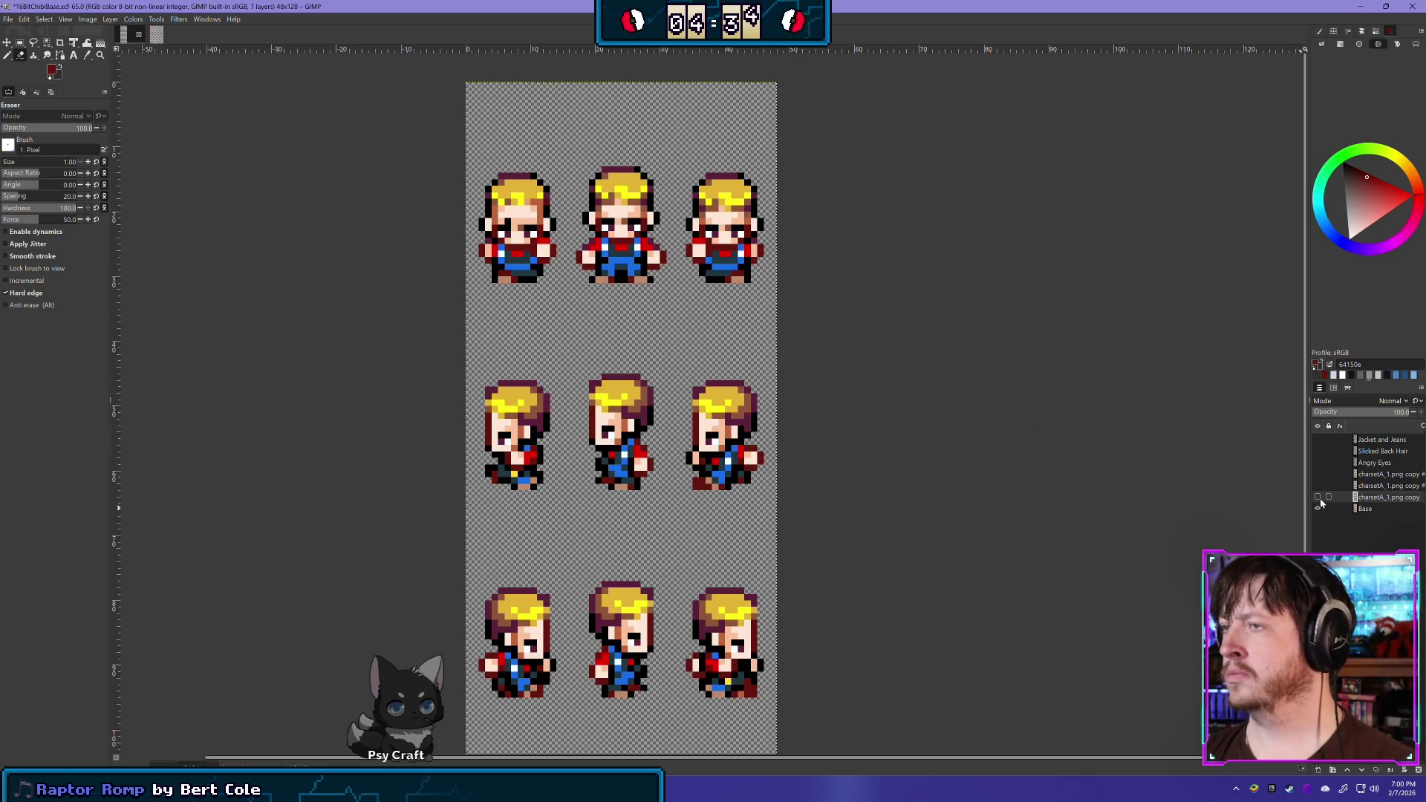
{"action": "left_click", "coordinate": [1319, 503], "text": "shift"}
{"action": "left_click", "coordinate": [1319, 502], "text": "shift"}
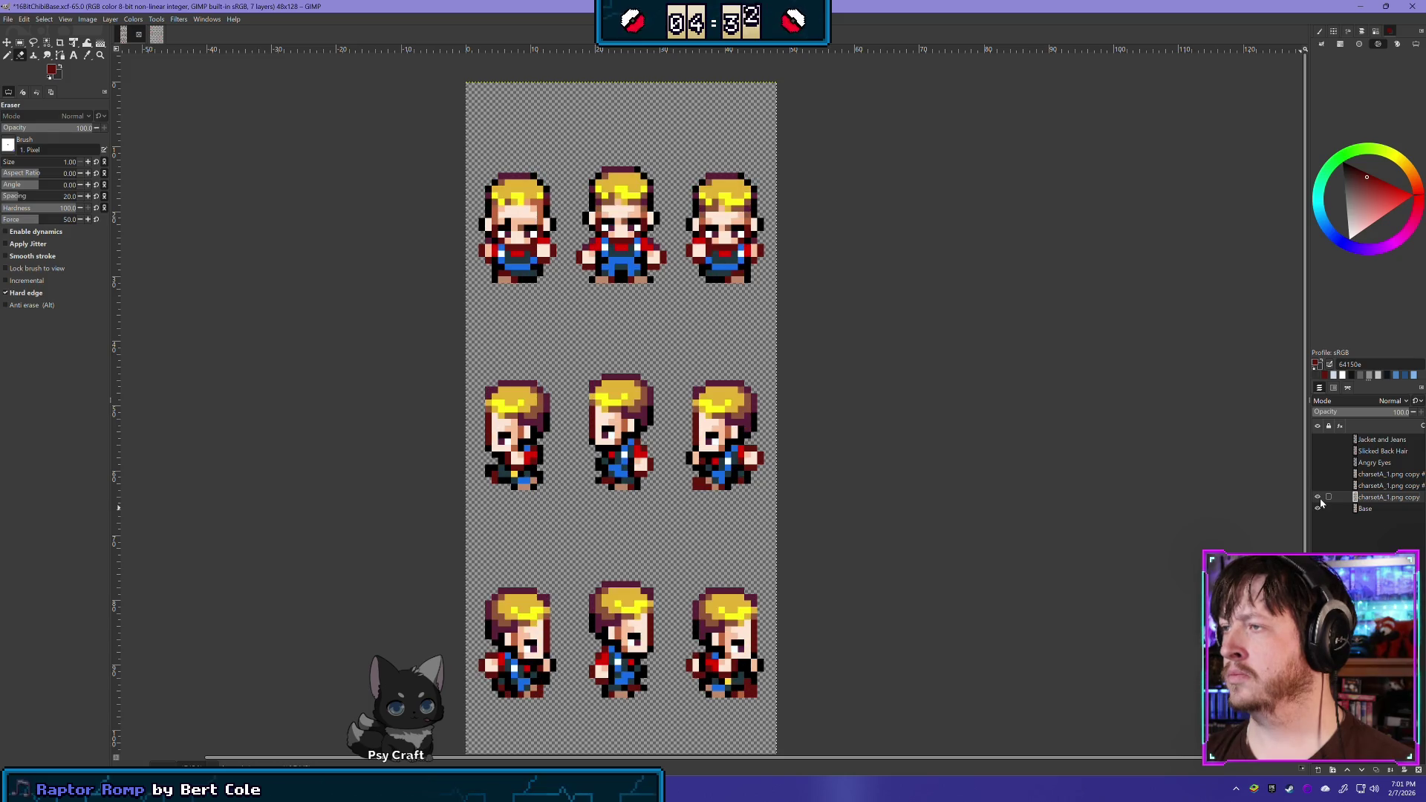
{"action": "left_click", "coordinate": [1318, 509]}
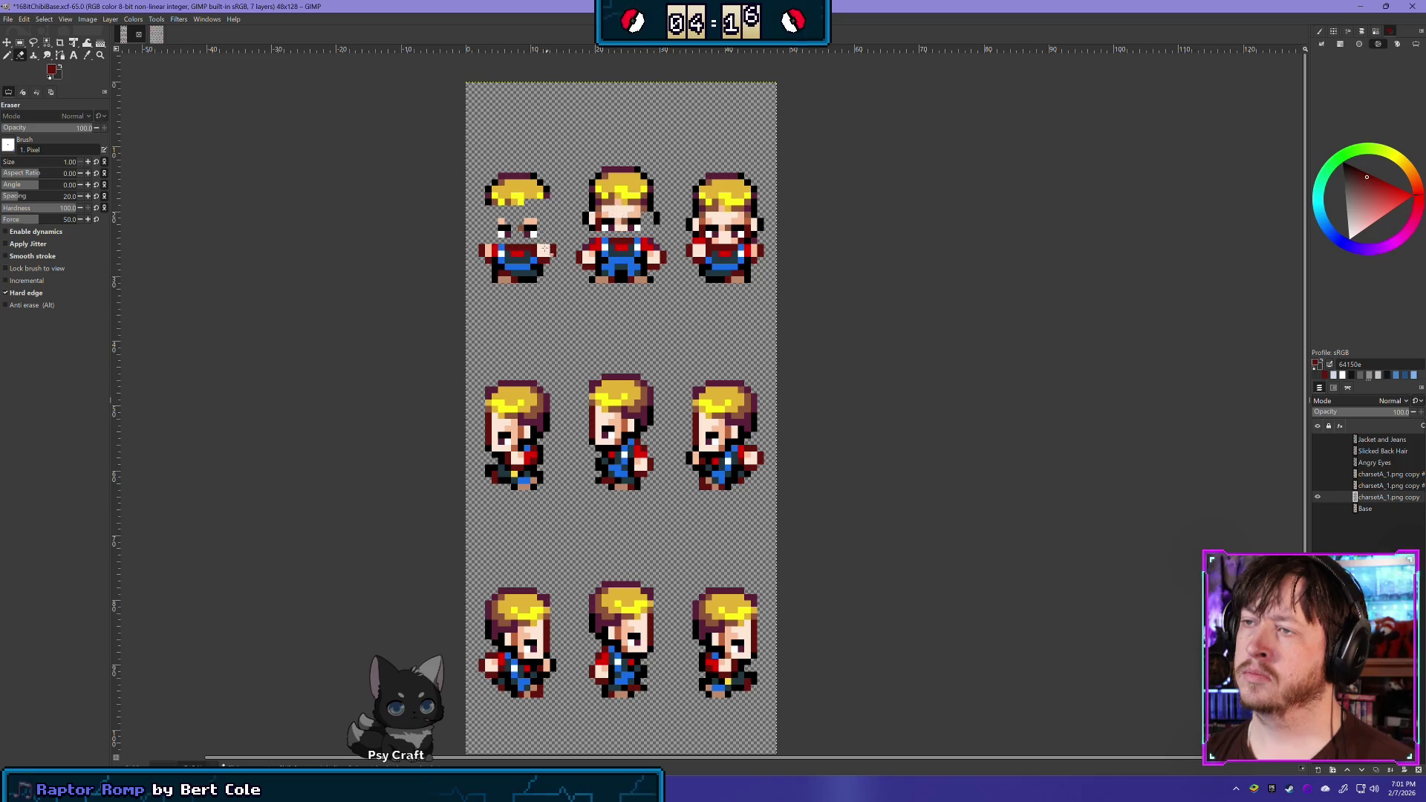
Erase the second front sprite's face pixels and the stray pixels beside it
{"action": "left_click_drag", "start_coordinate": [609, 210], "coordinate": [603, 209]}
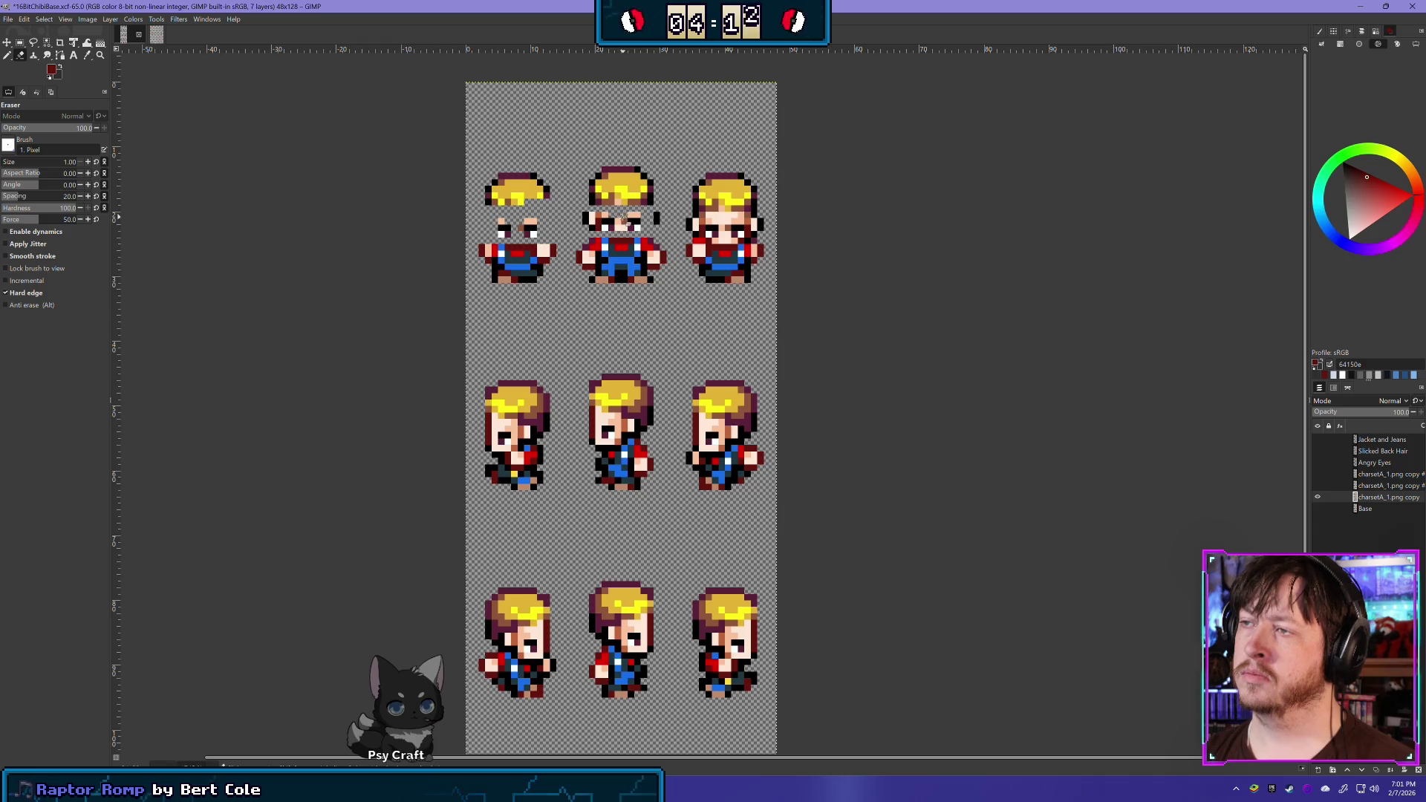
{"action": "left_click_drag", "start_coordinate": [597, 215], "coordinate": [586, 216]}
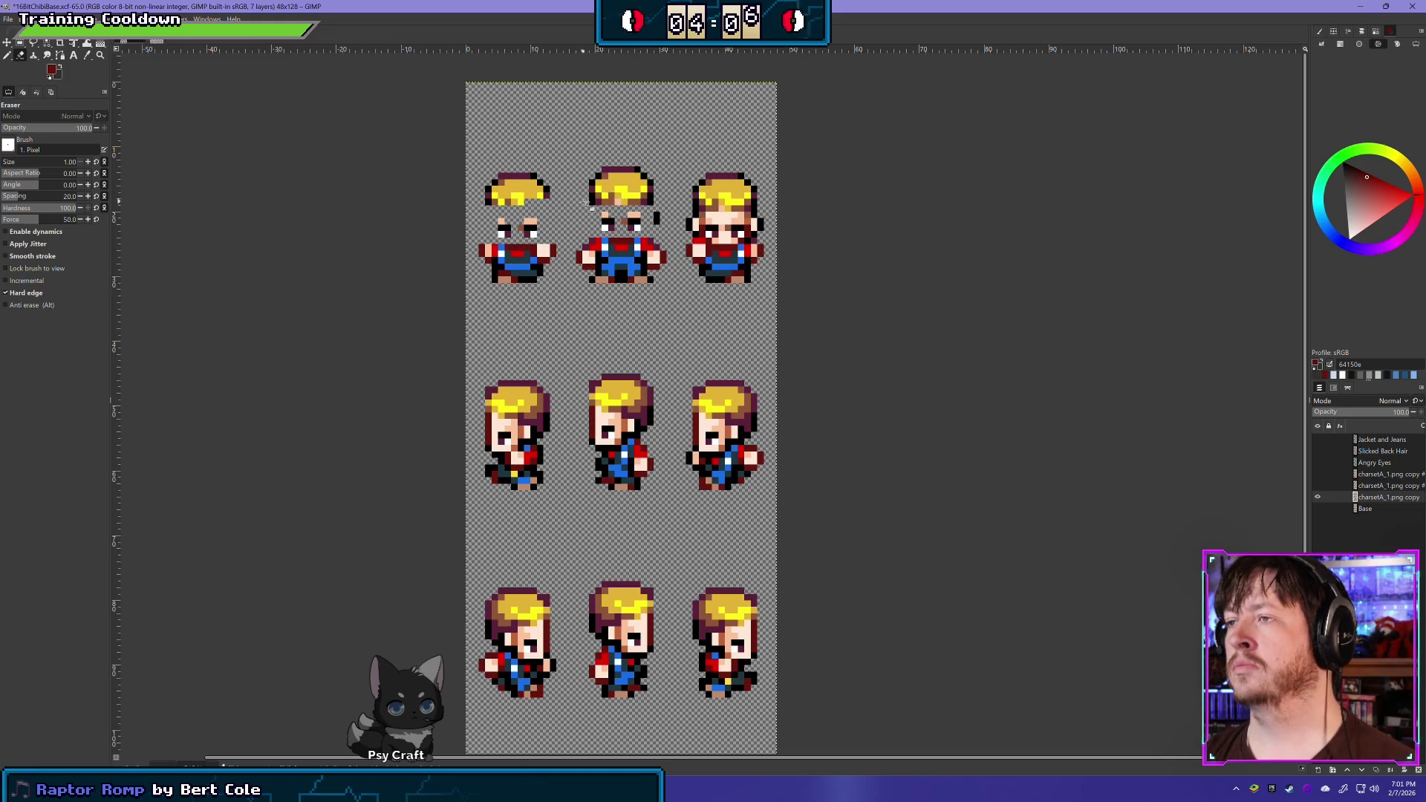
{"action": "left_click_drag", "start_coordinate": [656, 211], "coordinate": [659, 226]}
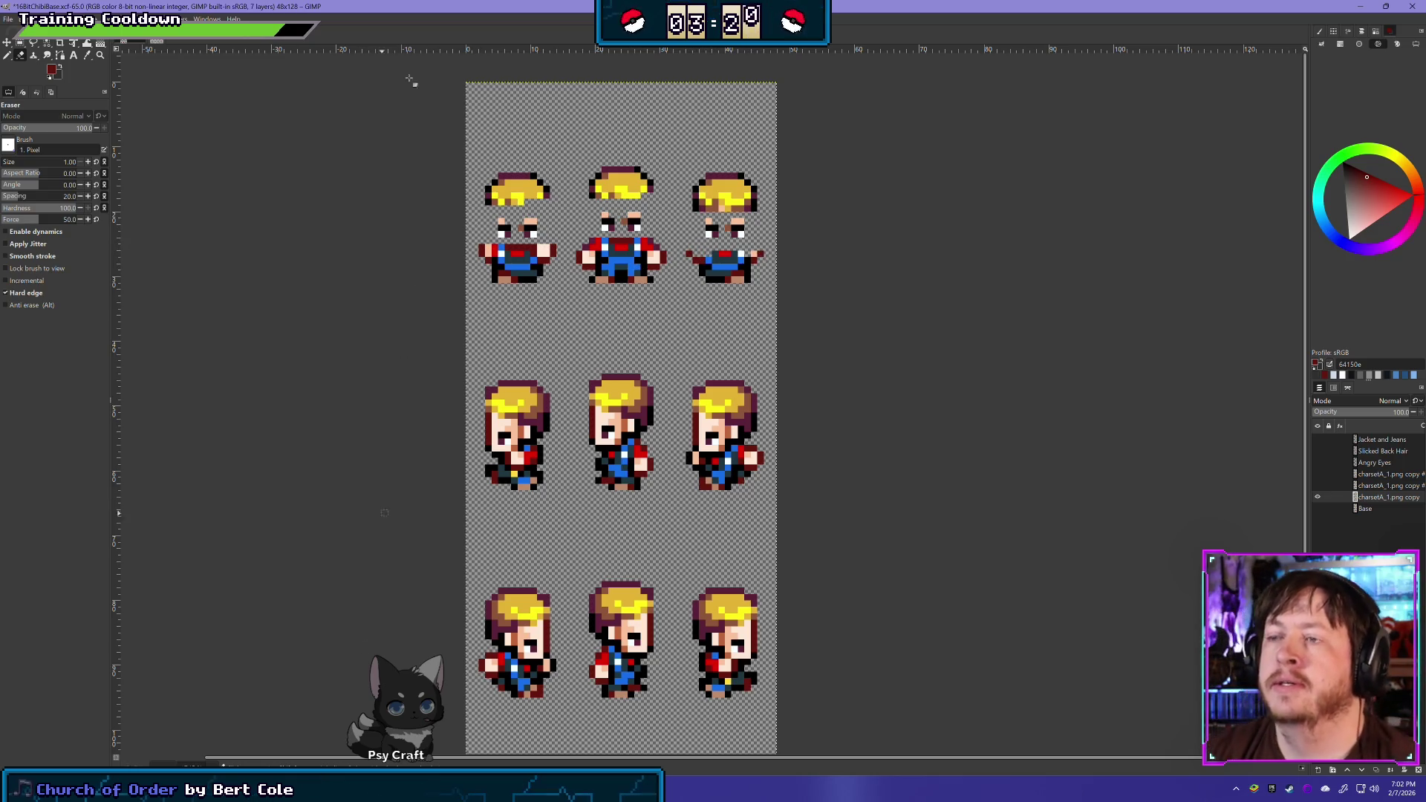
{"action": "left_click", "coordinate": [1317, 508]}
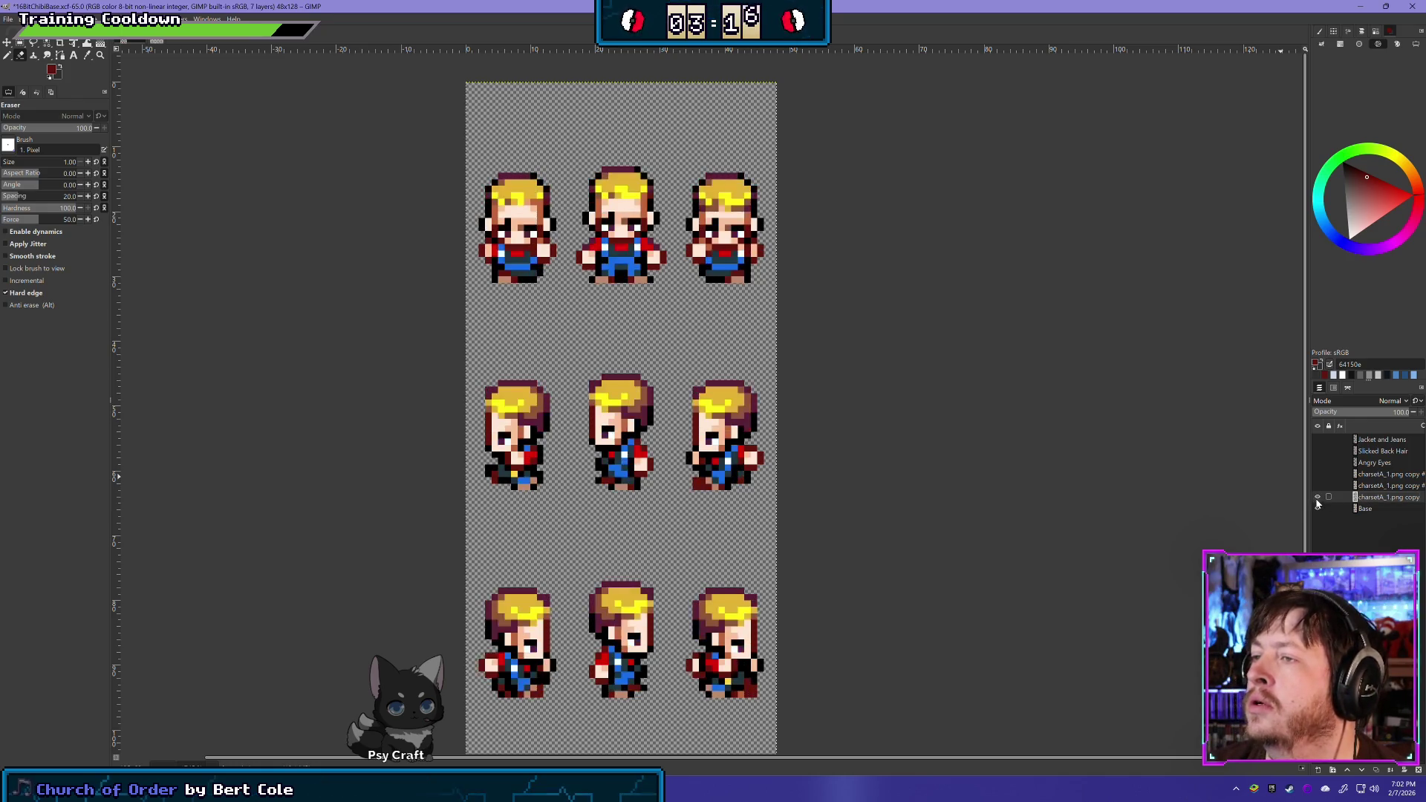
{"action": "left_click", "coordinate": [1317, 503]}
{"action": "left_click", "coordinate": [1318, 497]}
{"action": "left_click", "coordinate": [1317, 497]}
{"action": "left_click", "coordinate": [1317, 496]}
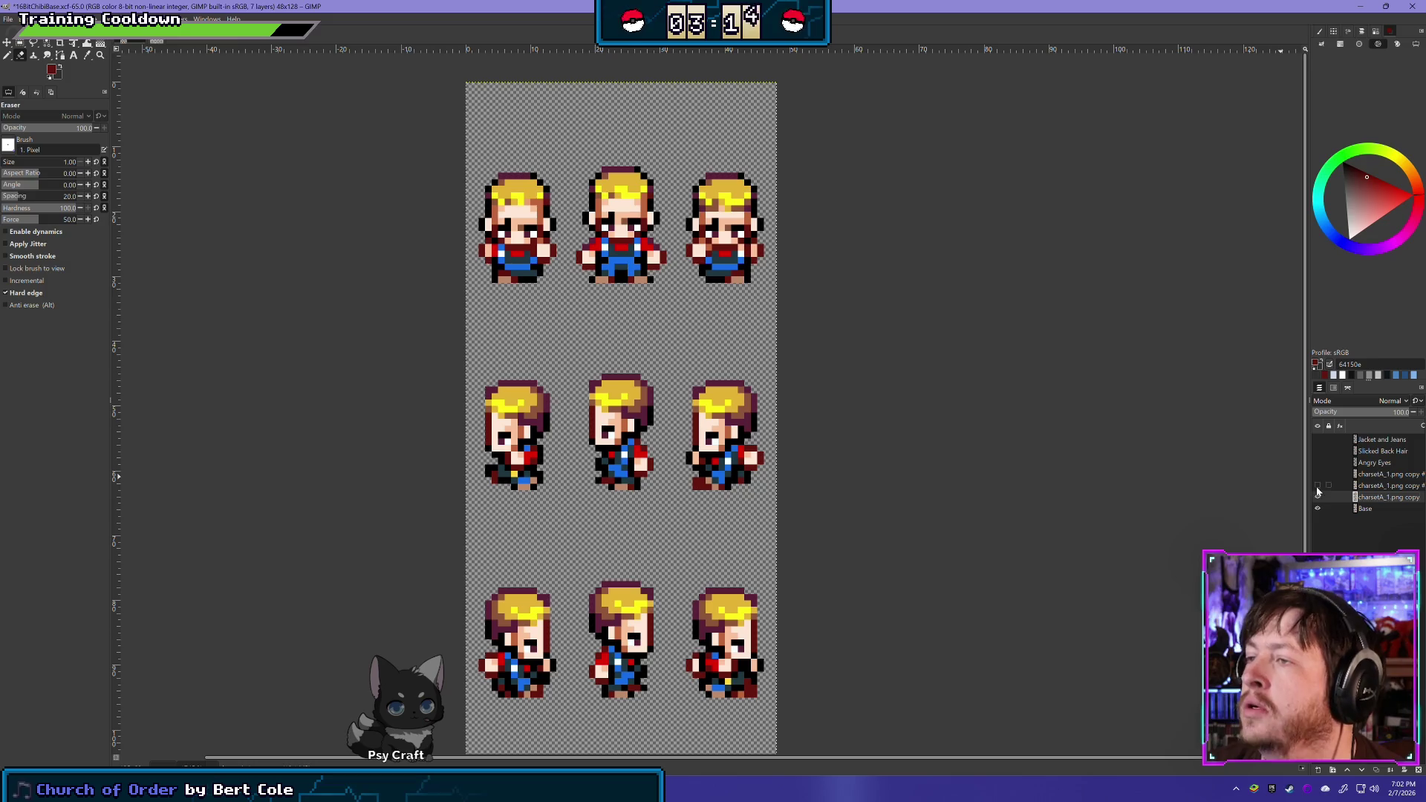
{"action": "left_click", "coordinate": [1317, 487]}
{"action": "left_click", "coordinate": [1317, 508]}
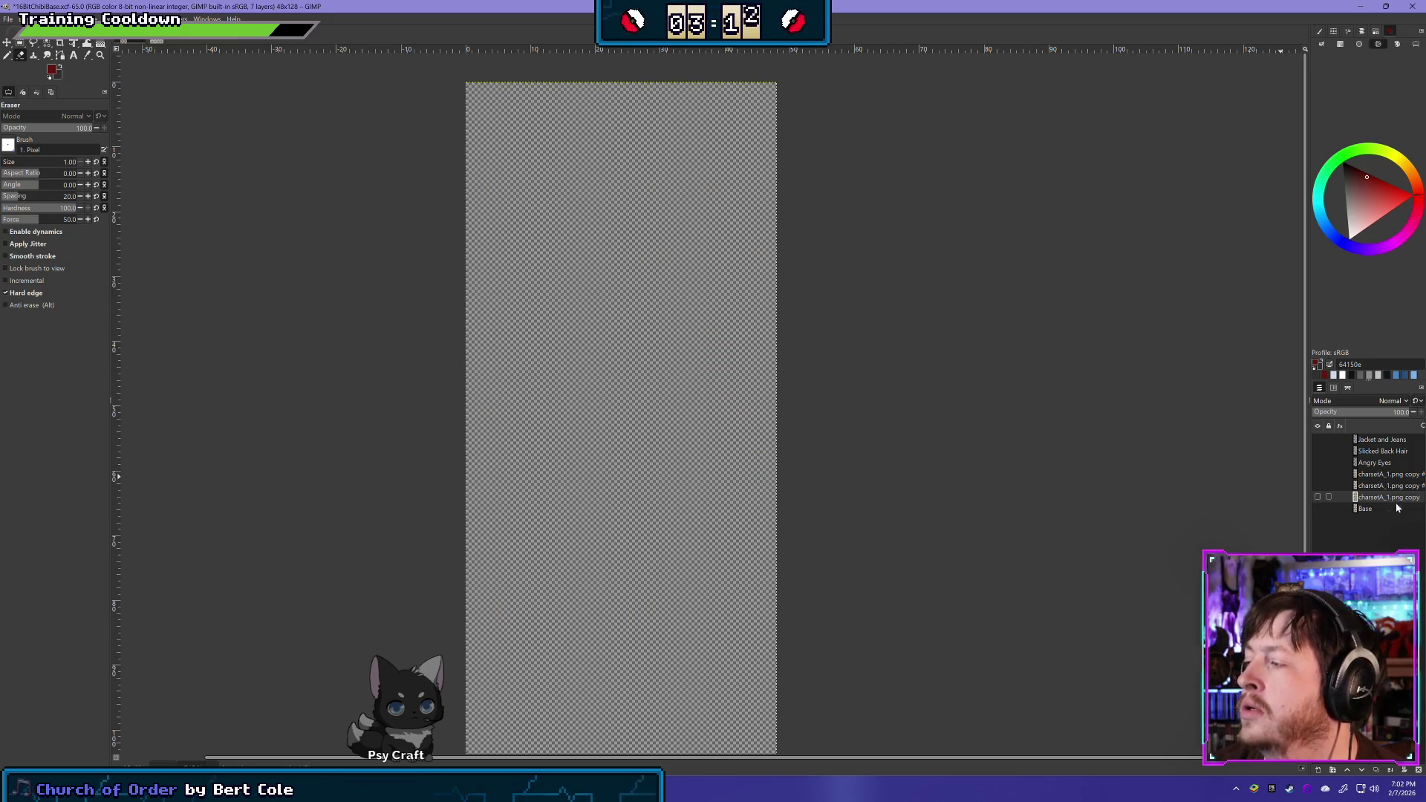
{"action": "left_click", "coordinate": [1318, 497]}
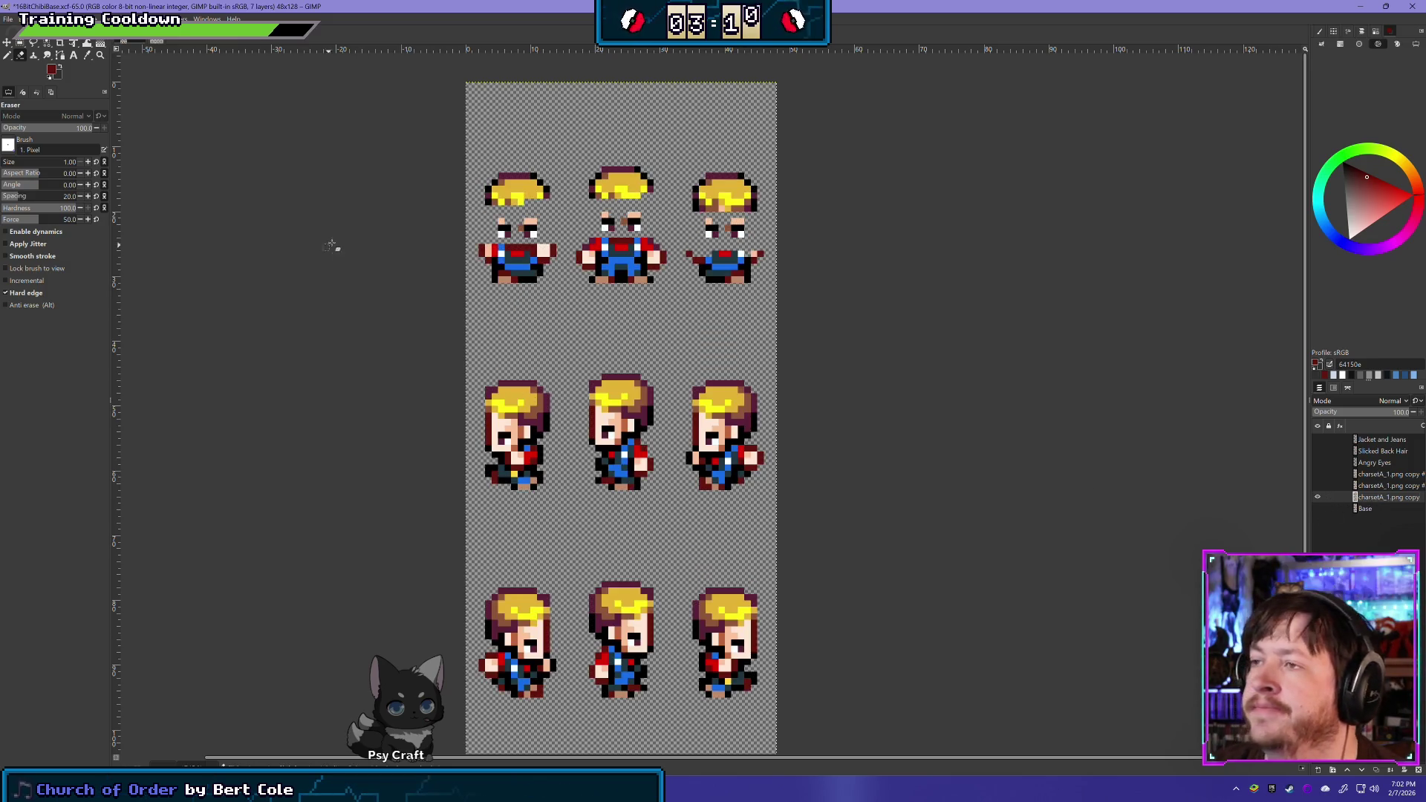
{"action": "scroll", "coordinate": [516, 352], "scroll_direction": "down", "scroll_amount": 3}
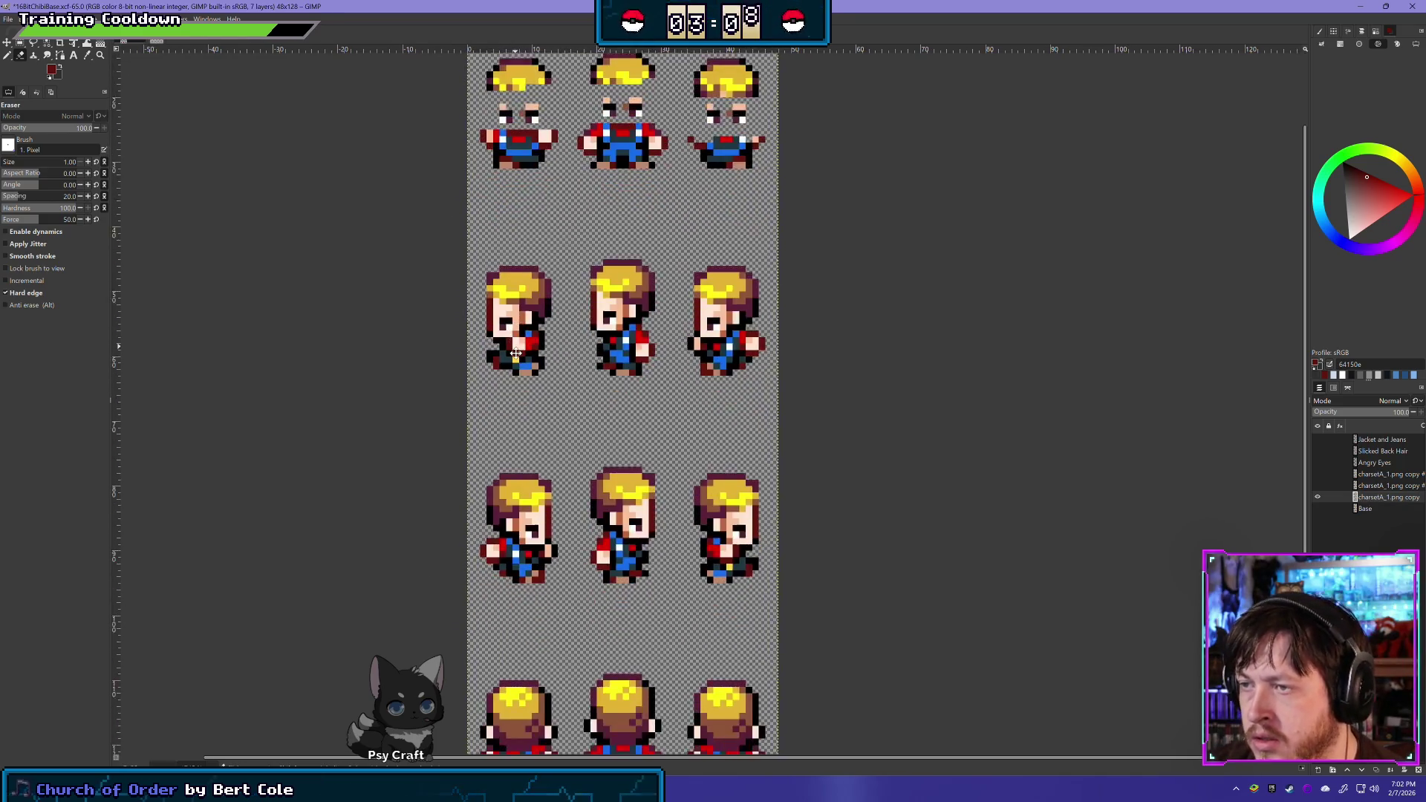
{"action": "scroll", "coordinate": [515, 352], "scroll_direction": "down", "scroll_amount": 3}
{"action": "scroll", "coordinate": [689, 254], "scroll_direction": "up", "scroll_amount": 1}
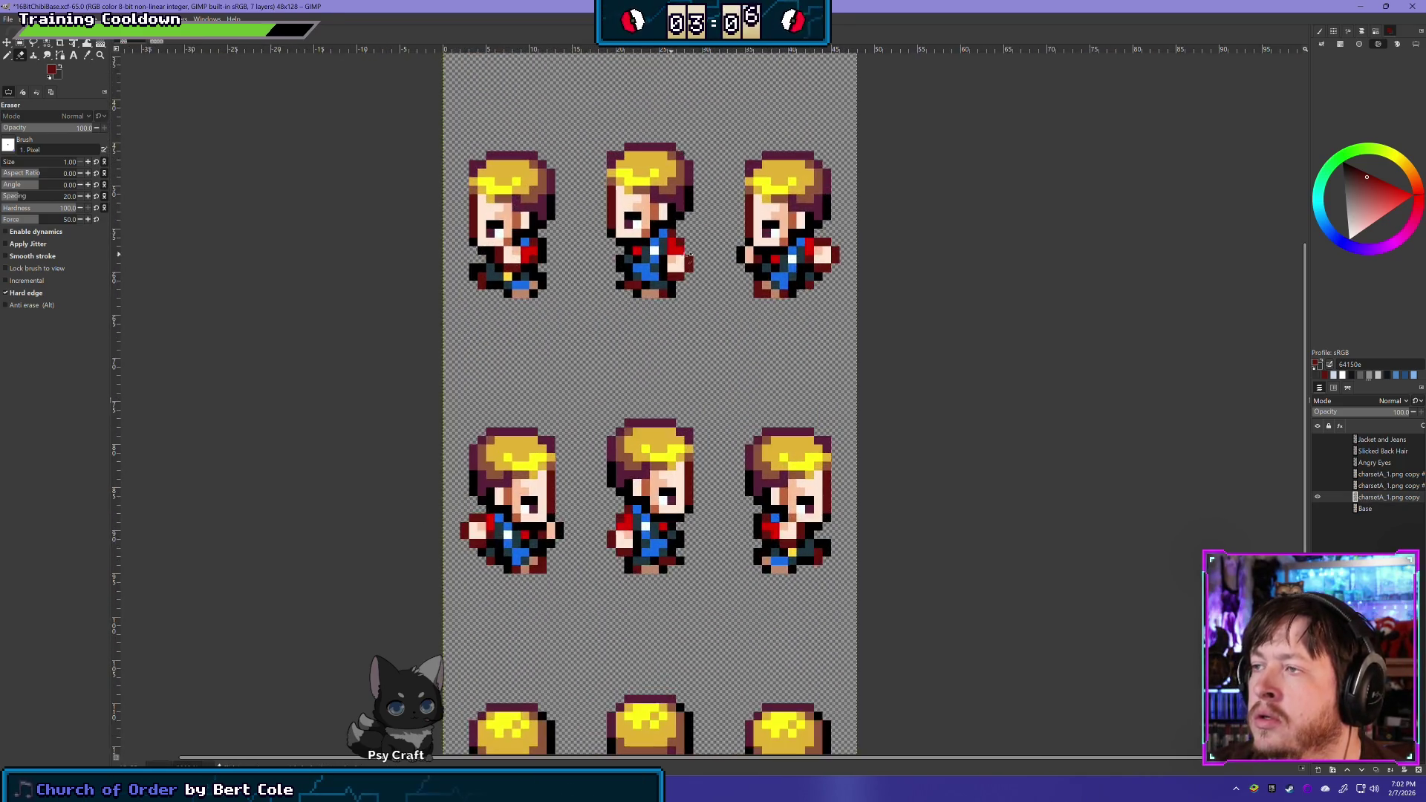
{"action": "scroll", "coordinate": [688, 254], "scroll_direction": "up", "scroll_amount": 1}
{"action": "left_click", "coordinate": [1317, 499], "text": "shift"}
{"action": "left_click", "coordinate": [1317, 499], "text": "shift"}
{"action": "left_click", "coordinate": [1318, 499], "text": "shift"}
{"action": "left_click", "coordinate": [1317, 499], "text": "shift"}
{"action": "left_click", "coordinate": [1317, 499], "text": "shift"}
{"action": "left_click", "coordinate": [1318, 498], "text": "shift"}
{"action": "left_click", "coordinate": [1318, 499], "text": "shift"}
{"action": "left_click", "coordinate": [1318, 499], "text": "shift"}
{"action": "left_click", "coordinate": [1317, 499], "text": "shift"}
{"action": "left_click", "coordinate": [1317, 499], "text": "shift"}
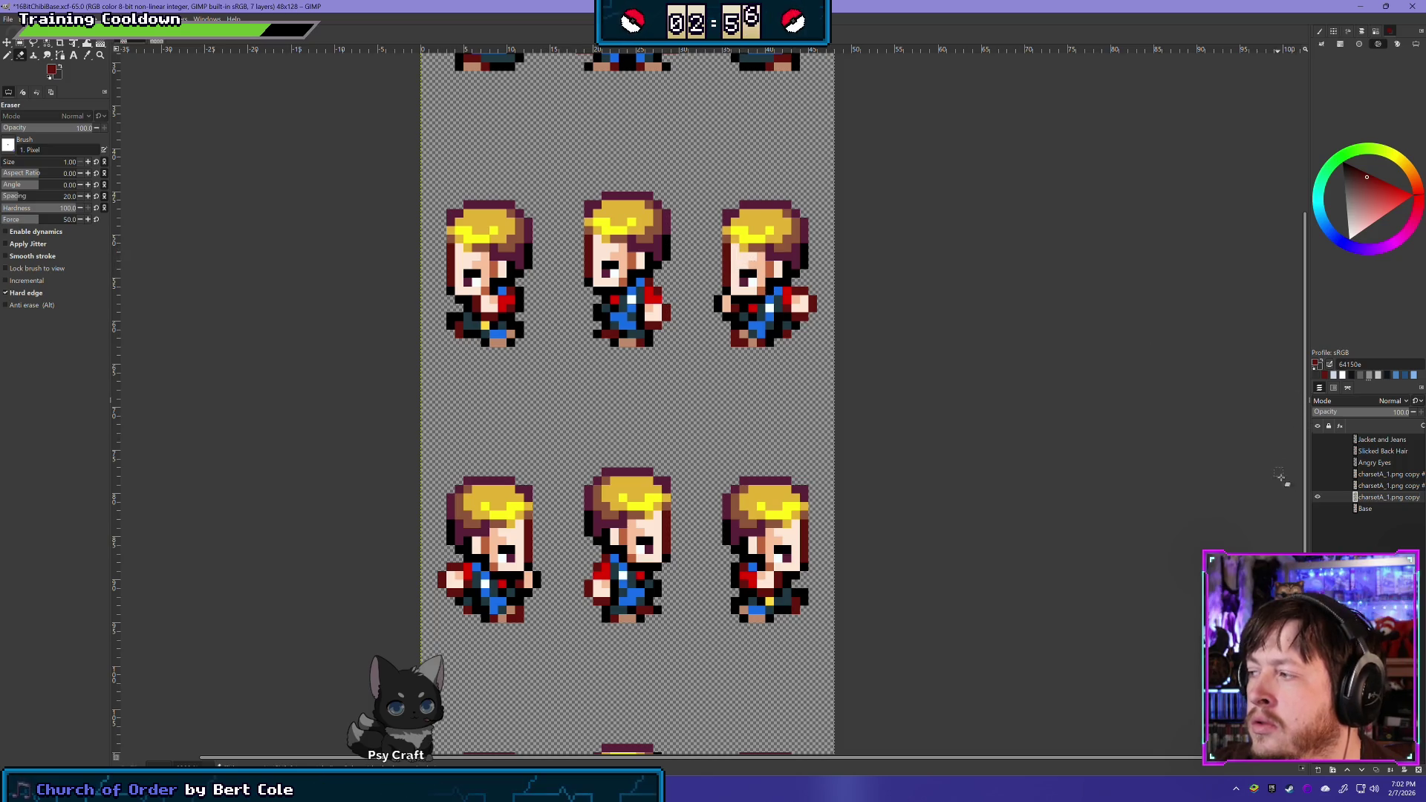
{"action": "left_click", "coordinate": [1318, 499], "text": "shift"}
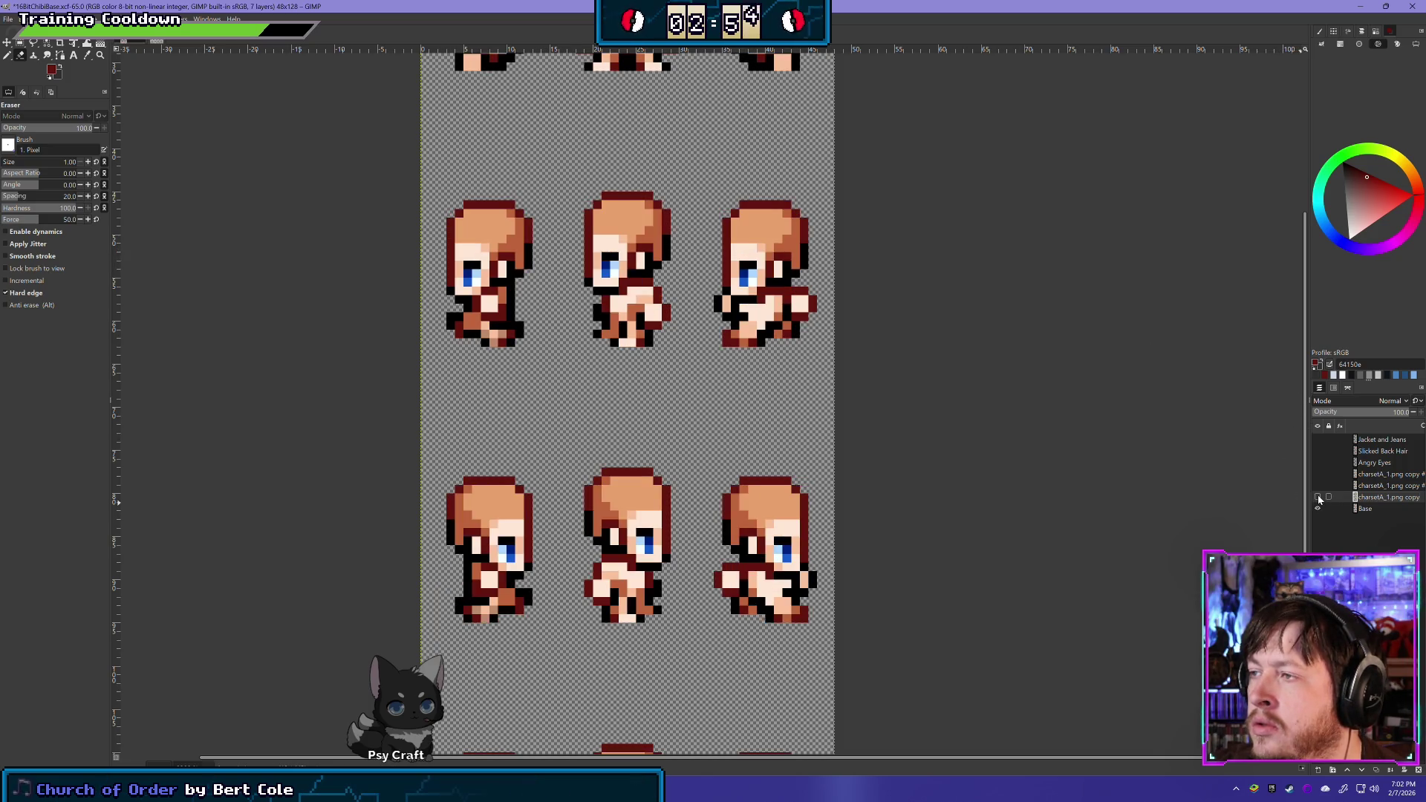
{"action": "left_click", "coordinate": [1318, 499], "text": "shift"}
{"action": "left_click", "coordinate": [1318, 499], "text": "shift"}
{"action": "left_click", "coordinate": [1318, 499], "text": "shift"}
{"action": "left_click", "coordinate": [1318, 499], "text": "shift"}
{"action": "left_click", "coordinate": [1318, 499], "text": "shift"}
{"action": "left_click", "coordinate": [1318, 499], "text": "shift"}
{"action": "left_click", "coordinate": [1317, 499], "text": "shift"}
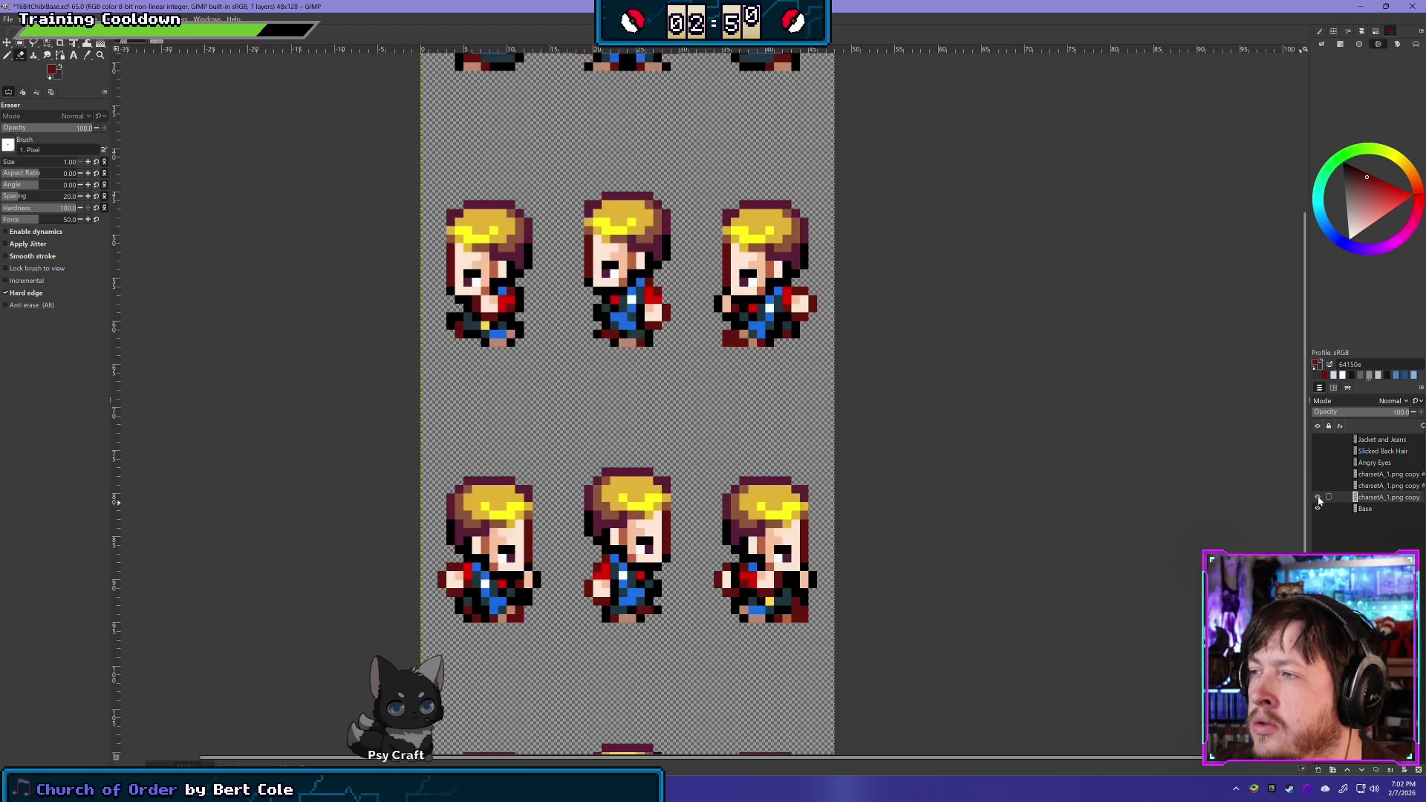
{"action": "left_click", "coordinate": [1318, 499], "text": "shift"}
{"action": "left_click", "coordinate": [1318, 499], "text": "shift"}
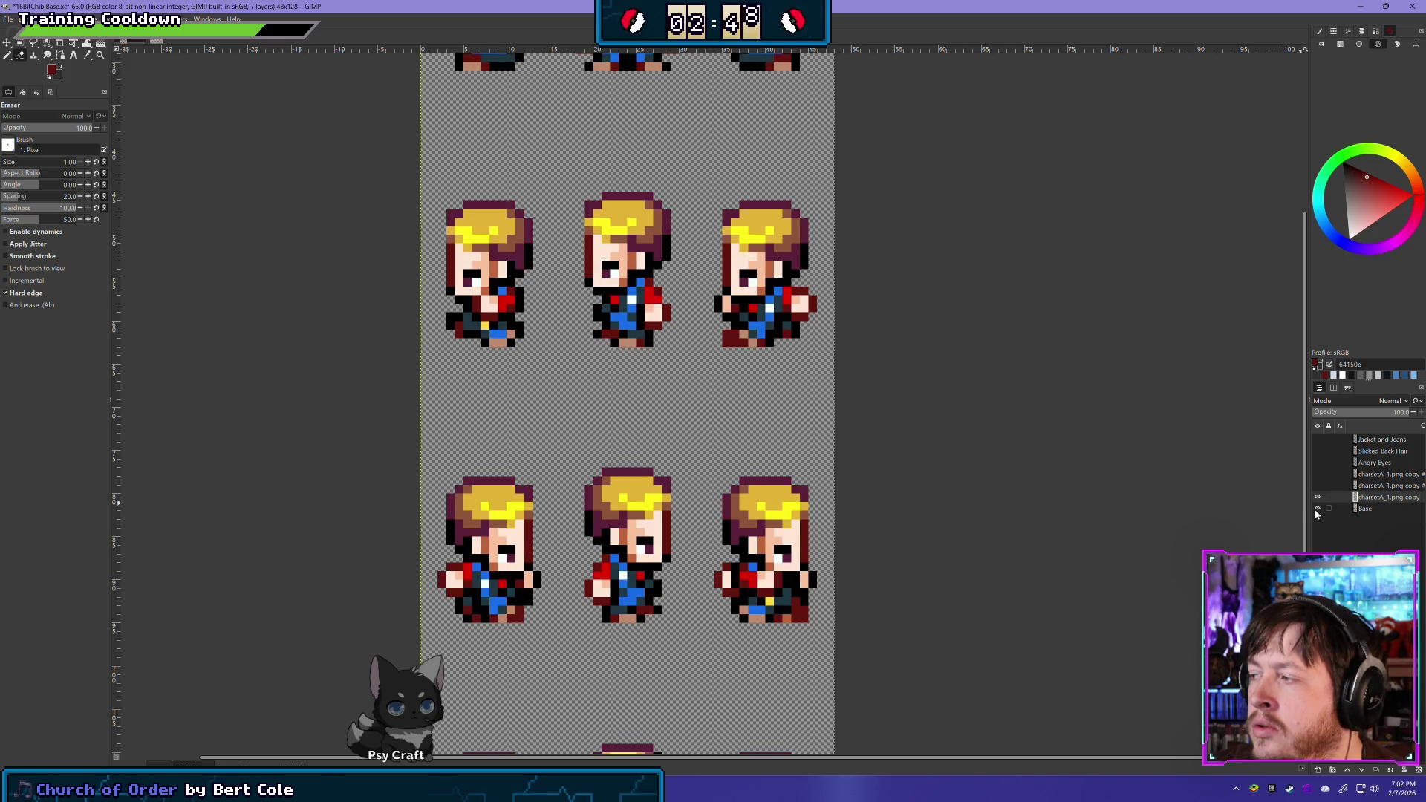
{"action": "scroll", "coordinate": [970, 255], "scroll_direction": "up", "scroll_amount": 5}
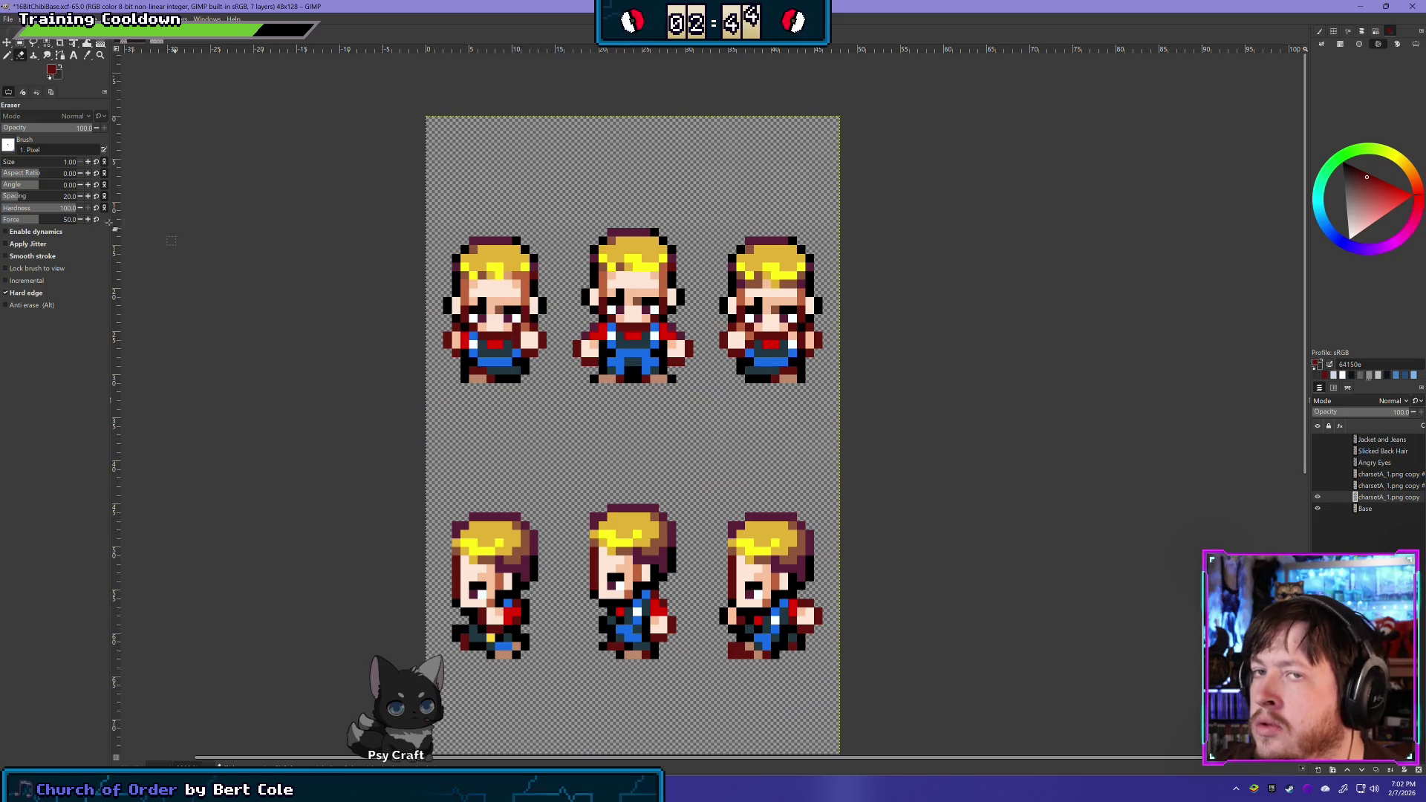
With the Pencil, sample the ffe6d5 skin tone from the middle sprite's face
{"action": "left_click", "coordinate": [6, 57]}
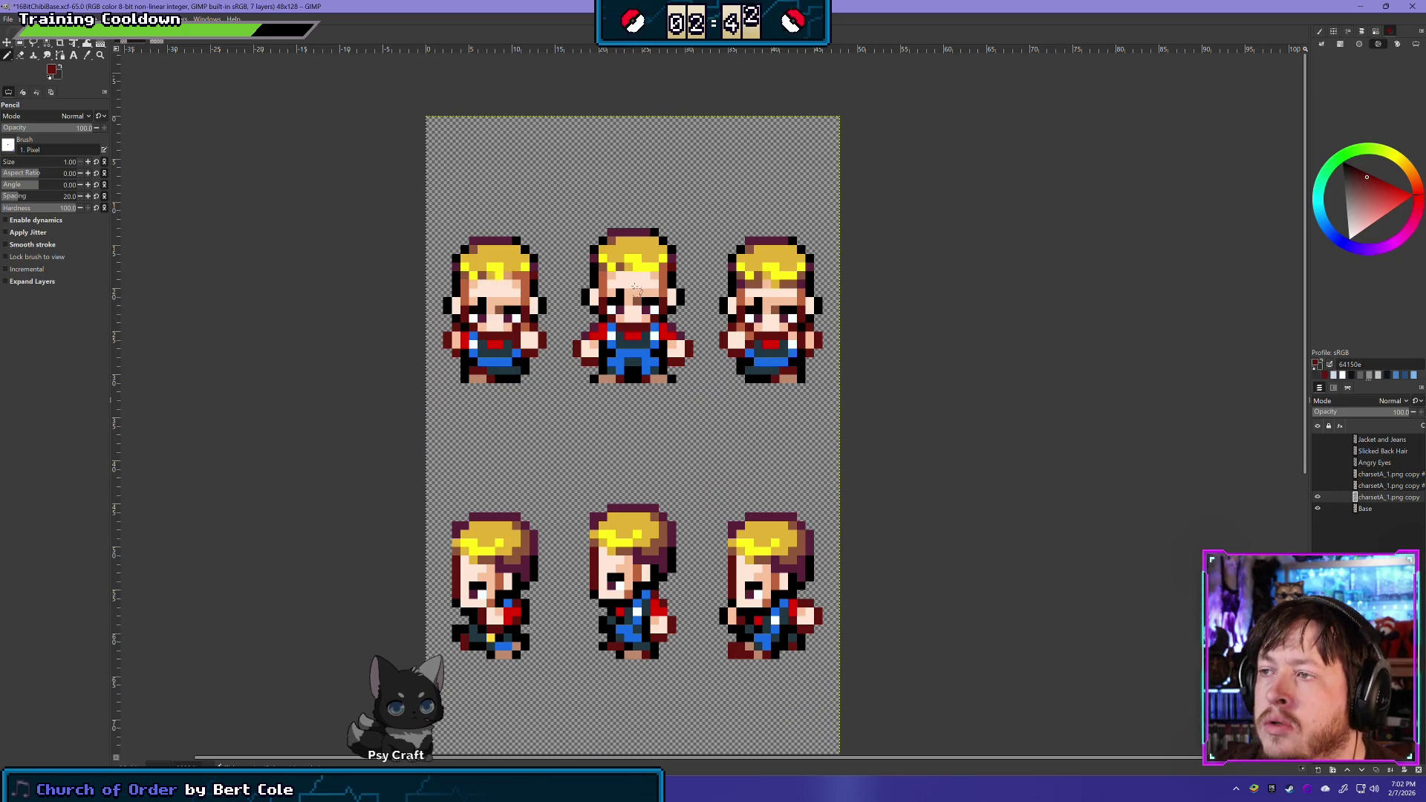
{"action": "left_click", "coordinate": [1318, 509]}
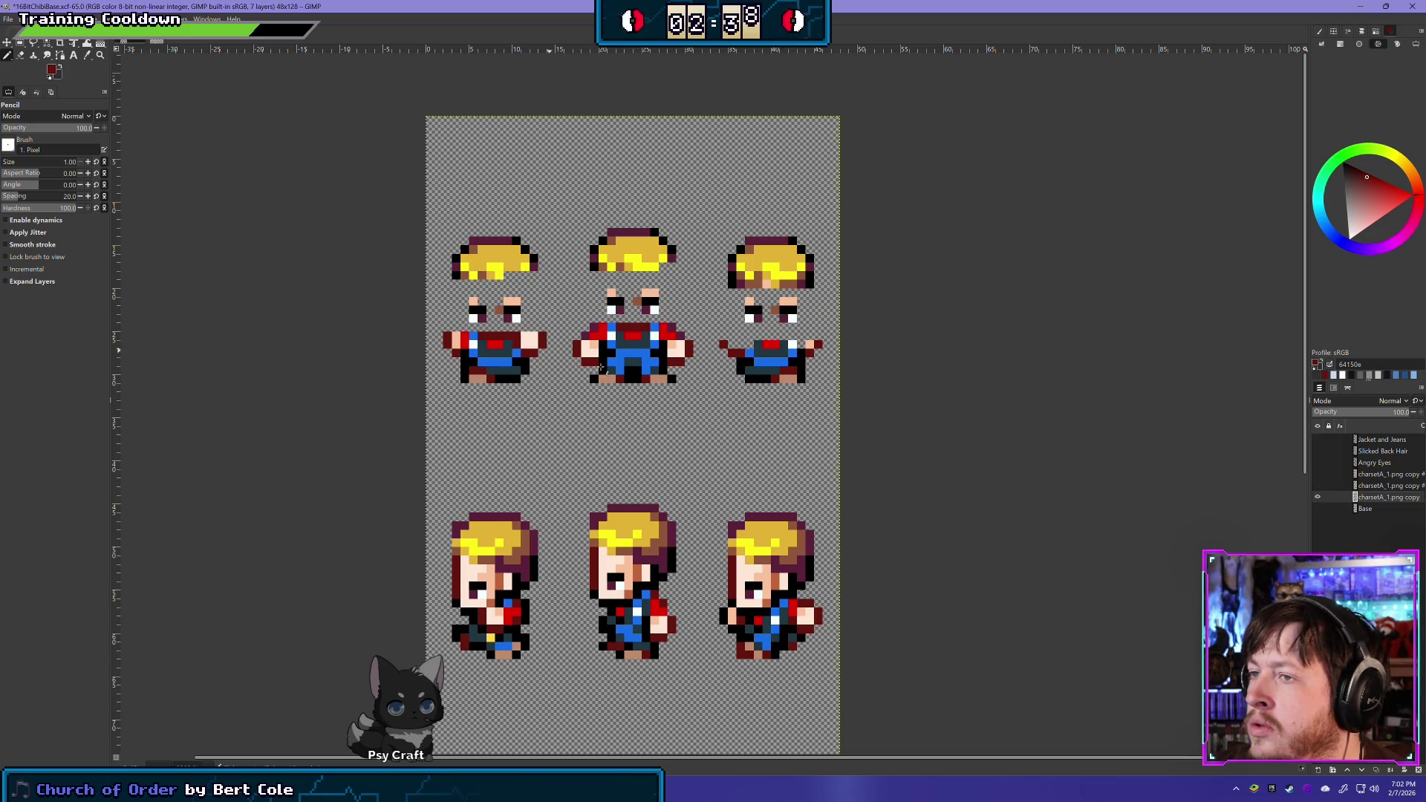
{"action": "left_click", "coordinate": [1318, 509]}
{"action": "left_click", "coordinate": [647, 282], "text": "ctrl"}
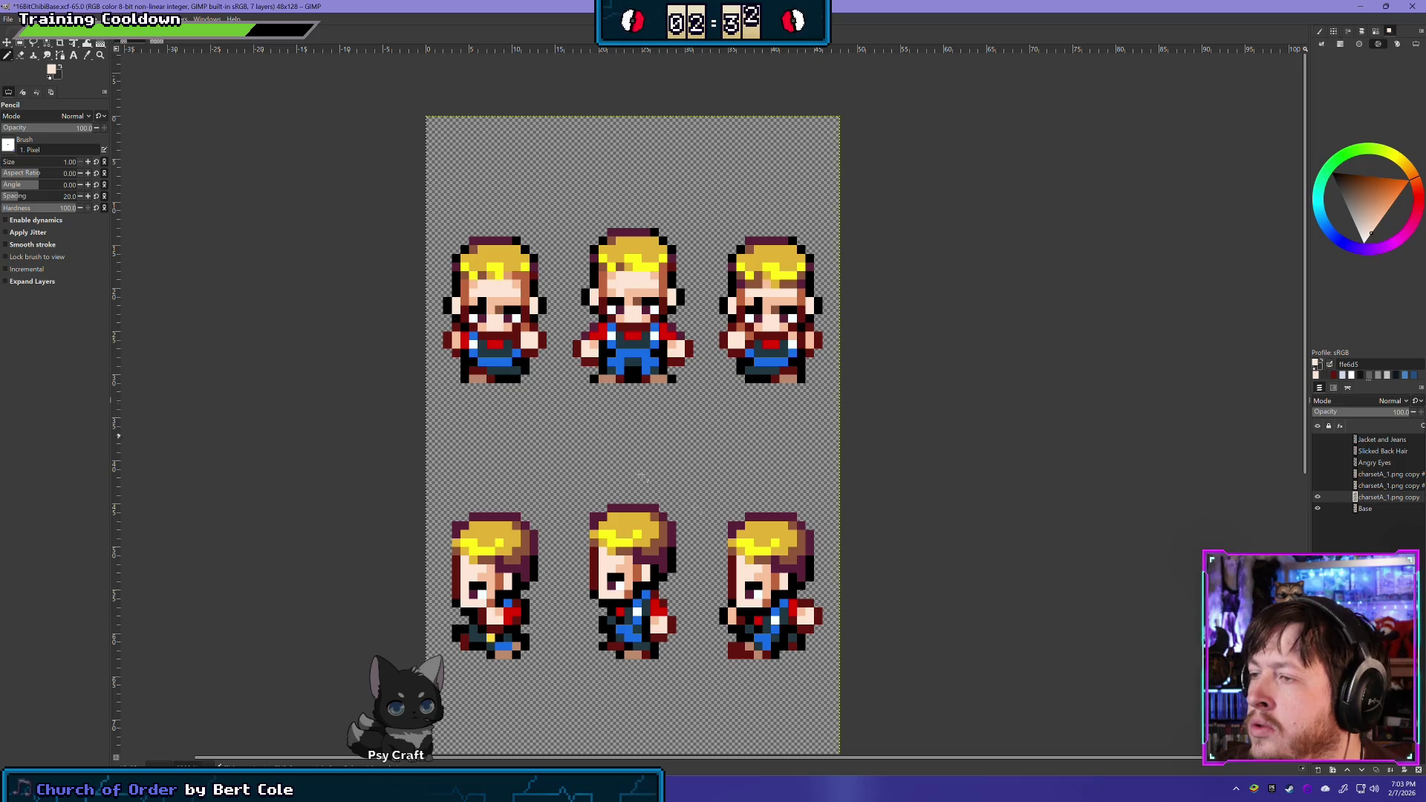
Step through undo and redo to compare the faces, ending with the Base layer hidden
{"action": "left_click", "coordinate": [1318, 509]}
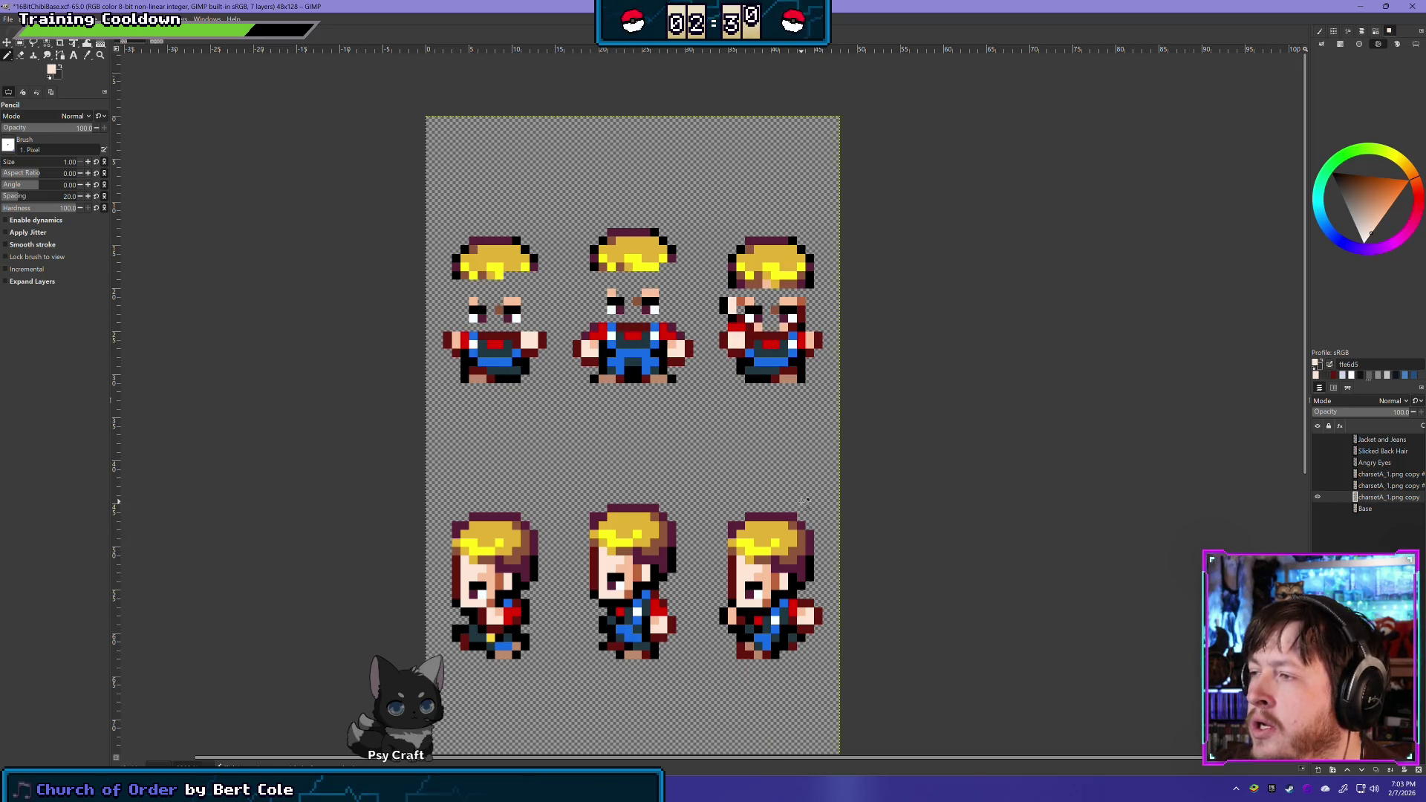
{"action": "key", "text": "ctrl+z"}
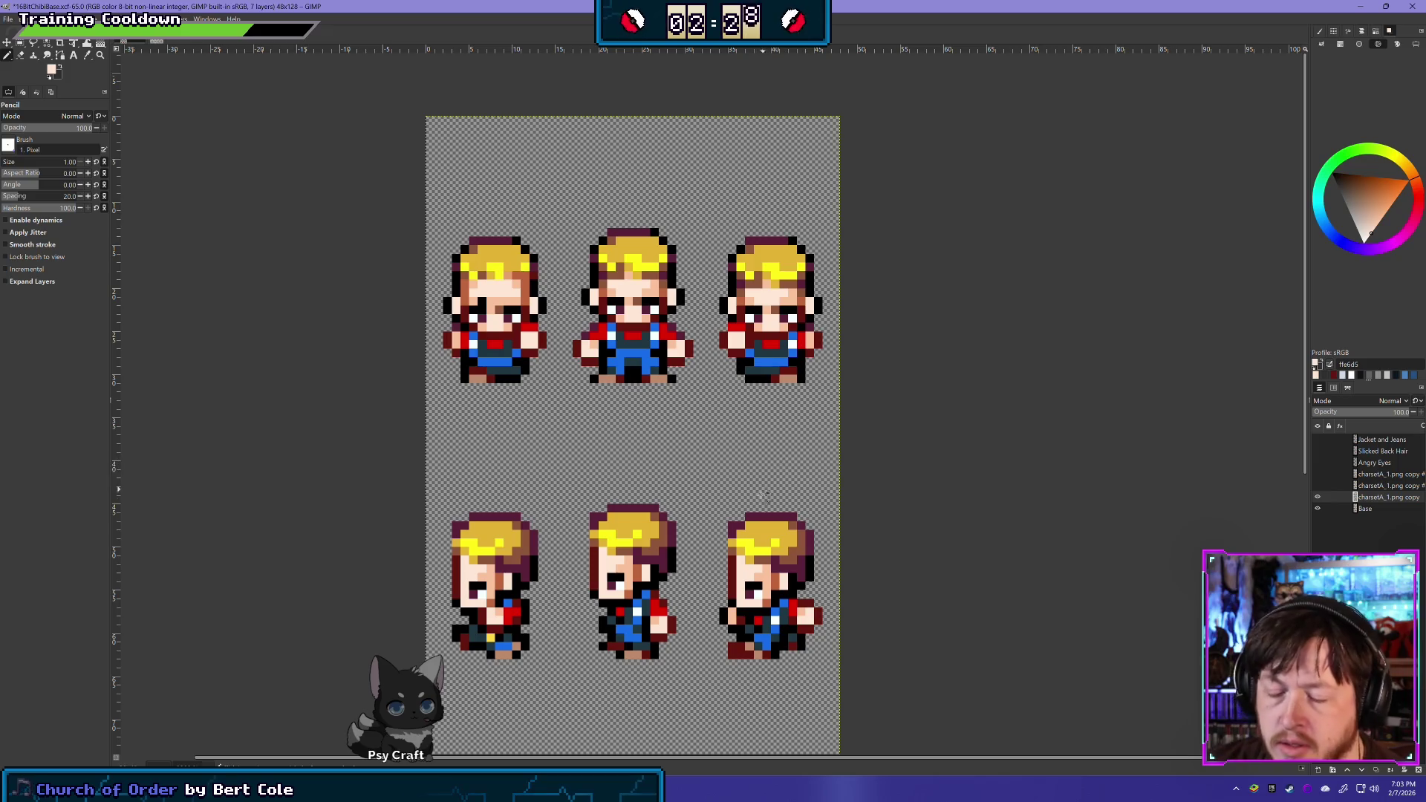
{"action": "key", "text": "ctrl+y"}
{"action": "key", "text": "ctrl+z"}
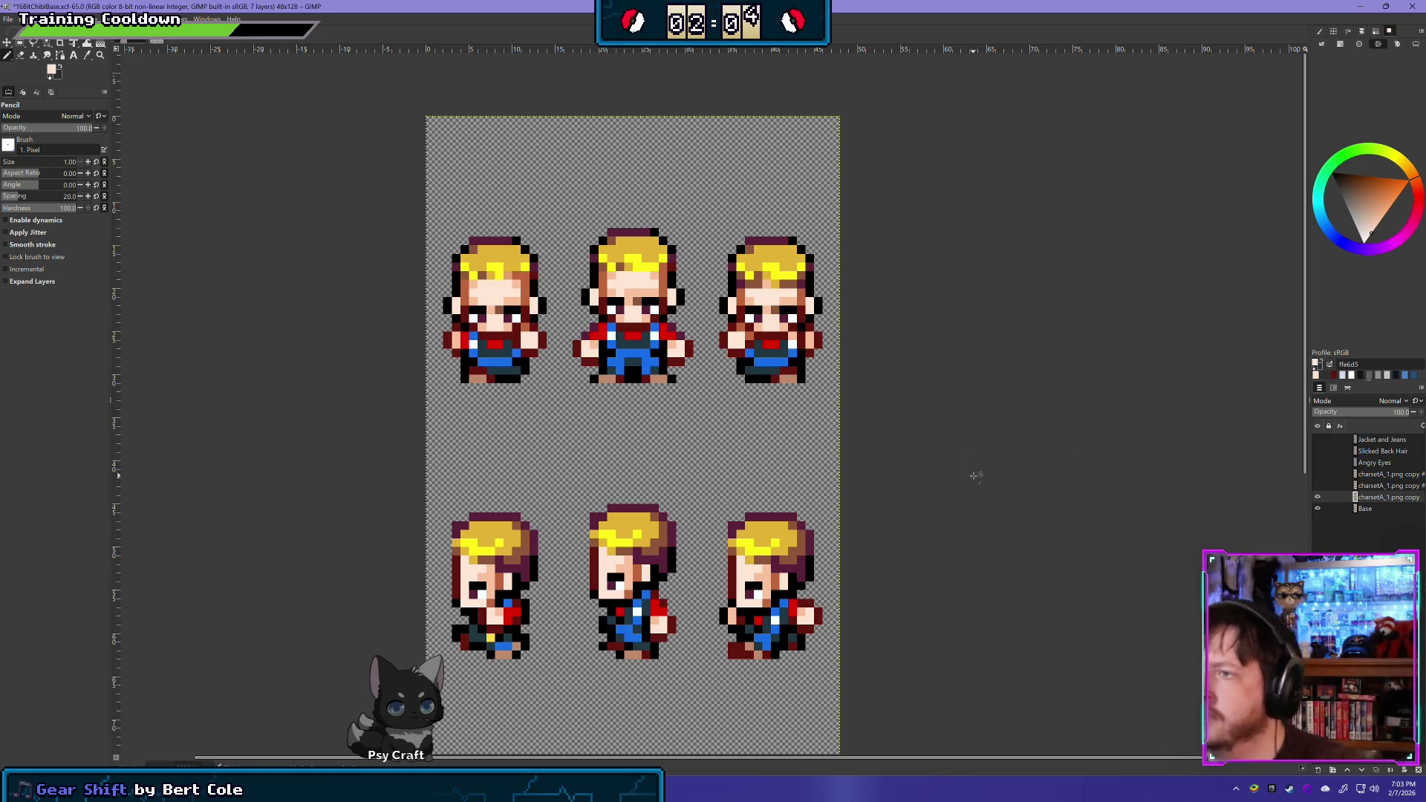
{"action": "key", "text": "ctrl+z"}
{"action": "key", "text": "ctrl+z"}
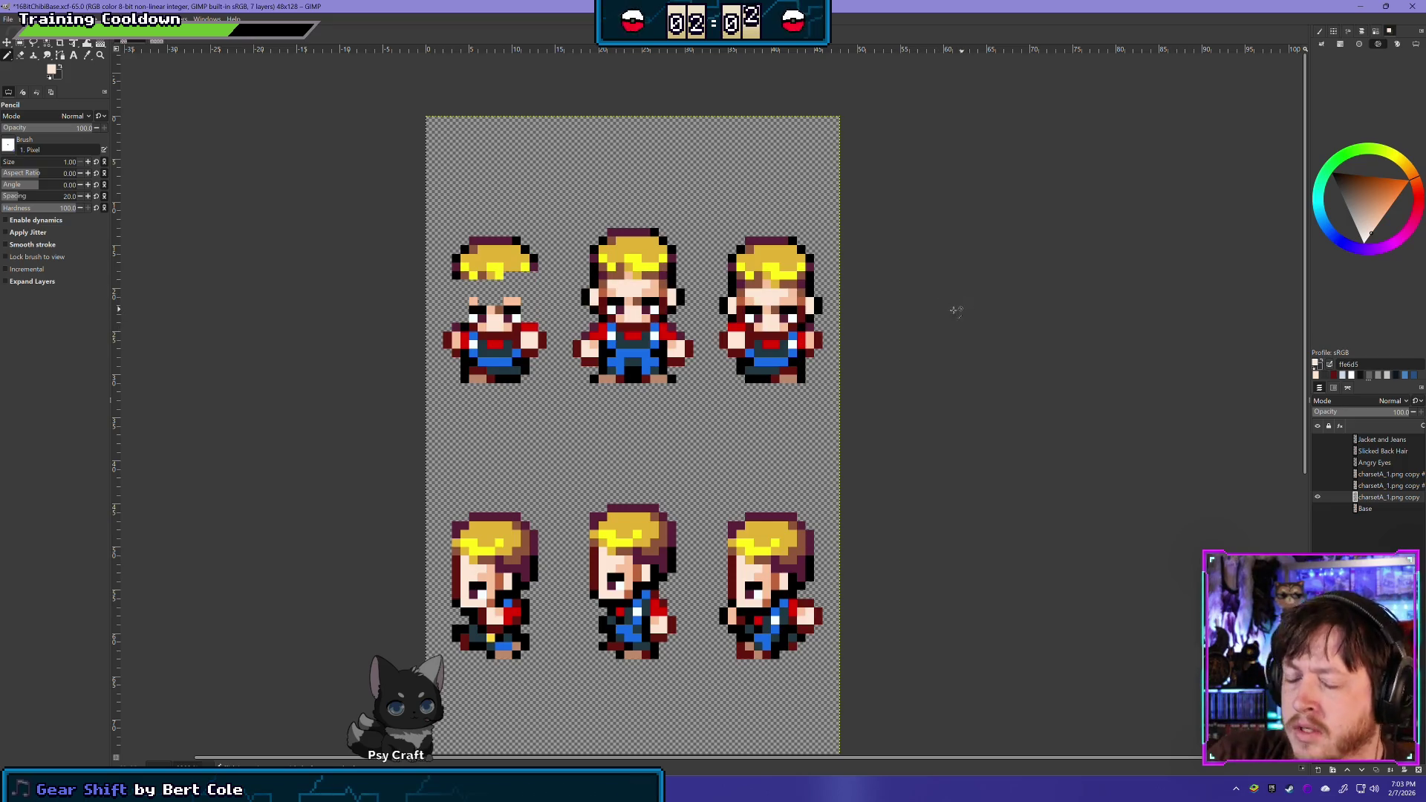
{"action": "key", "text": "ctrl+y"}
{"action": "key", "text": "ctrl+z"}
{"action": "key", "text": "ctrl+z"}
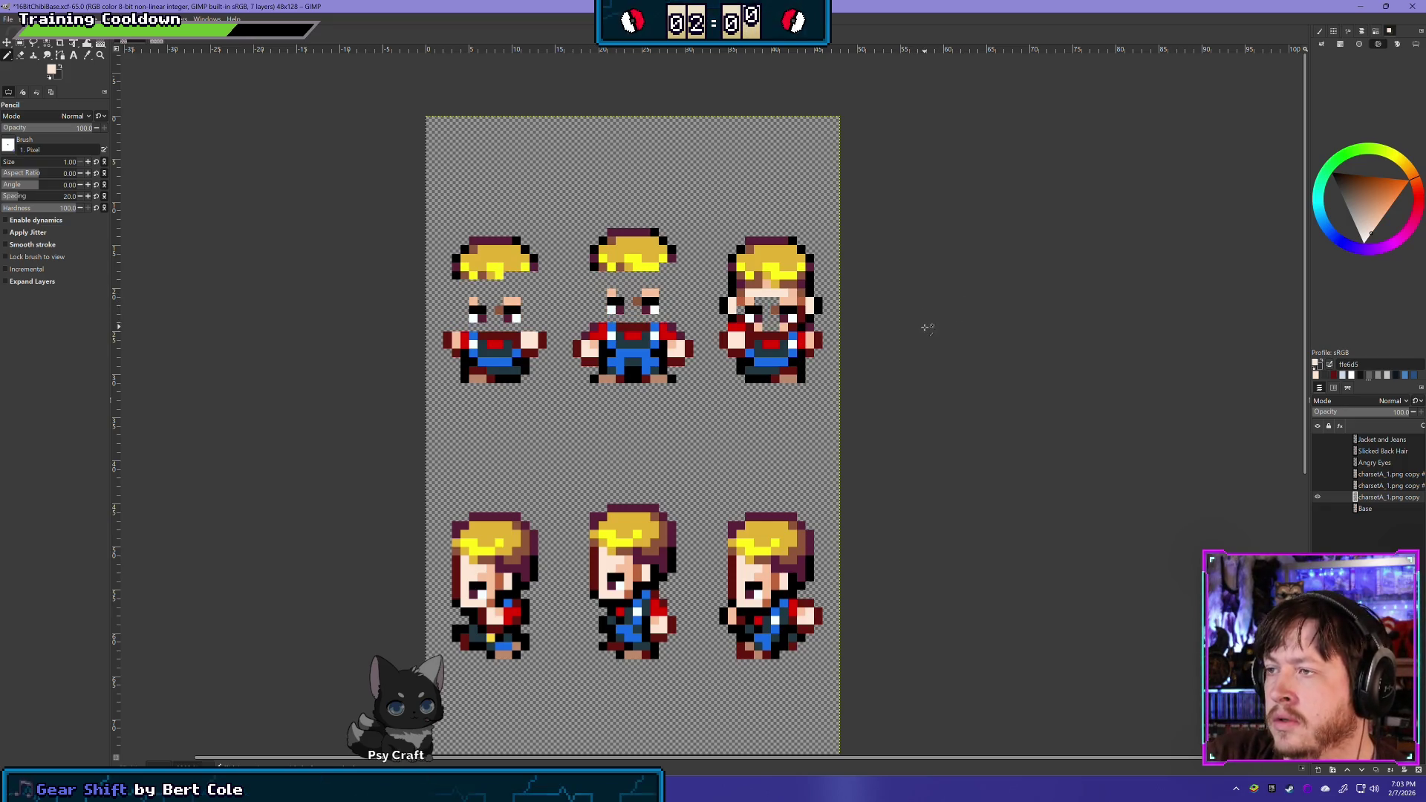
{"action": "key", "text": "ctrl+y"}
{"action": "key", "text": "ctrl+y"}
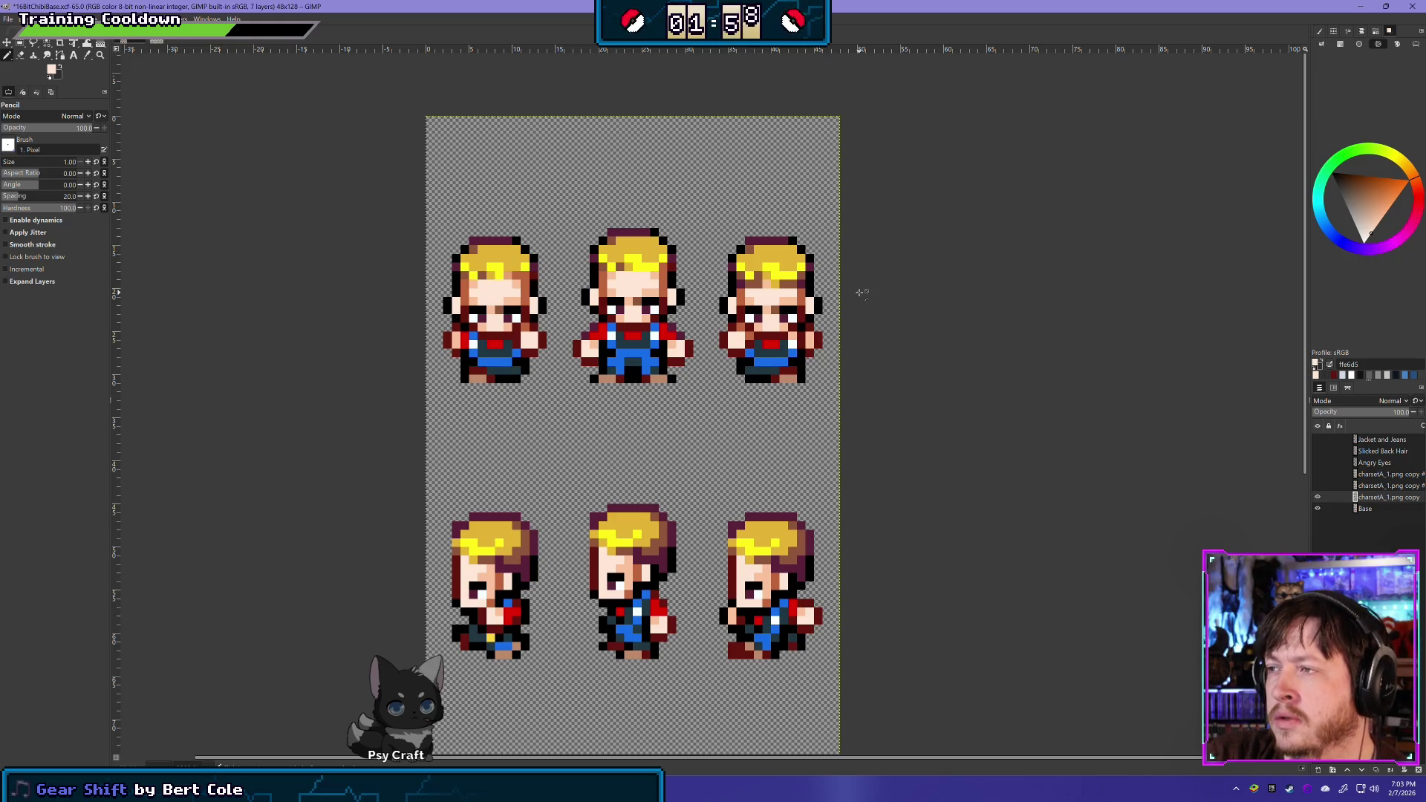
{"action": "left_click", "coordinate": [1318, 509]}
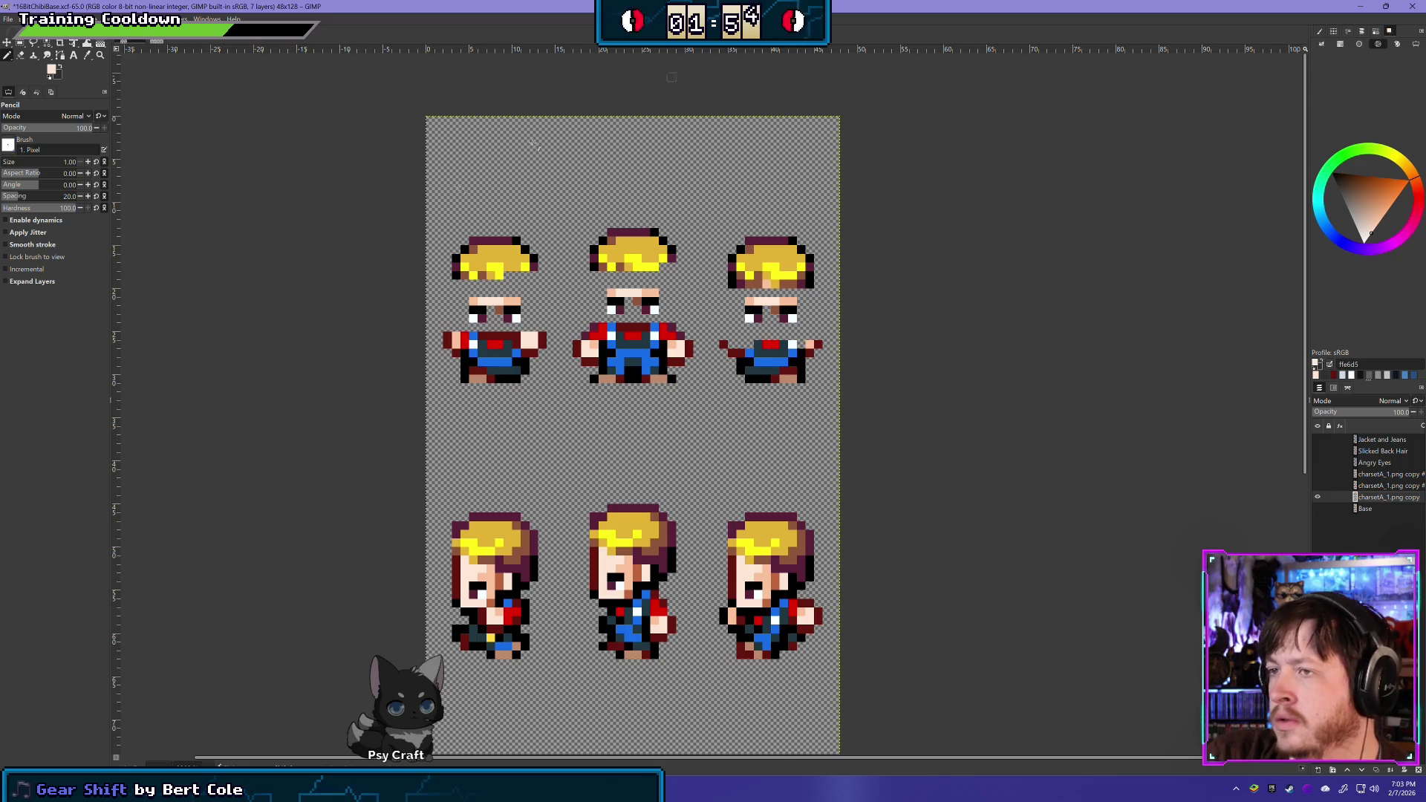
Delete the top-row sprites' hair, then their bodies around the eyes, using rectangle selections
{"action": "key", "text": "r"}
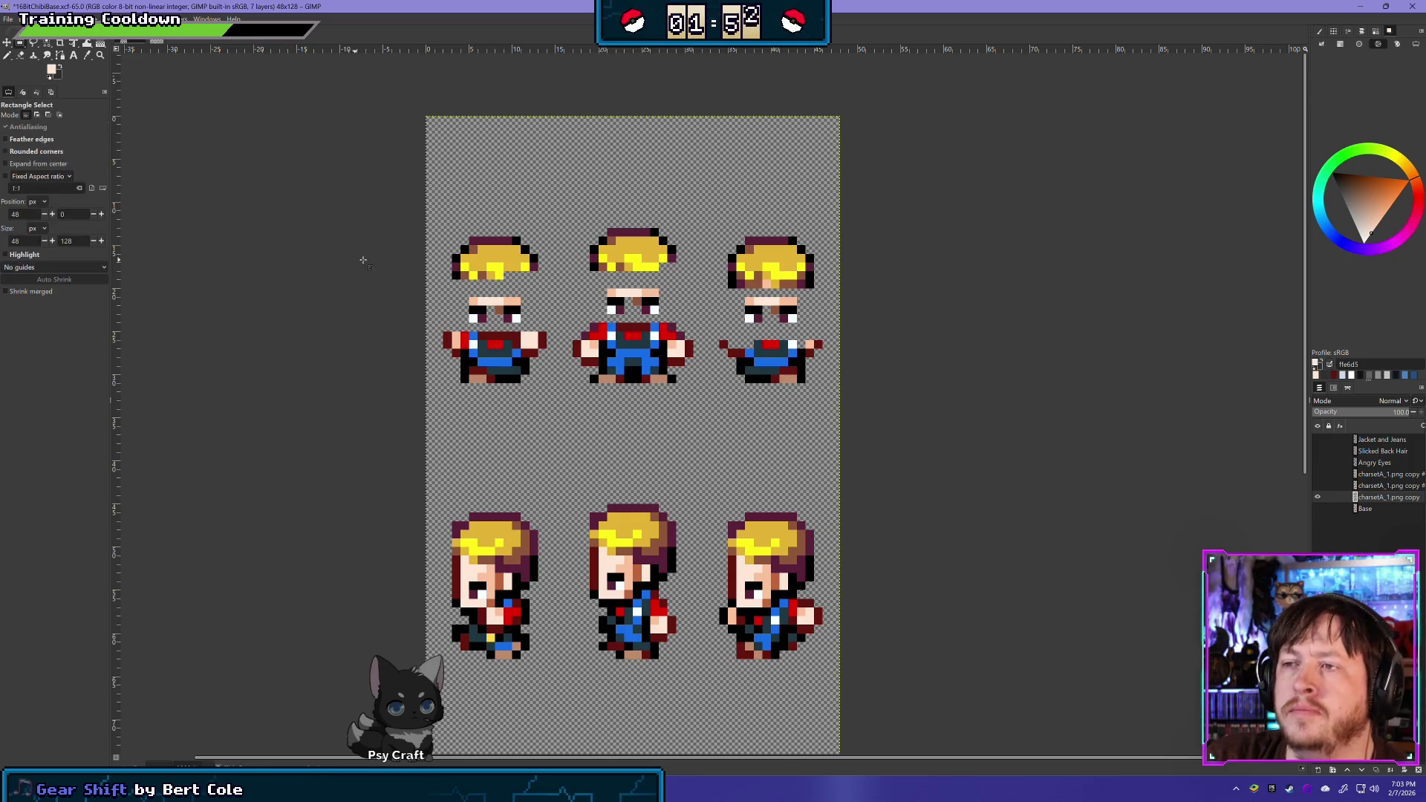
{"action": "mouse_move", "coordinate": [435, 288]}
{"action": "left_mouse_down"}
{"action": "mouse_move", "coordinate": [1000, 215]}
{"action": "mouse_move", "coordinate": [963, 176]}
{"action": "mouse_move", "coordinate": [943, 176]}
{"action": "left_mouse_up"}
{"action": "key", "text": "Delete"}
{"action": "left_click", "coordinate": [927, 383]}
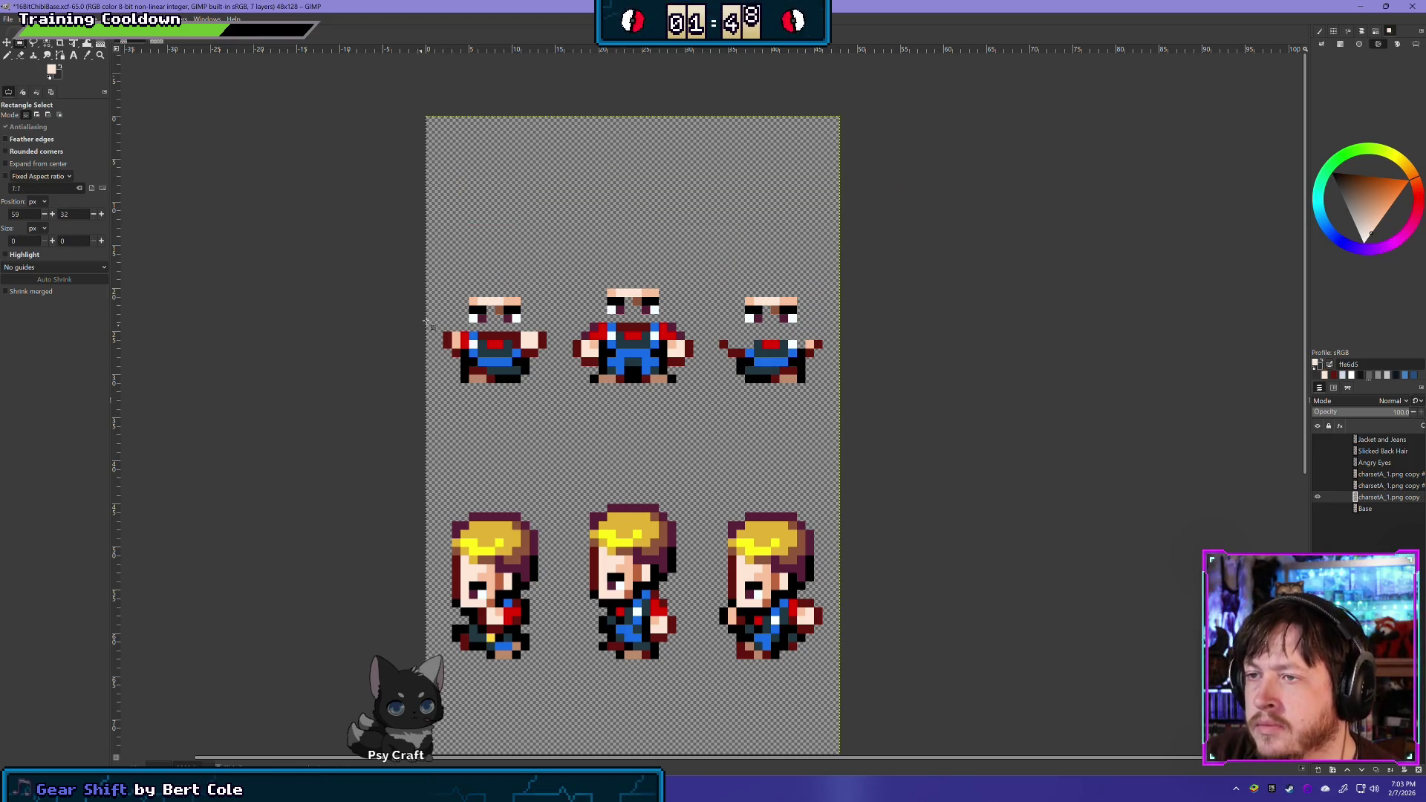
{"action": "mouse_move", "coordinate": [433, 322]}
{"action": "left_mouse_down"}
{"action": "mouse_move", "coordinate": [702, 382]}
{"action": "mouse_move", "coordinate": [893, 401]}
{"action": "left_mouse_up"}
{"action": "key", "text": "Delete"}
{"action": "left_click", "coordinate": [830, 425]}
Erase the strip between hair and face on the first sprite's character layer
{"action": "scroll", "coordinate": [746, 549], "scroll_direction": "down", "scroll_amount": 5}
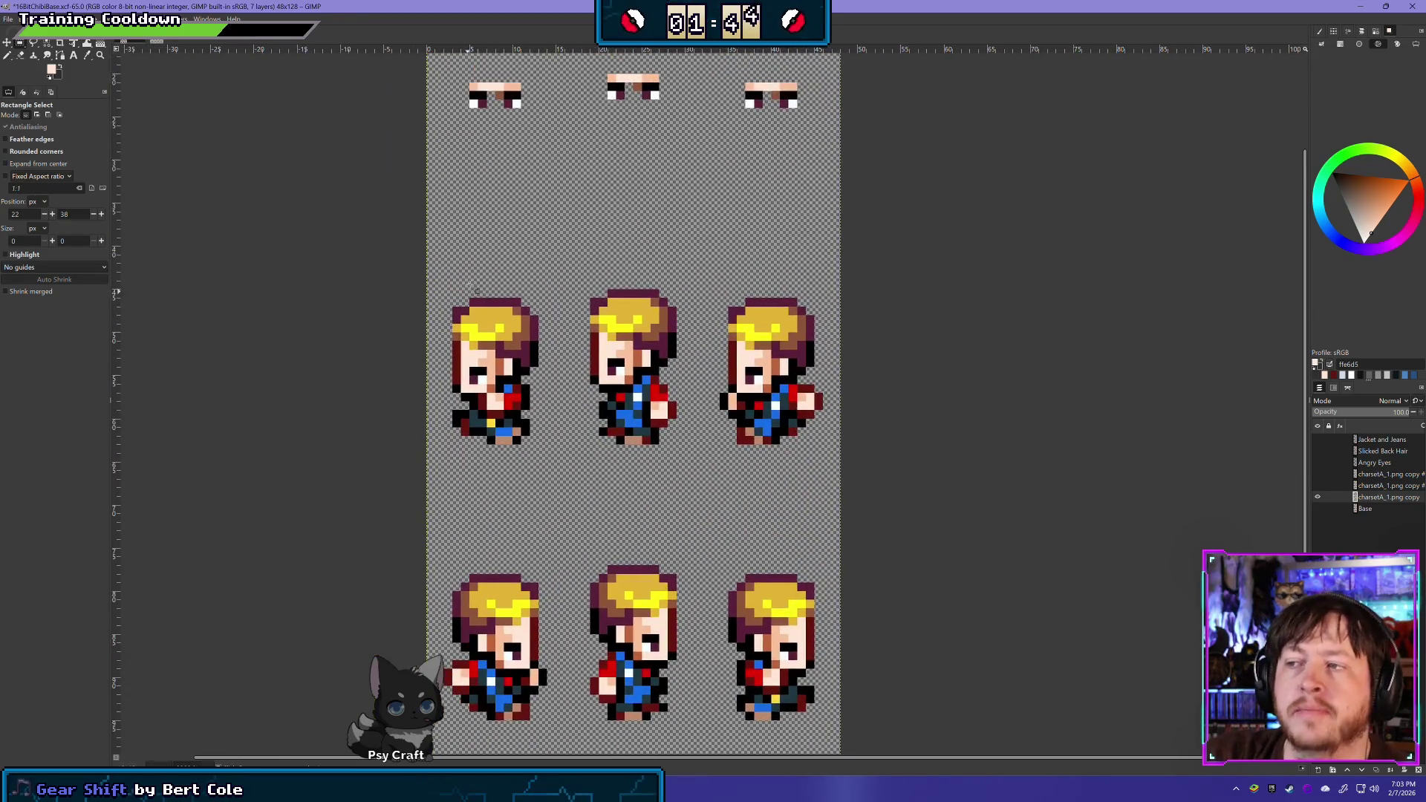
{"action": "left_click", "coordinate": [1393, 511]}
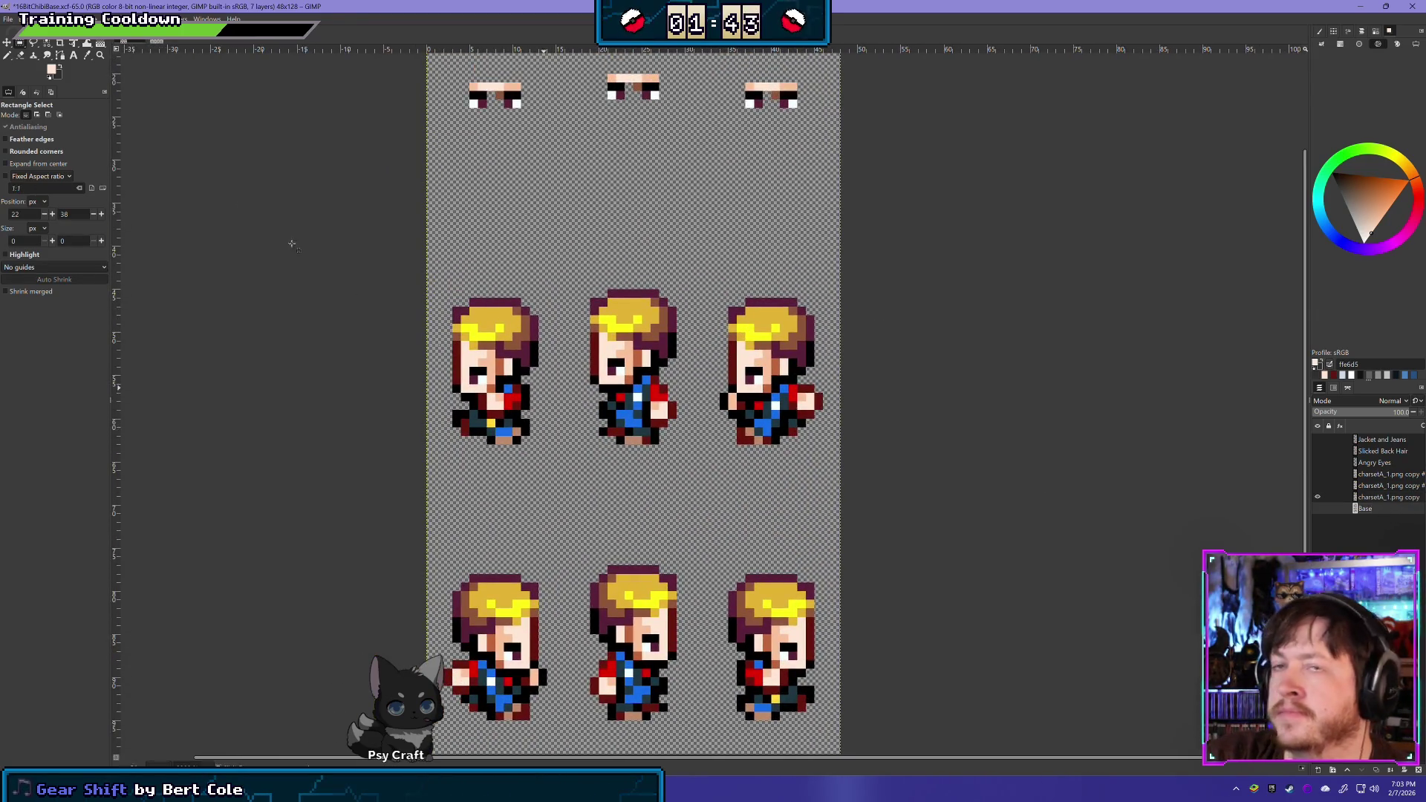
{"action": "left_click", "coordinate": [20, 56]}
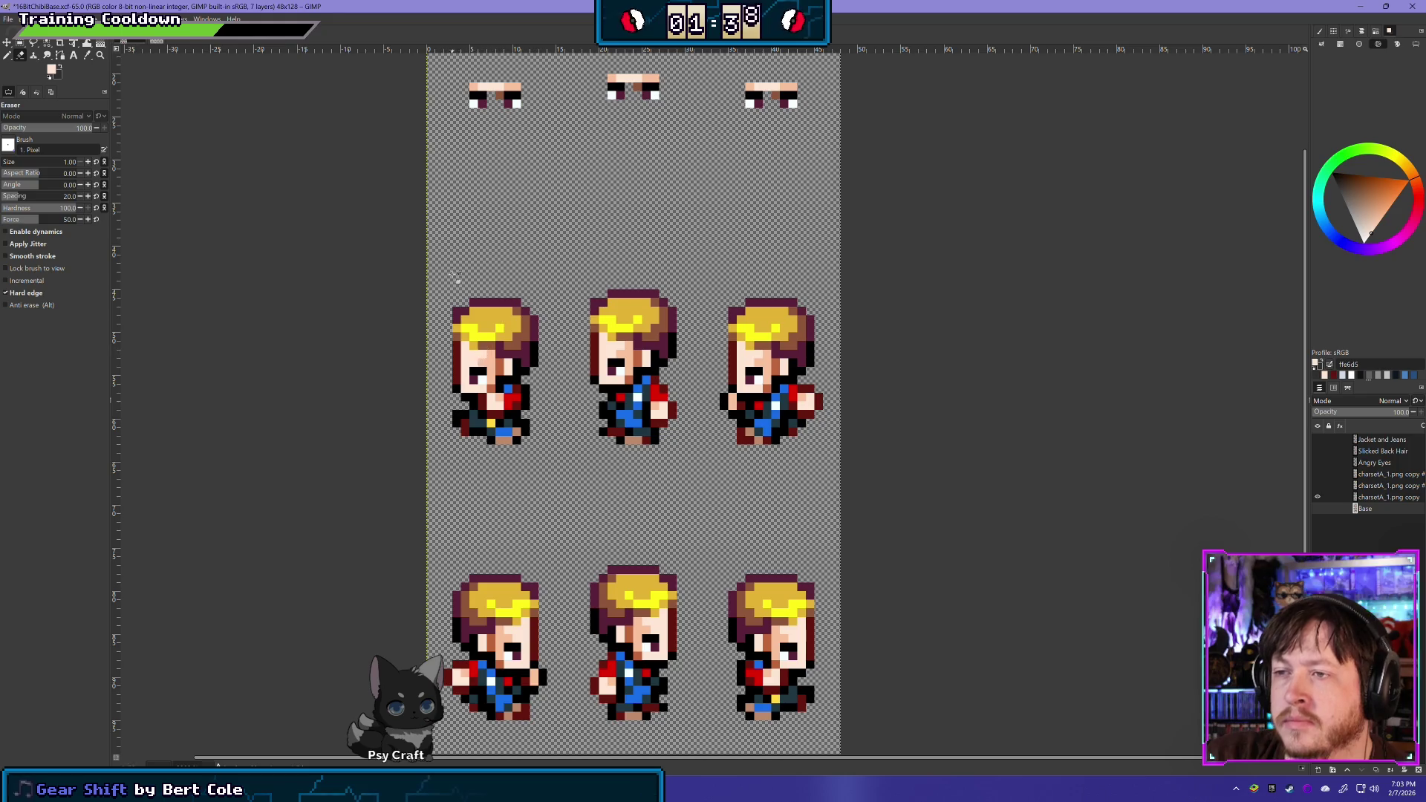
{"action": "left_click", "coordinate": [1379, 501]}
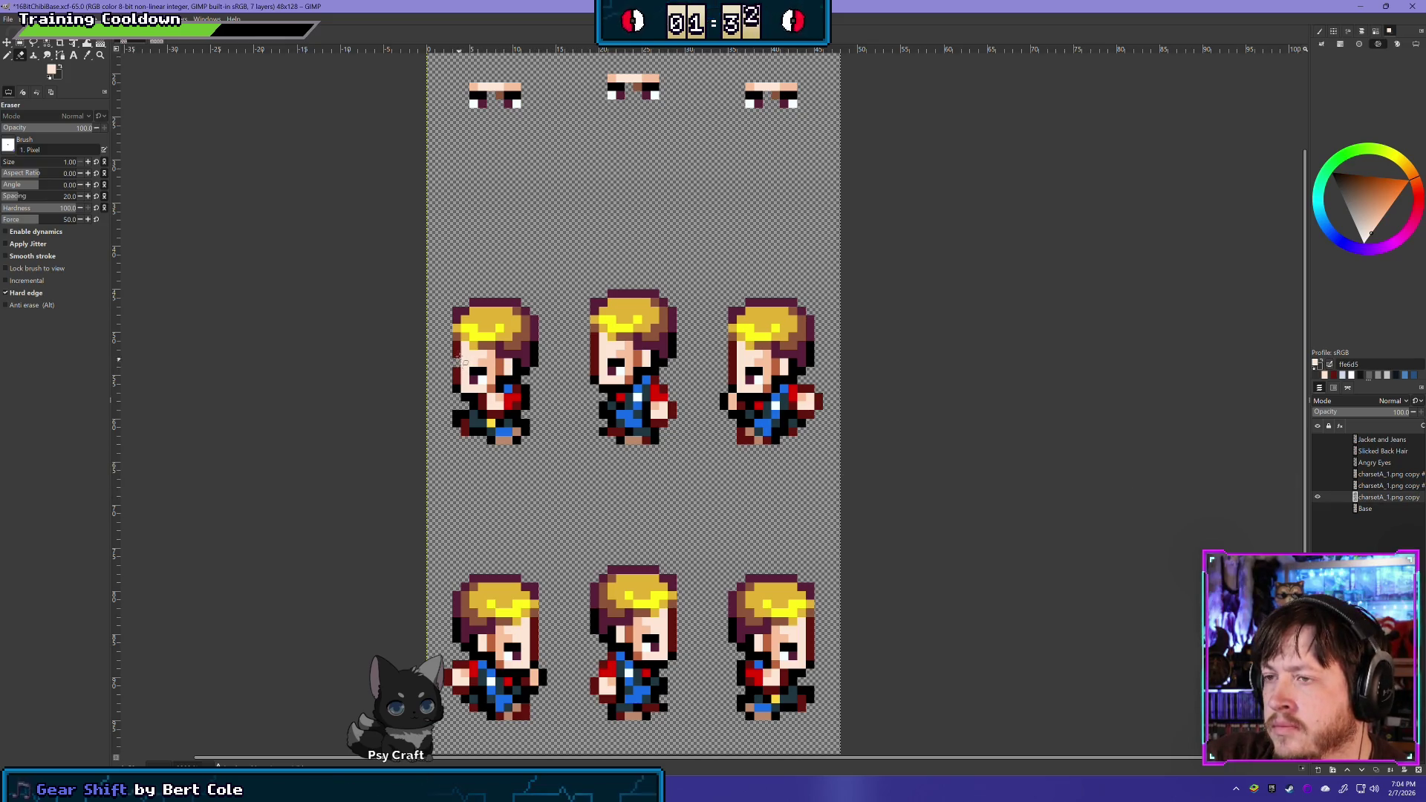
{"action": "left_click_drag", "start_coordinate": [457, 355], "coordinate": [536, 347]}
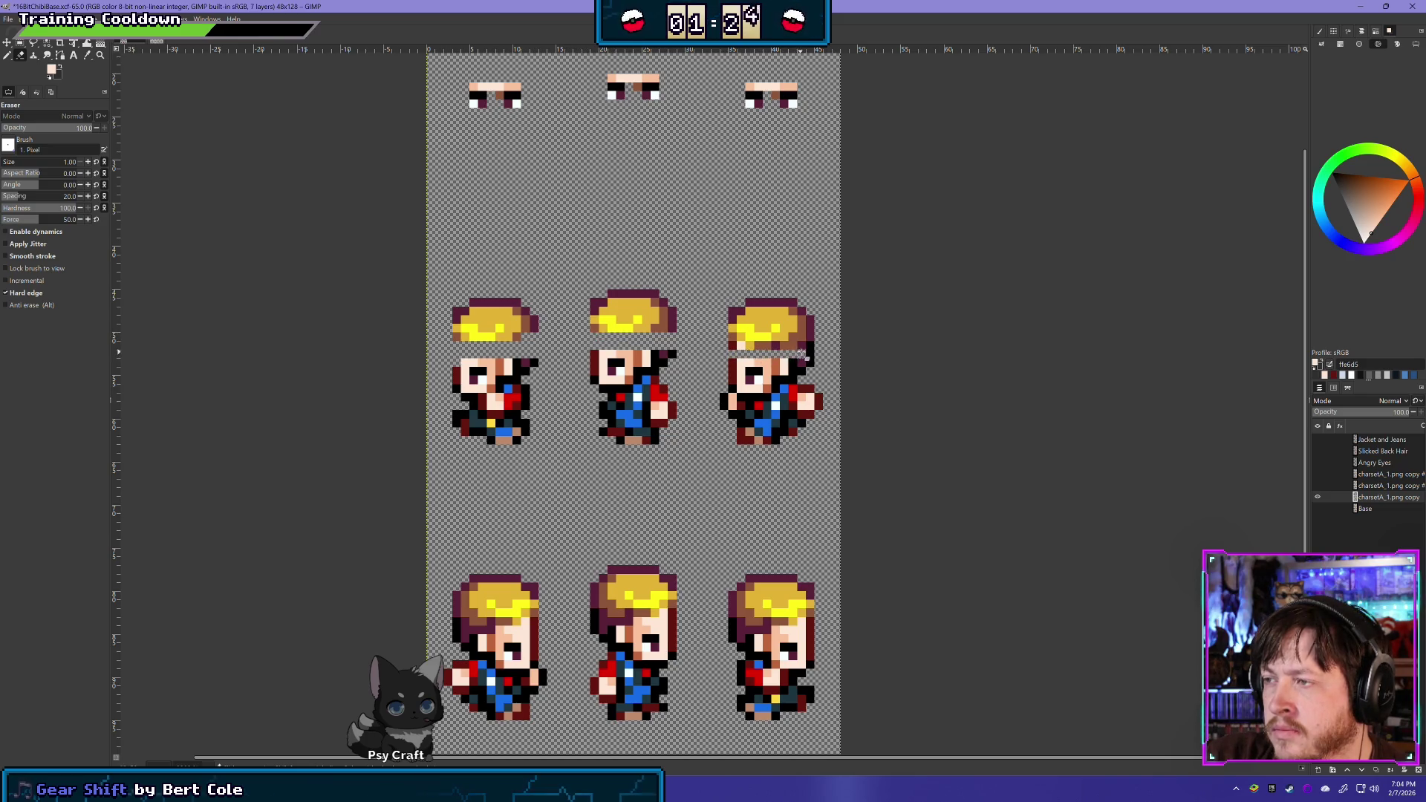
Toggle the character layer's visibility repeatedly to compare it against the bald base
{"action": "left_click", "coordinate": [1319, 506]}
{"action": "left_click", "coordinate": [1318, 499]}
{"action": "left_click", "coordinate": [1318, 499]}
{"action": "left_click", "coordinate": [1318, 499]}
{"action": "left_click", "coordinate": [1317, 499]}
{"action": "left_click", "coordinate": [1318, 499]}
{"action": "left_click", "coordinate": [1318, 499]}
{"action": "left_click", "coordinate": [1318, 499]}
{"action": "left_click", "coordinate": [1318, 499]}
{"action": "left_click", "coordinate": [1318, 499]}
{"action": "left_click", "coordinate": [1318, 499]}
{"action": "left_click", "coordinate": [1318, 499]}
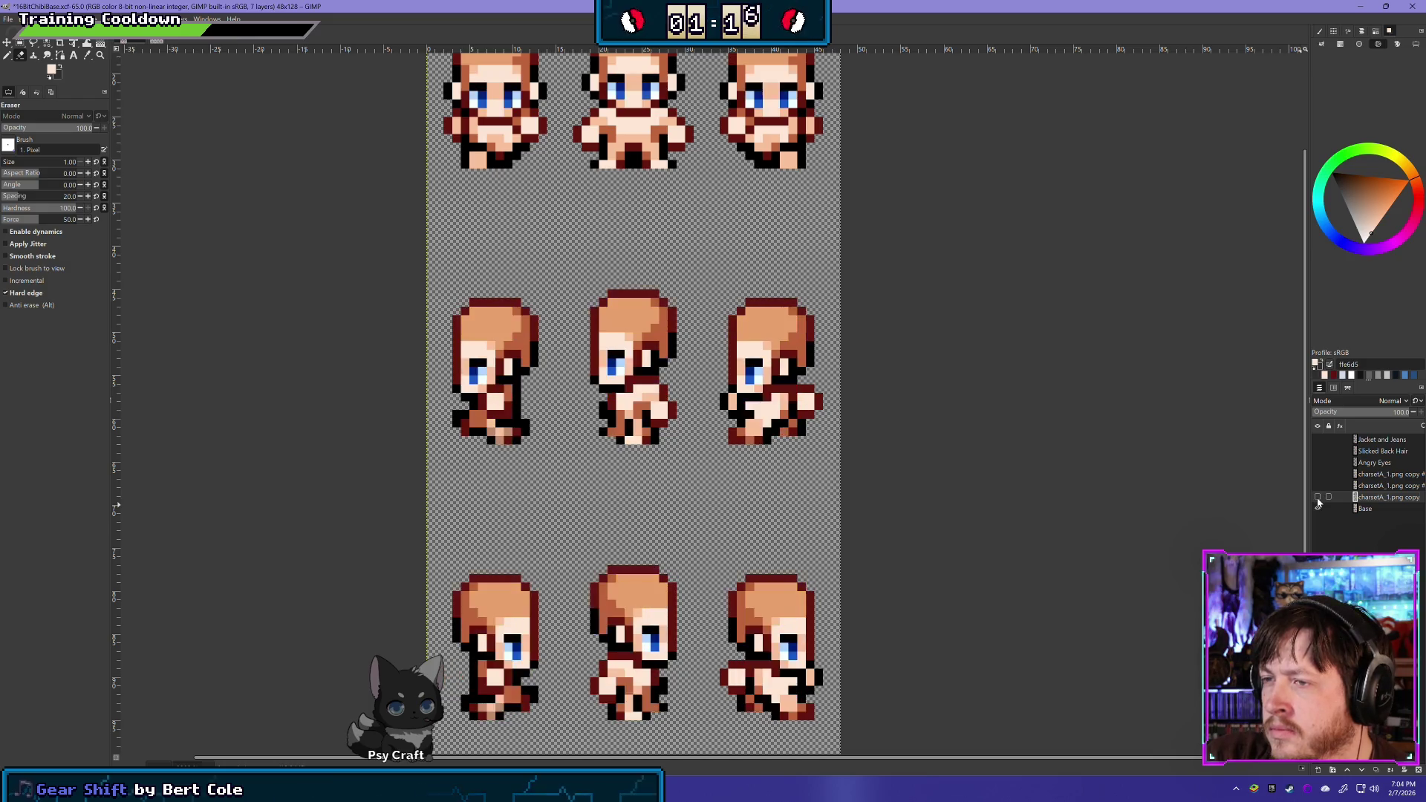
{"action": "left_click", "coordinate": [1318, 499]}
{"action": "left_click", "coordinate": [1318, 499]}
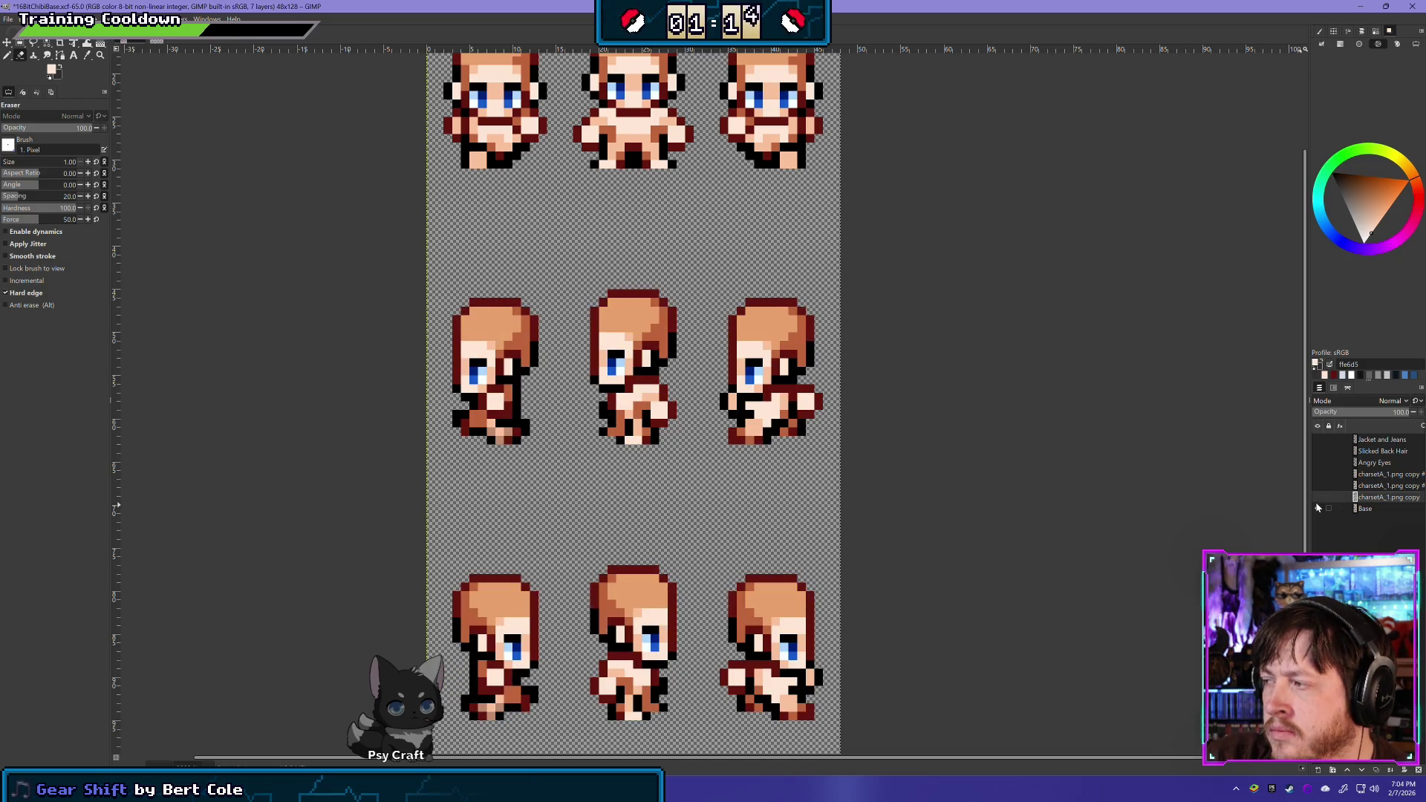
Check the base layer by hiding it, then restore both layers with the character layer active
{"action": "left_click", "coordinate": [1318, 508]}
{"action": "left_click", "coordinate": [1363, 509]}
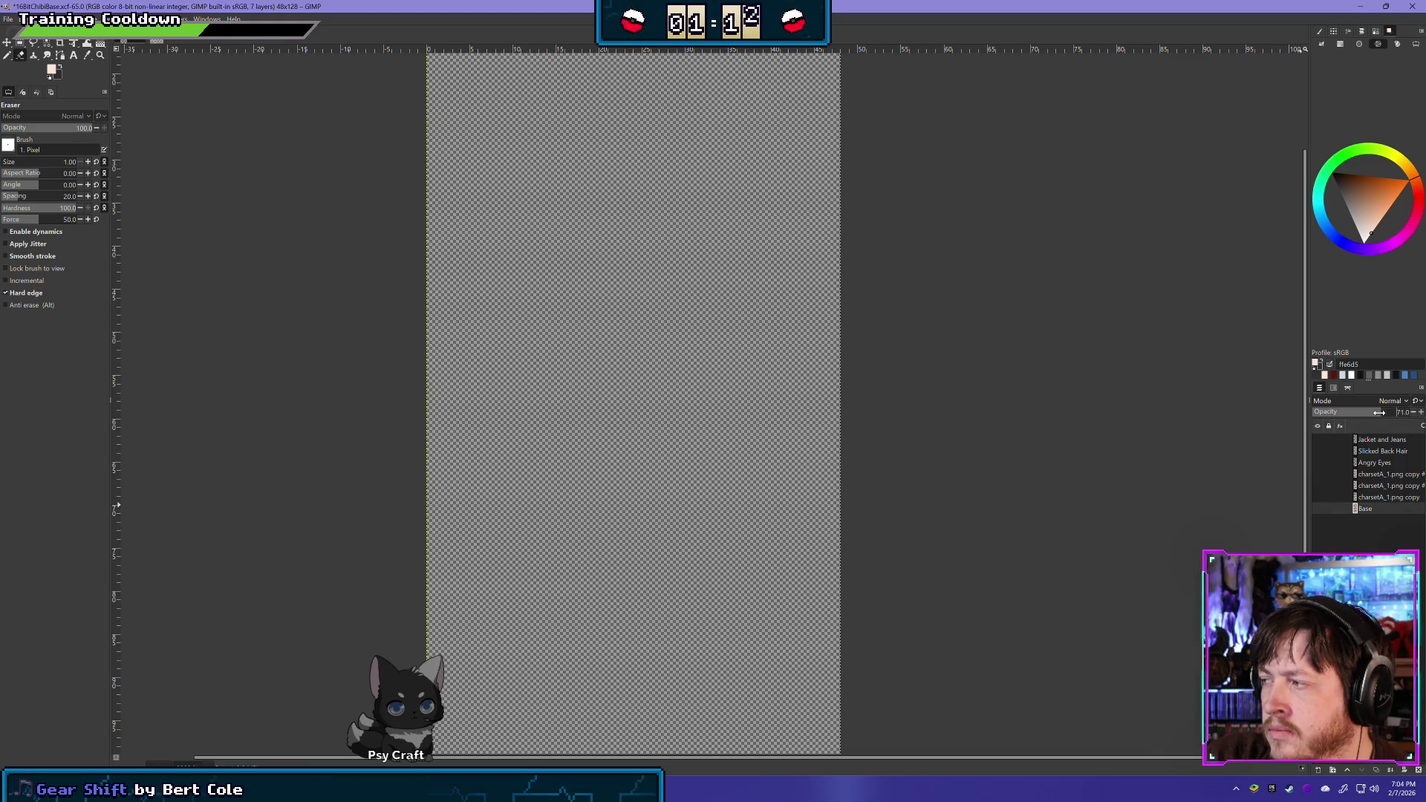
{"action": "left_click", "coordinate": [1318, 509]}
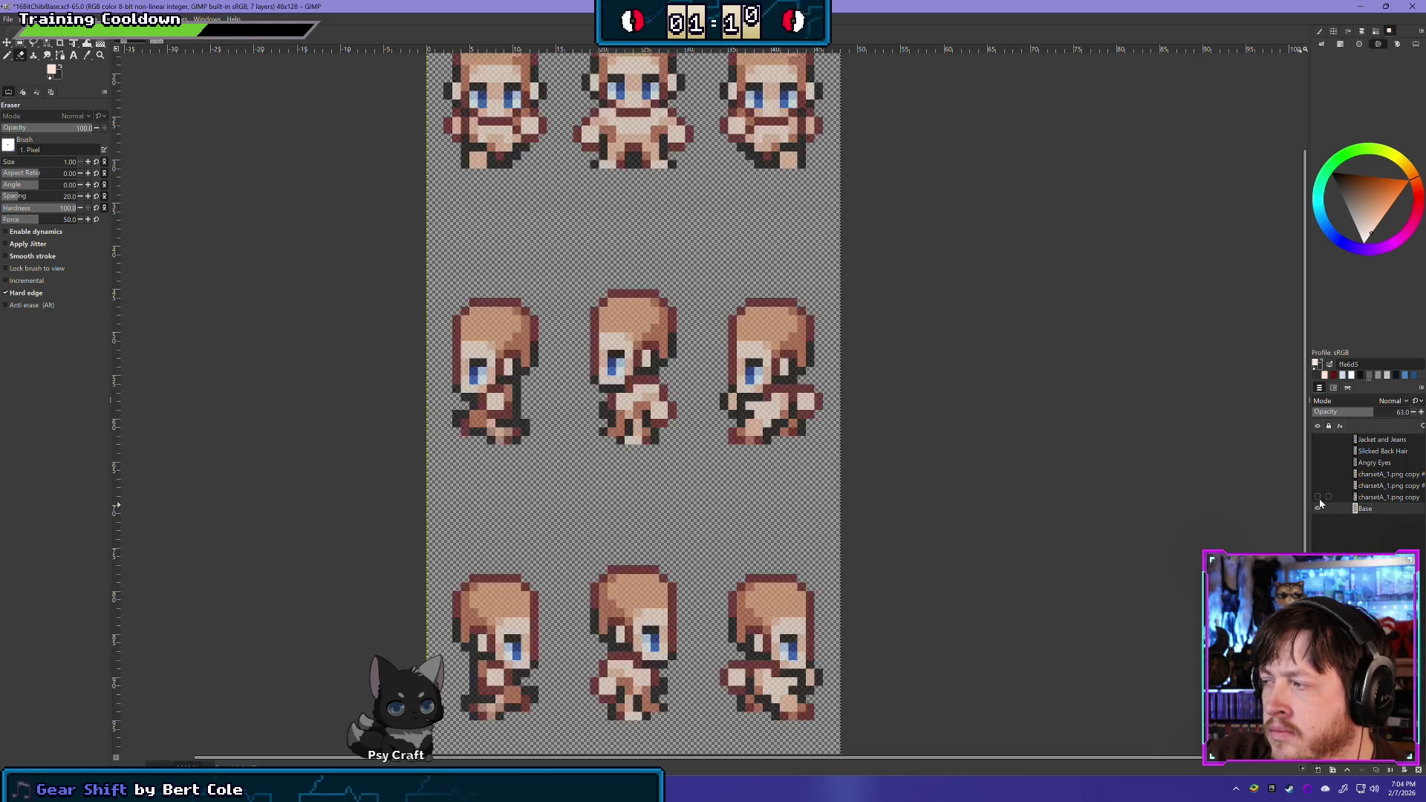
{"action": "left_click", "coordinate": [1318, 498]}
{"action": "left_click", "coordinate": [1368, 499]}
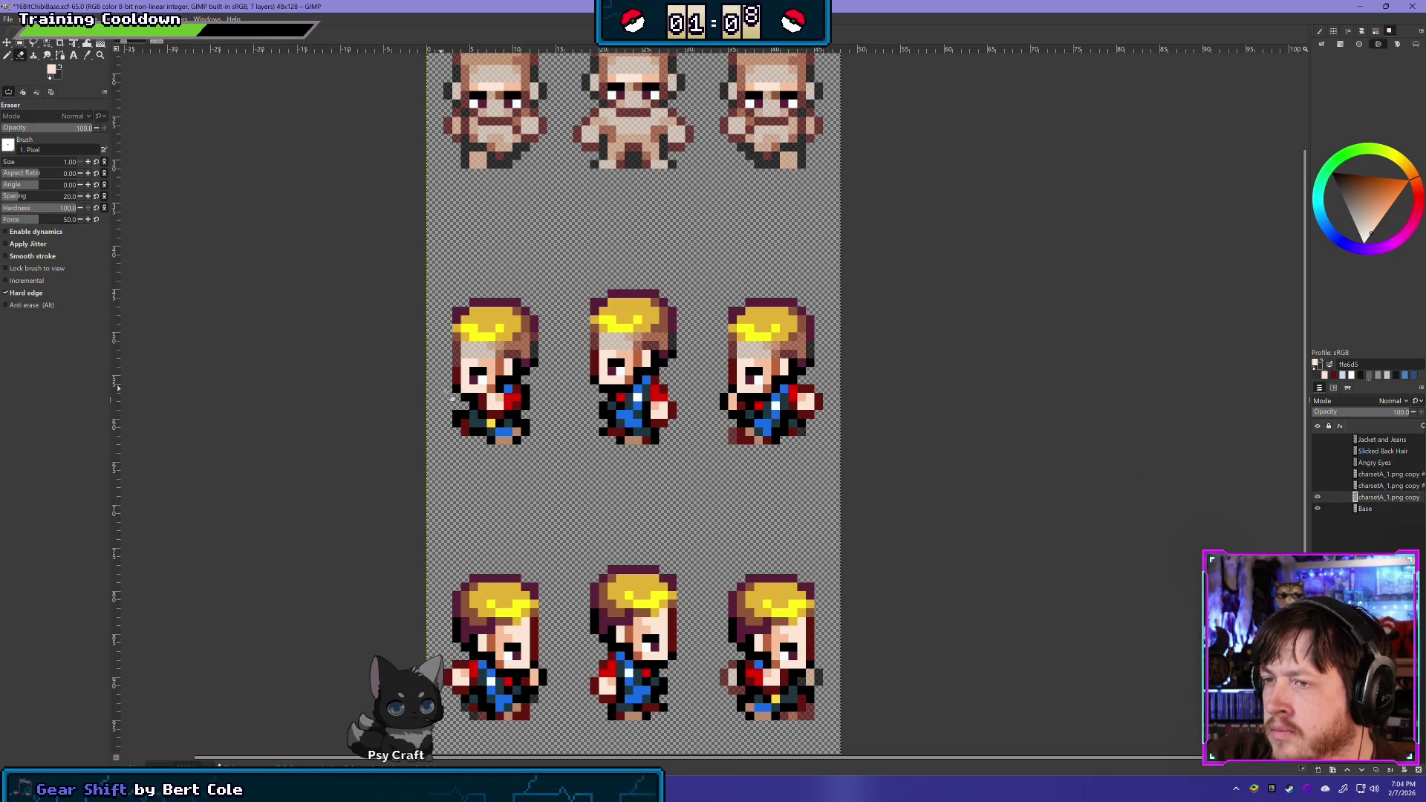
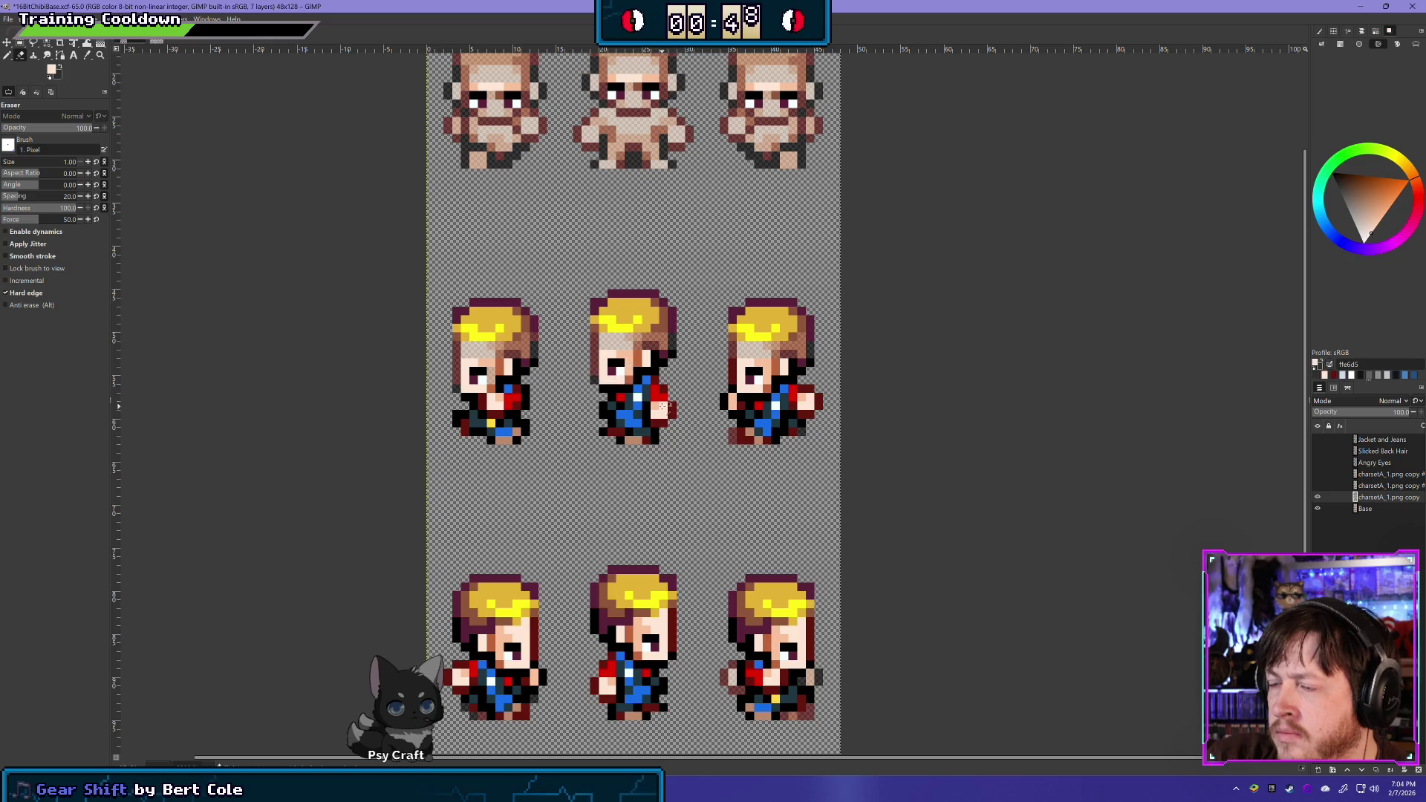
Toggle the blond jacketed sprites against the bare base bodies, glancing at the charsetA_1 sheet
{"action": "left_click", "coordinate": [1318, 510]}
{"action": "left_click", "coordinate": [1318, 498]}
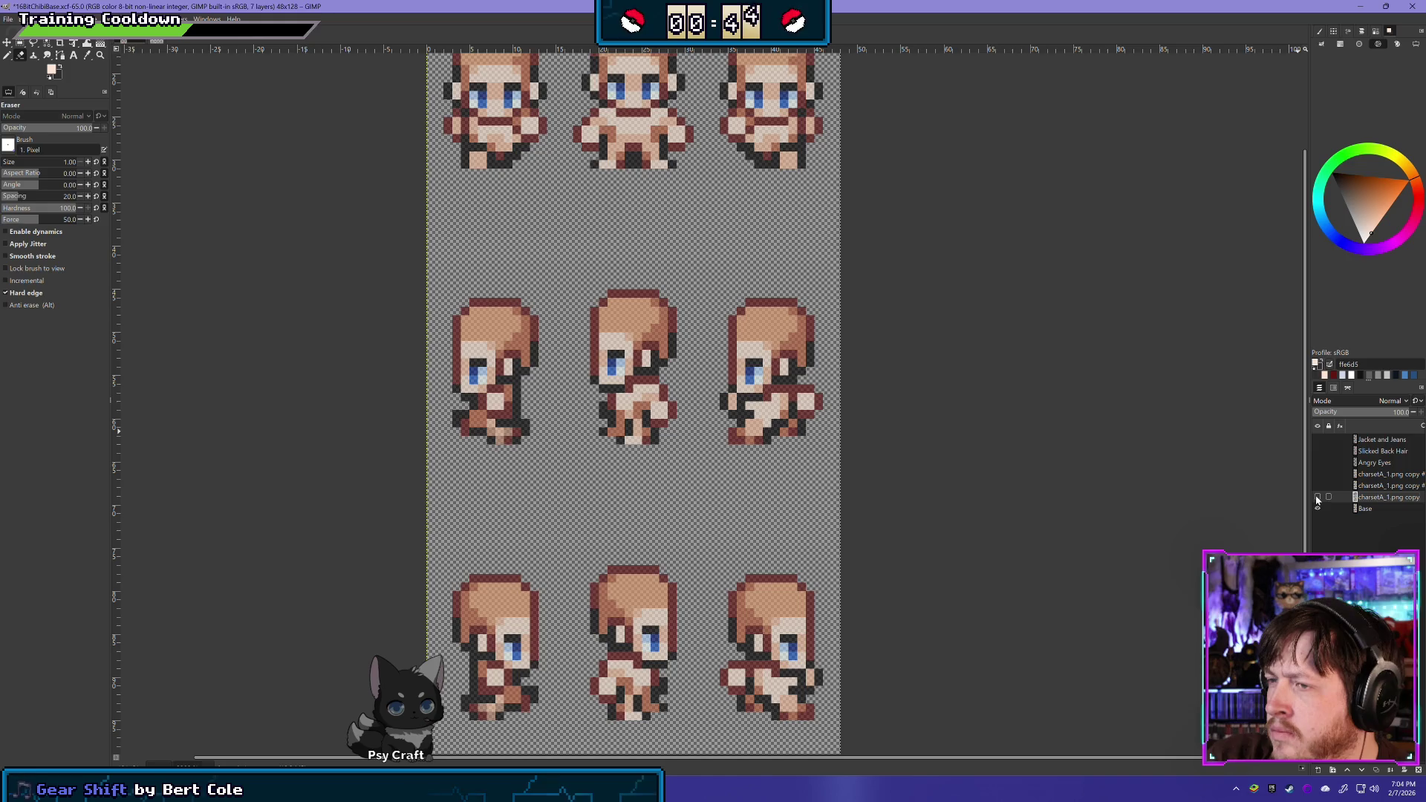
{"action": "left_click", "coordinate": [1317, 497]}
{"action": "left_click", "coordinate": [1317, 497]}
{"action": "left_click", "coordinate": [1318, 497]}
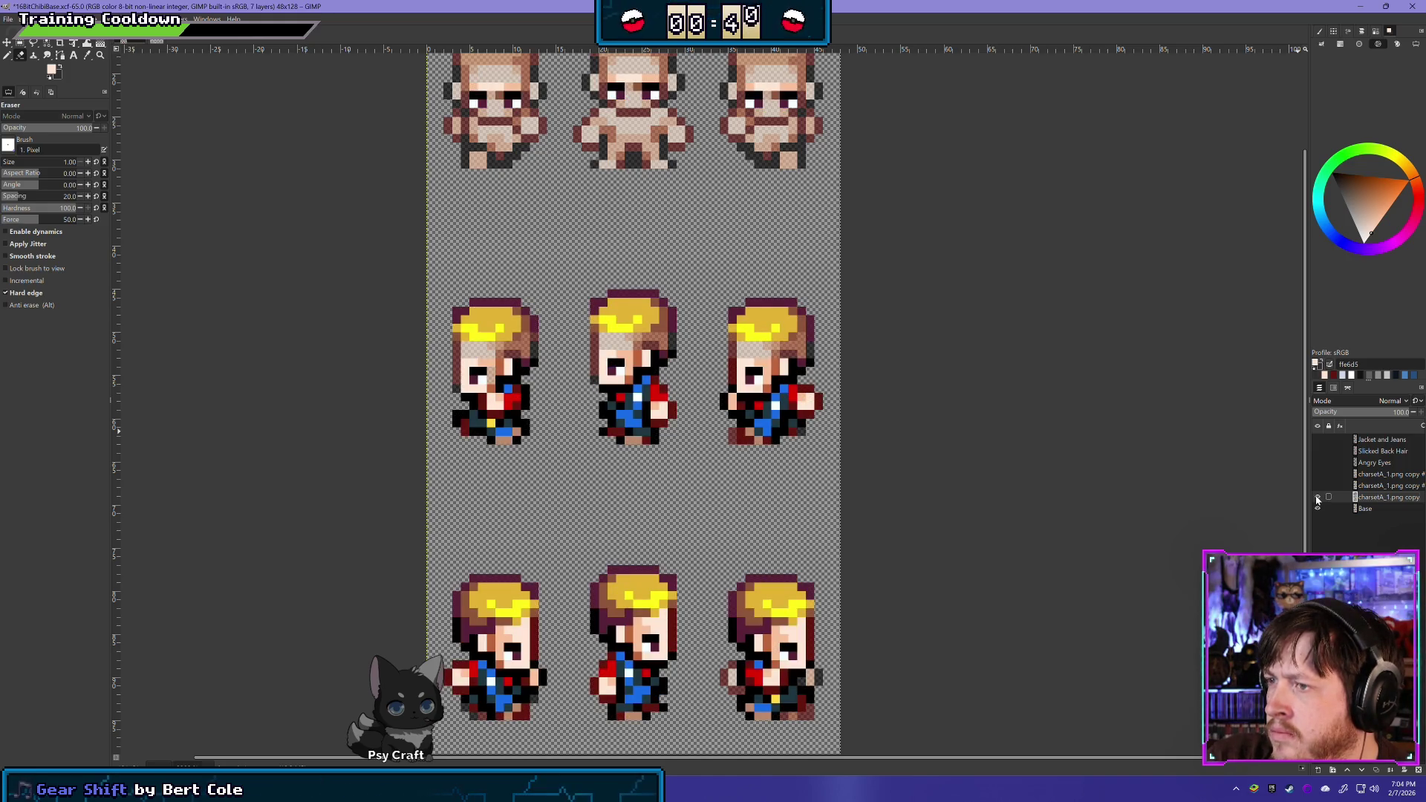
{"action": "left_click", "coordinate": [1317, 497]}
{"action": "key", "text": "ctrl+Tab"}
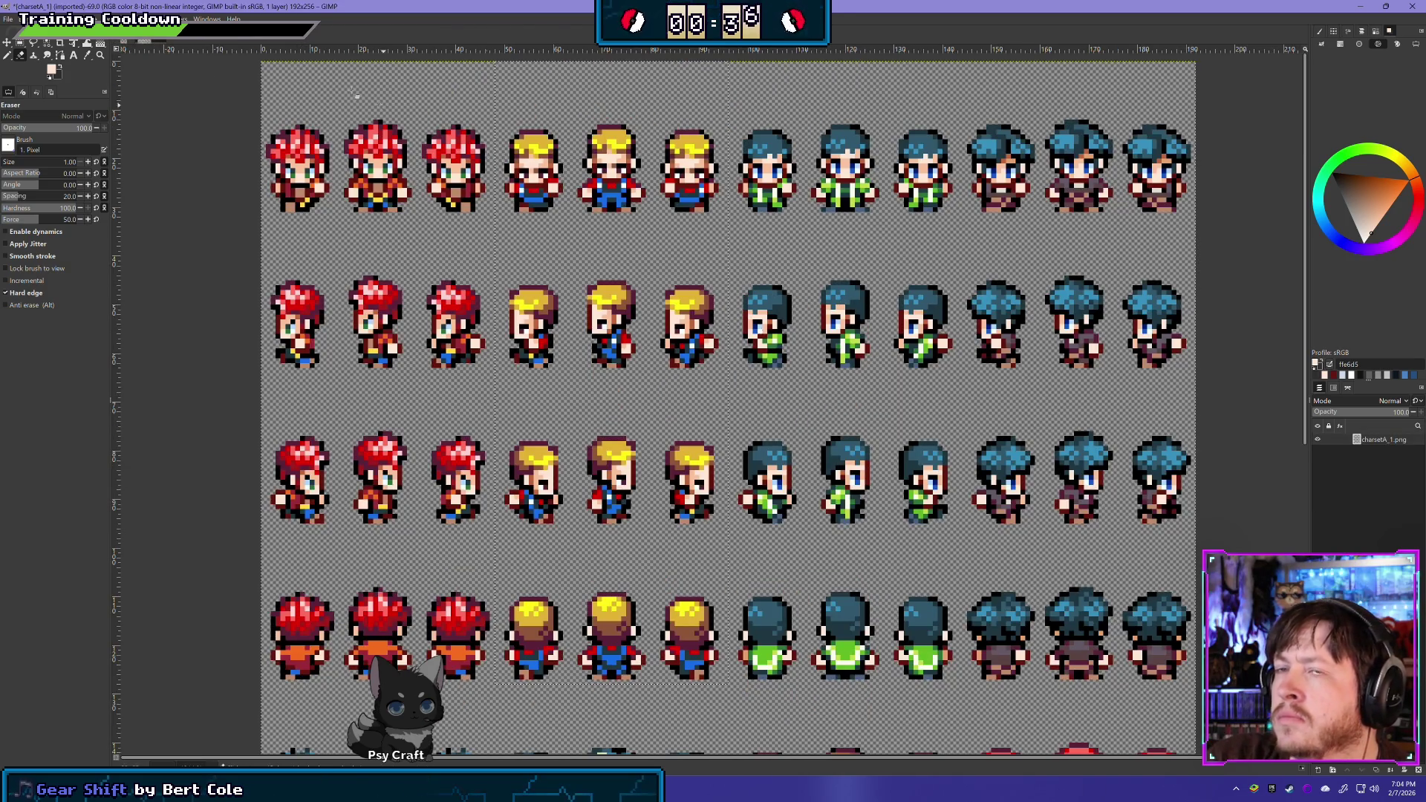
{"action": "left_click", "coordinate": [125, 41]}
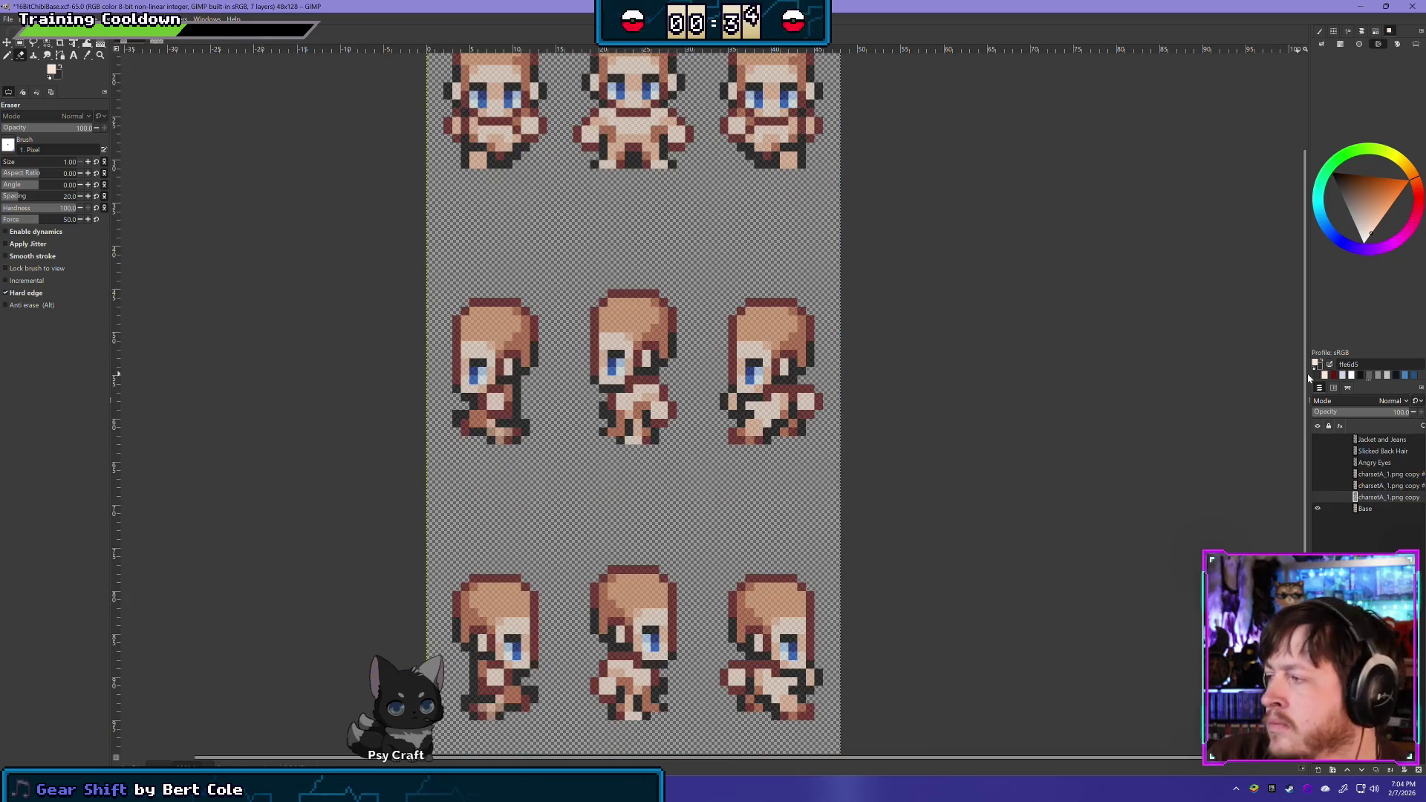
{"action": "left_click", "coordinate": [1317, 496]}
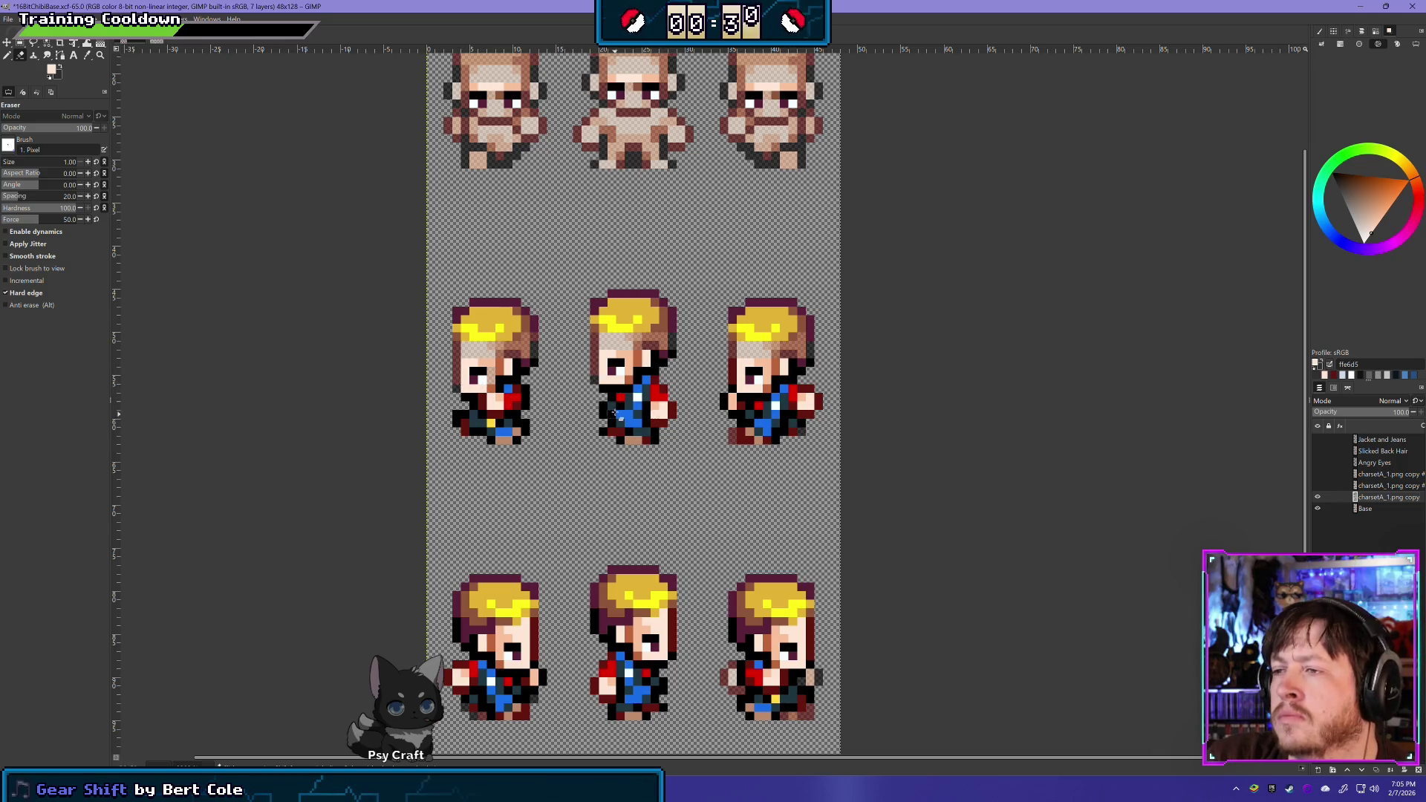
{"action": "left_click", "coordinate": [1318, 496]}
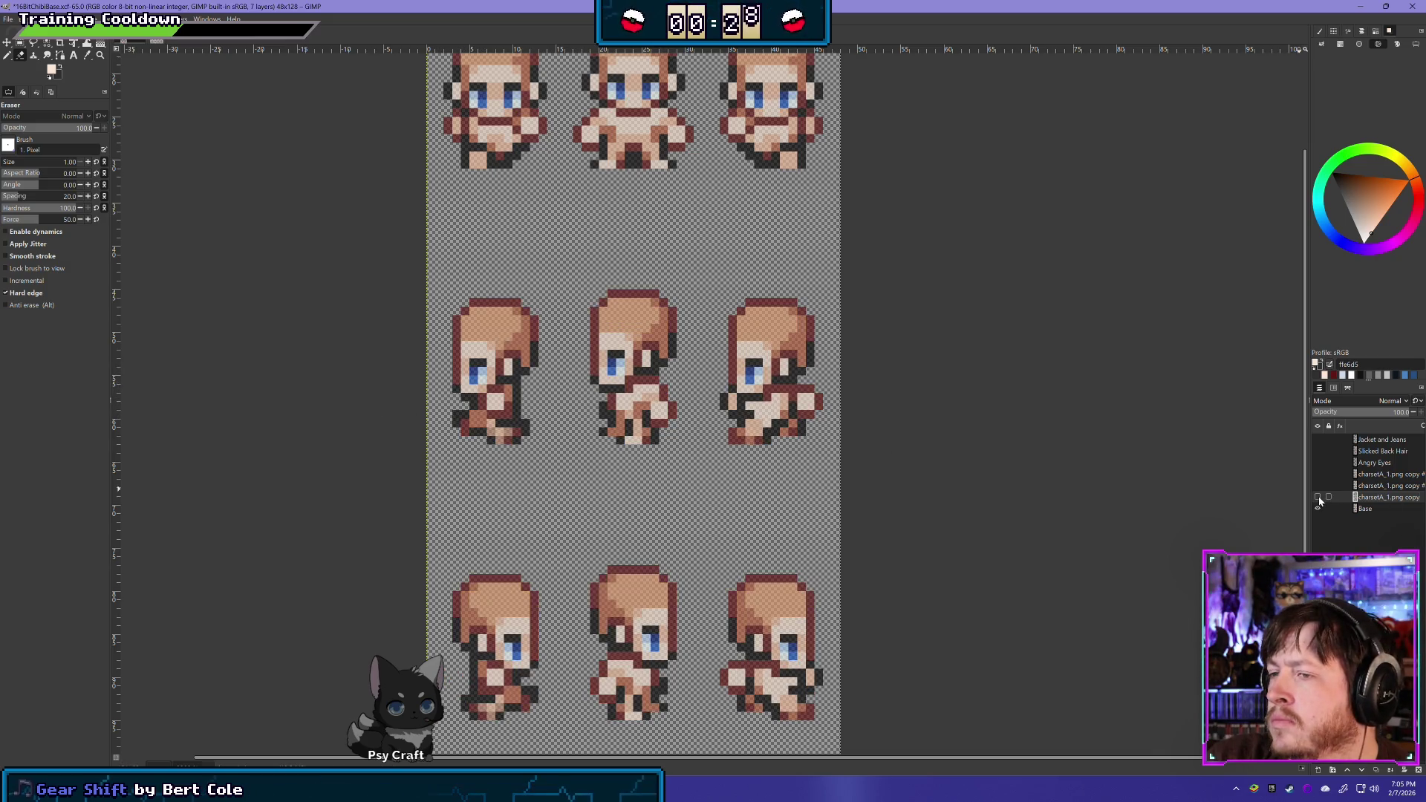
{"action": "left_click", "coordinate": [1318, 497]}
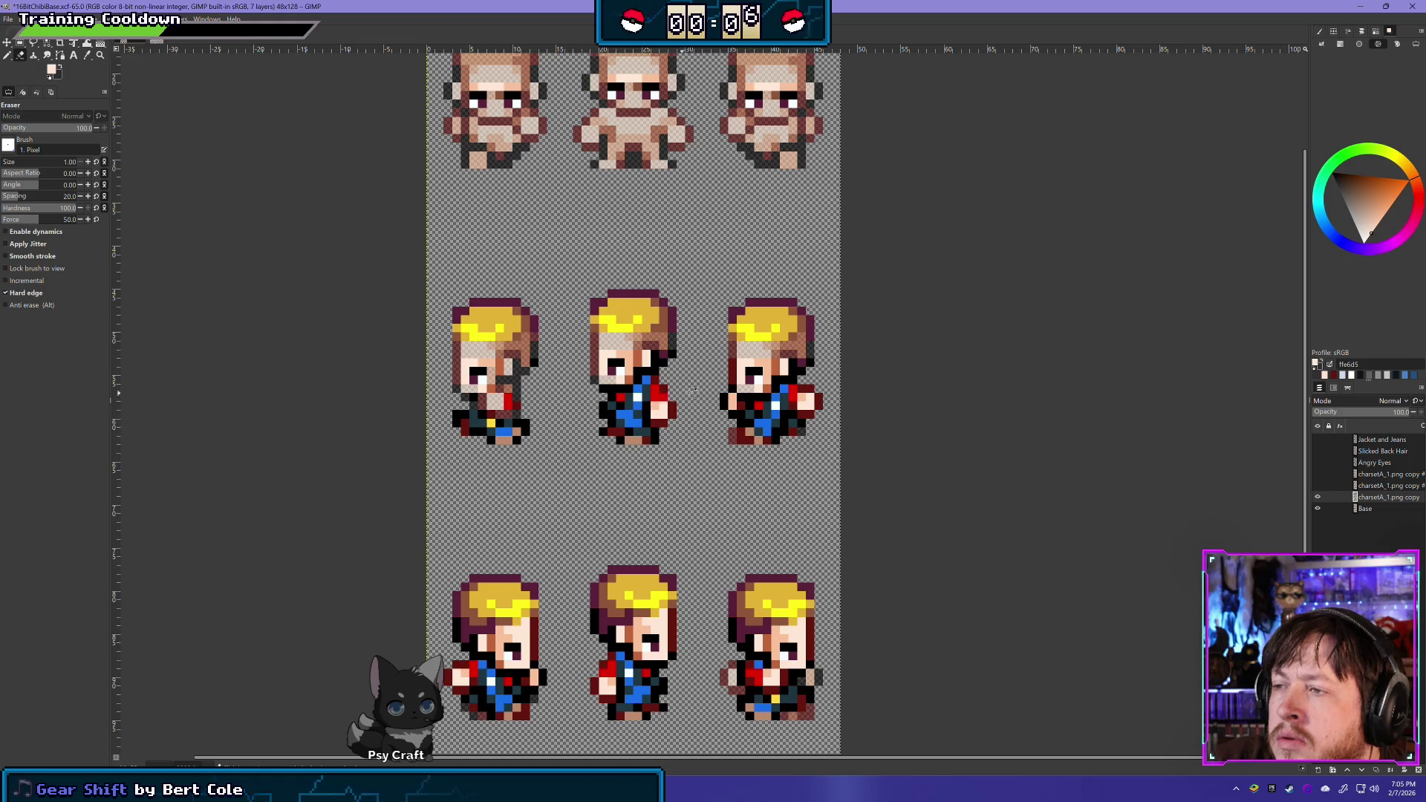
{"action": "left_click", "coordinate": [1318, 498], "text": "shift"}
{"action": "left_click", "coordinate": [1317, 499], "text": "shift"}
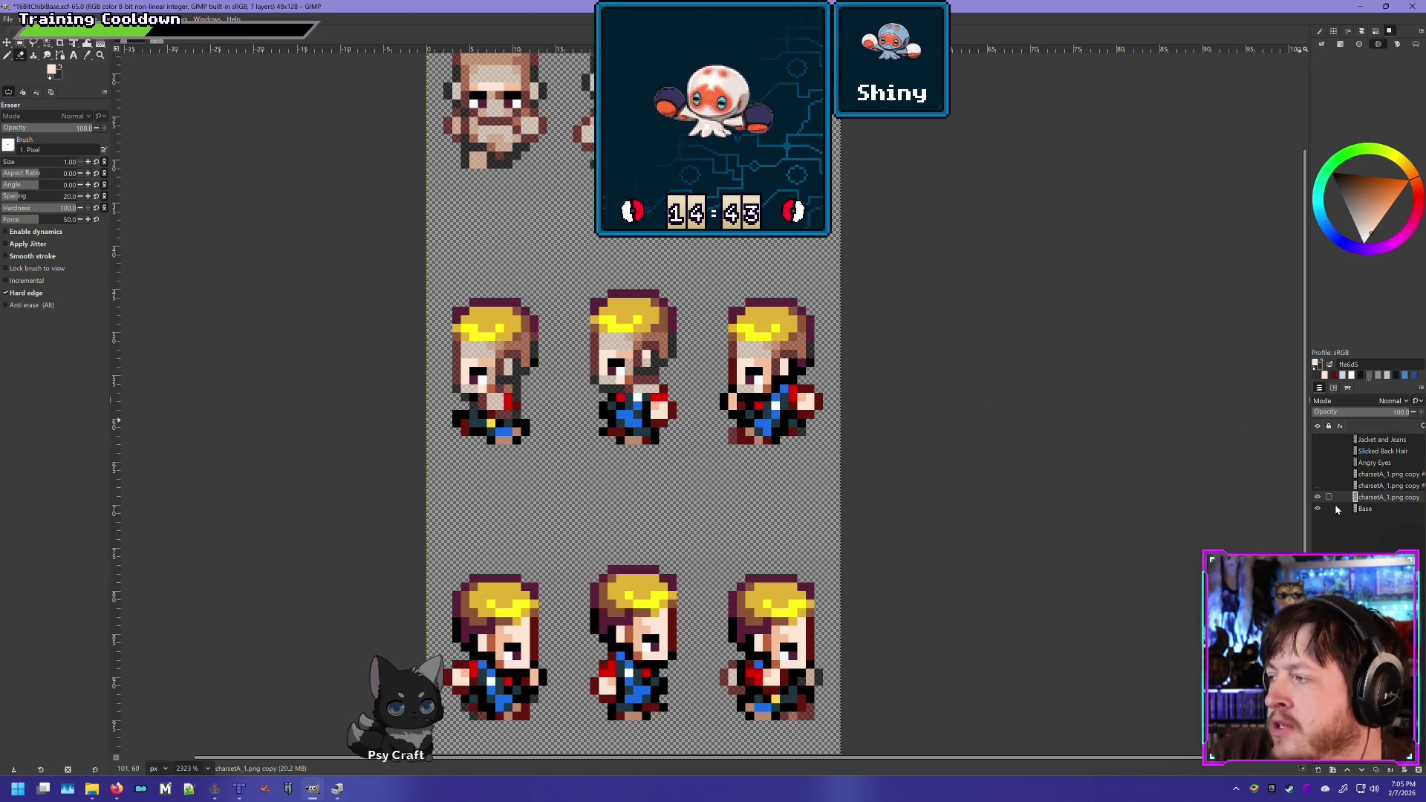
Set the Base layer's opacity to 100
{"action": "left_click", "coordinate": [1364, 509]}
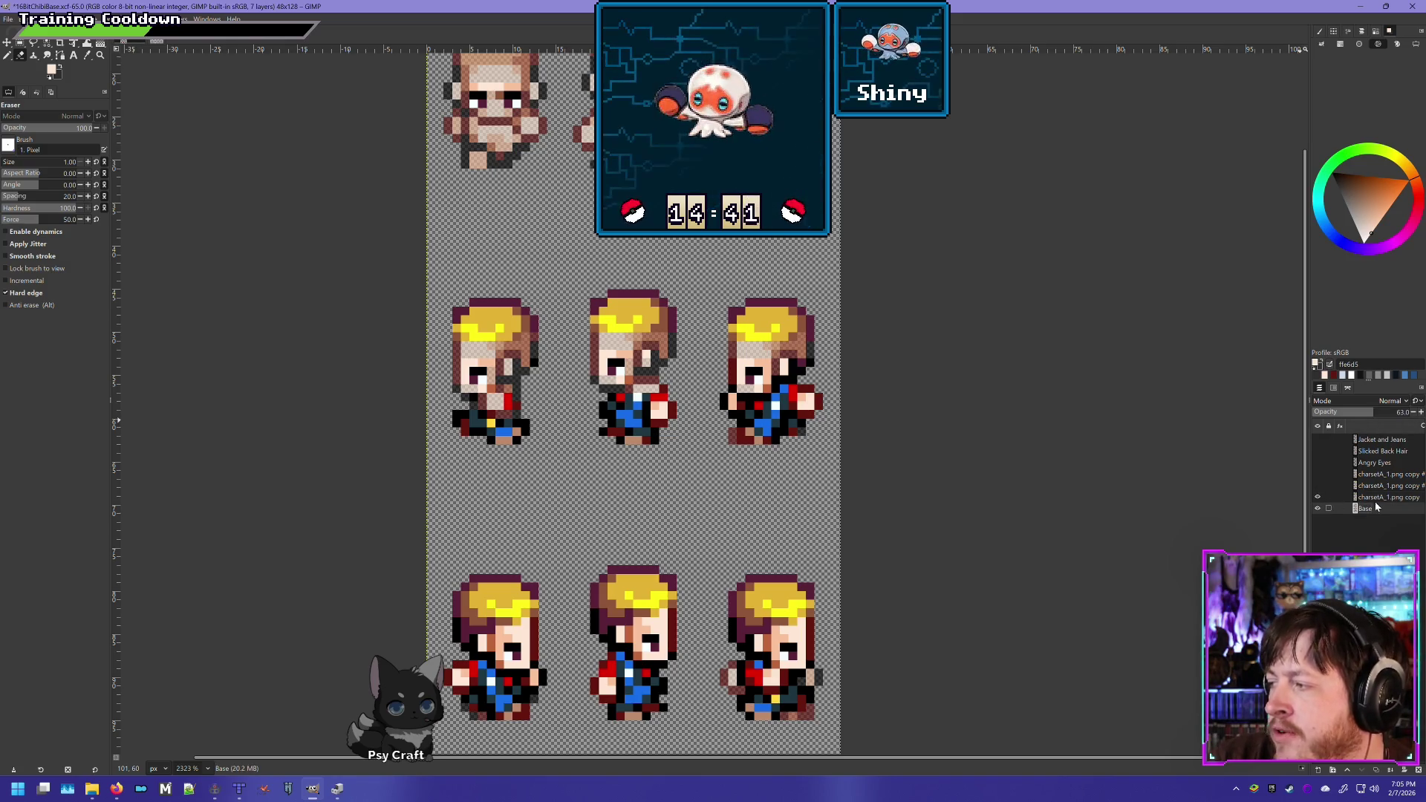
{"action": "type", "text": "100"}
{"action": "key", "text": "Return"}
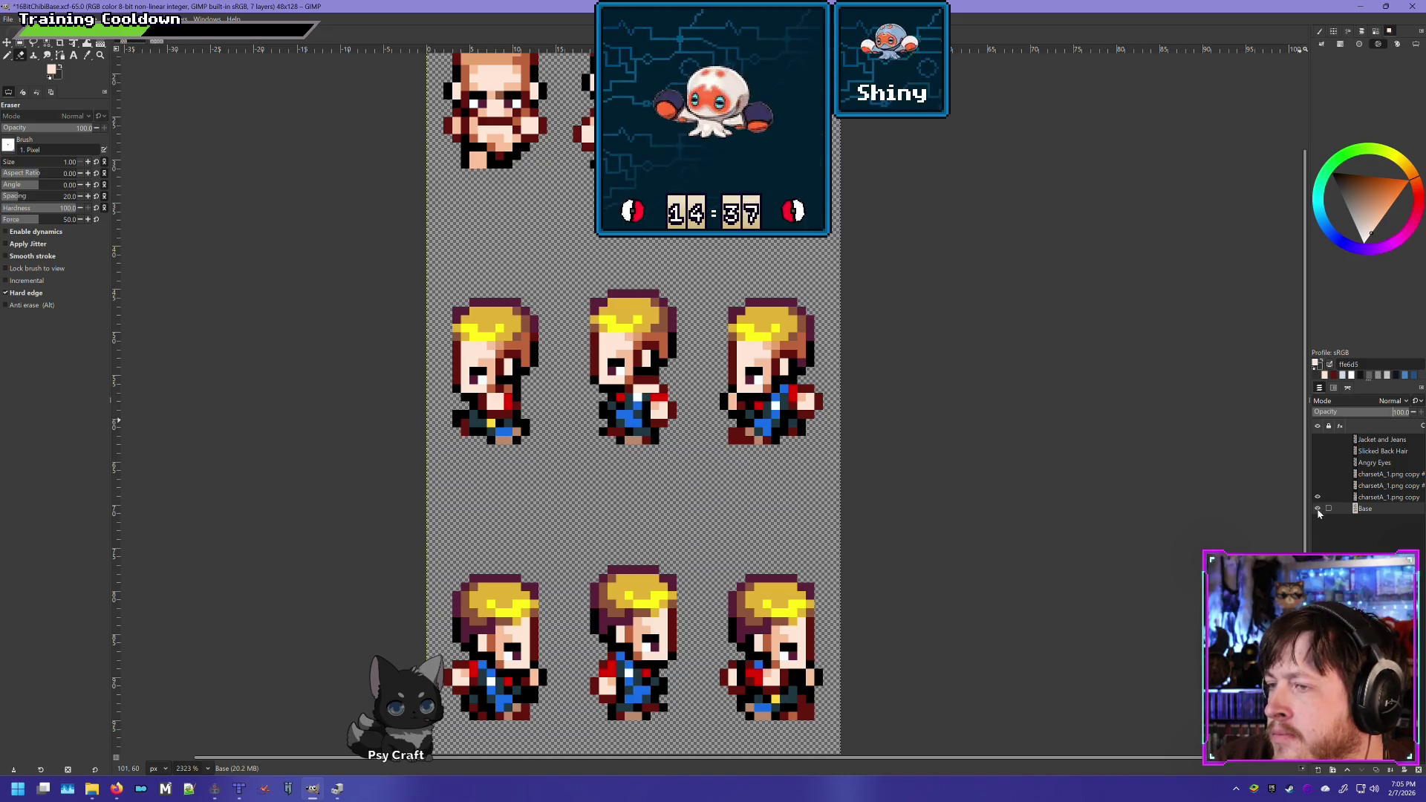
Flick the clothing layer's visibility repeatedly to compare with the base, leaving it shown
{"action": "double_click", "coordinate": [1316, 498]}
{"action": "left_click", "coordinate": [1316, 498]}
{"action": "left_click", "coordinate": [1316, 498]}
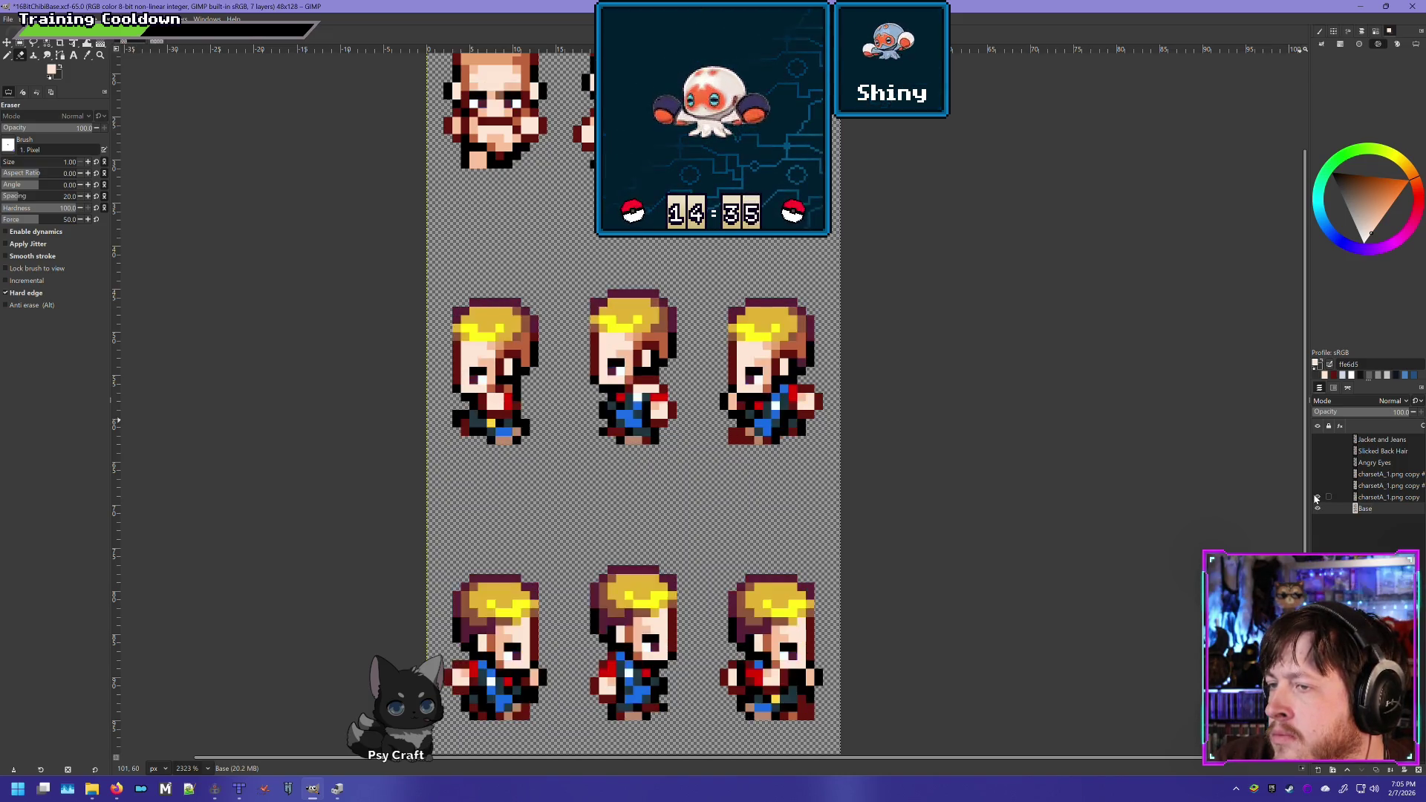
{"action": "left_click", "coordinate": [1316, 498]}
{"action": "left_click", "coordinate": [1317, 498]}
{"action": "left_click", "coordinate": [1316, 498]}
{"action": "left_click", "coordinate": [1317, 498]}
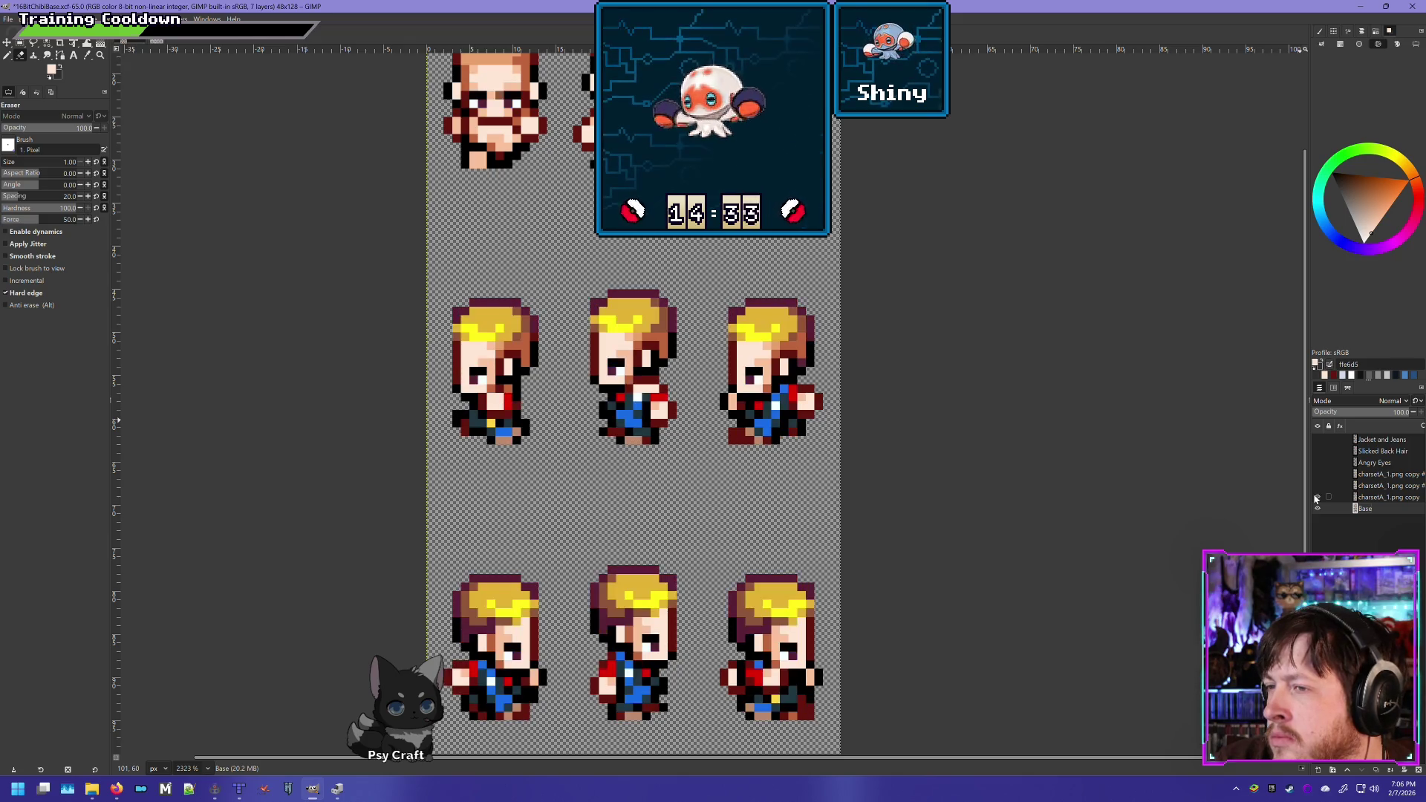
{"action": "left_click", "coordinate": [1316, 498]}
{"action": "left_click", "coordinate": [1316, 498]}
{"action": "left_click", "coordinate": [1317, 499]}
{"action": "left_click", "coordinate": [1316, 498]}
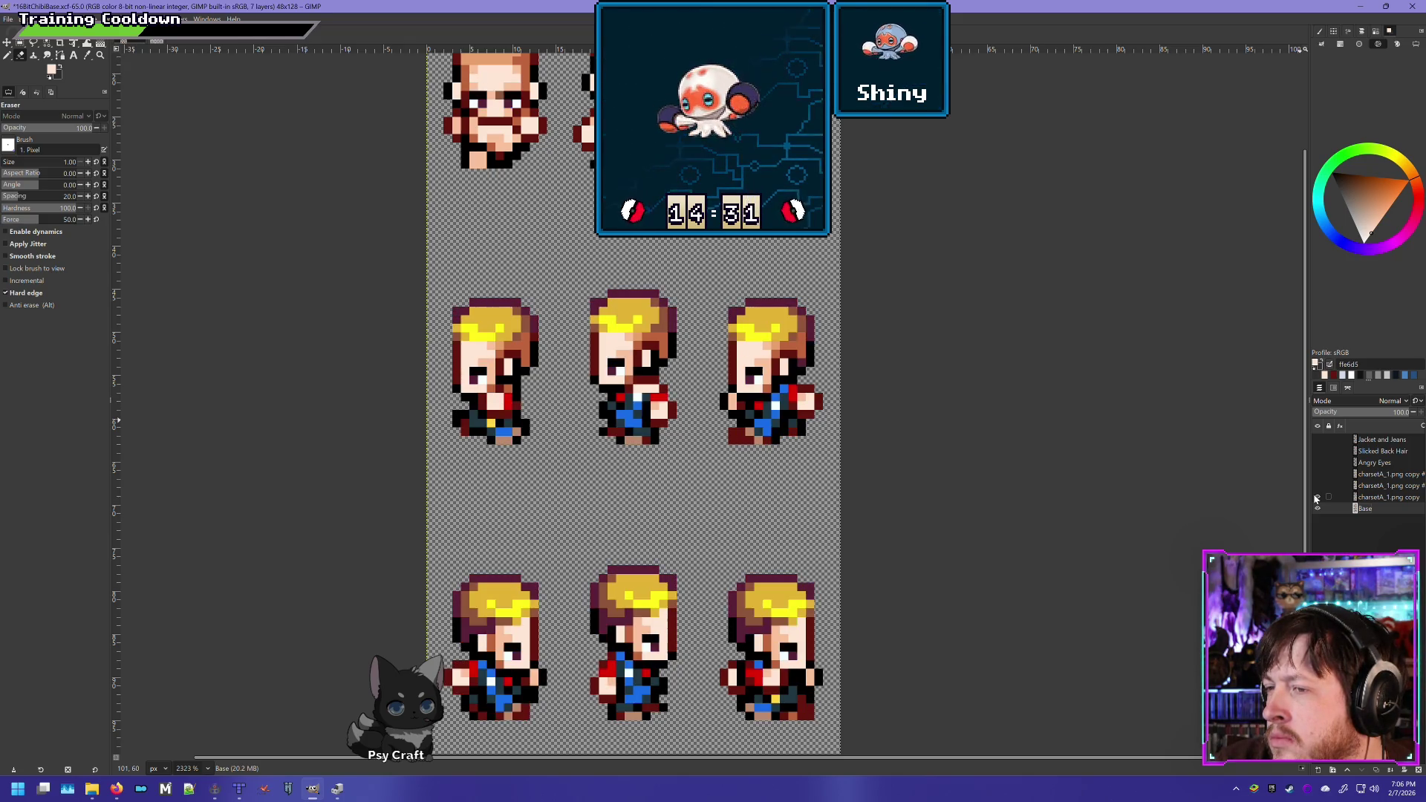
{"action": "left_click", "coordinate": [1317, 498]}
{"action": "left_click", "coordinate": [1317, 498]}
{"action": "left_click", "coordinate": [1317, 499]}
{"action": "left_click", "coordinate": [1316, 498]}
{"action": "left_click", "coordinate": [1317, 499]}
{"action": "left_click", "coordinate": [1317, 498]}
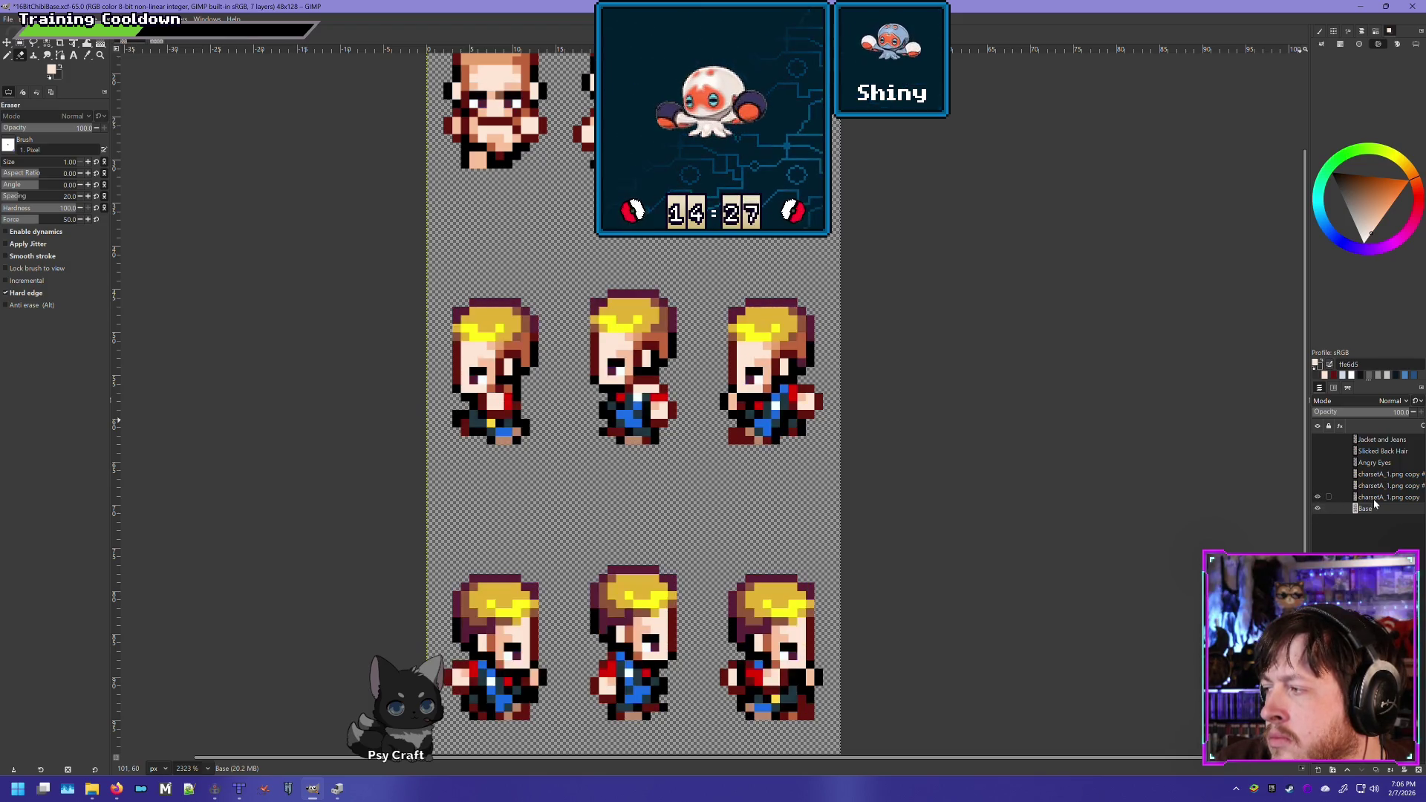
{"action": "left_click", "coordinate": [1318, 509]}
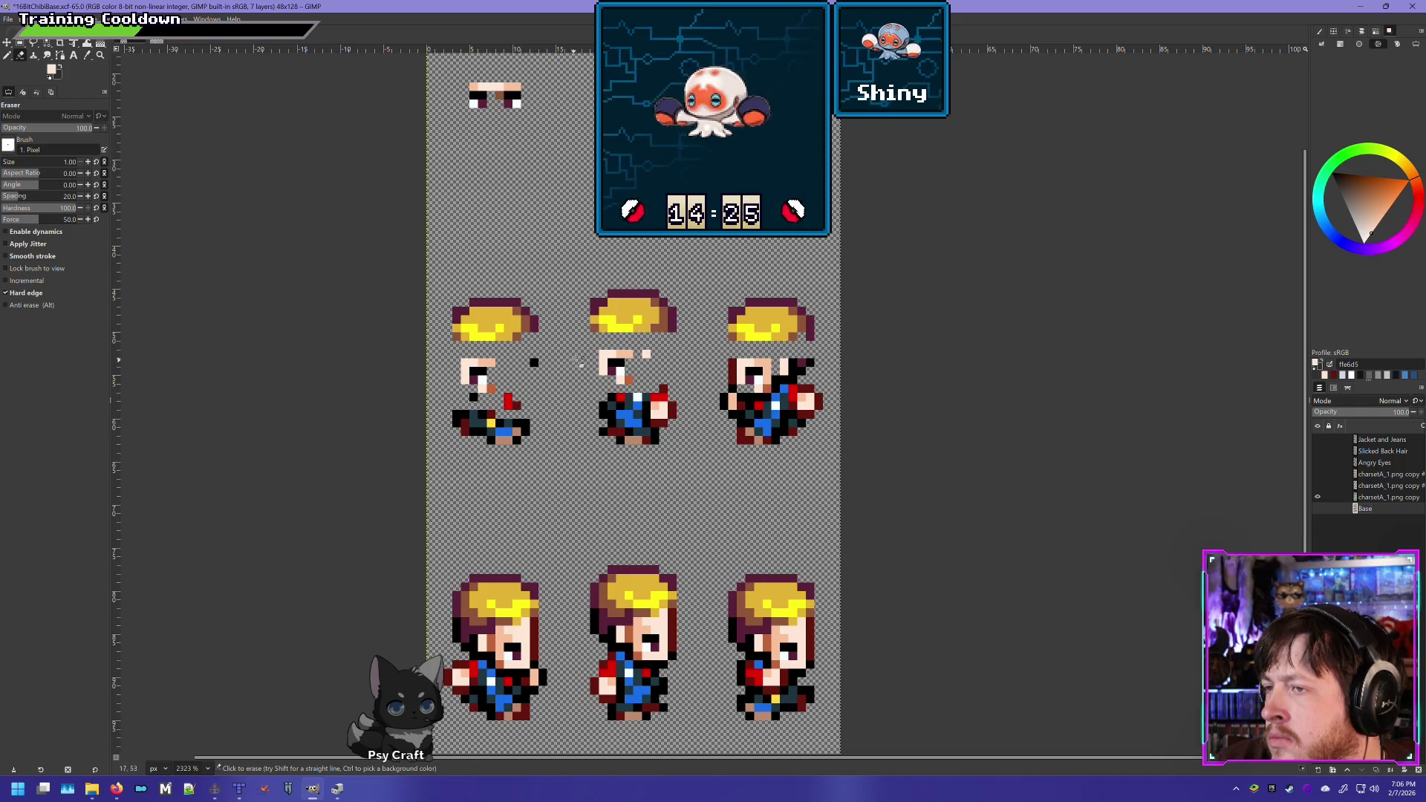
Select the charsetA_1.png copy layer and hide Base so its pieces show alone
{"action": "left_click", "coordinate": [1369, 498]}
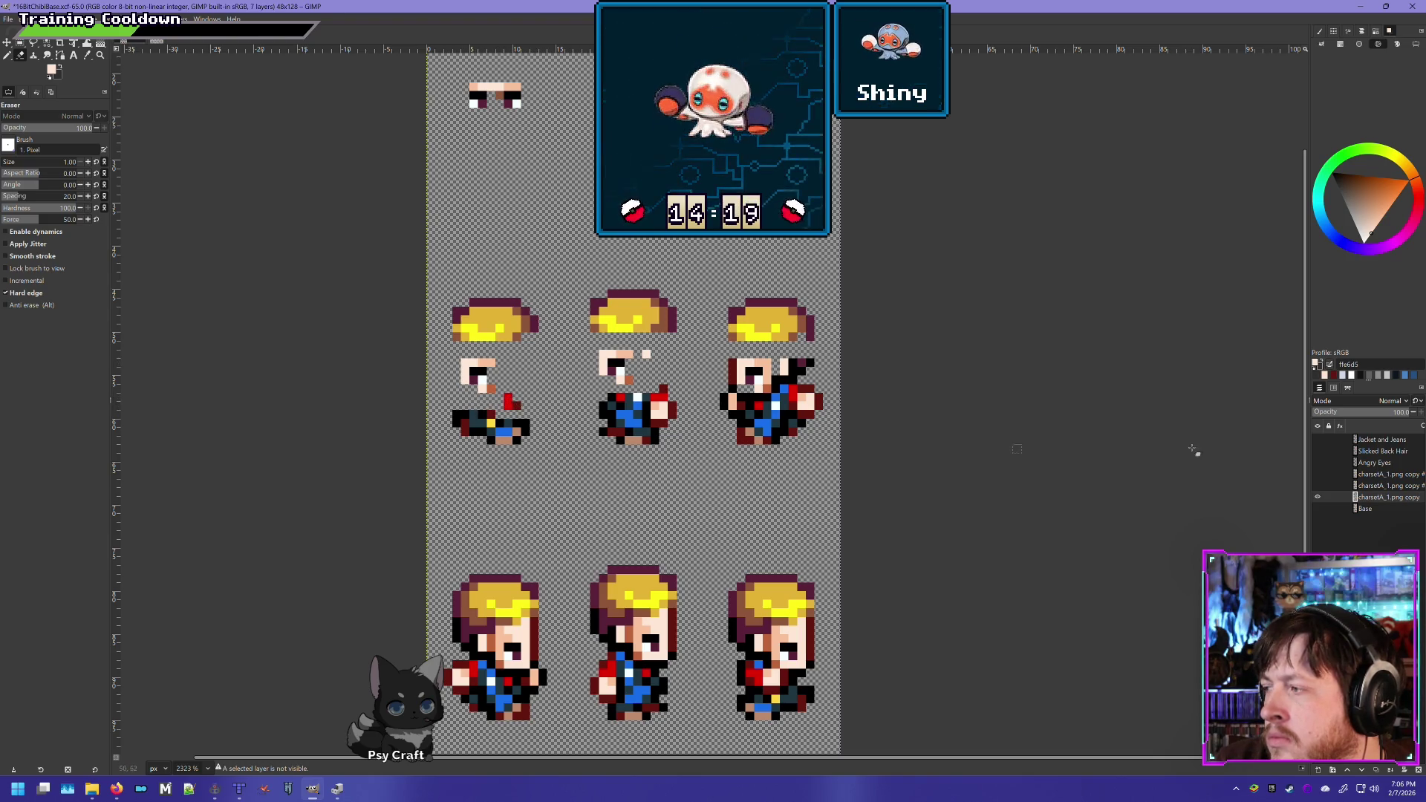
{"action": "left_click", "coordinate": [1317, 508]}
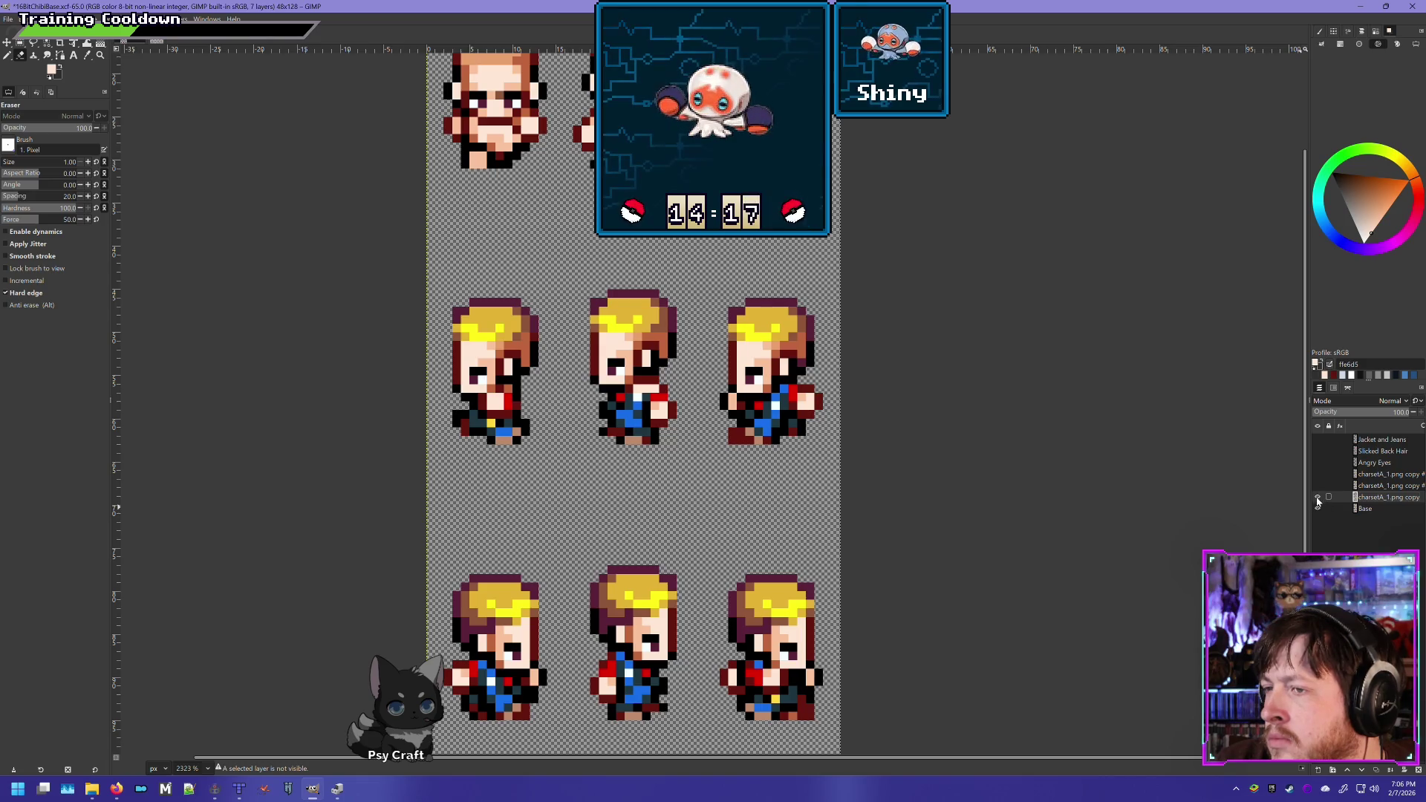
{"action": "left_click", "coordinate": [1317, 508]}
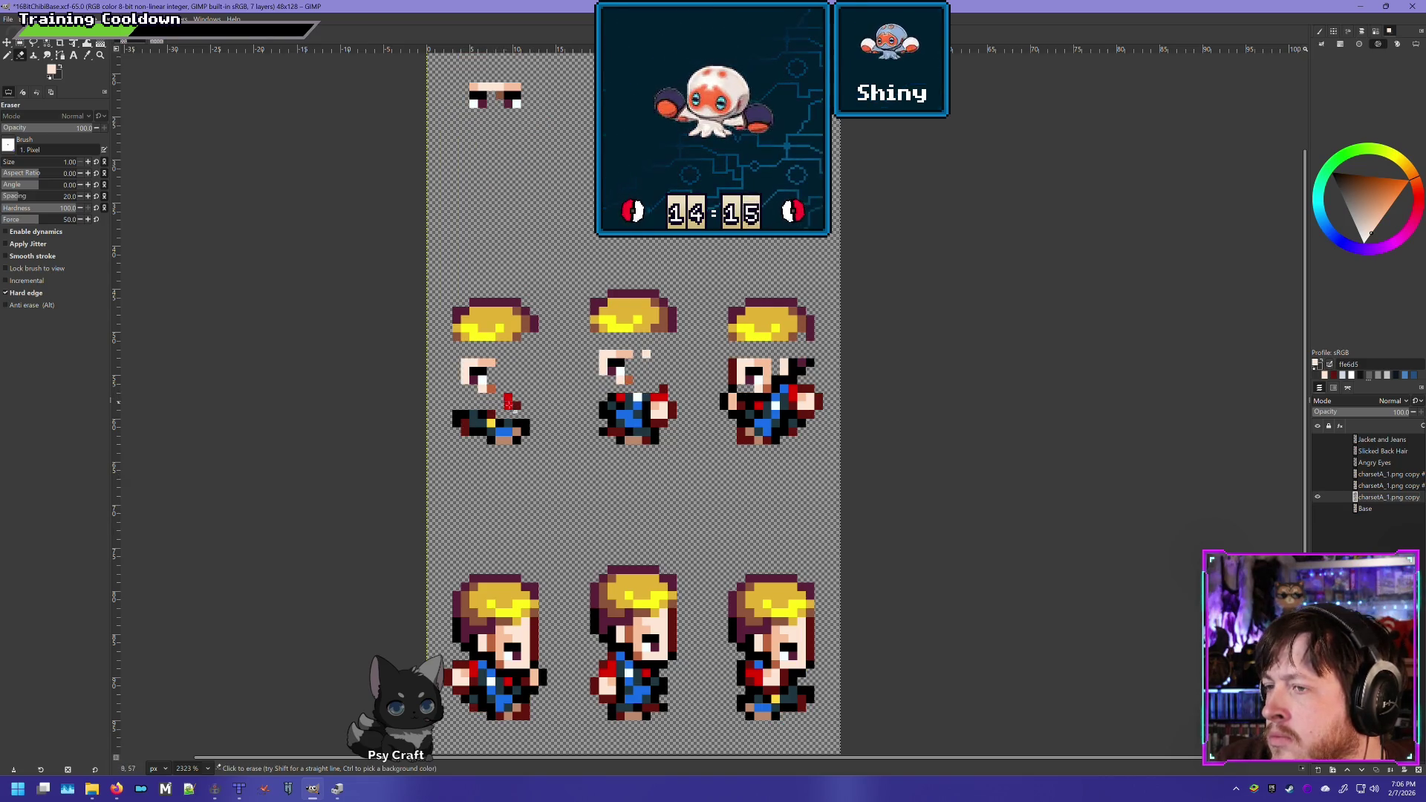
Erase a middle-row pixel strip, the right sprite's shoulder, and the light and black pixels beside its eye
{"action": "left_click_drag", "start_coordinate": [613, 395], "coordinate": [731, 381]}
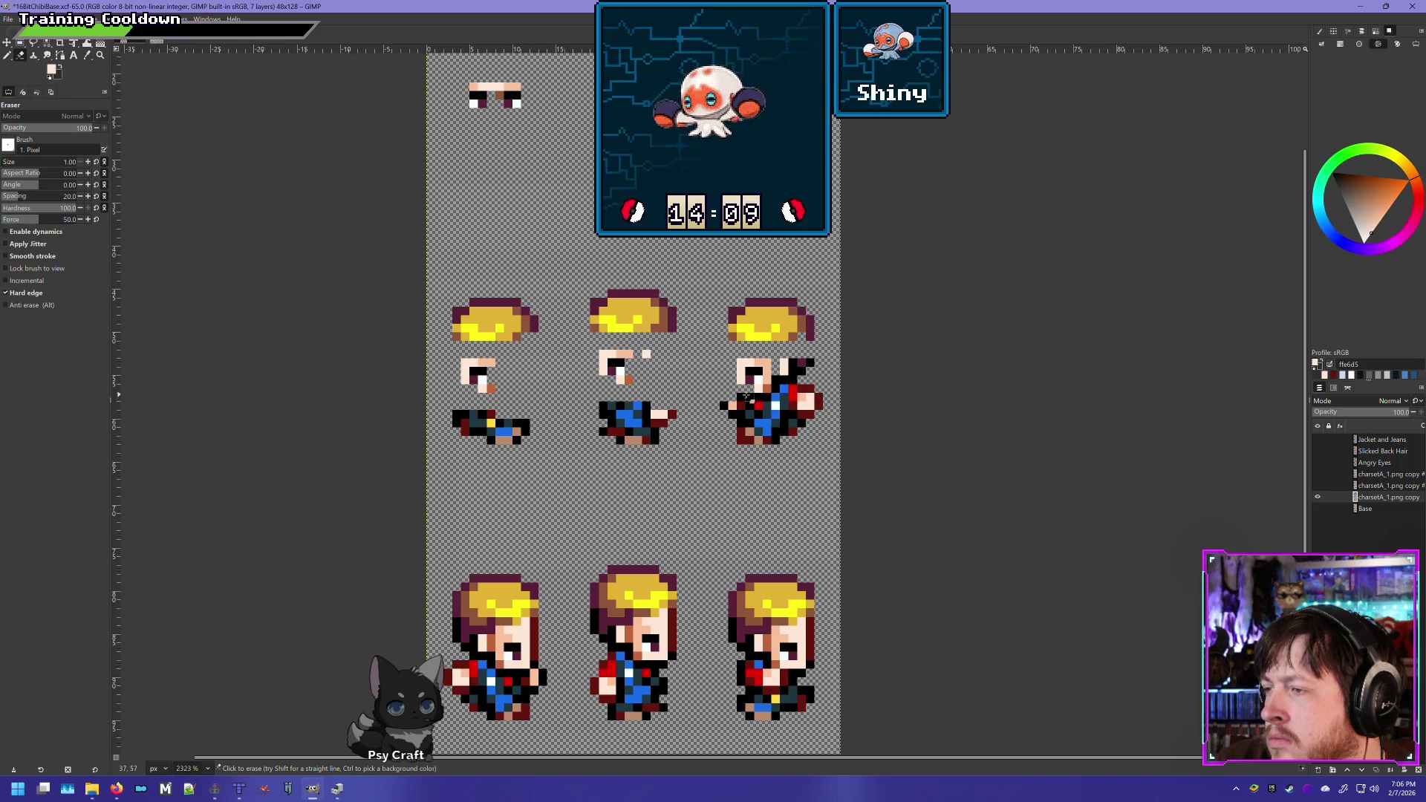
{"action": "left_click_drag", "start_coordinate": [775, 379], "coordinate": [789, 384]}
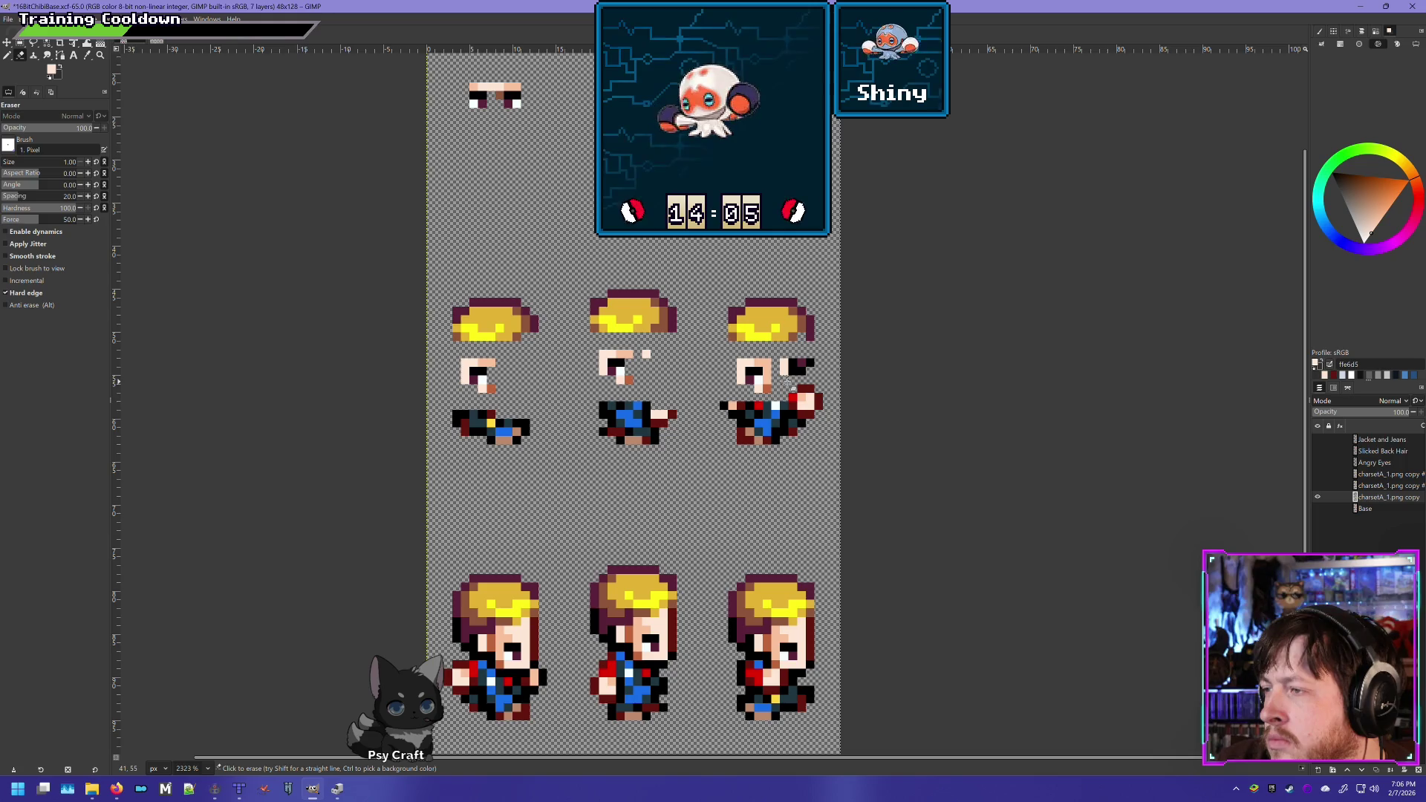
{"action": "left_click", "coordinate": [784, 365]}
{"action": "left_click", "coordinate": [793, 370]}
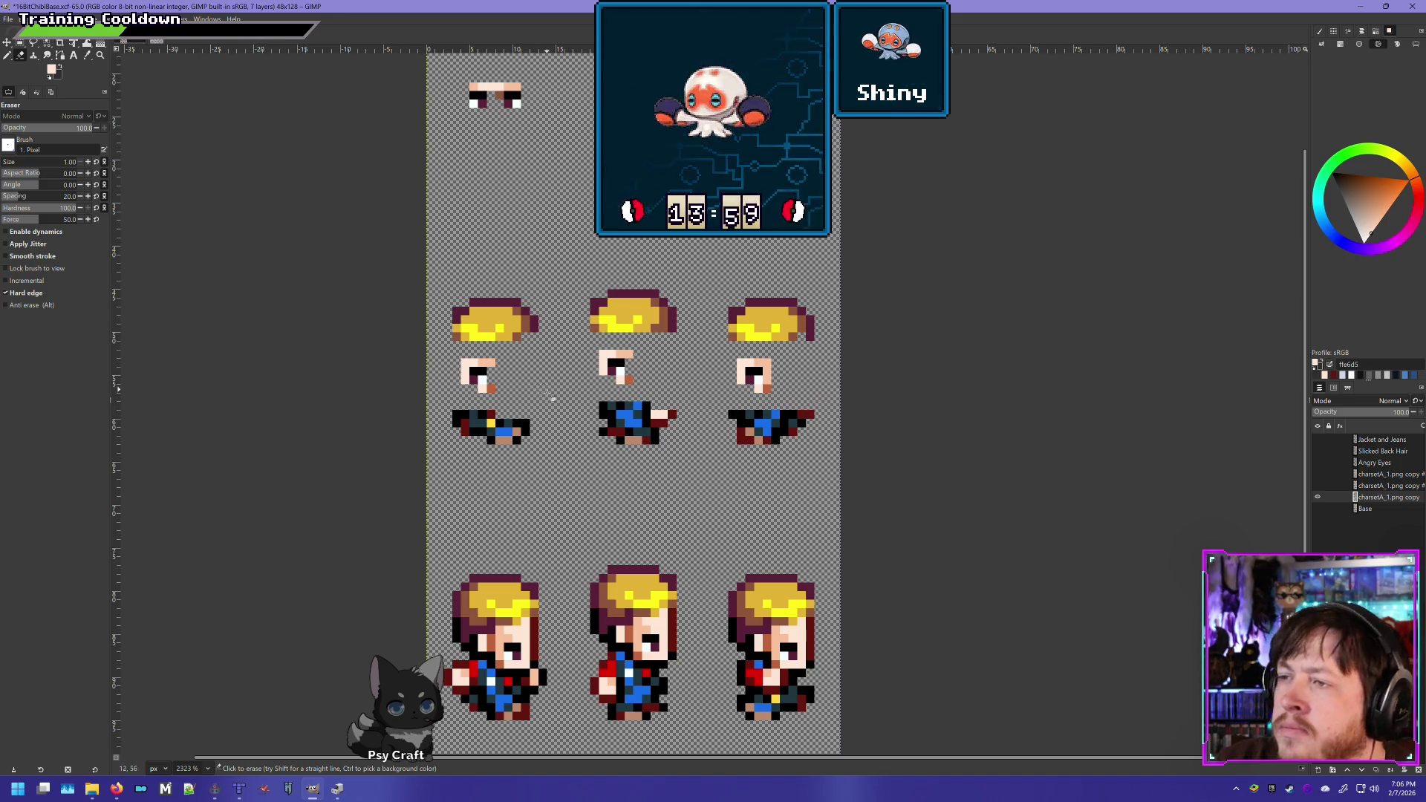
Delete the yellow hair row and the body-piece row from the charset layer with rectangle selections
{"action": "left_click", "coordinate": [20, 44]}
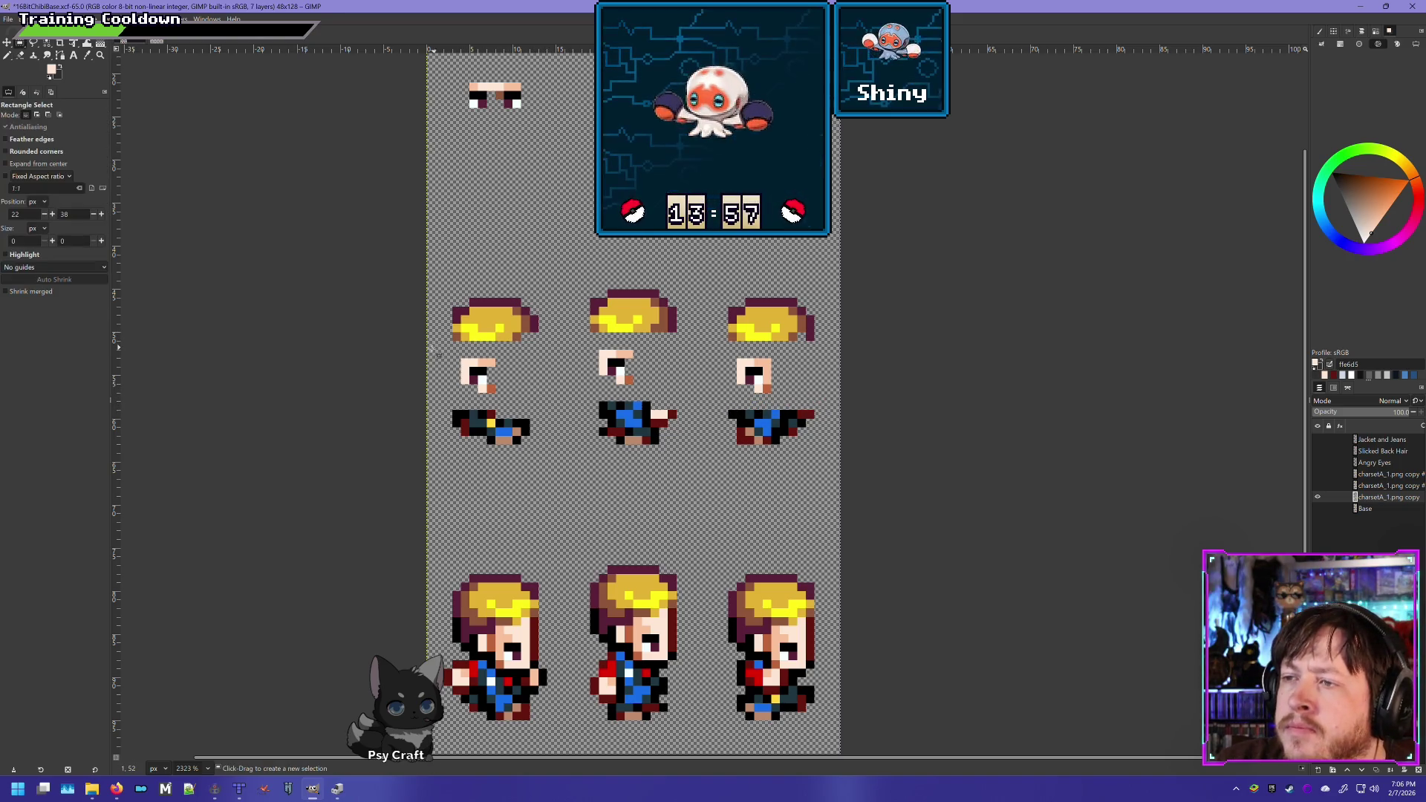
{"action": "left_click_drag", "start_coordinate": [817, 283], "coordinate": [858, 264]}
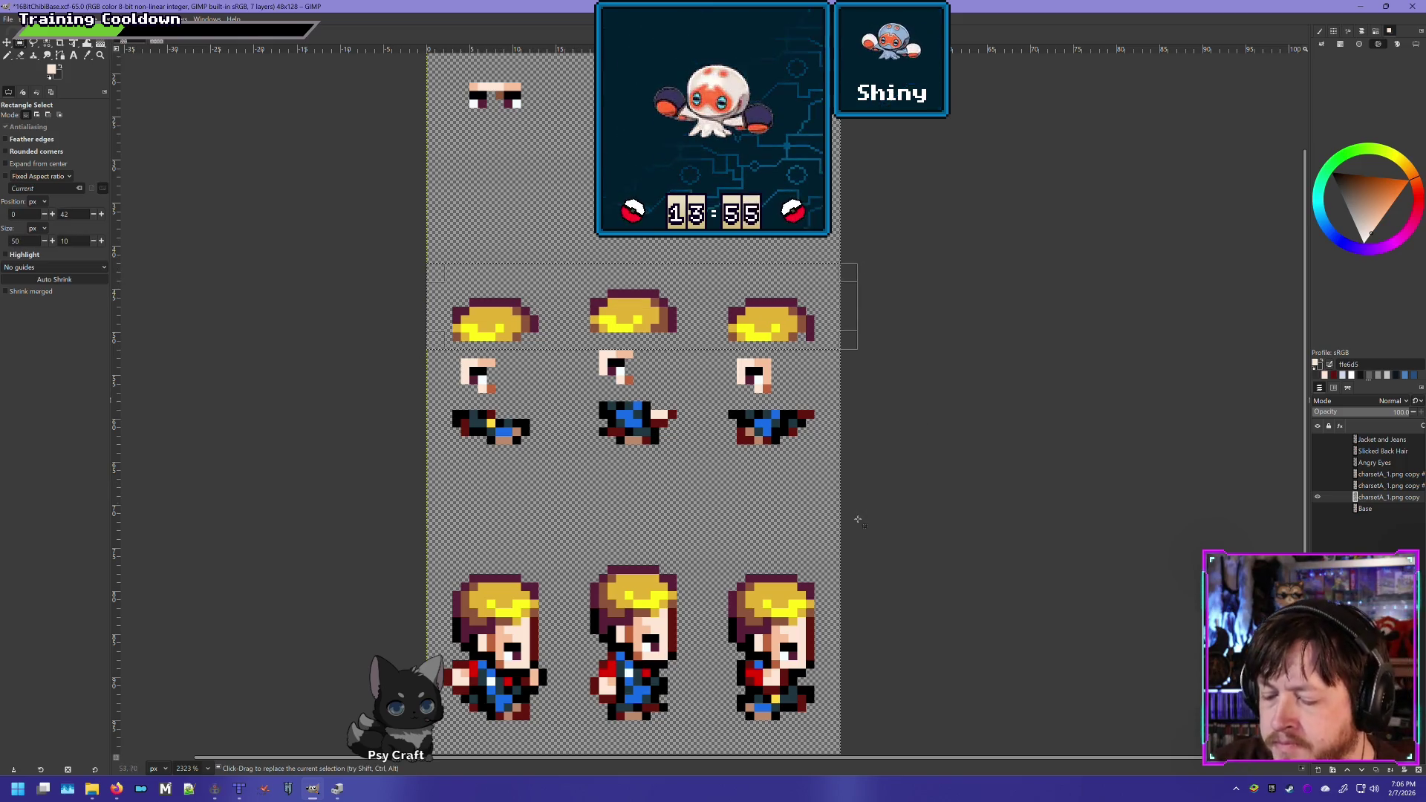
{"action": "key", "text": "Delete"}
{"action": "left_click_drag", "start_coordinate": [831, 461], "coordinate": [393, 392]}
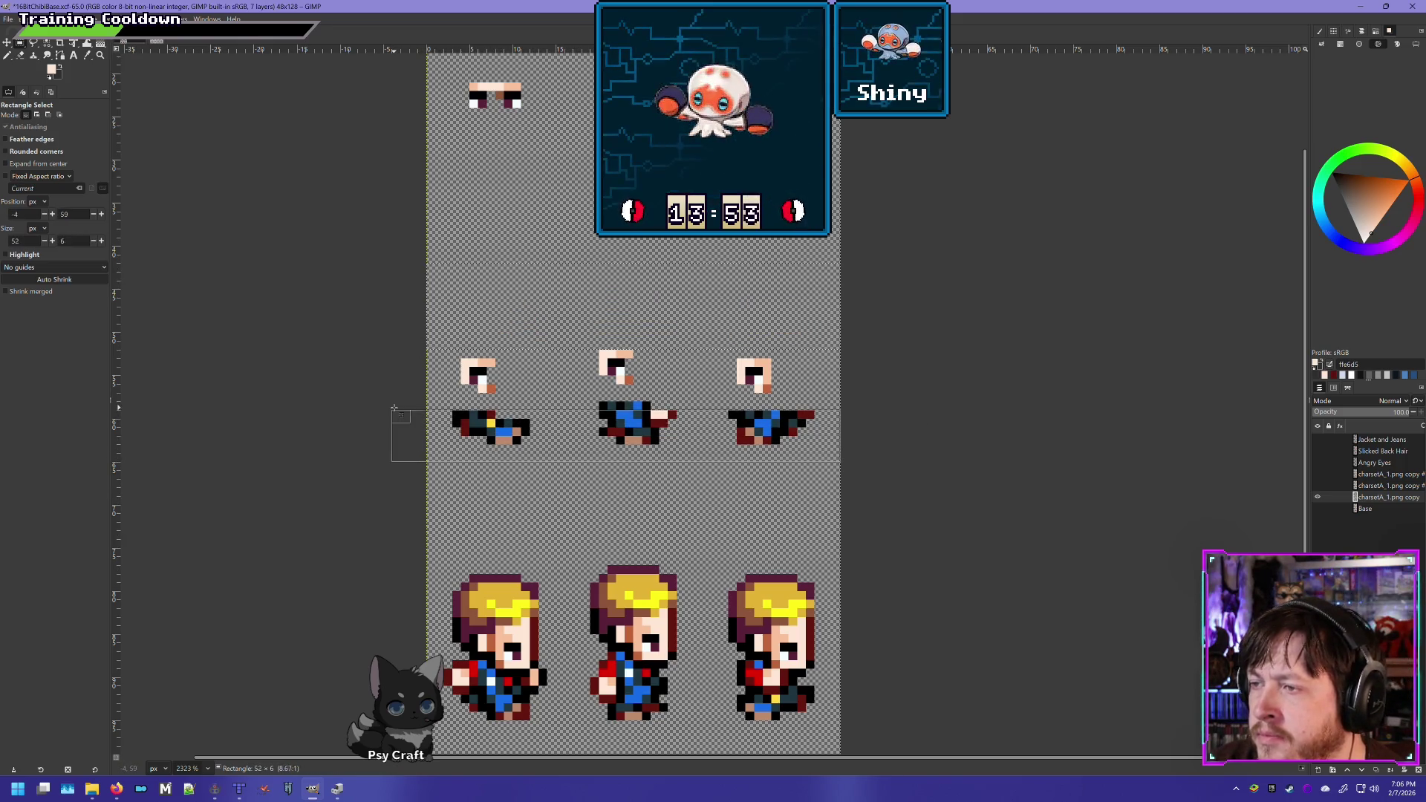
{"action": "key", "text": "Delete"}
{"action": "left_click", "coordinate": [580, 342]}
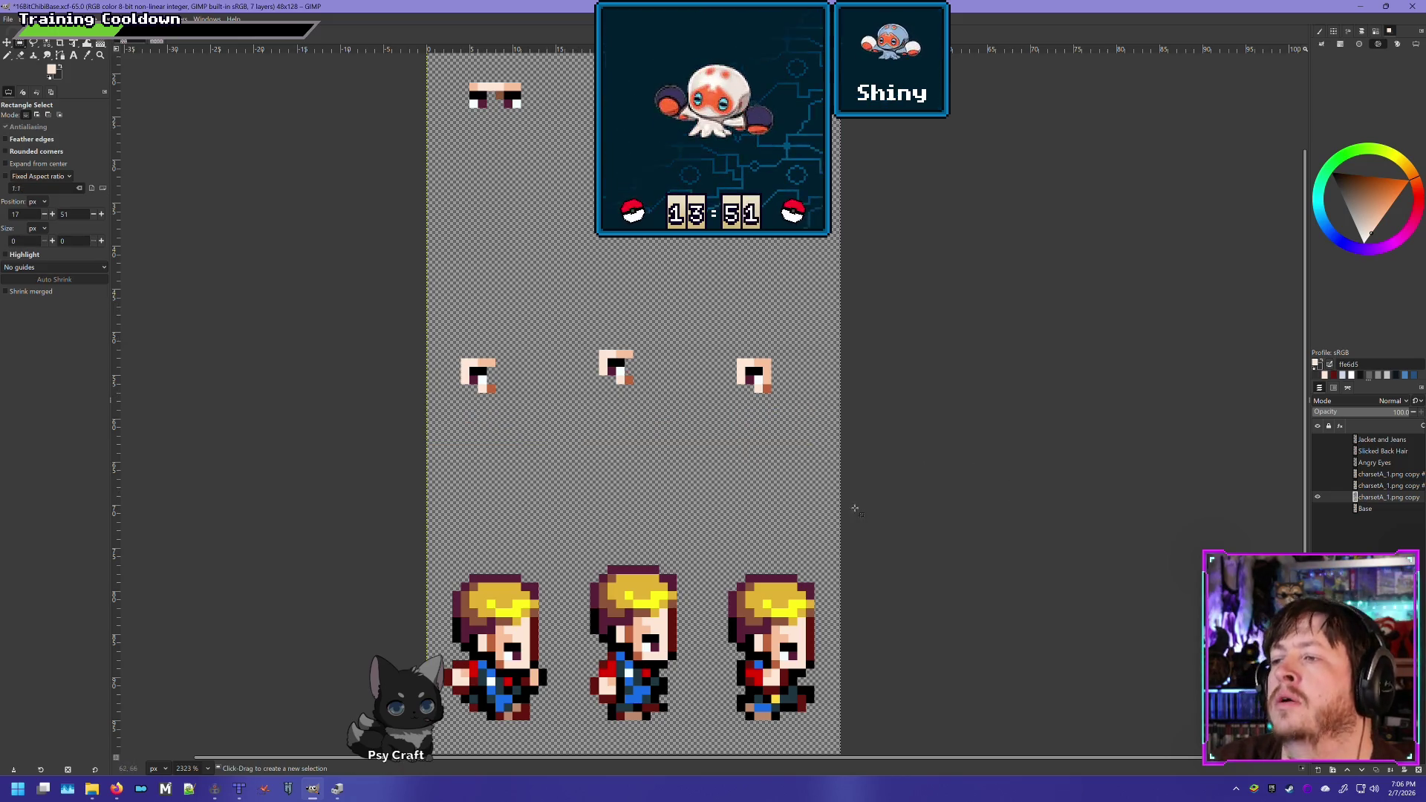
{"action": "left_click", "coordinate": [18, 56]}
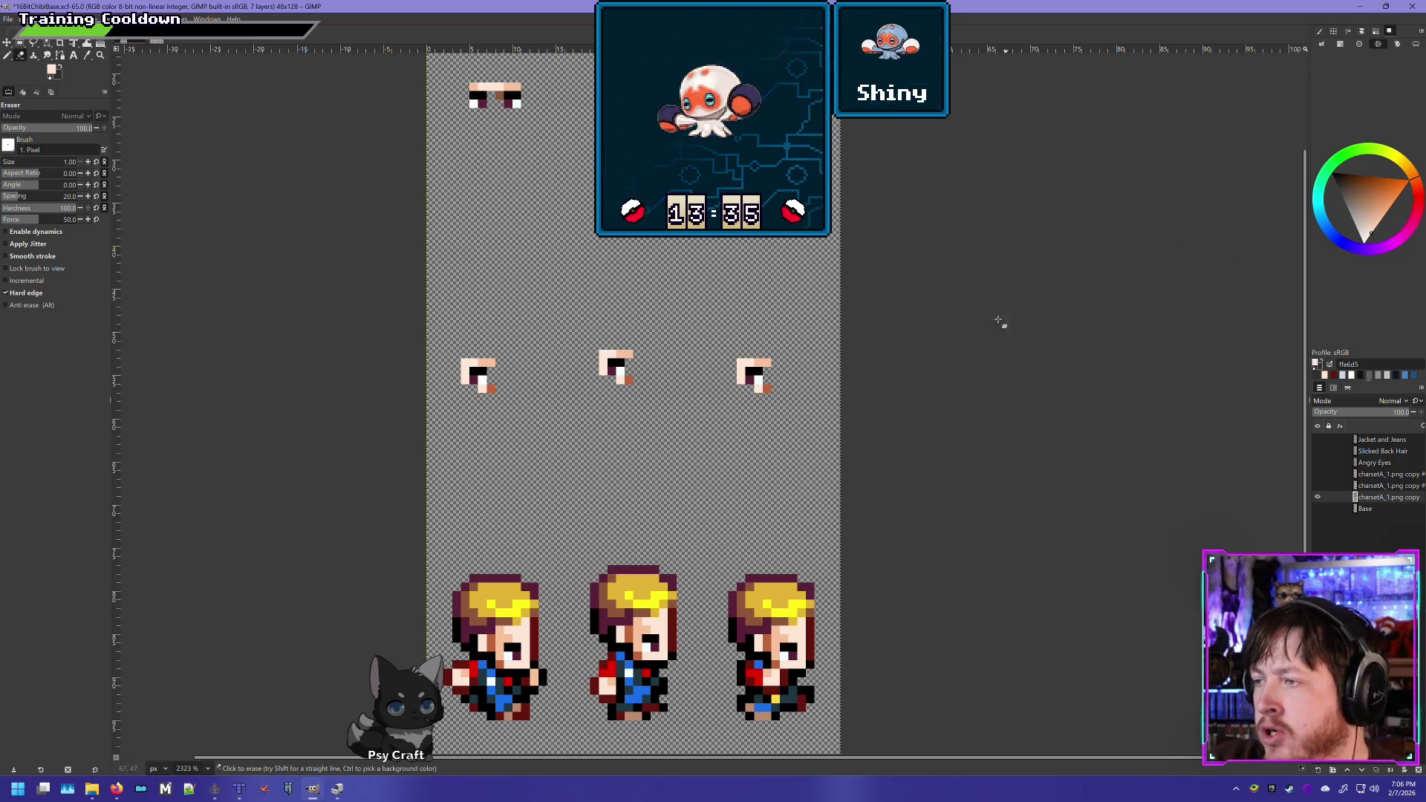
Toggle the Base and charset layers to compare, ending with only the charsetA_1.png copy visible
{"action": "left_click", "coordinate": [1317, 509]}
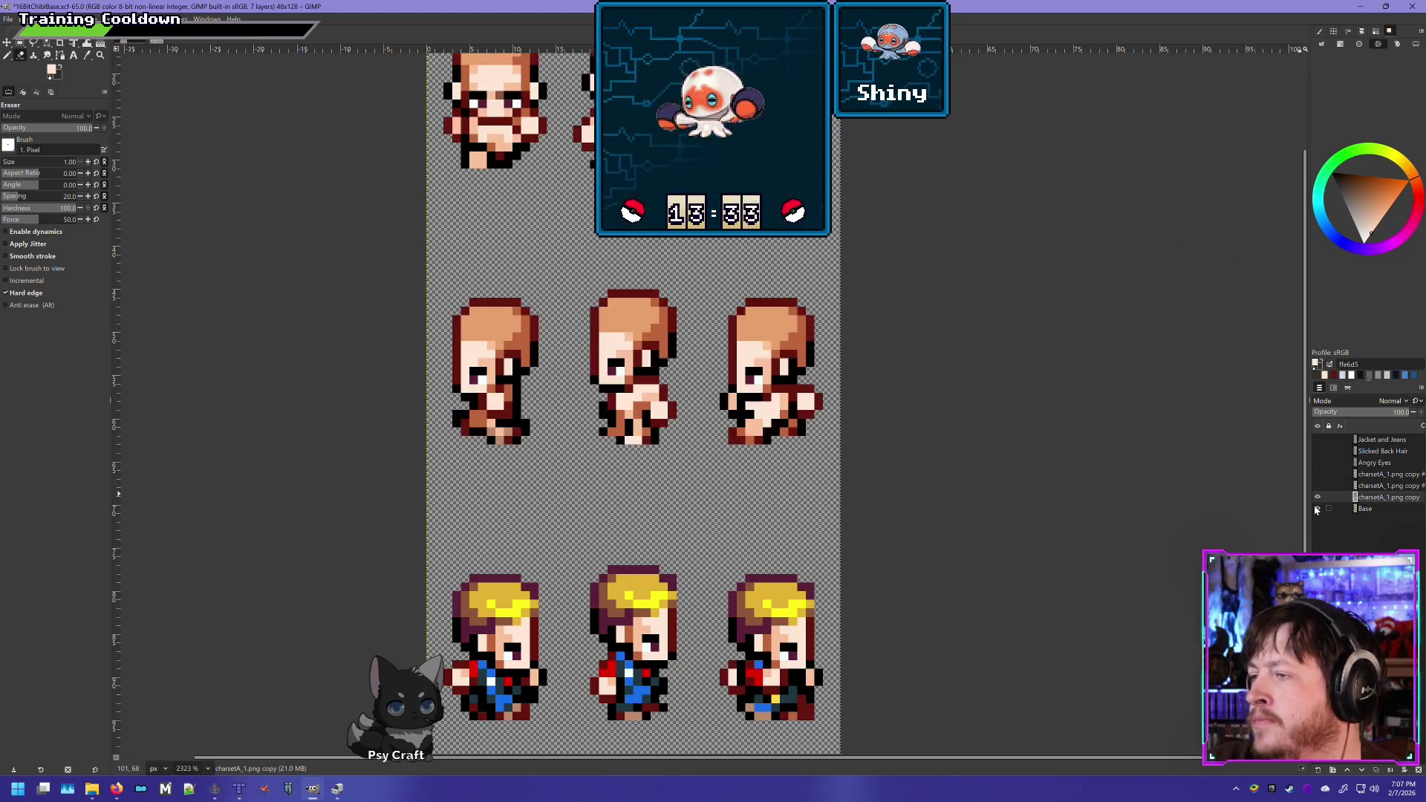
{"action": "left_click", "coordinate": [1317, 498]}
{"action": "left_click", "coordinate": [1318, 498]}
{"action": "left_click", "coordinate": [1318, 498]}
{"action": "left_click", "coordinate": [1318, 498]}
{"action": "left_click", "coordinate": [1318, 498]}
{"action": "left_click", "coordinate": [1318, 498]}
{"action": "left_click", "coordinate": [1318, 498]}
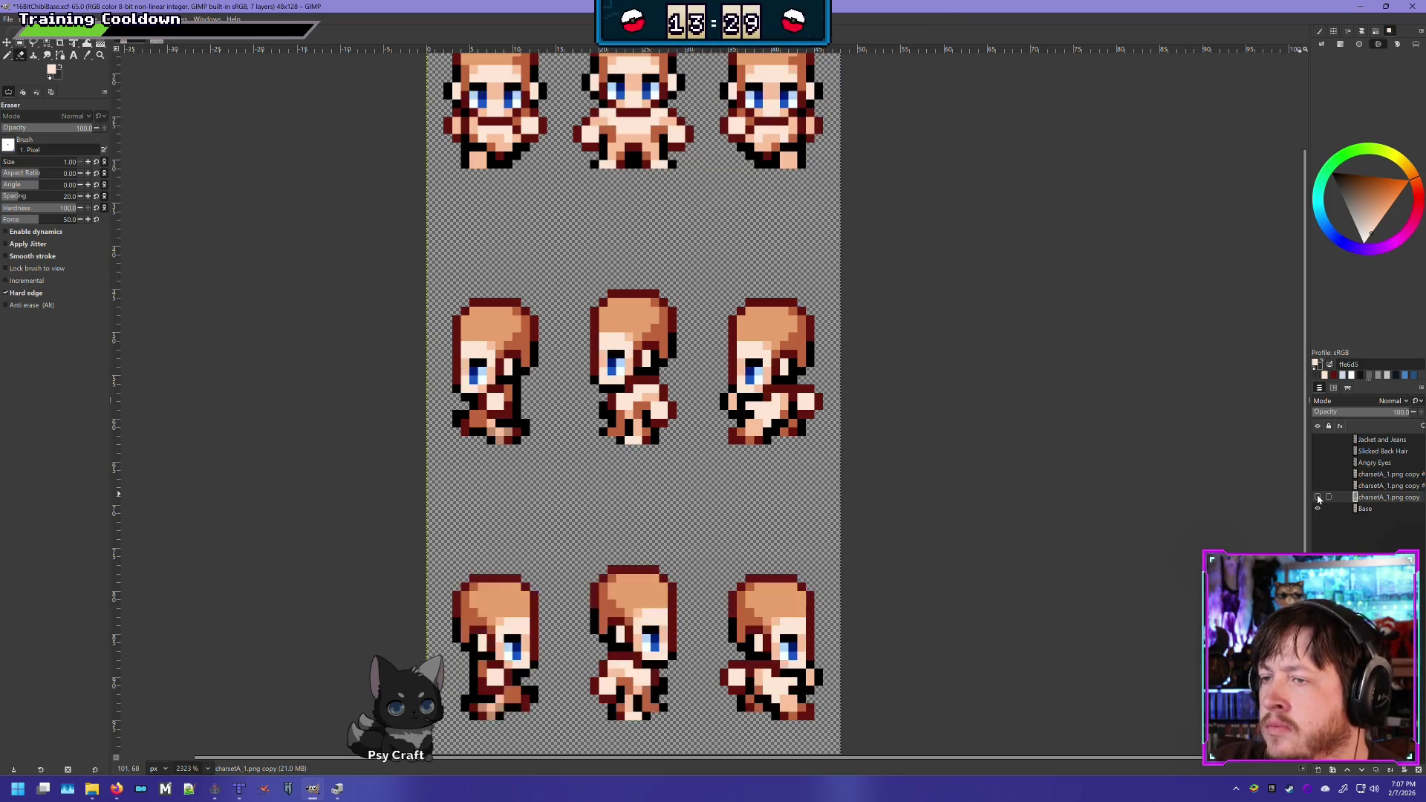
{"action": "left_click", "coordinate": [1318, 498]}
{"action": "left_click", "coordinate": [1317, 499]}
{"action": "left_click", "coordinate": [1318, 498]}
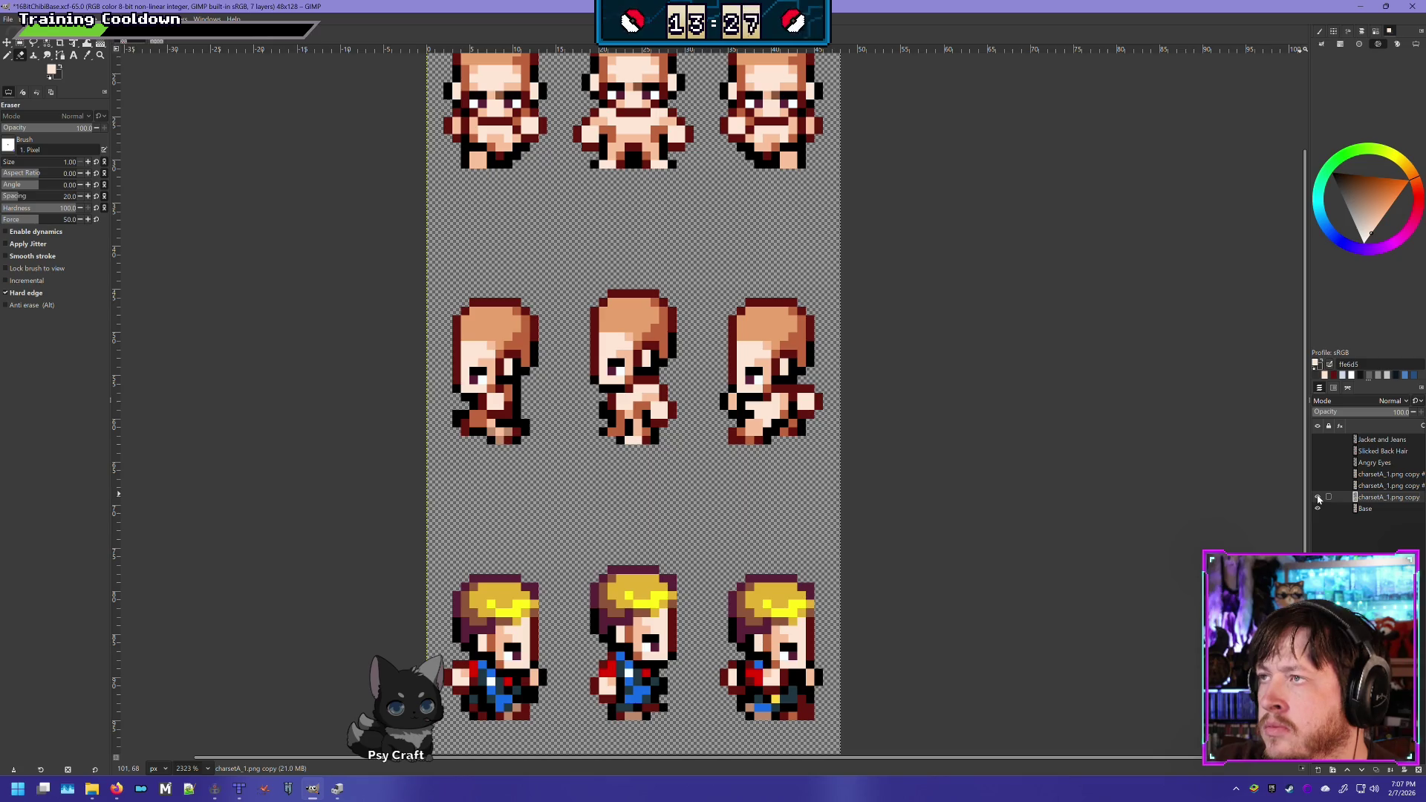
{"action": "left_click", "coordinate": [1318, 498]}
{"action": "left_click", "coordinate": [1318, 498]}
{"action": "left_click", "coordinate": [1318, 498]}
{"action": "left_click", "coordinate": [1318, 498]}
{"action": "left_click", "coordinate": [1318, 498]}
{"action": "left_click", "coordinate": [1318, 499]}
{"action": "left_click", "coordinate": [1318, 498]}
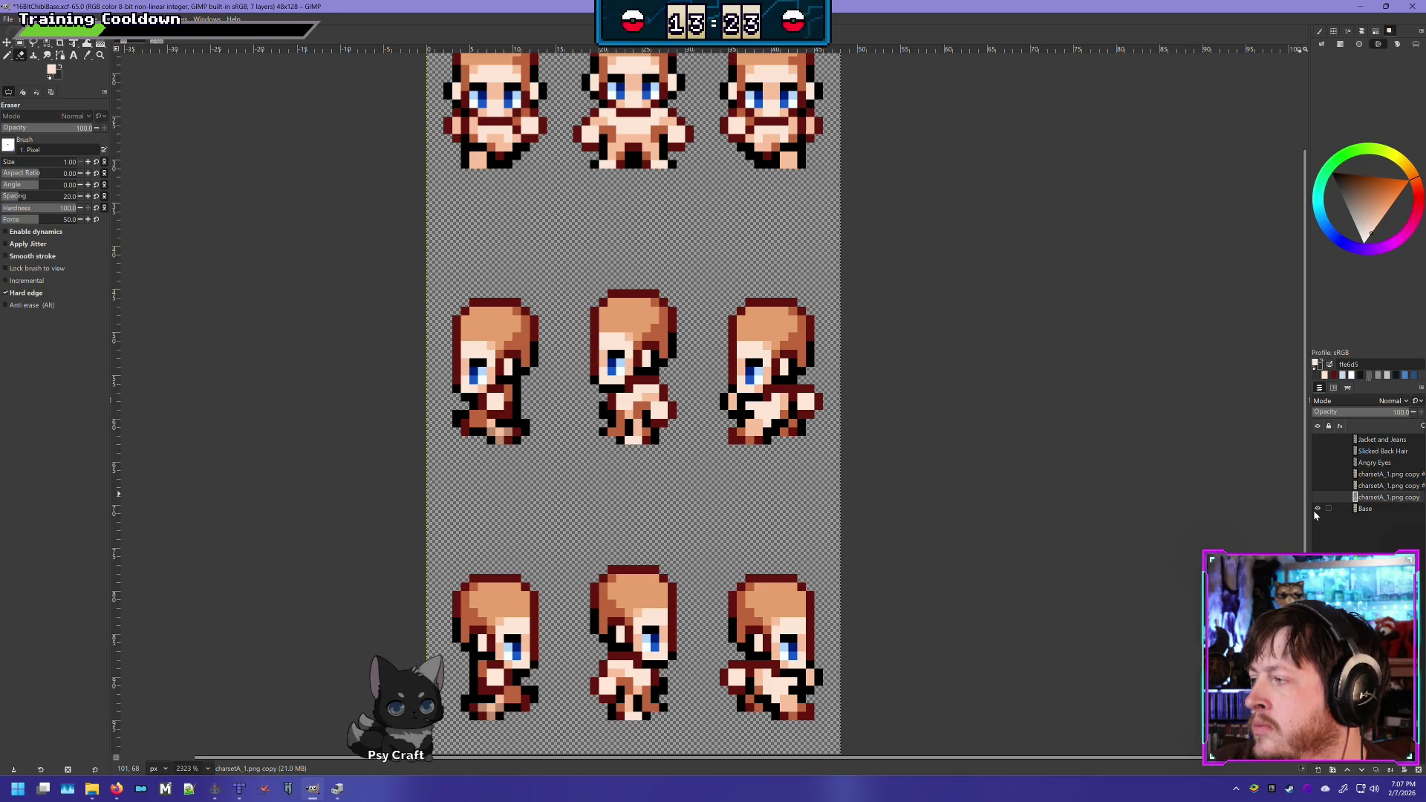
{"action": "left_click", "coordinate": [1318, 496], "text": "shift"}
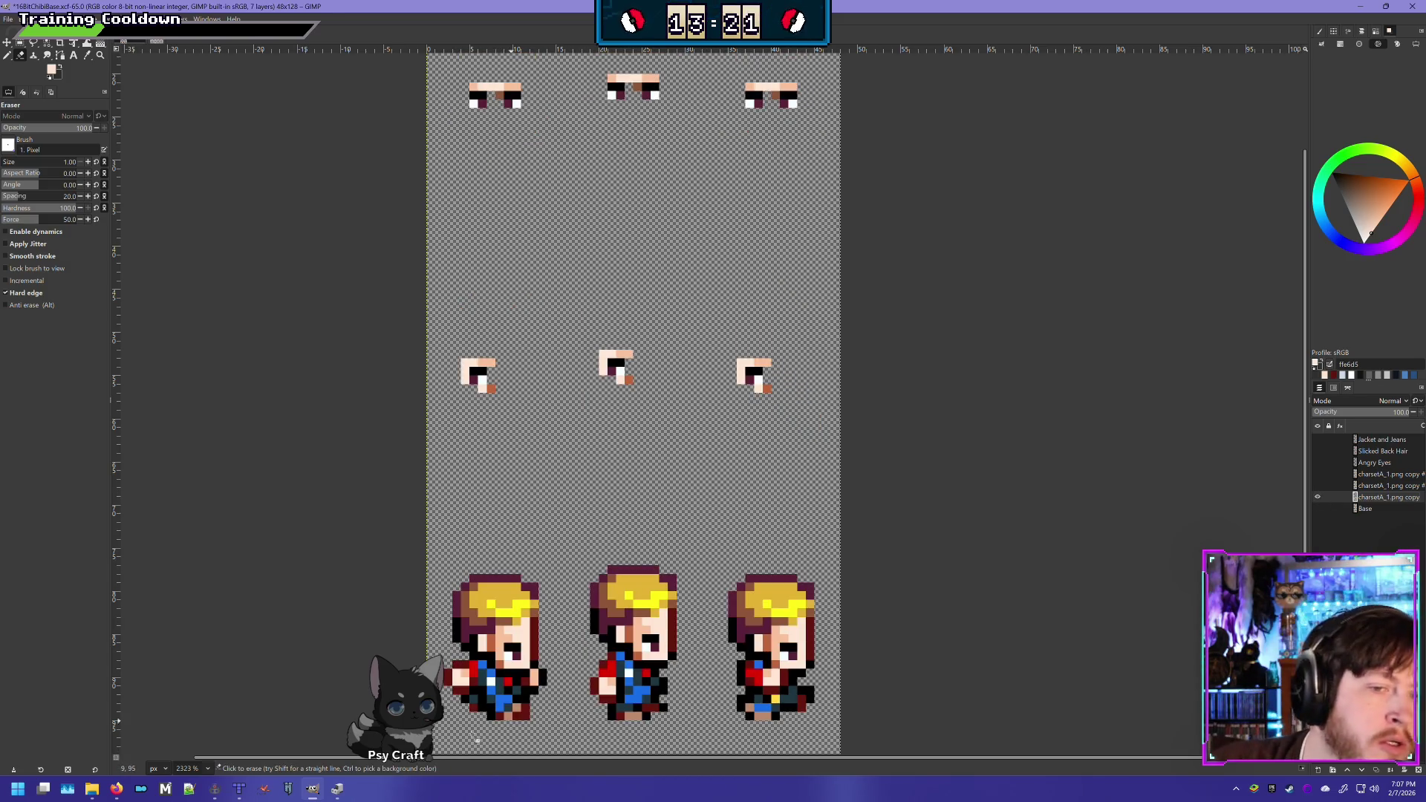
Select the top row of eye sprites and duplicate the eye layer with Shift+Ctrl+D
{"action": "left_click_drag", "start_coordinate": [646, 589], "coordinate": [624, 321]}
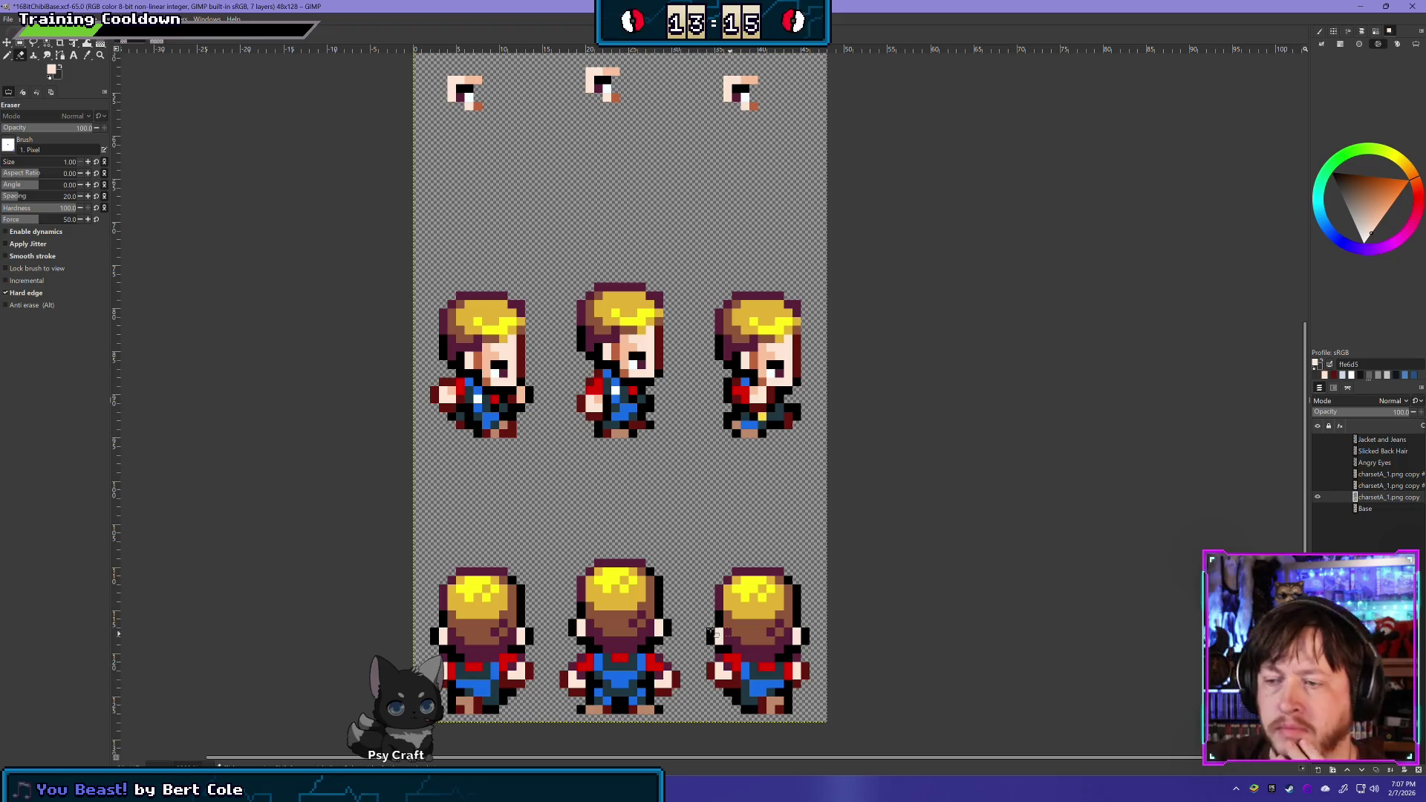
{"action": "mouse_move", "coordinate": [439, 477]}
{"action": "left_mouse_down"}
{"action": "mouse_move", "coordinate": [440, 341]}
{"action": "mouse_move", "coordinate": [464, 470]}
{"action": "left_mouse_up"}
{"action": "left_click", "coordinate": [21, 42]}
{"action": "left_click_drag", "start_coordinate": [677, 425], "coordinate": [633, 472]}
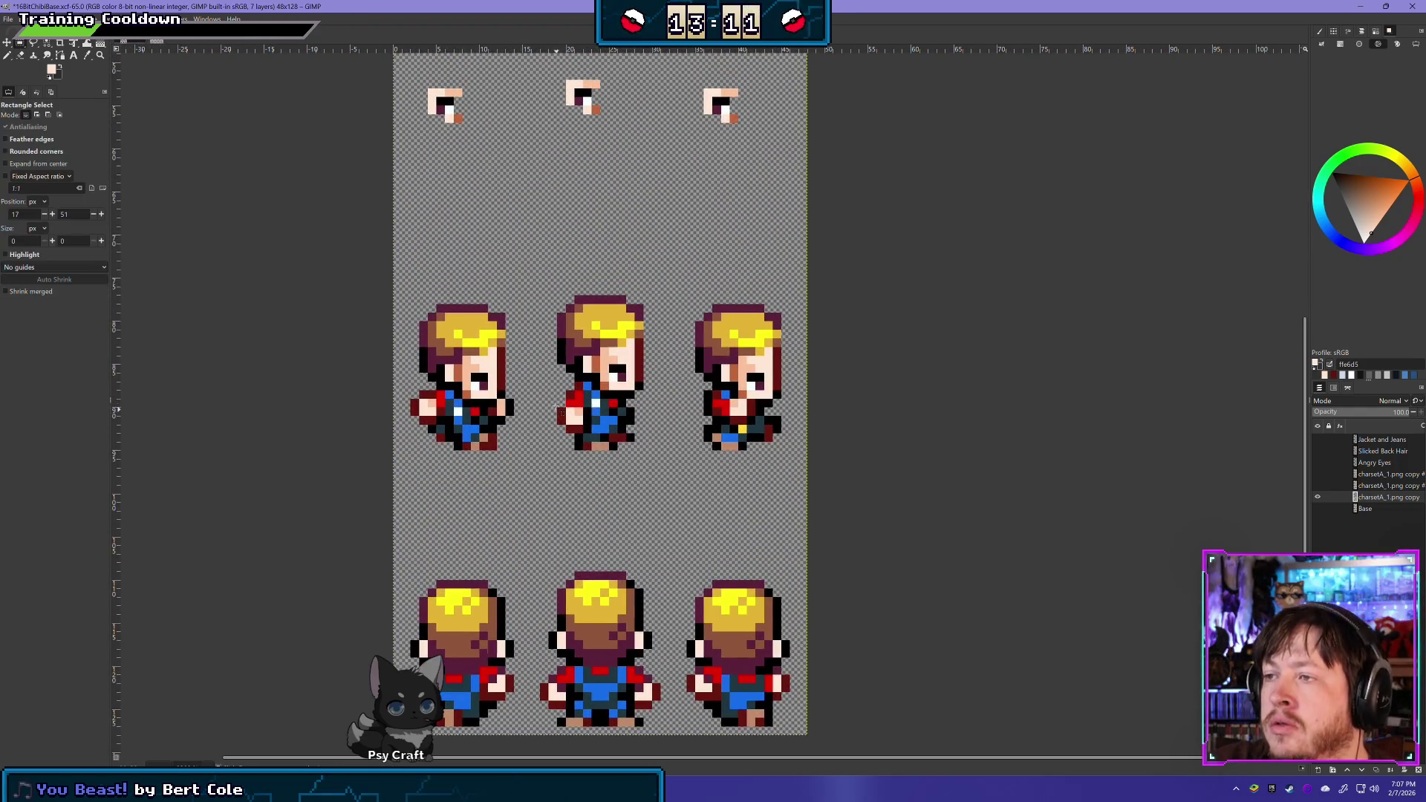
{"action": "scroll", "coordinate": [633, 472], "scroll_direction": "down", "scroll_amount": 1}
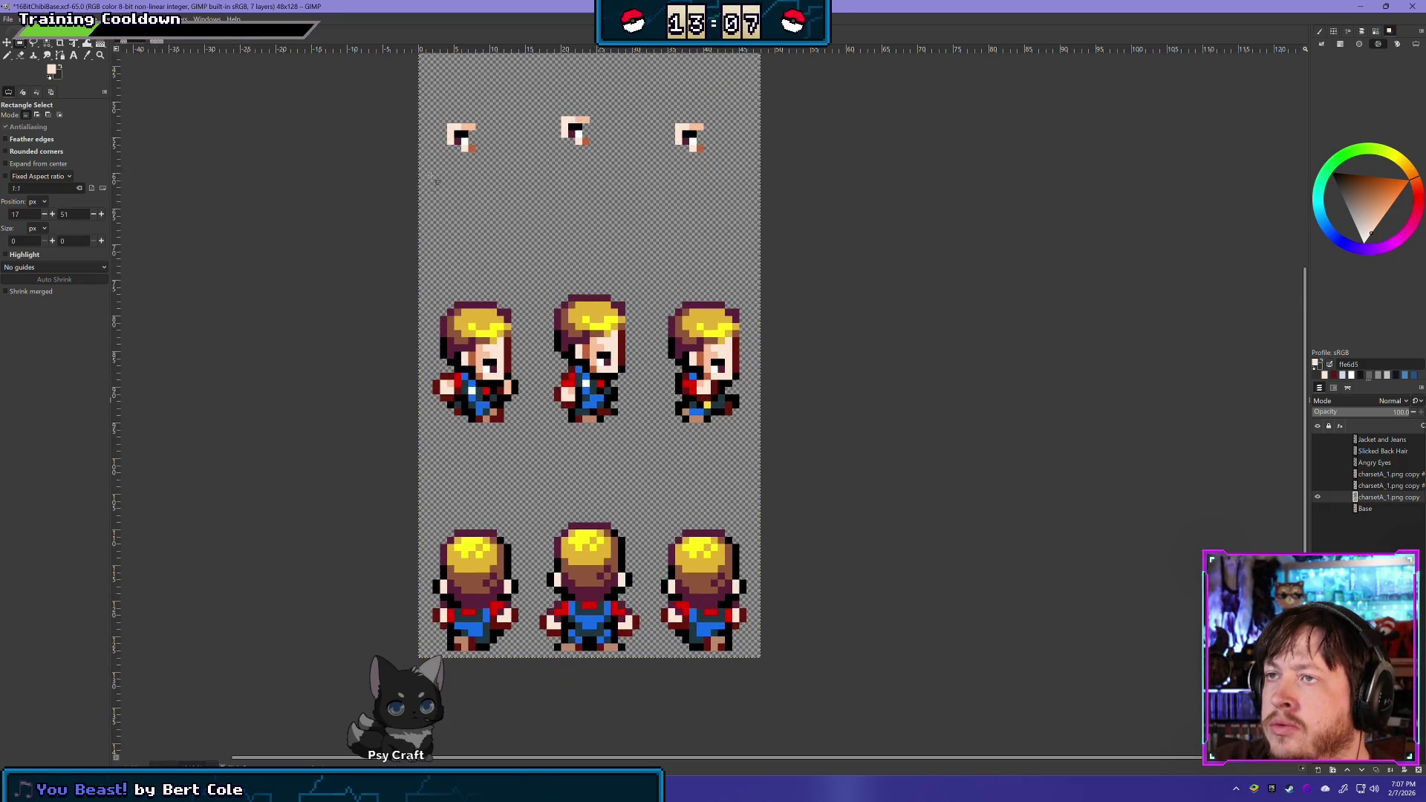
{"action": "left_click_drag", "start_coordinate": [412, 201], "coordinate": [774, 95]}
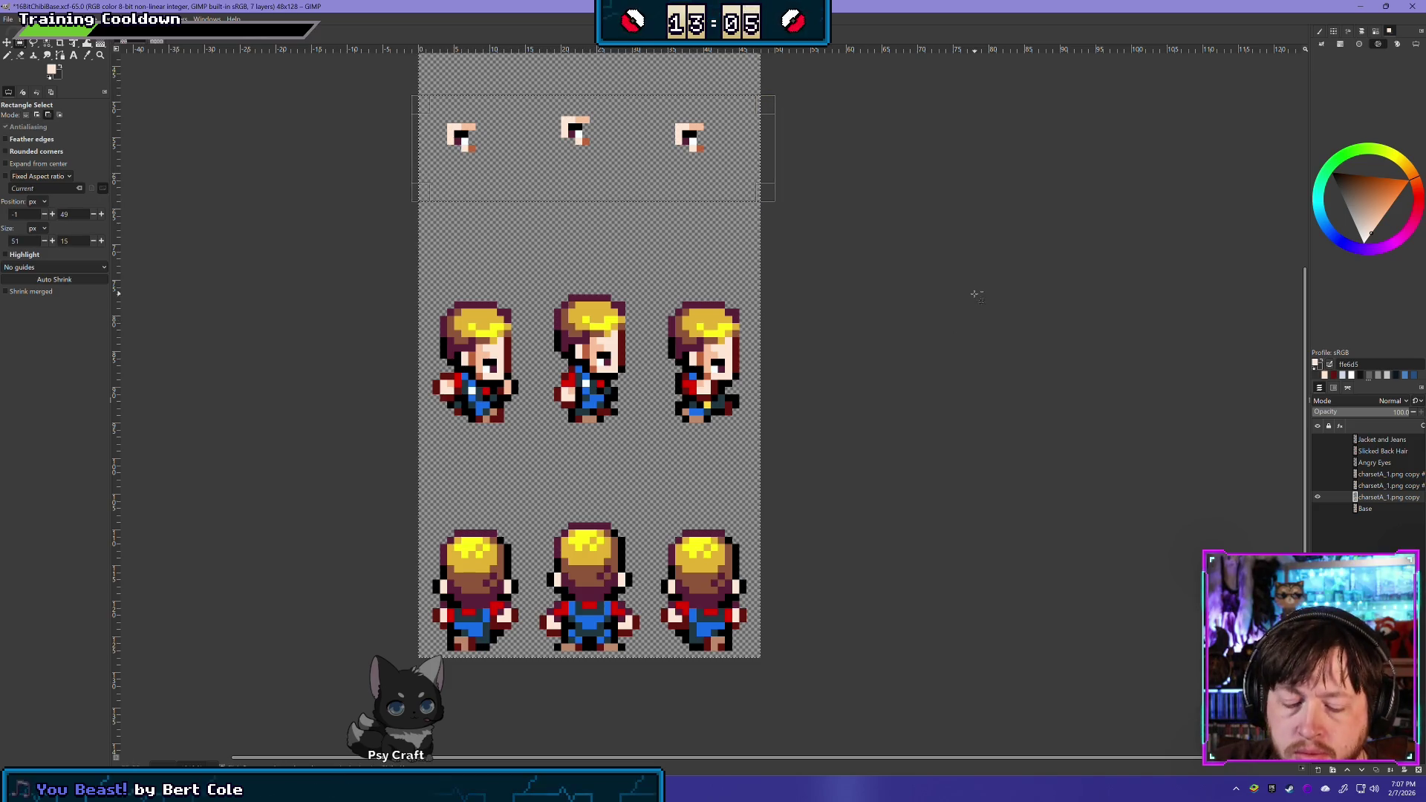
{"action": "key", "text": "shift+ctrl+d"}
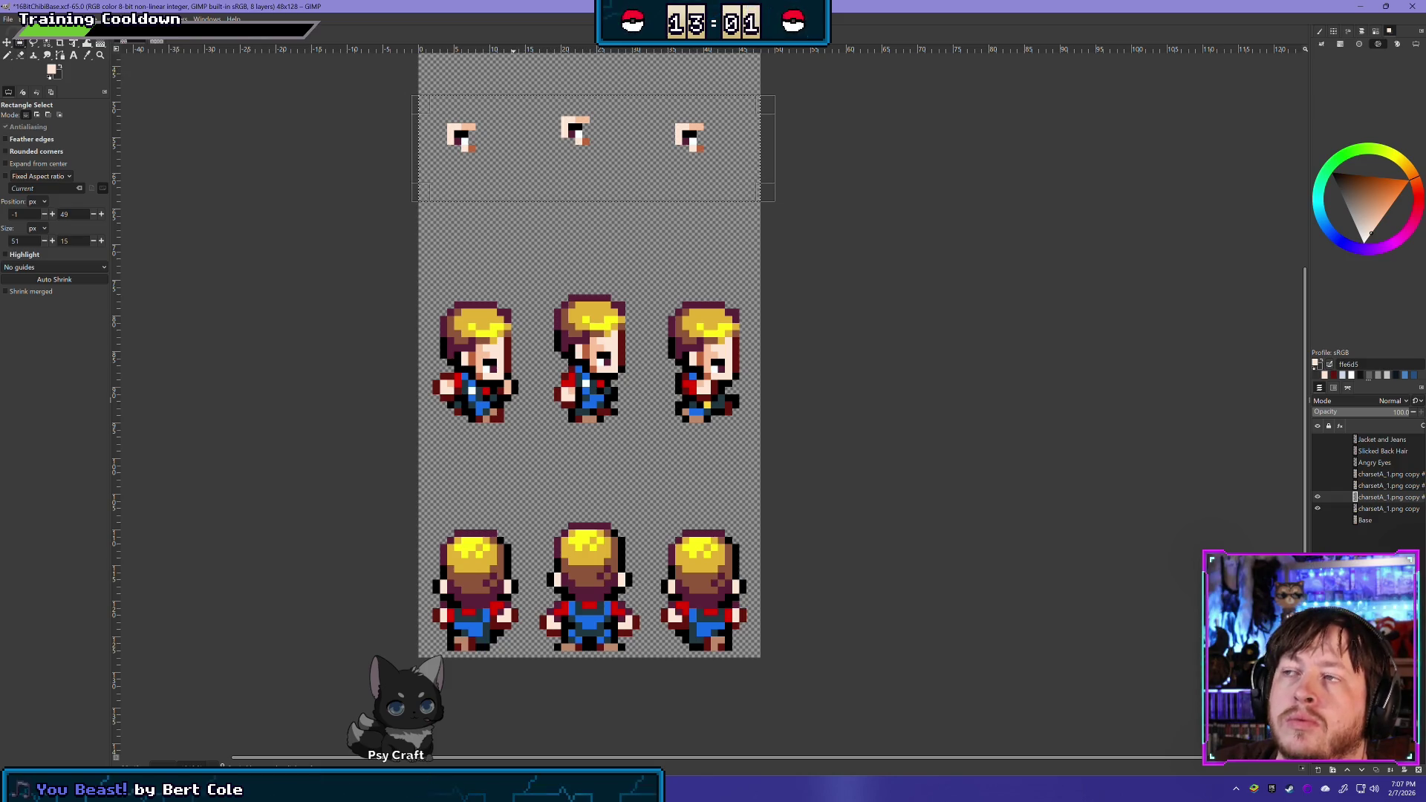
{"action": "left_click", "coordinate": [112, 18]}
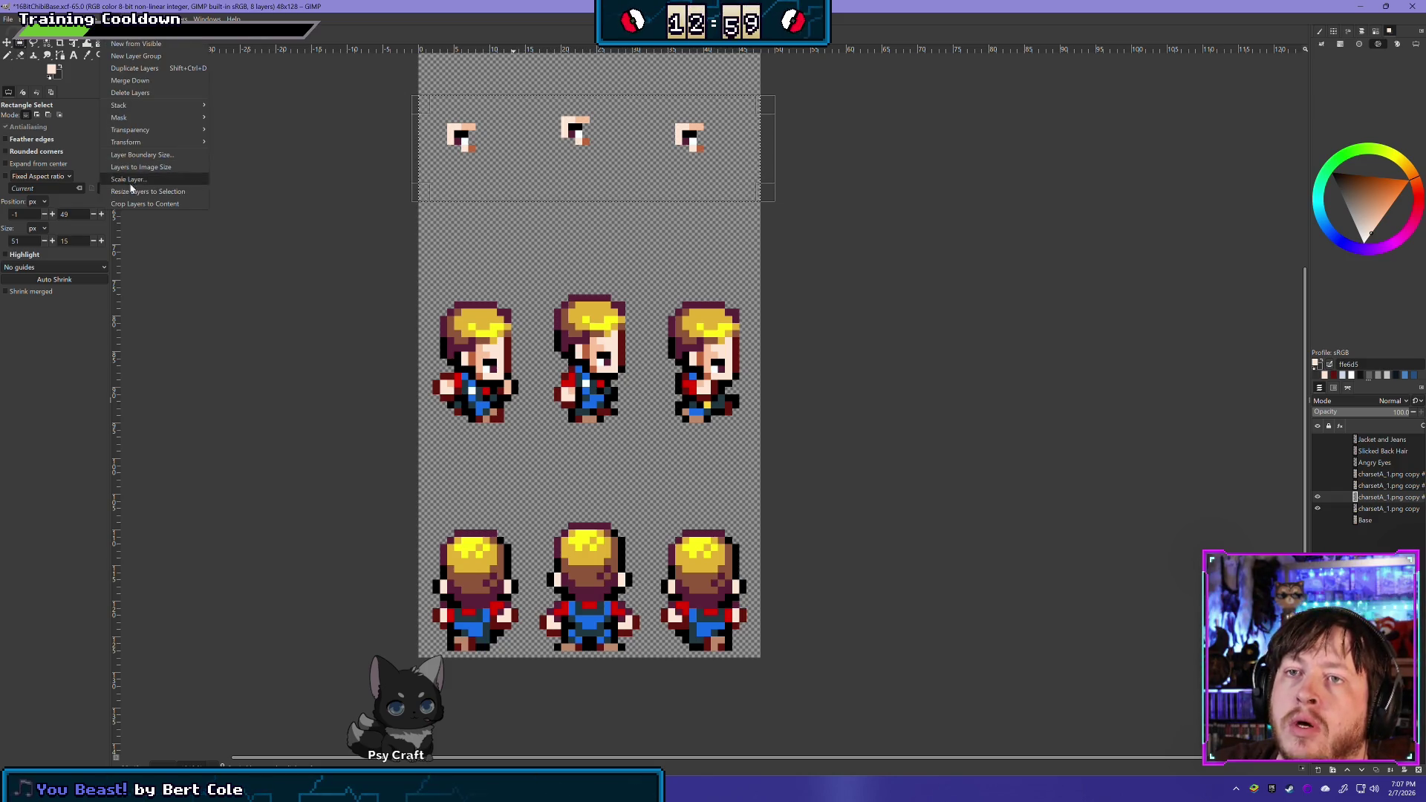
Flip the duplicated eyes horizontally and move them onto the second-row faces
{"action": "mouse_move", "coordinate": [128, 142]}
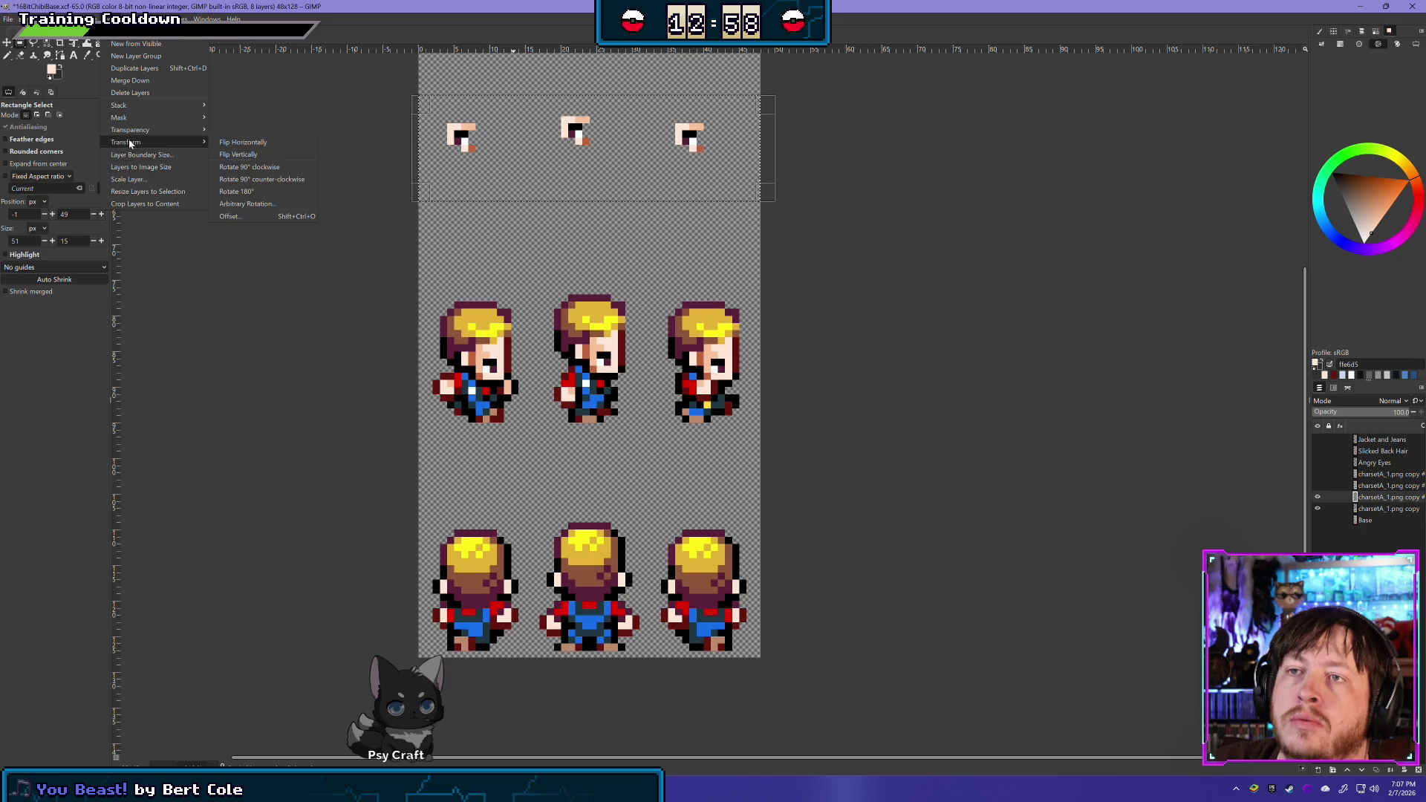
{"action": "left_click", "coordinate": [288, 144]}
{"action": "key", "text": "m"}
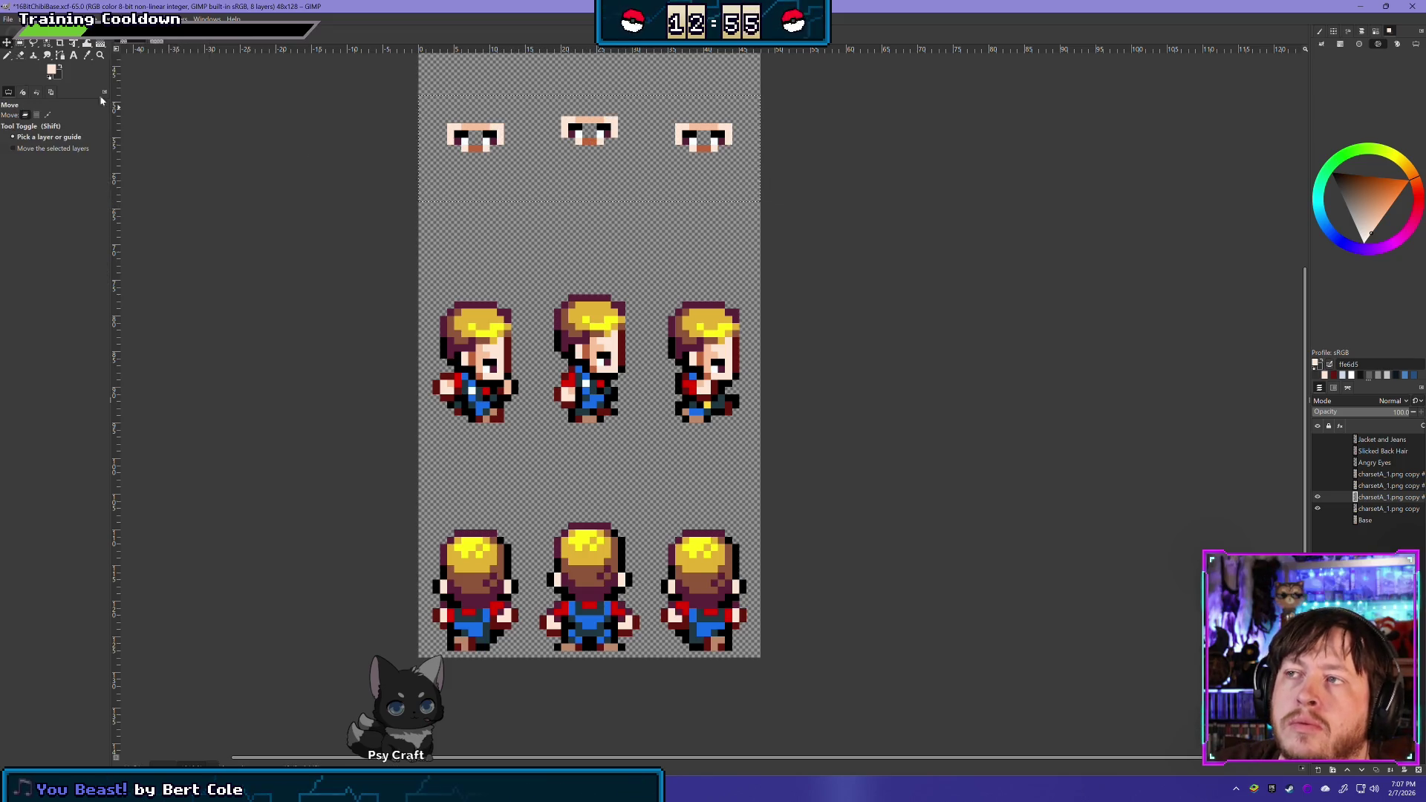
{"action": "mouse_move", "coordinate": [600, 141]}
{"action": "left_mouse_down"}
{"action": "mouse_move", "coordinate": [629, 246]}
{"action": "mouse_move", "coordinate": [610, 326]}
{"action": "mouse_move", "coordinate": [622, 377]}
{"action": "mouse_move", "coordinate": [601, 369]}
{"action": "left_mouse_up"}
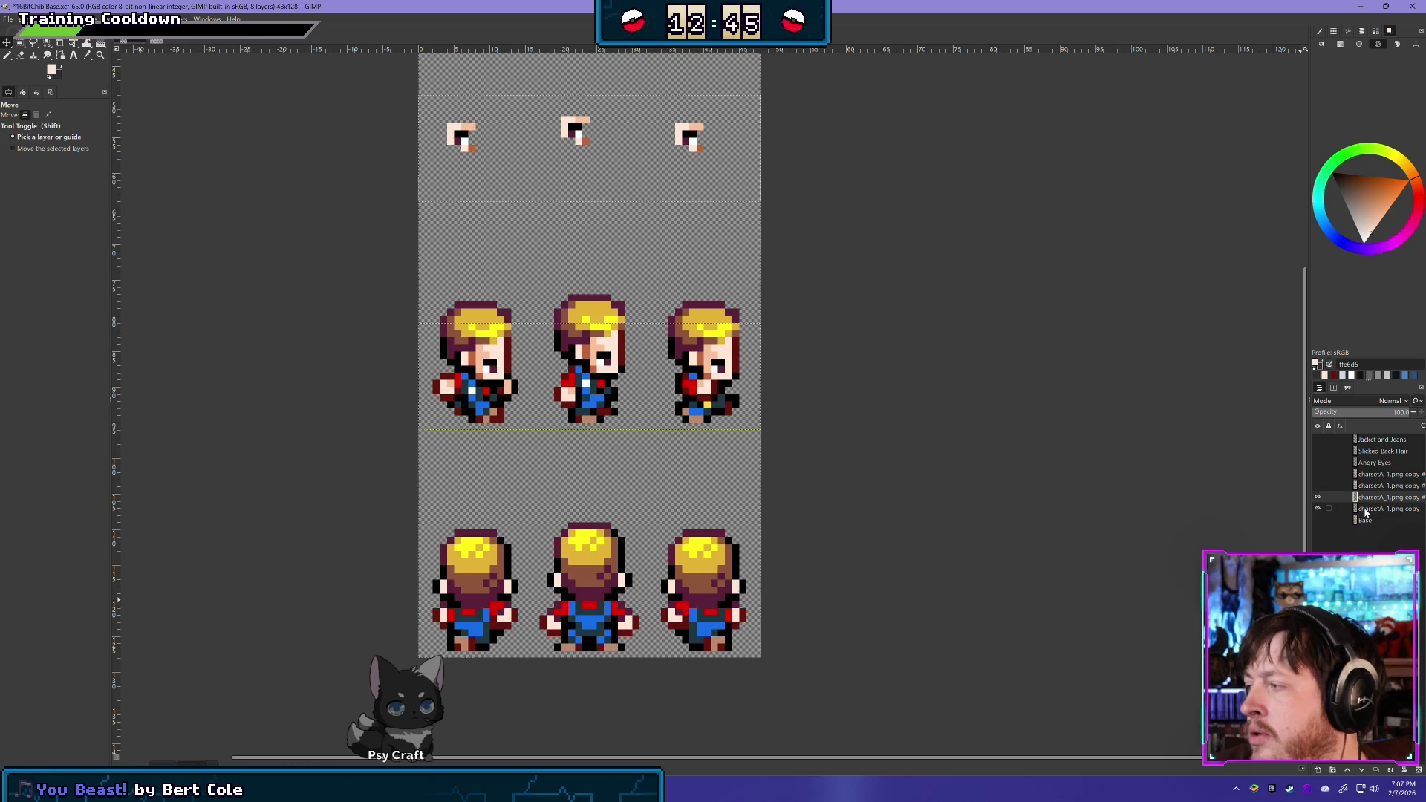
Delete the unwanted lower sprite rows on the lower charset copy layer
{"action": "left_click", "coordinate": [1318, 509]}
{"action": "key", "text": "r"}
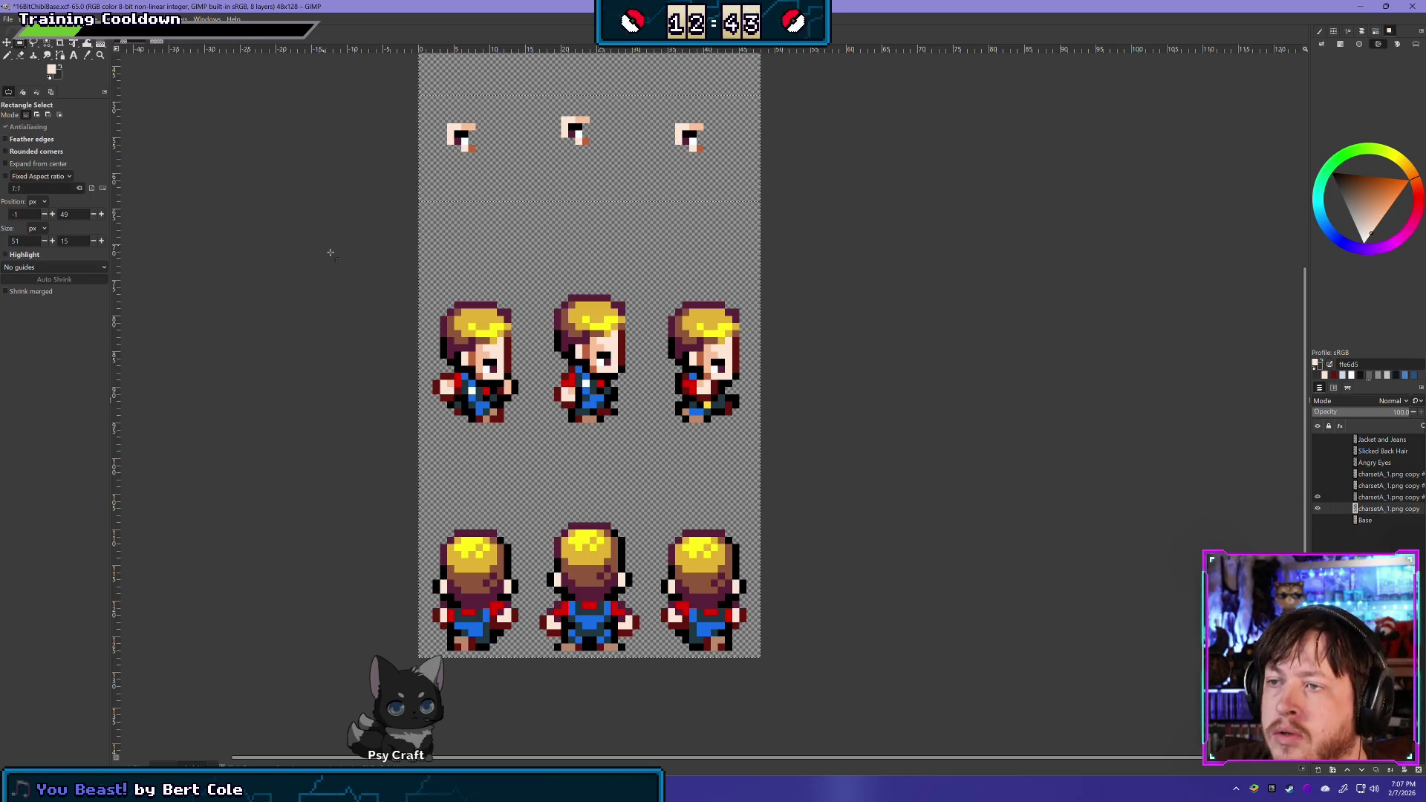
{"action": "left_click_drag", "start_coordinate": [383, 259], "coordinate": [844, 659]}
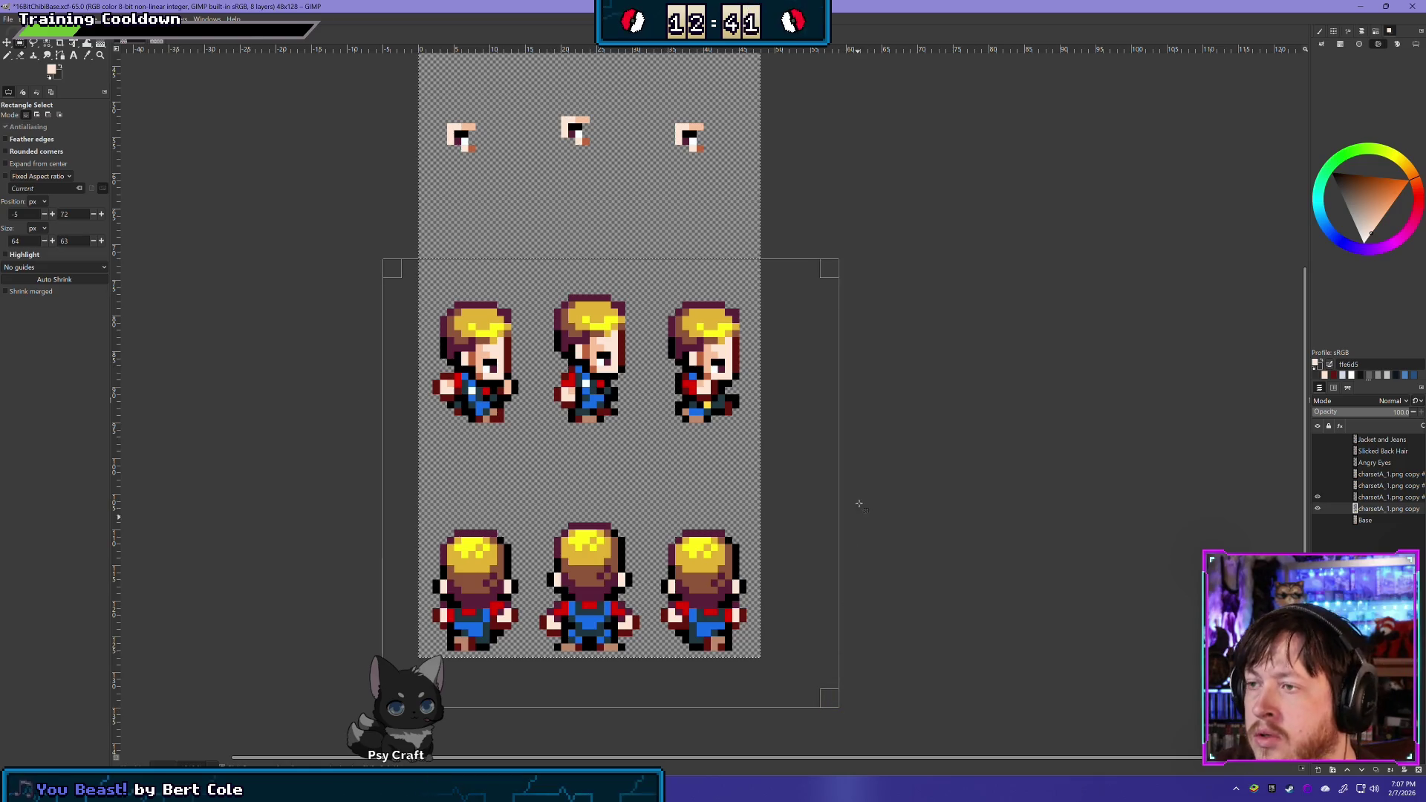
{"action": "key", "text": "Delete"}
{"action": "left_click", "coordinate": [958, 325]}
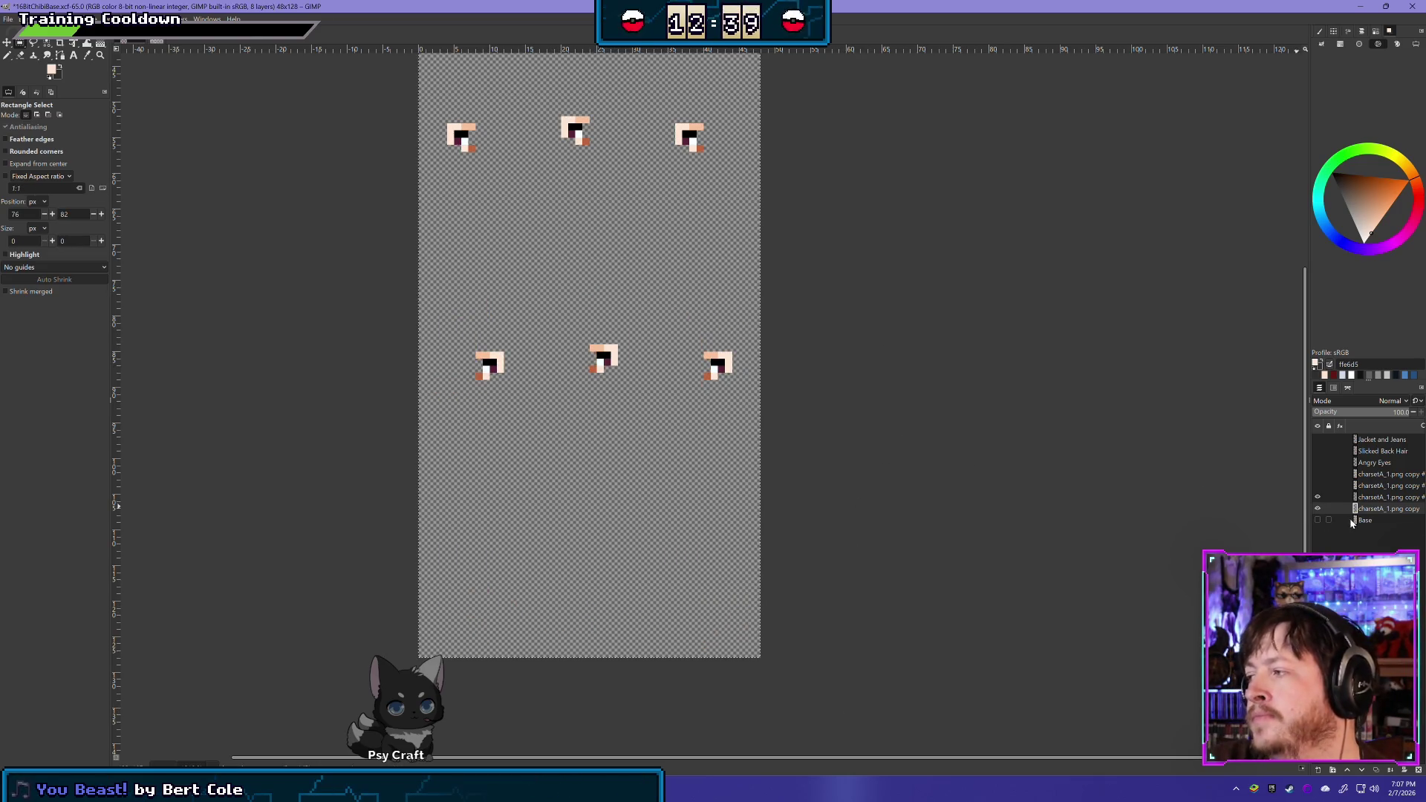
Merge the mirrored-eyes layer down into the eye layer and show Base and the eyes
{"action": "left_click", "coordinate": [1365, 497]}
{"action": "right_click", "coordinate": [1373, 502]}
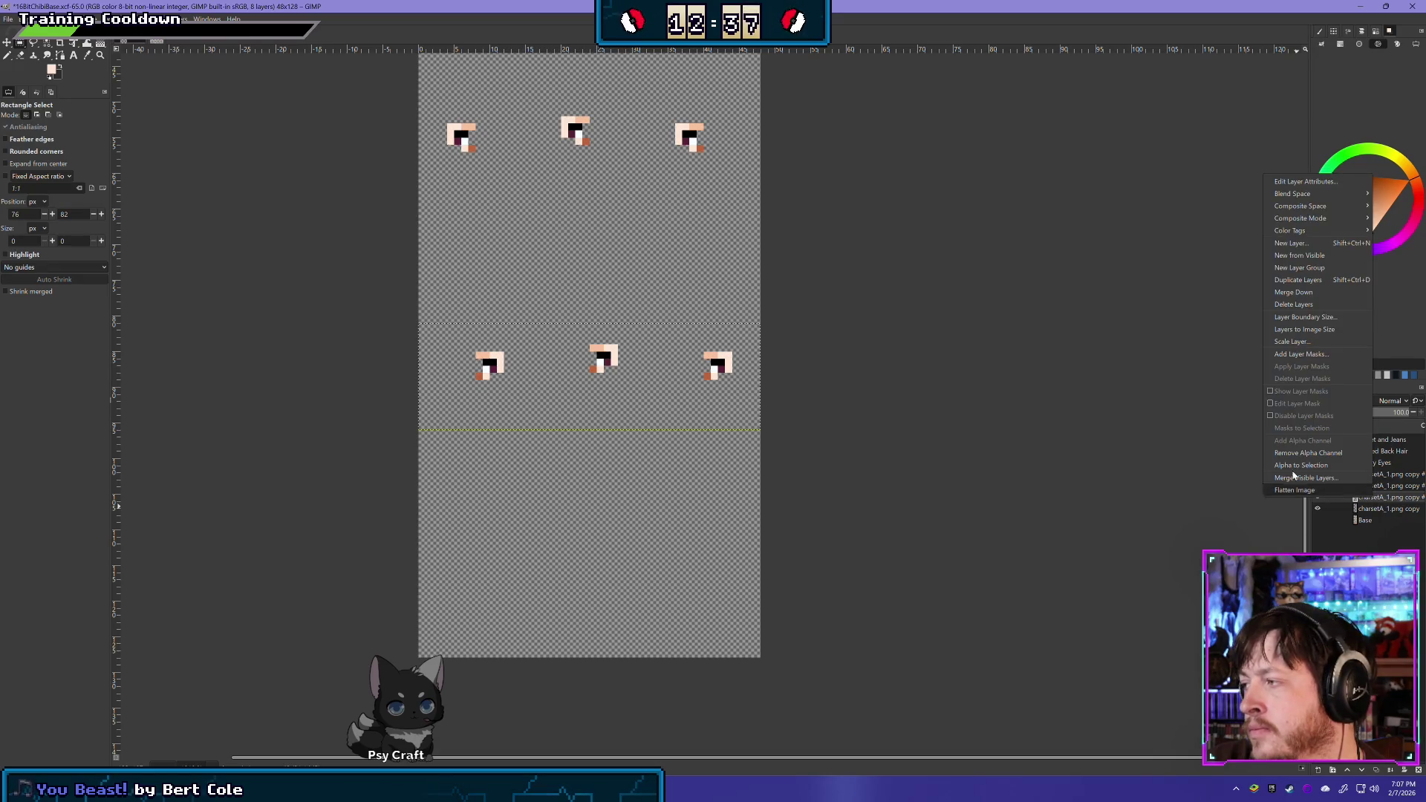
{"action": "left_click", "coordinate": [1322, 340]}
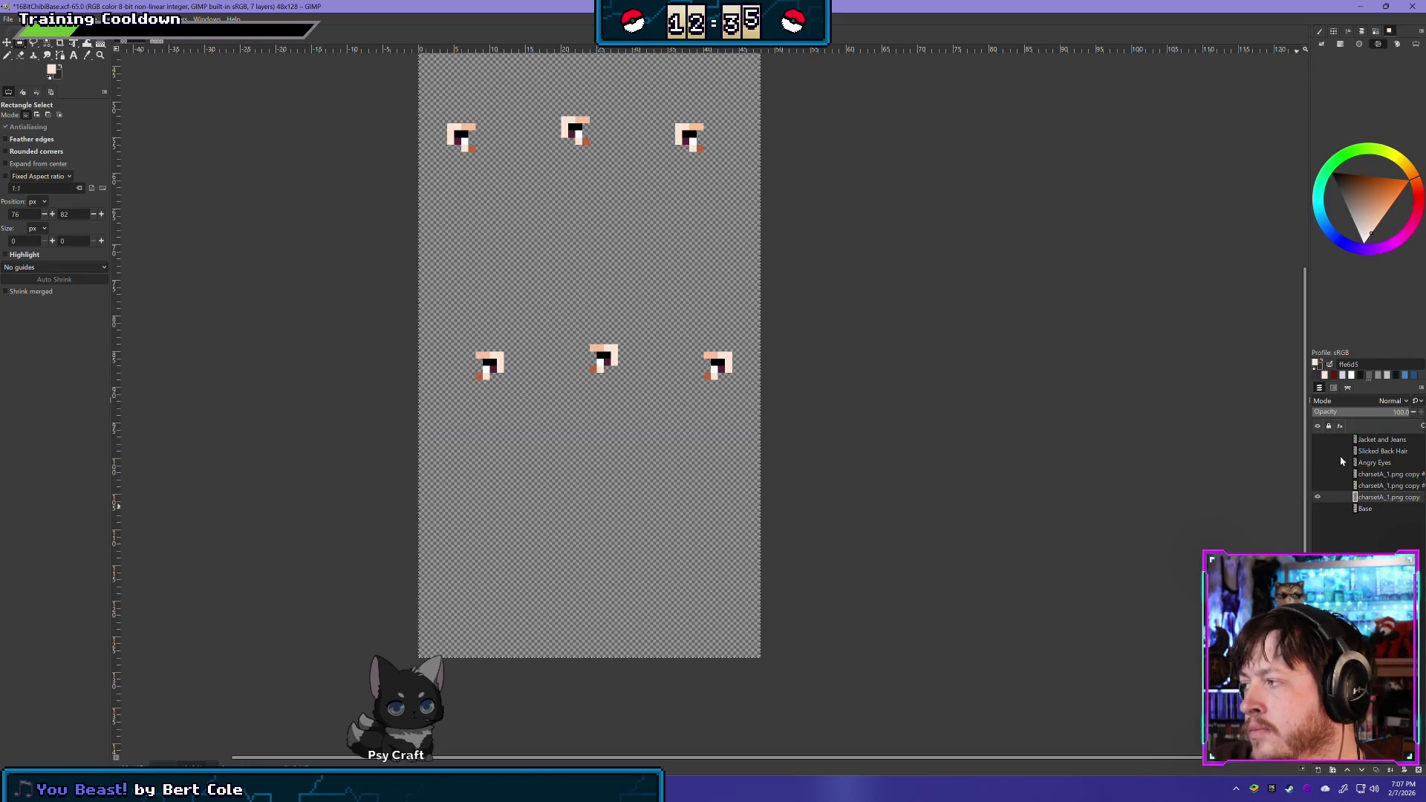
{"action": "left_click", "coordinate": [1317, 508]}
{"action": "left_click", "coordinate": [1317, 497]}
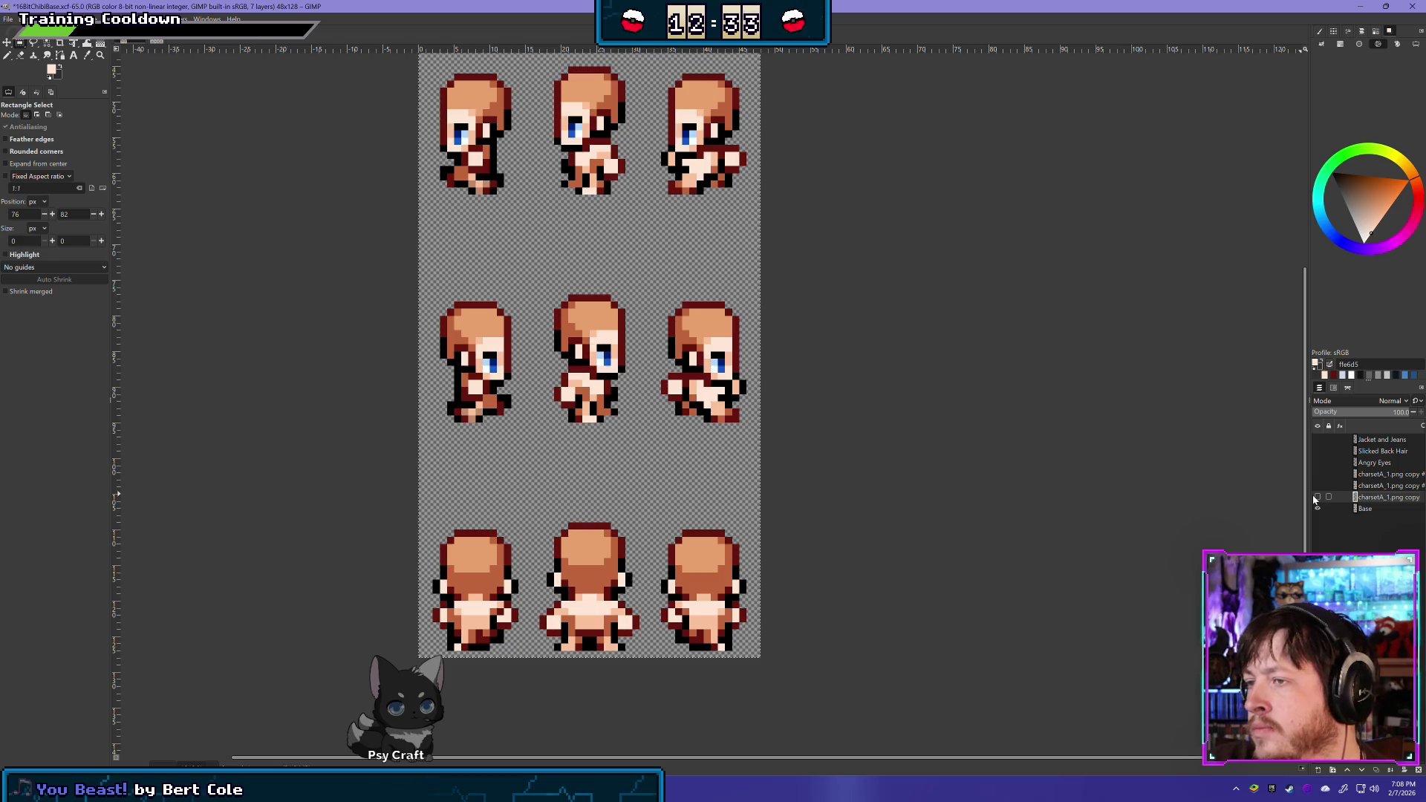
Hide and restore the eyes to compare the sprites without them
{"action": "left_click", "coordinate": [1316, 497]}
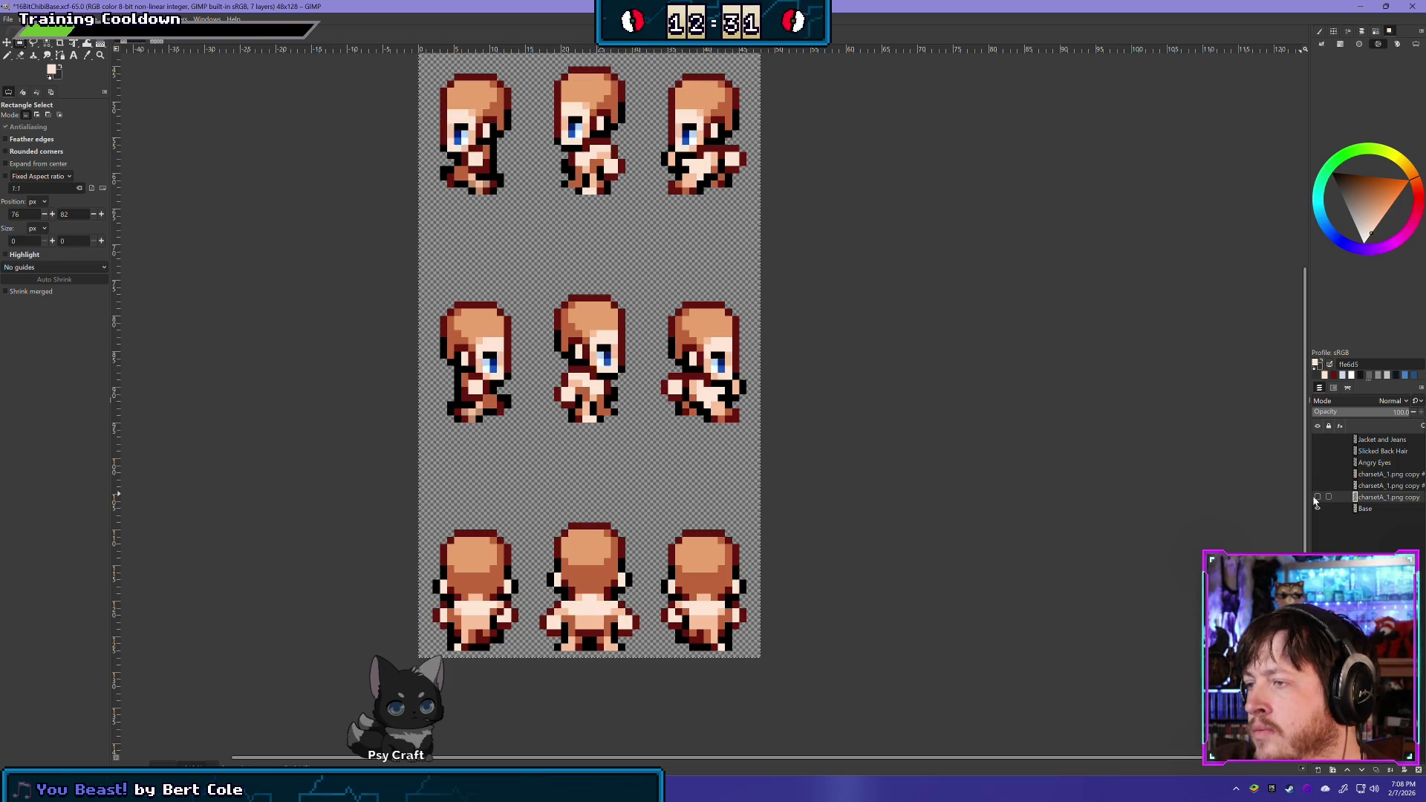
{"action": "scroll", "coordinate": [903, 425], "scroll_direction": "up", "scroll_amount": 2}
{"action": "scroll", "coordinate": [902, 425], "scroll_direction": "up", "scroll_amount": 1}
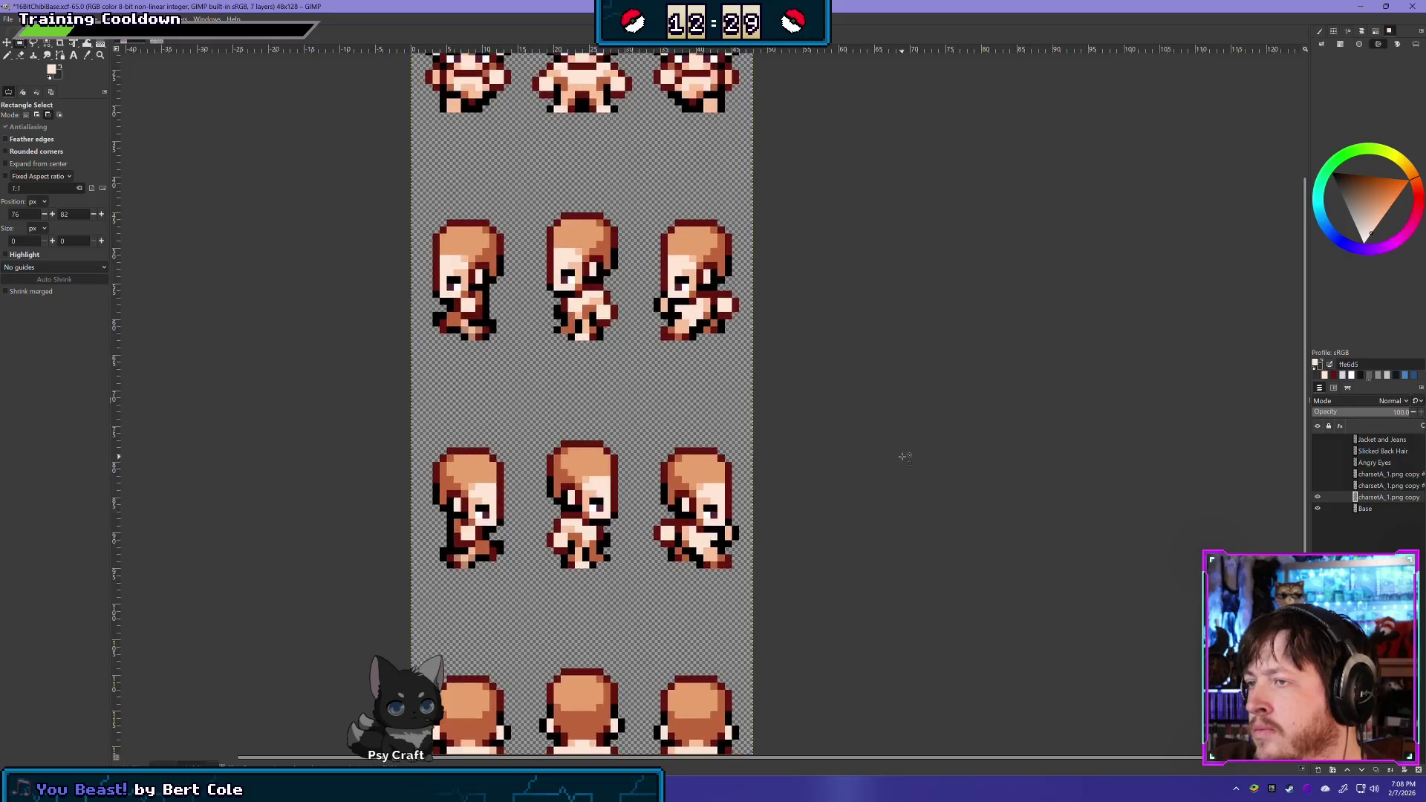
{"action": "scroll", "coordinate": [853, 394], "scroll_direction": "down", "scroll_amount": 2}
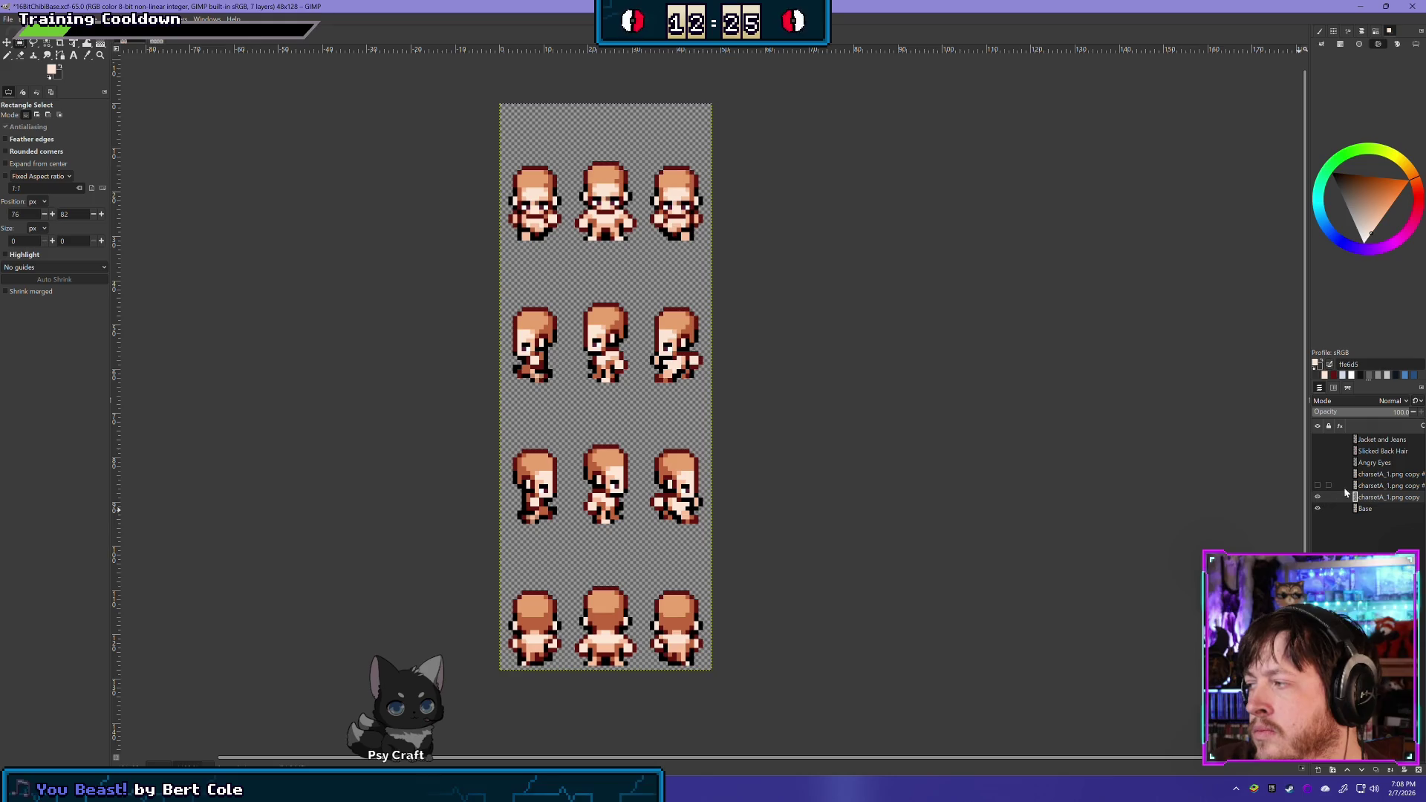
{"action": "left_click", "coordinate": [1318, 497]}
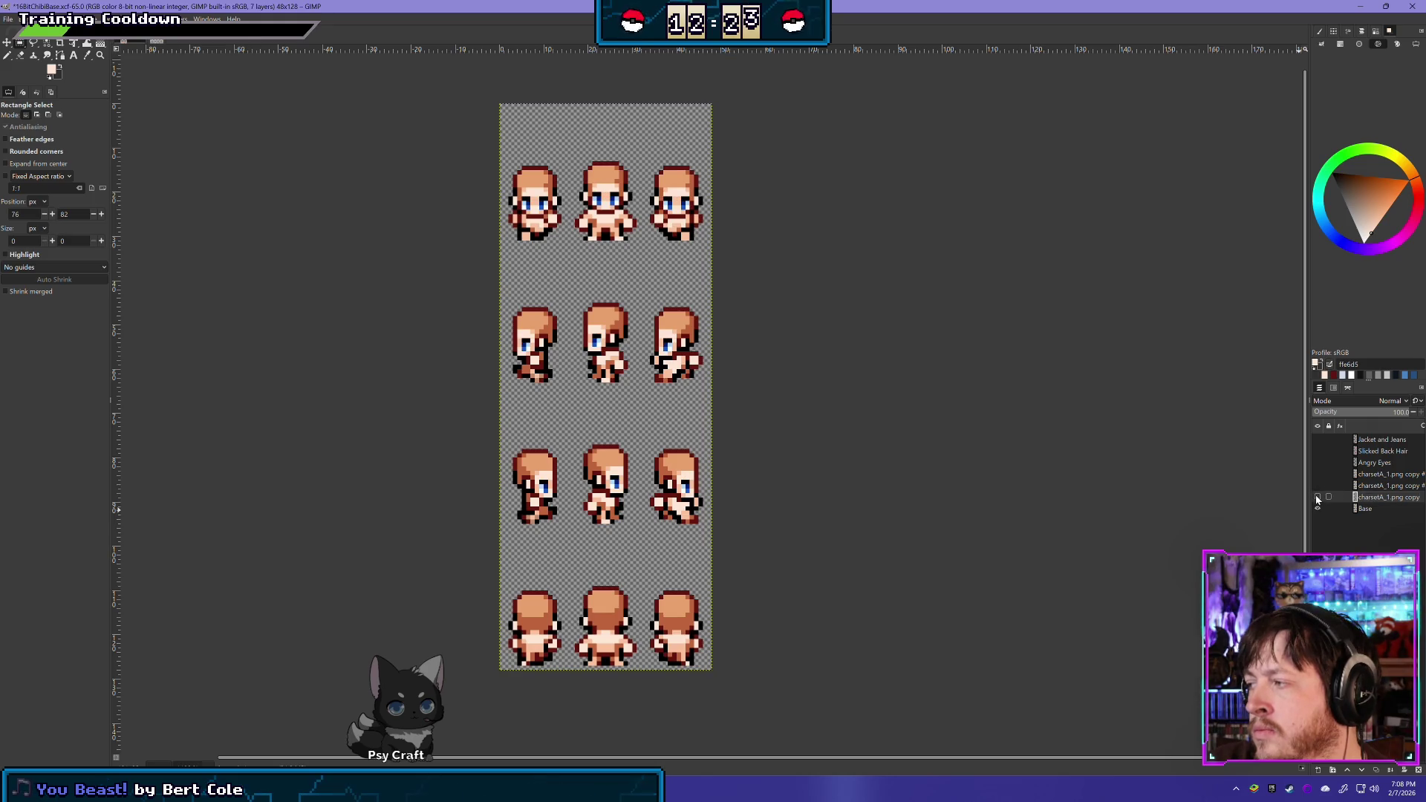
Rename the eye layer 'Disinterested Eyes' and show the blond hair-and-clothing layer
{"action": "double_click", "coordinate": [1379, 498]}
{"action": "type", "text": "Disi"}
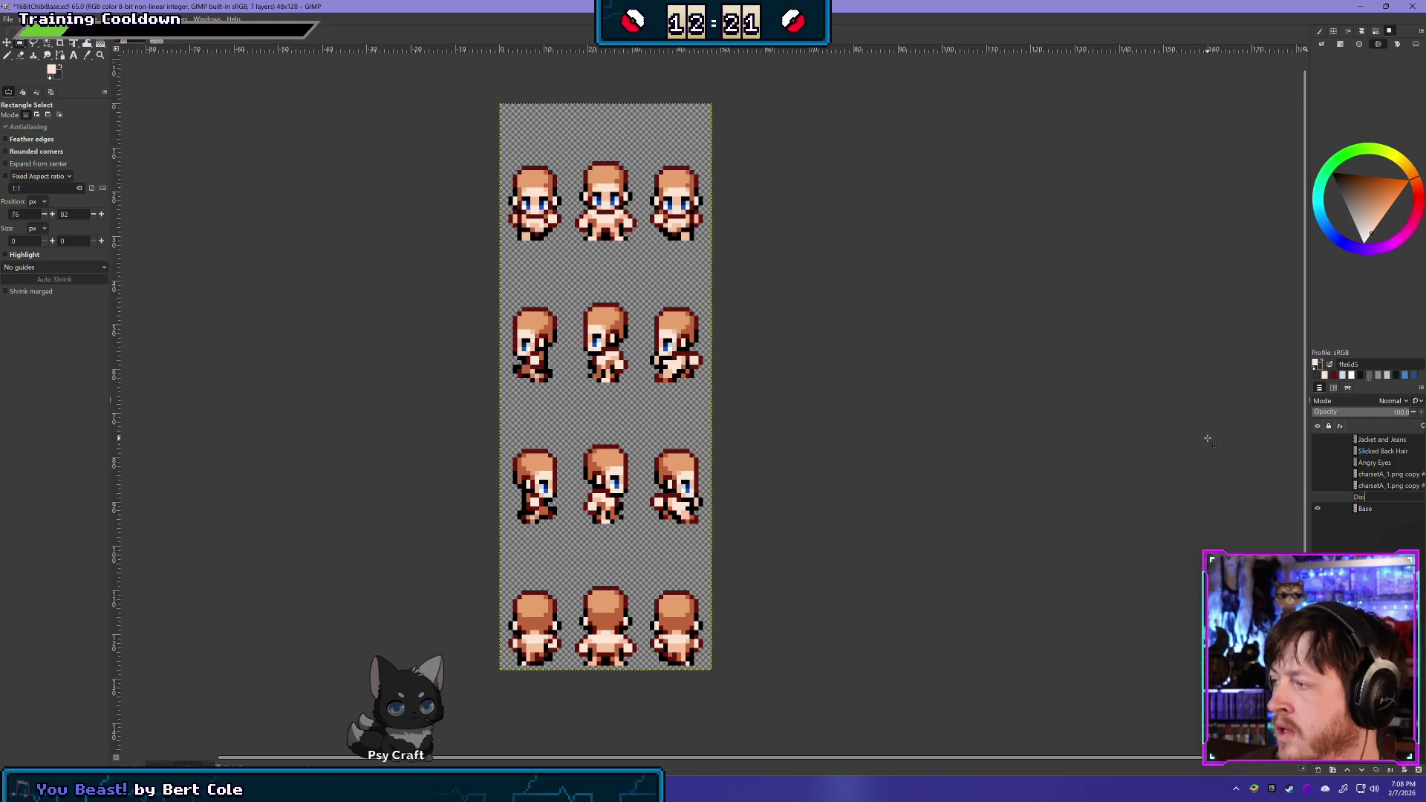
{"action": "type", "text": "nterested Ey"}
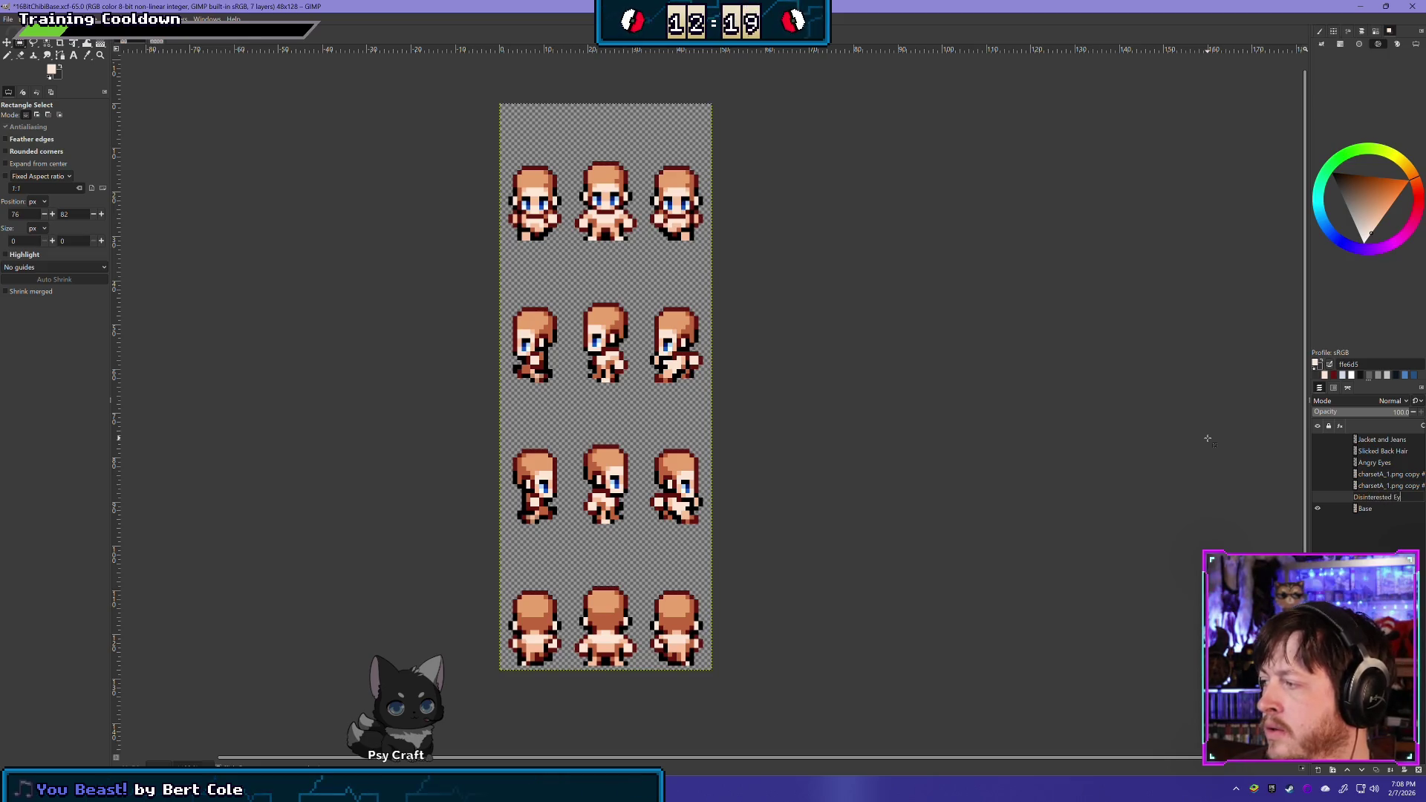
{"action": "type", "text": "es"}
{"action": "key", "text": "Return"}
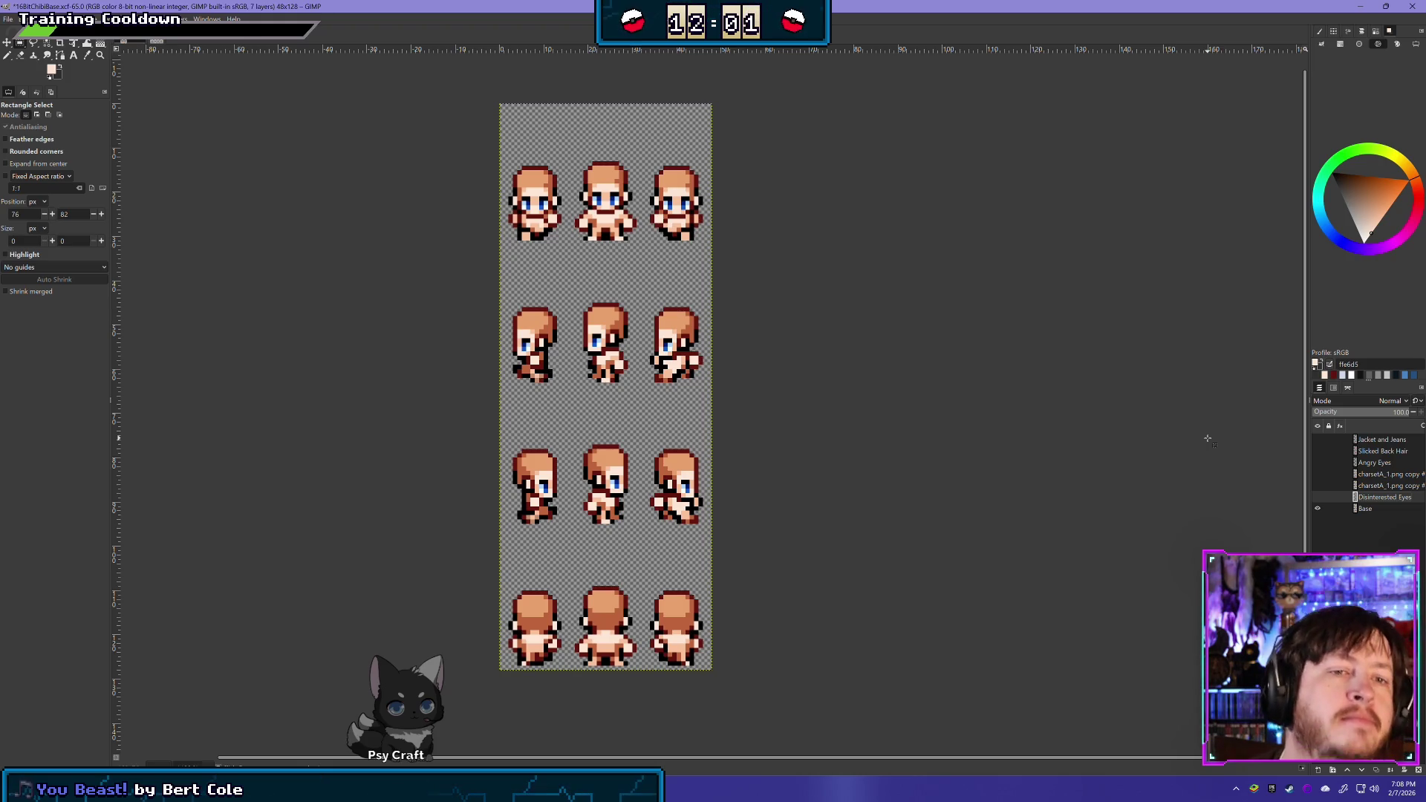
{"action": "left_click", "coordinate": [1317, 483]}
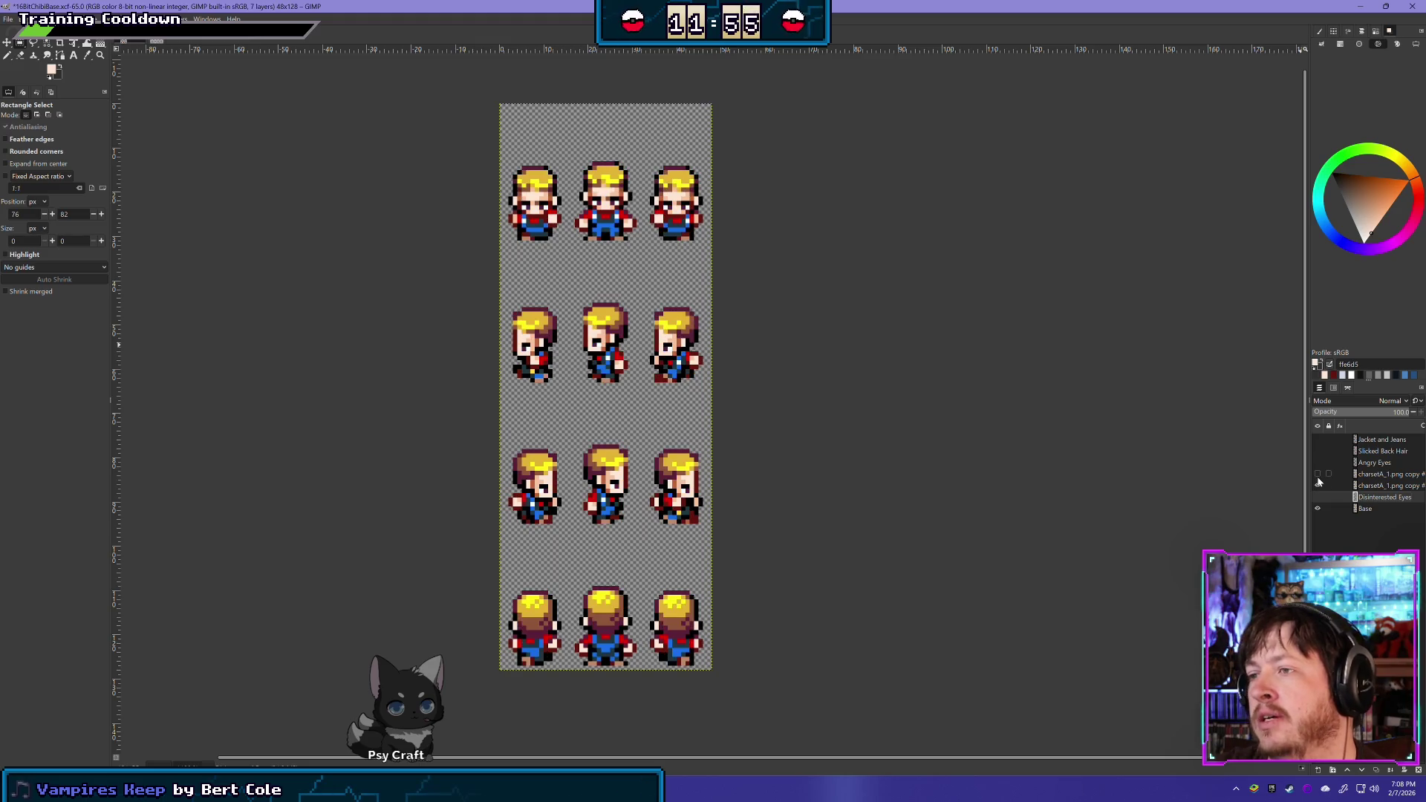
{"action": "left_click", "coordinate": [1366, 488]}
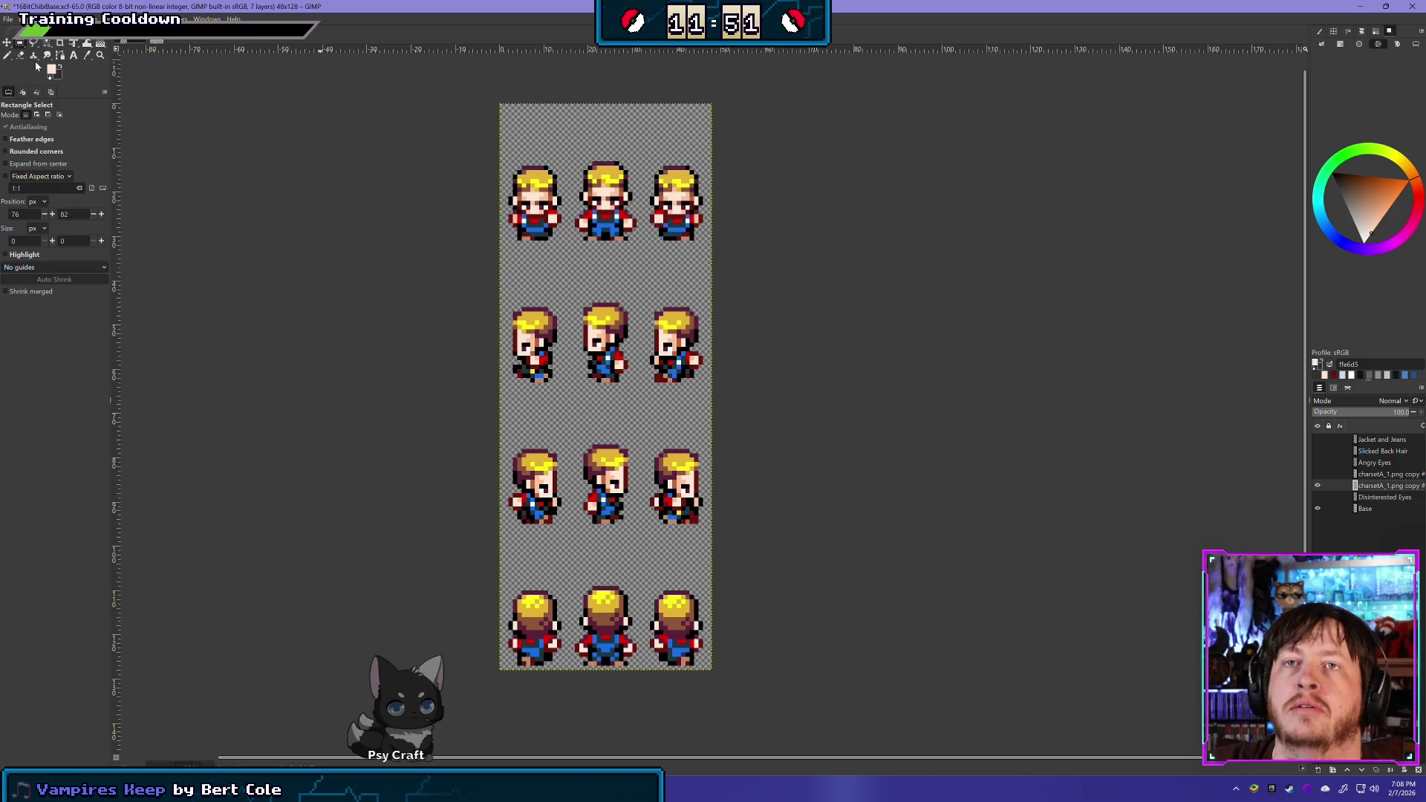
{"action": "scroll", "coordinate": [738, 213], "scroll_direction": "up", "scroll_amount": 3}
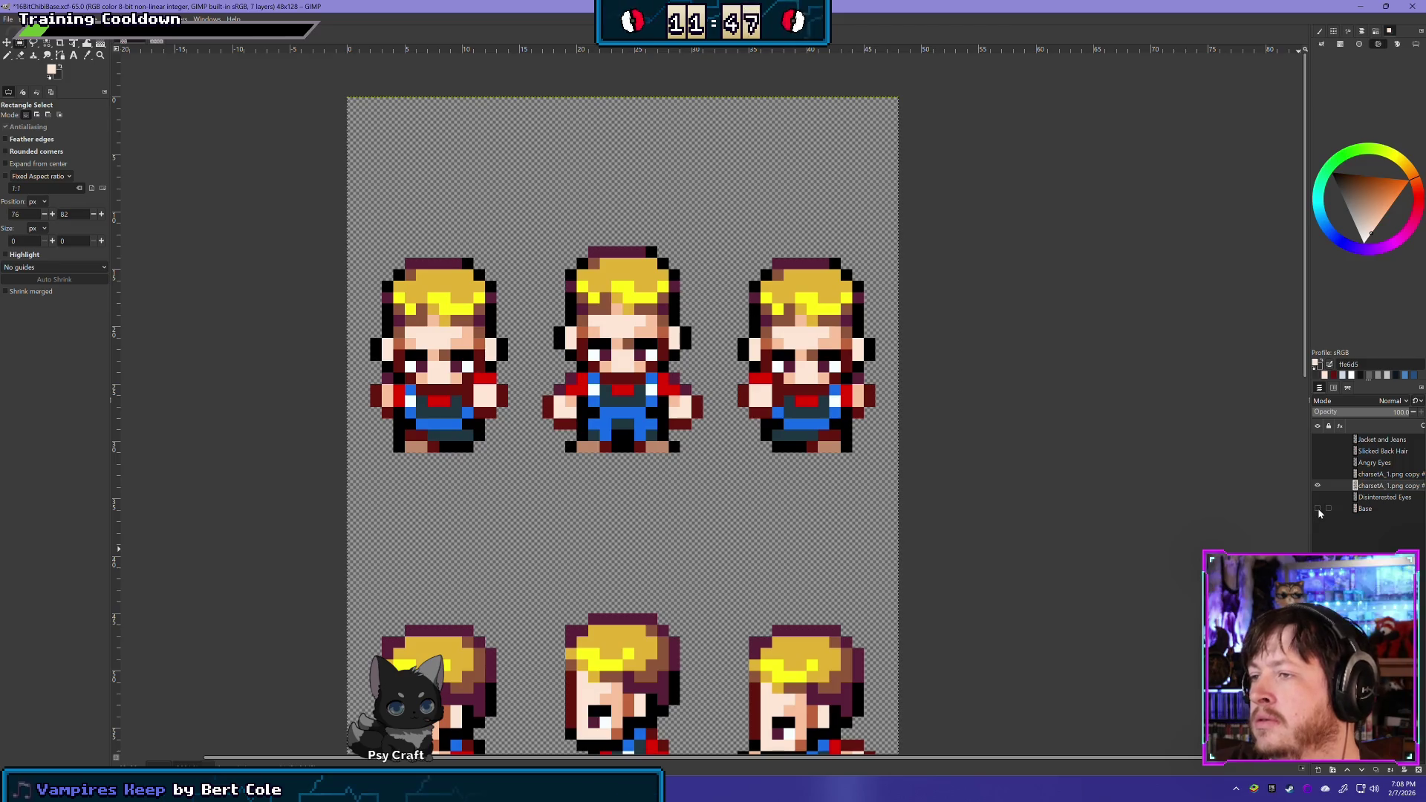
{"action": "left_click", "coordinate": [1317, 508]}
{"action": "left_click", "coordinate": [1317, 485]}
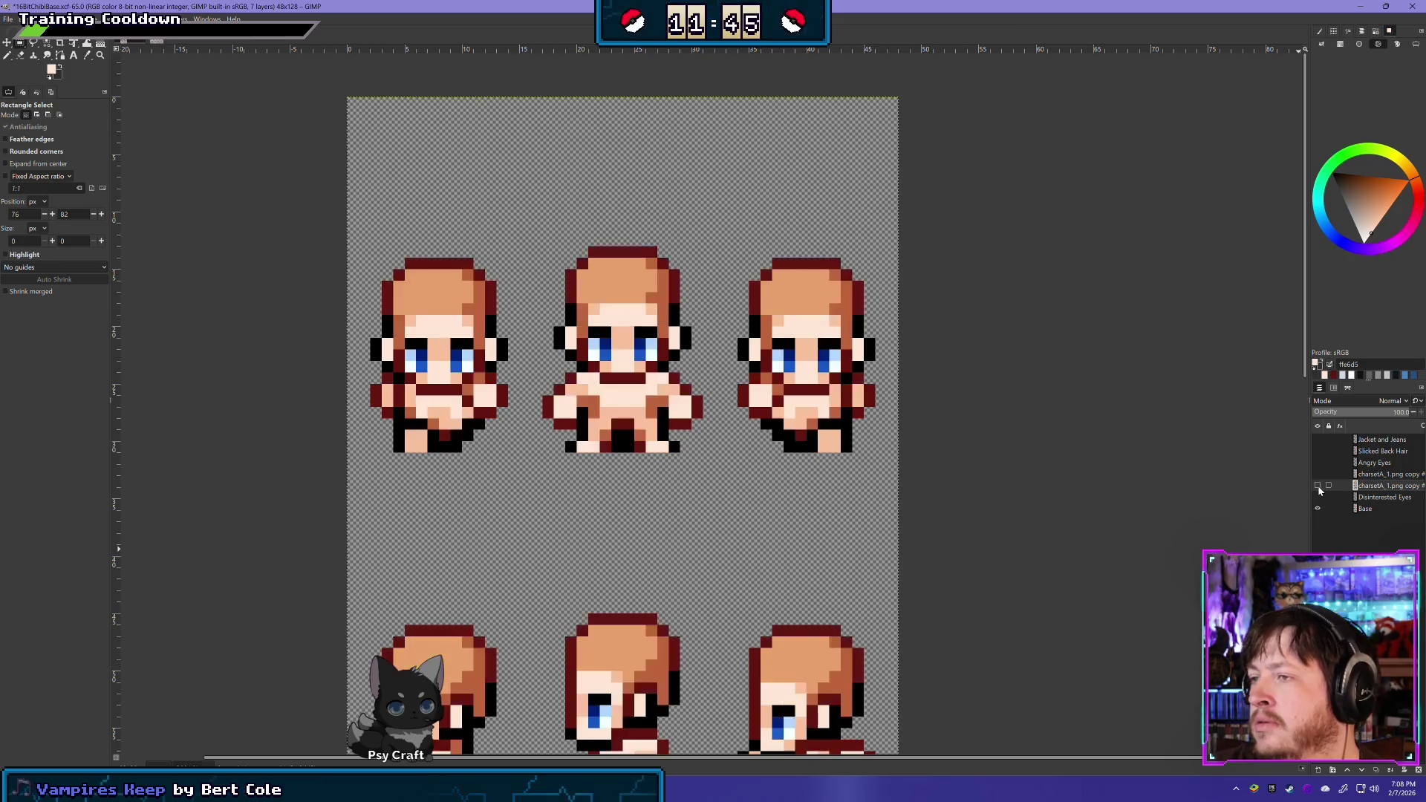
{"action": "left_click", "coordinate": [1318, 486]}
{"action": "left_click", "coordinate": [1317, 486]}
{"action": "left_click", "coordinate": [1317, 486]}
{"action": "left_click", "coordinate": [1317, 486]}
{"action": "left_click", "coordinate": [1317, 485]}
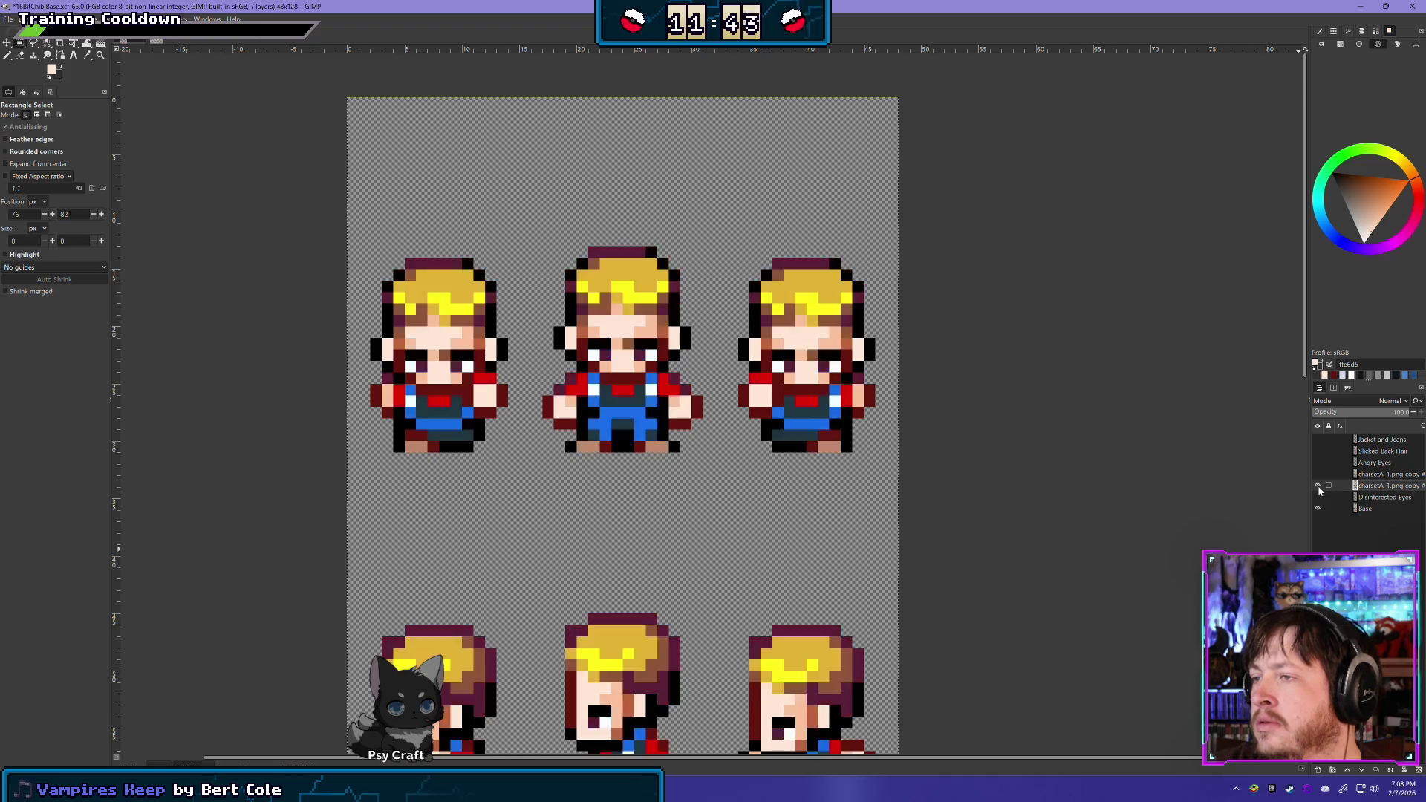
{"action": "left_click", "coordinate": [1317, 486]}
{"action": "left_click", "coordinate": [1317, 485]}
{"action": "left_click", "coordinate": [1318, 486]}
{"action": "left_click", "coordinate": [1317, 485]}
{"action": "left_click", "coordinate": [1317, 486]}
{"action": "left_click", "coordinate": [1318, 486]}
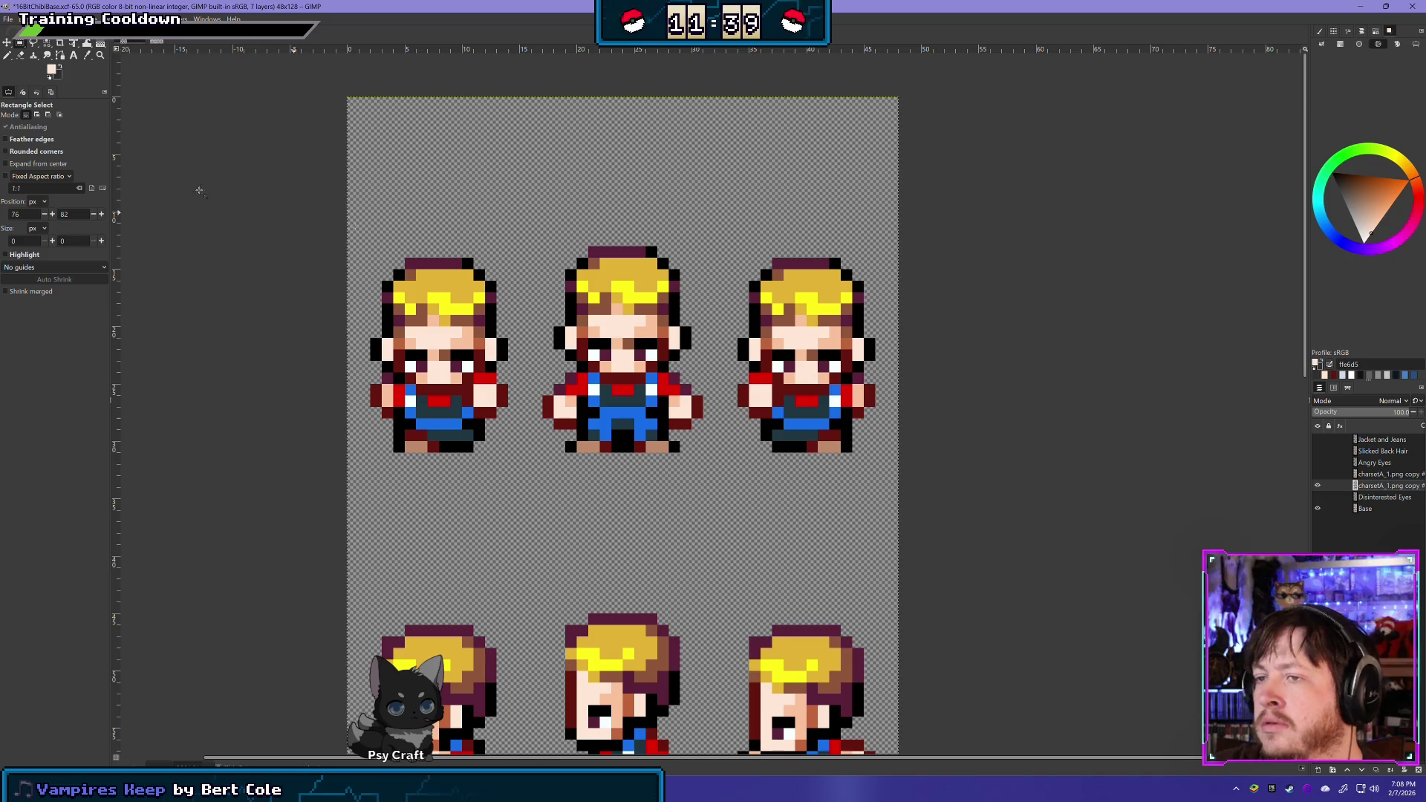
{"action": "left_click", "coordinate": [21, 58]}
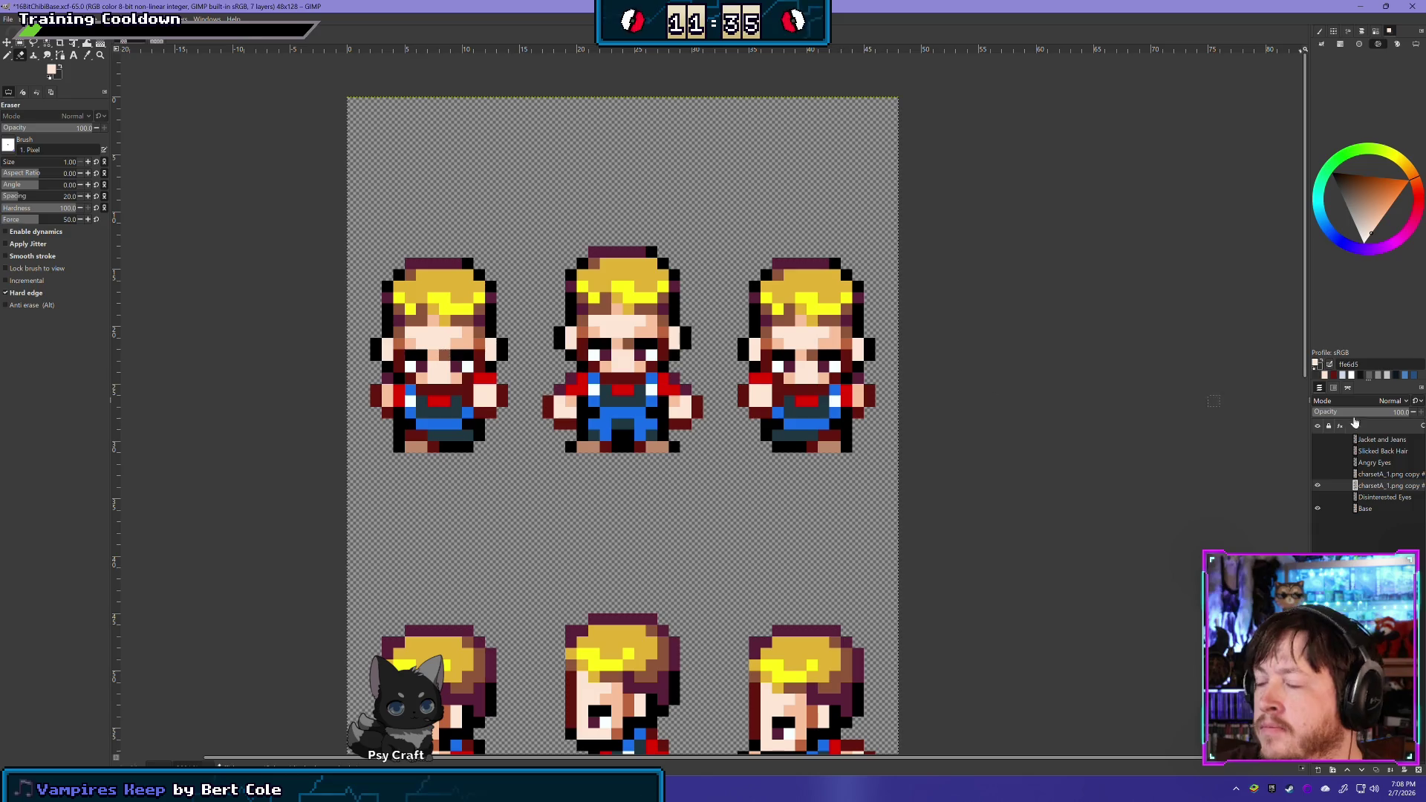
Lower Base opacity to 72 and erase dark eye pixels on the charsetA copy layer
{"action": "left_click", "coordinate": [1365, 509]}
{"action": "left_click_drag", "start_coordinate": [1386, 412], "coordinate": [1381, 411]}
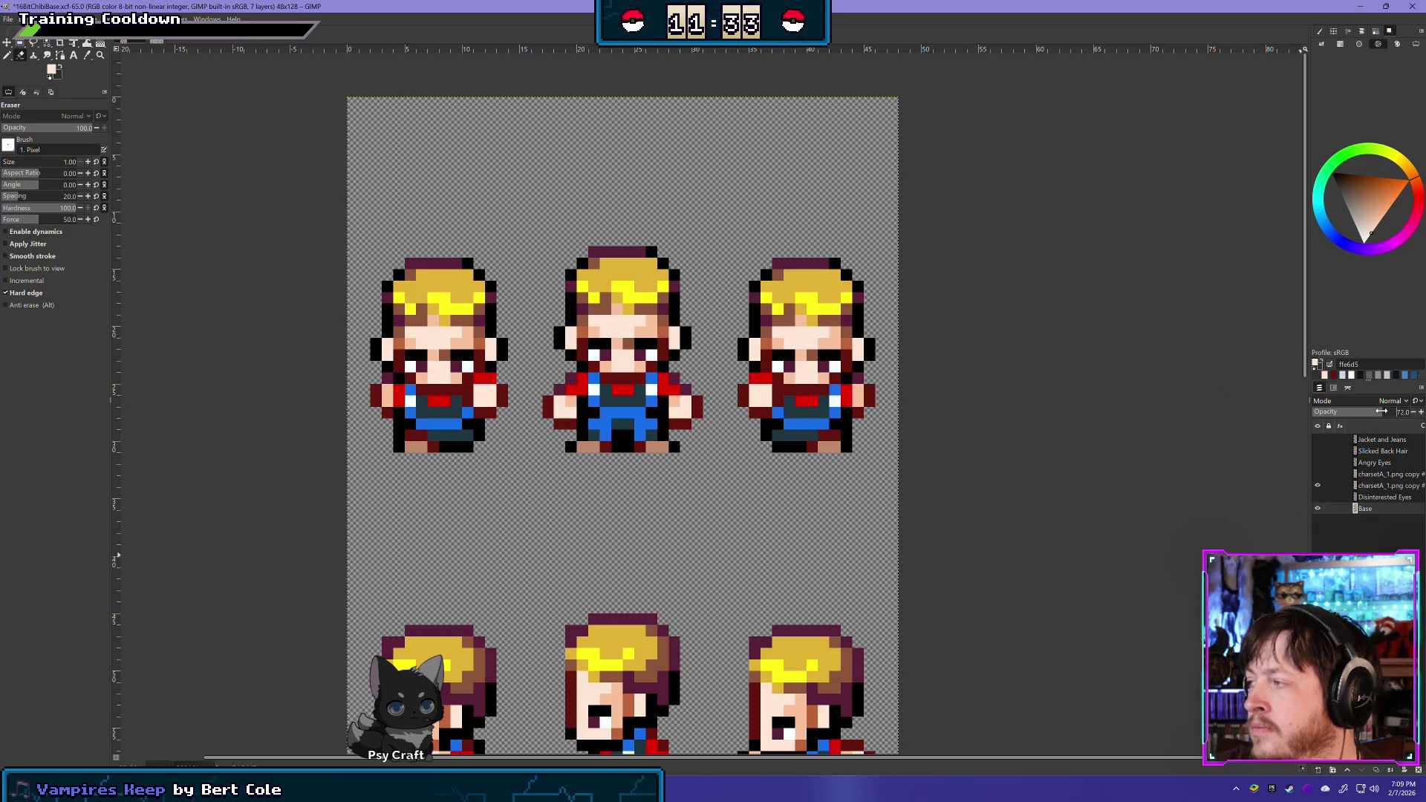
{"action": "left_click", "coordinate": [1385, 489]}
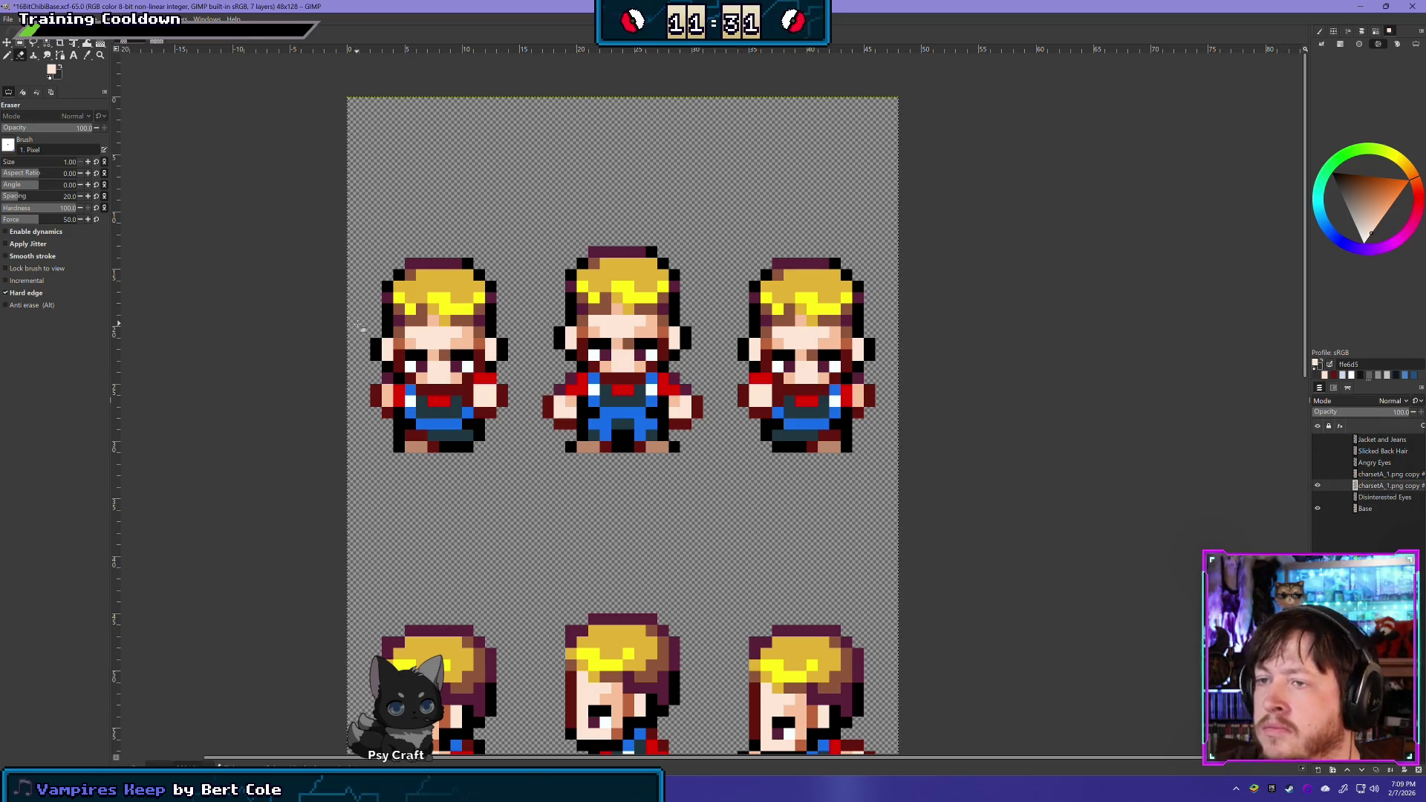
{"action": "left_click_drag", "start_coordinate": [377, 346], "coordinate": [865, 345]}
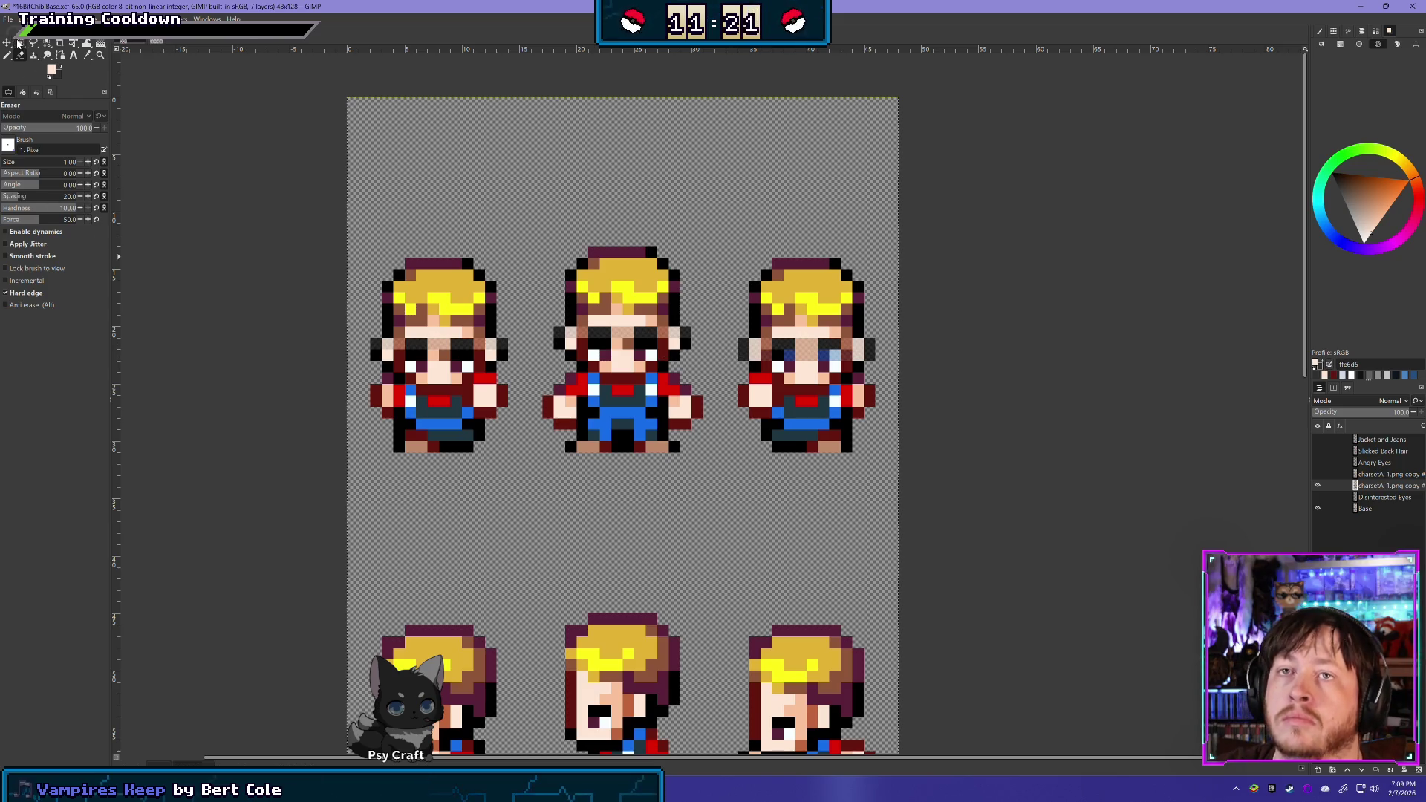
Delete the jacket, jeans and dark eyes across the top sprite row
{"action": "left_click", "coordinate": [19, 43]}
{"action": "mouse_move", "coordinate": [344, 464]}
{"action": "left_mouse_down"}
{"action": "mouse_move", "coordinate": [668, 442]}
{"action": "mouse_move", "coordinate": [868, 361]}
{"action": "mouse_move", "coordinate": [887, 337]}
{"action": "left_mouse_up"}
{"action": "key", "text": "Delete"}
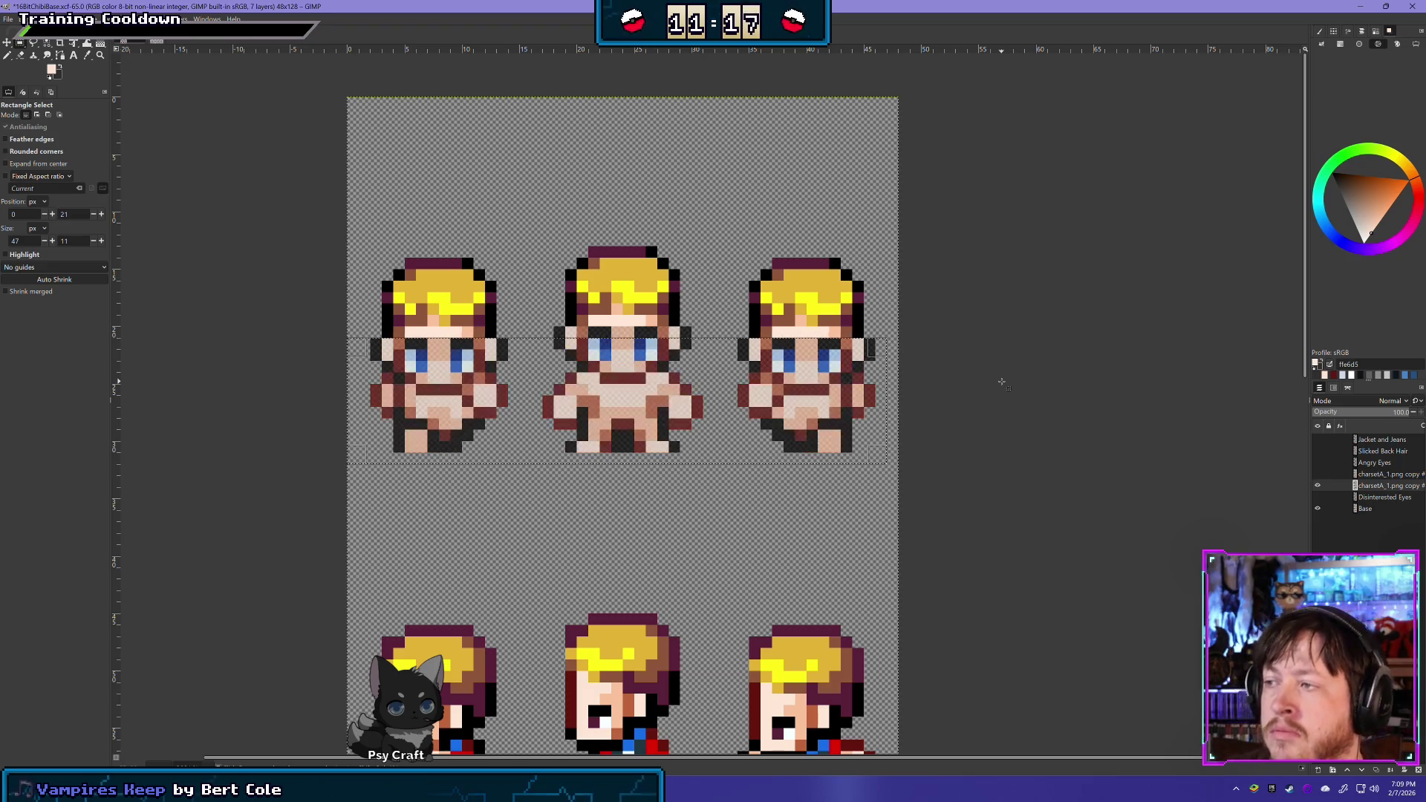
{"action": "left_click", "coordinate": [635, 180]}
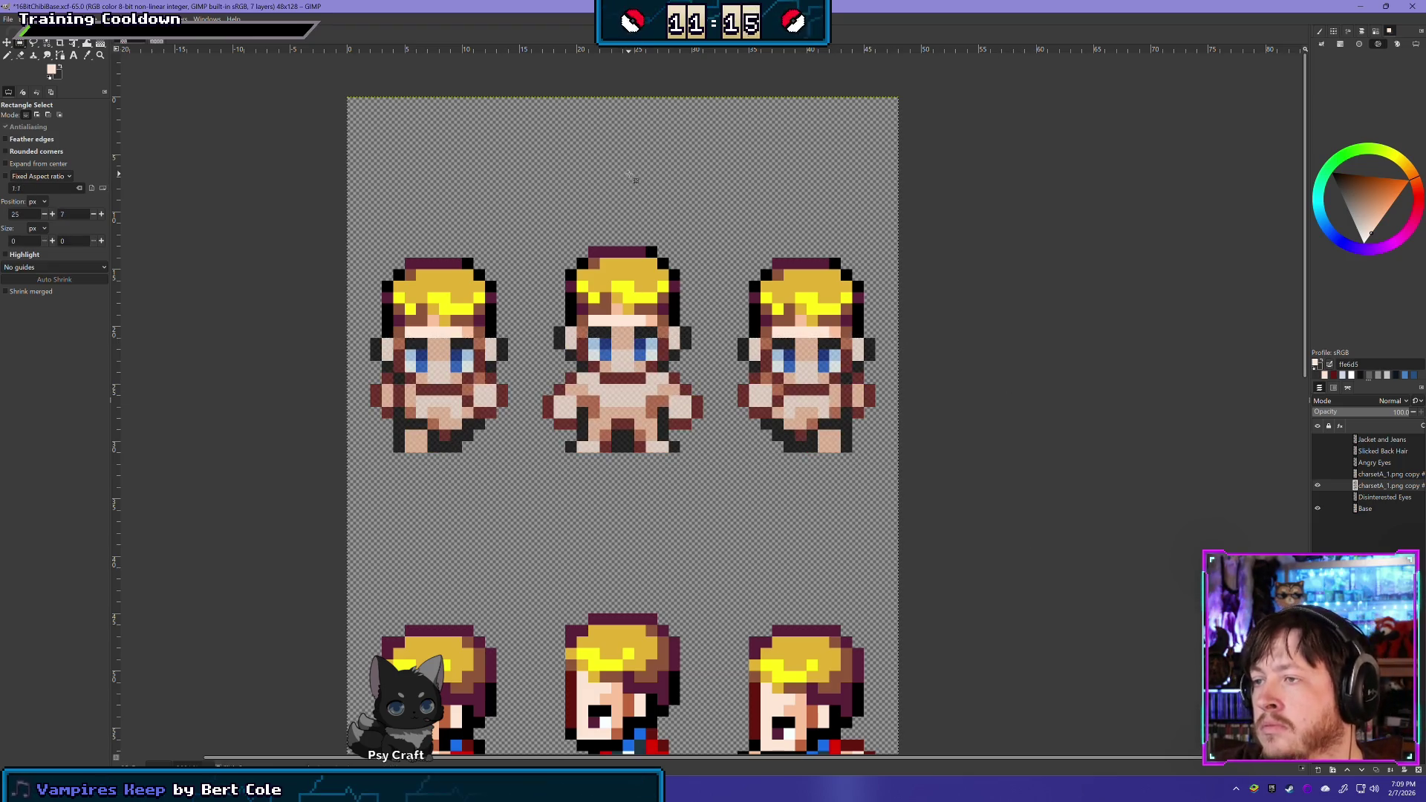
{"action": "left_click", "coordinate": [20, 55]}
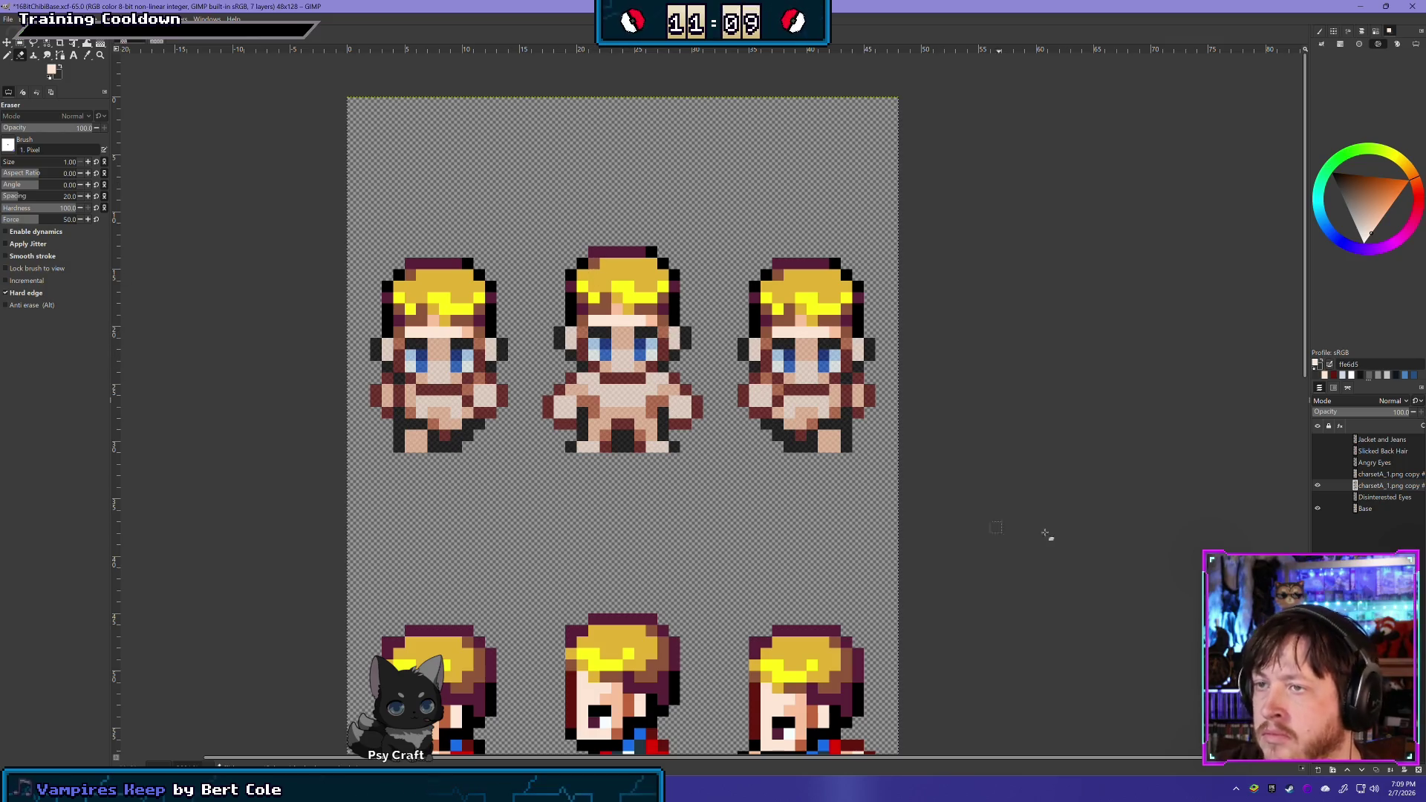
Toggle the hair layer to check the body beneath, then select the Base layer
{"action": "left_click", "coordinate": [1318, 484]}
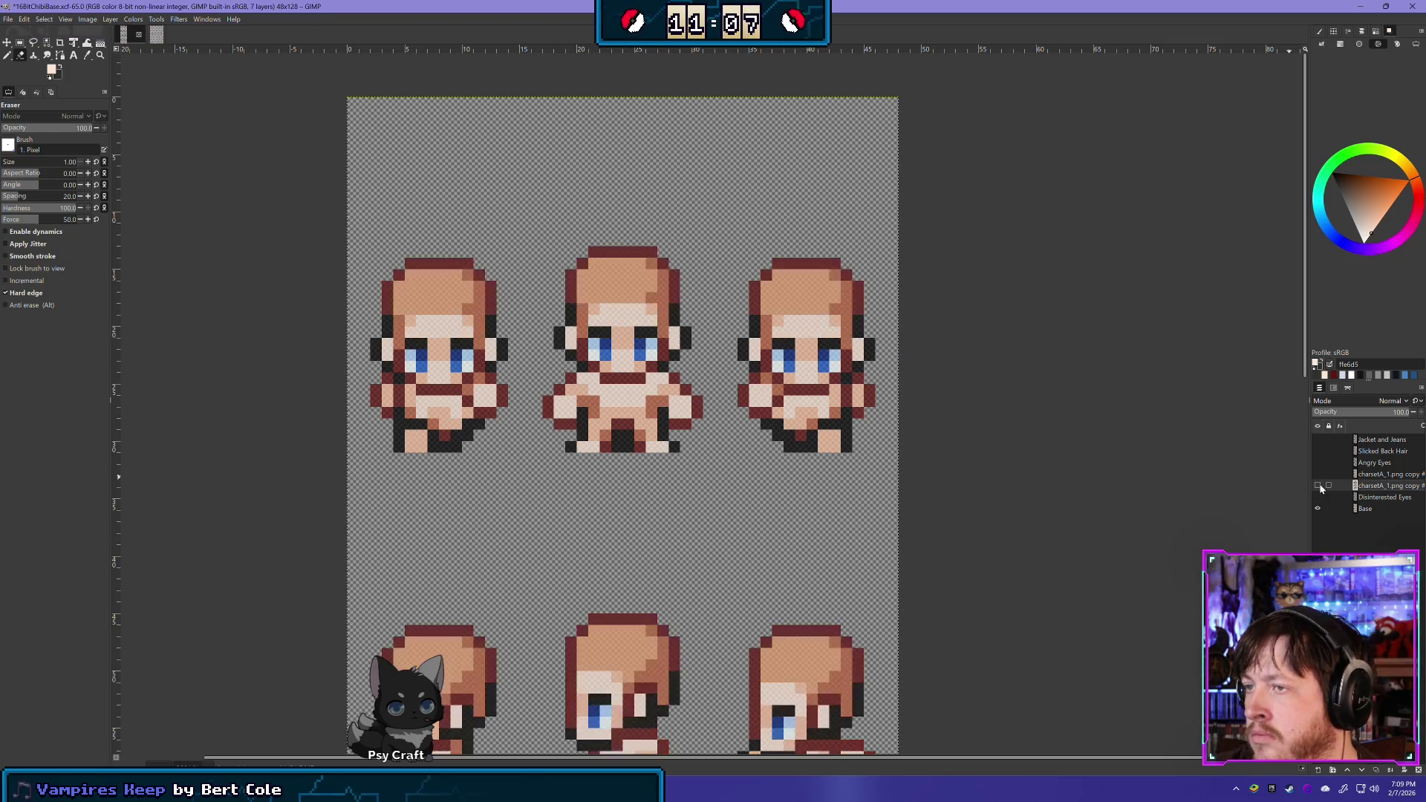
{"action": "left_click", "coordinate": [1317, 485]}
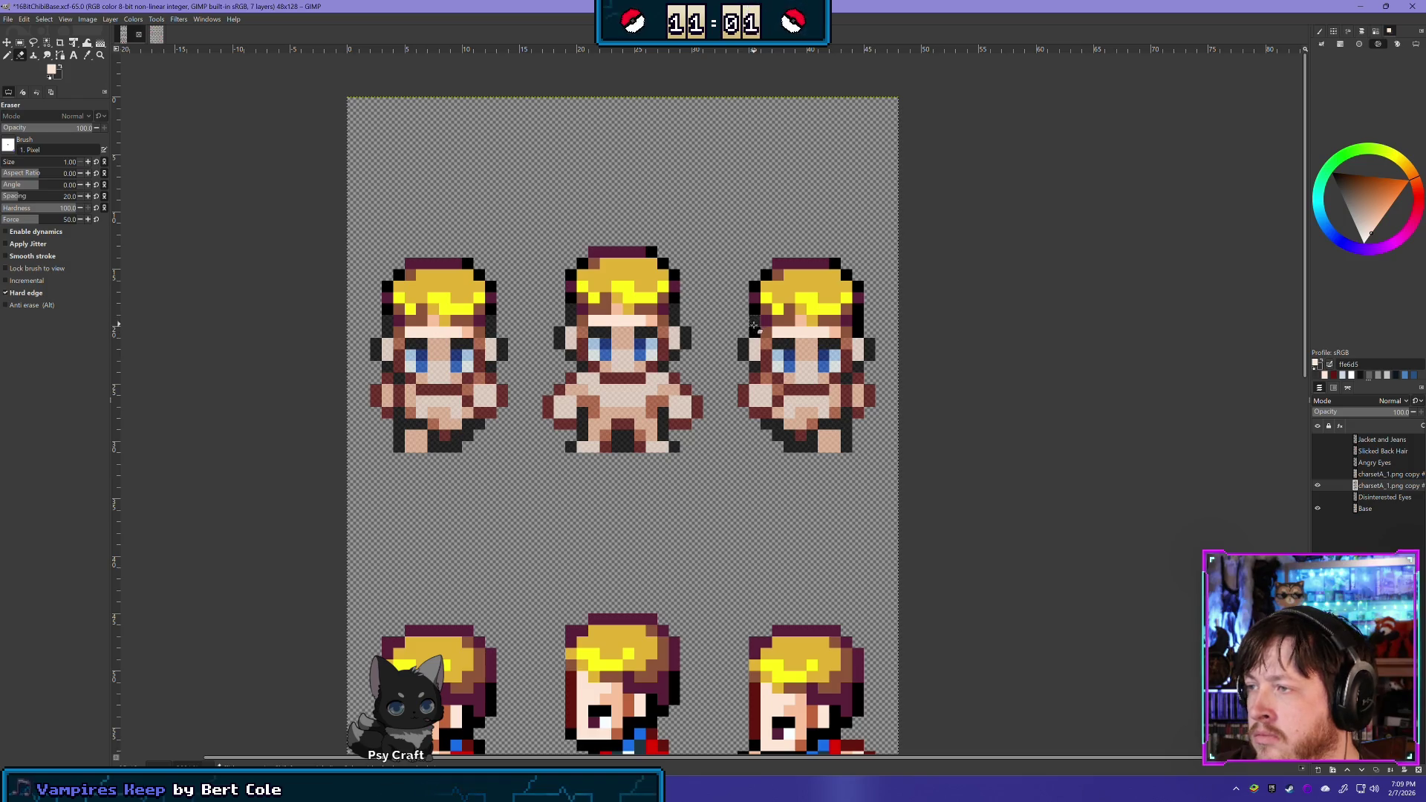
{"action": "left_click", "coordinate": [1317, 486]}
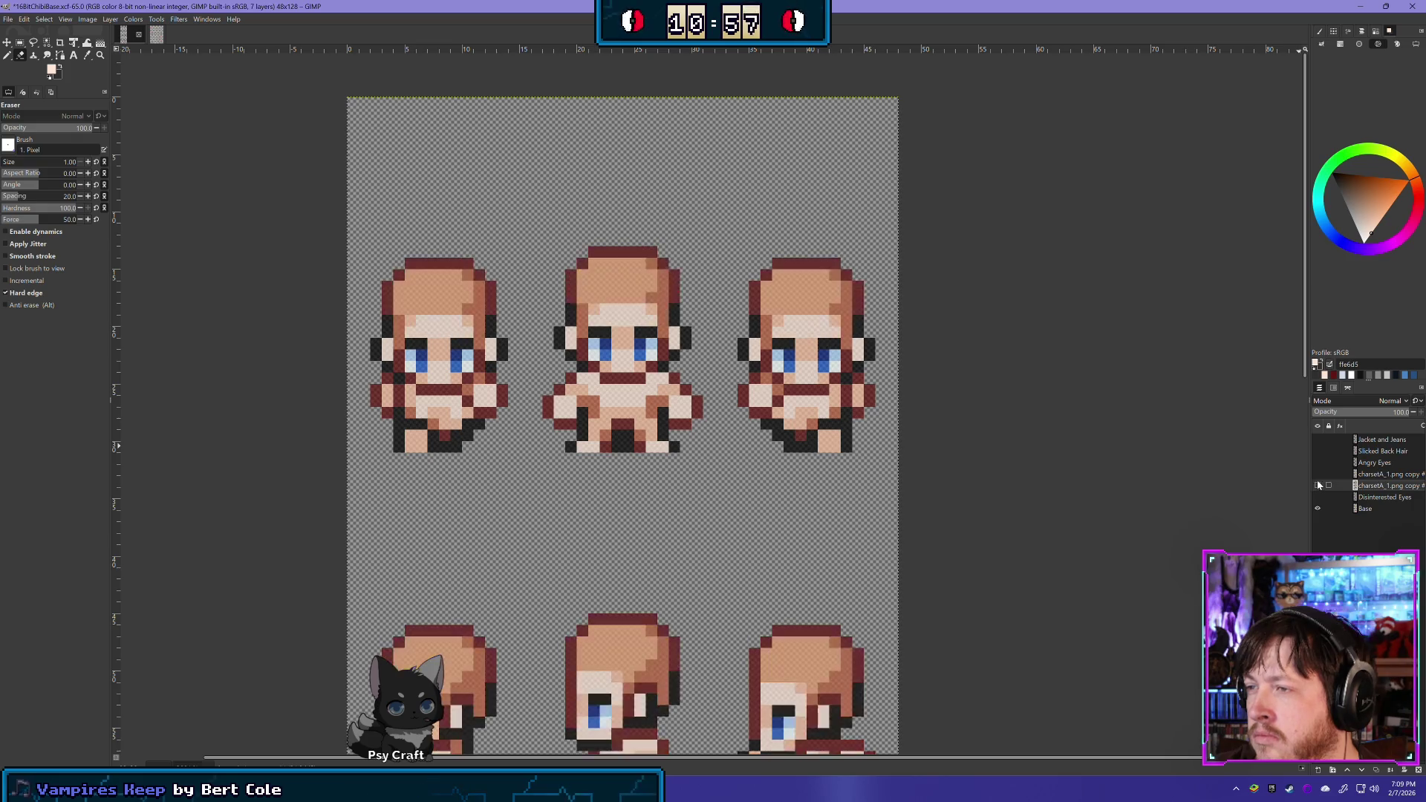
{"action": "left_click", "coordinate": [1318, 486]}
{"action": "left_click", "coordinate": [1317, 486]}
{"action": "left_click", "coordinate": [1318, 487]}
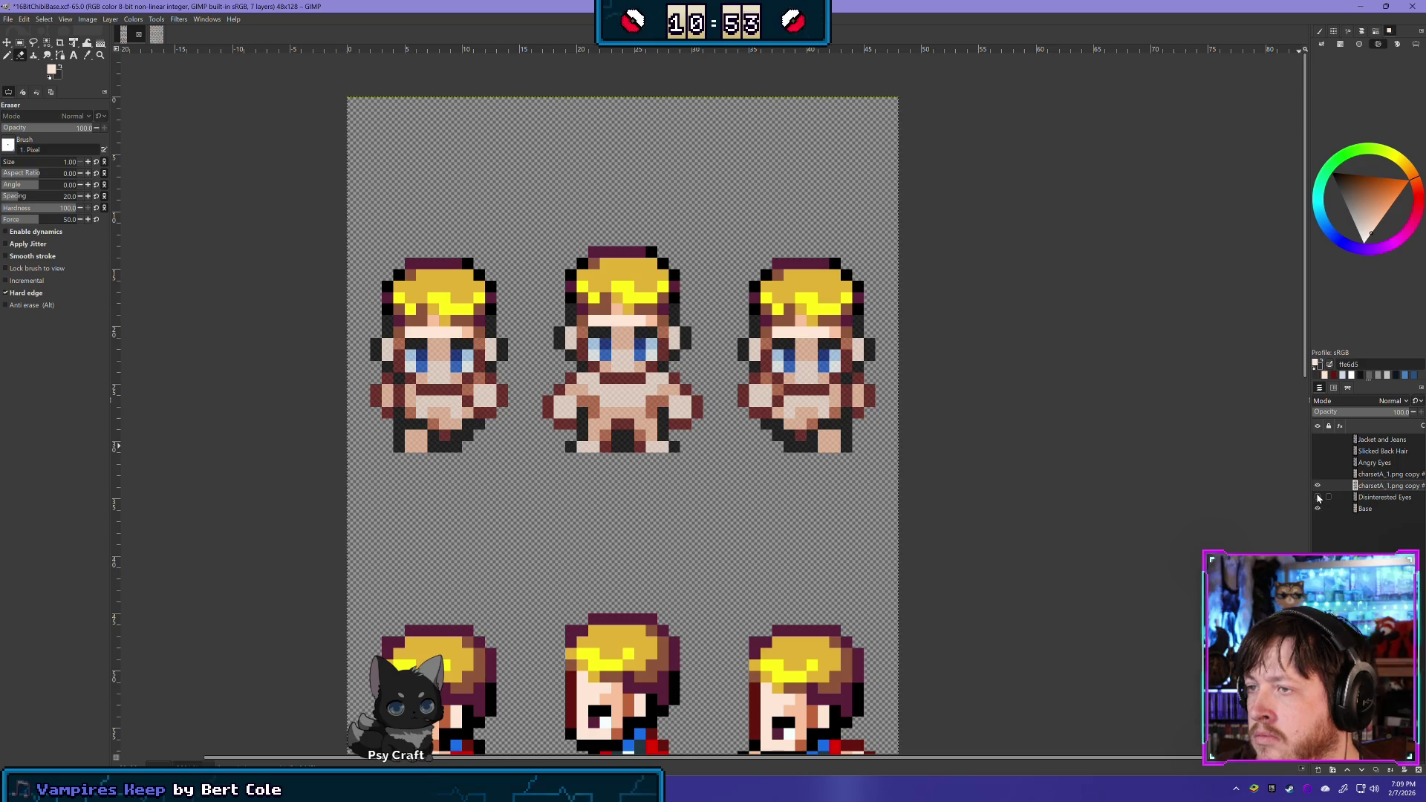
{"action": "left_click", "coordinate": [1365, 508]}
{"action": "left_click", "coordinate": [1407, 412]}
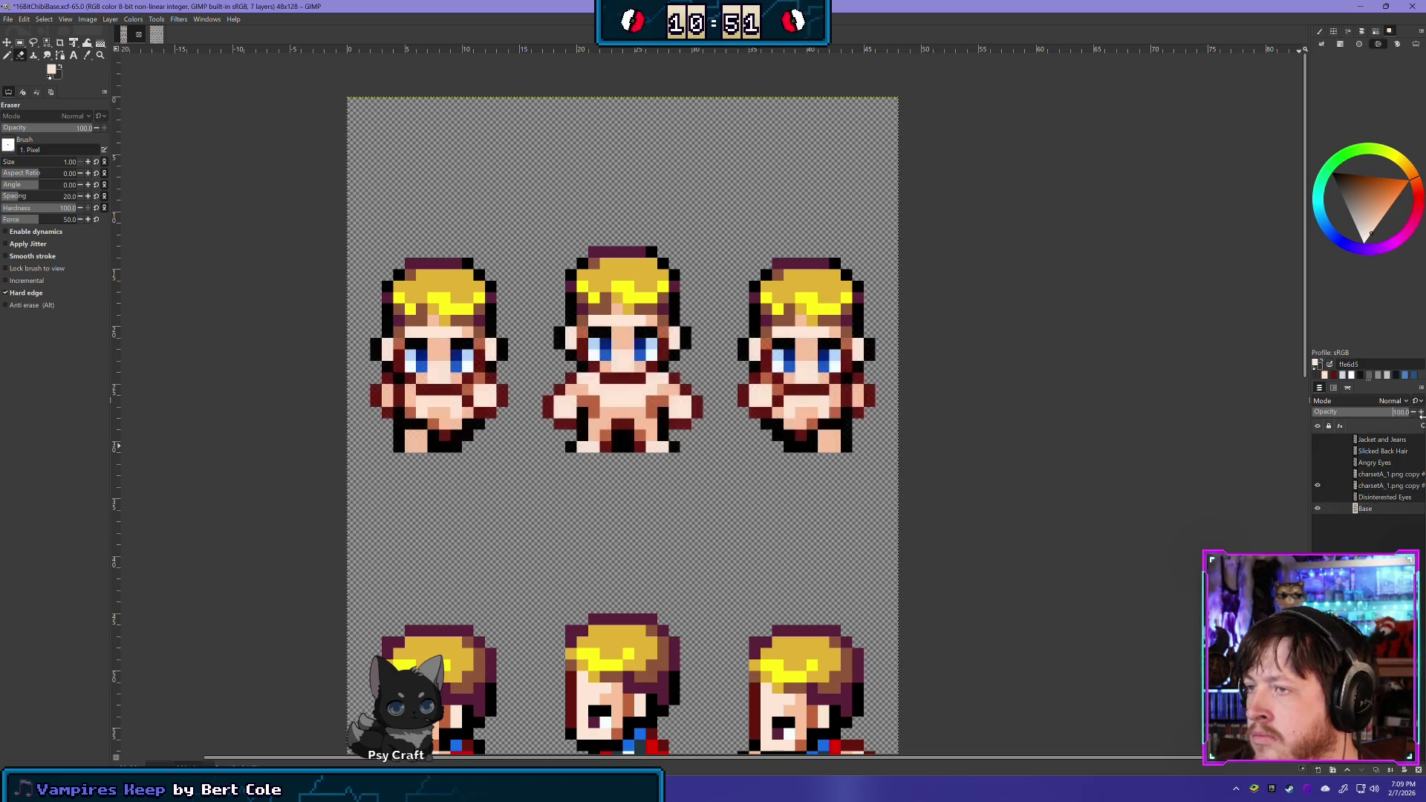
Set the Base layer's opacity to 75 and toggle it to compare
{"action": "left_click_drag", "start_coordinate": [1406, 412], "coordinate": [1384, 310]}
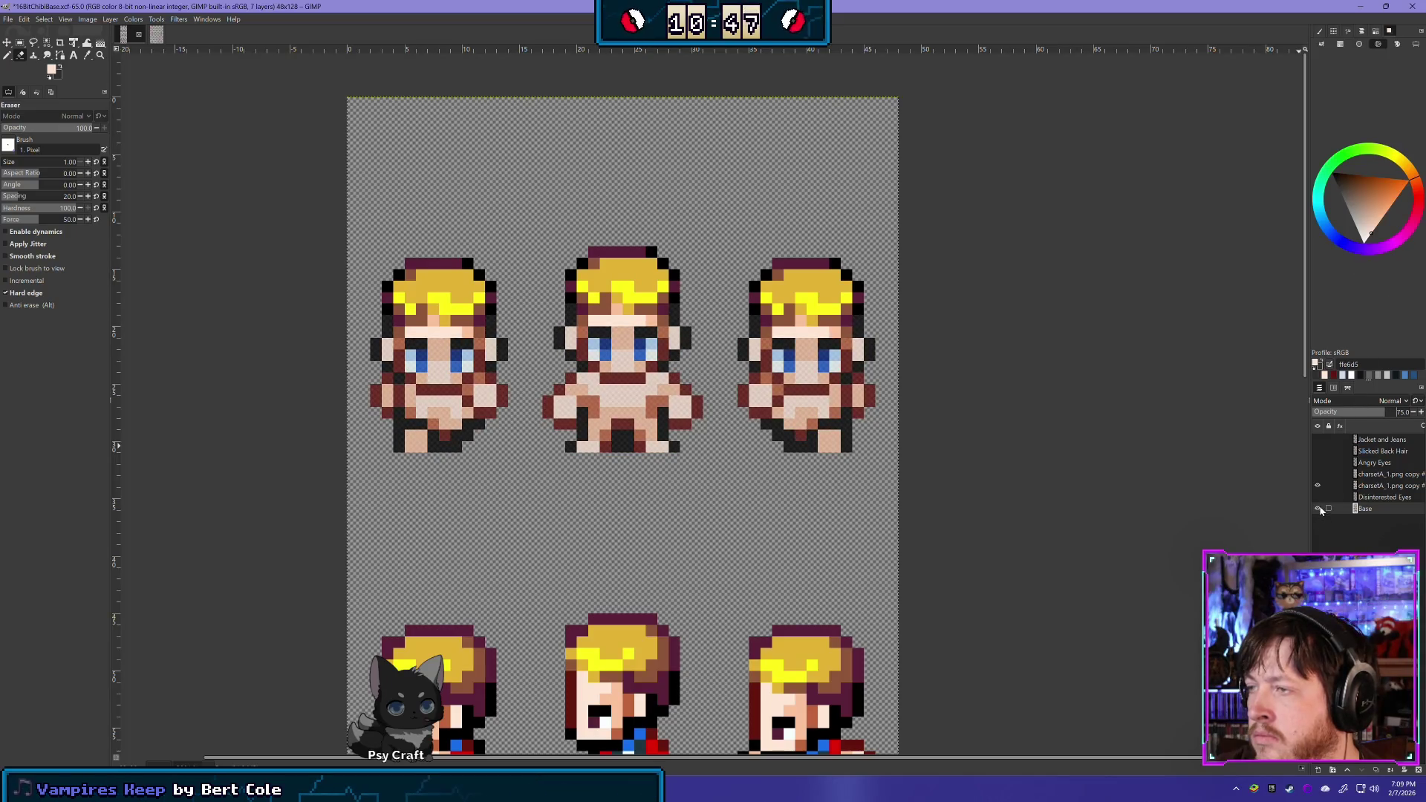
{"action": "left_click", "coordinate": [1318, 510]}
{"action": "left_click", "coordinate": [1318, 510]}
{"action": "left_click", "coordinate": [1318, 510]}
{"action": "left_click", "coordinate": [1318, 509]}
{"action": "left_click", "coordinate": [1318, 509]}
{"action": "left_click", "coordinate": [1317, 510]}
{"action": "left_click", "coordinate": [1318, 509]}
{"action": "left_click", "coordinate": [1318, 509]}
Toggle the hair layer to compare, then select the charsetA copy layer
{"action": "left_click", "coordinate": [1318, 486]}
{"action": "left_click", "coordinate": [1318, 485]}
{"action": "left_click", "coordinate": [1318, 486]}
{"action": "left_click", "coordinate": [1318, 486]}
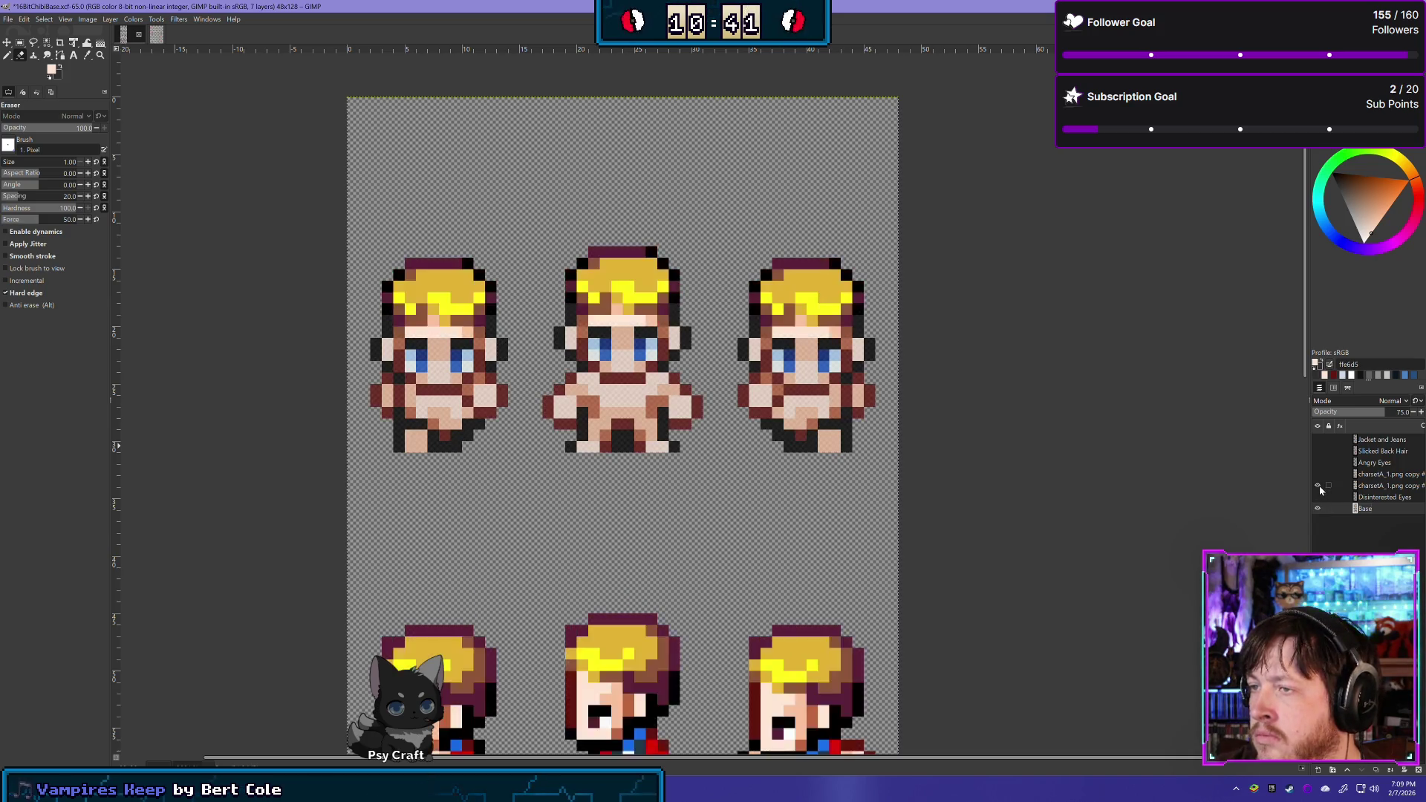
{"action": "left_click", "coordinate": [1318, 486]}
{"action": "left_click", "coordinate": [1318, 486]}
{"action": "left_click", "coordinate": [1318, 485]}
{"action": "left_click", "coordinate": [1318, 486]}
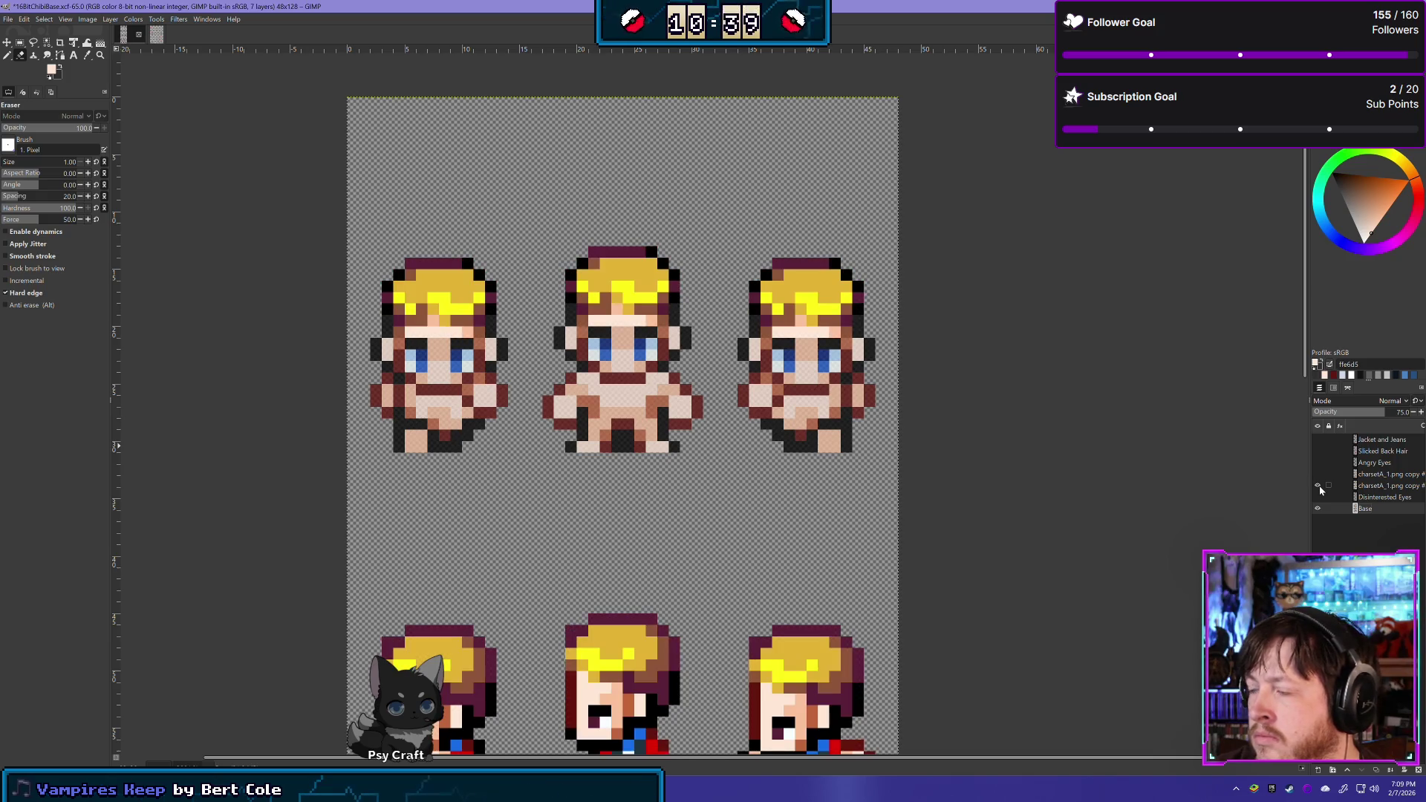
{"action": "left_click", "coordinate": [1381, 485]}
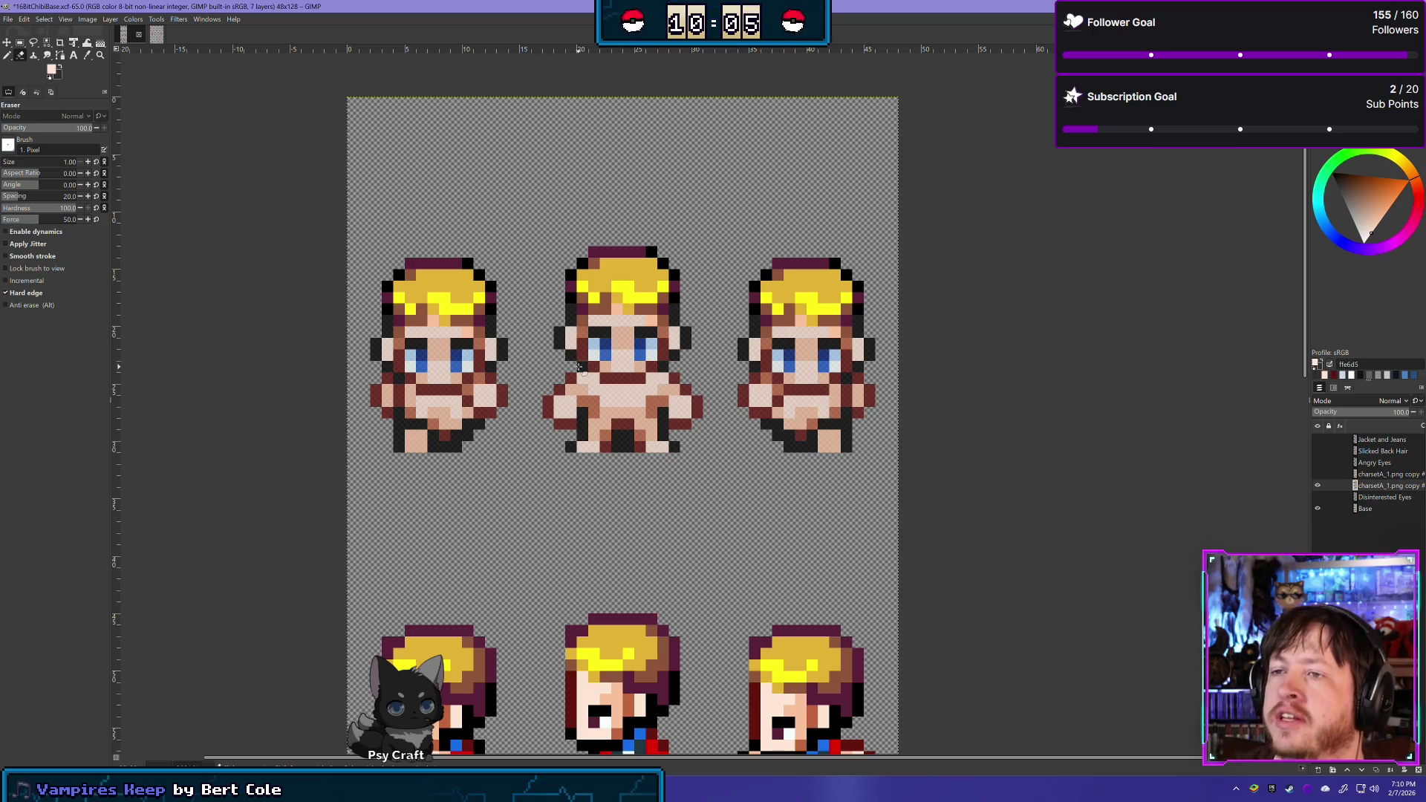
Toggle the hair layer's visibility repeatedly to compare the sprites with and without it
{"action": "left_click", "coordinate": [1319, 486]}
{"action": "left_click", "coordinate": [1319, 486]}
{"action": "left_click", "coordinate": [1319, 486]}
{"action": "left_click", "coordinate": [1318, 486]}
{"action": "left_click", "coordinate": [1319, 486]}
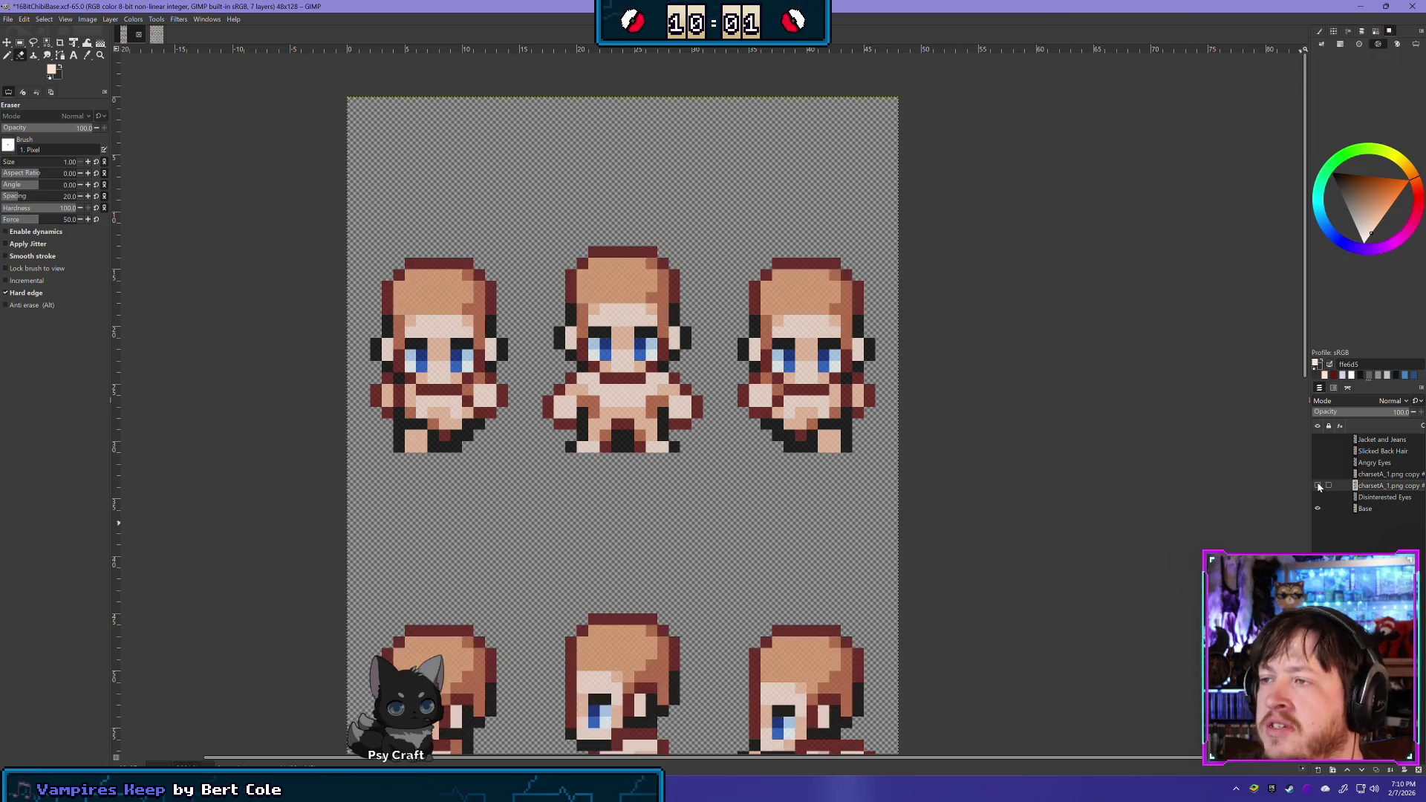
{"action": "left_click", "coordinate": [1318, 487]}
{"action": "left_click", "coordinate": [1318, 486]}
{"action": "left_click", "coordinate": [1318, 487]}
{"action": "left_click", "coordinate": [1318, 487]}
Lower on the sheet, hide the hair and clothes layer to see the bare bodies
{"action": "scroll", "coordinate": [651, 669], "scroll_direction": "down", "scroll_amount": 5}
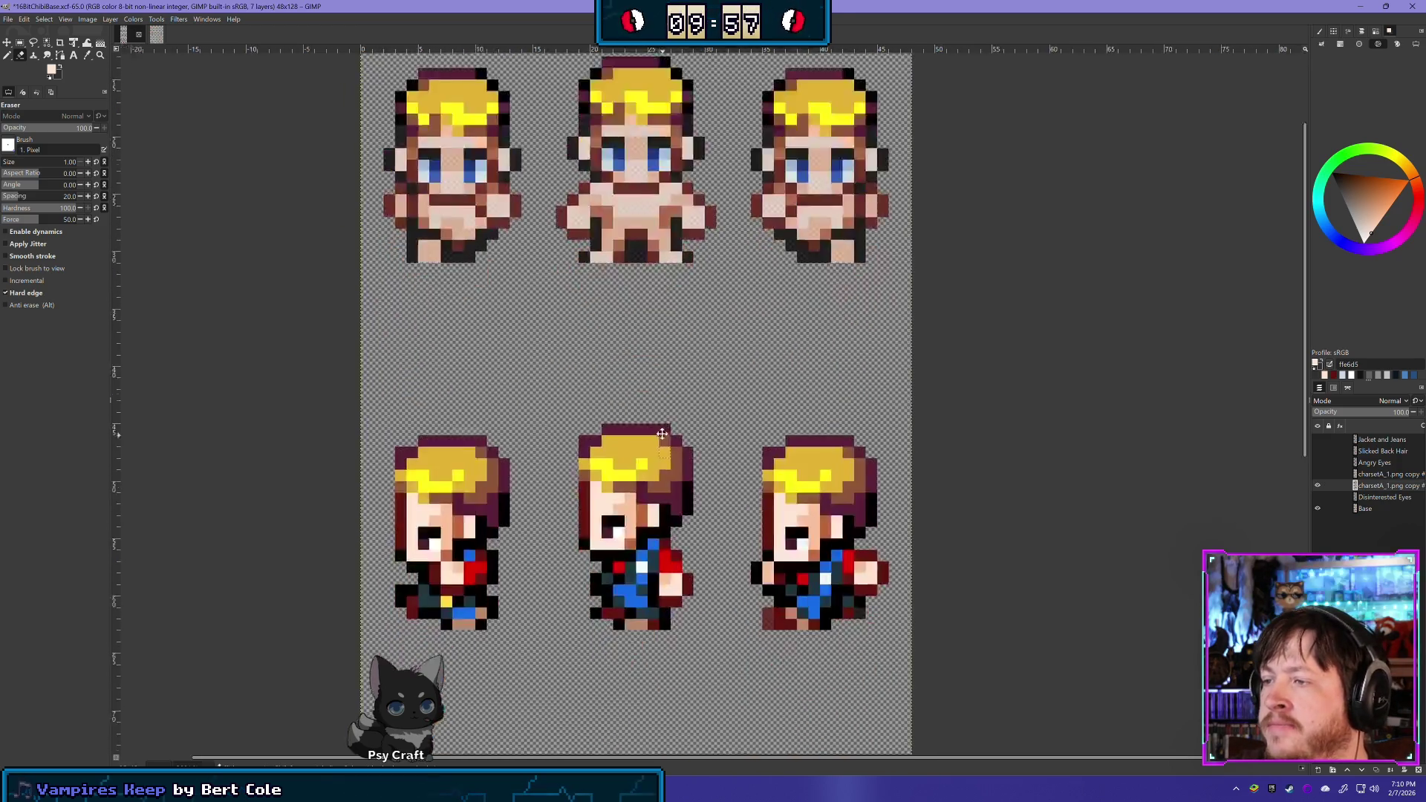
{"action": "left_click", "coordinate": [1318, 486]}
{"action": "left_click", "coordinate": [1318, 486]}
{"action": "left_click", "coordinate": [1318, 486]}
{"action": "left_click", "coordinate": [1318, 486]}
{"action": "left_click", "coordinate": [1318, 486]}
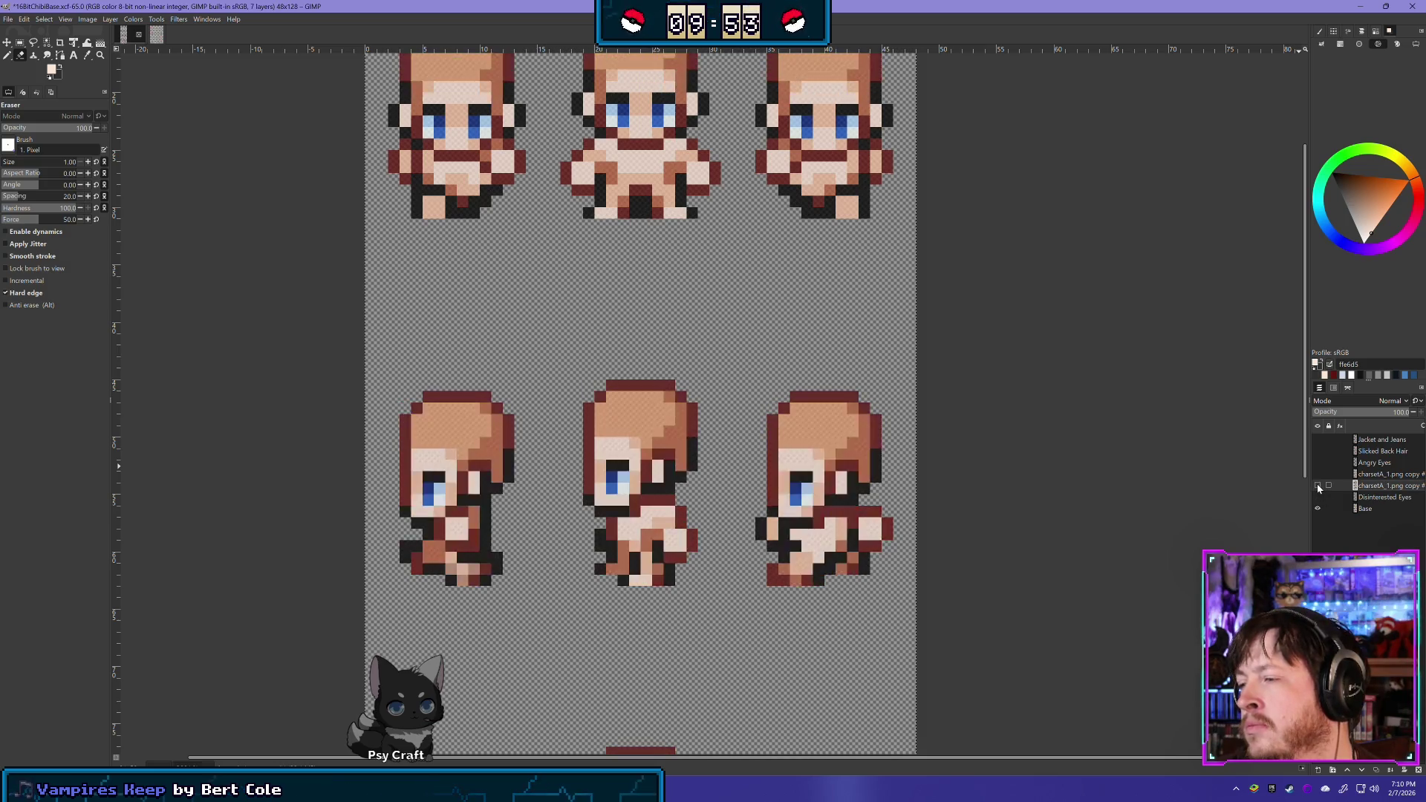
{"action": "left_click", "coordinate": [1318, 486]}
{"action": "left_click", "coordinate": [1318, 486]}
{"action": "left_click", "coordinate": [1318, 486]}
{"action": "left_click", "coordinate": [1318, 486]}
{"action": "left_click", "coordinate": [1318, 486]}
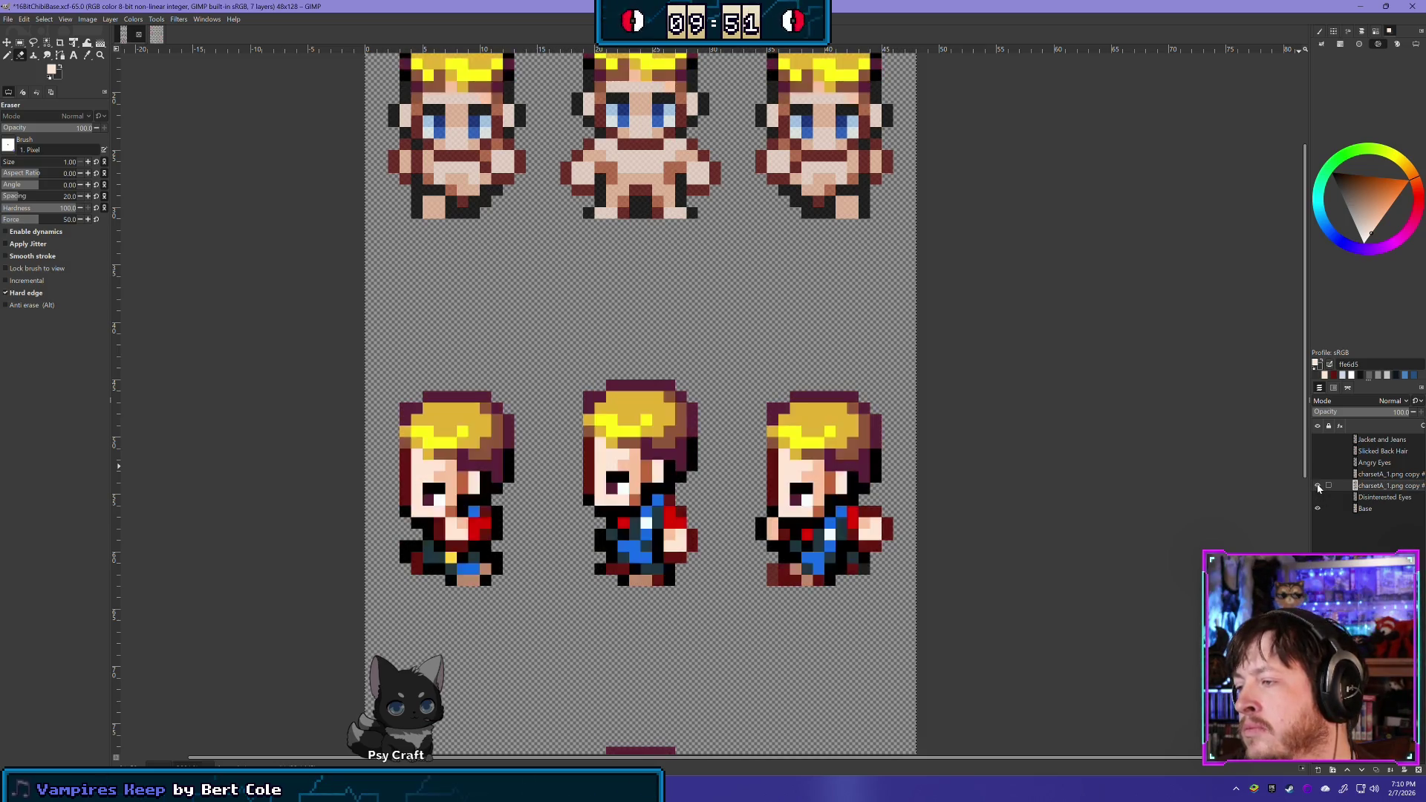
At the side-view row, compare with the hair and clothes layer toggled, then show it again
{"action": "scroll", "coordinate": [870, 514], "scroll_direction": "down", "scroll_amount": 2}
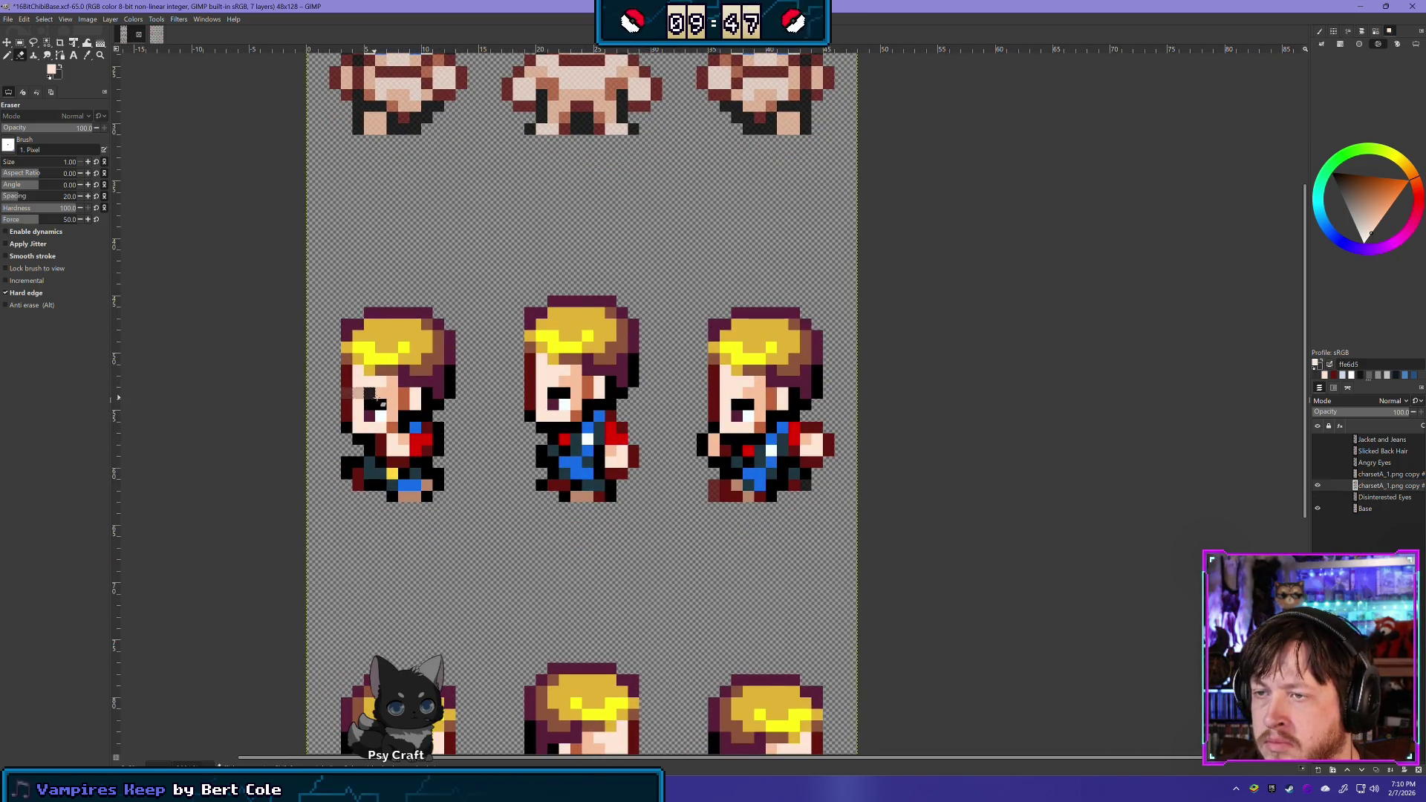
{"action": "left_click", "coordinate": [1318, 486]}
{"action": "left_click", "coordinate": [1319, 487]}
{"action": "left_click", "coordinate": [1319, 487]}
{"action": "left_click", "coordinate": [1319, 486]}
{"action": "left_click", "coordinate": [1319, 486]}
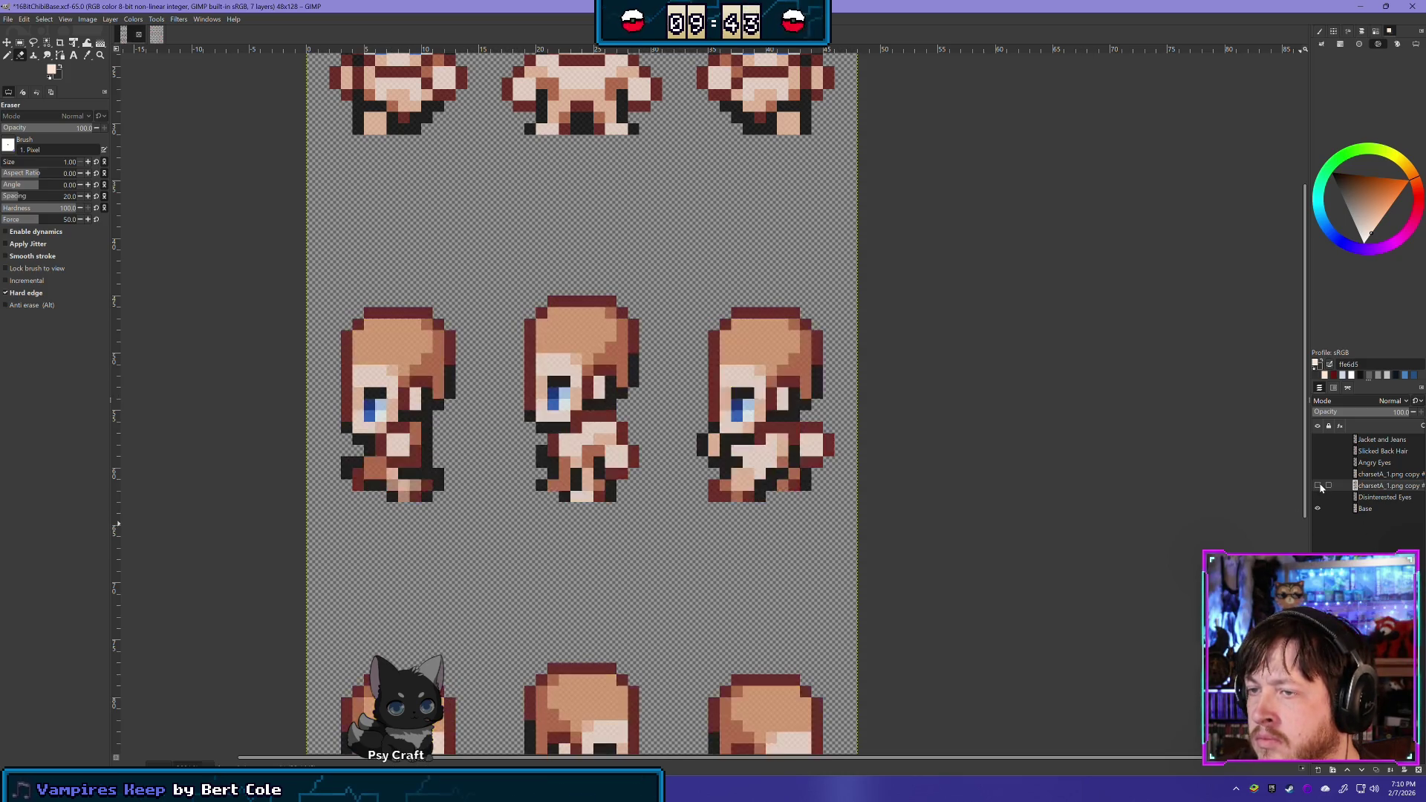
{"action": "left_click", "coordinate": [1318, 487]}
{"action": "left_click", "coordinate": [1319, 487]}
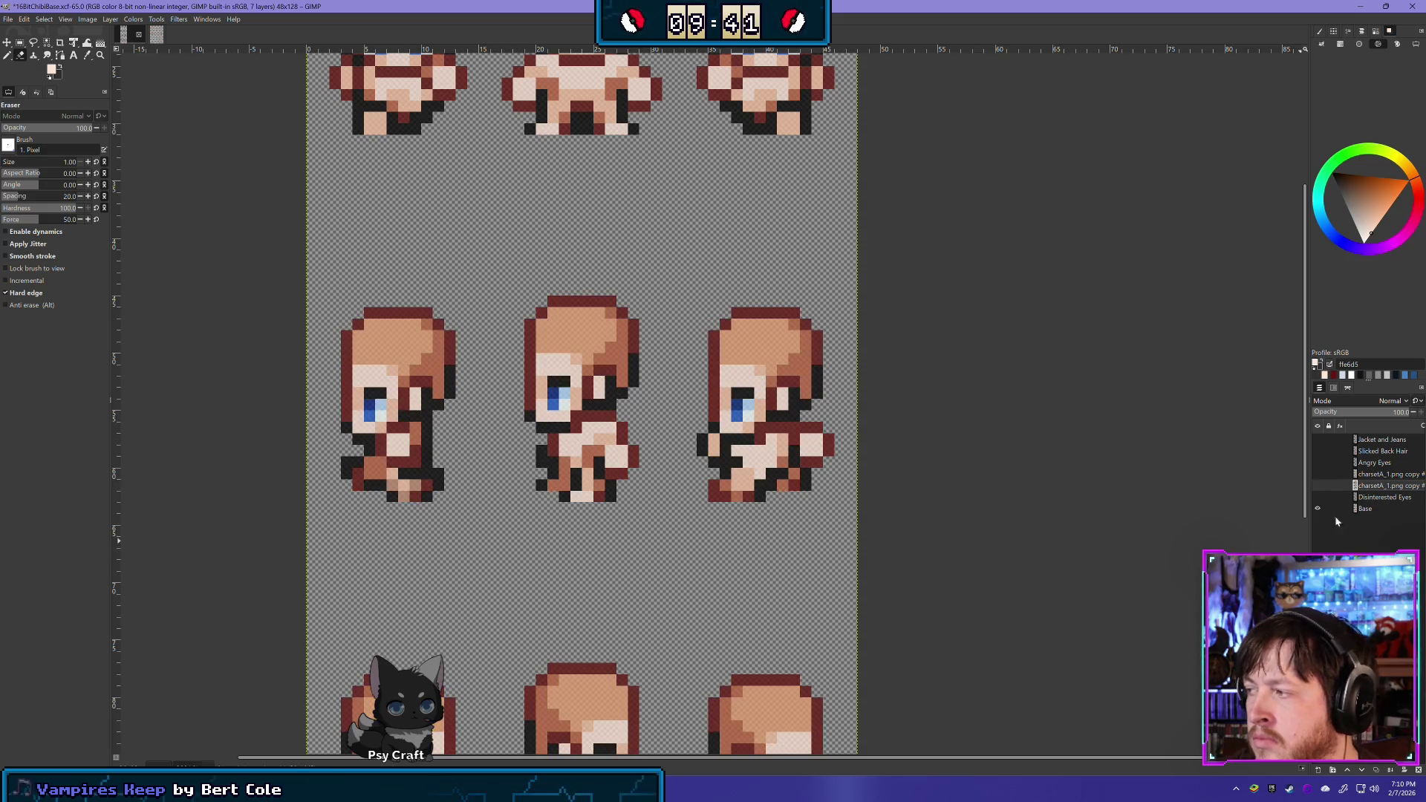
{"action": "left_click", "coordinate": [1317, 486]}
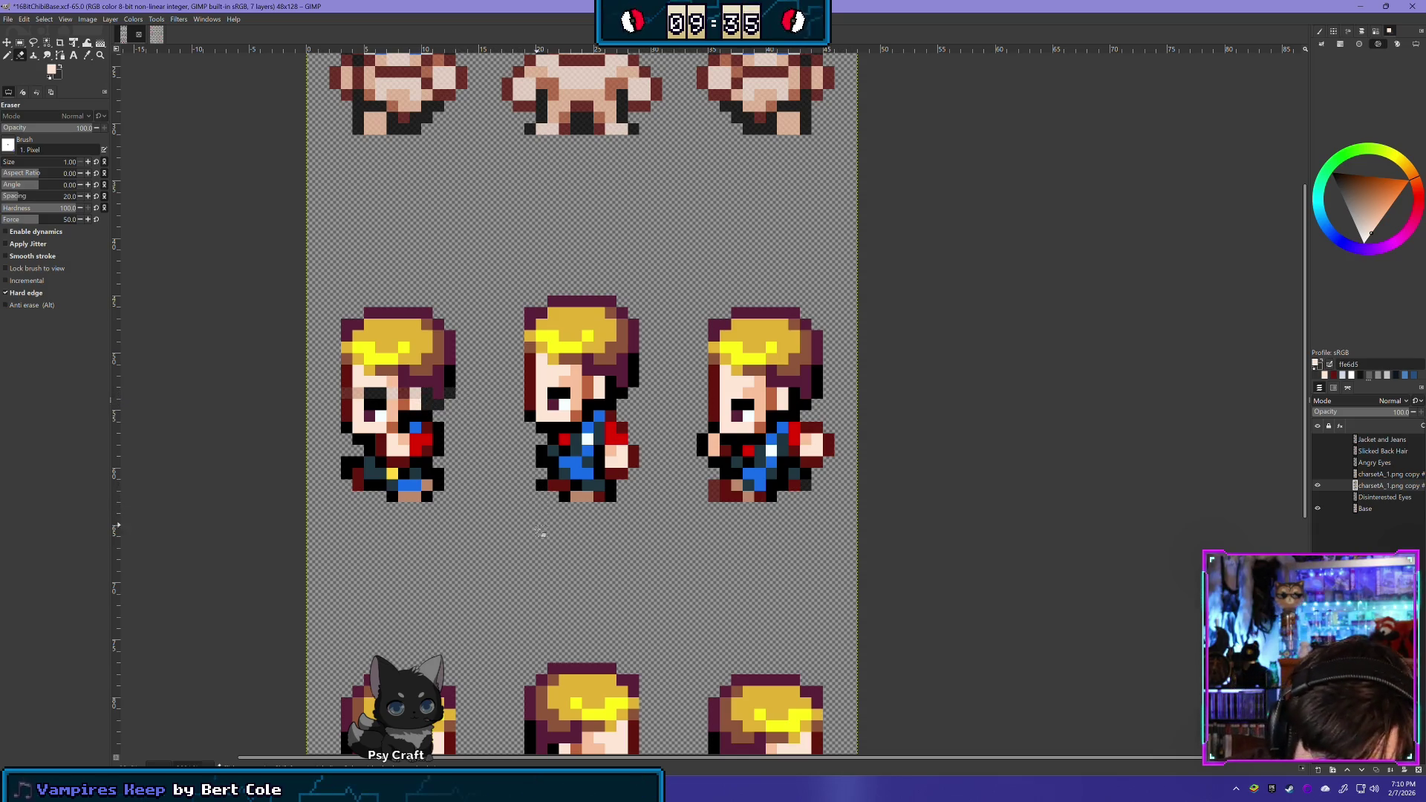
Erase the dark eyes on the left, middle and right side-view sprites, plus the right sprite's covering skin
{"action": "mouse_move", "coordinate": [418, 405]}
{"action": "left_mouse_down"}
{"action": "mouse_move", "coordinate": [346, 407]}
{"action": "mouse_move", "coordinate": [438, 416]}
{"action": "left_mouse_up"}
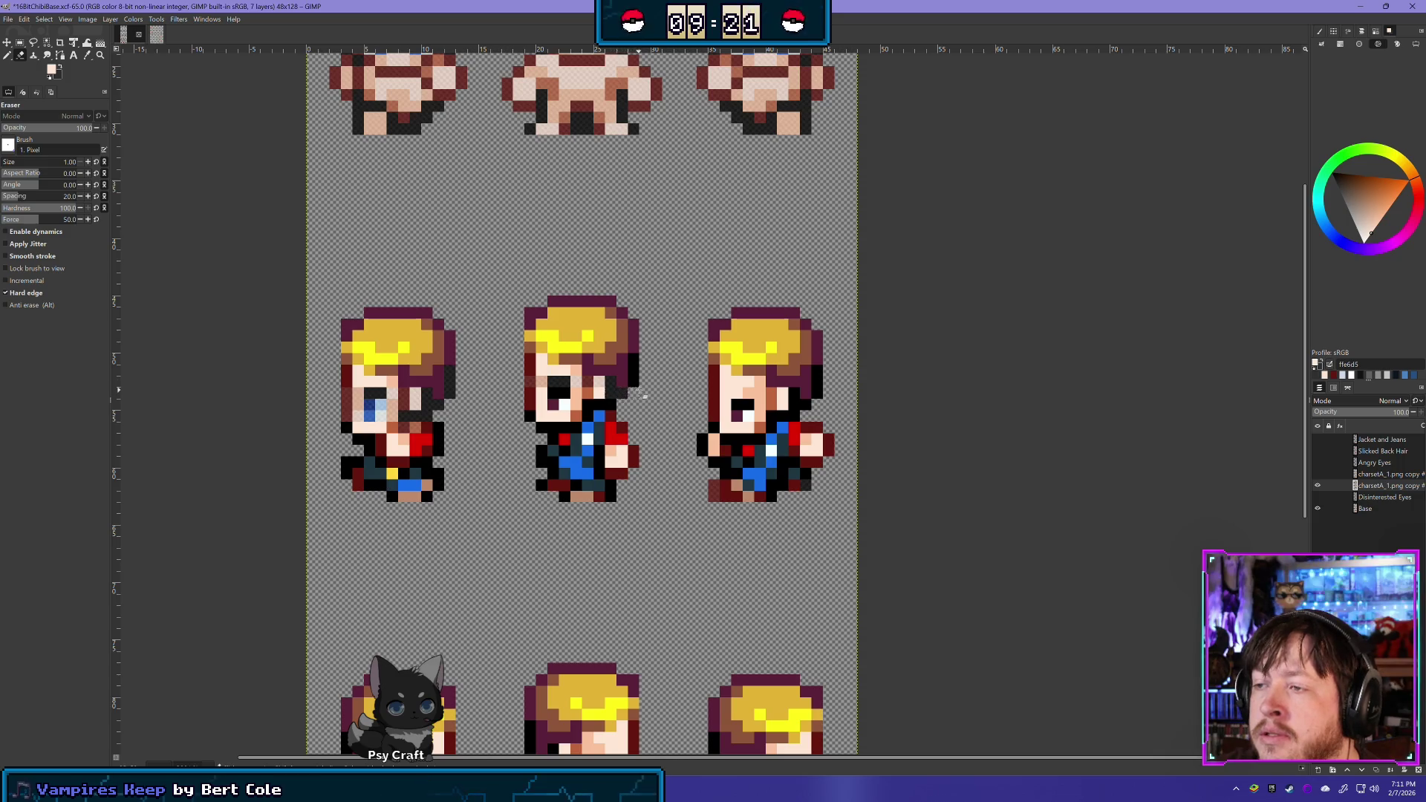
{"action": "mouse_move", "coordinate": [607, 414]}
{"action": "left_mouse_down"}
{"action": "mouse_move", "coordinate": [583, 395]}
{"action": "mouse_move", "coordinate": [533, 392]}
{"action": "mouse_move", "coordinate": [618, 407]}
{"action": "left_mouse_up"}
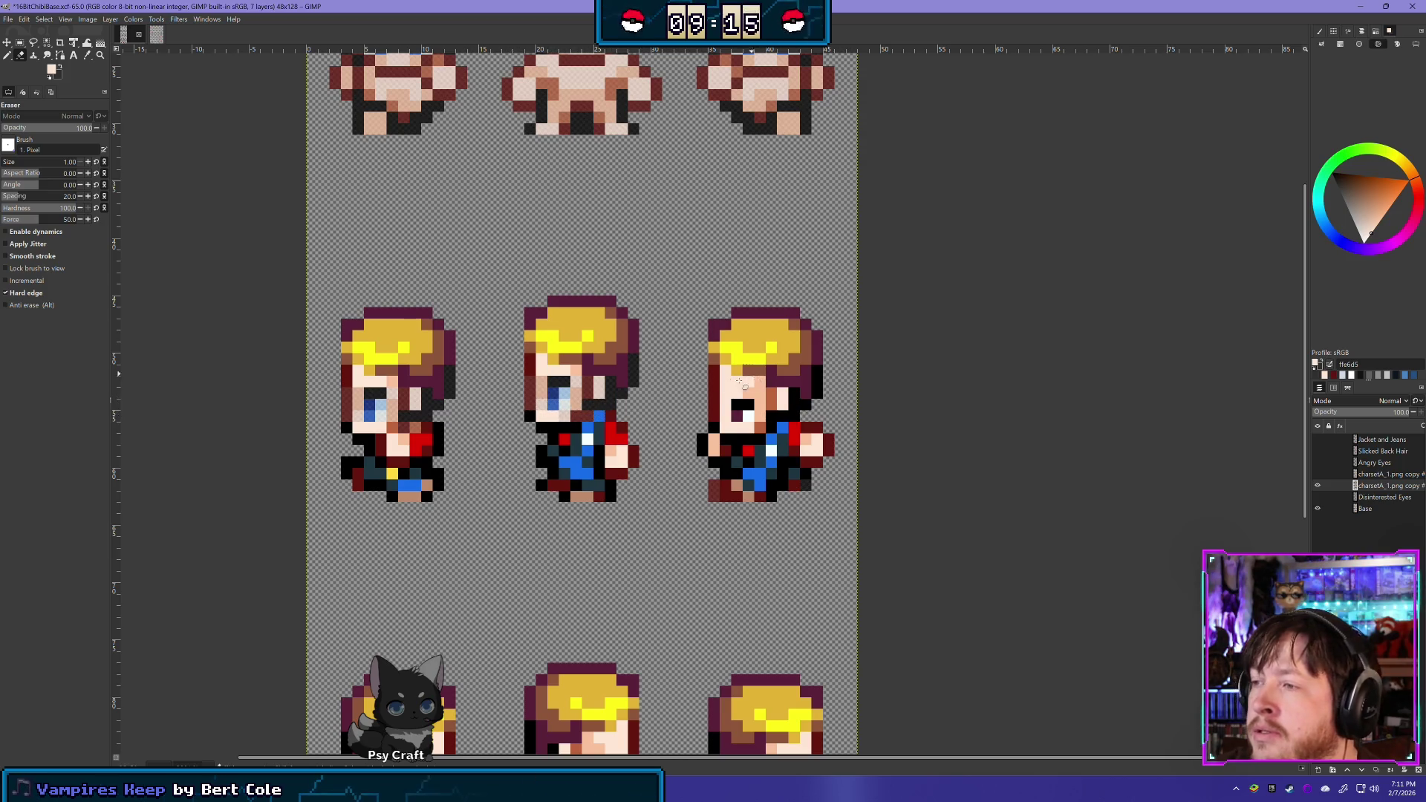
{"action": "left_click_drag", "start_coordinate": [727, 394], "coordinate": [761, 398]}
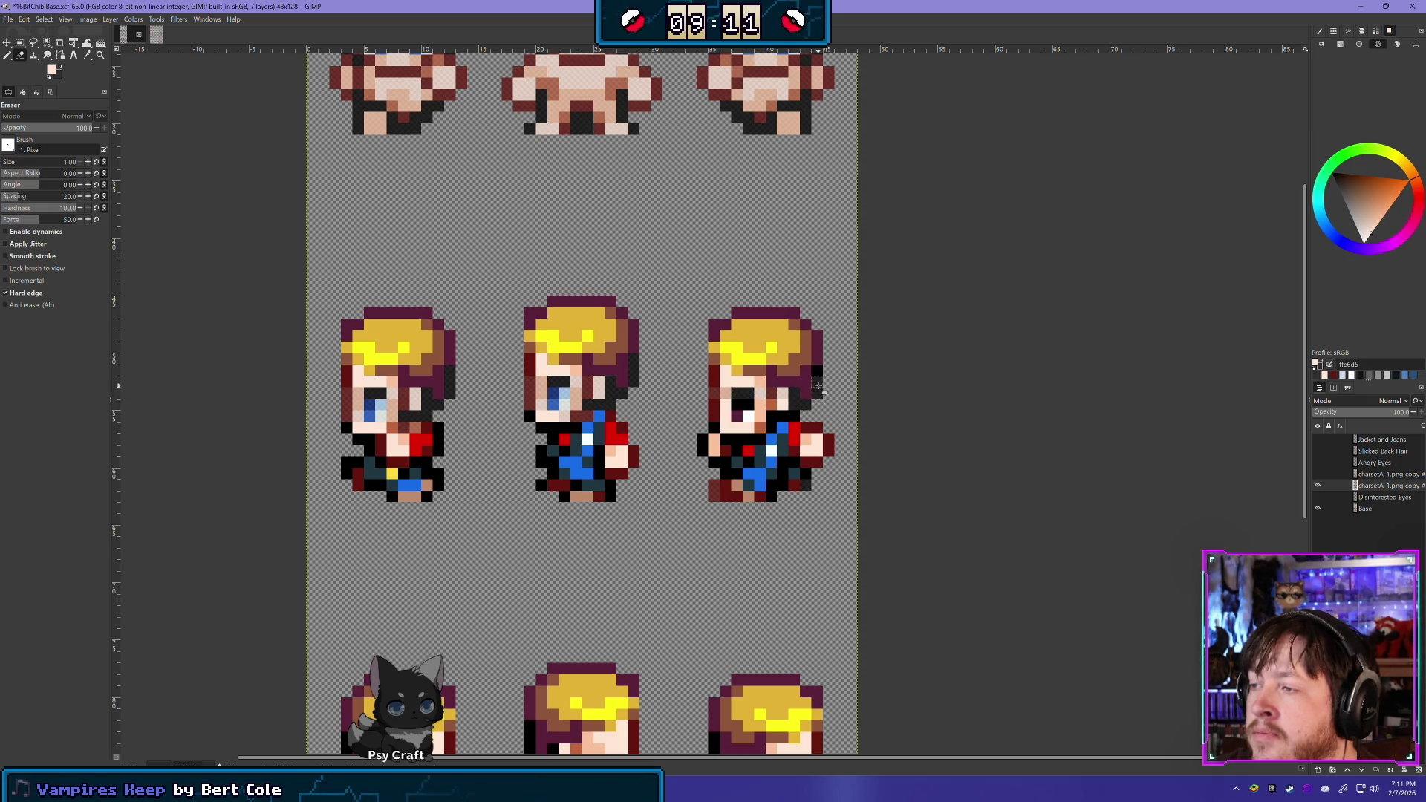
{"action": "left_click_drag", "start_coordinate": [772, 405], "coordinate": [716, 413]}
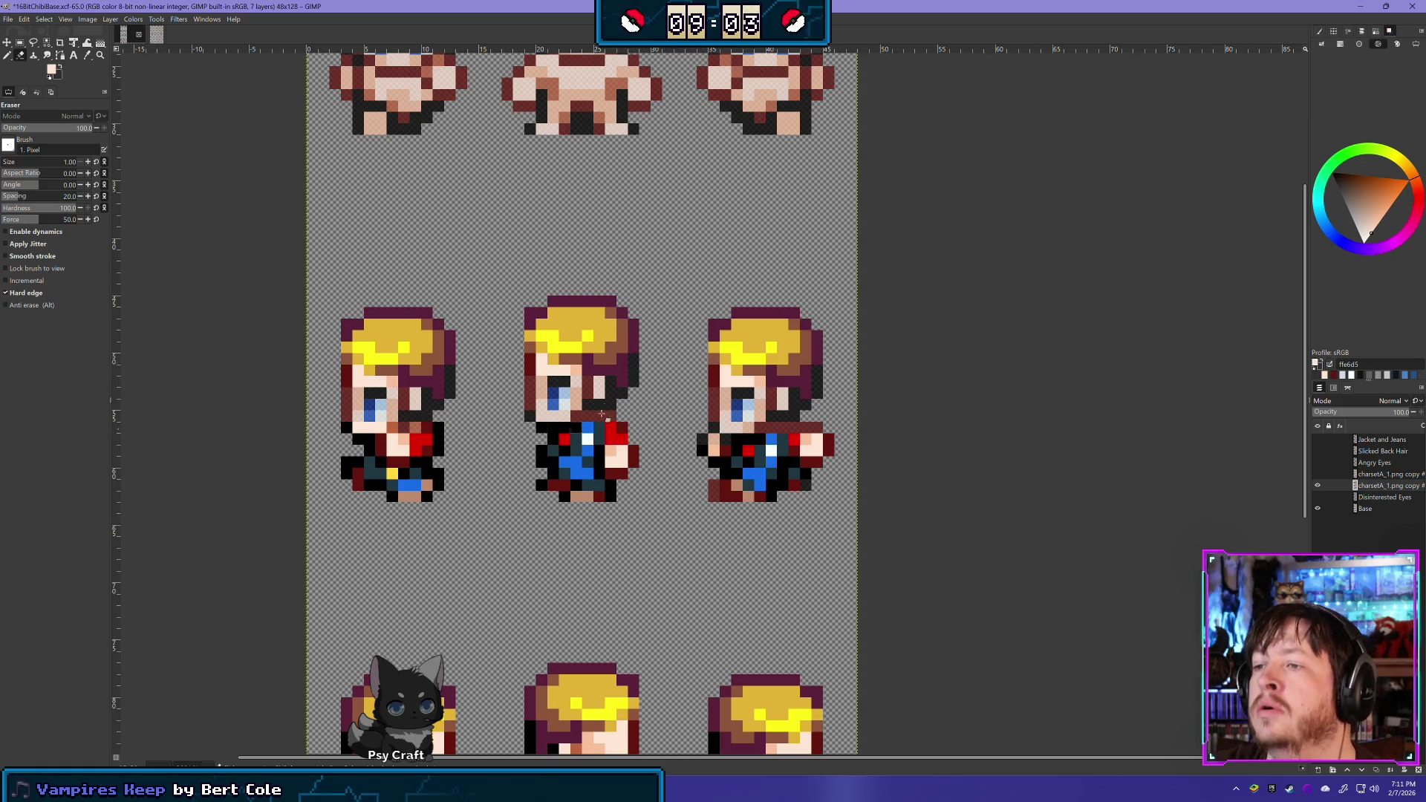
Toggle the hair and clothes layer to check that the blue eyes now show through
{"action": "left_click", "coordinate": [1317, 486]}
{"action": "left_click", "coordinate": [1317, 486]}
{"action": "left_click", "coordinate": [1317, 486]}
{"action": "left_click", "coordinate": [1317, 486]}
{"action": "left_click", "coordinate": [1318, 486]}
{"action": "left_click", "coordinate": [1317, 487]}
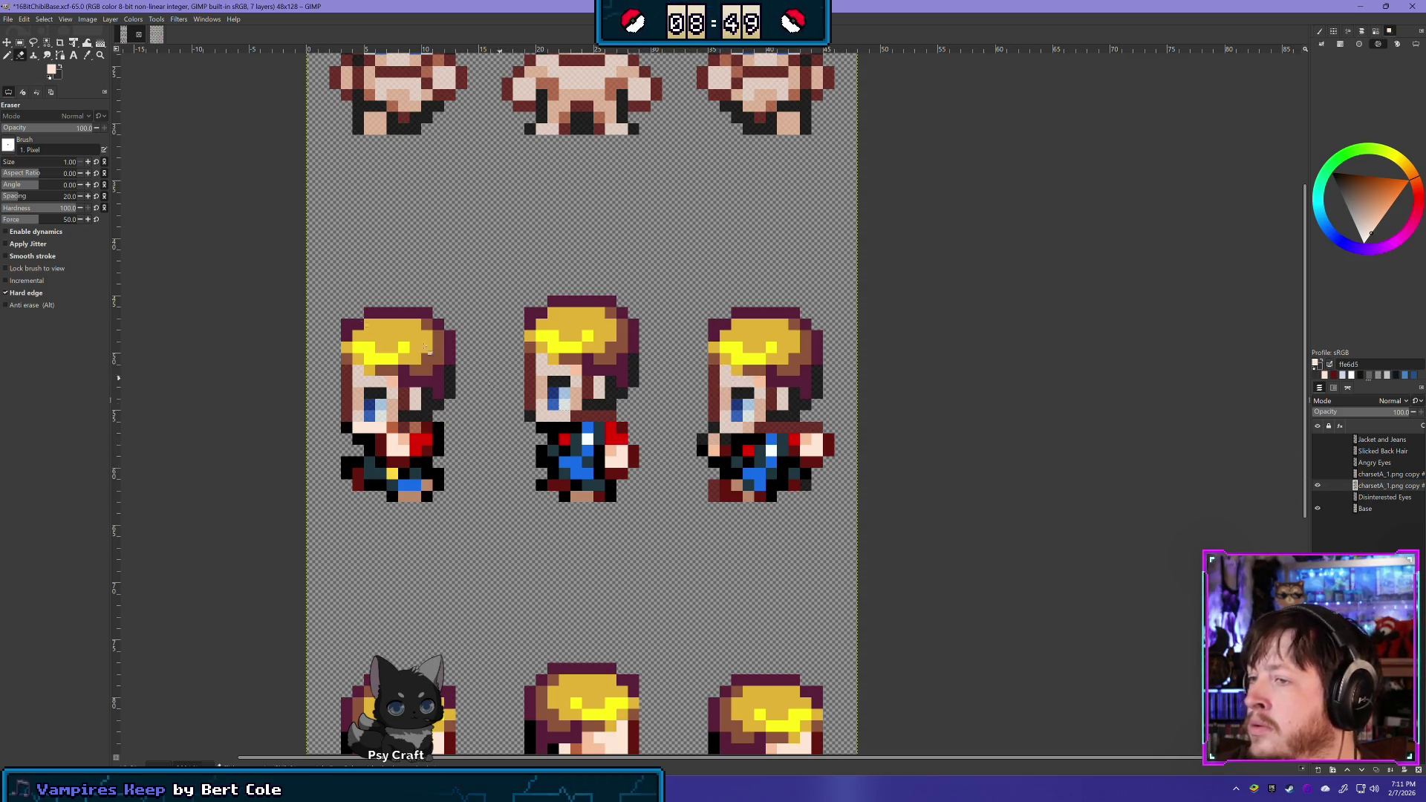
{"action": "left_click", "coordinate": [21, 43]}
Clear the jackets from the side-facing sprite row and deselect
{"action": "mouse_move", "coordinate": [541, 499]}
{"action": "left_mouse_down"}
{"action": "mouse_move", "coordinate": [793, 446]}
{"action": "mouse_move", "coordinate": [862, 413]}
{"action": "left_mouse_up"}
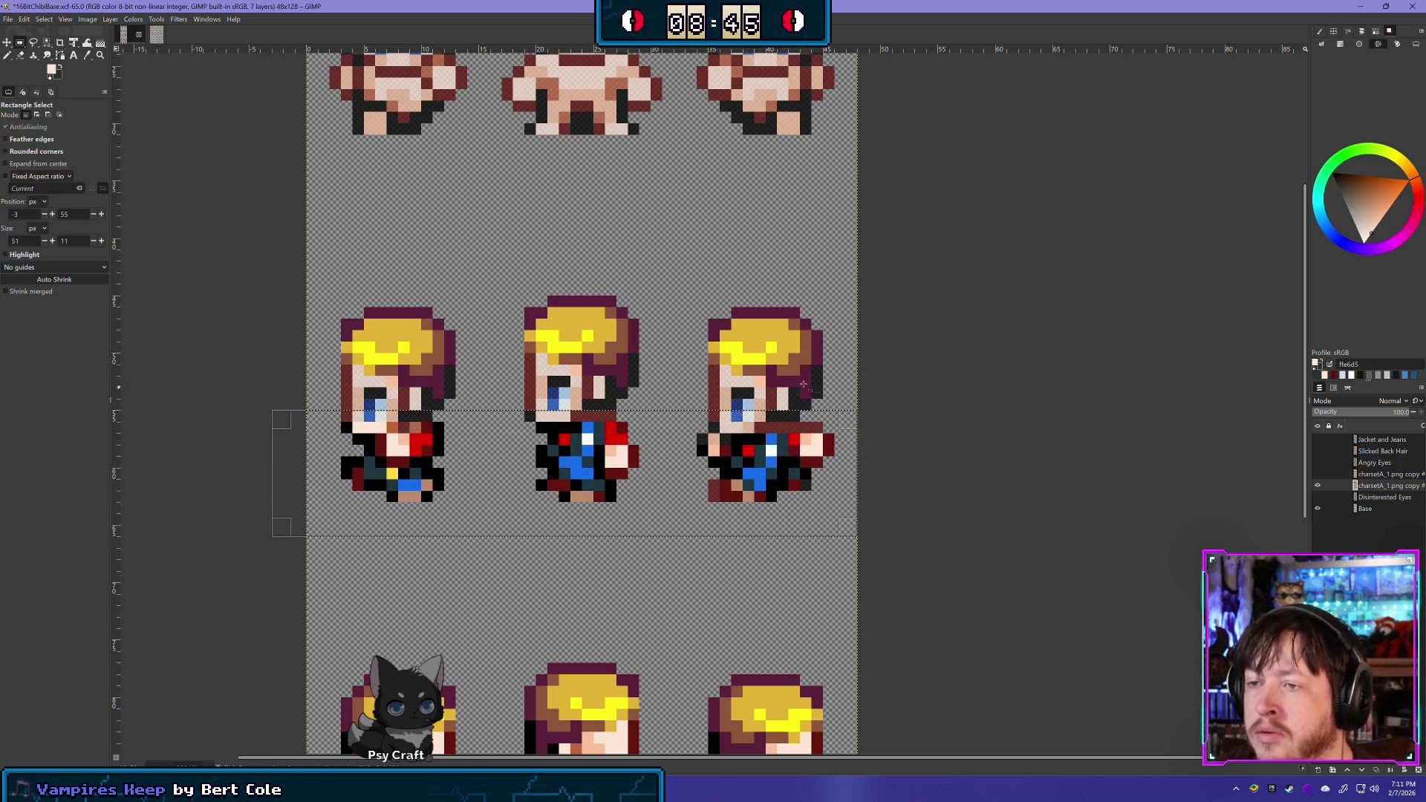
{"action": "key", "text": "Delete"}
{"action": "left_click", "coordinate": [455, 238]}
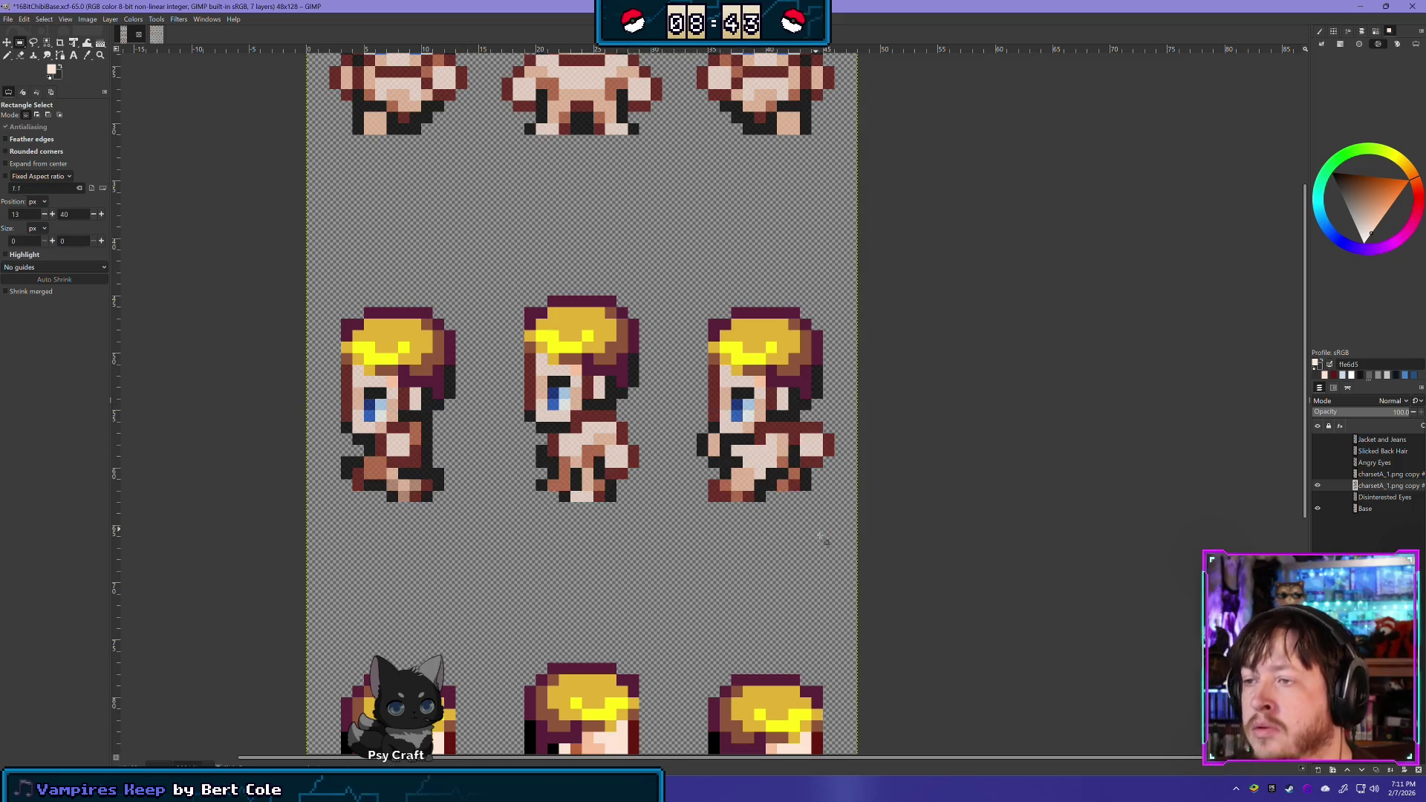
Clear the clothing and angry eyes from the bottom sprite row and deselect
{"action": "mouse_move", "coordinate": [468, 624]}
{"action": "left_mouse_down"}
{"action": "mouse_move", "coordinate": [532, 293]}
{"action": "mouse_move", "coordinate": [490, 280]}
{"action": "mouse_move", "coordinate": [455, 469]}
{"action": "mouse_move", "coordinate": [430, 382]}
{"action": "mouse_move", "coordinate": [439, 414]}
{"action": "mouse_move", "coordinate": [474, 418]}
{"action": "left_mouse_up"}
{"action": "mouse_move", "coordinate": [291, 701]}
{"action": "left_mouse_down"}
{"action": "mouse_move", "coordinate": [898, 402]}
{"action": "mouse_move", "coordinate": [891, 564]}
{"action": "mouse_move", "coordinate": [859, 543]}
{"action": "left_mouse_up"}
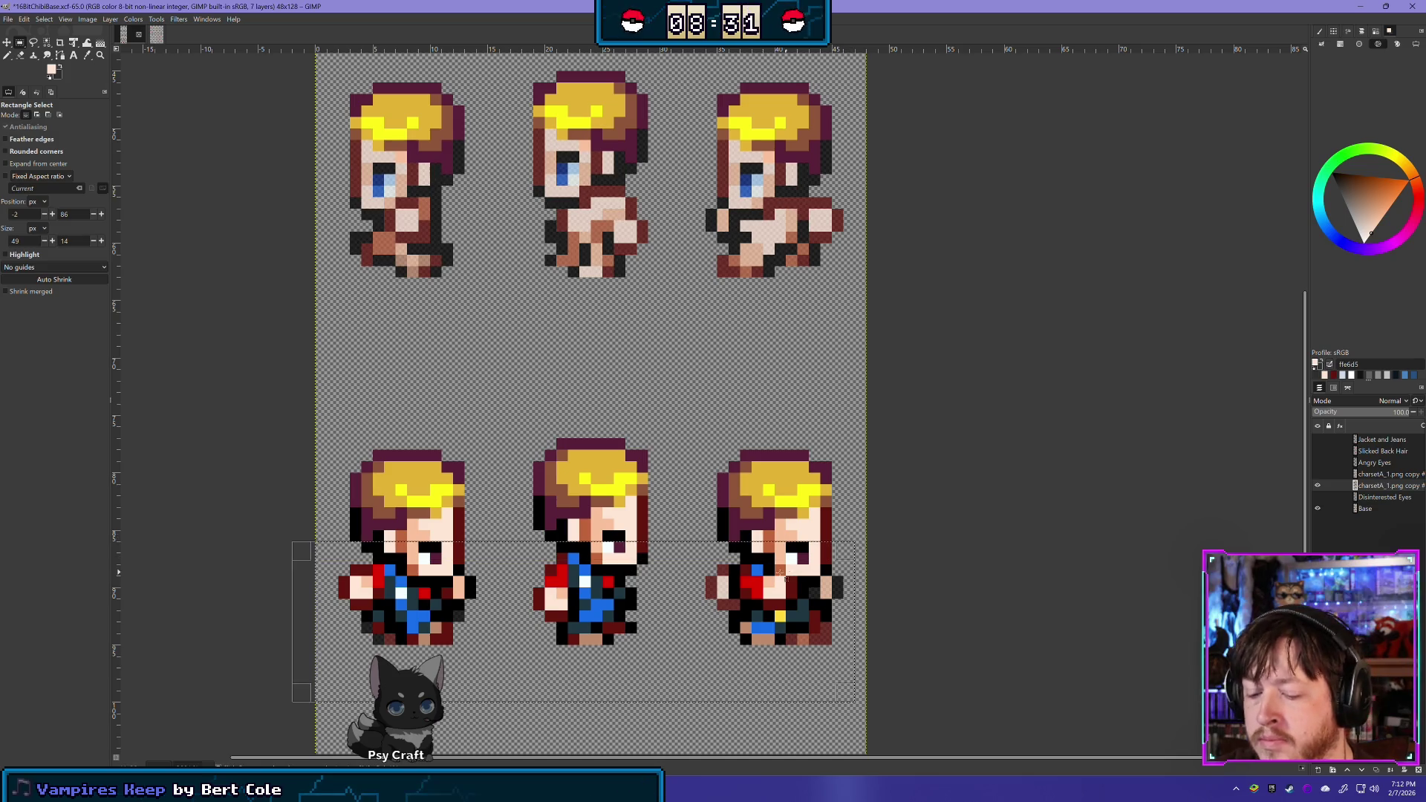
{"action": "key", "text": "Delete"}
{"action": "left_click", "coordinate": [636, 372]}
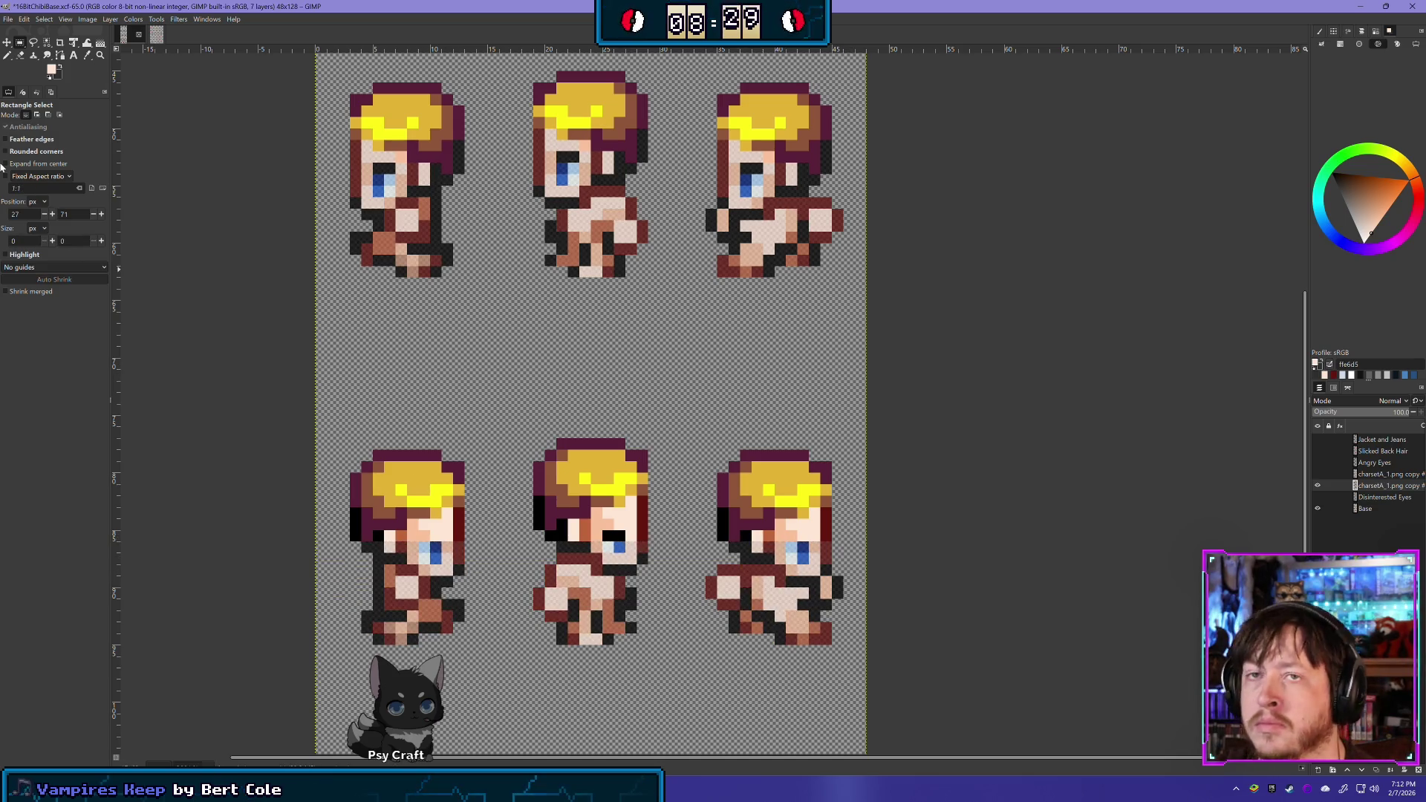
Erase stray dark pixels around the eyes, brows and face edges of the three lower-row sprites
{"action": "left_click", "coordinate": [21, 56]}
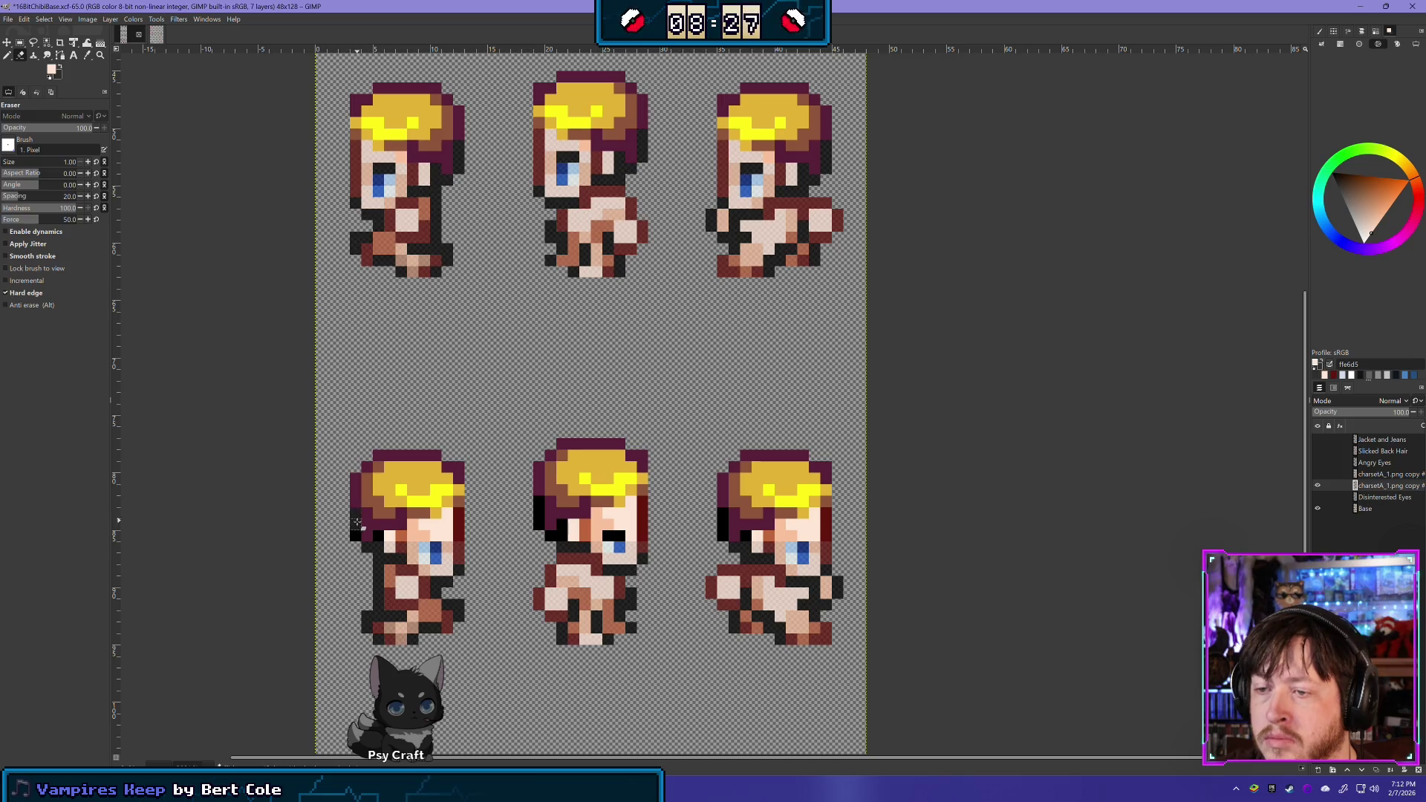
{"action": "left_click_drag", "start_coordinate": [382, 538], "coordinate": [450, 543]}
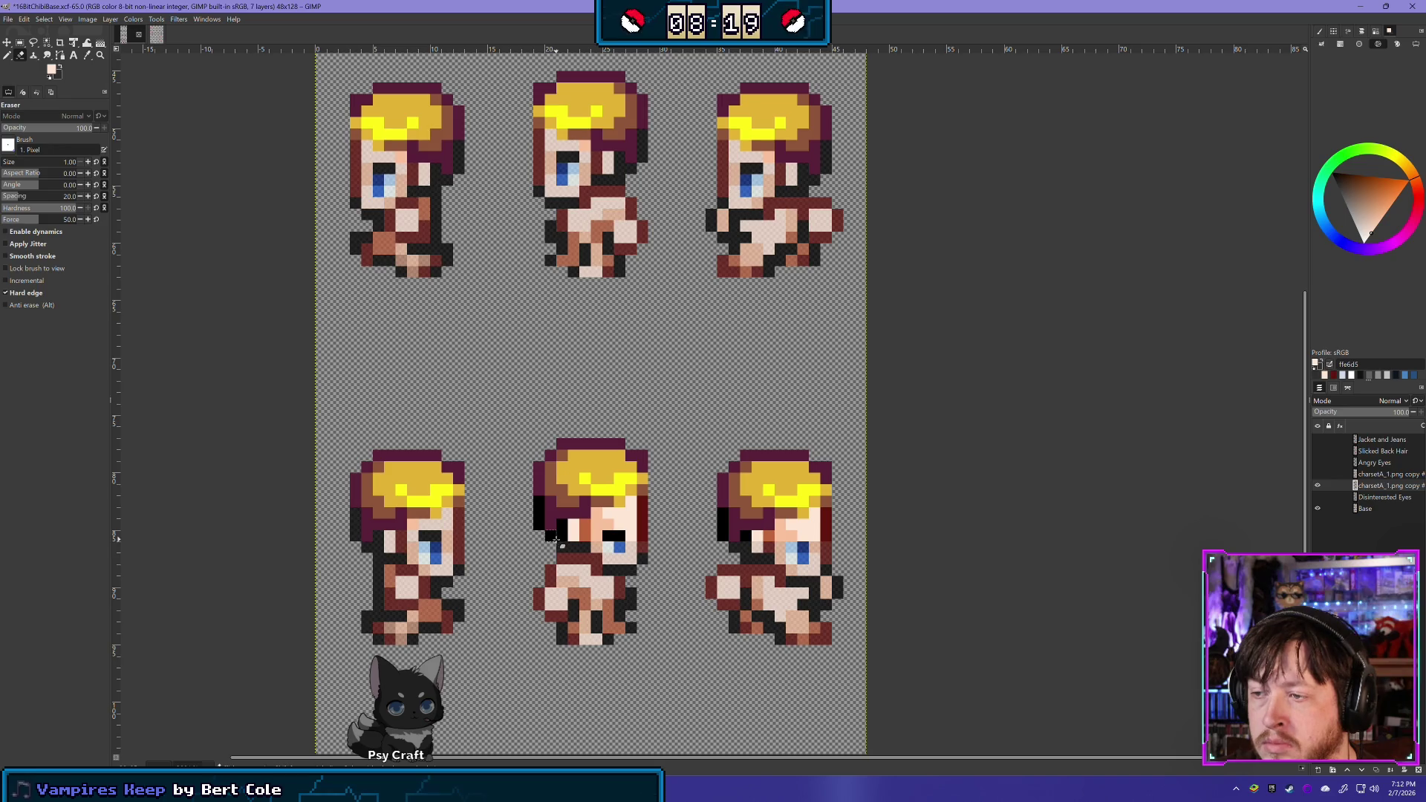
{"action": "mouse_move", "coordinate": [558, 528]}
{"action": "left_mouse_down"}
{"action": "mouse_move", "coordinate": [624, 526]}
{"action": "mouse_move", "coordinate": [605, 553]}
{"action": "left_mouse_up"}
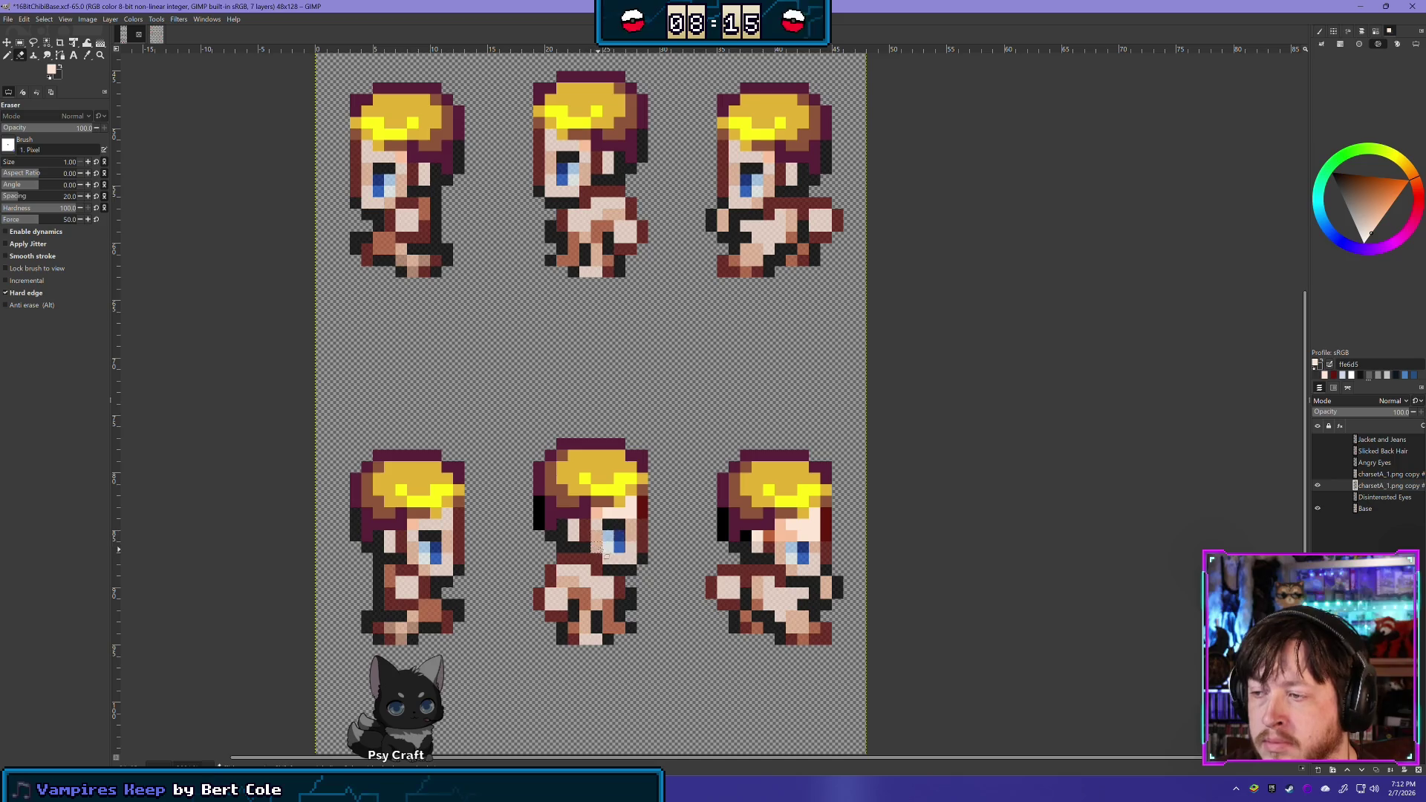
{"action": "left_click_drag", "start_coordinate": [542, 519], "coordinate": [538, 499]}
{"action": "left_click_drag", "start_coordinate": [638, 499], "coordinate": [643, 516]}
{"action": "mouse_move", "coordinate": [828, 520]}
{"action": "left_mouse_down"}
{"action": "mouse_move", "coordinate": [830, 533]}
{"action": "mouse_move", "coordinate": [793, 525]}
{"action": "left_mouse_up"}
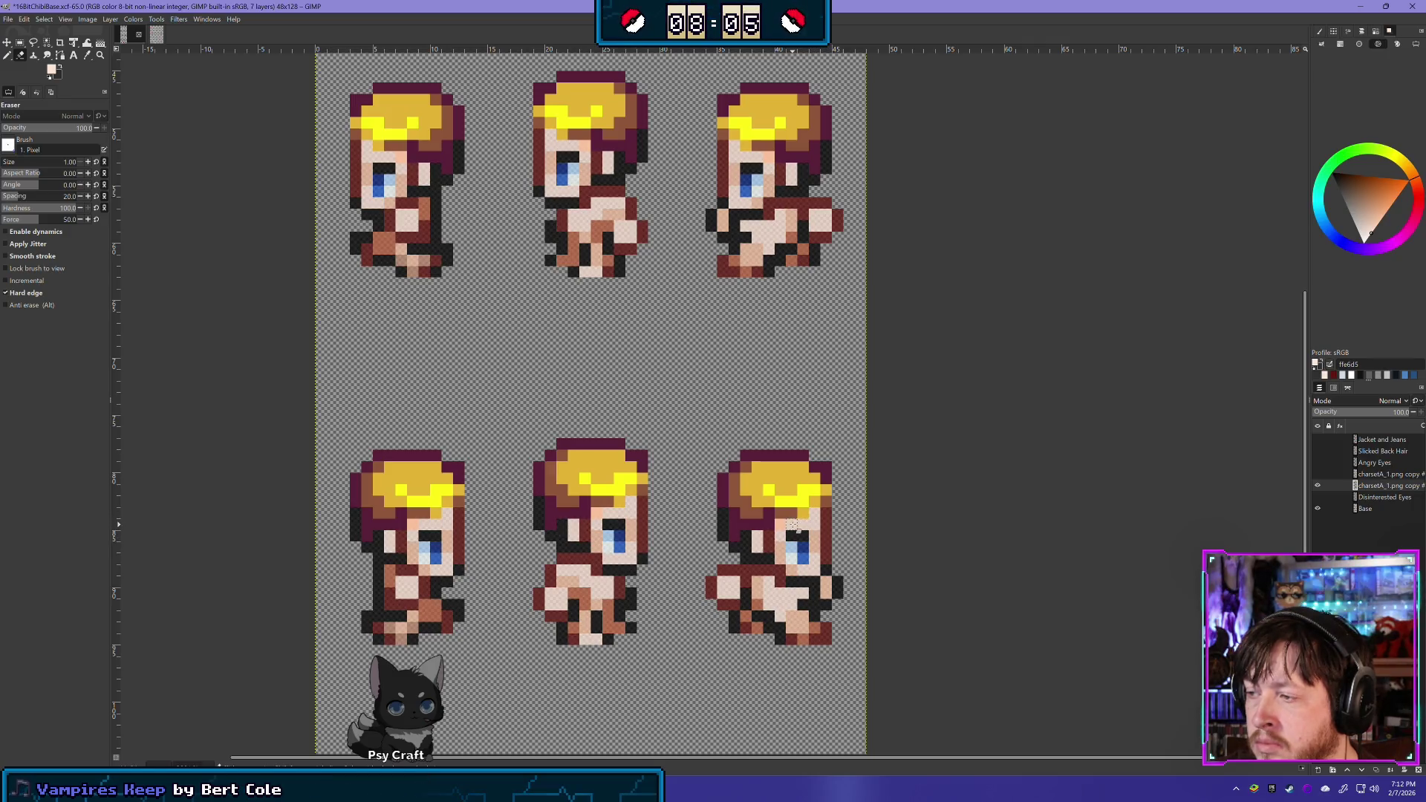
At the back-view row, toggle the hair and clothes layer to compare against the bare bodies
{"action": "scroll", "coordinate": [741, 223], "scroll_direction": "down", "scroll_amount": 10}
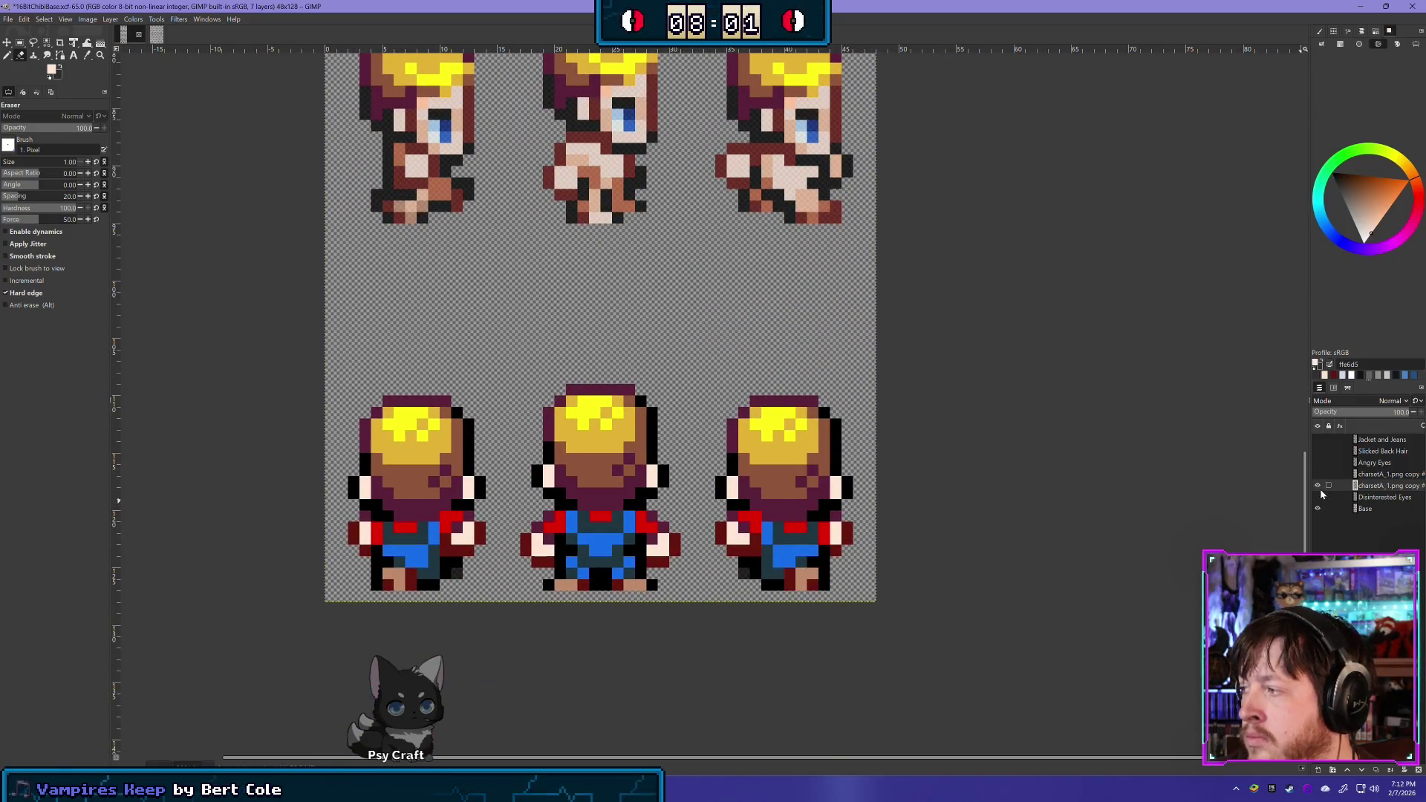
{"action": "left_click", "coordinate": [1318, 488]}
{"action": "left_click", "coordinate": [1319, 488]}
{"action": "left_click", "coordinate": [1318, 488]}
{"action": "left_click", "coordinate": [1319, 487]}
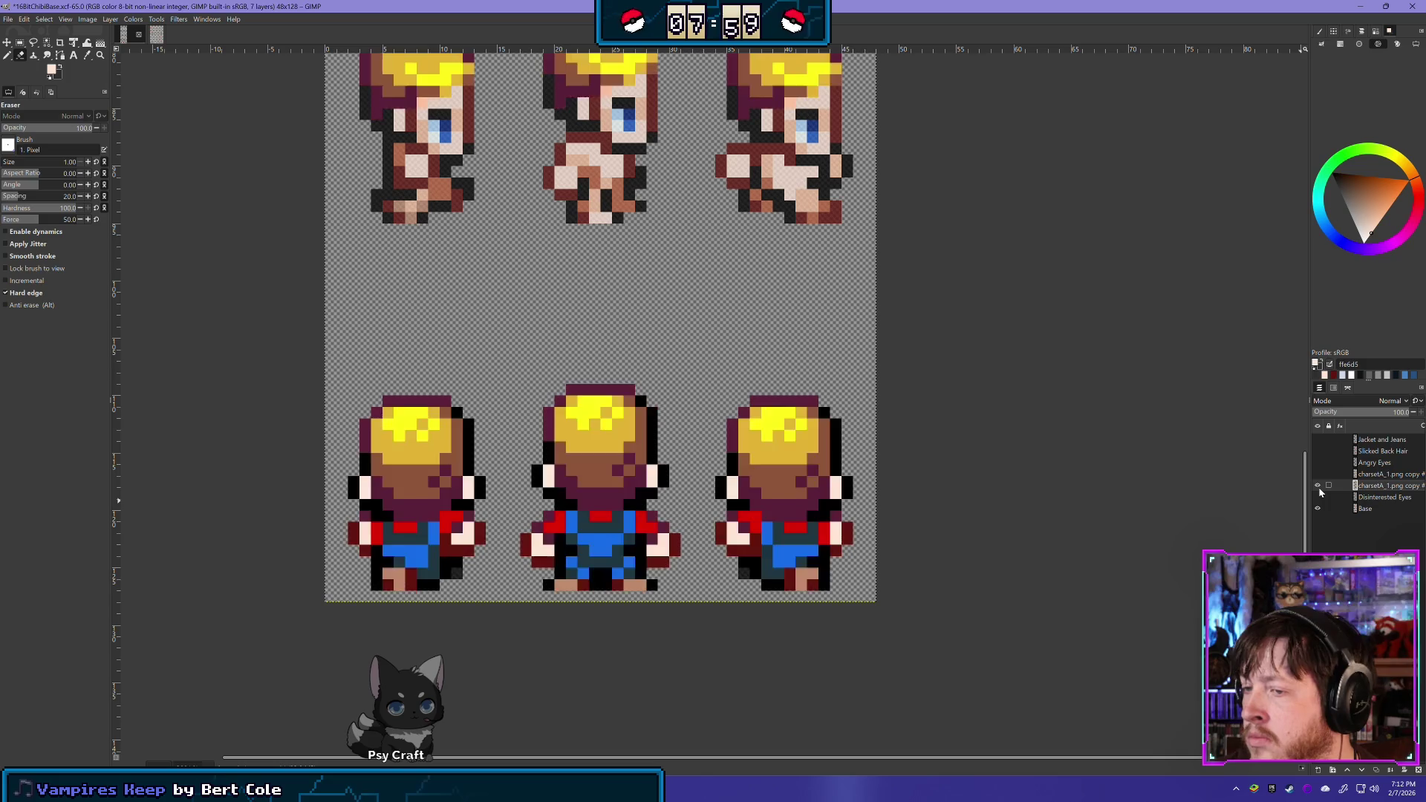
{"action": "left_click", "coordinate": [1319, 487]}
{"action": "left_click", "coordinate": [1318, 488]}
{"action": "left_click", "coordinate": [1319, 488]}
{"action": "left_click", "coordinate": [1319, 488]}
{"action": "left_click", "coordinate": [1318, 487]}
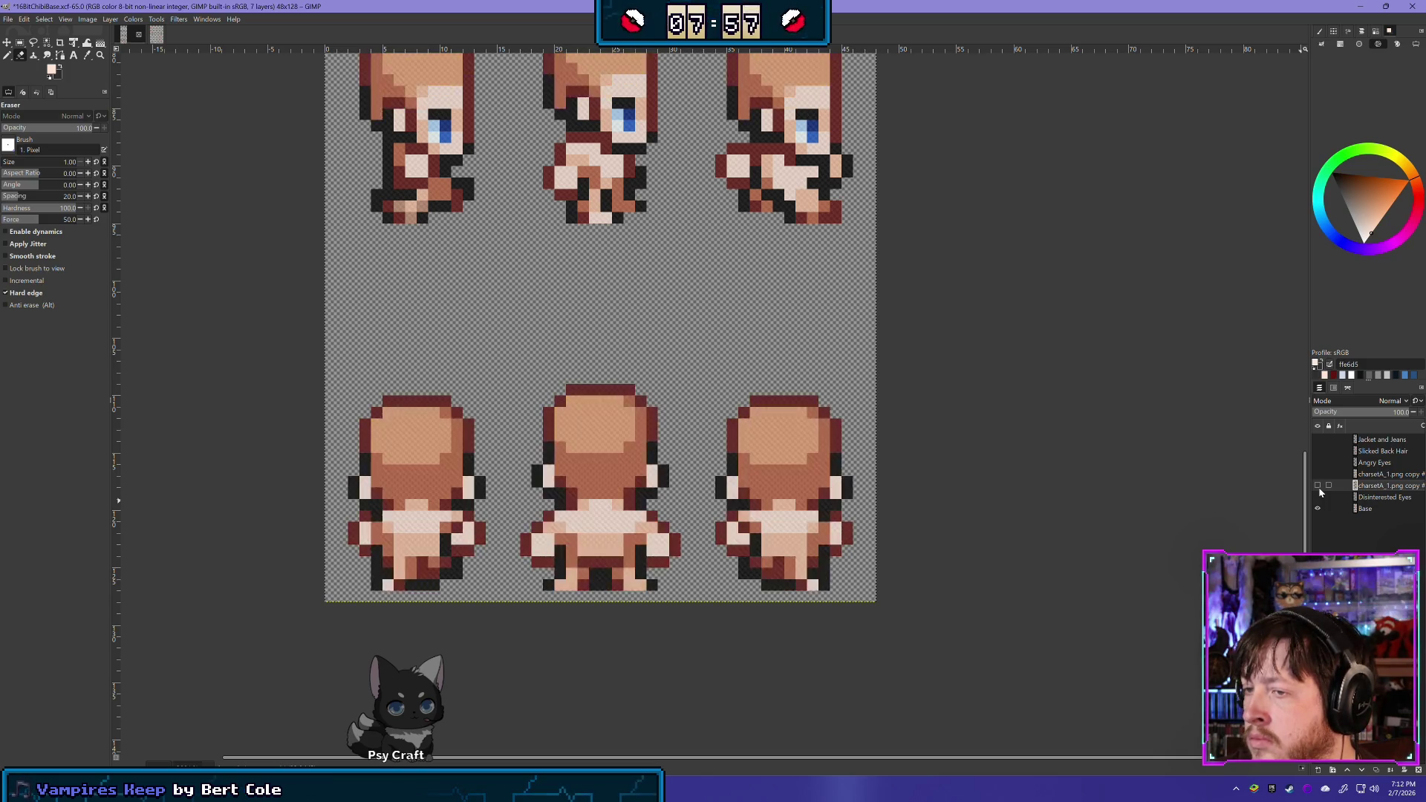
{"action": "left_click", "coordinate": [1318, 488]}
{"action": "left_click_drag", "start_coordinate": [376, 512], "coordinate": [408, 470]}
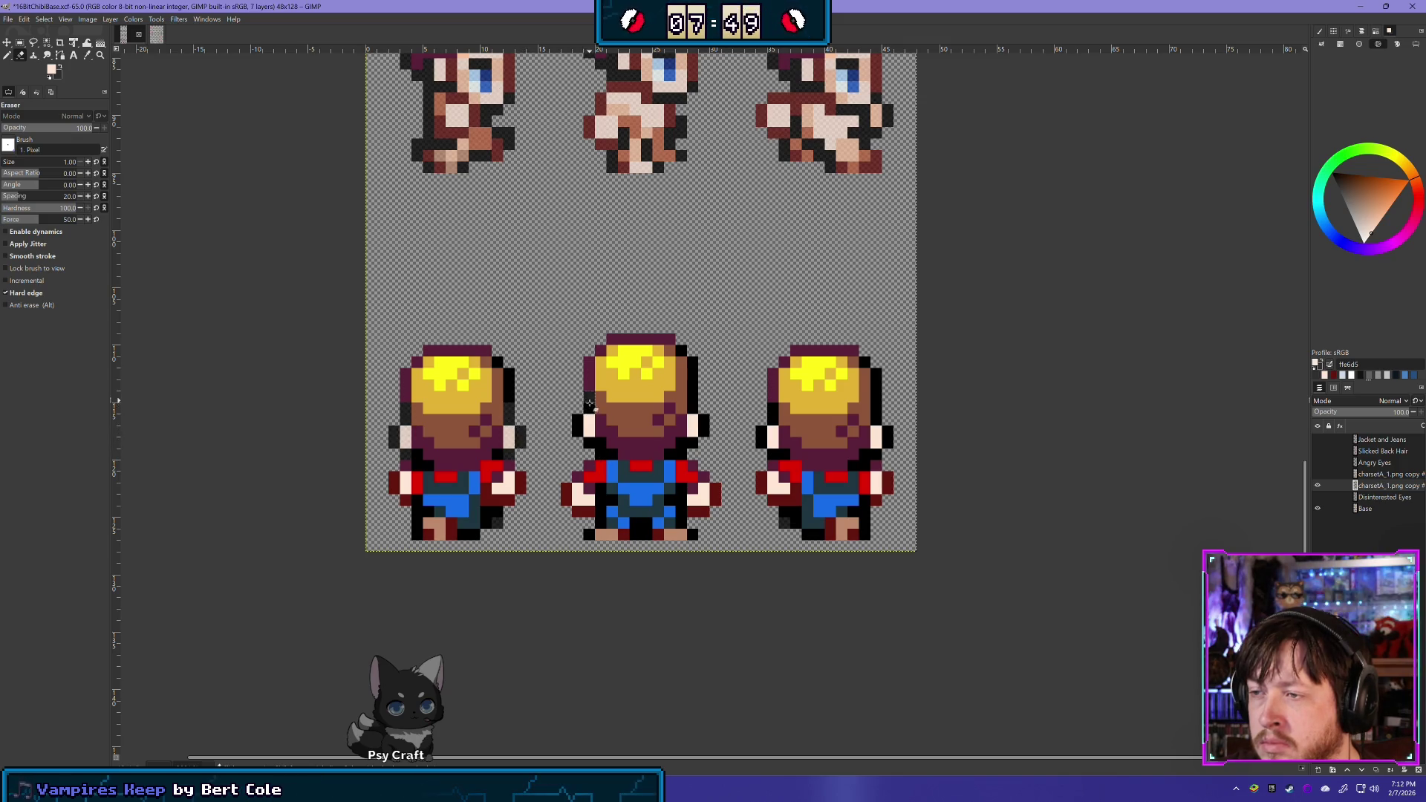
Erase a stray pixel and the red belts and jeans from the left, middle and right back sprites
{"action": "left_click", "coordinate": [588, 424]}
{"action": "mouse_move", "coordinate": [393, 478]}
{"action": "left_mouse_down"}
{"action": "mouse_move", "coordinate": [520, 482]}
{"action": "mouse_move", "coordinate": [390, 494]}
{"action": "mouse_move", "coordinate": [453, 513]}
{"action": "mouse_move", "coordinate": [475, 499]}
{"action": "mouse_move", "coordinate": [431, 497]}
{"action": "mouse_move", "coordinate": [482, 529]}
{"action": "mouse_move", "coordinate": [418, 535]}
{"action": "mouse_move", "coordinate": [497, 509]}
{"action": "left_mouse_up"}
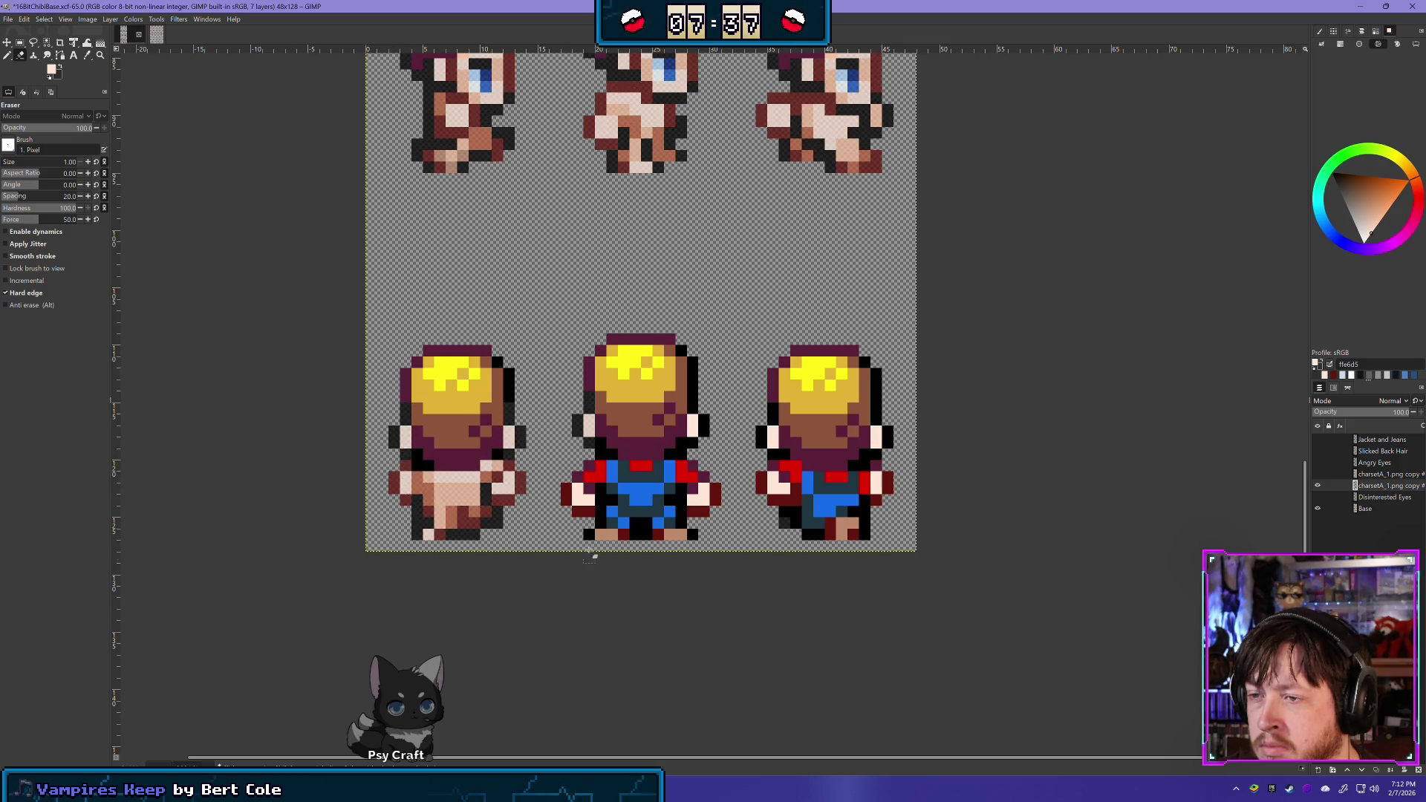
{"action": "mouse_move", "coordinate": [586, 470]}
{"action": "left_mouse_down"}
{"action": "mouse_move", "coordinate": [692, 469]}
{"action": "mouse_move", "coordinate": [579, 486]}
{"action": "mouse_move", "coordinate": [717, 487]}
{"action": "left_mouse_up"}
{"action": "mouse_move", "coordinate": [606, 499]}
{"action": "left_mouse_down"}
{"action": "mouse_move", "coordinate": [610, 488]}
{"action": "mouse_move", "coordinate": [590, 529]}
{"action": "mouse_move", "coordinate": [678, 534]}
{"action": "mouse_move", "coordinate": [609, 520]}
{"action": "mouse_move", "coordinate": [680, 515]}
{"action": "left_mouse_up"}
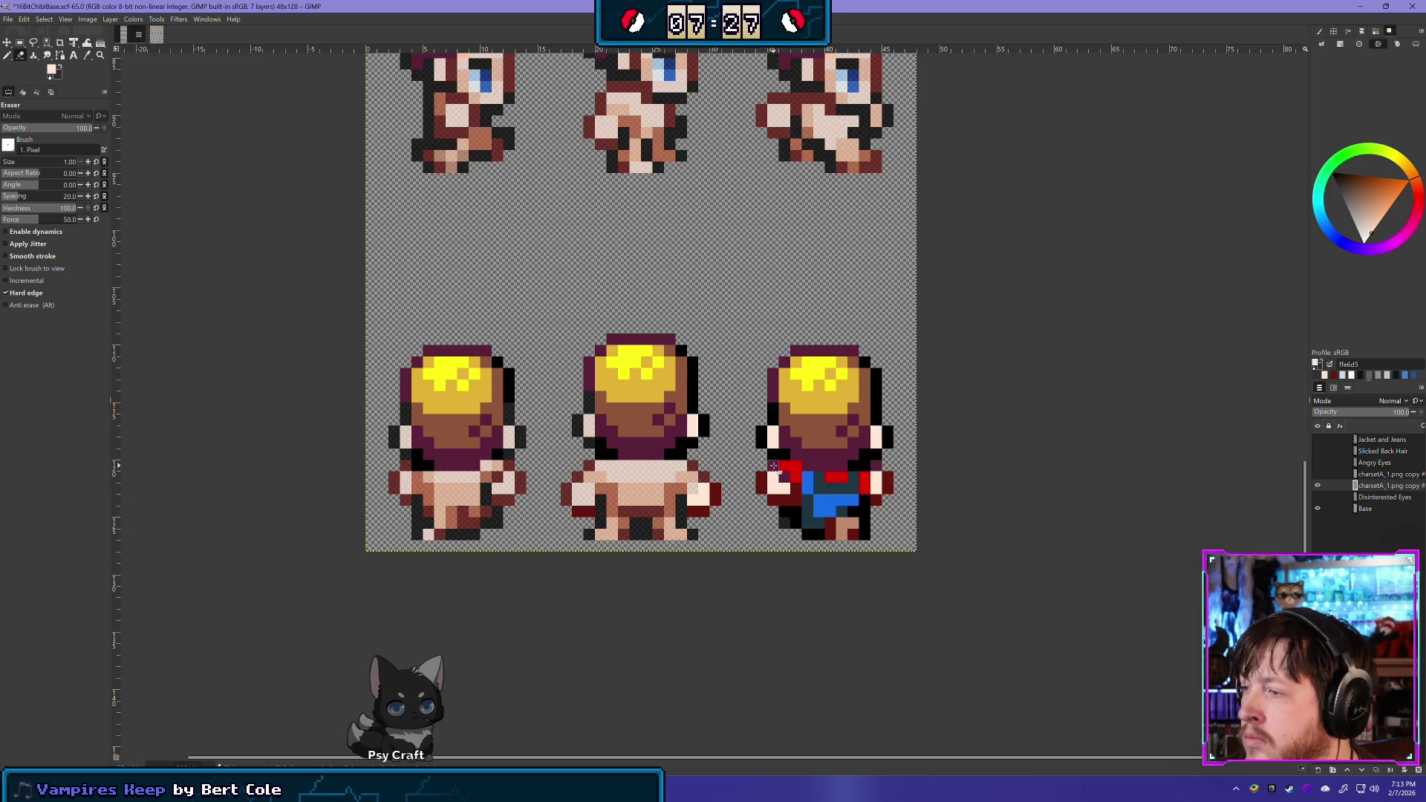
{"action": "mouse_move", "coordinate": [789, 467]}
{"action": "left_mouse_down"}
{"action": "mouse_move", "coordinate": [761, 479]}
{"action": "mouse_move", "coordinate": [906, 484]}
{"action": "mouse_move", "coordinate": [801, 492]}
{"action": "mouse_move", "coordinate": [862, 516]}
{"action": "mouse_move", "coordinate": [791, 501]}
{"action": "left_mouse_up"}
{"action": "mouse_move", "coordinate": [877, 522]}
{"action": "left_mouse_down"}
{"action": "mouse_move", "coordinate": [787, 527]}
{"action": "mouse_move", "coordinate": [861, 538]}
{"action": "mouse_move", "coordinate": [810, 535]}
{"action": "left_mouse_up"}
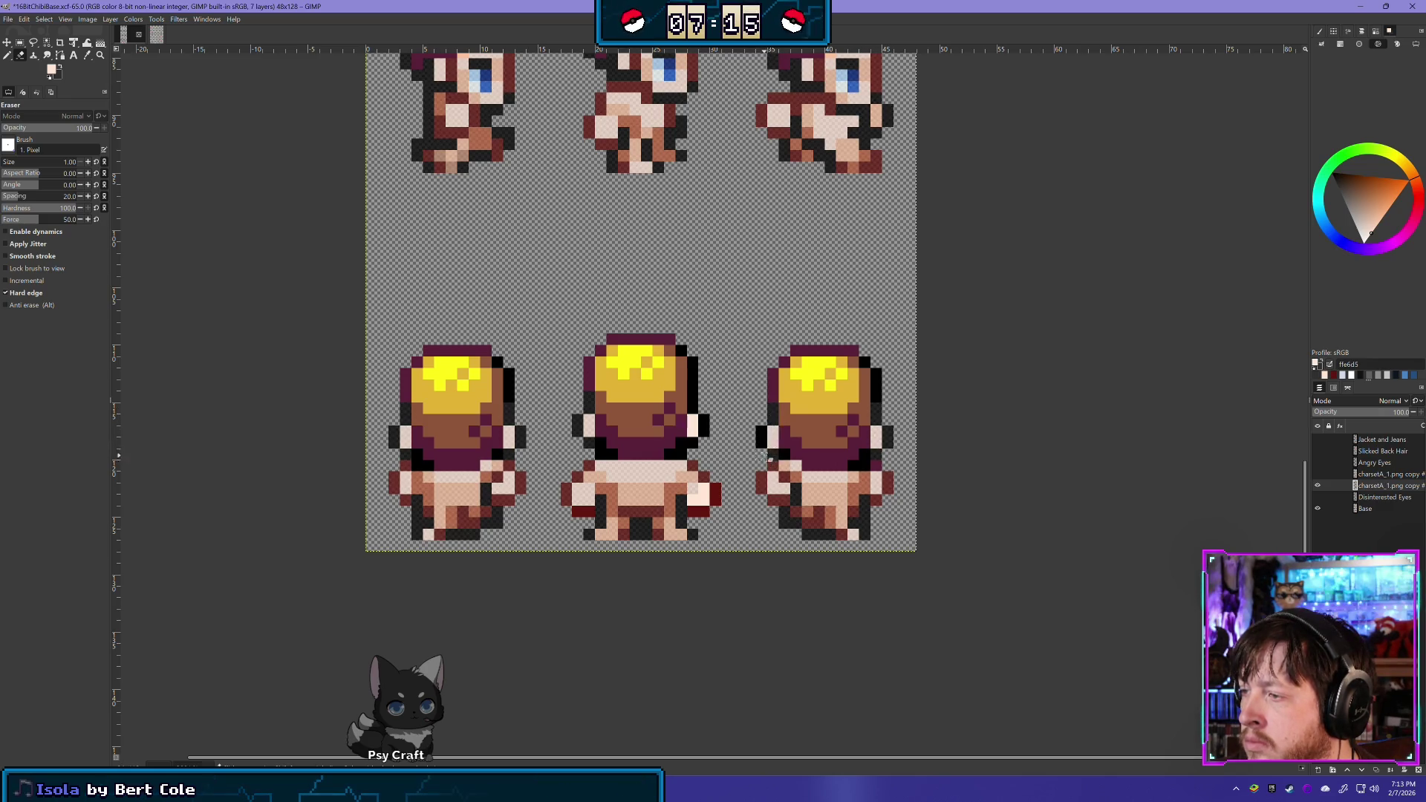
{"action": "left_click", "coordinate": [1317, 486]}
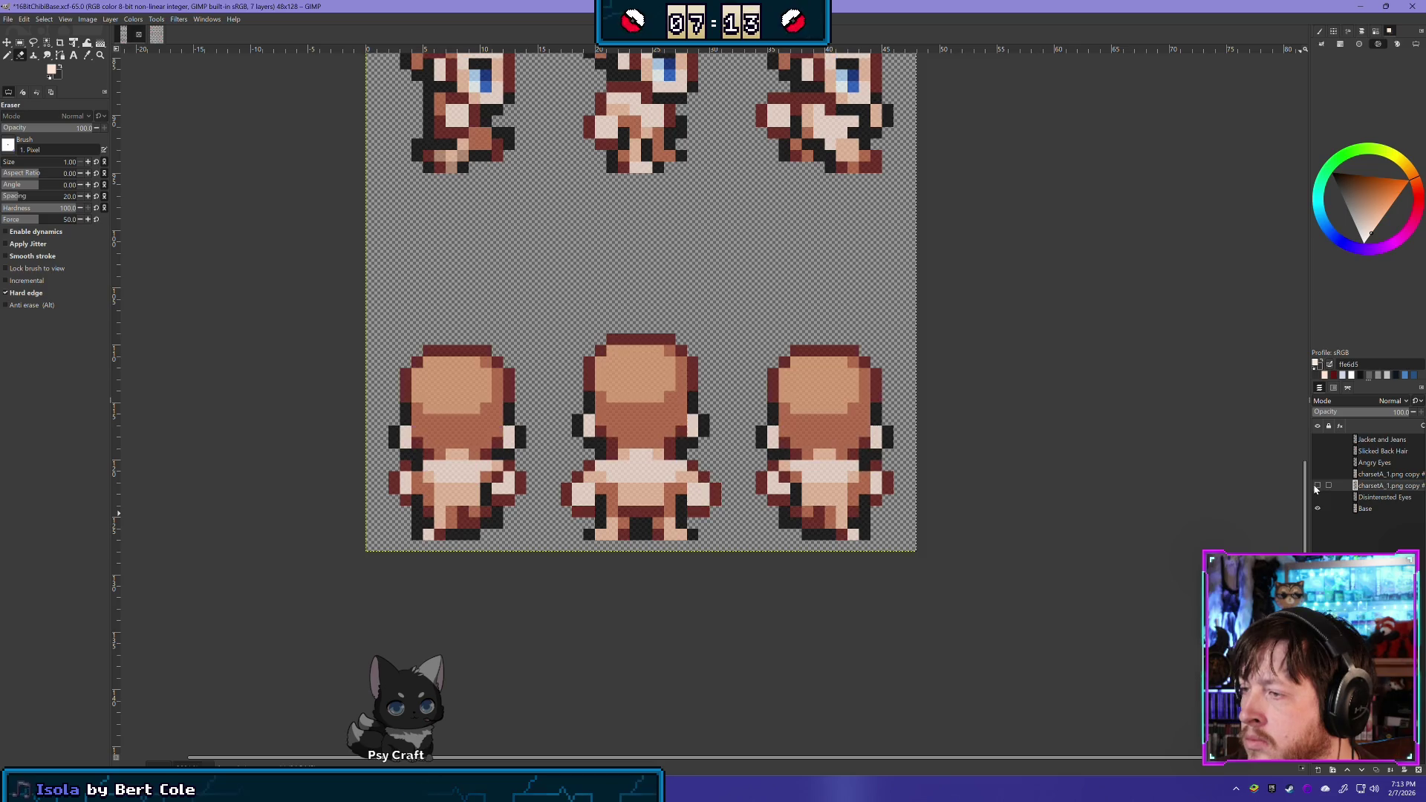
{"action": "left_click", "coordinate": [1318, 486]}
{"action": "left_click", "coordinate": [1318, 486]}
{"action": "left_click", "coordinate": [1318, 486]}
{"action": "left_click", "coordinate": [1318, 485]}
{"action": "left_click", "coordinate": [1317, 485]}
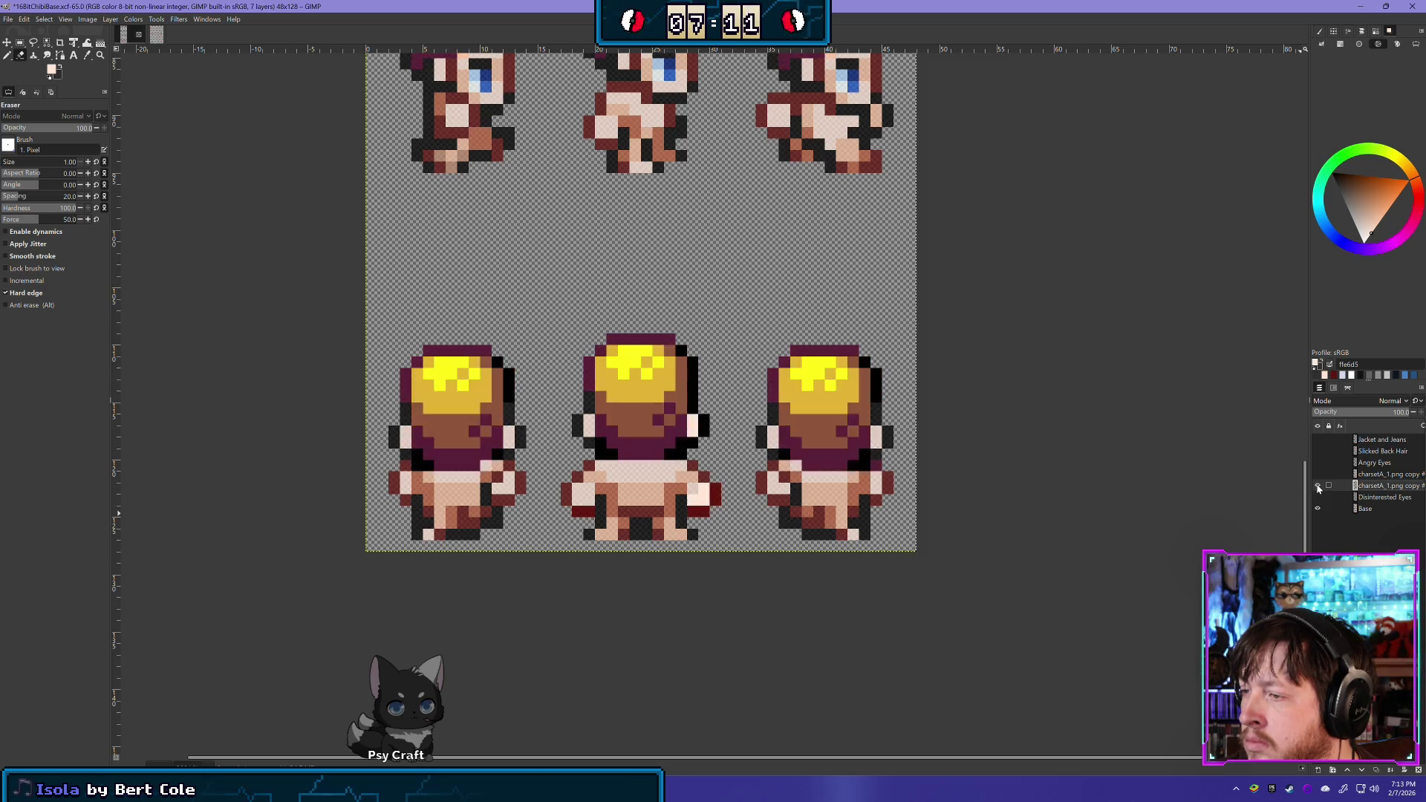
{"action": "left_click", "coordinate": [1318, 486]}
{"action": "left_click", "coordinate": [1317, 486]}
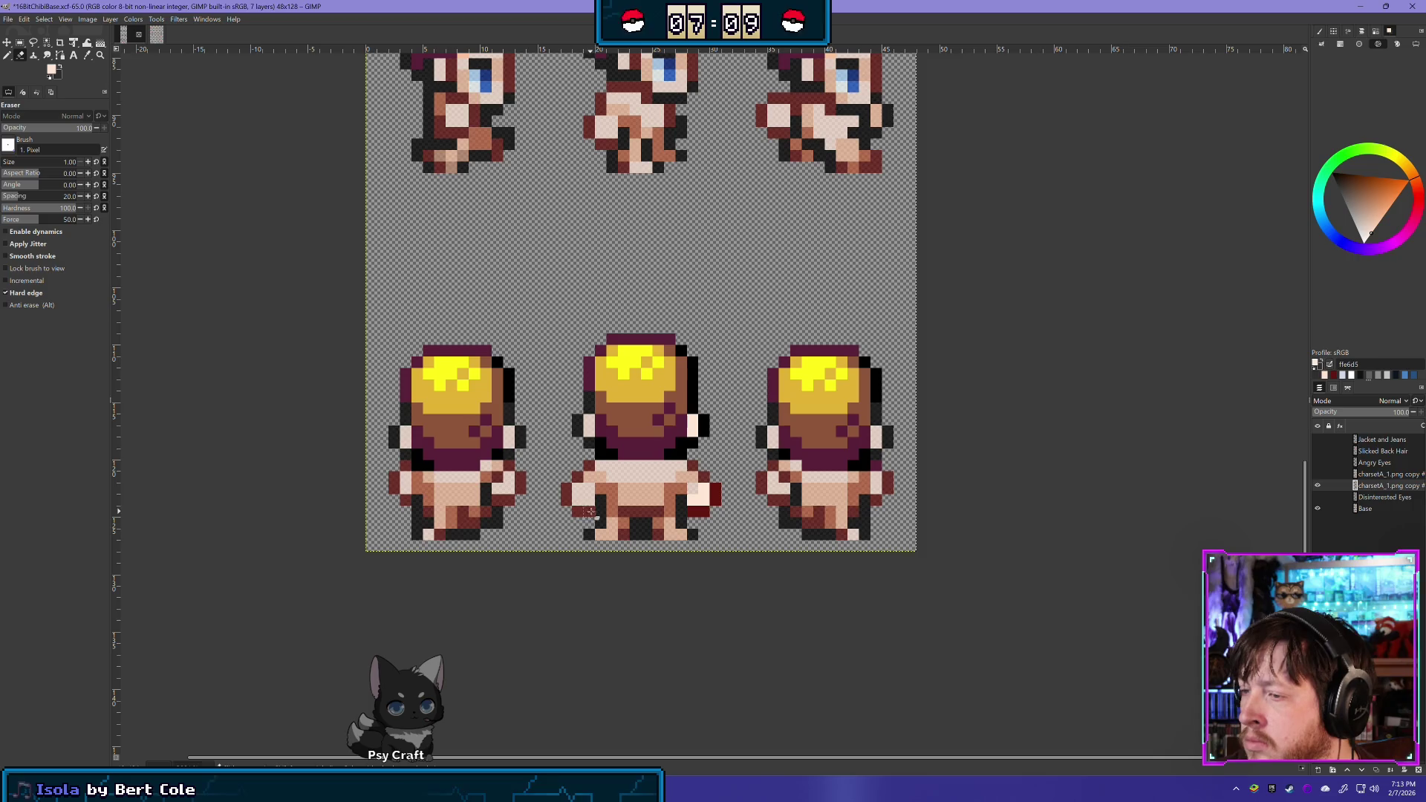
{"action": "left_click", "coordinate": [701, 494]}
{"action": "key", "text": "ctrl+z"}
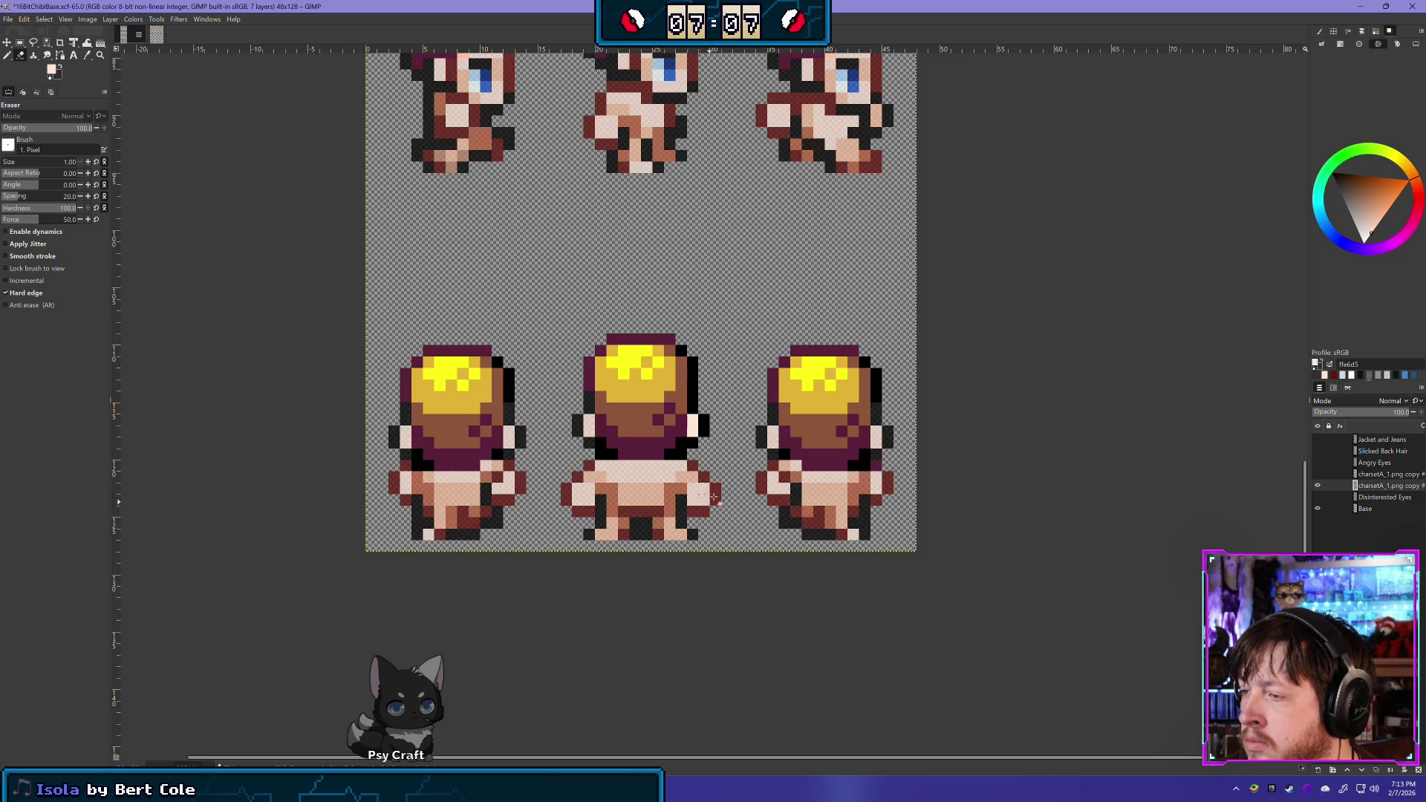
{"action": "left_click", "coordinate": [1318, 486]}
{"action": "left_click", "coordinate": [1318, 486]}
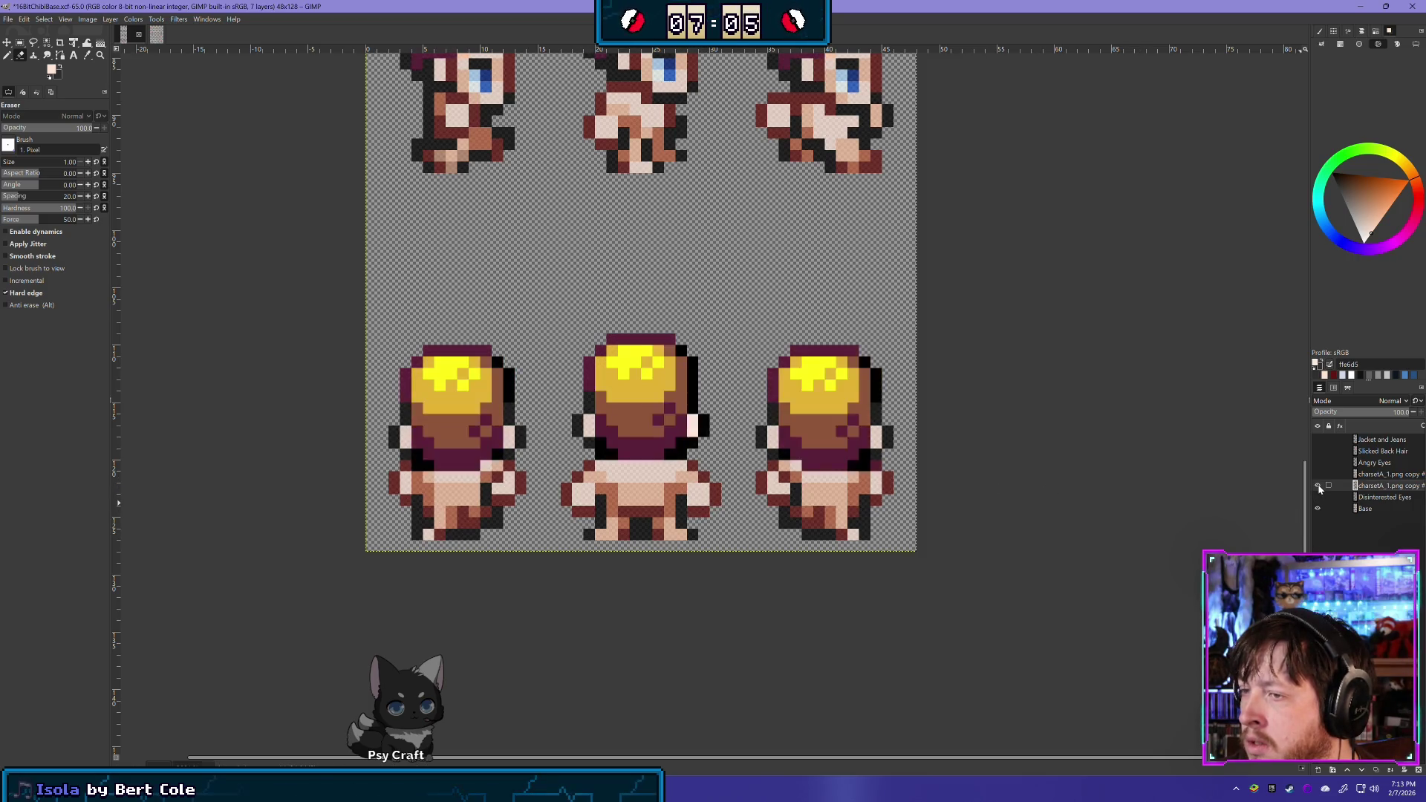
{"action": "left_click", "coordinate": [1318, 485]}
{"action": "left_click", "coordinate": [1318, 486]}
{"action": "left_click", "coordinate": [1318, 485]}
{"action": "left_click", "coordinate": [1318, 486]}
{"action": "left_click", "coordinate": [1318, 486]}
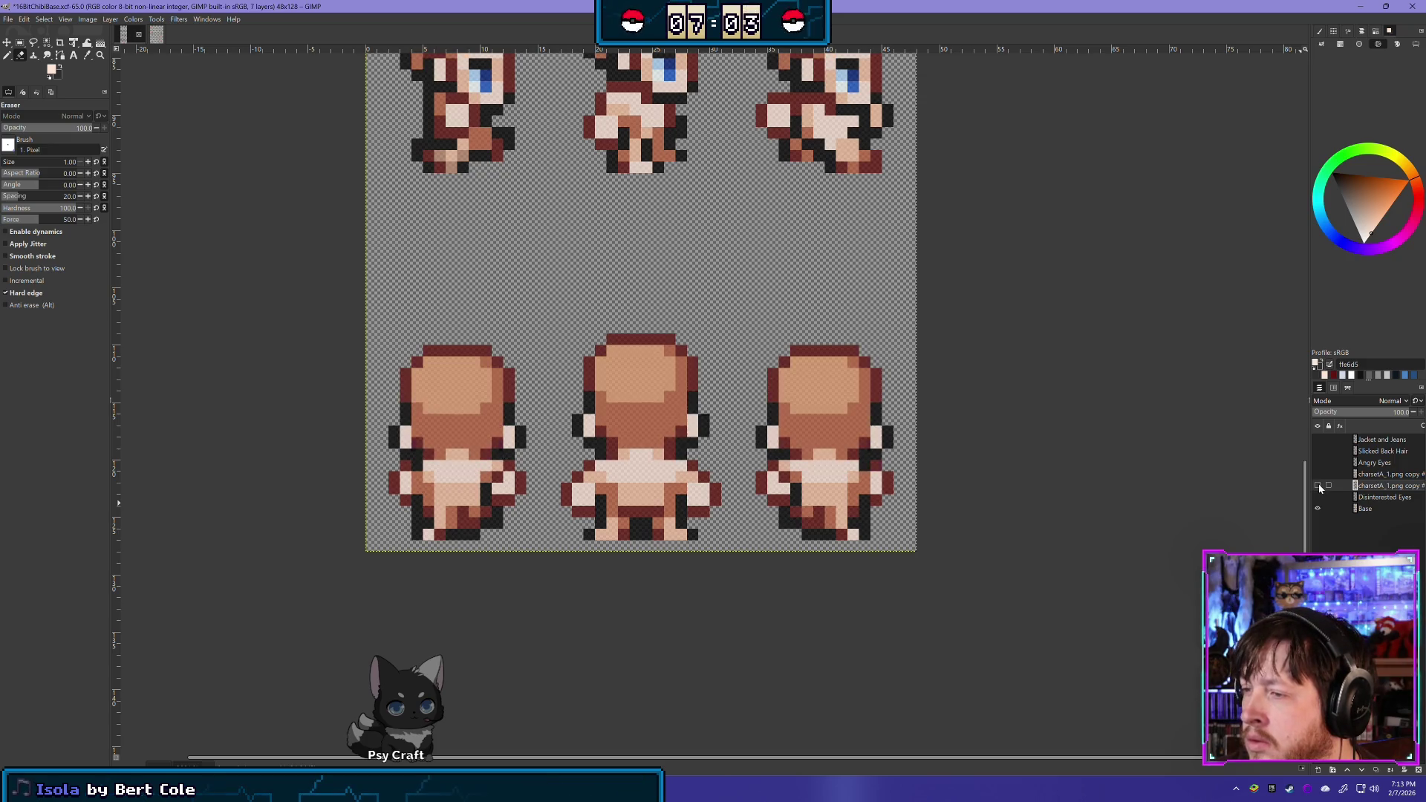
{"action": "left_click", "coordinate": [1318, 486]}
{"action": "left_click", "coordinate": [1318, 486]}
{"action": "left_click", "coordinate": [1318, 486]}
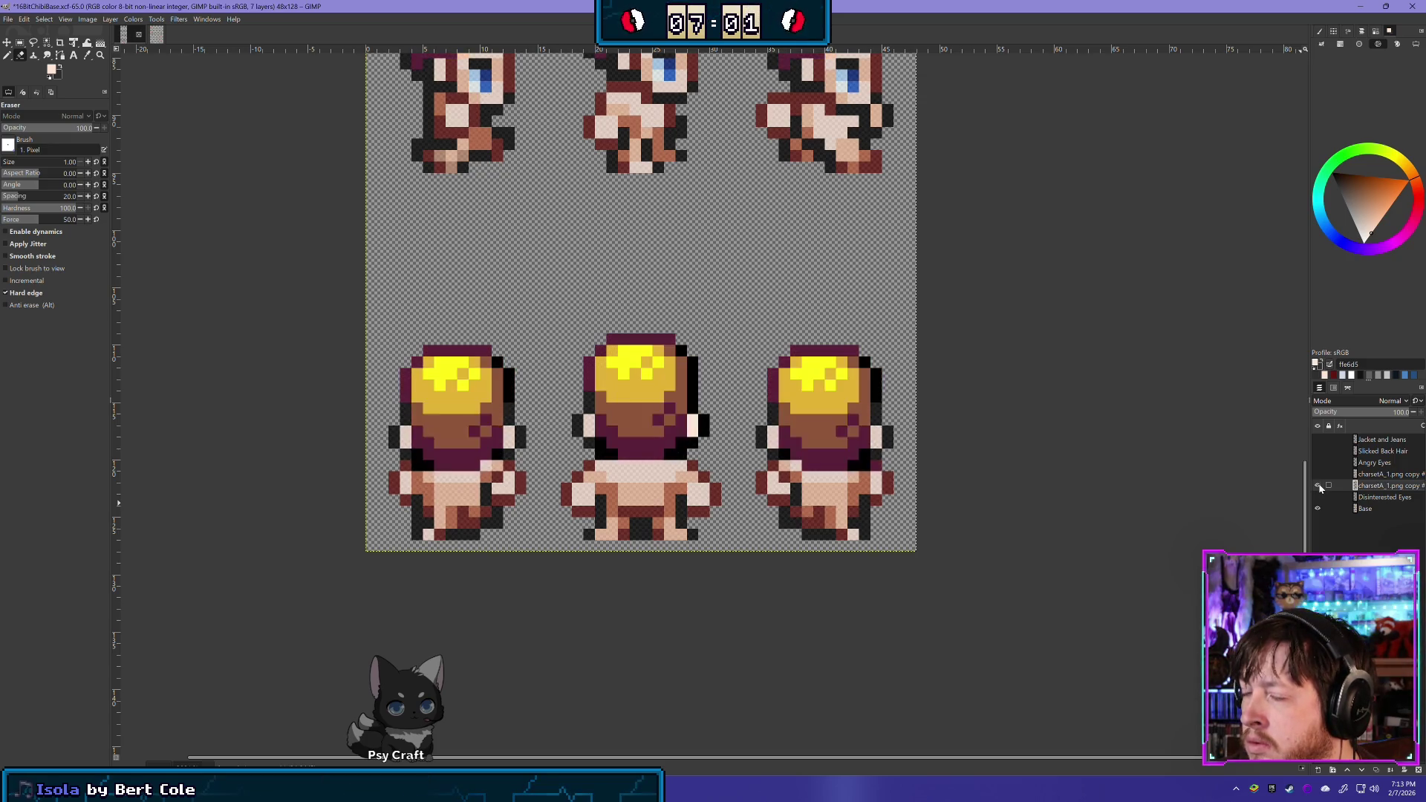
{"action": "left_click", "coordinate": [1318, 486]}
{"action": "left_click", "coordinate": [1317, 486]}
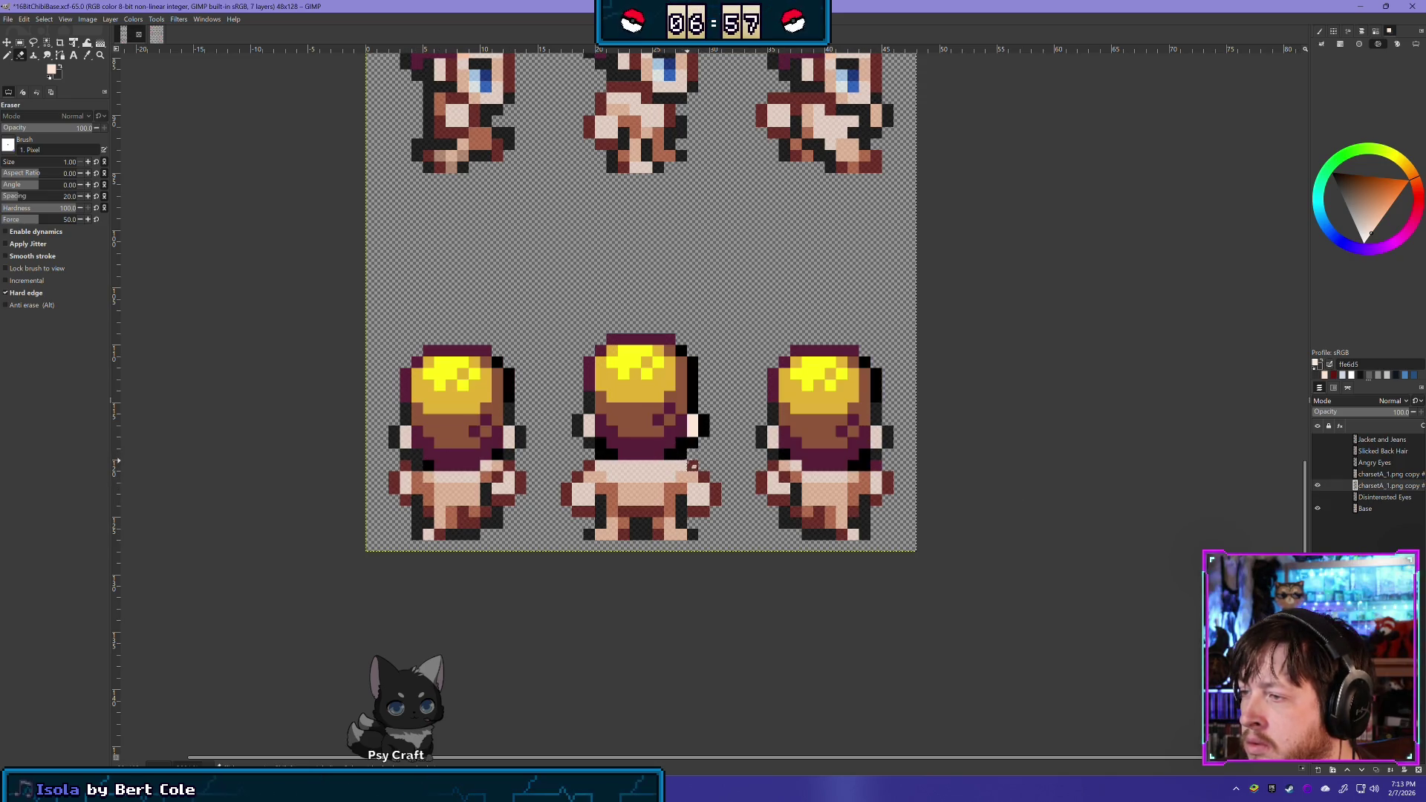
{"action": "left_click", "coordinate": [1318, 486]}
{"action": "left_click", "coordinate": [1318, 485]}
{"action": "left_click", "coordinate": [1318, 486]}
{"action": "left_click", "coordinate": [1318, 486]}
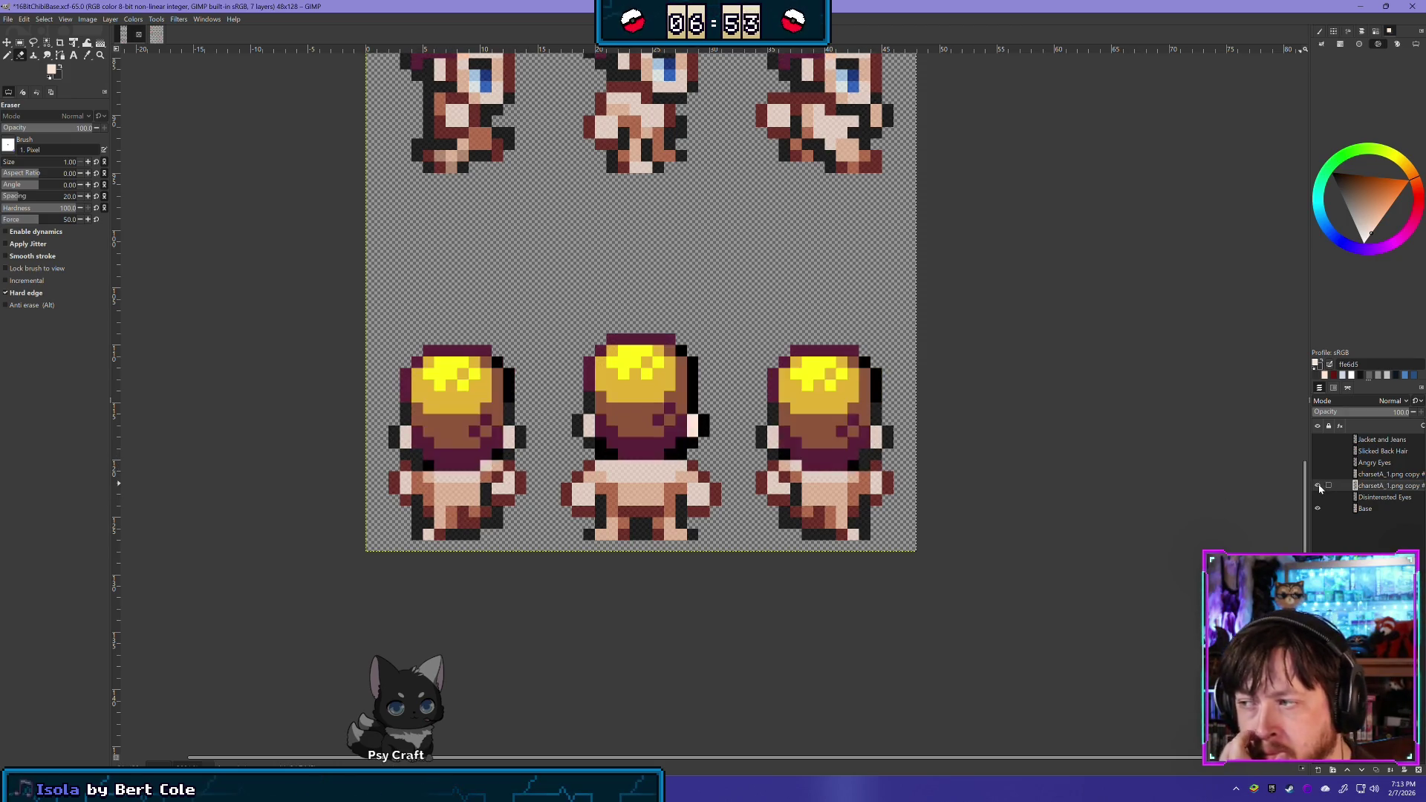
{"action": "left_click", "coordinate": [1318, 486]}
{"action": "left_click", "coordinate": [1318, 486]}
{"action": "left_click", "coordinate": [1318, 486]}
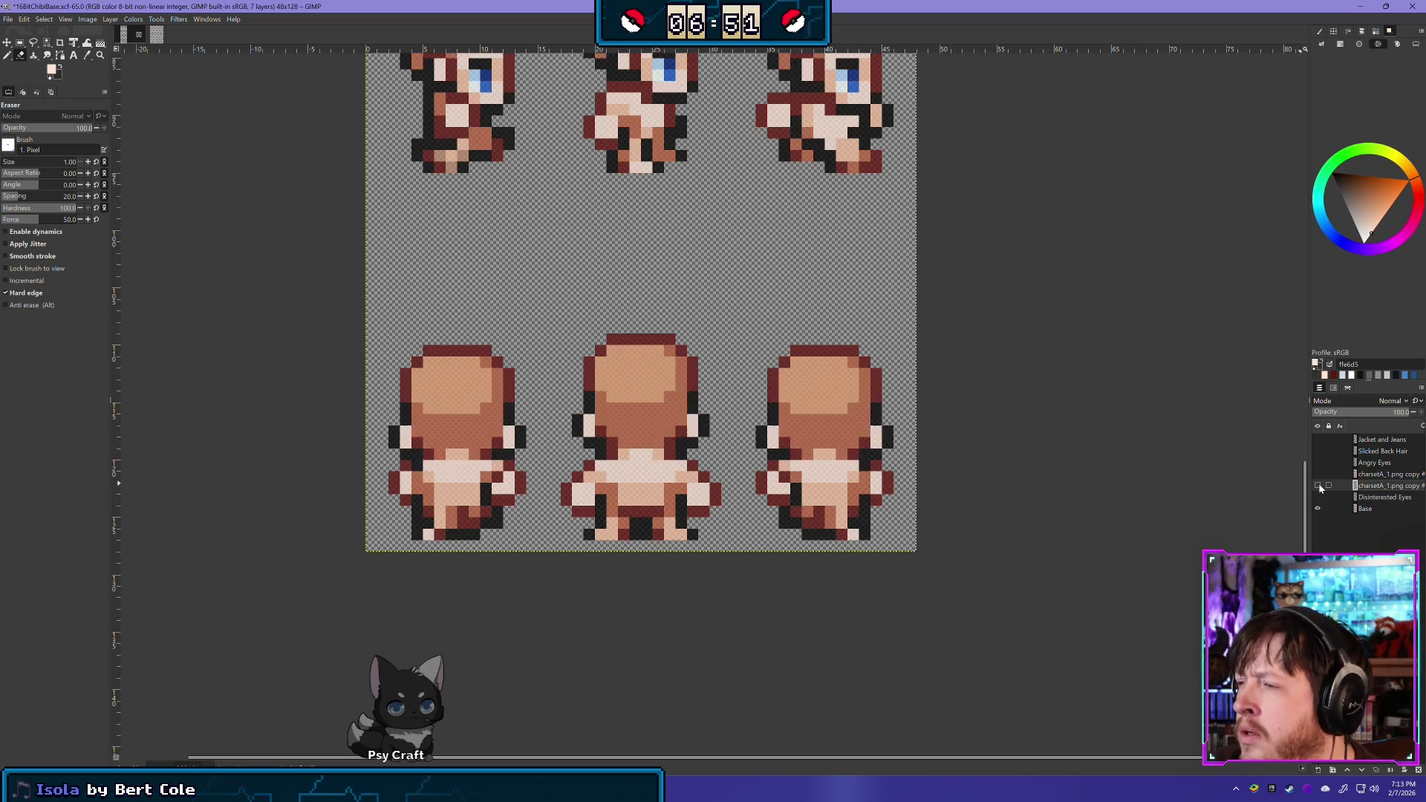
{"action": "left_click", "coordinate": [1318, 486]}
{"action": "left_click", "coordinate": [1318, 485]}
{"action": "left_click", "coordinate": [1318, 486]}
{"action": "left_click", "coordinate": [1318, 485]}
{"action": "left_click", "coordinate": [1318, 485]}
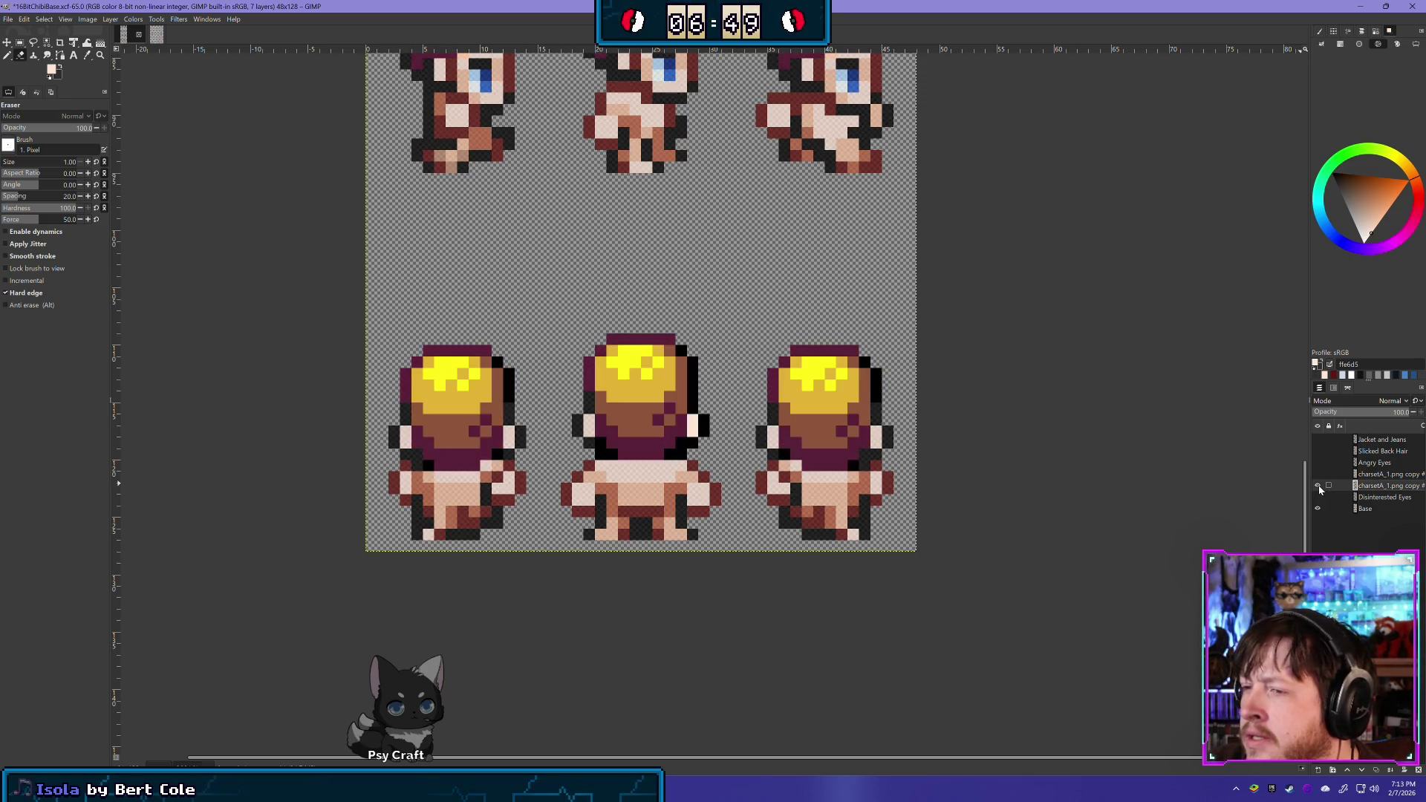
{"action": "left_click", "coordinate": [1318, 485]}
{"action": "left_click", "coordinate": [1318, 485]}
{"action": "left_click", "coordinate": [1318, 485]}
{"action": "left_click", "coordinate": [1318, 486]}
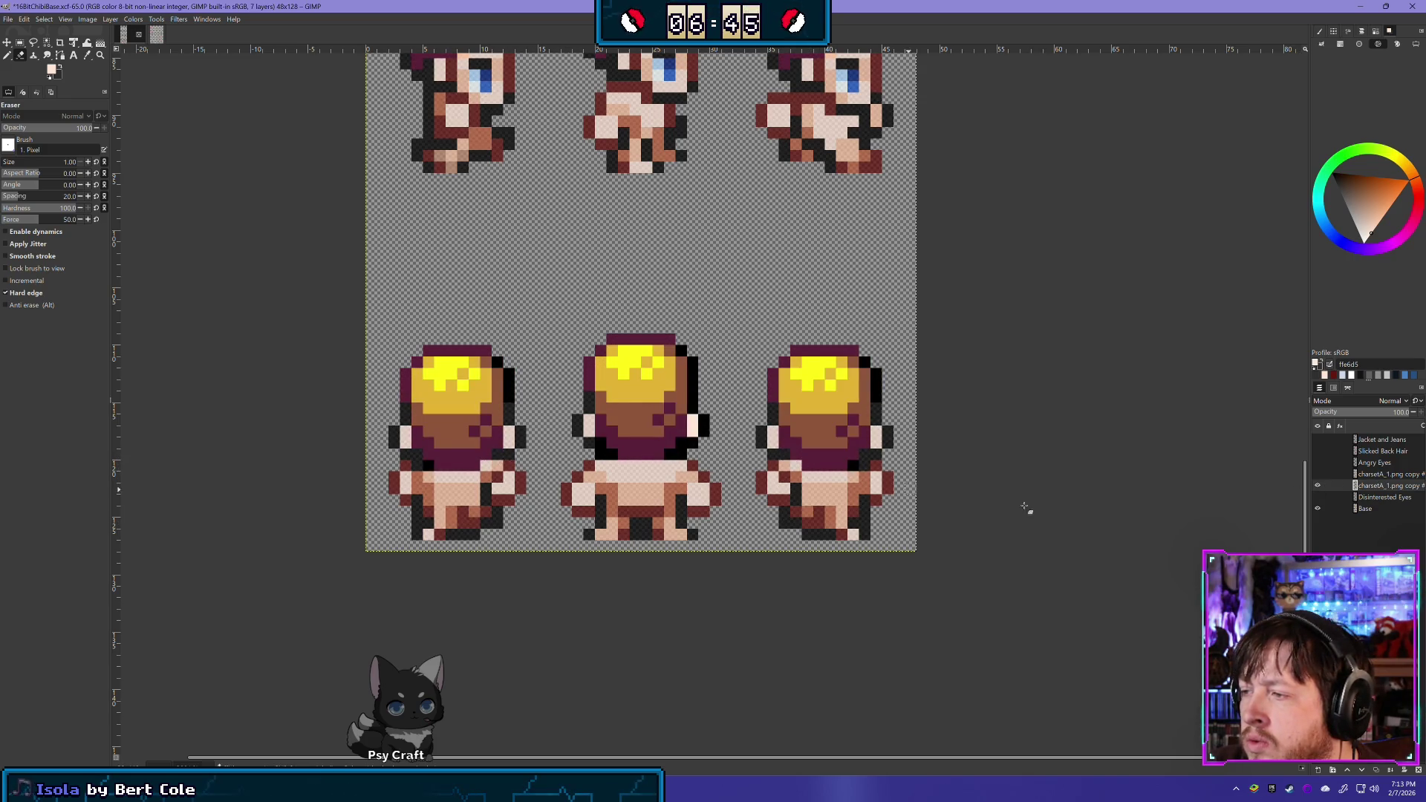
{"action": "left_click", "coordinate": [1316, 487]}
{"action": "left_click", "coordinate": [1317, 486]}
{"action": "left_click", "coordinate": [1317, 486]}
{"action": "left_click", "coordinate": [1316, 486]}
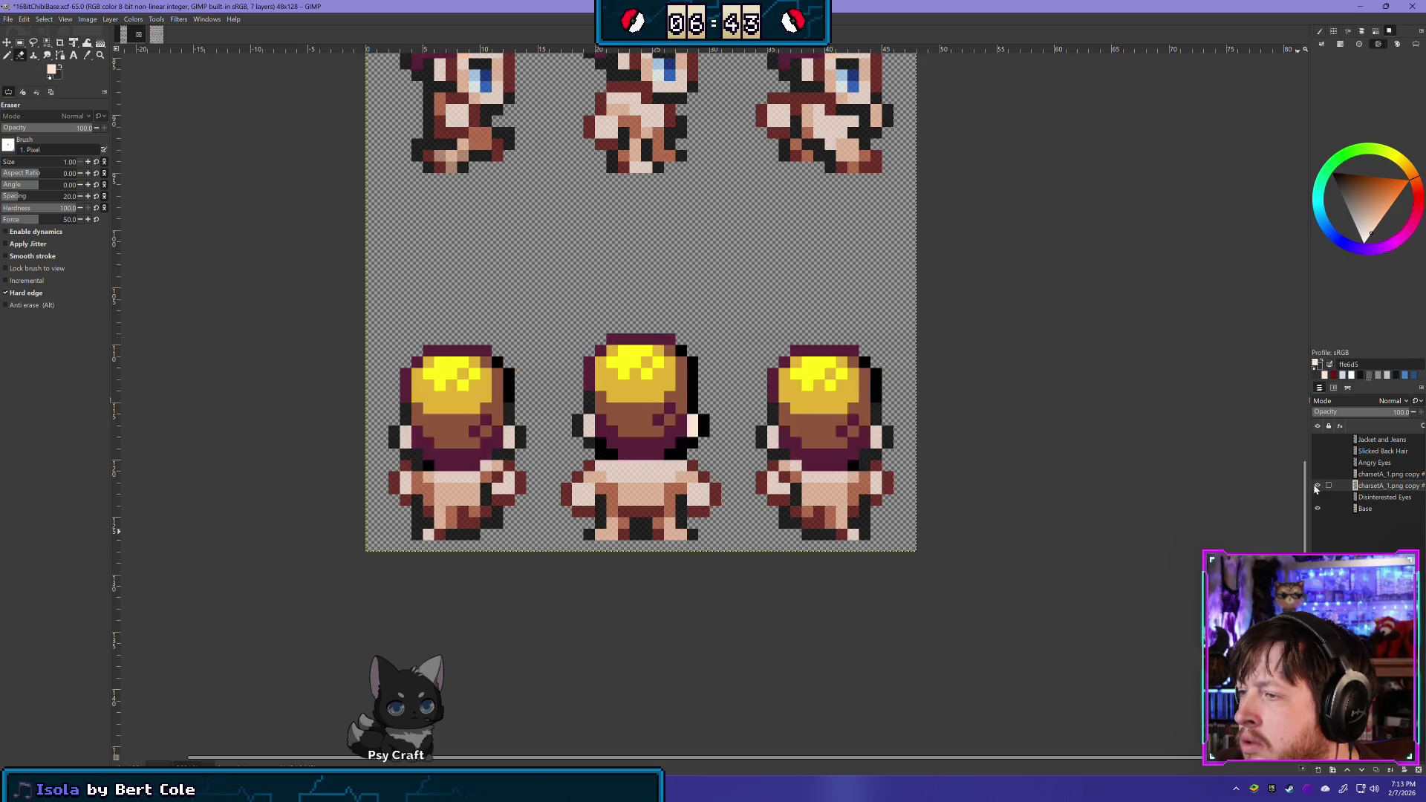
{"action": "left_click", "coordinate": [1317, 486]}
{"action": "left_click", "coordinate": [1316, 486]}
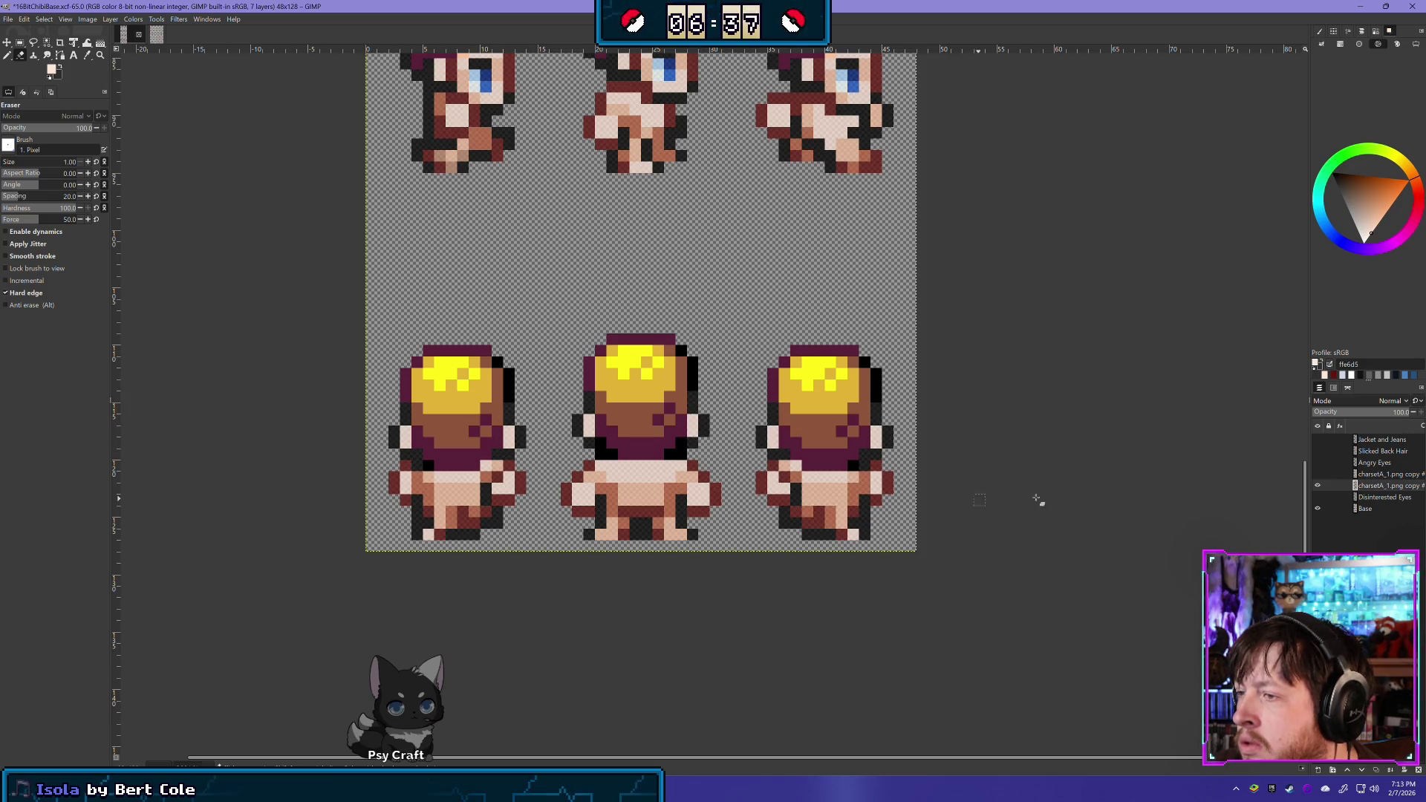
{"action": "left_click", "coordinate": [1317, 486]}
{"action": "left_click", "coordinate": [1317, 486]}
{"action": "left_click", "coordinate": [1317, 486]}
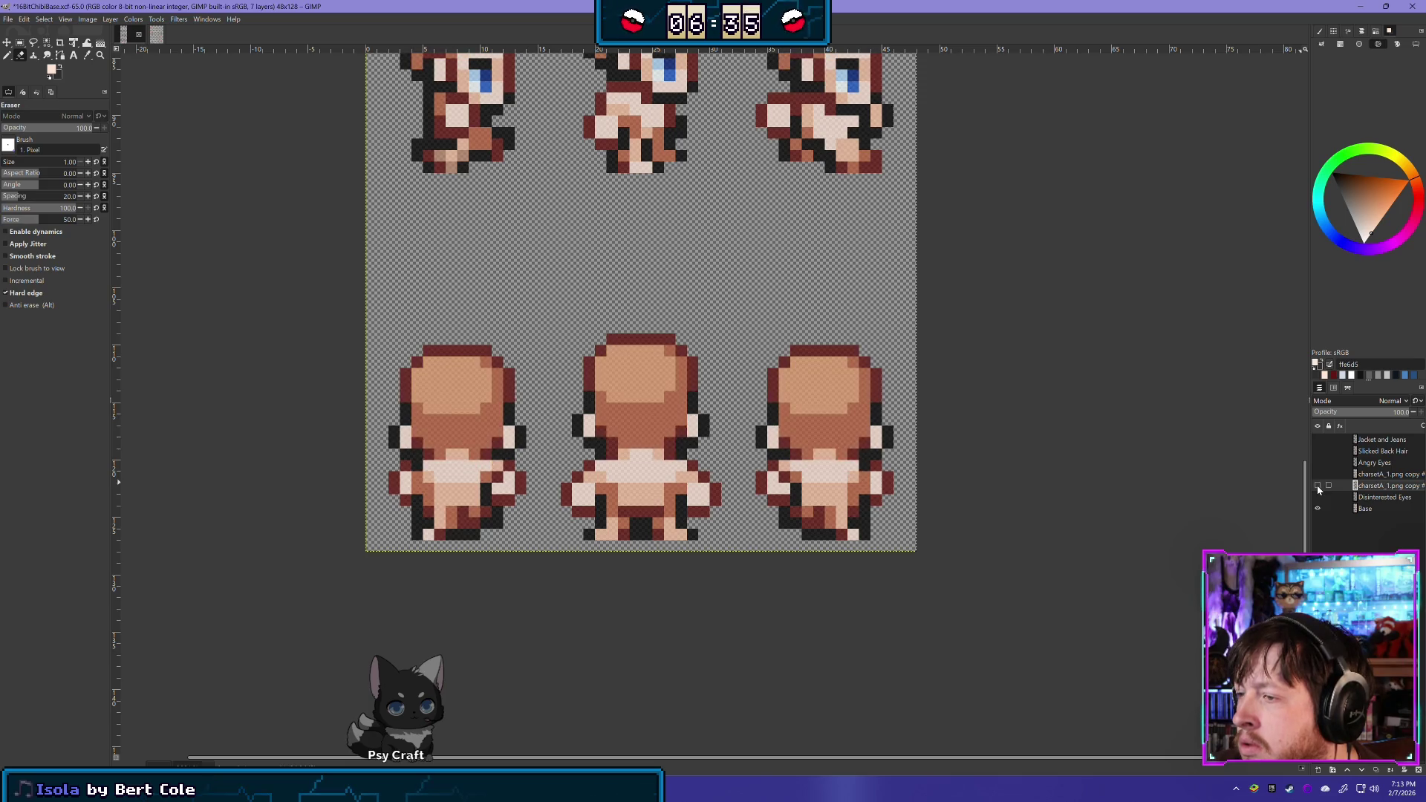
{"action": "left_click", "coordinate": [1317, 486]}
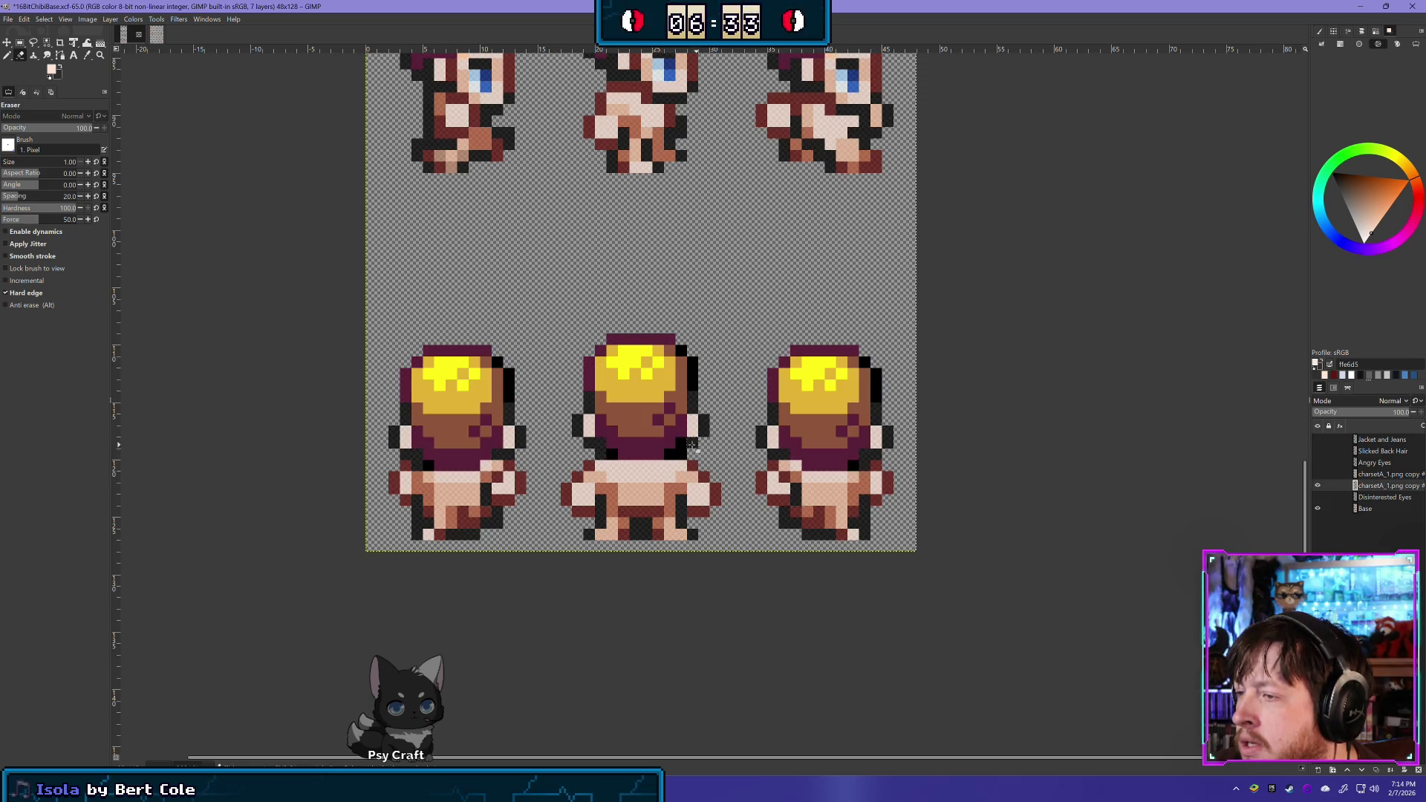
{"action": "left_click", "coordinate": [1318, 487]}
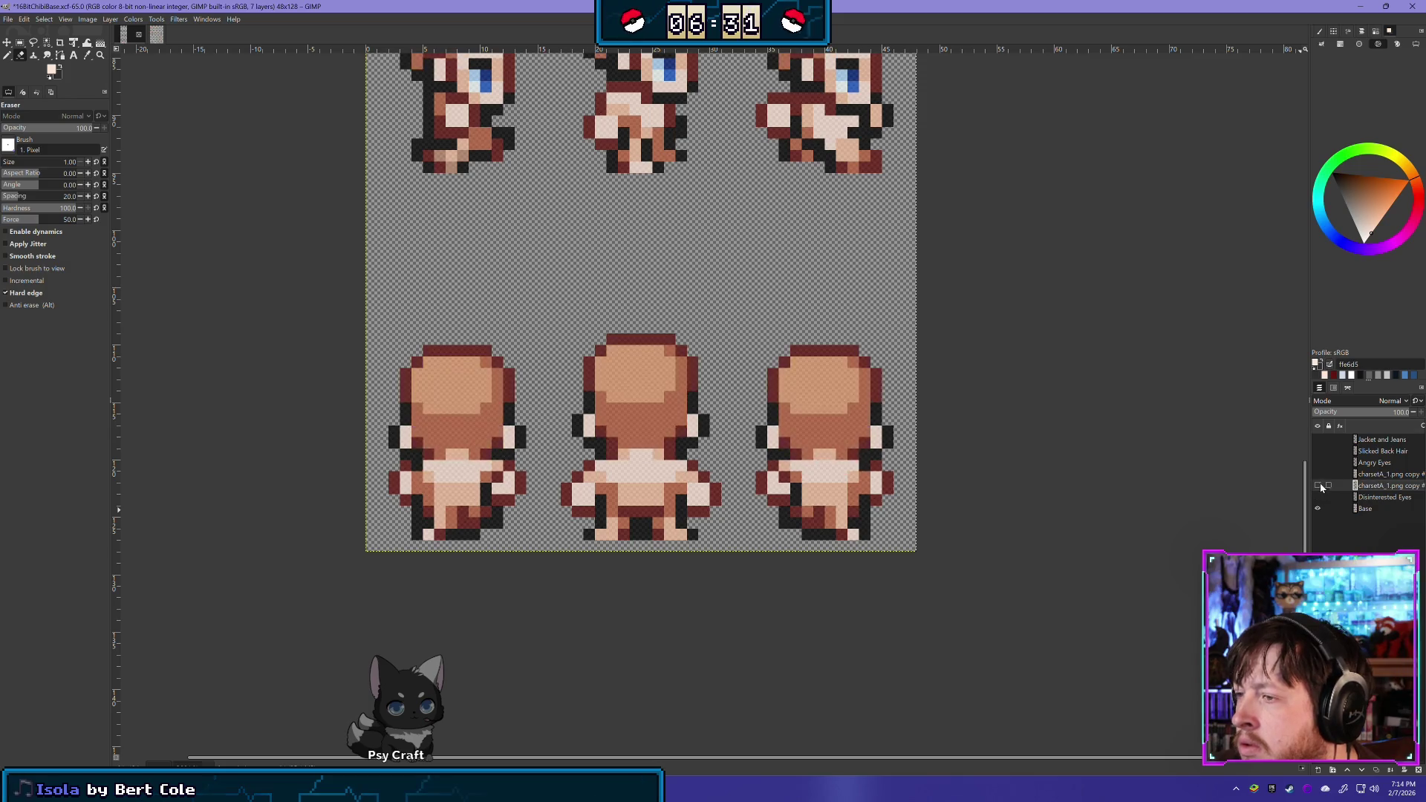
{"action": "left_click", "coordinate": [1319, 486]}
{"action": "left_click", "coordinate": [1319, 487]}
{"action": "left_click", "coordinate": [1318, 487]}
{"action": "left_click", "coordinate": [1319, 487]}
{"action": "left_click", "coordinate": [1319, 487]}
{"action": "left_click", "coordinate": [1319, 486]}
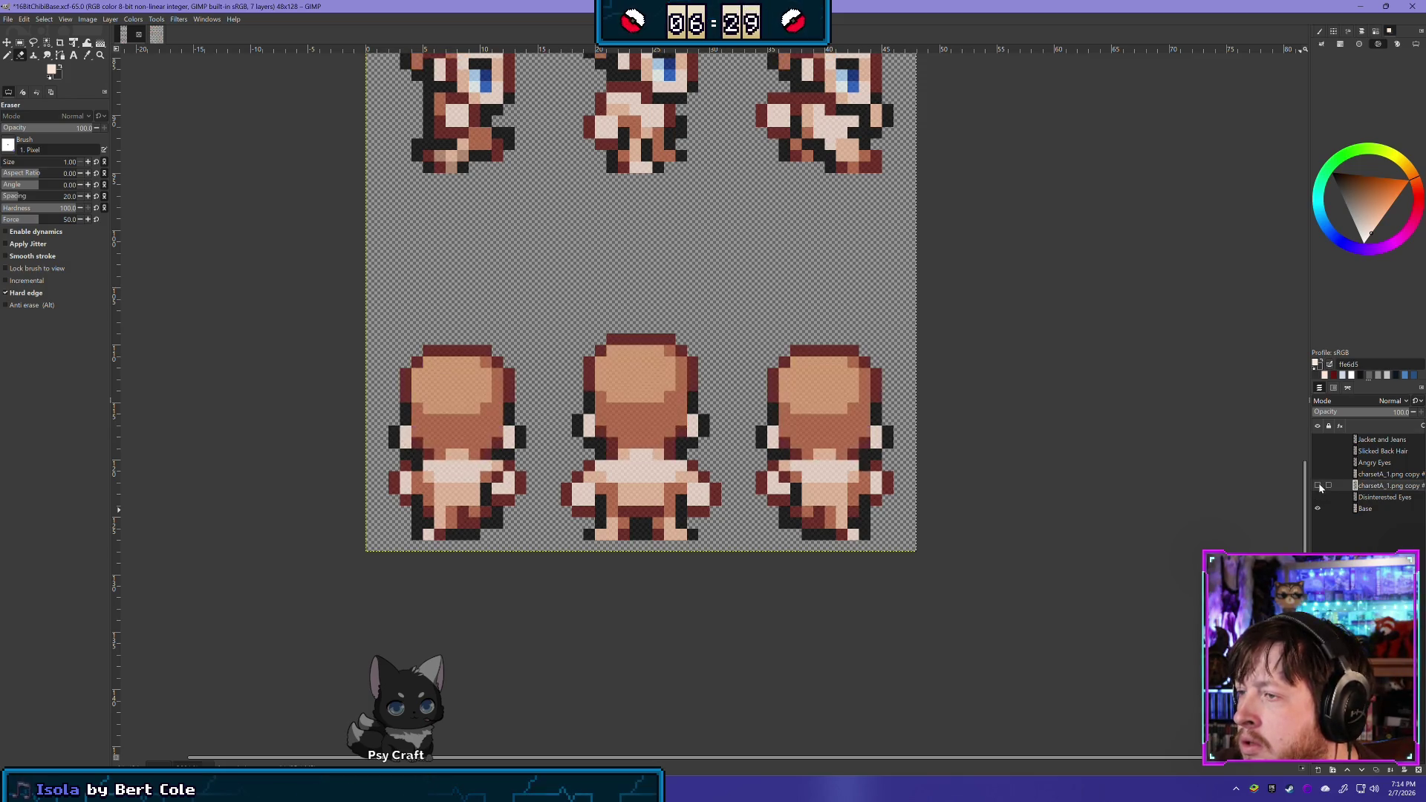
{"action": "left_click", "coordinate": [1319, 487]}
{"action": "left_click", "coordinate": [1319, 486]}
{"action": "left_click", "coordinate": [1318, 486]}
{"action": "left_click", "coordinate": [1318, 487]}
{"action": "left_click", "coordinate": [1318, 486]}
{"action": "left_click", "coordinate": [1319, 486]}
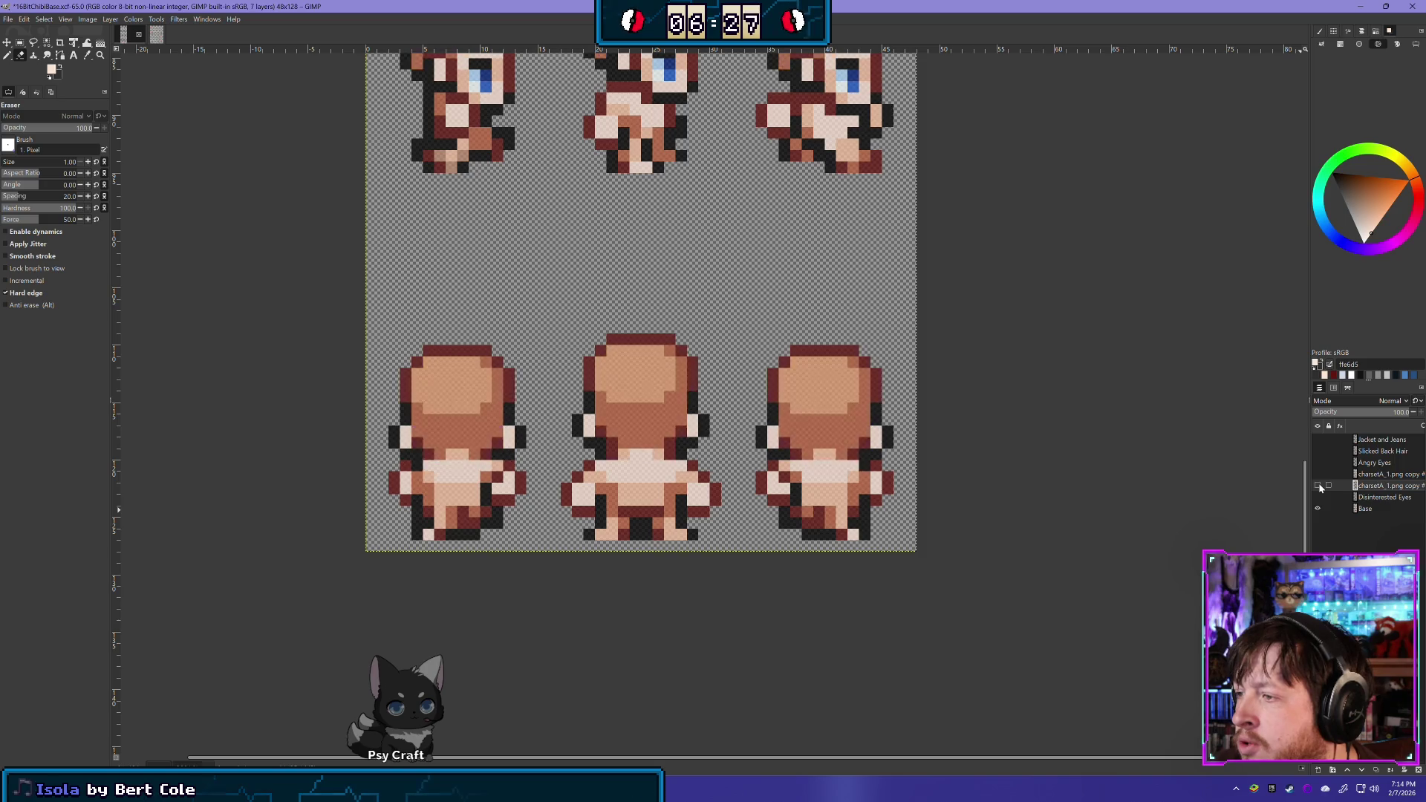
{"action": "left_click", "coordinate": [1319, 486]}
{"action": "left_click", "coordinate": [1318, 486]}
{"action": "left_click", "coordinate": [1318, 487]}
{"action": "left_click", "coordinate": [1318, 487]}
{"action": "left_click", "coordinate": [1319, 487]}
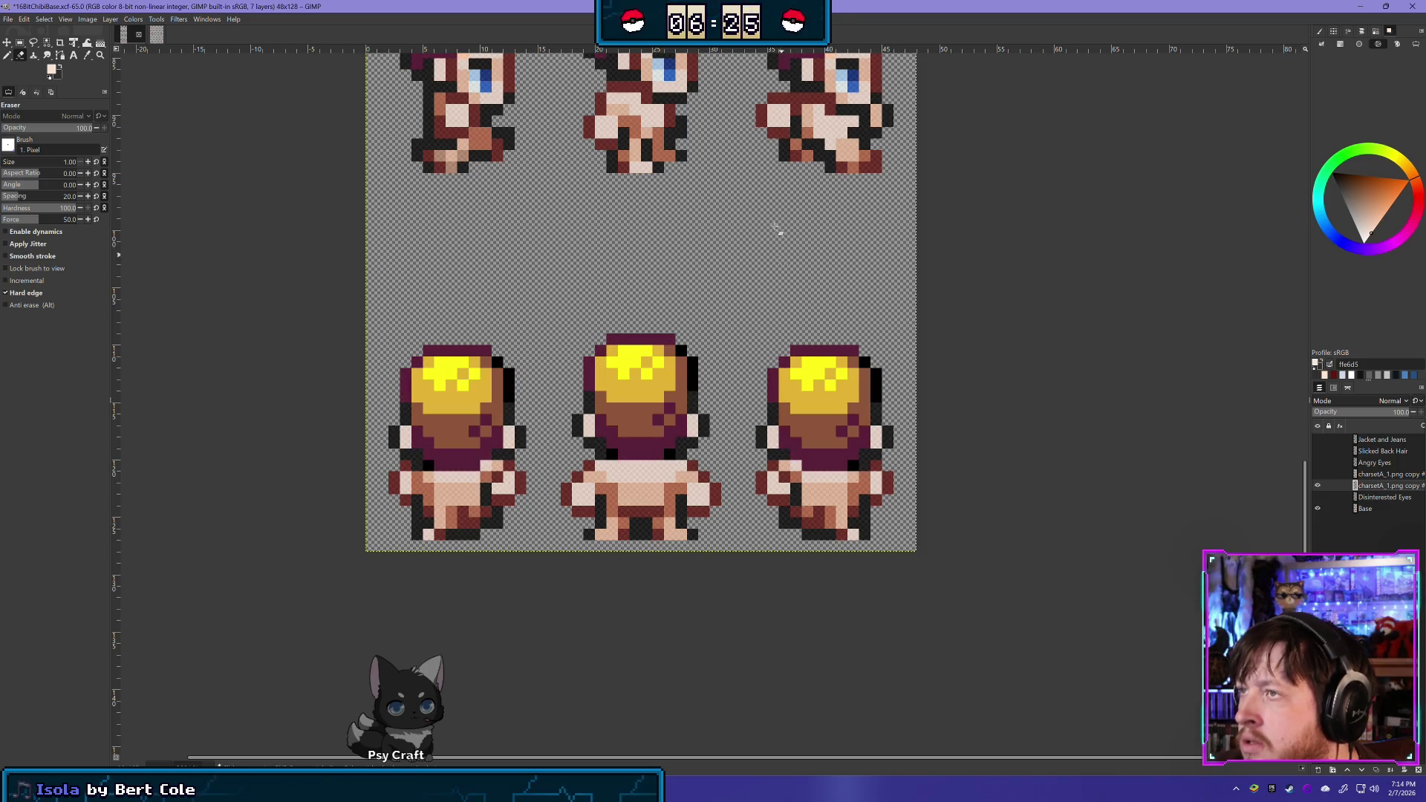
Hide the Base layer to view the hair alone, compare once more, and leave it hidden
{"action": "scroll", "coordinate": [732, 413], "scroll_direction": "down", "scroll_amount": 2}
{"action": "scroll", "coordinate": [751, 427], "scroll_direction": "down", "scroll_amount": 1}
{"action": "scroll", "coordinate": [922, 432], "scroll_direction": "down", "scroll_amount": 1}
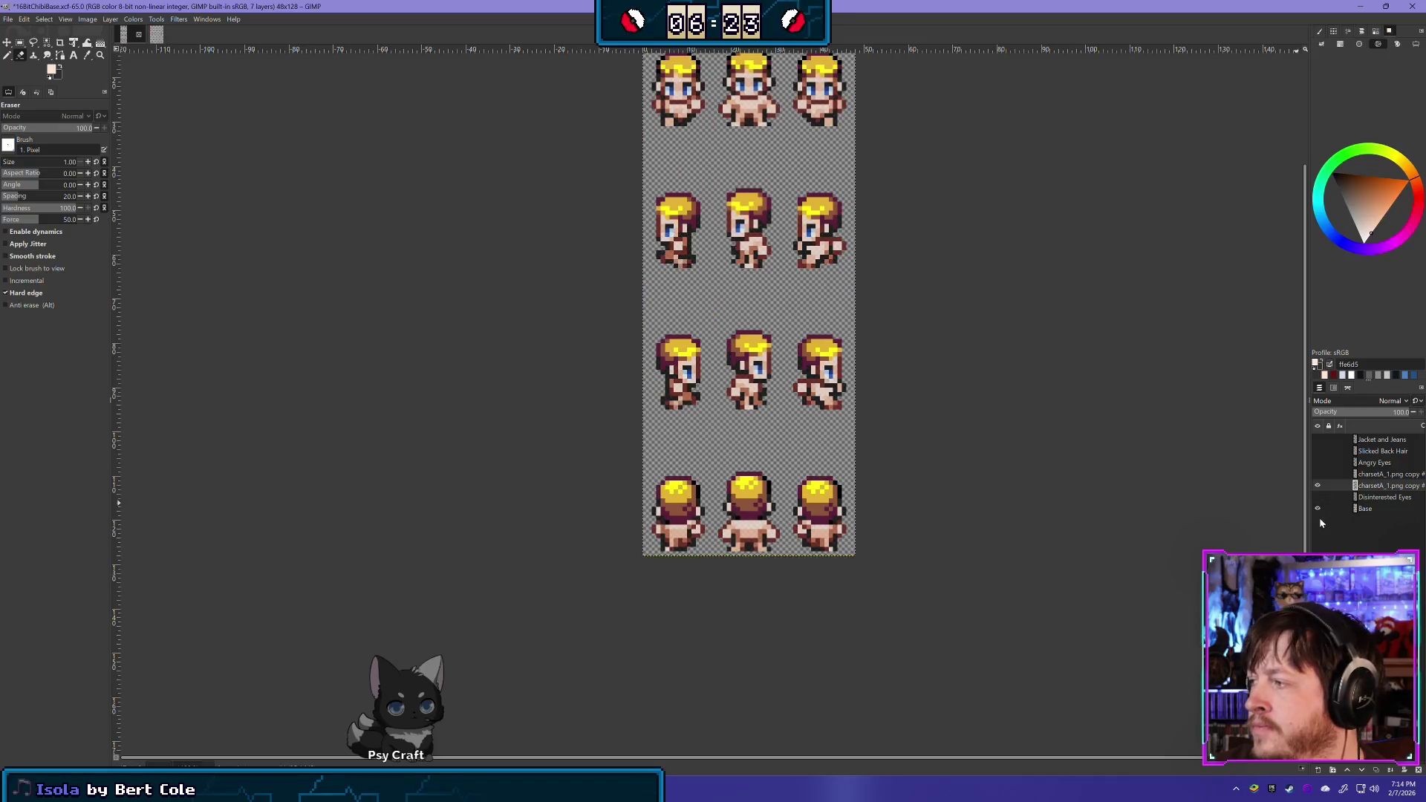
{"action": "left_click", "coordinate": [1317, 509]}
{"action": "scroll", "coordinate": [768, 348], "scroll_direction": "up", "scroll_amount": 1}
{"action": "scroll", "coordinate": [768, 348], "scroll_direction": "up", "scroll_amount": 2}
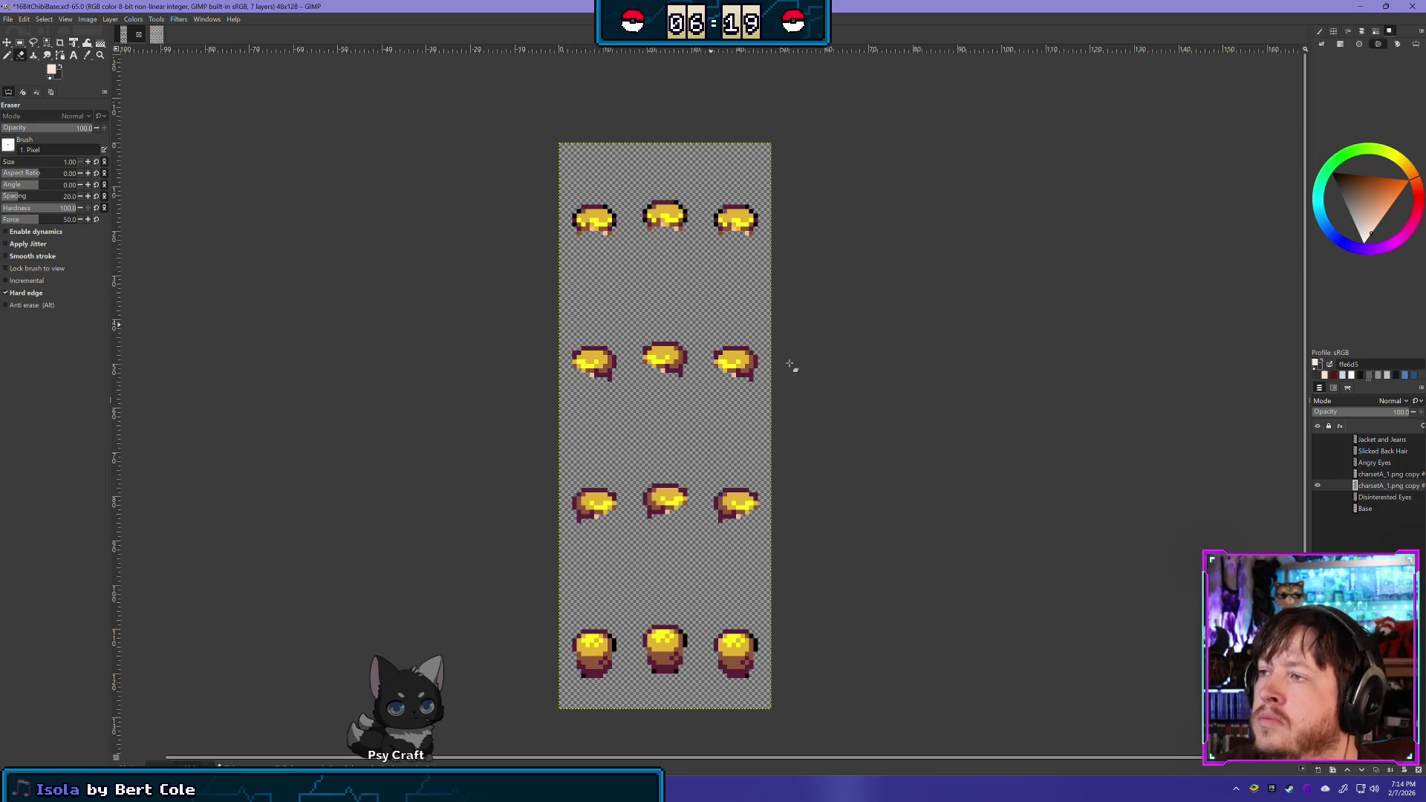
{"action": "left_click", "coordinate": [1318, 509]}
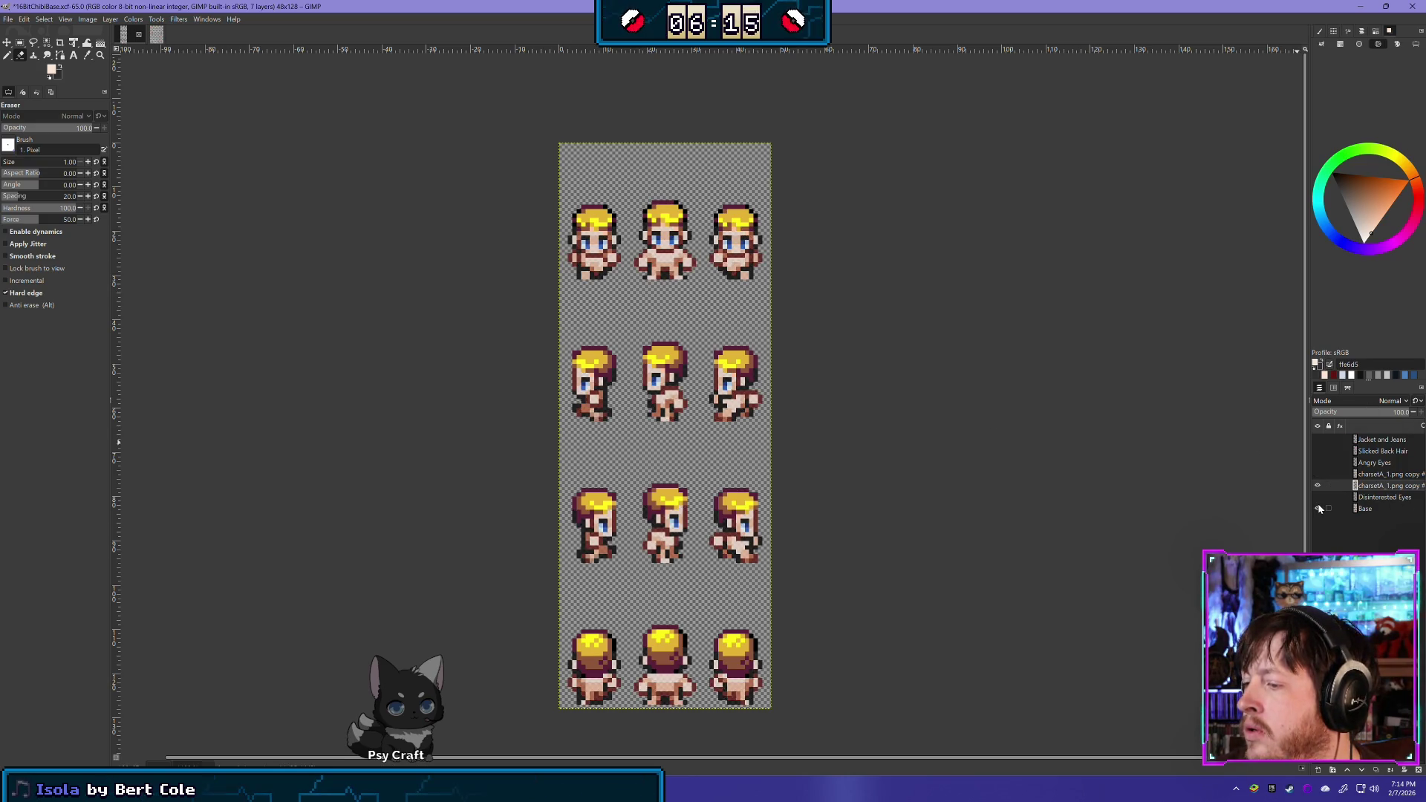
{"action": "left_click", "coordinate": [1318, 509]}
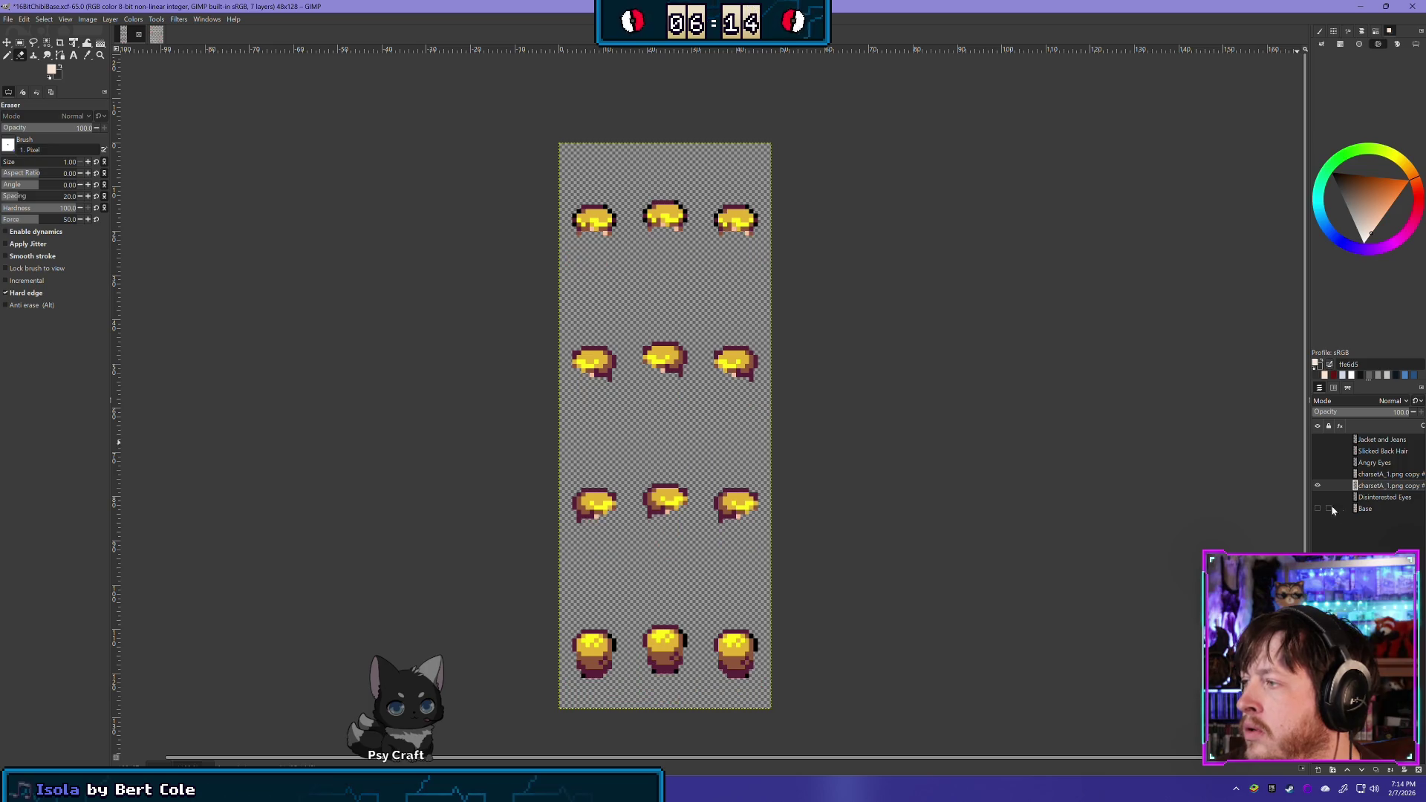
Rename the layer to 'Clean Cut Hair', hide it, and show the charsetA_1.png copy layer
{"action": "double_click", "coordinate": [1385, 486]}
{"action": "type", "text": "Clean Cut Ha"}
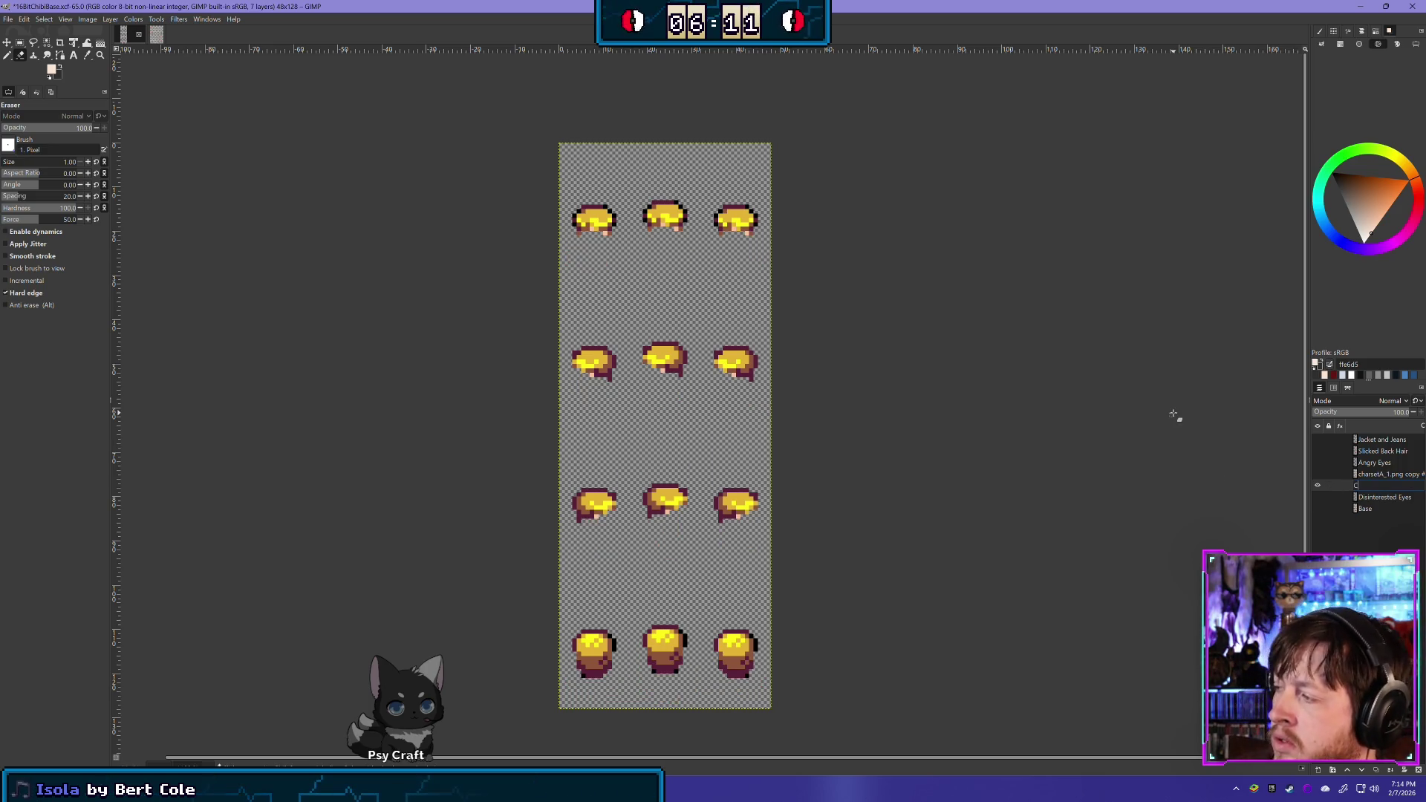
{"action": "type", "text": "ir"}
{"action": "key", "text": "Return"}
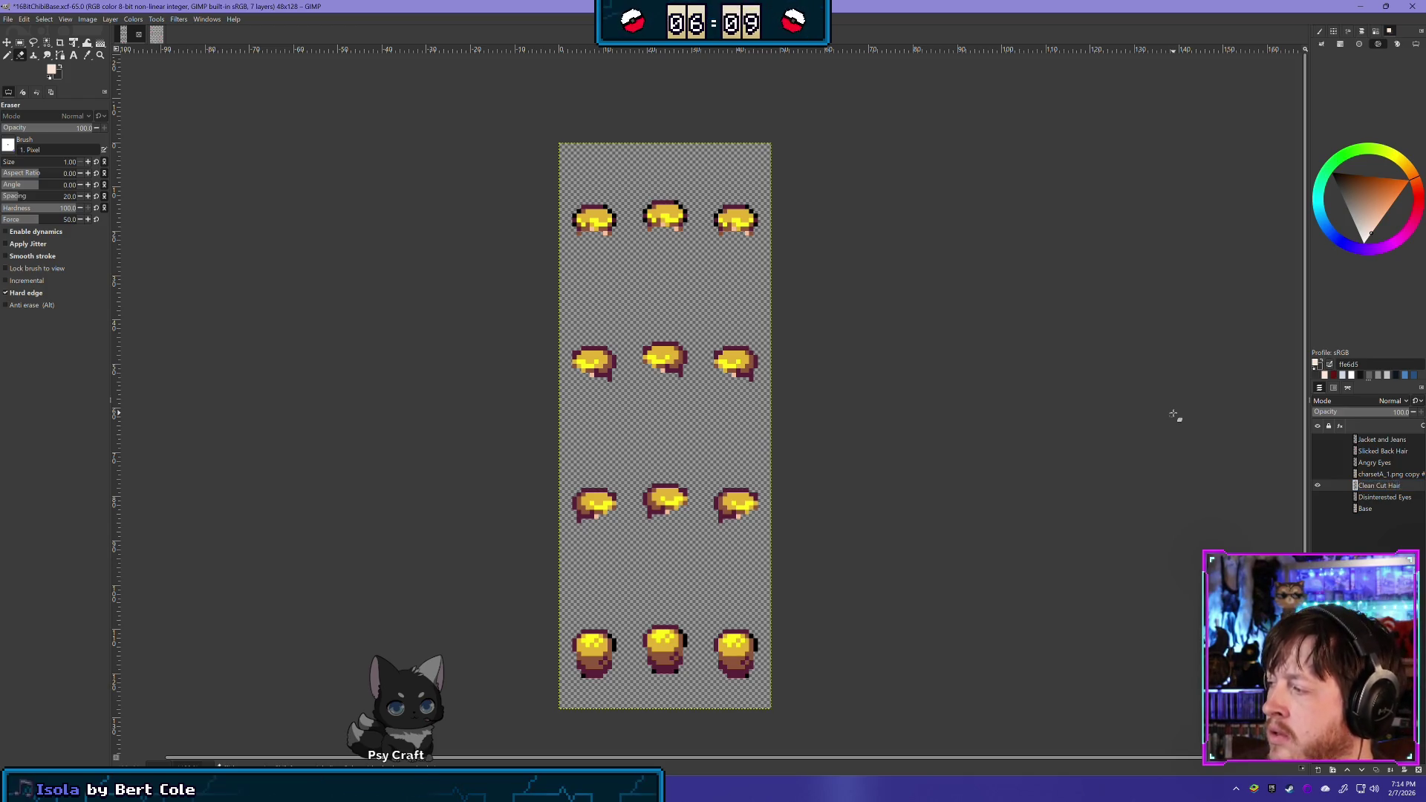
{"action": "left_click", "coordinate": [1317, 486]}
{"action": "left_click", "coordinate": [1317, 474]}
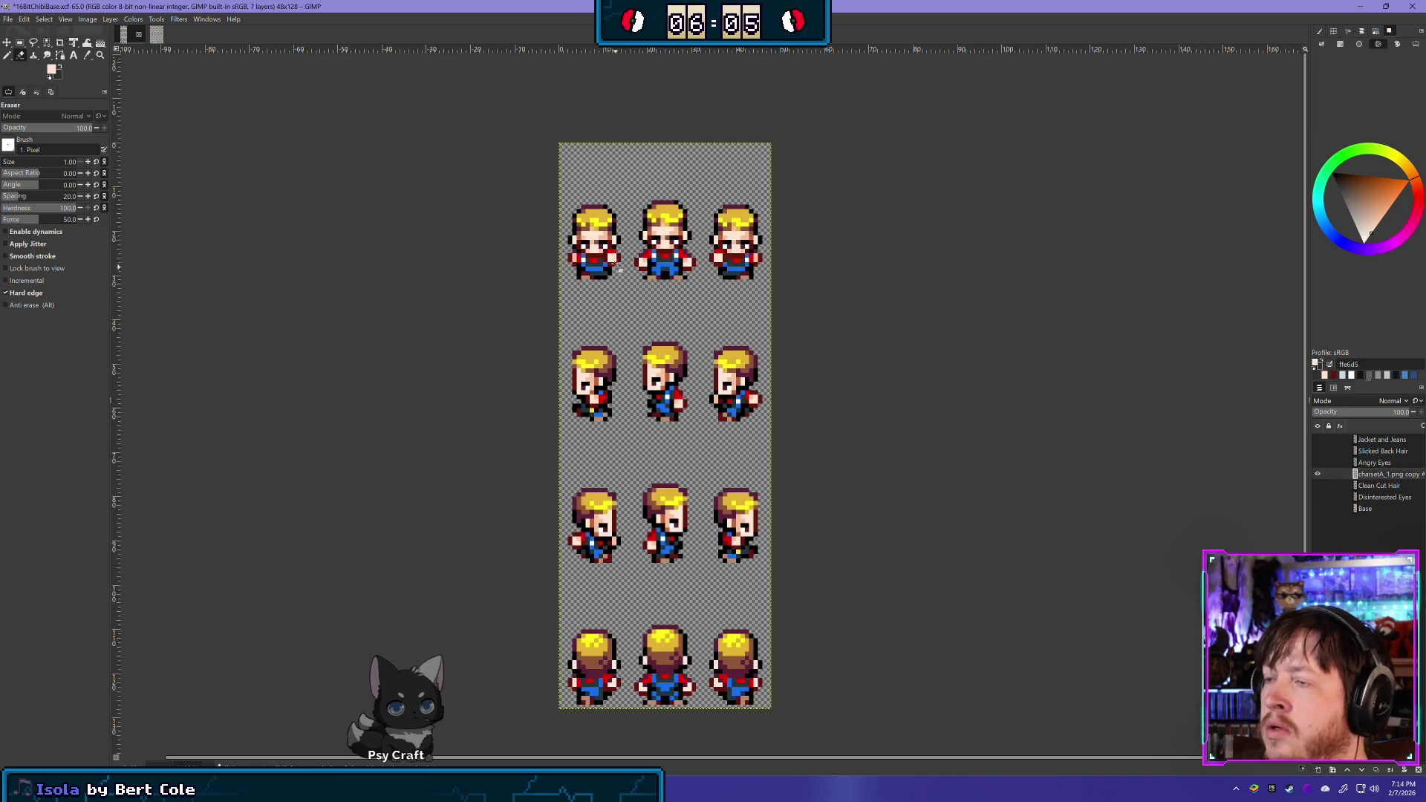
Delete the hair and faces from the top-row sprites on the outfit layer, show Base, and deselect
{"action": "scroll", "coordinate": [598, 271], "scroll_direction": "up", "scroll_amount": 3}
{"action": "scroll", "coordinate": [598, 270], "scroll_direction": "up", "scroll_amount": 1}
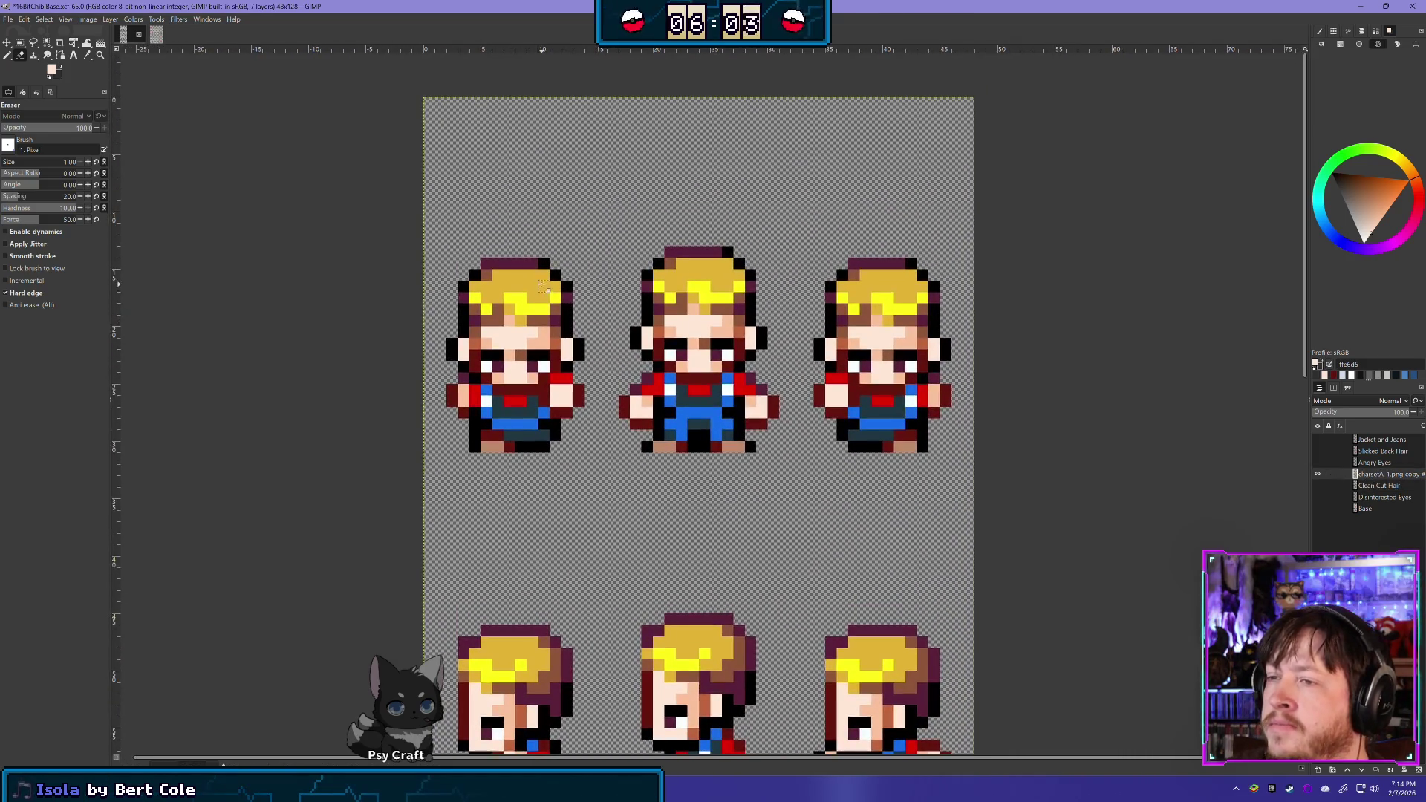
{"action": "left_click", "coordinate": [20, 43]}
{"action": "mouse_move", "coordinate": [377, 189]}
{"action": "left_mouse_down"}
{"action": "mouse_move", "coordinate": [413, 261]}
{"action": "mouse_move", "coordinate": [985, 326]}
{"action": "mouse_move", "coordinate": [959, 360]}
{"action": "left_mouse_up"}
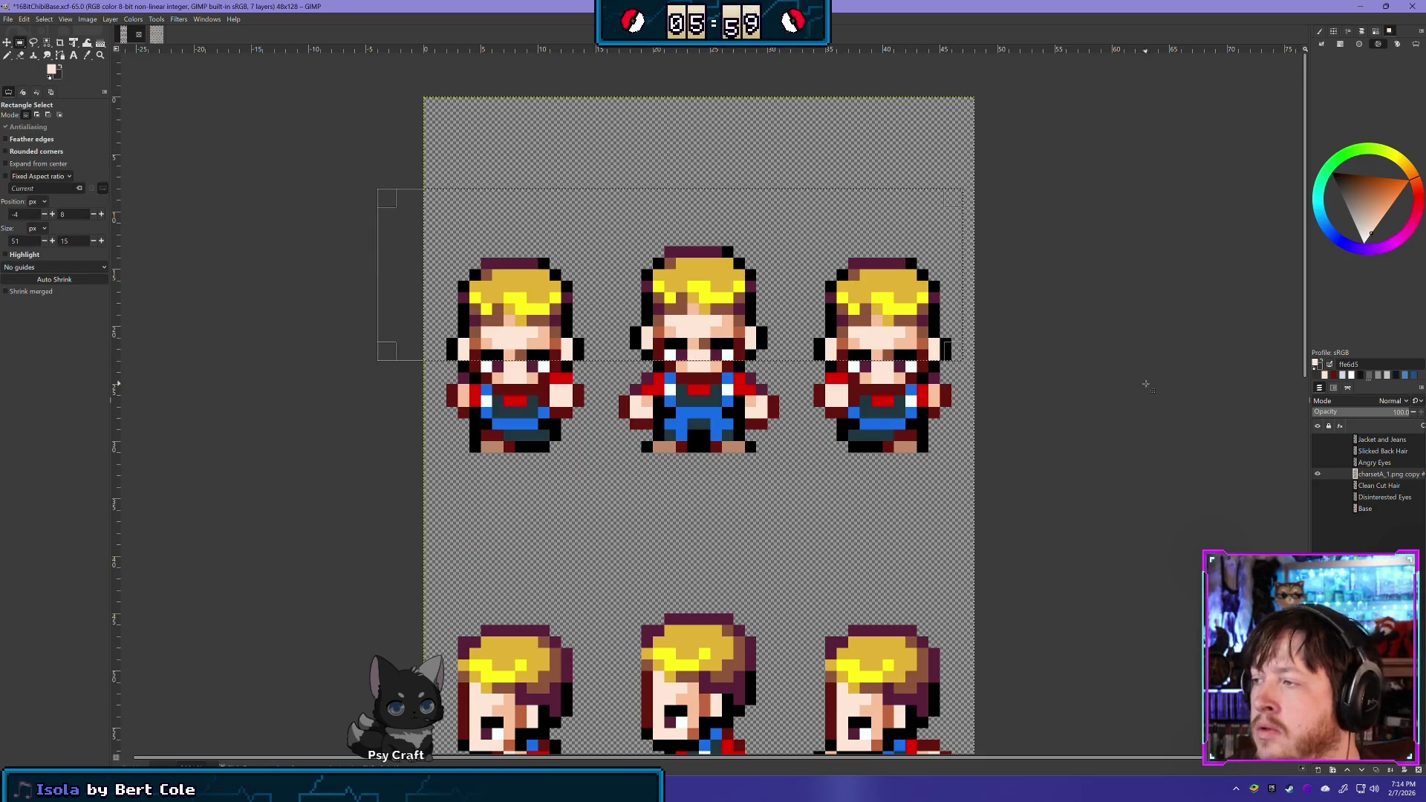
{"action": "key", "text": "Delete"}
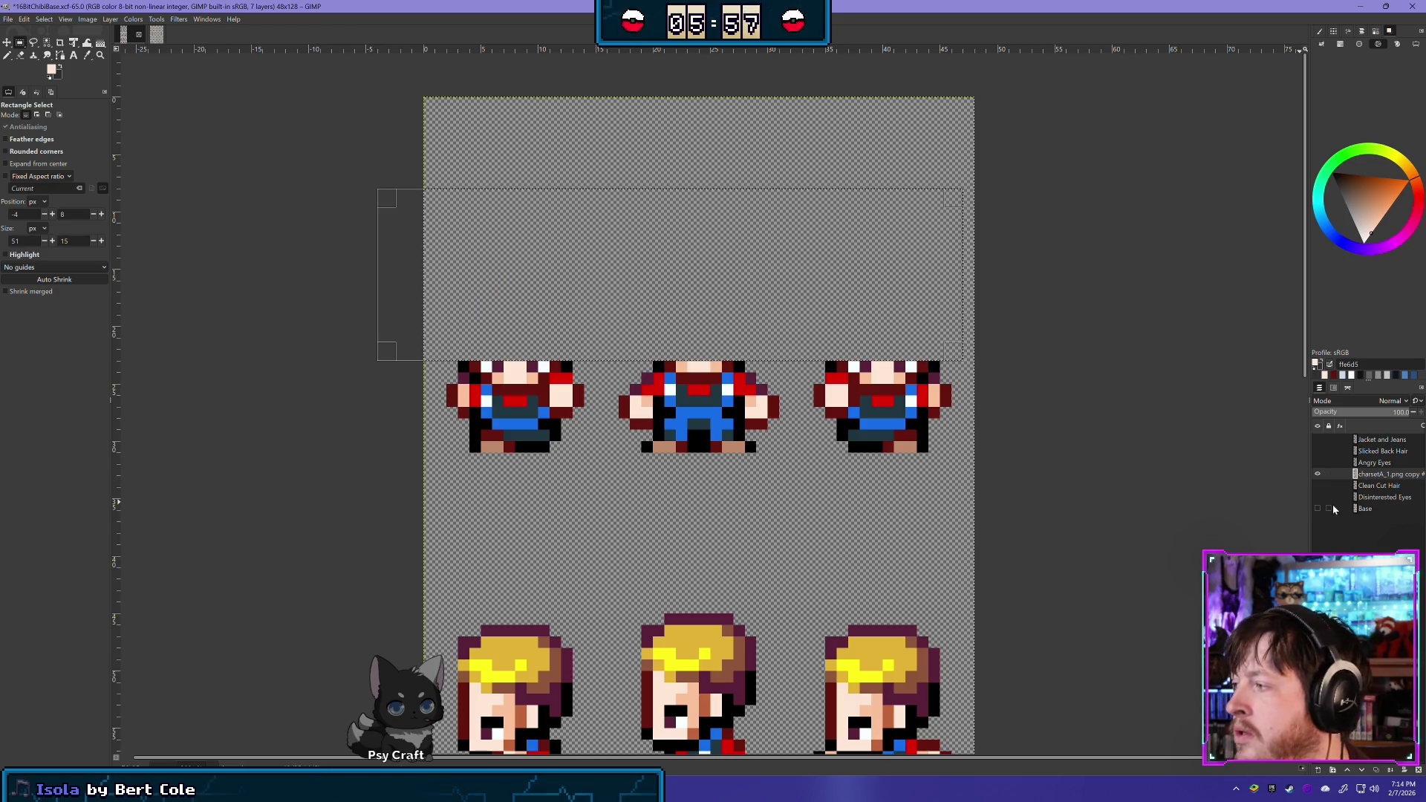
{"action": "left_click", "coordinate": [1317, 508]}
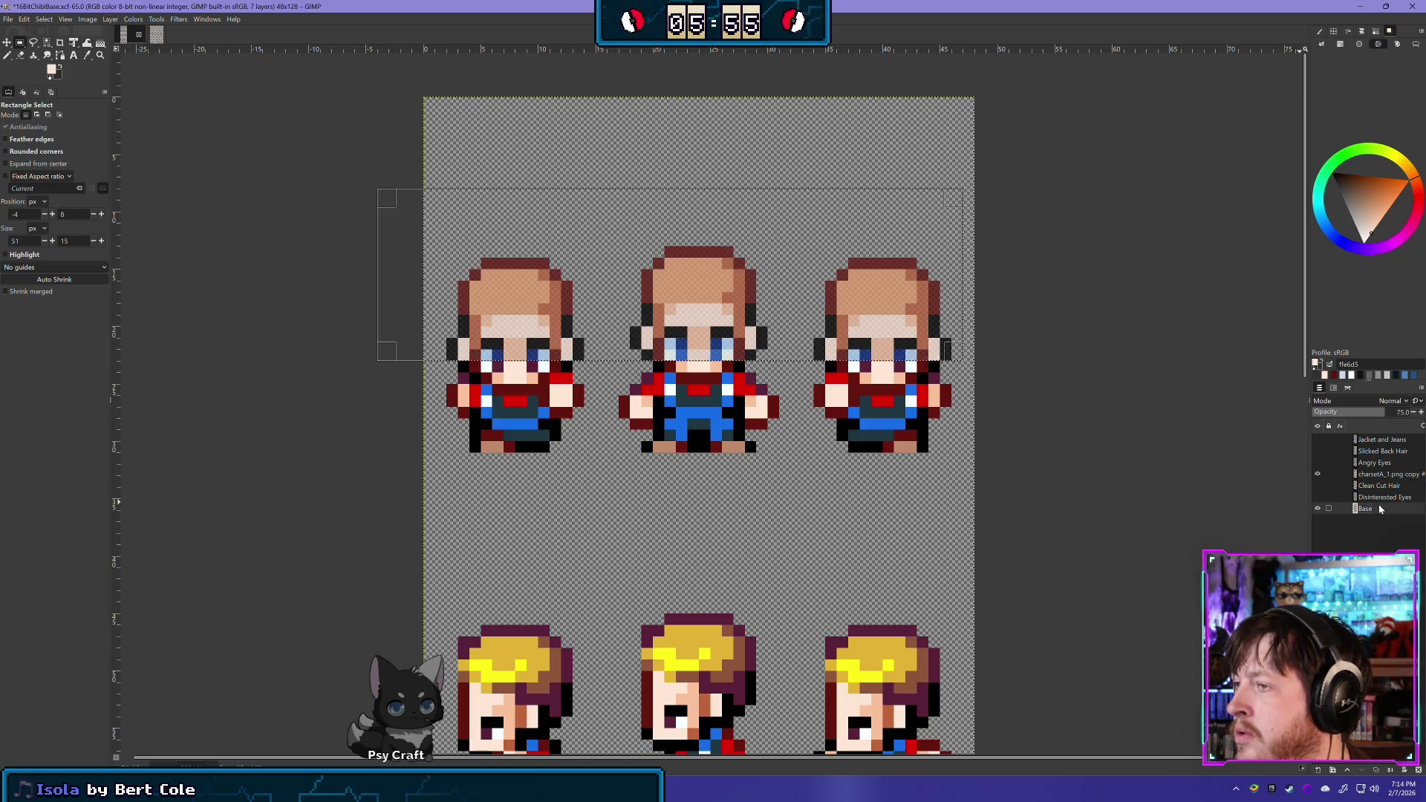
{"action": "left_click", "coordinate": [1381, 474]}
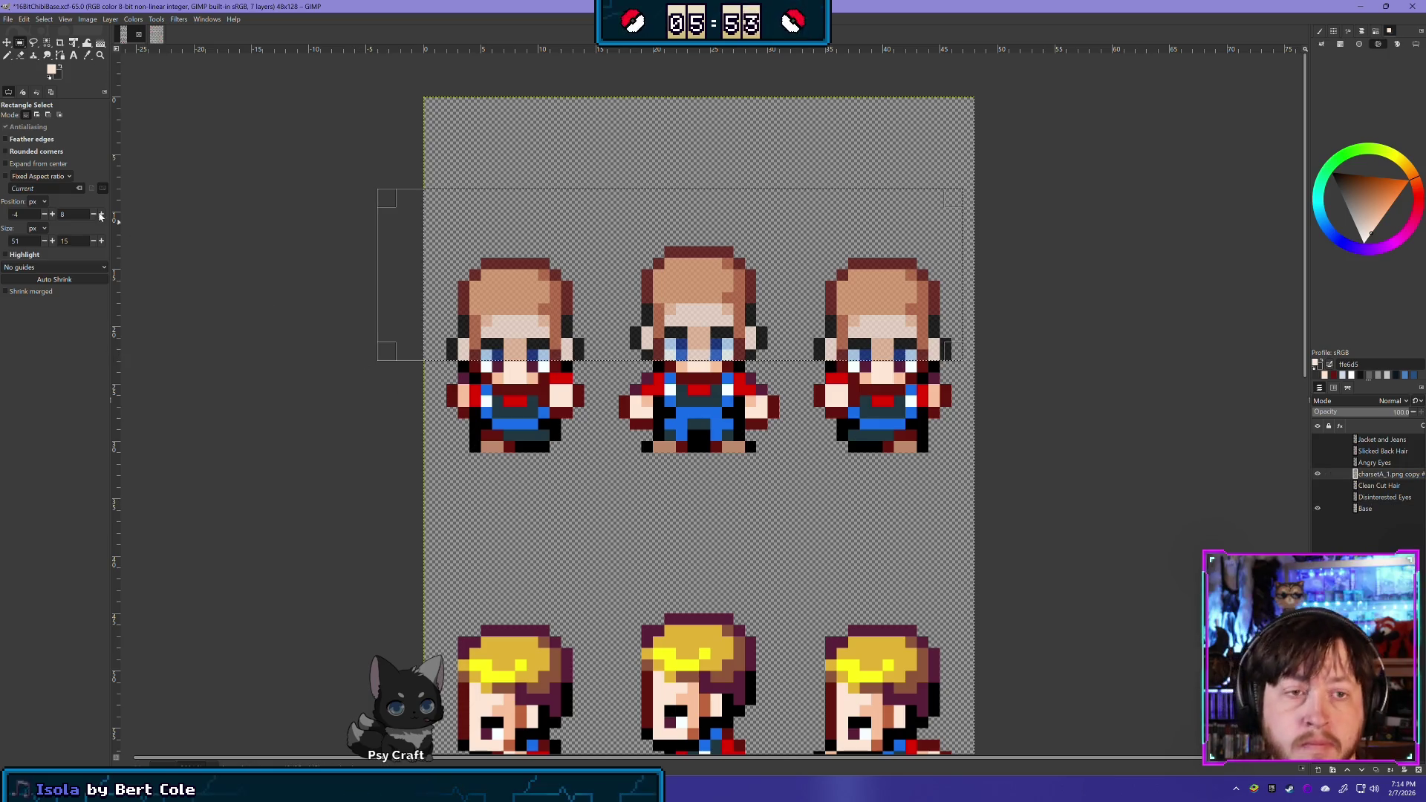
{"action": "key", "text": "ctrl+shift+a"}
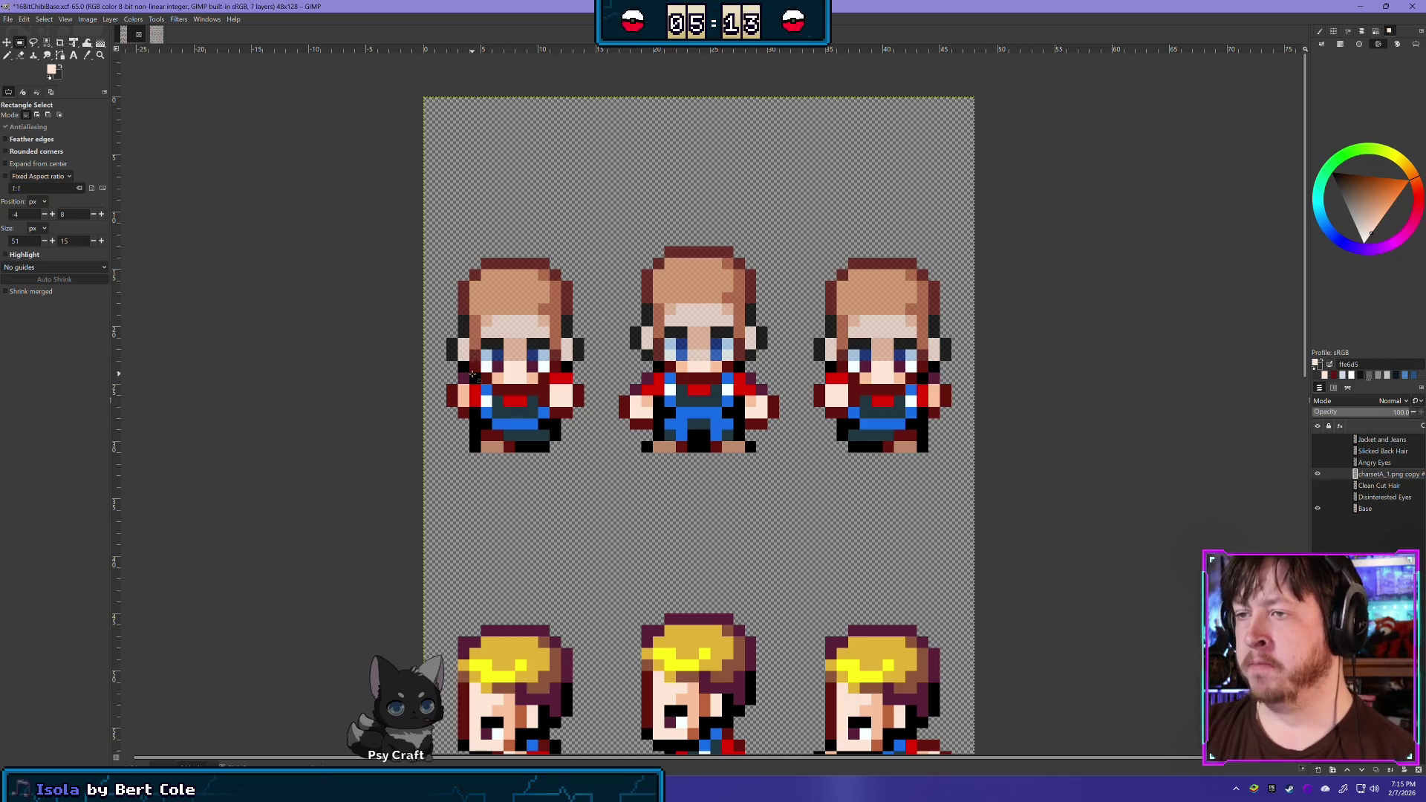
With the Eraser ready, toggle the outfit layer to compare it against the base bodies
{"action": "key", "text": "shift+e"}
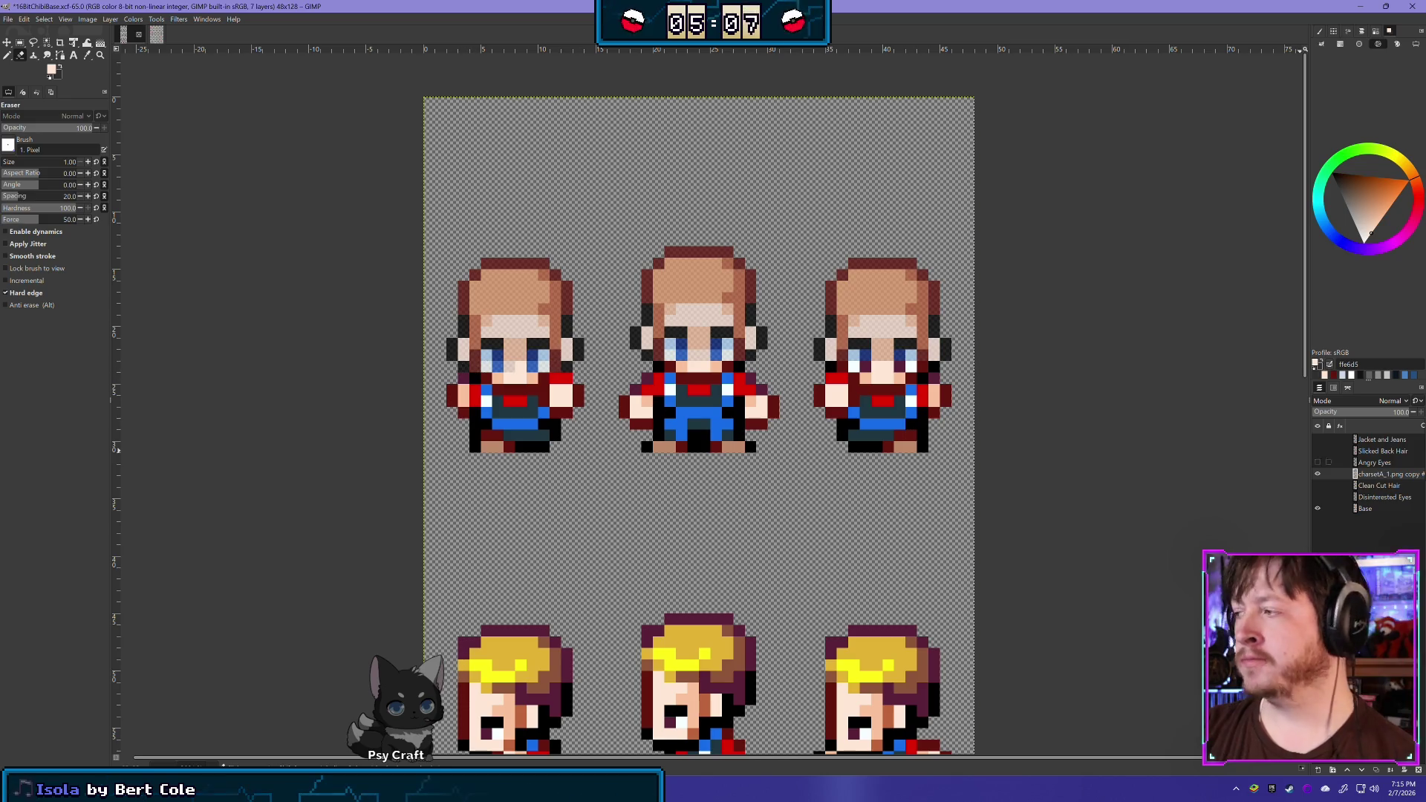
{"action": "left_click", "coordinate": [1316, 473]}
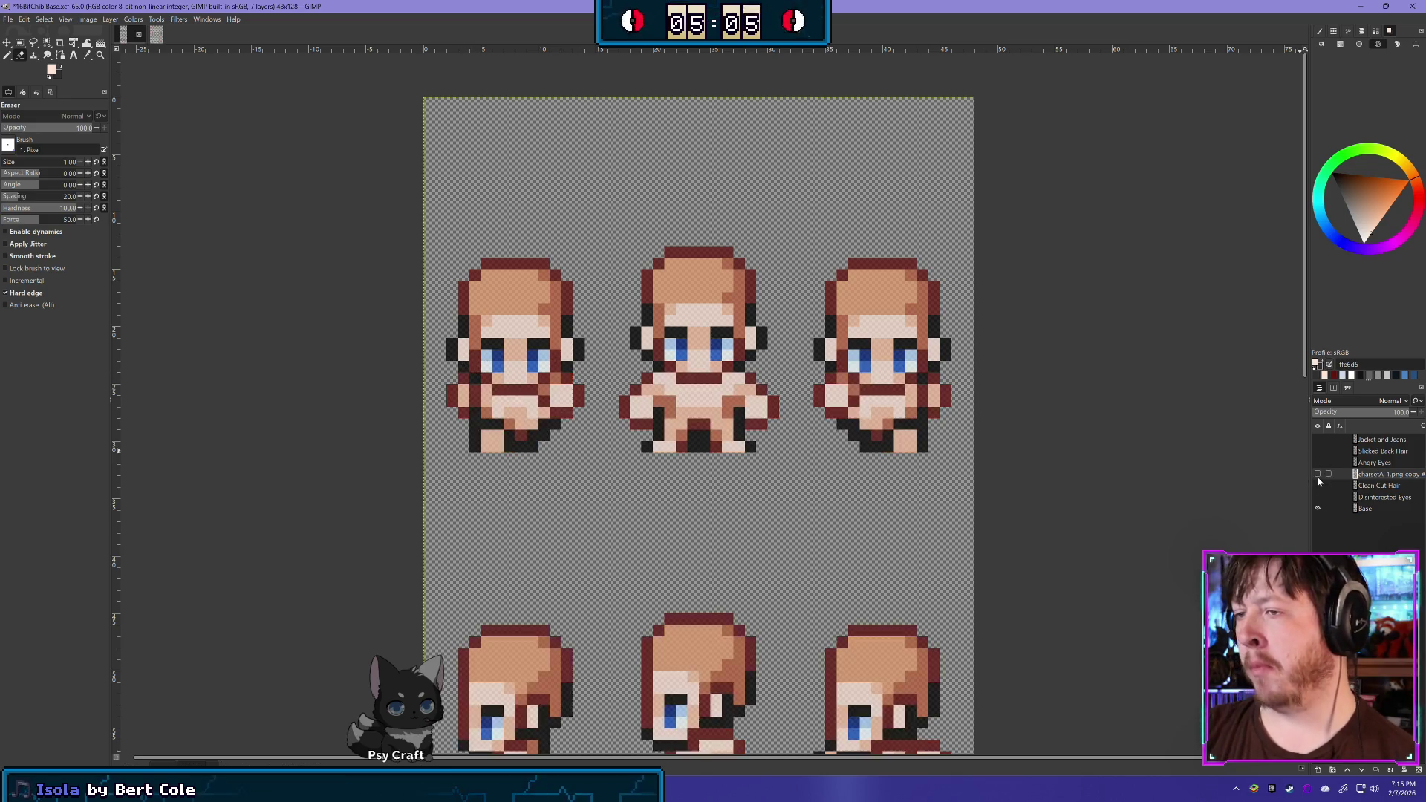
{"action": "left_click", "coordinate": [1317, 474]}
{"action": "left_click", "coordinate": [1316, 473]}
{"action": "left_click", "coordinate": [1316, 474]}
{"action": "left_click", "coordinate": [1316, 474]}
{"action": "left_click", "coordinate": [1316, 474]}
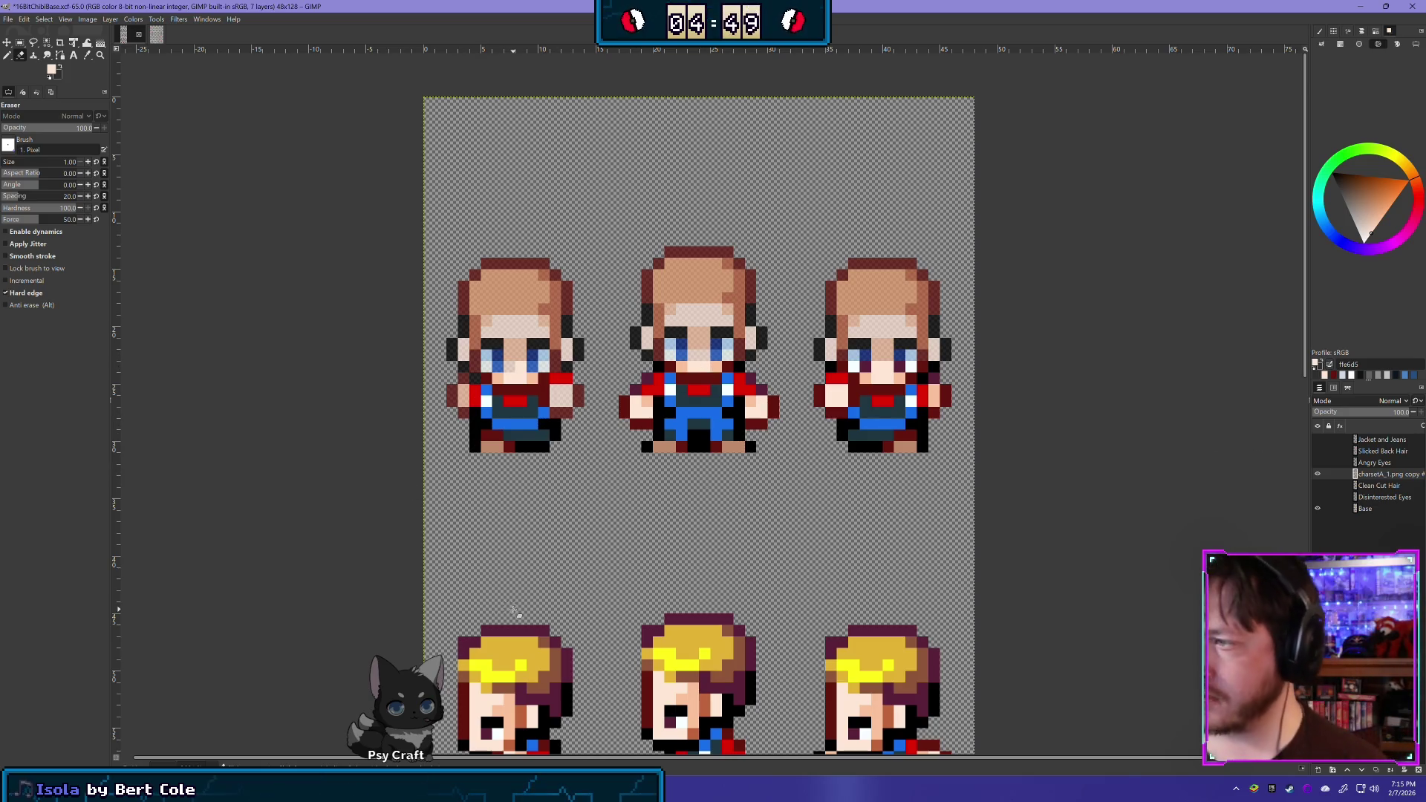
{"action": "left_click", "coordinate": [1320, 479], "text": "shift"}
{"action": "left_click", "coordinate": [1321, 479], "text": "shift"}
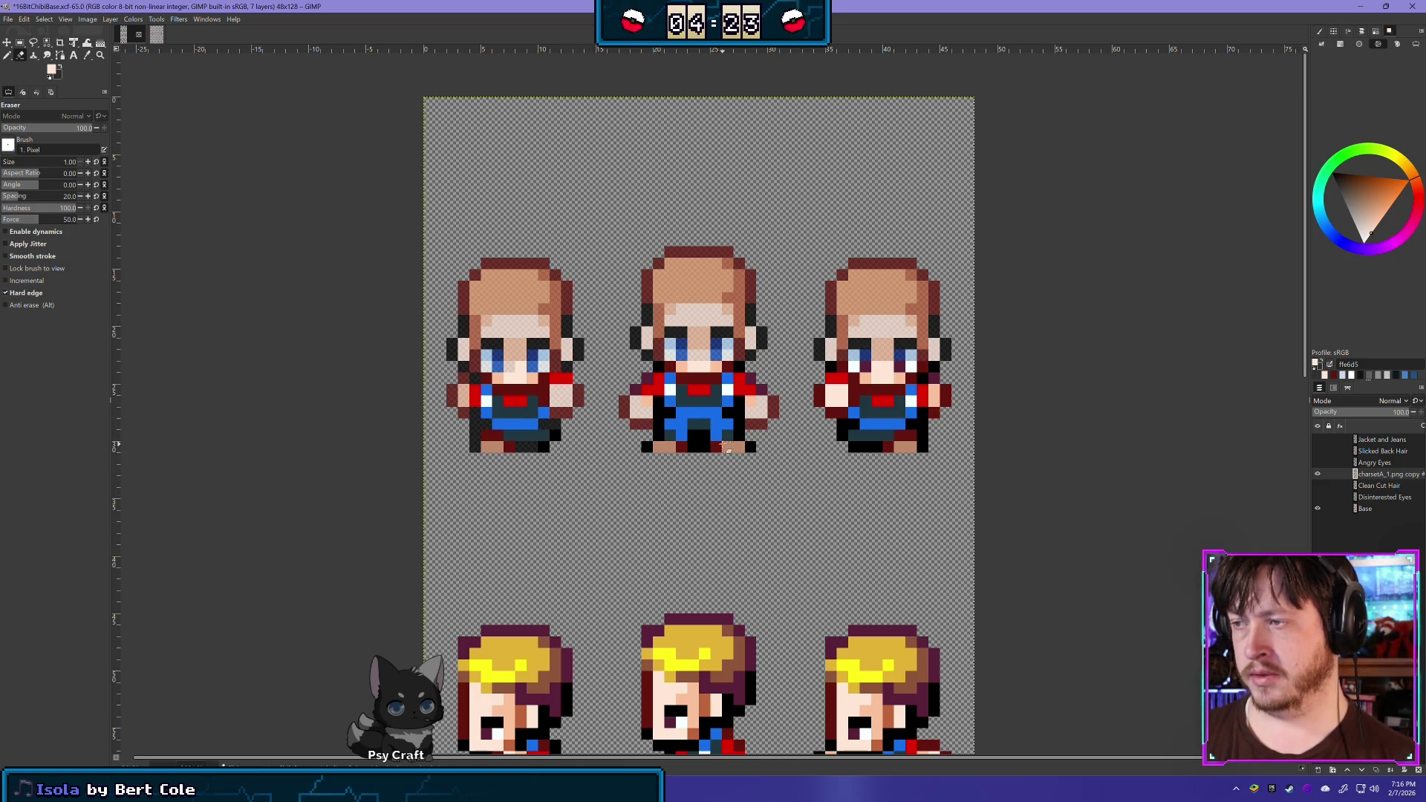
Erase stray dark pixels between the middle sprite's legs, checking the result by toggling the outfit layer
{"action": "left_click_drag", "start_coordinate": [698, 446], "coordinate": [706, 446]}
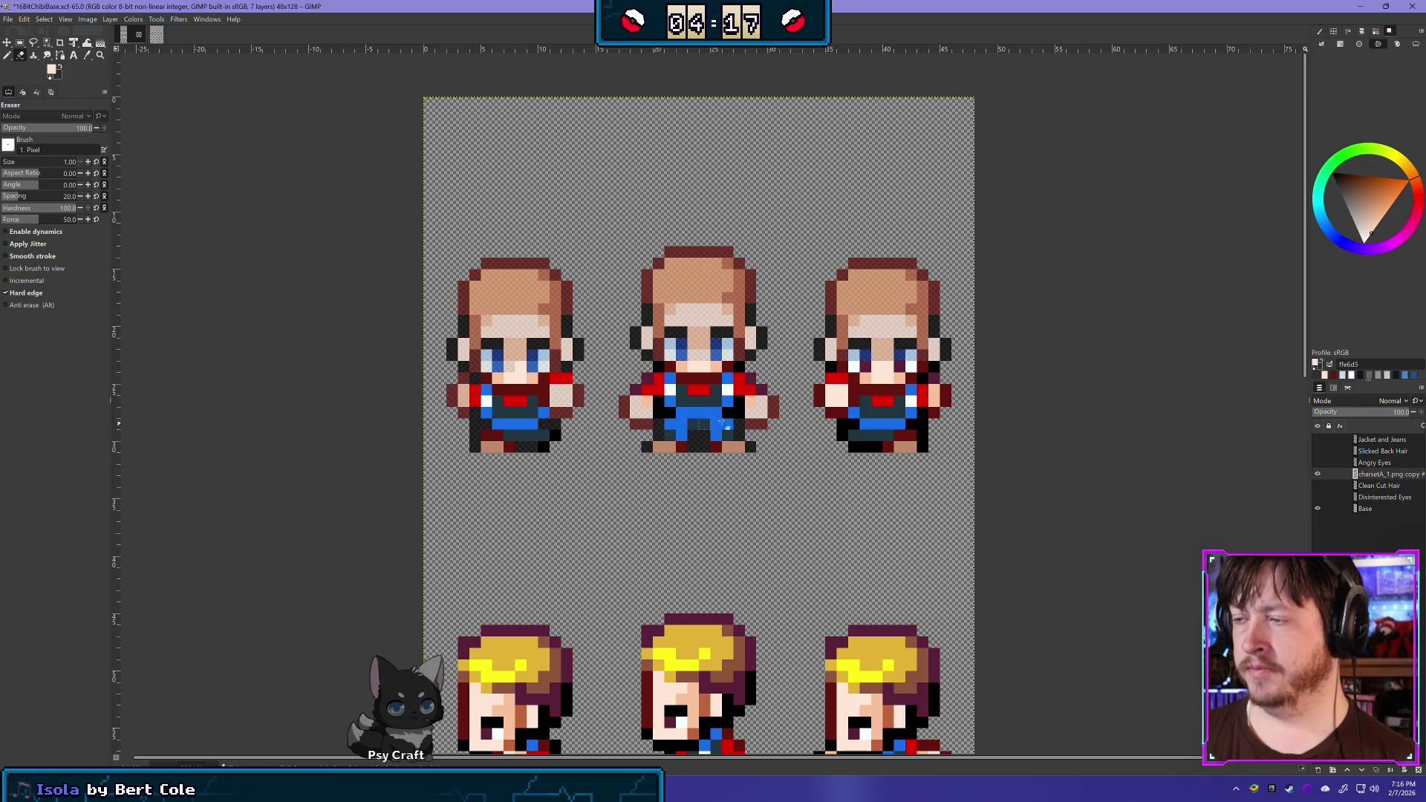
{"action": "left_click", "coordinate": [1318, 474]}
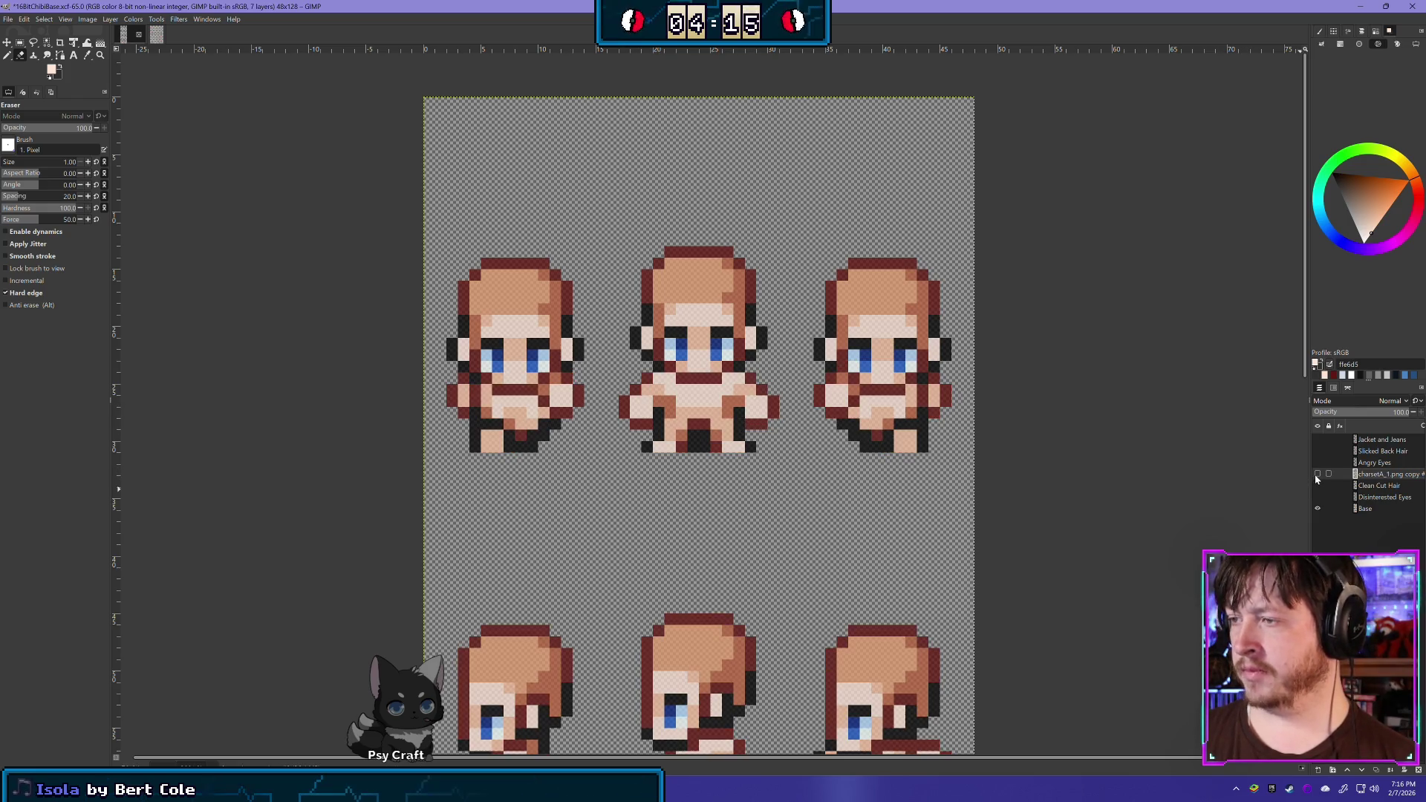
{"action": "left_click", "coordinate": [1317, 475]}
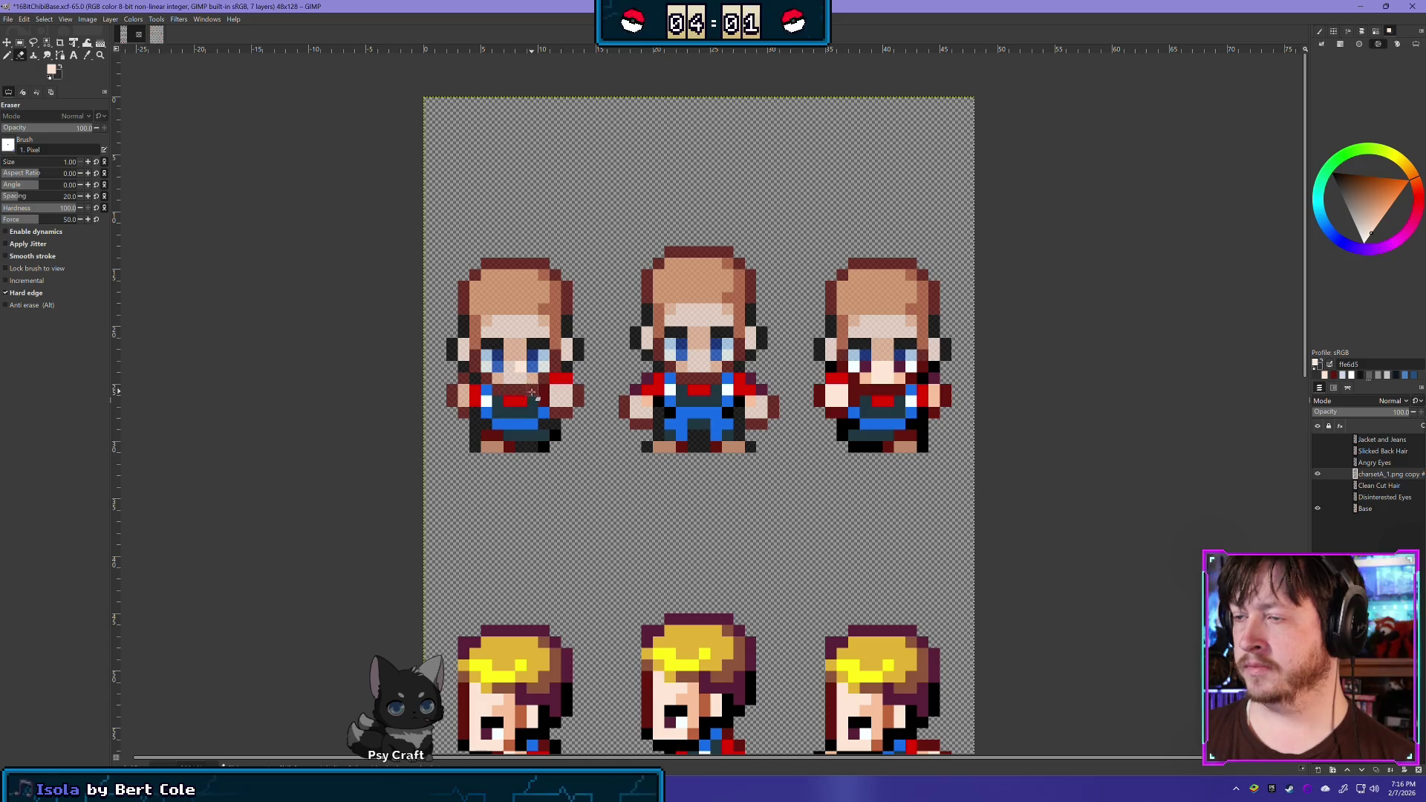
{"action": "left_click", "coordinate": [1318, 473]}
{"action": "left_click", "coordinate": [1318, 473]}
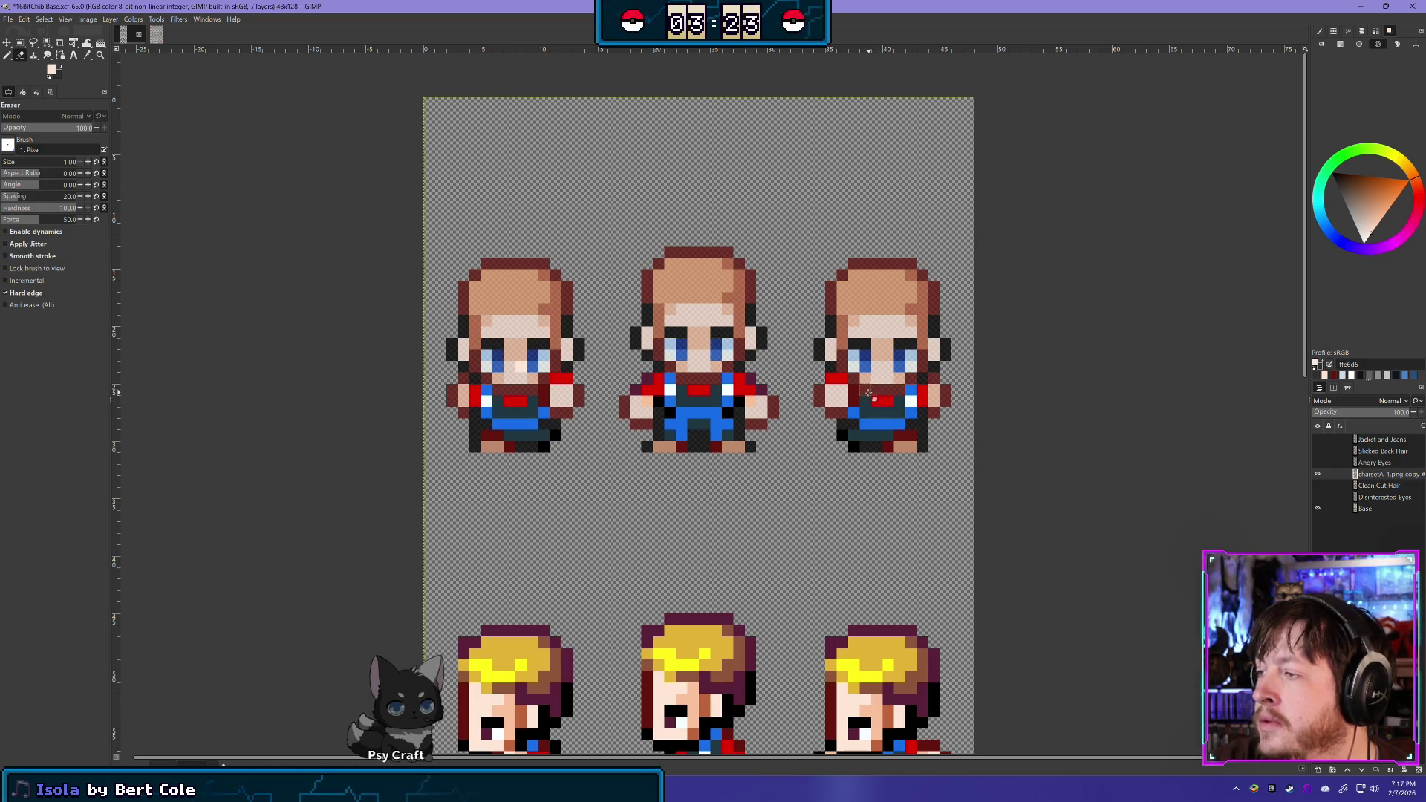
{"action": "left_click", "coordinate": [1319, 473]}
{"action": "left_click", "coordinate": [1319, 473]}
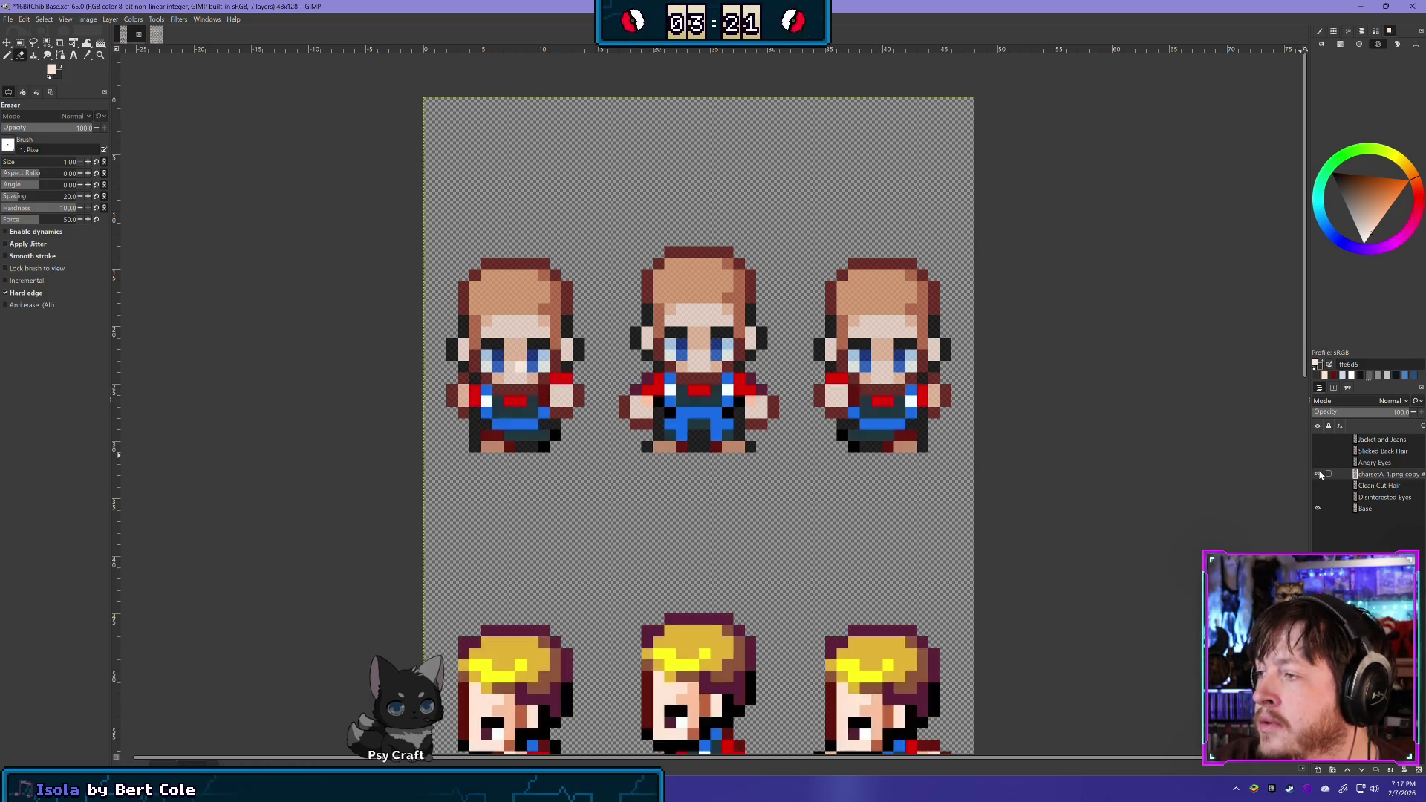
{"action": "left_click", "coordinate": [1318, 473]}
{"action": "left_click", "coordinate": [1319, 473]}
{"action": "left_click", "coordinate": [1319, 473]}
{"action": "left_click", "coordinate": [1318, 473]}
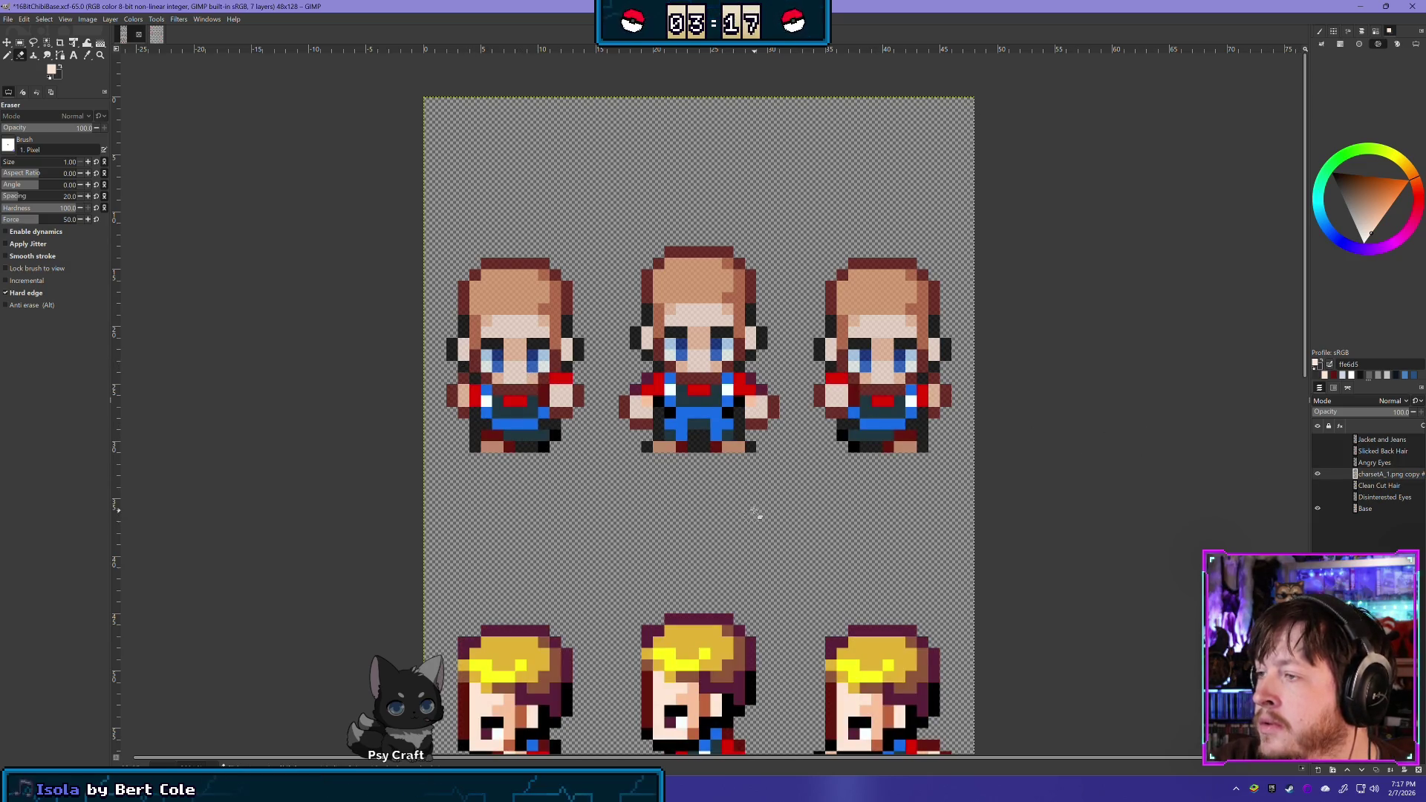
{"action": "mouse_move", "coordinate": [757, 513]}
{"action": "left_mouse_down"}
{"action": "mouse_move", "coordinate": [715, 230]}
{"action": "mouse_move", "coordinate": [715, 122]}
{"action": "left_mouse_up"}
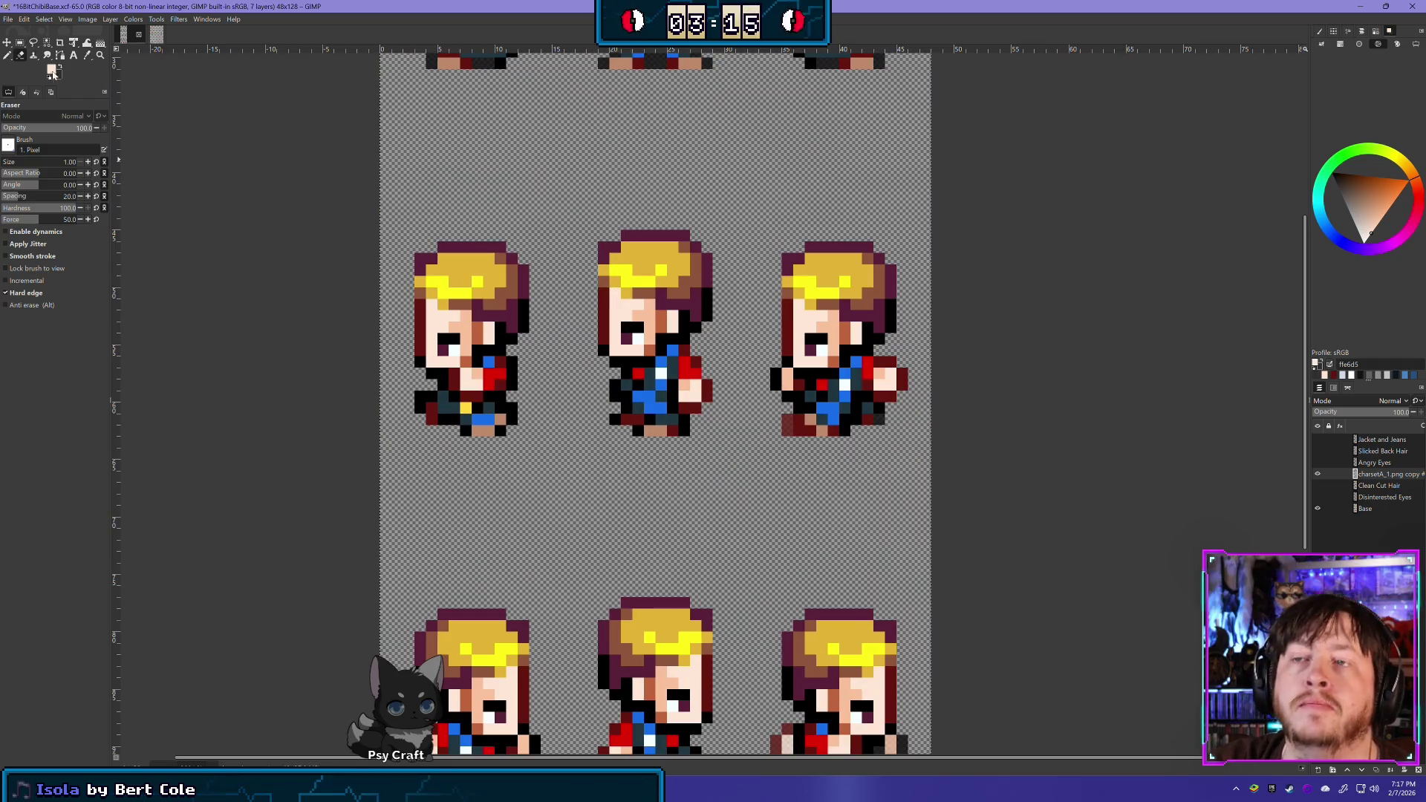
Box the side-facing row's heads, compare with the outfit layer toggled, and delete the selection
{"action": "left_click", "coordinate": [19, 43]}
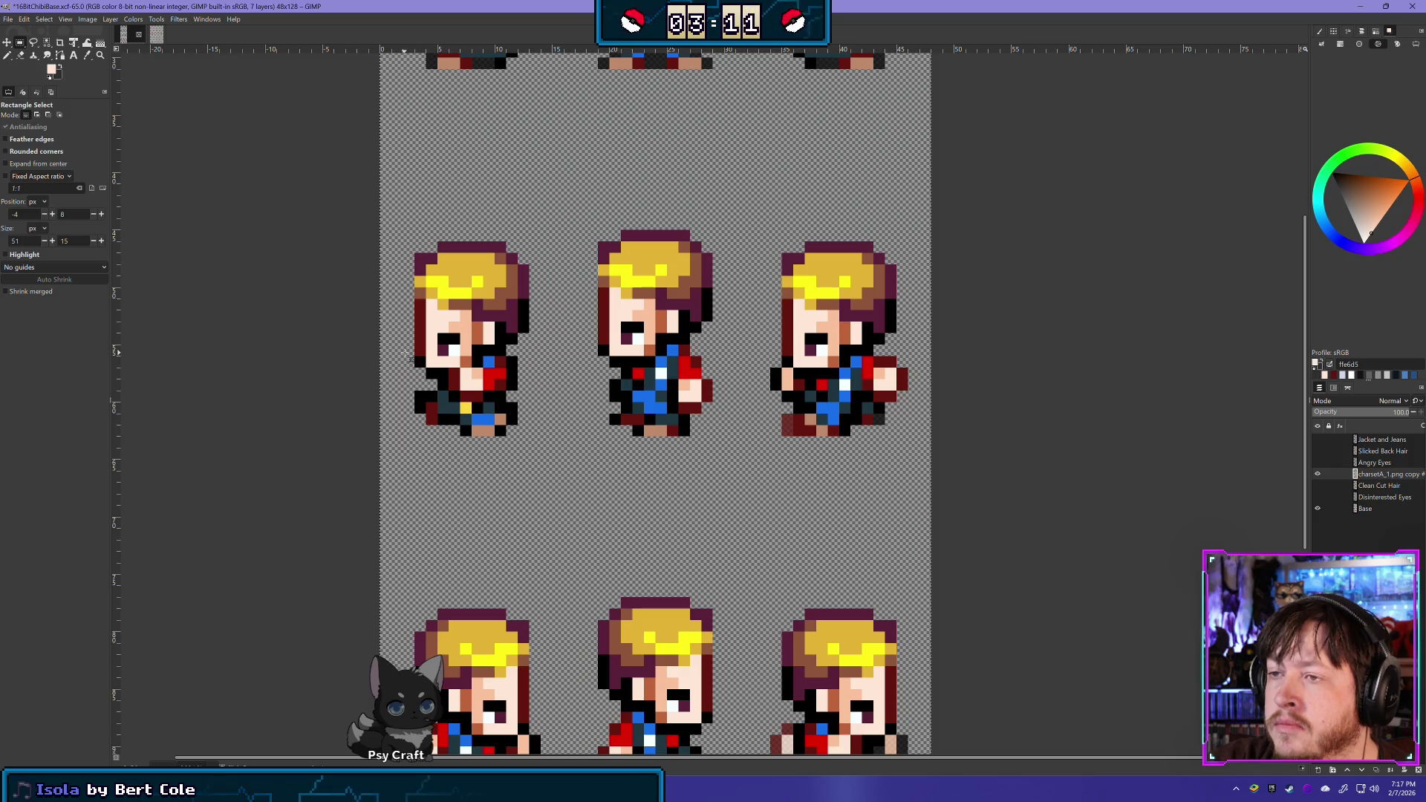
{"action": "mouse_move", "coordinate": [409, 356]}
{"action": "left_mouse_down"}
{"action": "mouse_move", "coordinate": [668, 297]}
{"action": "mouse_move", "coordinate": [964, 195]}
{"action": "left_mouse_up"}
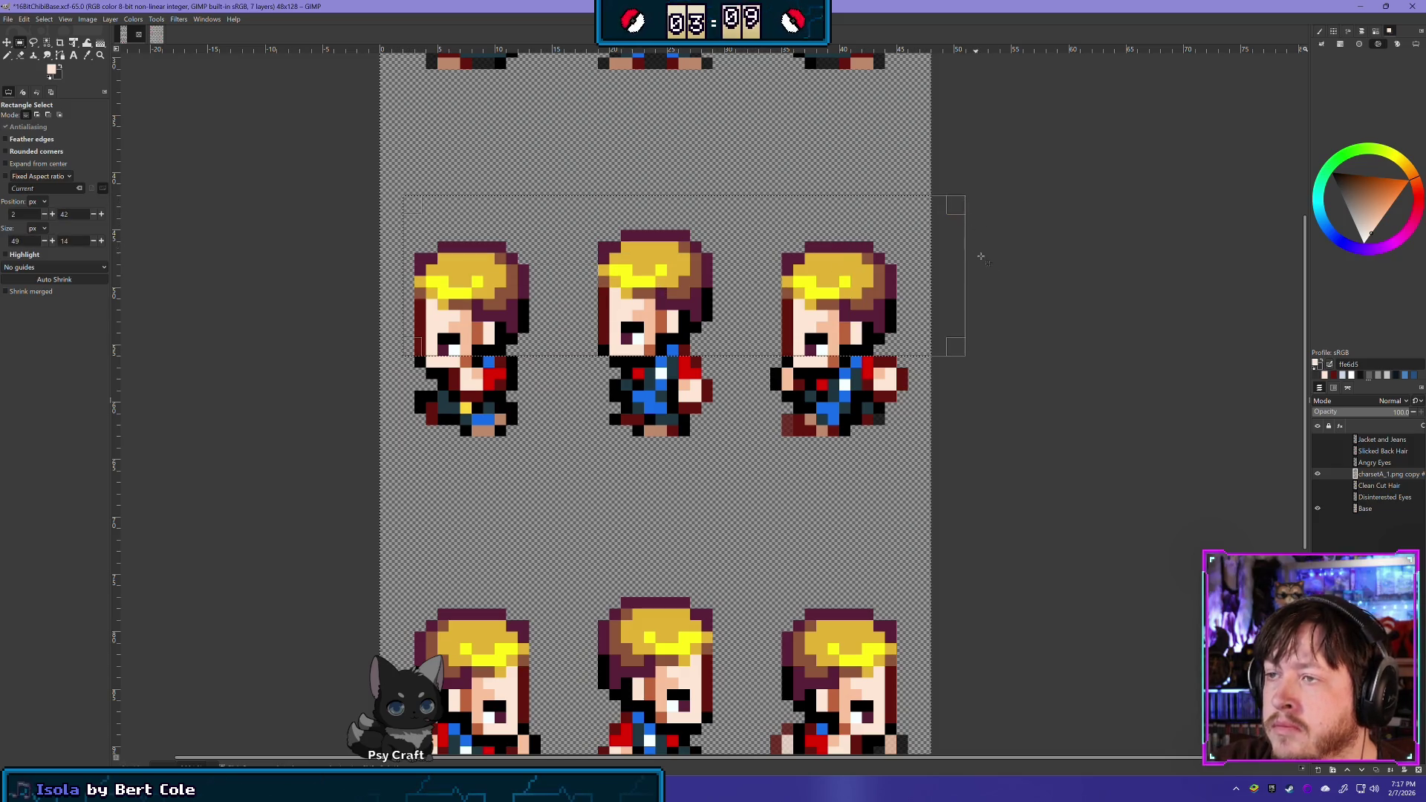
{"action": "left_click", "coordinate": [1318, 475]}
{"action": "left_click", "coordinate": [1318, 476]}
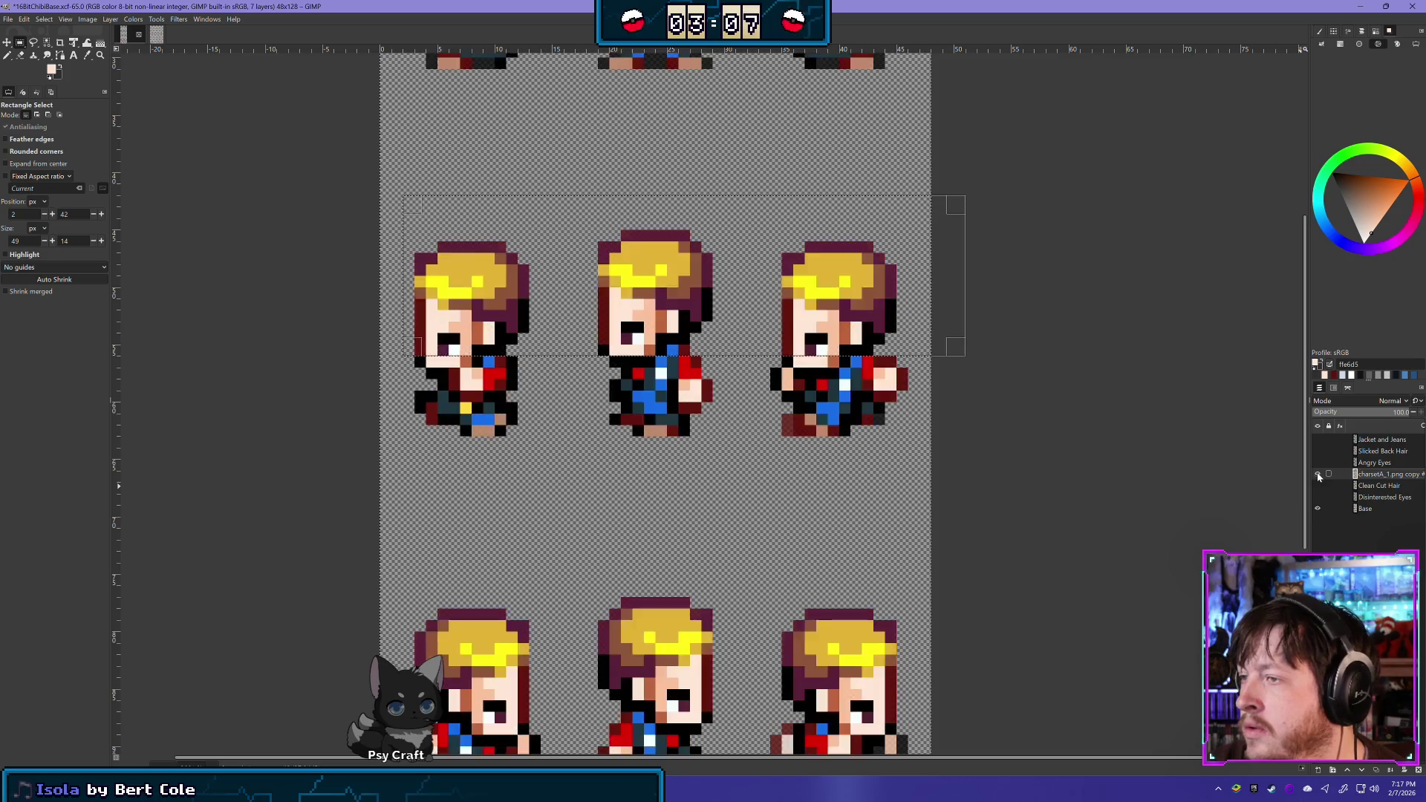
{"action": "left_click", "coordinate": [1318, 475]}
{"action": "left_click", "coordinate": [1318, 475]}
{"action": "left_click", "coordinate": [1318, 475]}
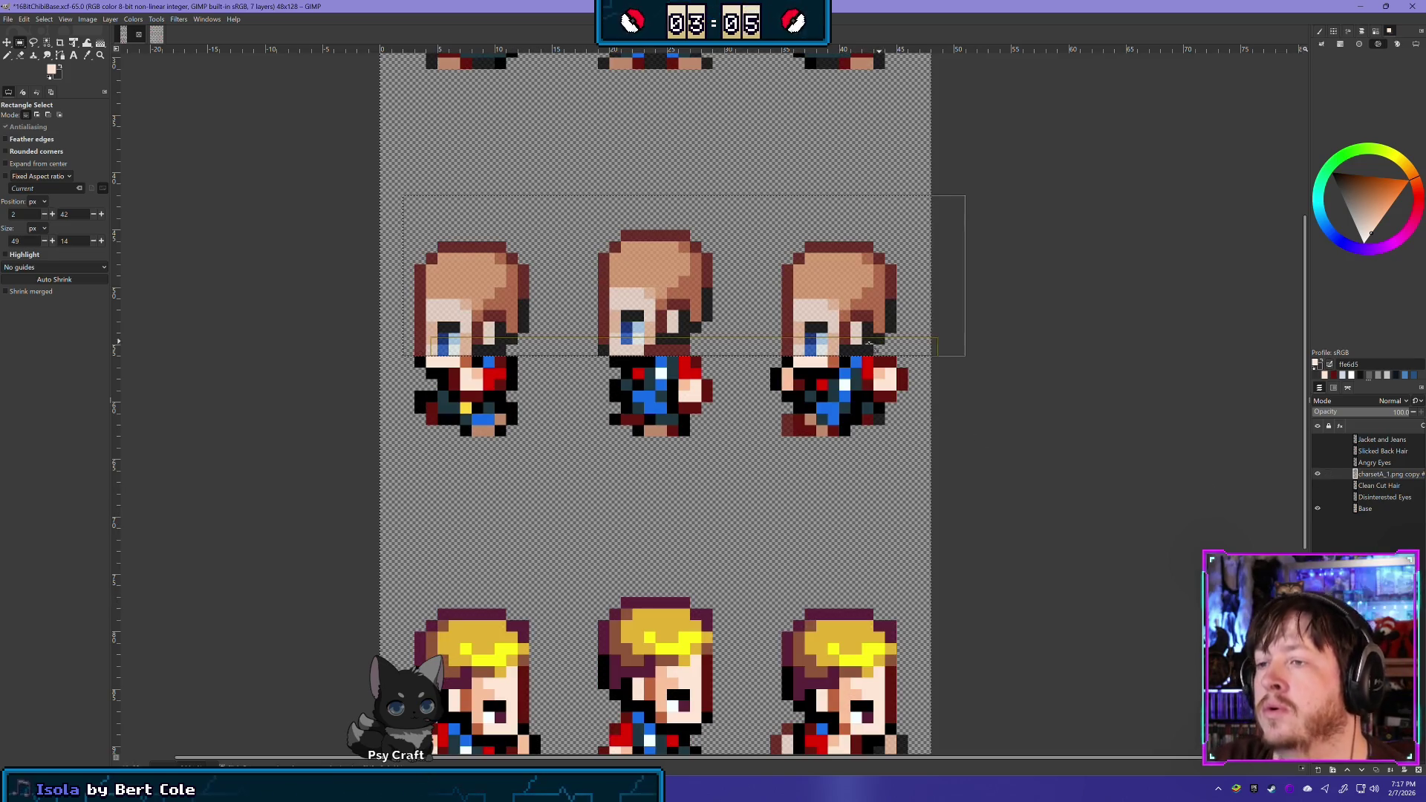
{"action": "key", "text": "Delete"}
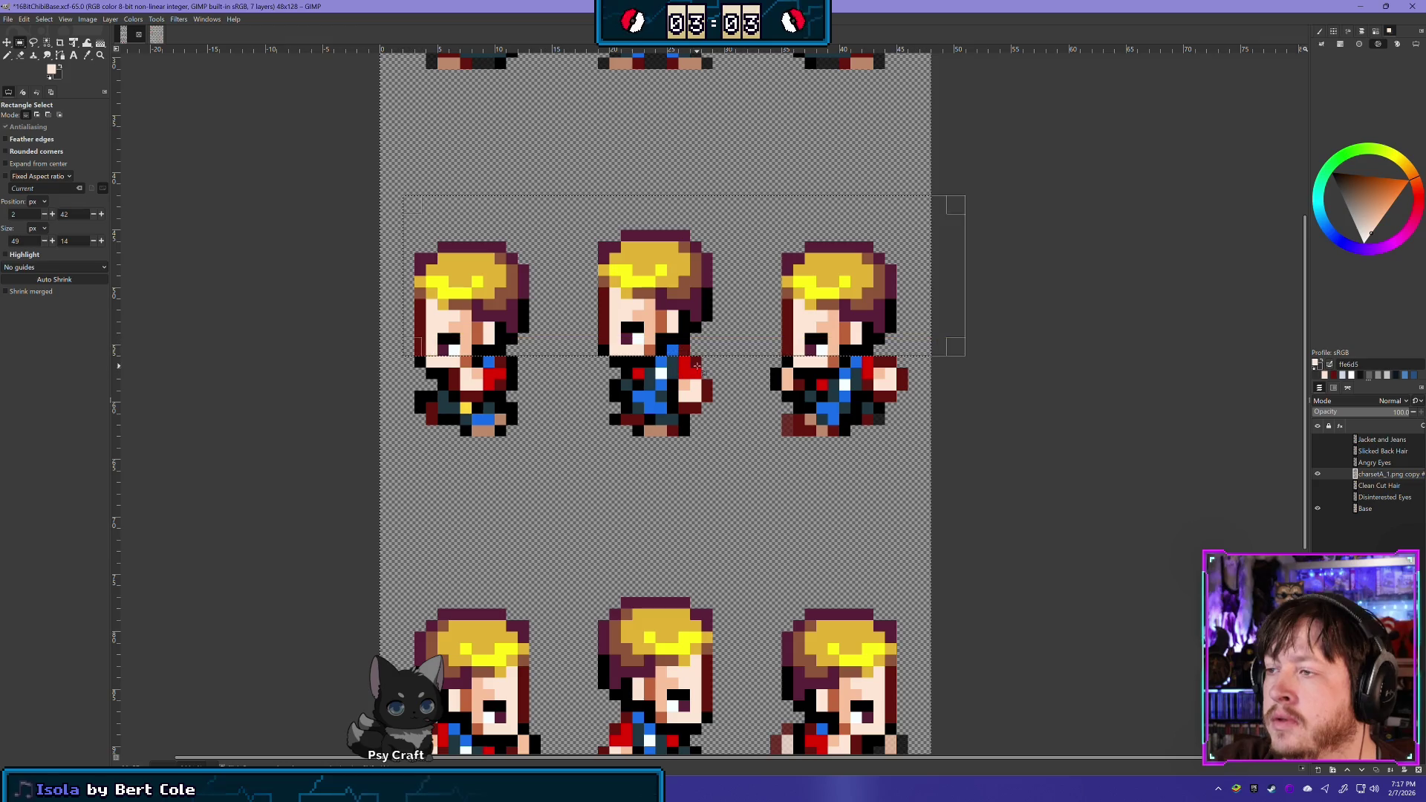
Step back and forth through undo history to compare the heads with and without blond hair
{"action": "left_click_drag", "start_coordinate": [690, 354], "coordinate": [664, 344]}
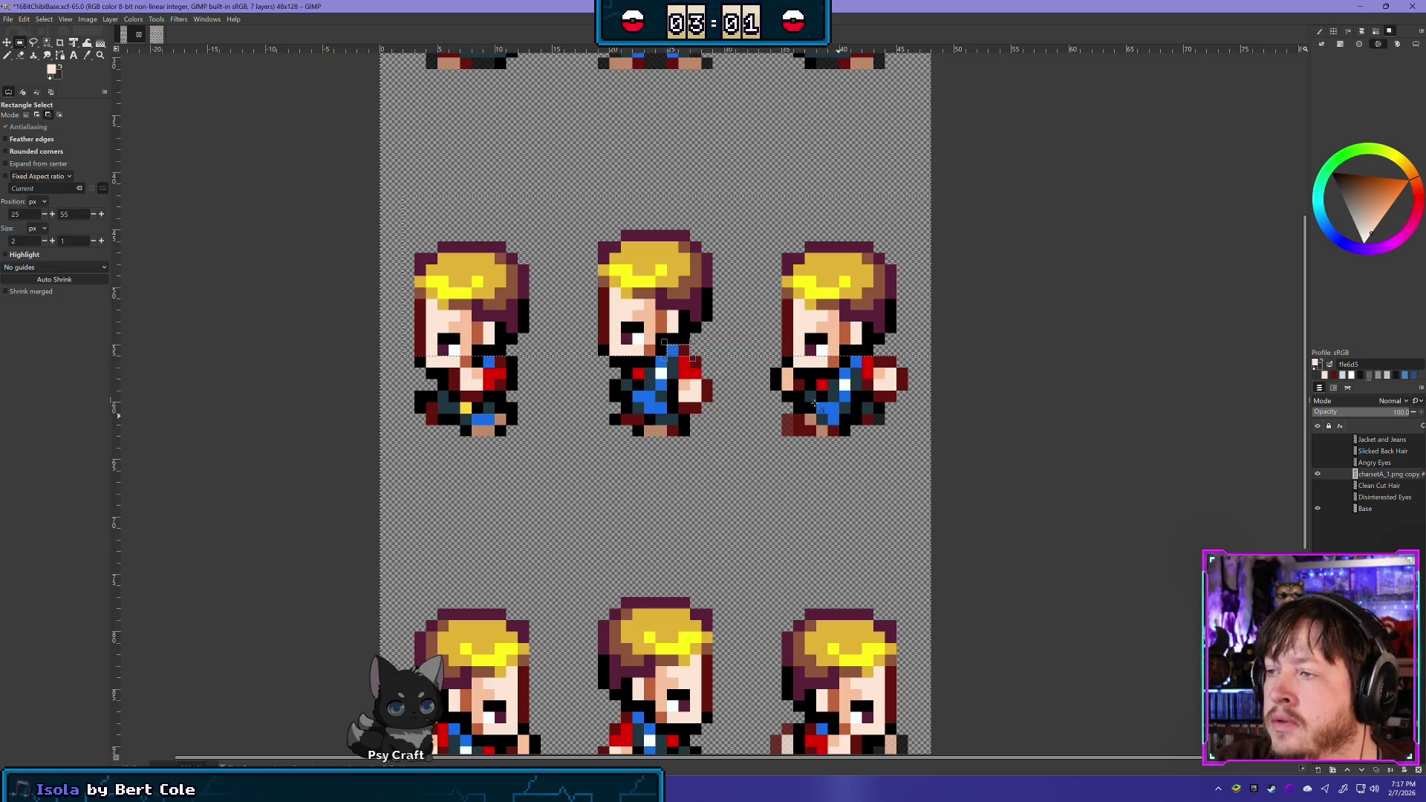
{"action": "key", "text": "ctrl+z"}
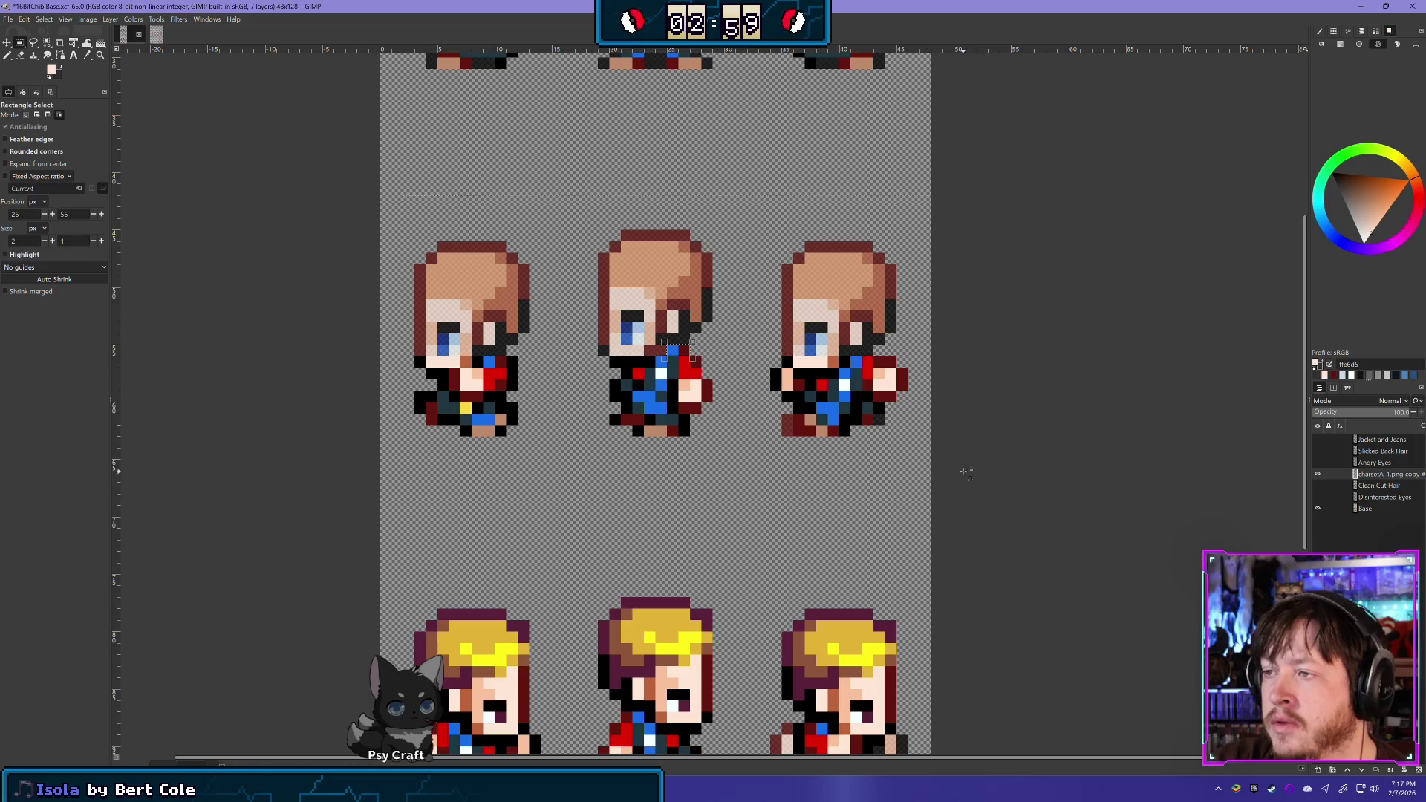
{"action": "key", "text": "ctrl+shift+a"}
{"action": "key", "text": "ctrl+y"}
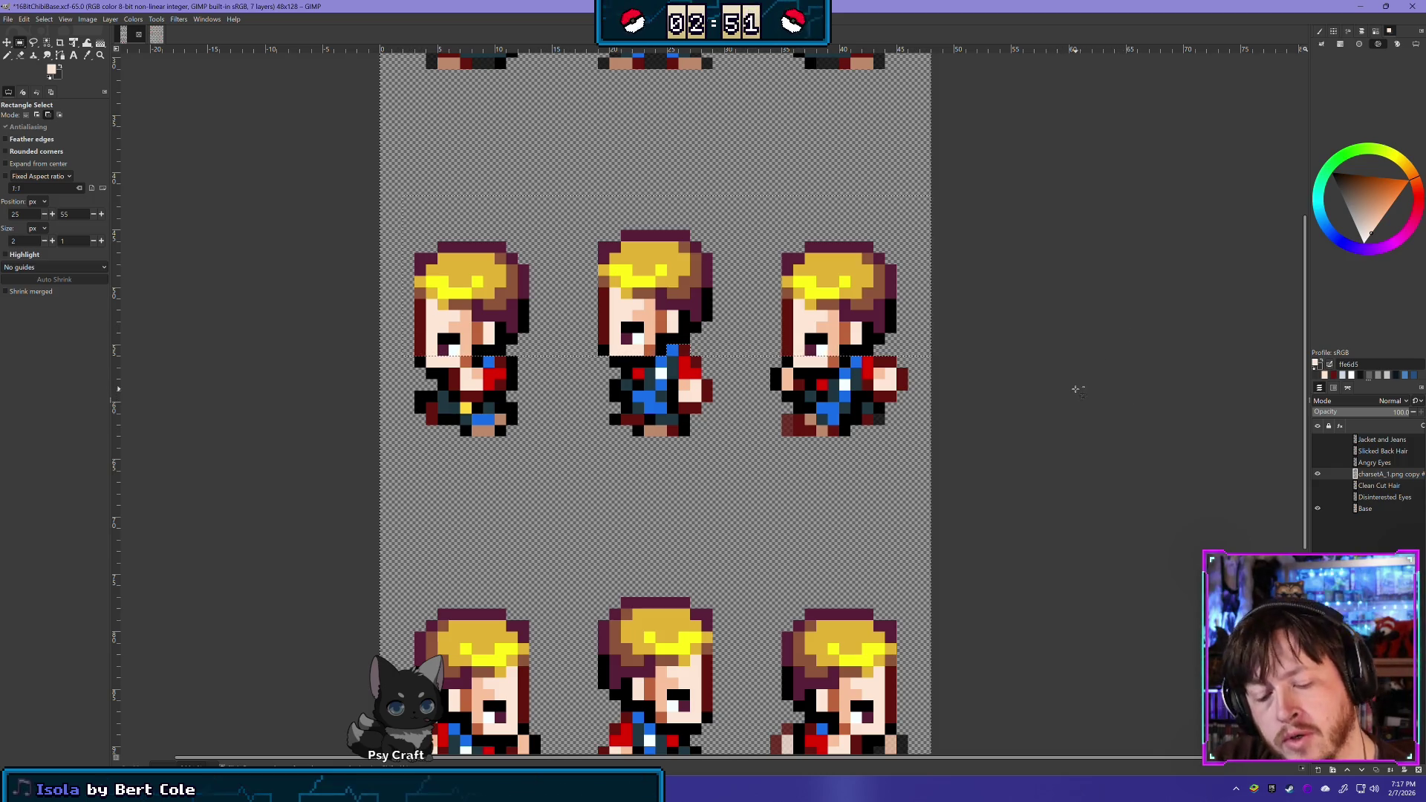
{"action": "key", "text": "ctrl+z"}
{"action": "key", "text": "ctrl+y"}
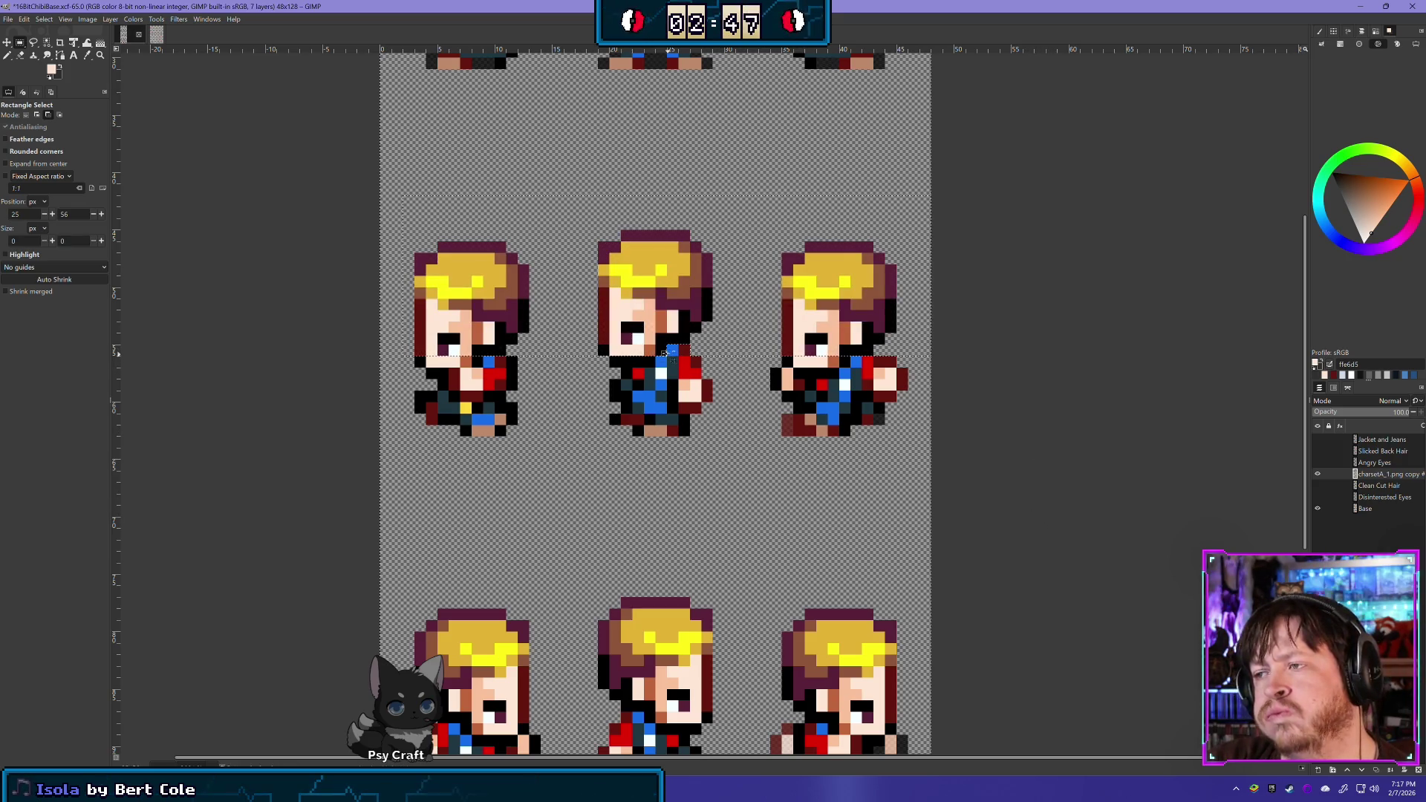
Undo the blond hair on the top-row sprites and clear the selection
{"action": "left_click_drag", "start_coordinate": [658, 349], "coordinate": [668, 360]}
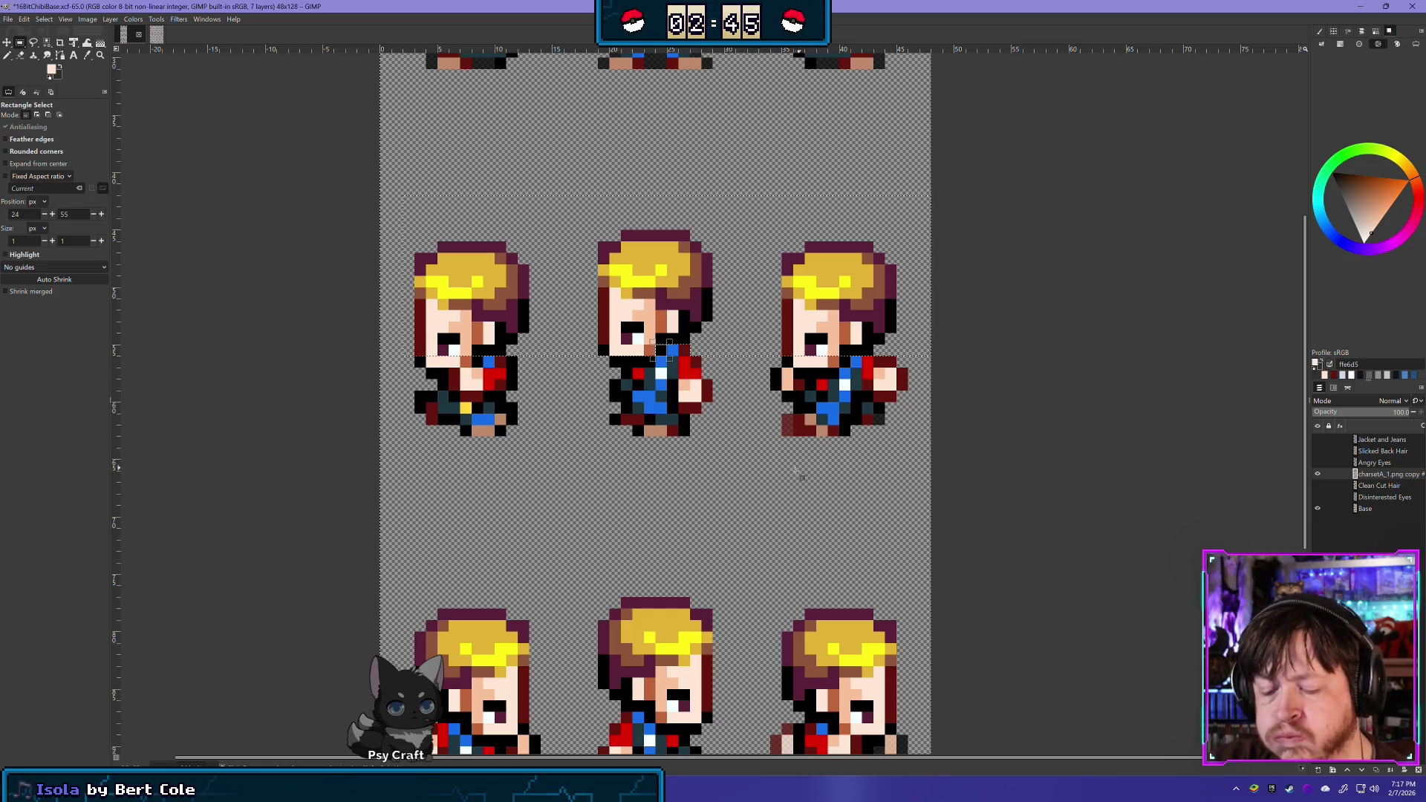
{"action": "key", "text": "ctrl+z"}
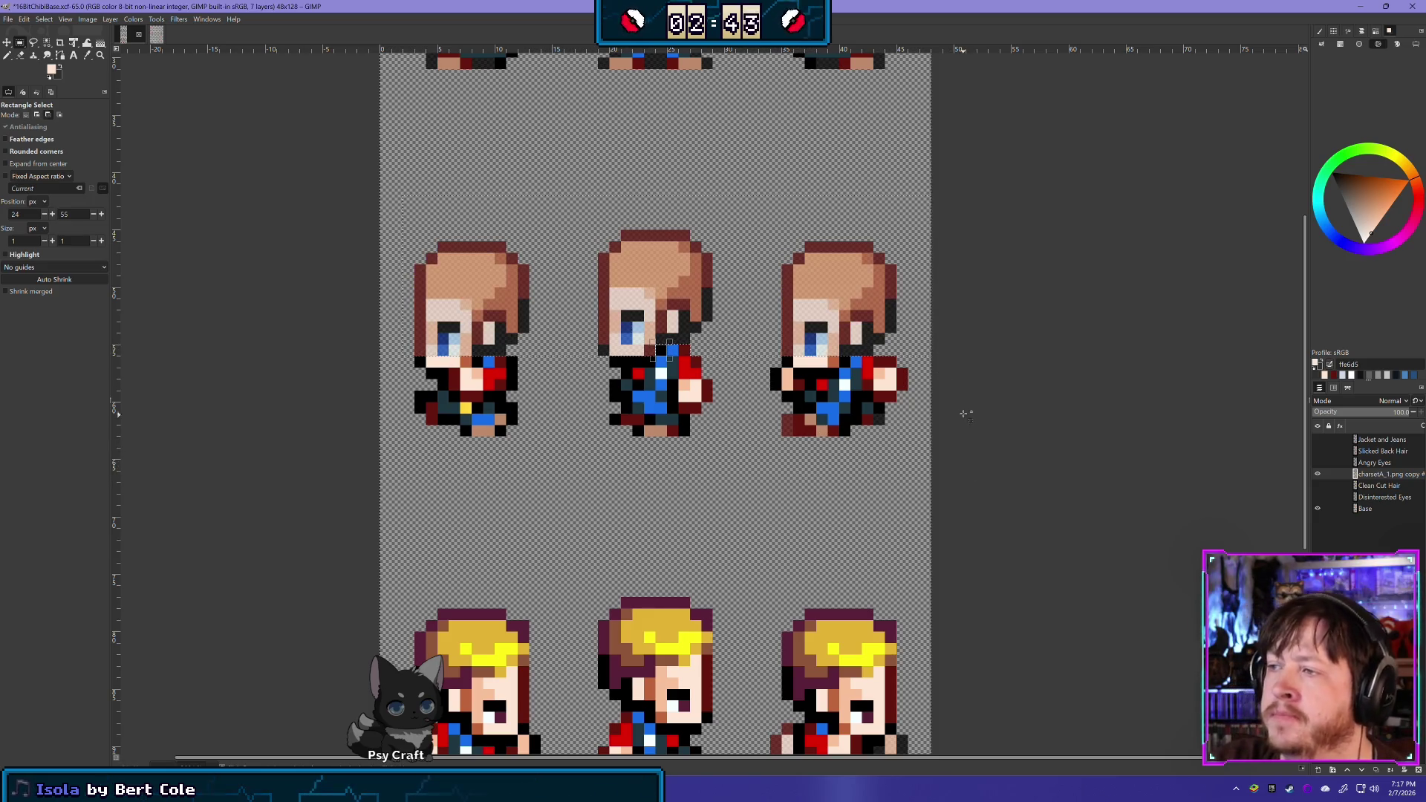
{"action": "key", "text": "ctrl+shift+a"}
{"action": "left_click", "coordinate": [19, 56]}
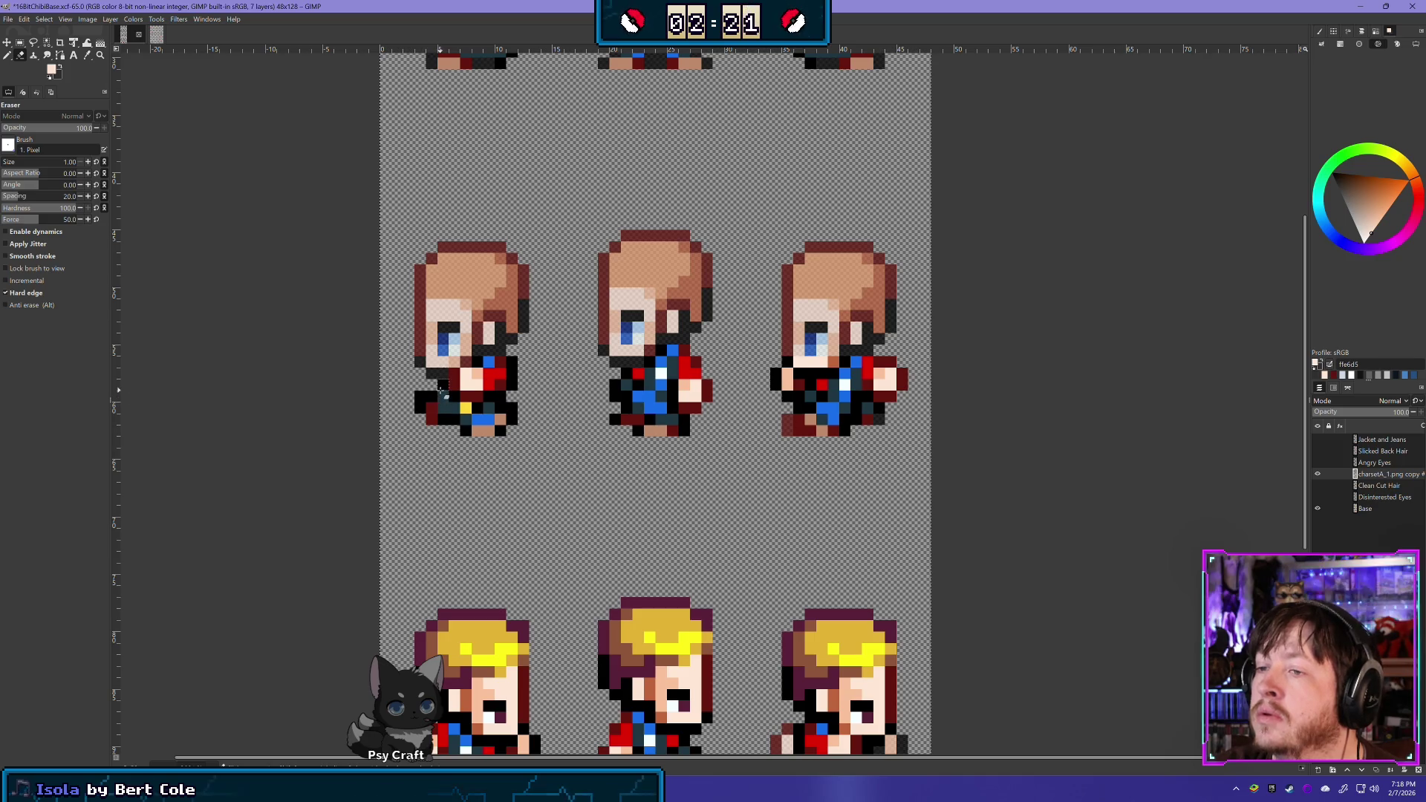
Erase stray pixels at the left sprite's lower edge and chest and on the middle sprite's hand
{"action": "left_click_drag", "start_coordinate": [435, 405], "coordinate": [425, 409]}
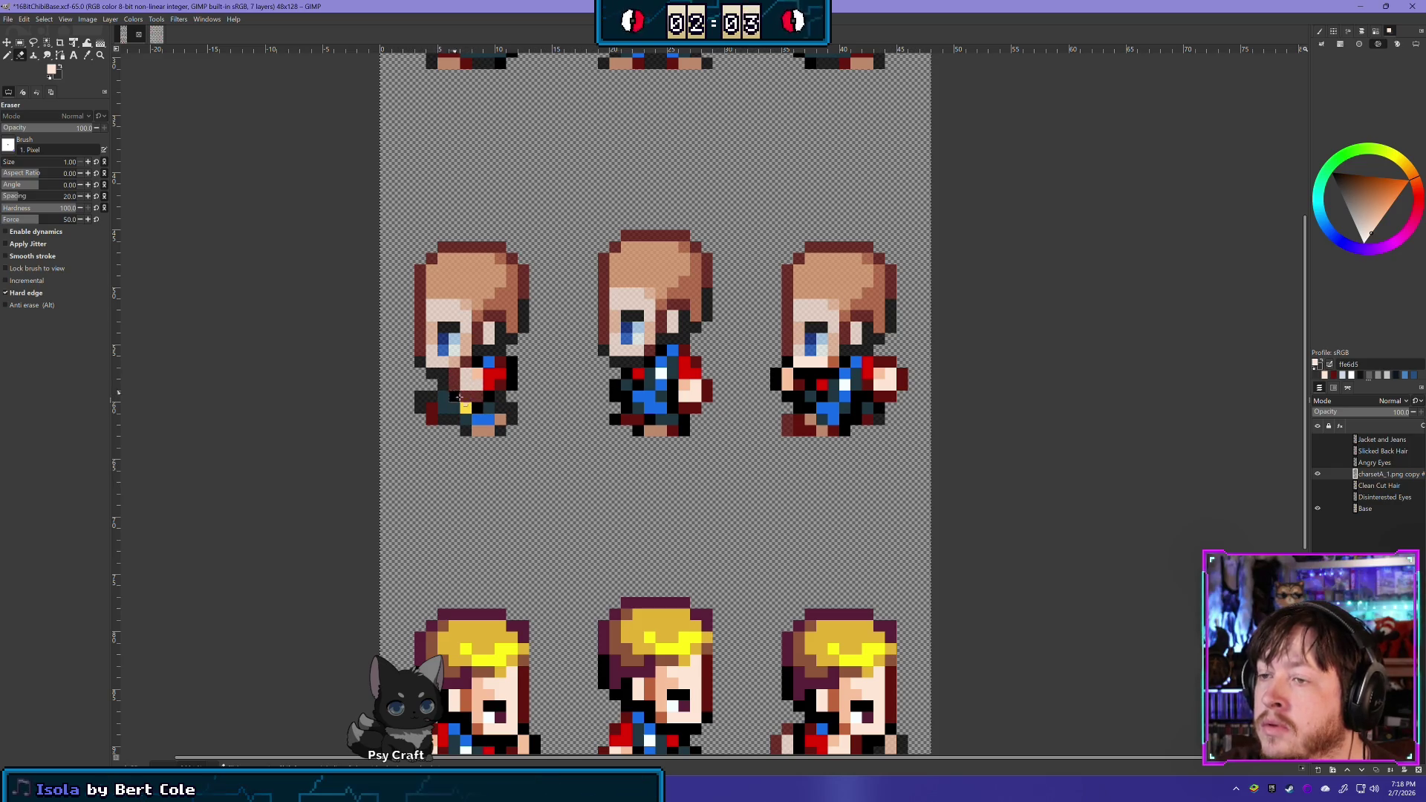
{"action": "left_click", "coordinate": [454, 394]}
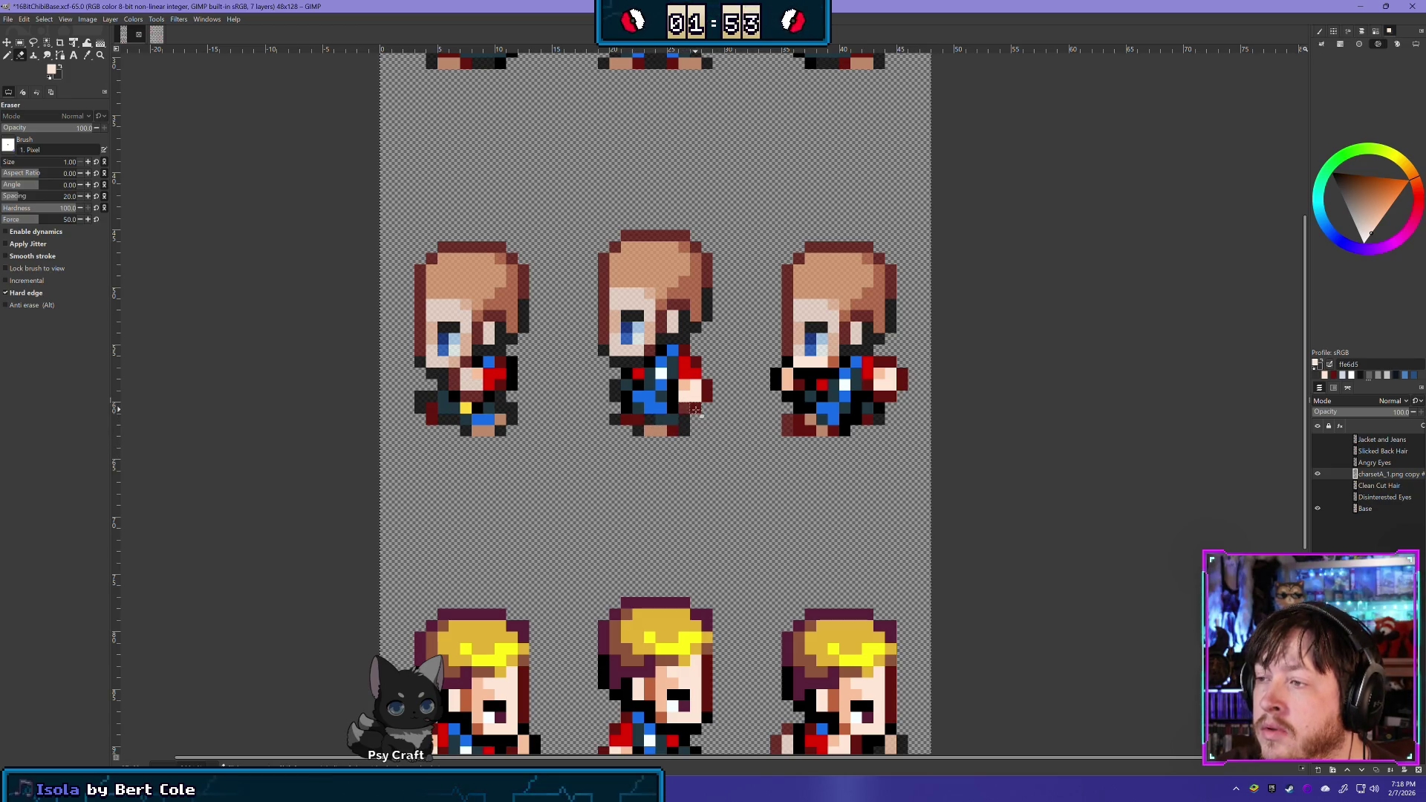
{"action": "left_click", "coordinate": [695, 395]}
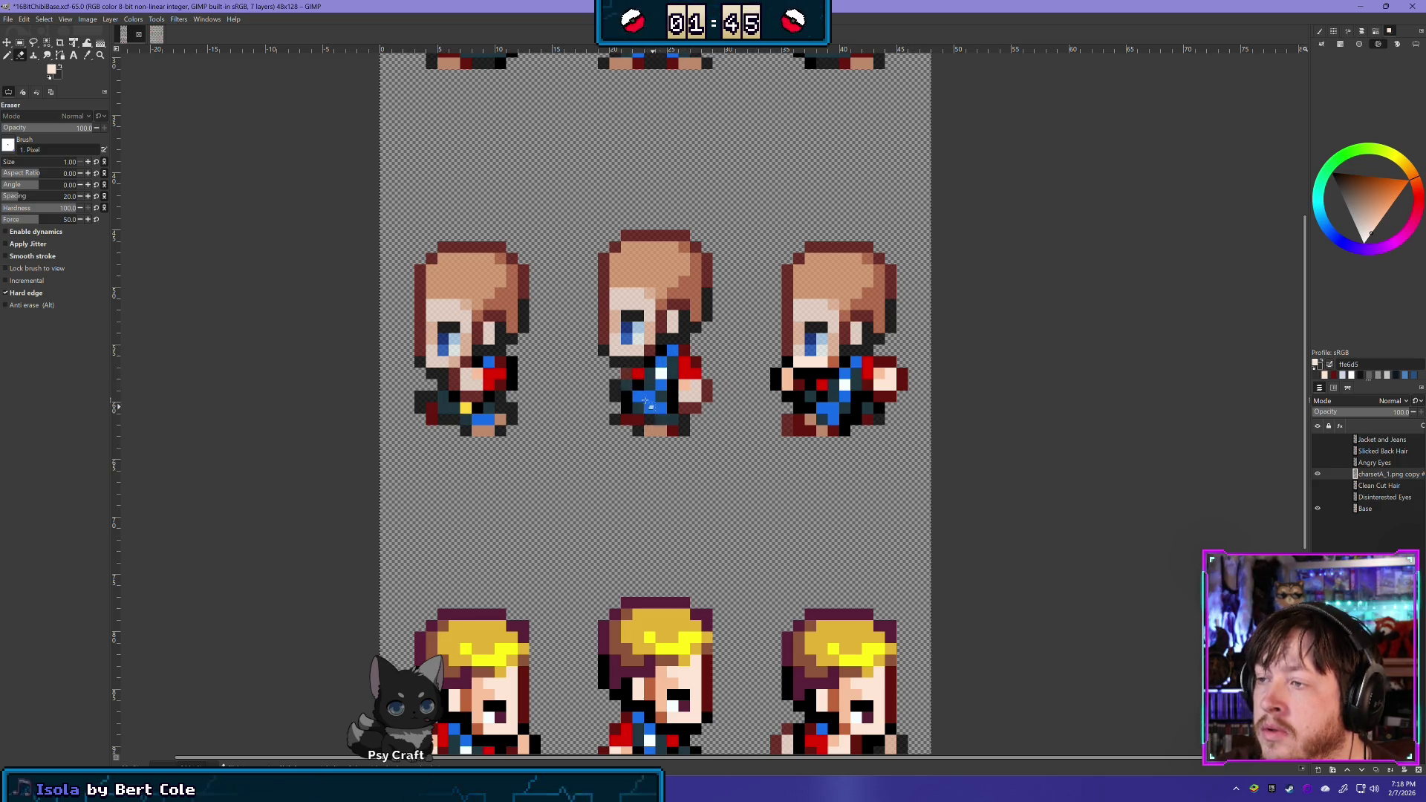
{"action": "mouse_move", "coordinate": [722, 443]}
{"action": "left_mouse_down"}
{"action": "mouse_move", "coordinate": [587, 457]}
{"action": "mouse_move", "coordinate": [666, 395]}
{"action": "left_mouse_up"}
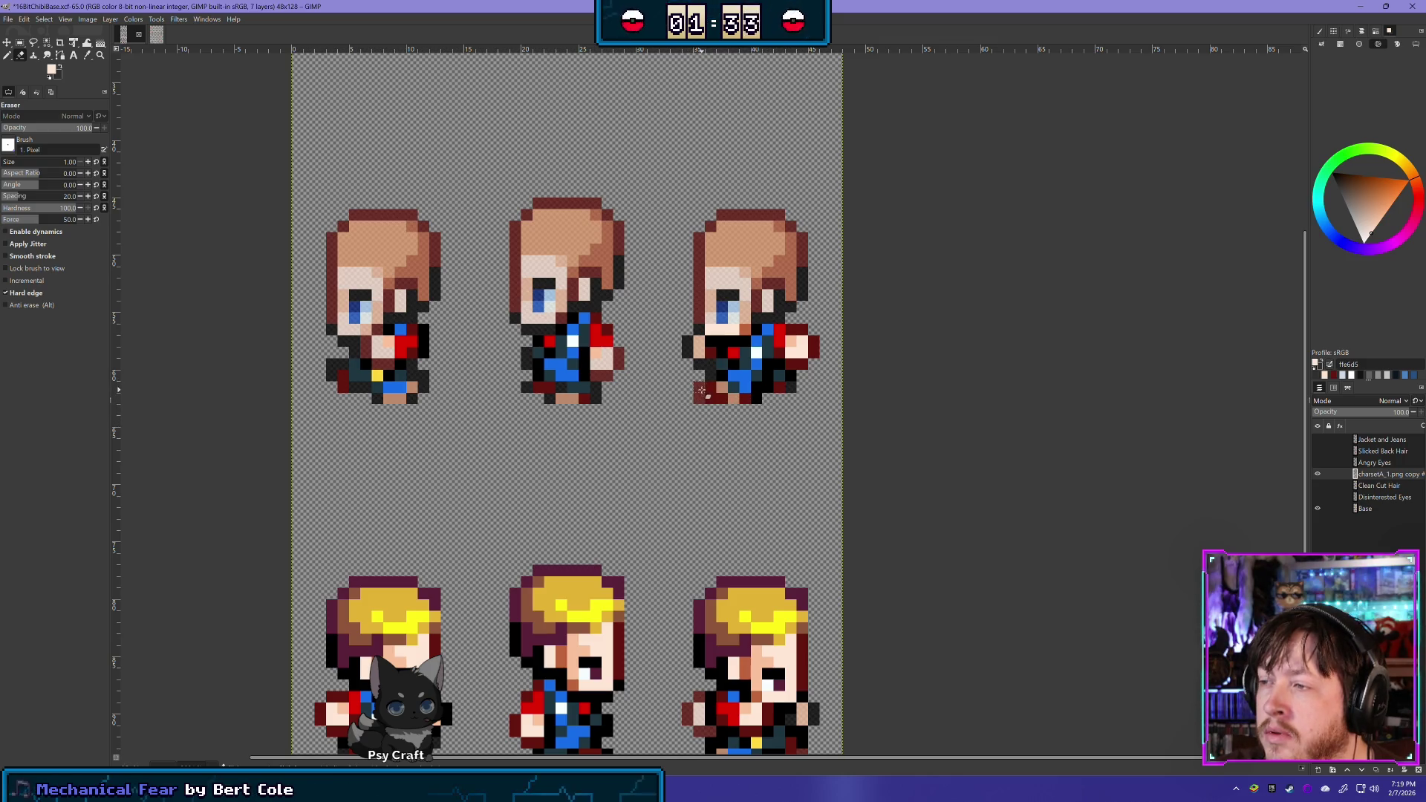
Flick the charsetA_1.png copy layer's visibility on and off to compare, ending hidden
{"action": "left_click", "coordinate": [1318, 473]}
{"action": "left_click", "coordinate": [1318, 474]}
{"action": "left_click", "coordinate": [1318, 474]}
{"action": "left_click", "coordinate": [1318, 474]}
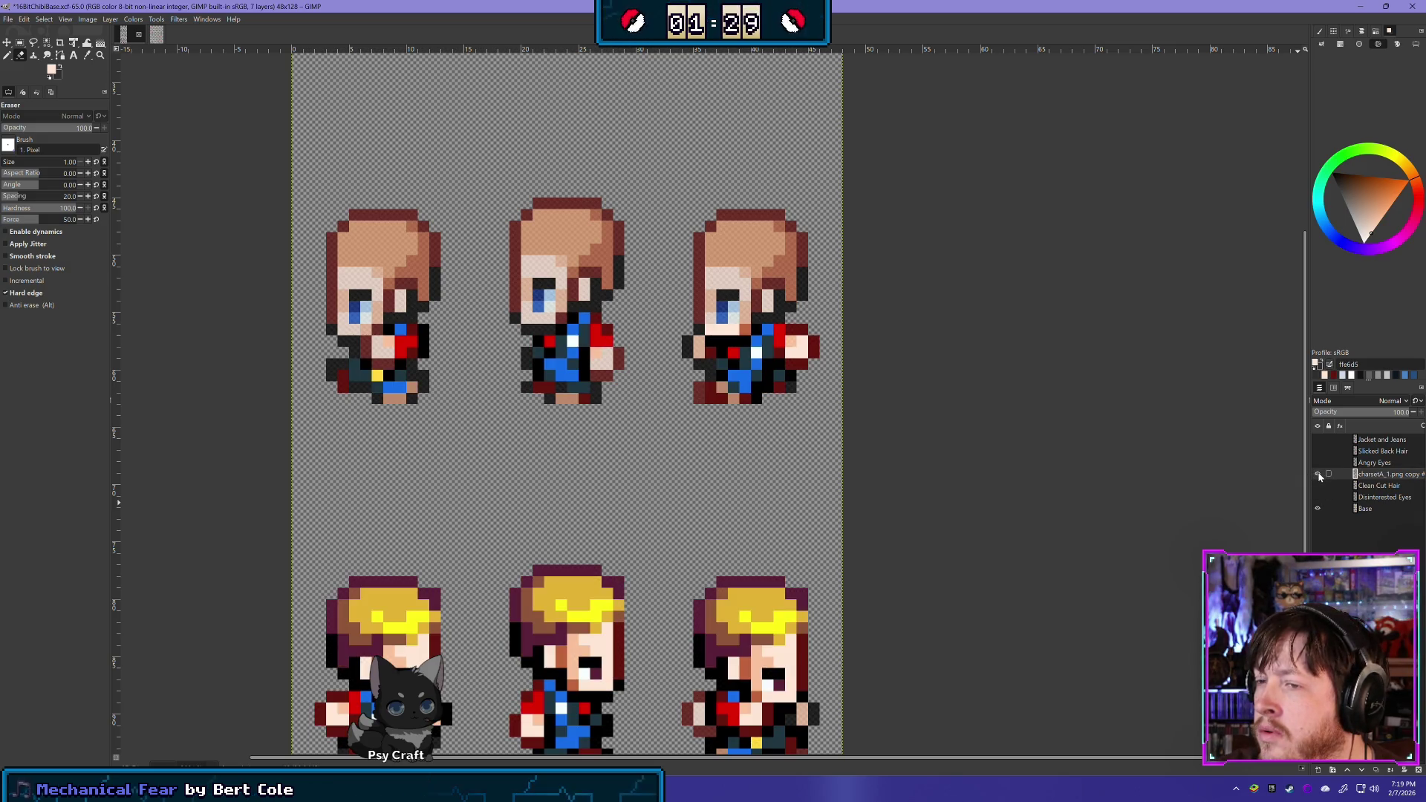
{"action": "left_click", "coordinate": [1318, 474]}
{"action": "left_click", "coordinate": [1318, 474]}
{"action": "left_click", "coordinate": [1318, 474]}
{"action": "left_click", "coordinate": [1318, 473]}
{"action": "left_click", "coordinate": [1318, 474]}
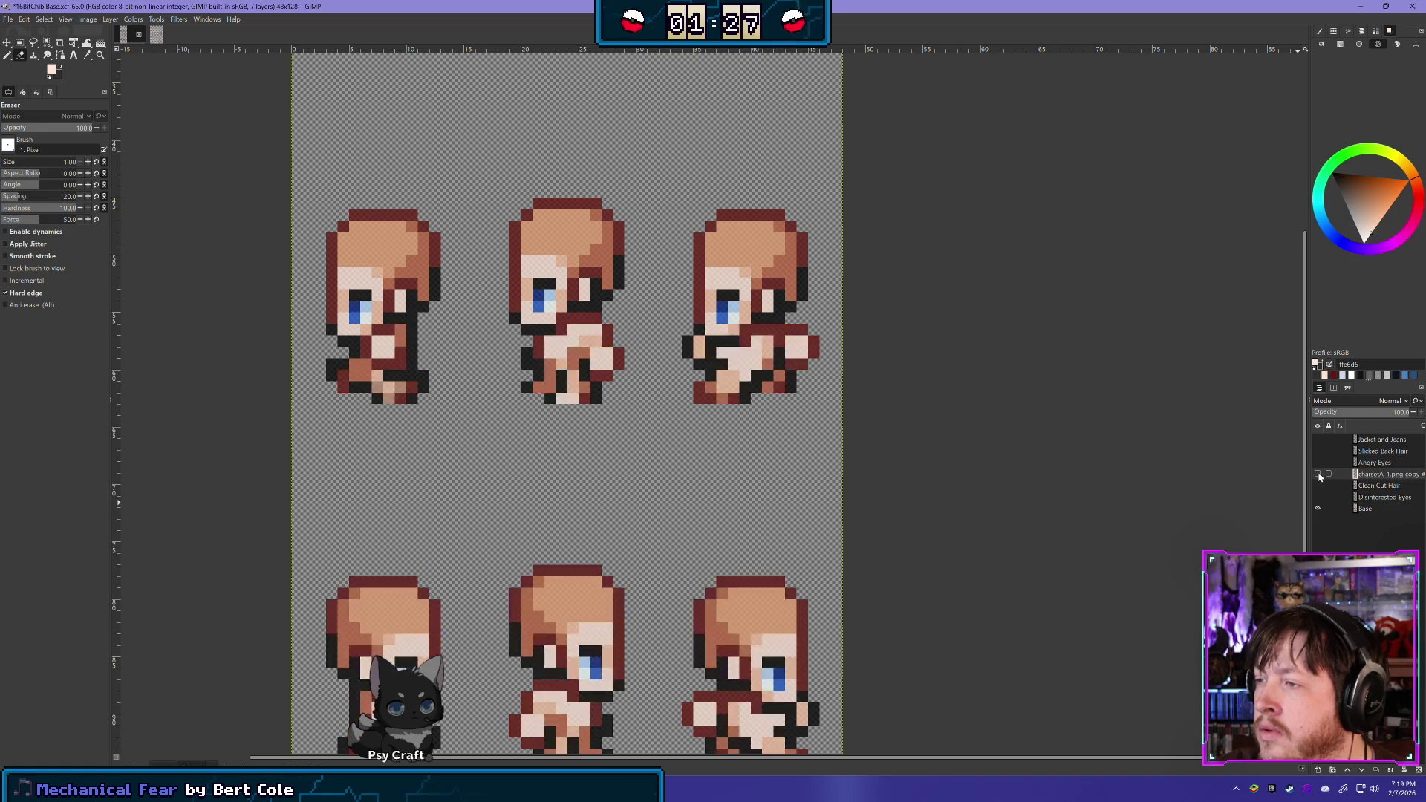
{"action": "left_click", "coordinate": [1318, 474]}
{"action": "left_click", "coordinate": [1318, 473]}
{"action": "left_click", "coordinate": [1318, 474]}
{"action": "left_click", "coordinate": [1318, 474]}
{"action": "left_click", "coordinate": [1318, 474]}
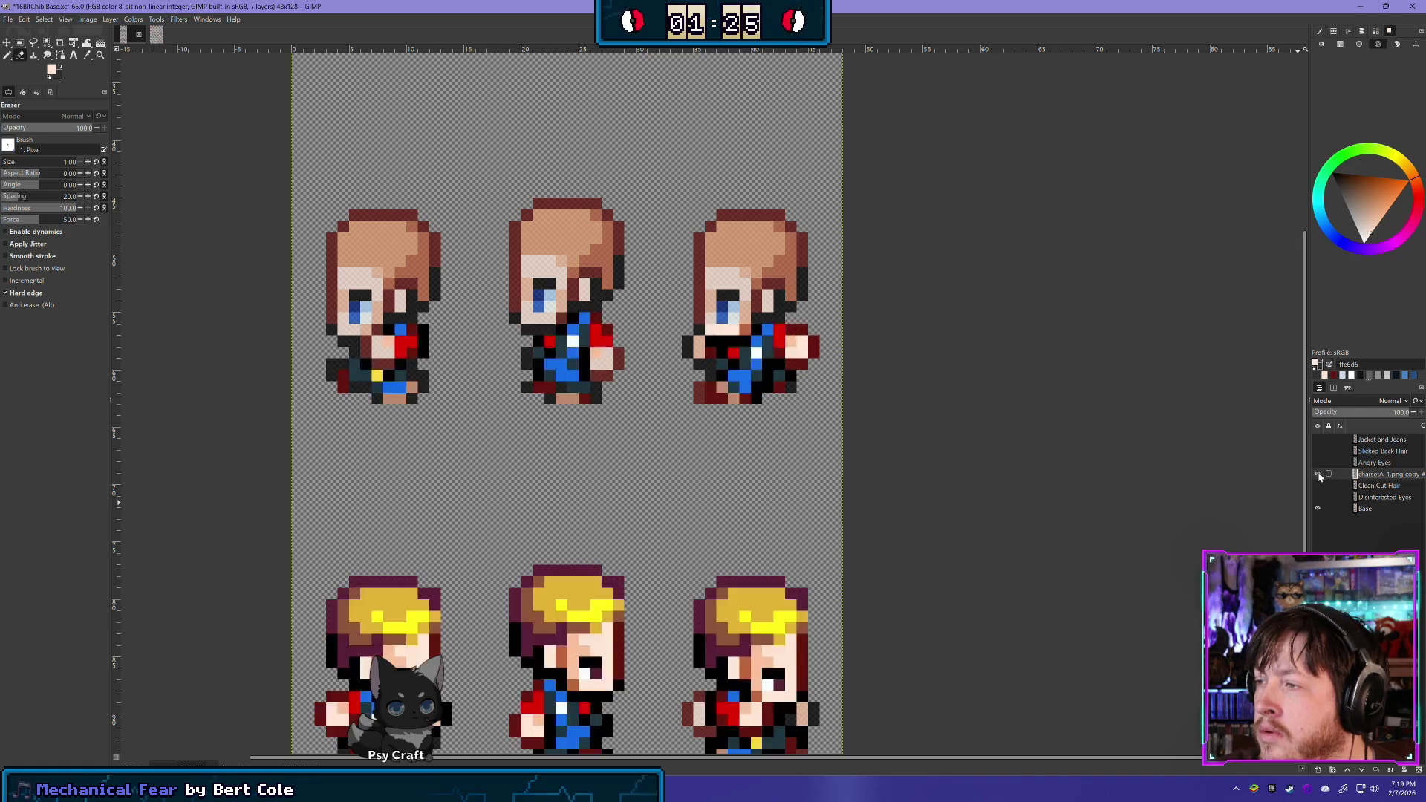
{"action": "left_click", "coordinate": [1318, 473]}
{"action": "left_click", "coordinate": [1318, 474]}
{"action": "left_click", "coordinate": [1318, 473]}
{"action": "left_click", "coordinate": [1318, 474]}
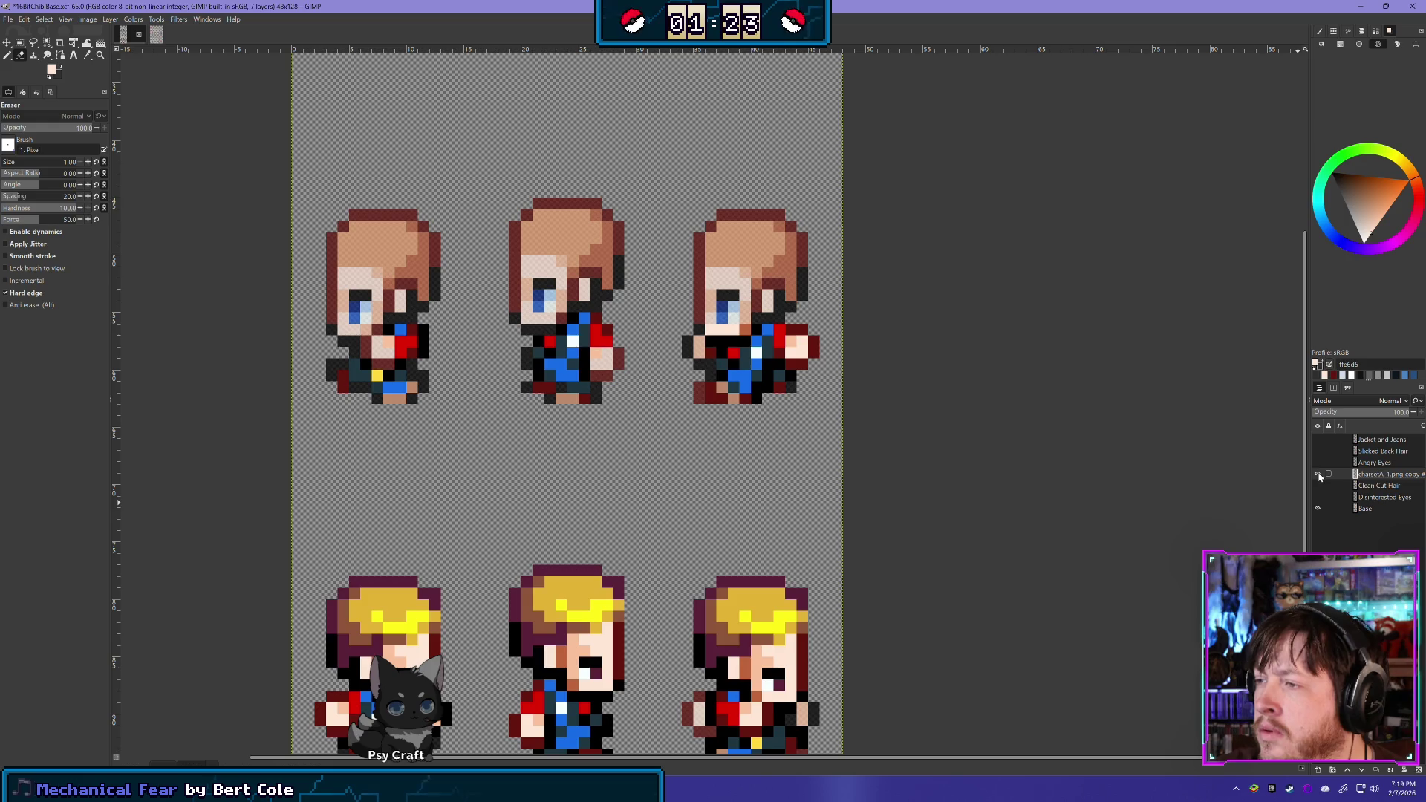
{"action": "left_click", "coordinate": [1318, 473]}
{"action": "left_click", "coordinate": [1318, 473]}
{"action": "left_click", "coordinate": [1318, 474]}
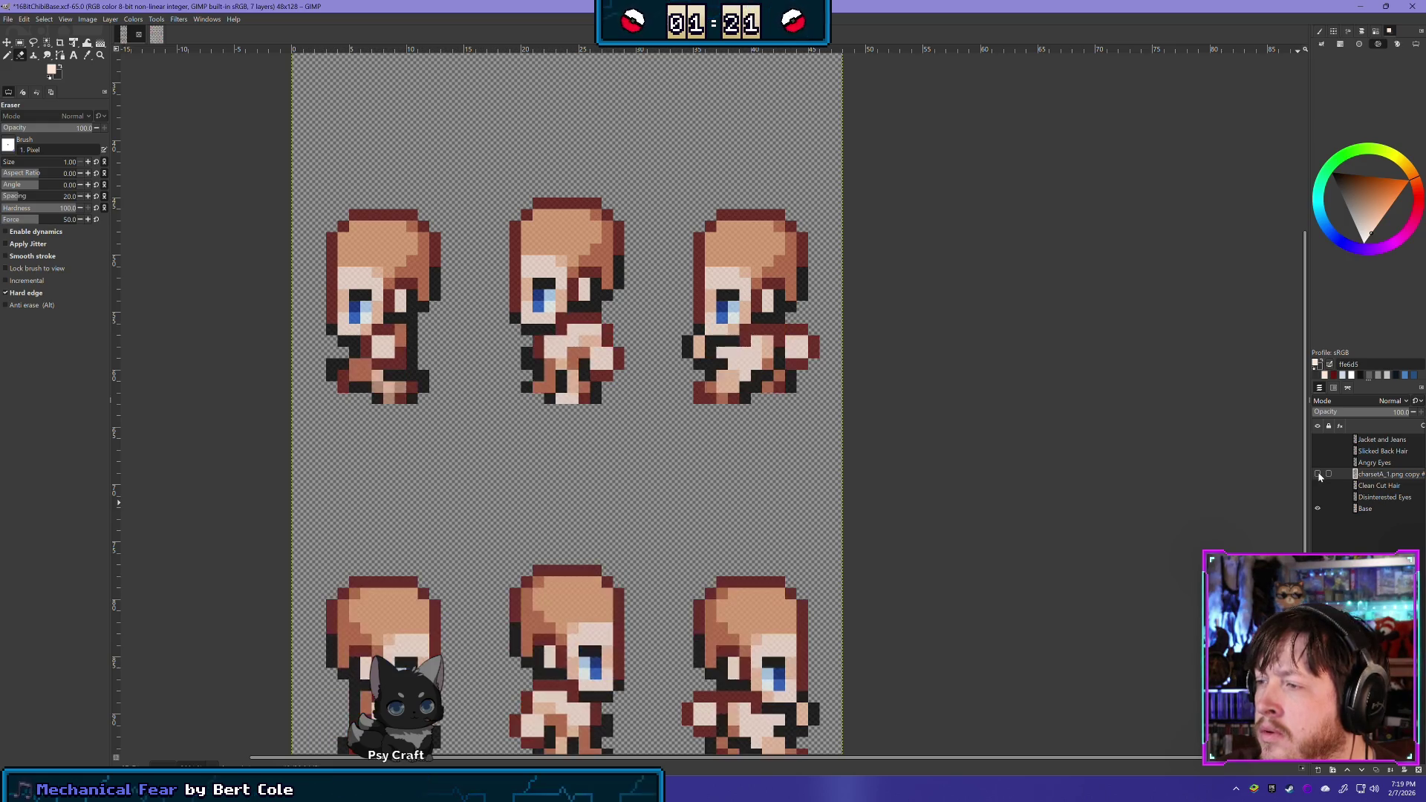
{"action": "left_click", "coordinate": [1318, 474]}
{"action": "left_click", "coordinate": [1318, 473]}
{"action": "left_click", "coordinate": [1318, 474]}
{"action": "left_click", "coordinate": [1318, 473]}
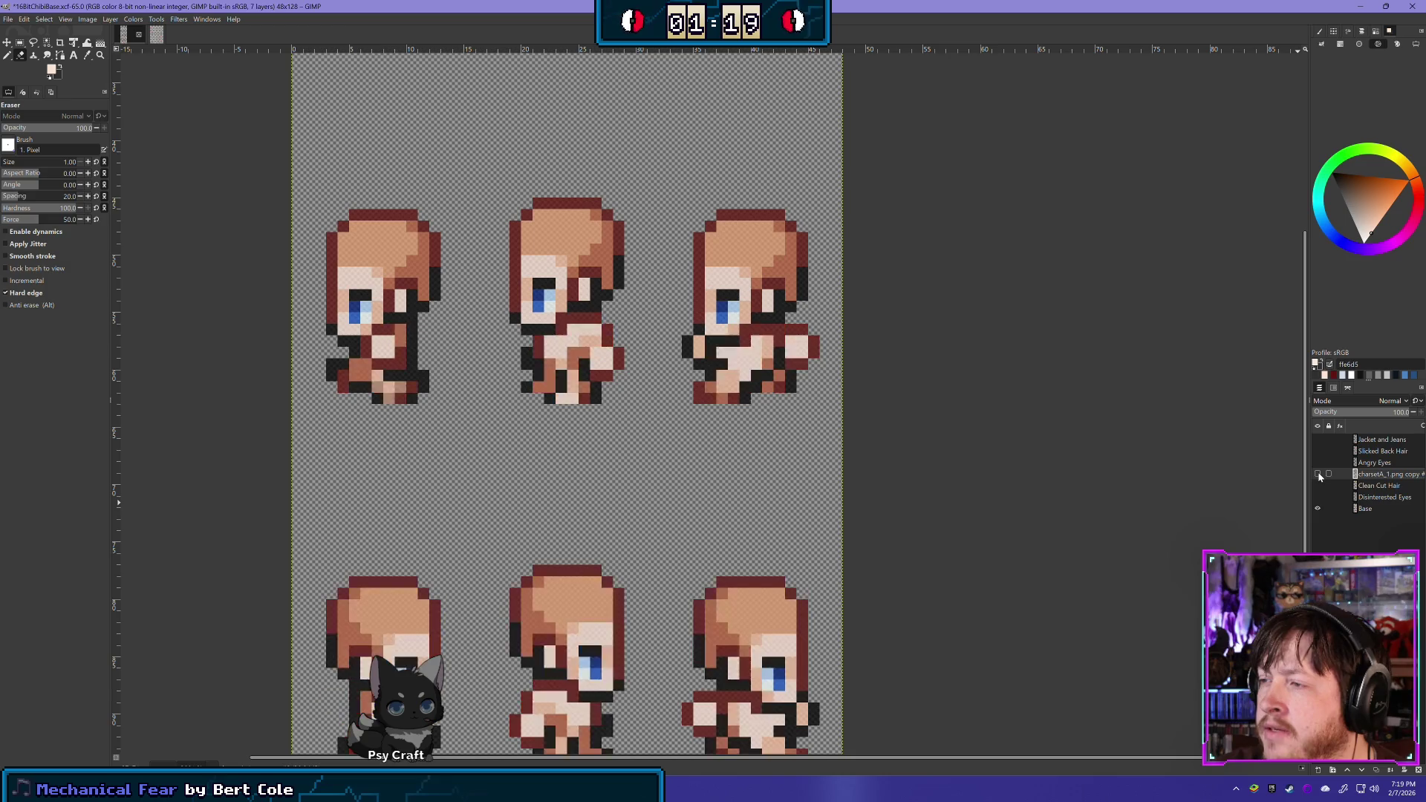
{"action": "left_click", "coordinate": [1318, 473]}
{"action": "left_click", "coordinate": [1318, 474]}
{"action": "left_click", "coordinate": [1318, 474]}
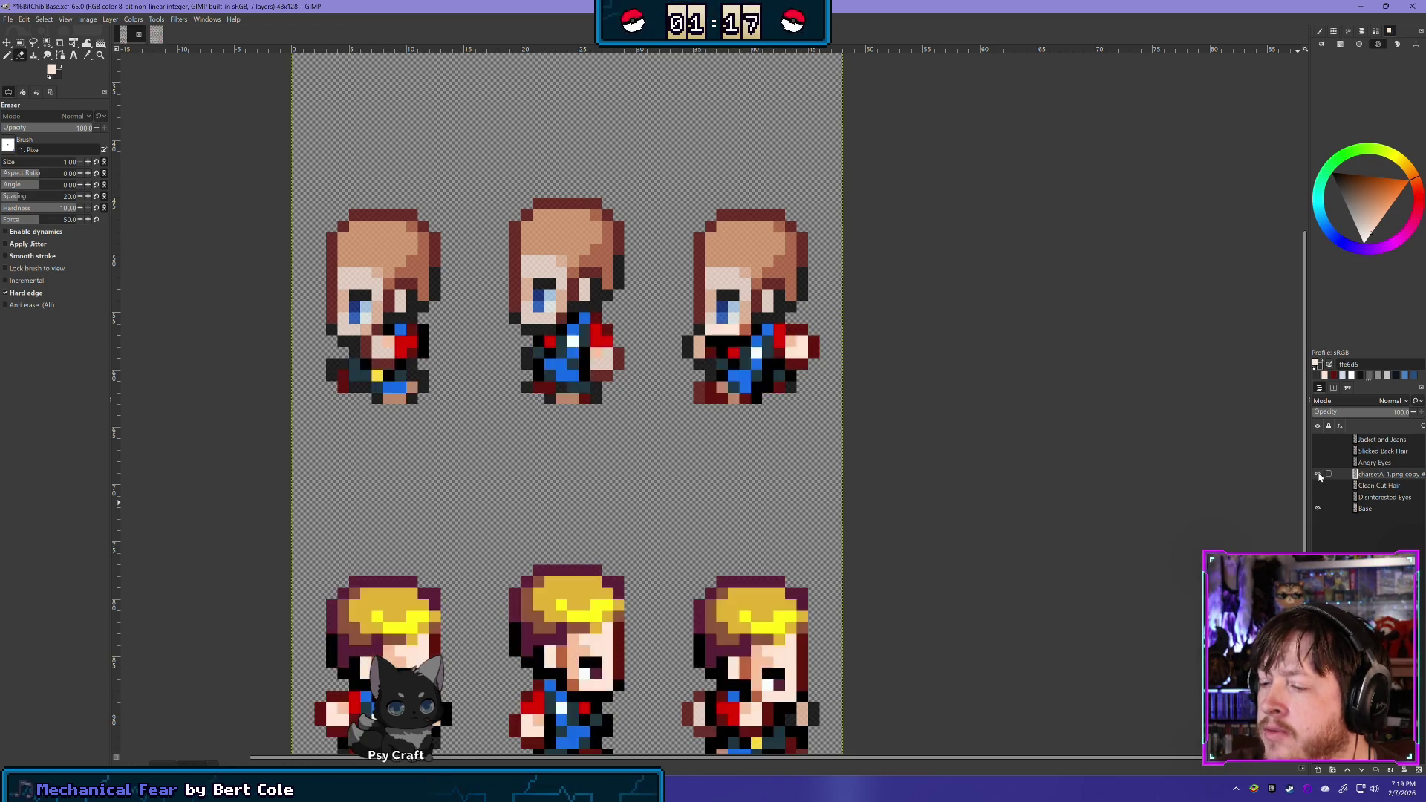
{"action": "scroll", "coordinate": [995, 461], "scroll_direction": "down", "scroll_amount": 3}
{"action": "left_click", "coordinate": [1318, 474]}
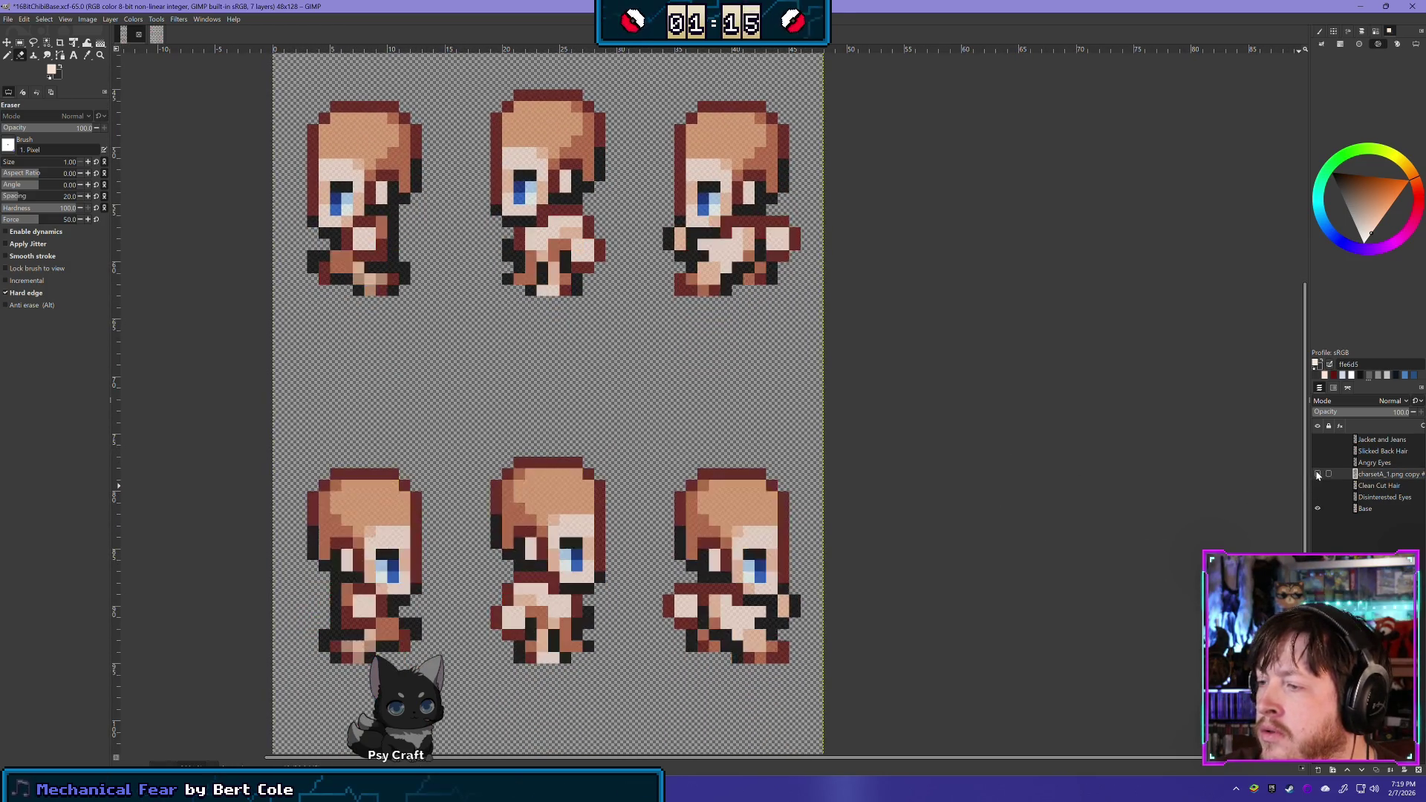
{"action": "left_click", "coordinate": [1318, 473]}
{"action": "left_click", "coordinate": [1318, 474]}
{"action": "left_click", "coordinate": [1318, 474]}
{"action": "left_click", "coordinate": [1318, 474]}
{"action": "left_click", "coordinate": [1318, 474]}
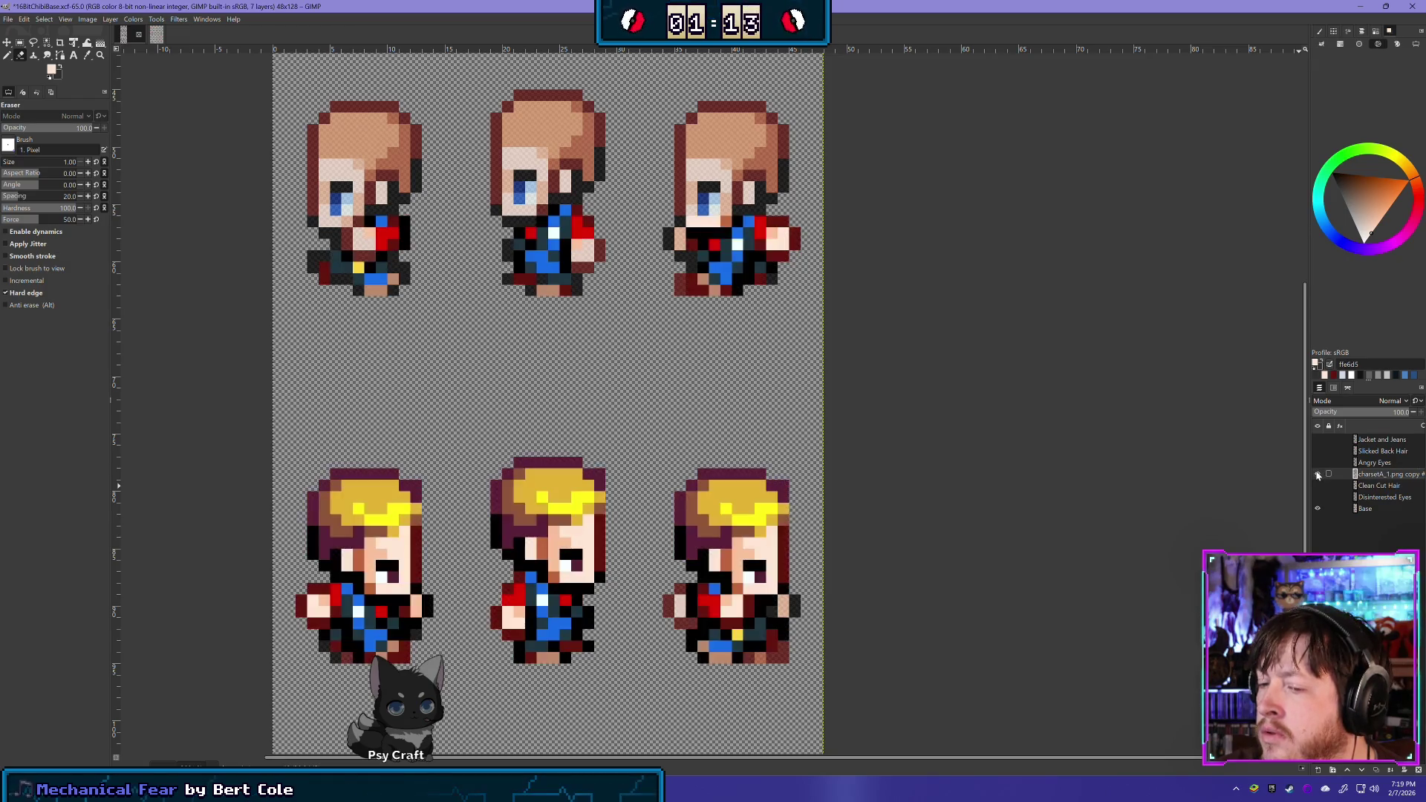
{"action": "left_click", "coordinate": [1318, 473]}
{"action": "left_click", "coordinate": [1318, 474]}
{"action": "left_click", "coordinate": [1318, 474]}
{"action": "left_click", "coordinate": [1318, 473]}
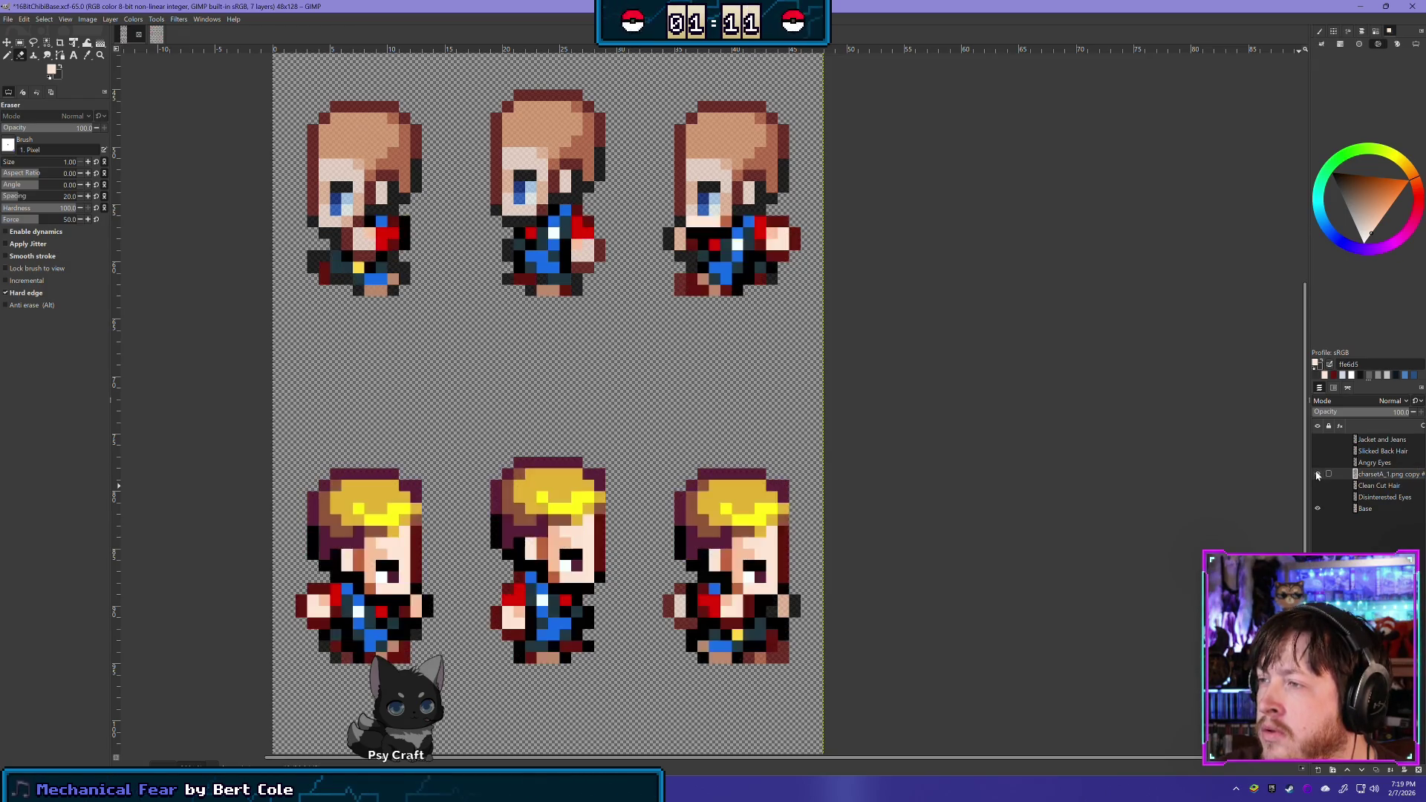
{"action": "left_click", "coordinate": [1317, 474]}
{"action": "left_click", "coordinate": [1317, 473]}
{"action": "left_click", "coordinate": [1317, 474]}
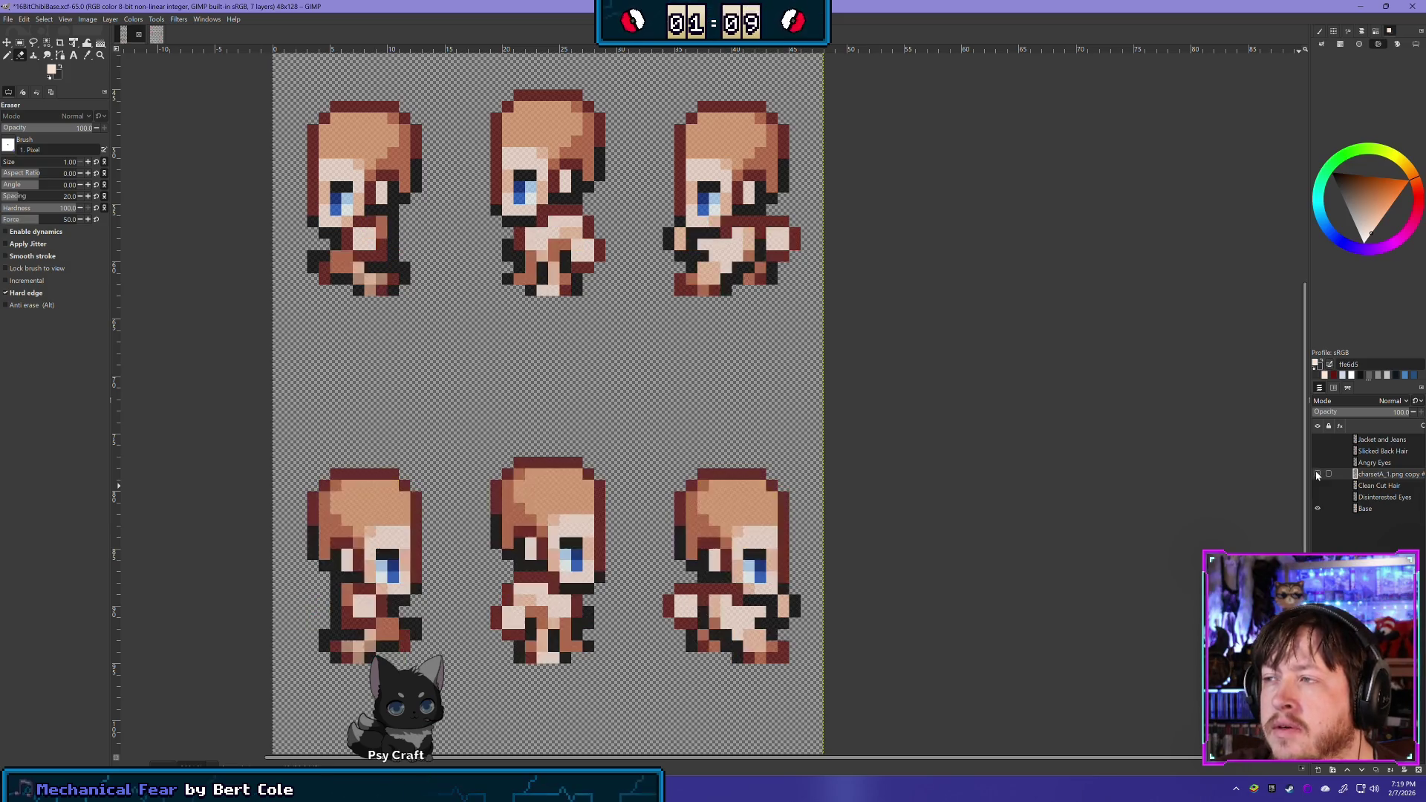
{"action": "left_click", "coordinate": [1317, 473]}
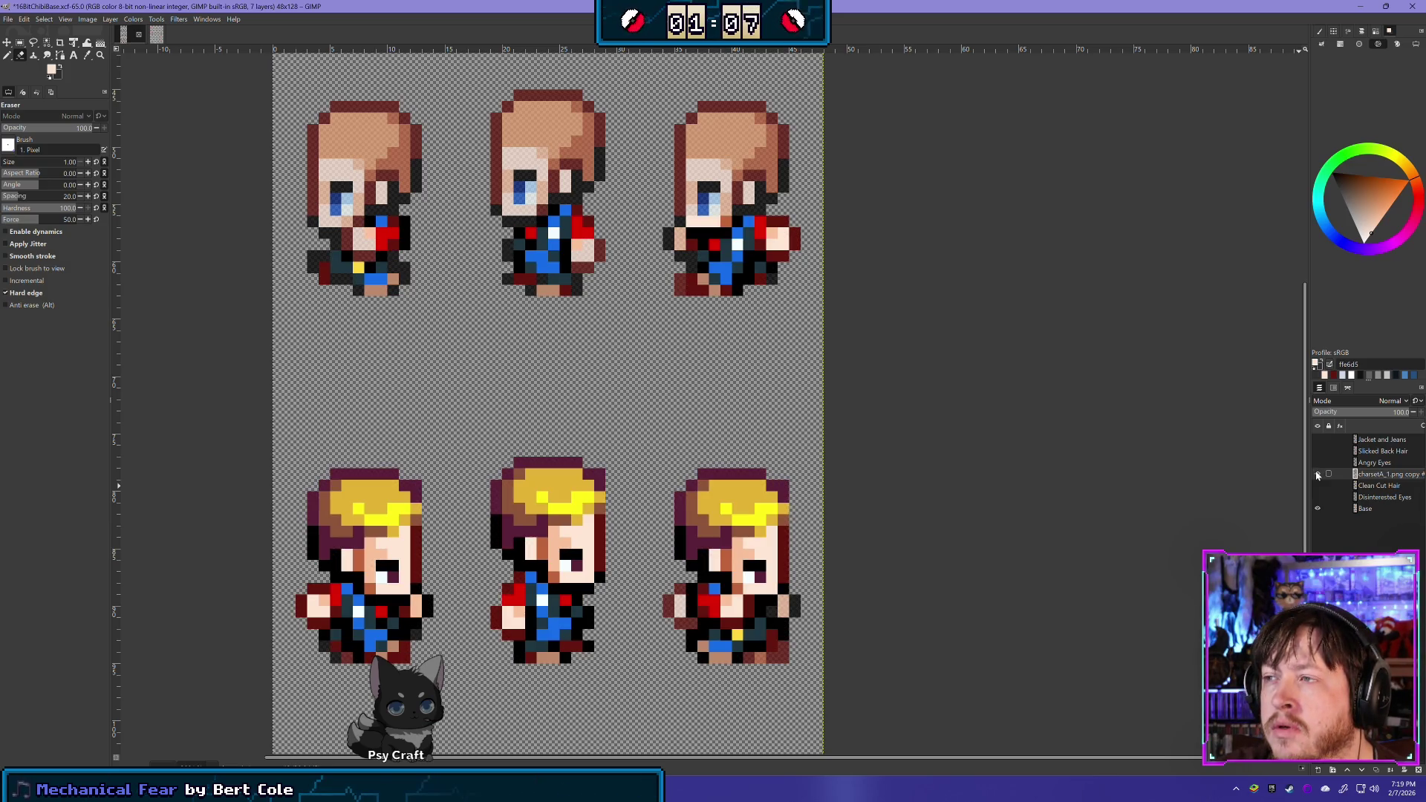
{"action": "left_click", "coordinate": [1317, 474]}
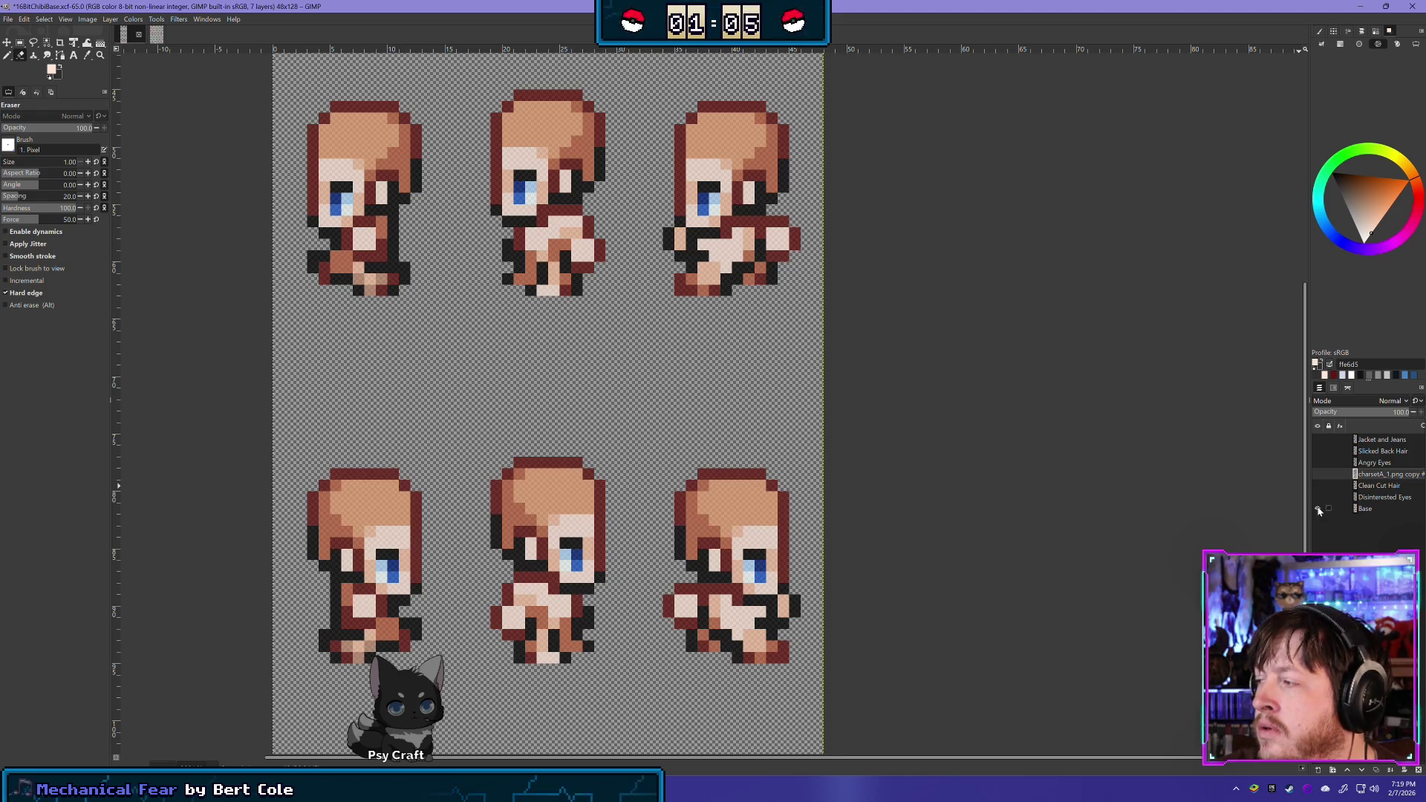
Select the Base layer, undo it back to full opacity, and show the charsetA_1.png copy again
{"action": "left_click", "coordinate": [1367, 509]}
{"action": "key", "text": "ctrl+z"}
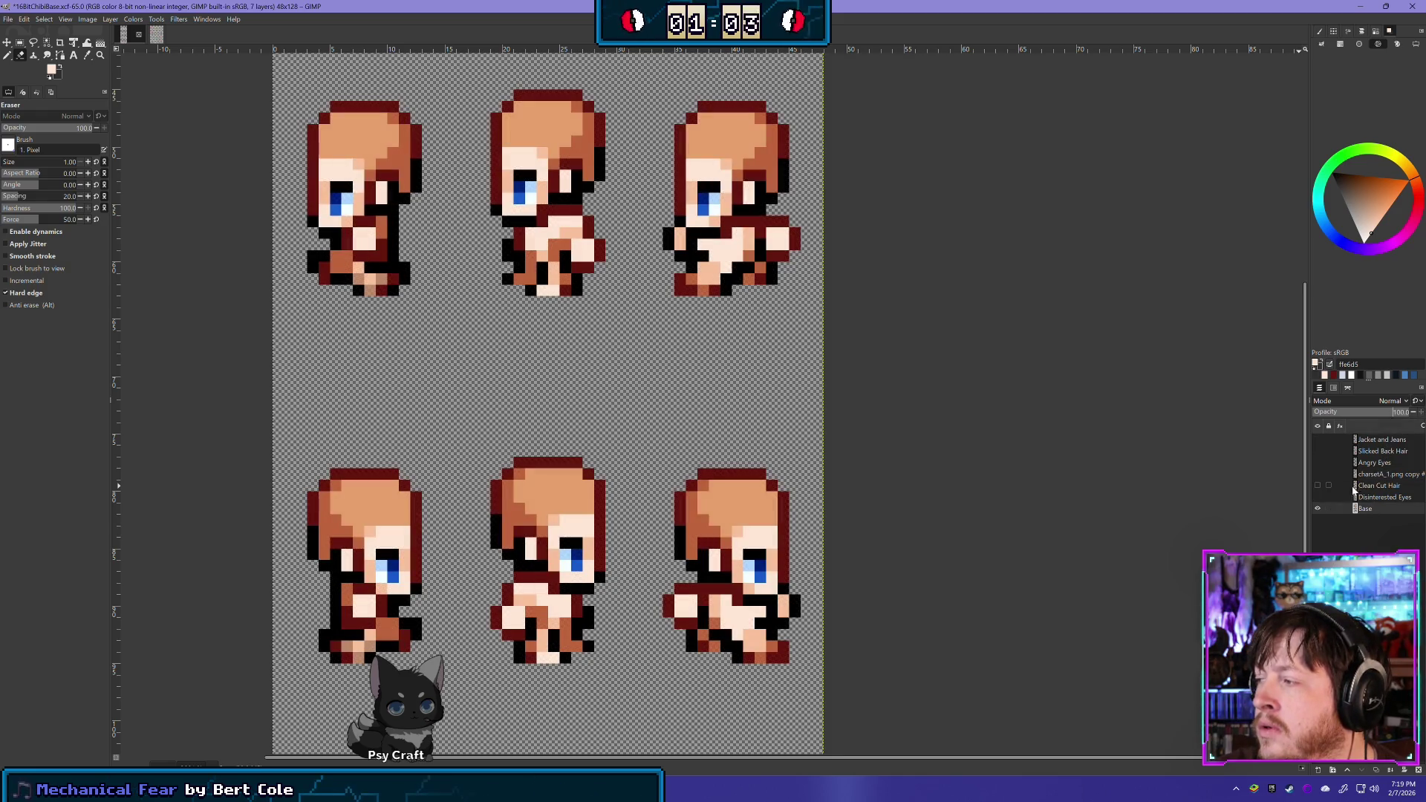
{"action": "left_click", "coordinate": [1317, 474]}
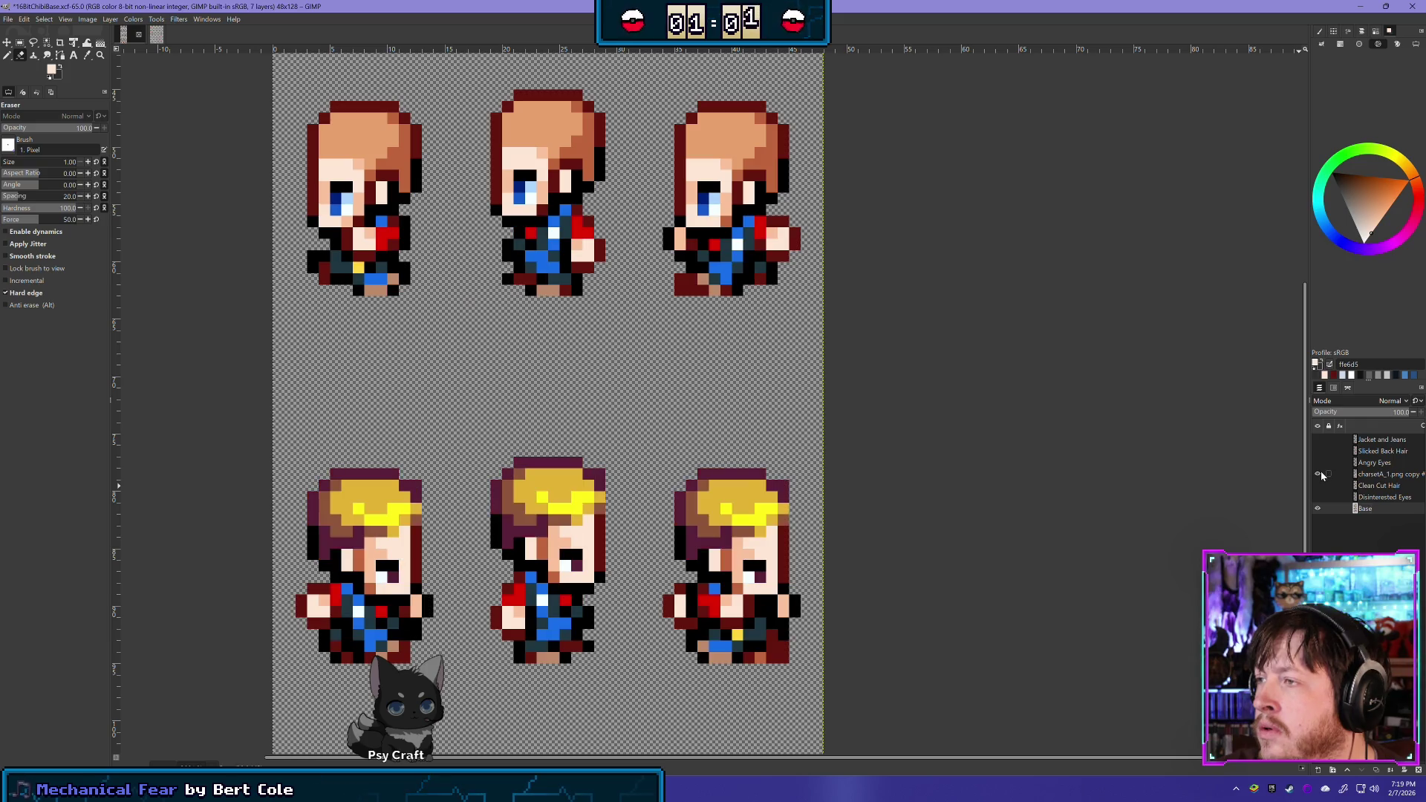
Toggle the Base layer's visibility to compare outlines against the charsetA_1.png copy, ending visible
{"action": "left_click", "coordinate": [1319, 509]}
{"action": "left_click", "coordinate": [1319, 509]}
{"action": "left_click", "coordinate": [1320, 510]}
{"action": "left_click", "coordinate": [1320, 509]}
{"action": "left_click", "coordinate": [1320, 509]}
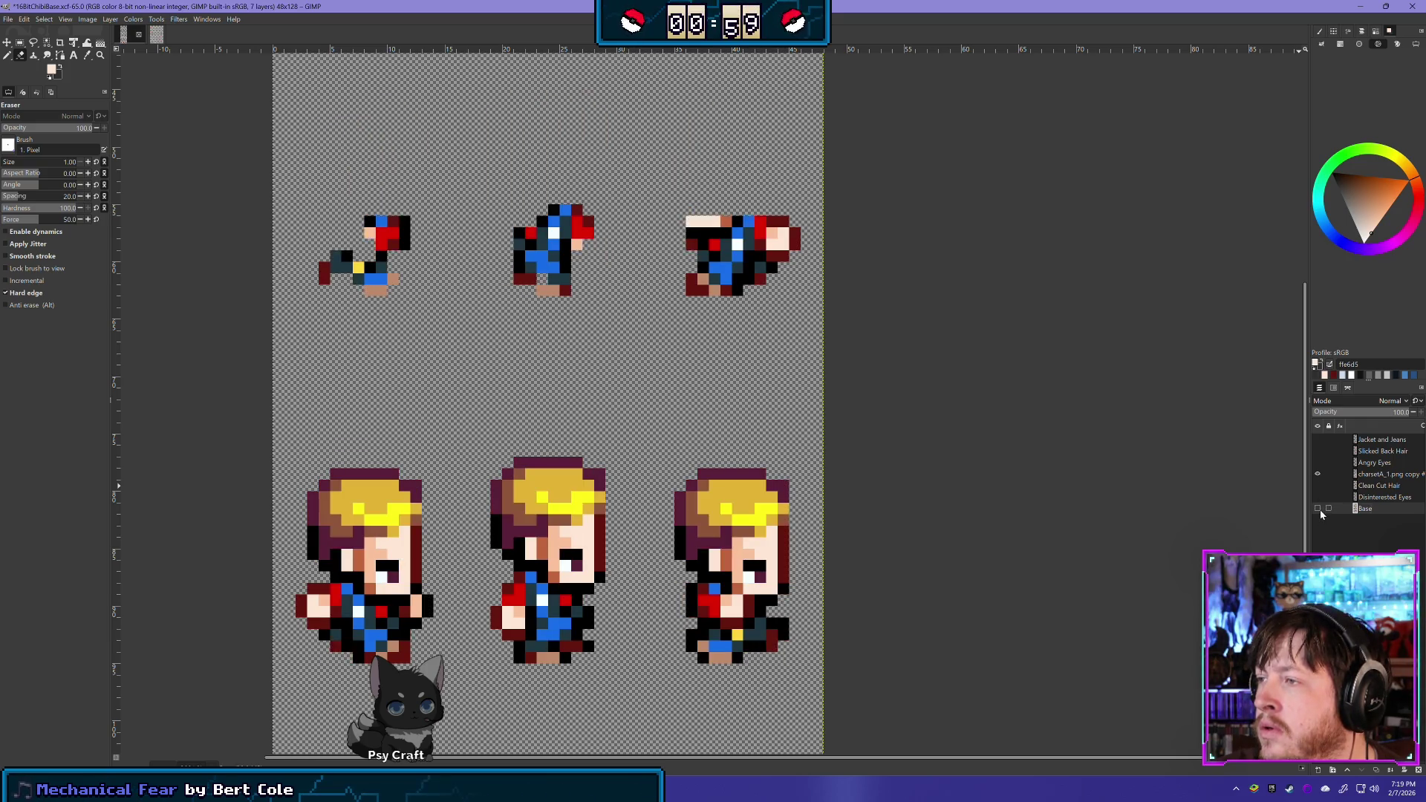
{"action": "left_click", "coordinate": [1320, 510]}
{"action": "left_click", "coordinate": [1320, 509]}
{"action": "left_click", "coordinate": [1320, 510]}
{"action": "left_click", "coordinate": [1321, 509]}
{"action": "left_click", "coordinate": [1320, 509]}
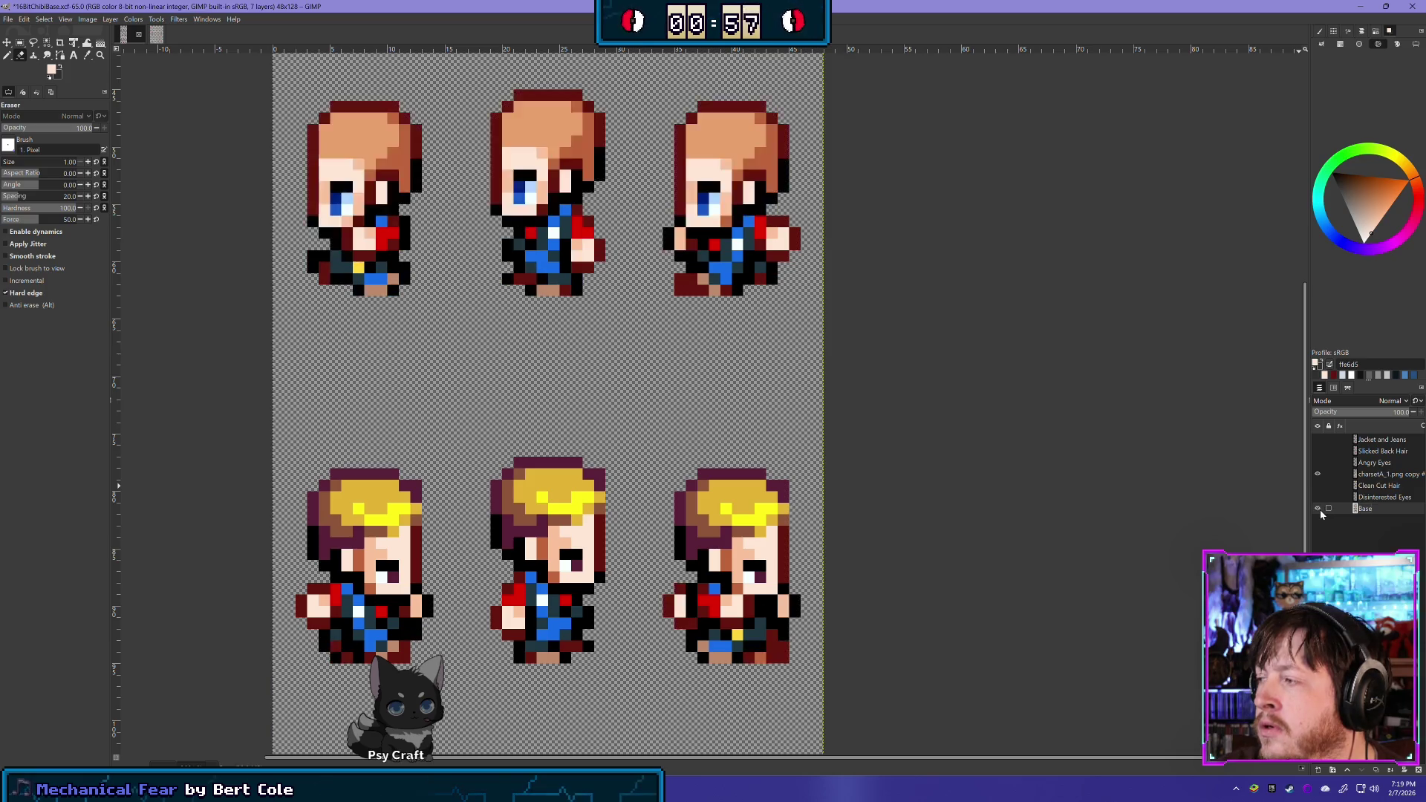
{"action": "left_click", "coordinate": [1317, 474]}
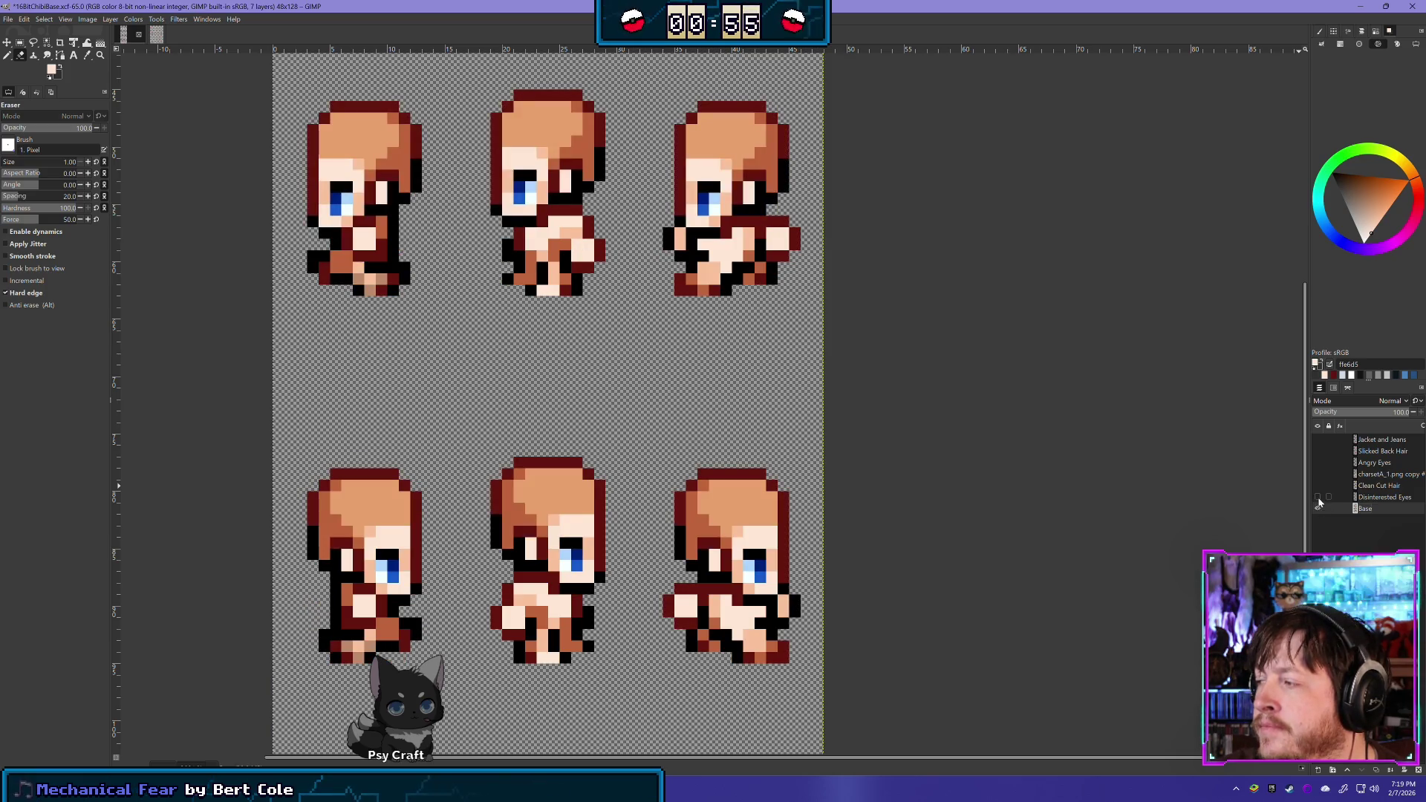
{"action": "left_click", "coordinate": [1317, 474]}
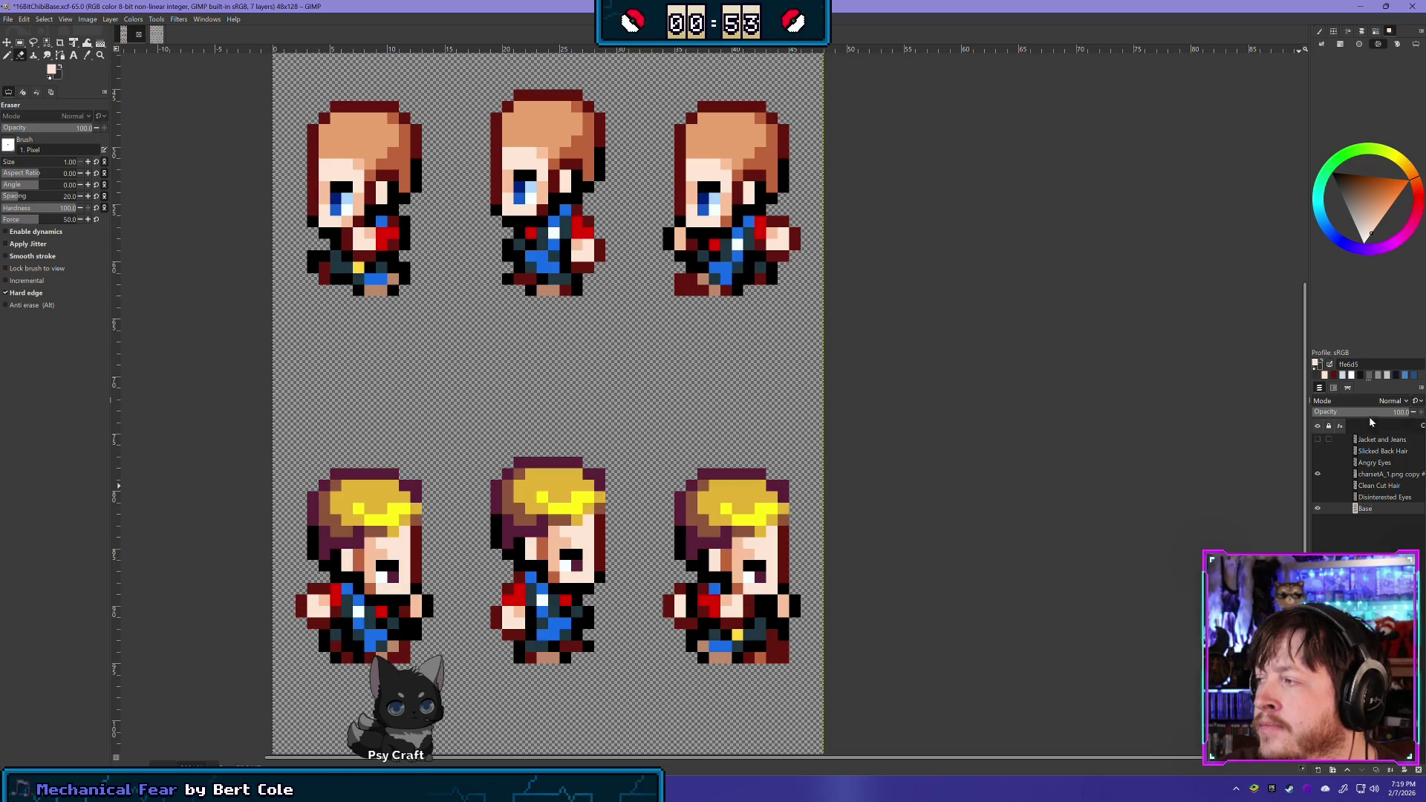
Fade Base to about 59% opacity and undo one erased pixel on the copy's third sprite
{"action": "left_click_drag", "start_coordinate": [1383, 414], "coordinate": [1369, 416]}
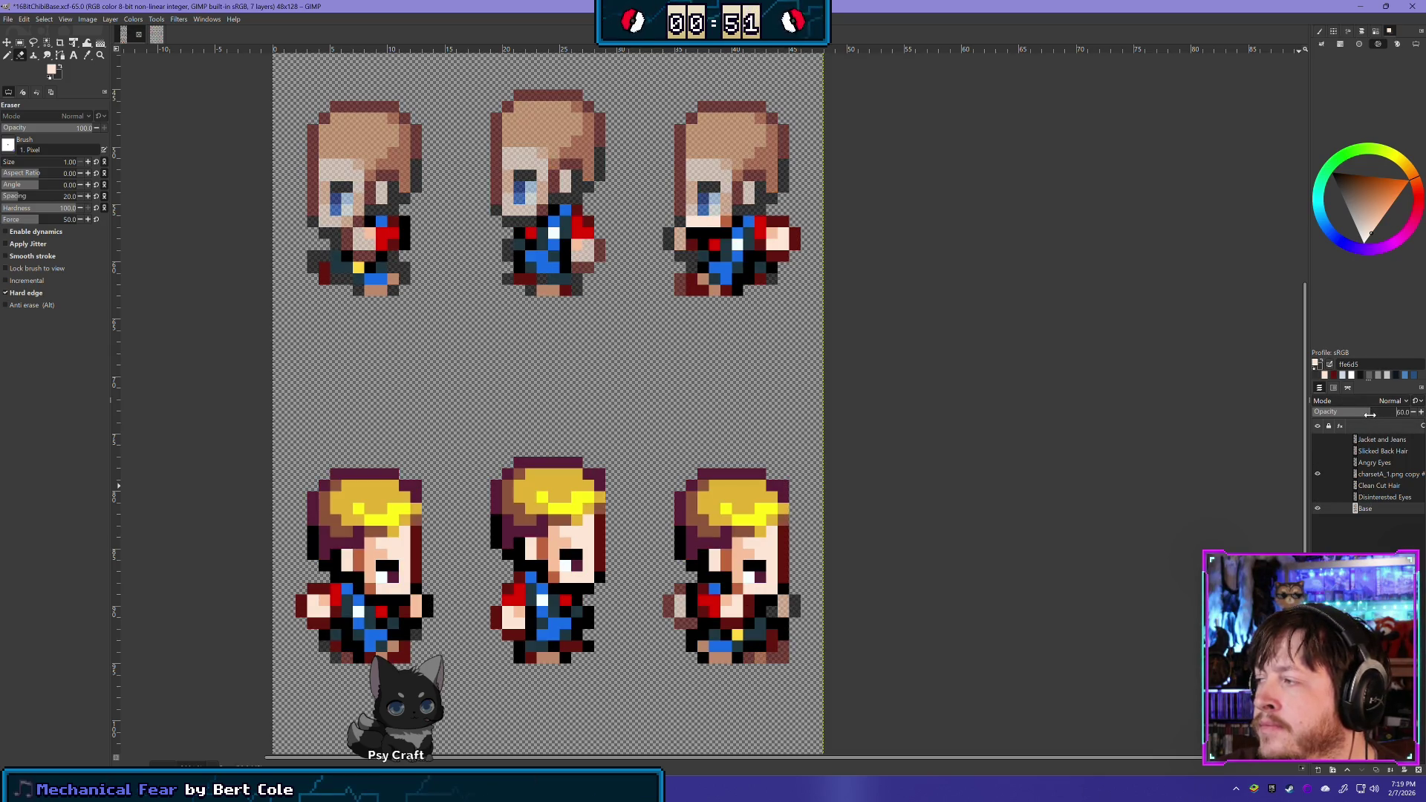
{"action": "left_click", "coordinate": [1381, 473]}
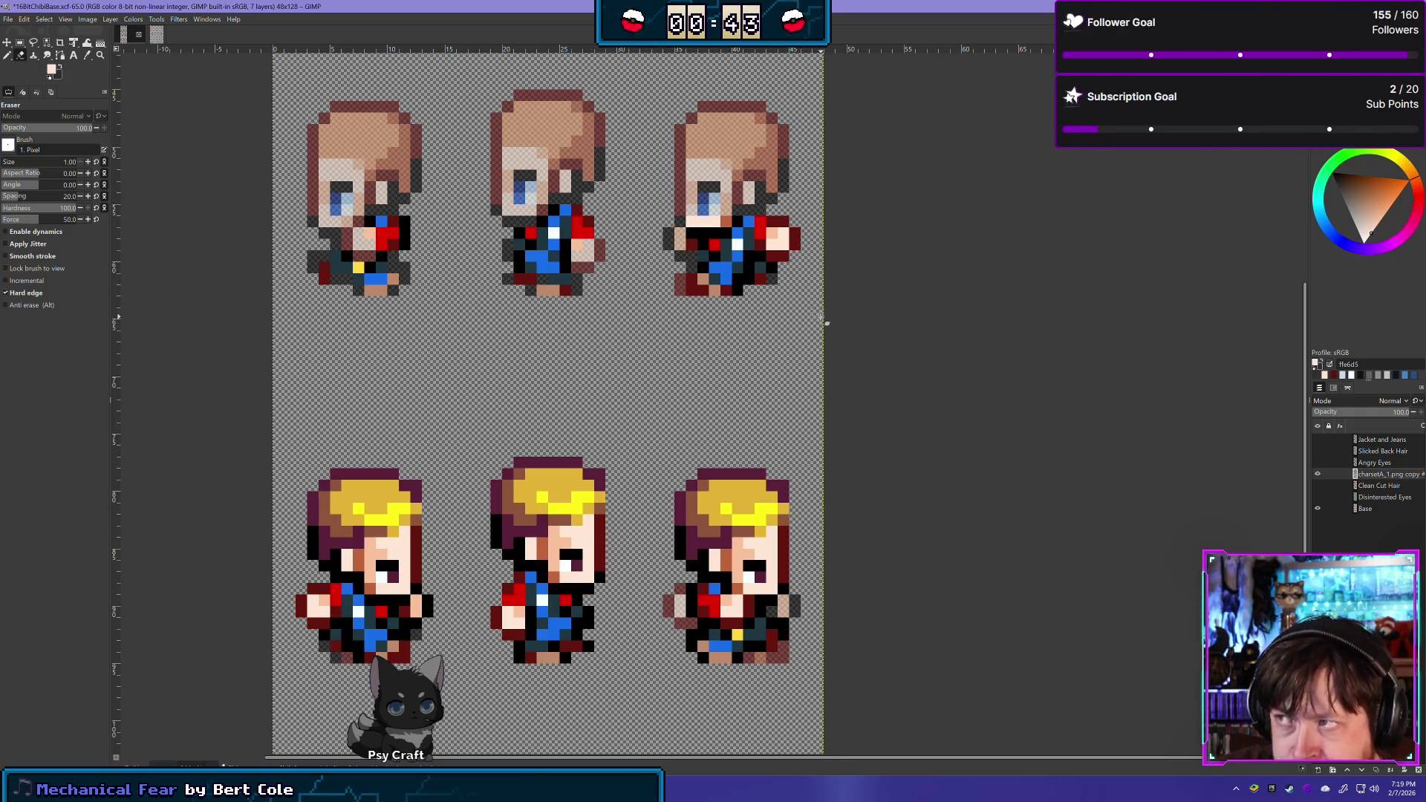
{"action": "left_click_drag", "start_coordinate": [825, 323], "coordinate": [739, 381]}
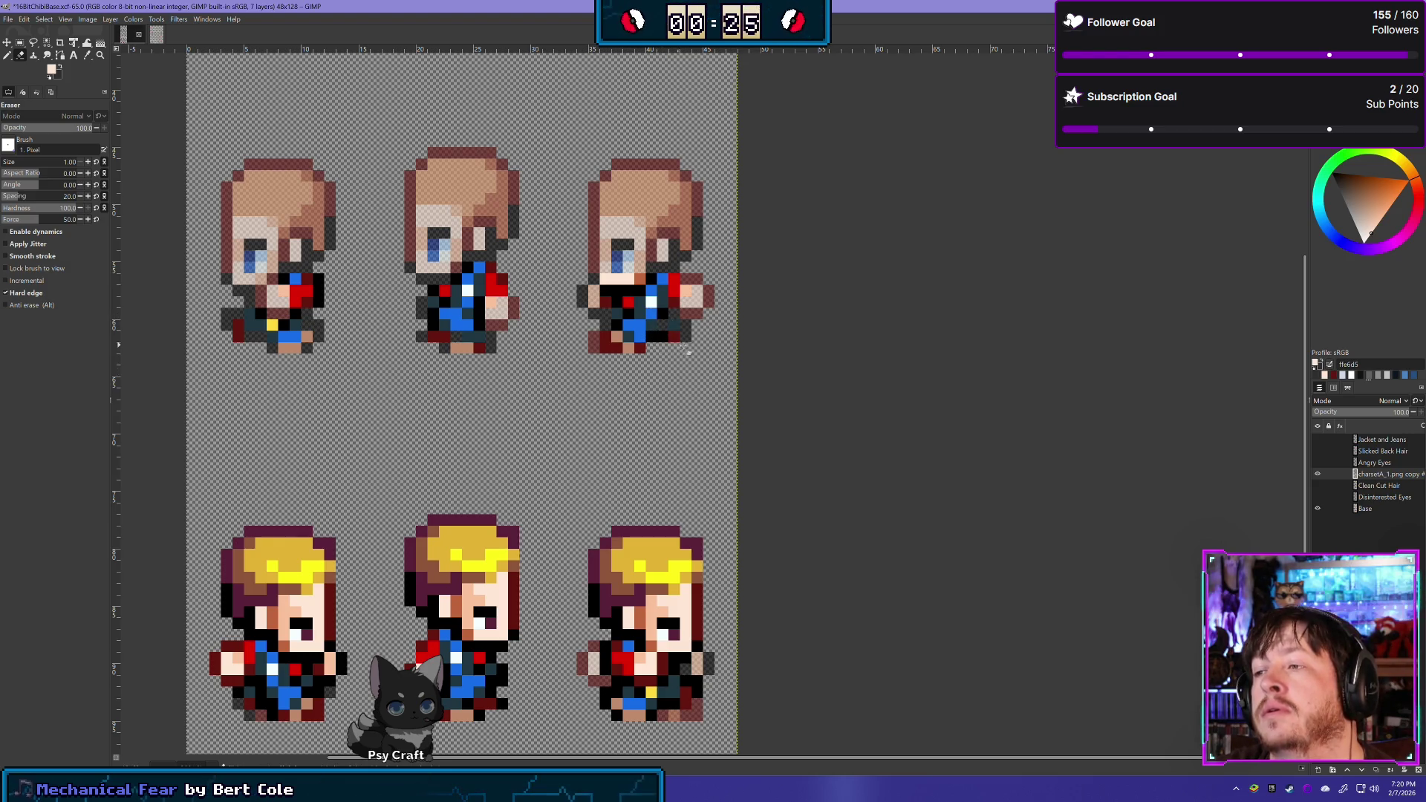
{"action": "key", "text": "ctrl+z"}
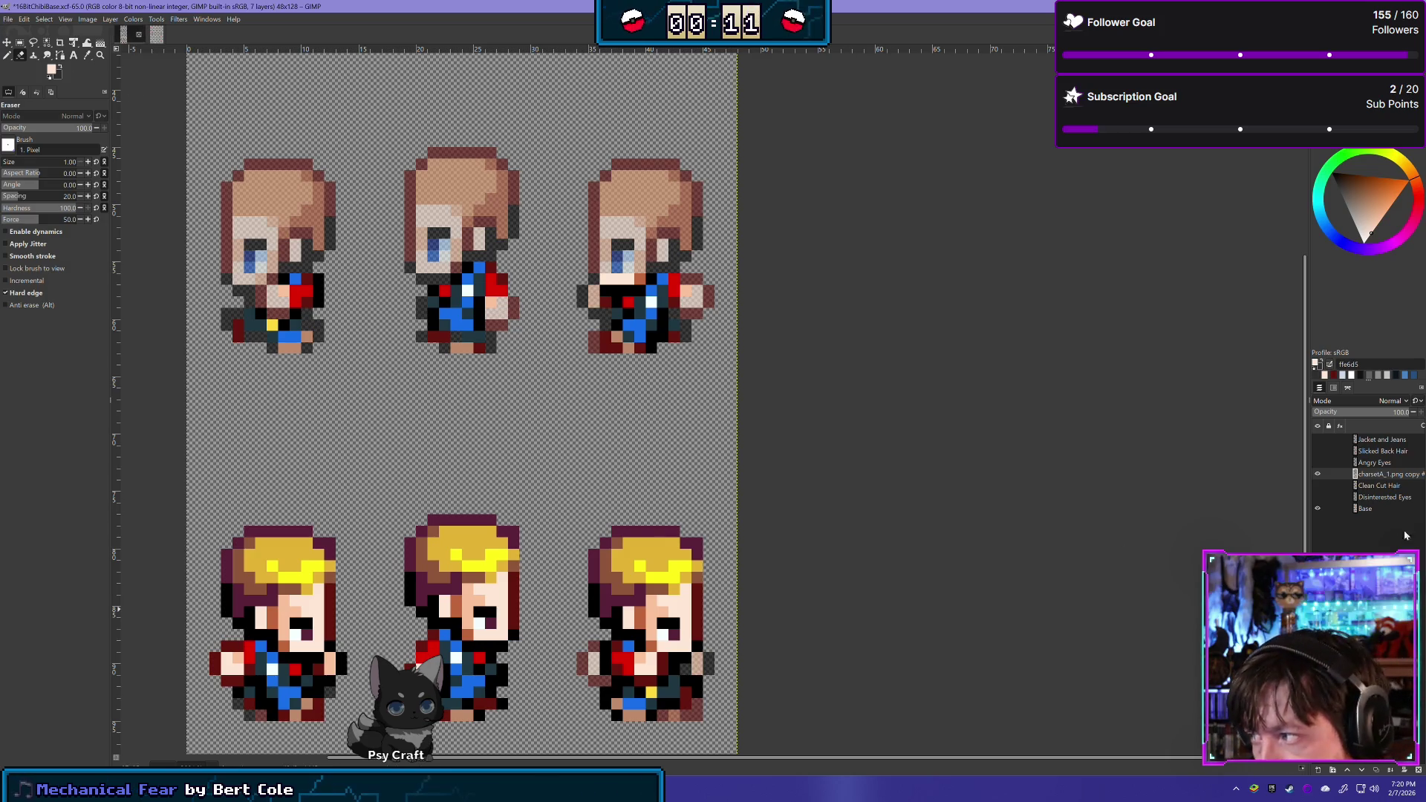
{"action": "left_click", "coordinate": [1318, 474]}
{"action": "left_click", "coordinate": [1317, 474]}
{"action": "left_click", "coordinate": [1318, 473]}
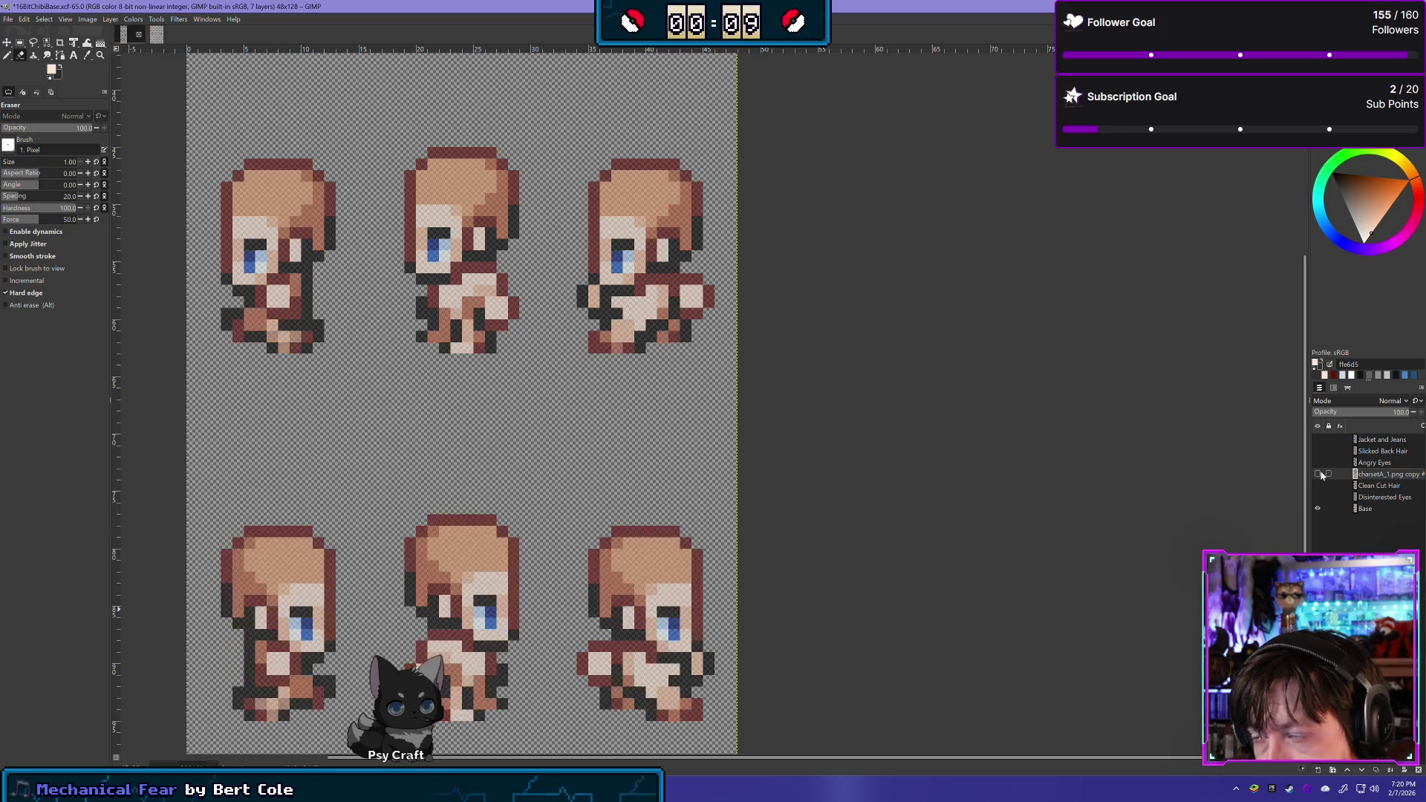
{"action": "left_click", "coordinate": [1318, 473]}
{"action": "left_click", "coordinate": [1318, 474]}
{"action": "left_click", "coordinate": [1318, 474]}
{"action": "left_click", "coordinate": [1318, 474]}
{"action": "left_click", "coordinate": [1318, 473]}
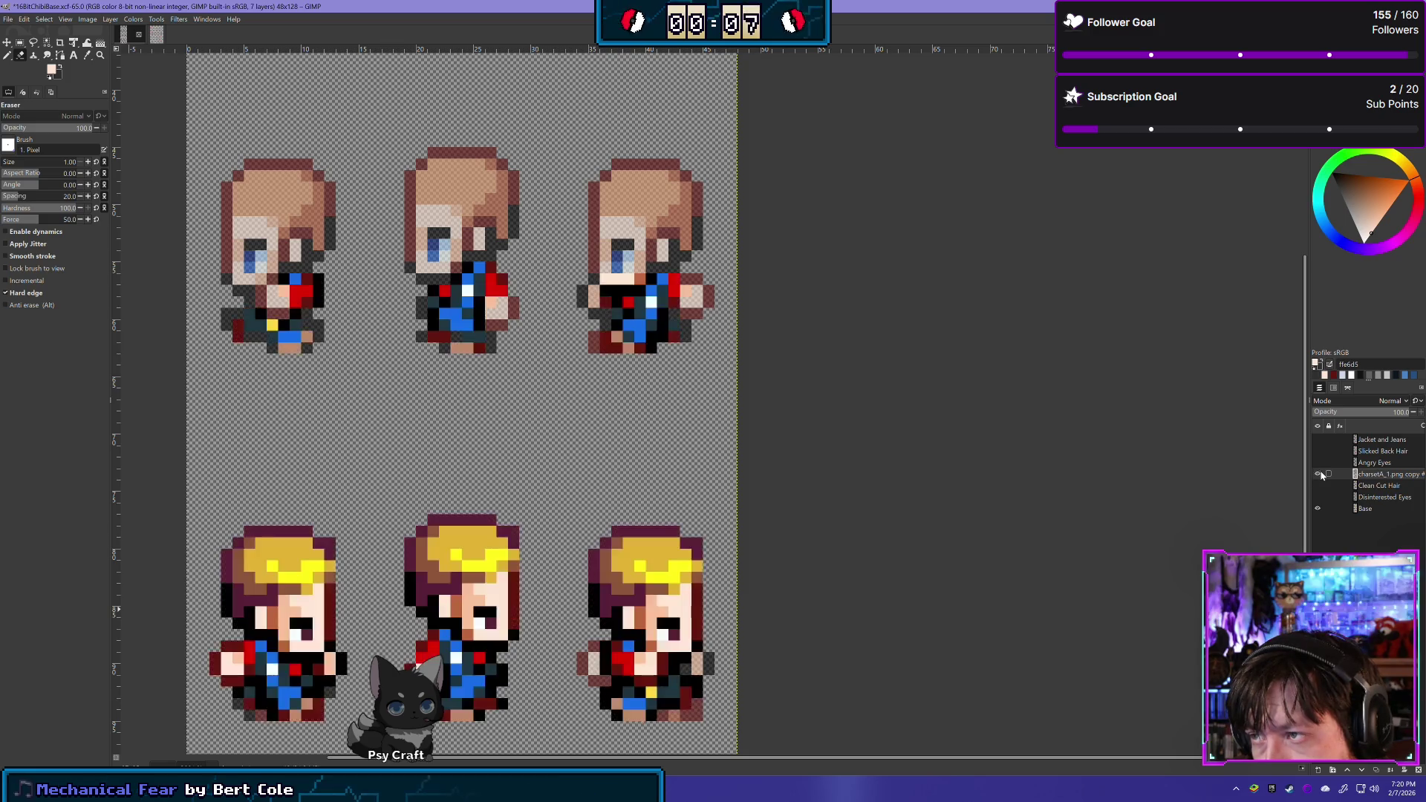
{"action": "left_click", "coordinate": [1318, 473]}
{"action": "left_click", "coordinate": [1318, 474]}
{"action": "left_click", "coordinate": [1318, 474]}
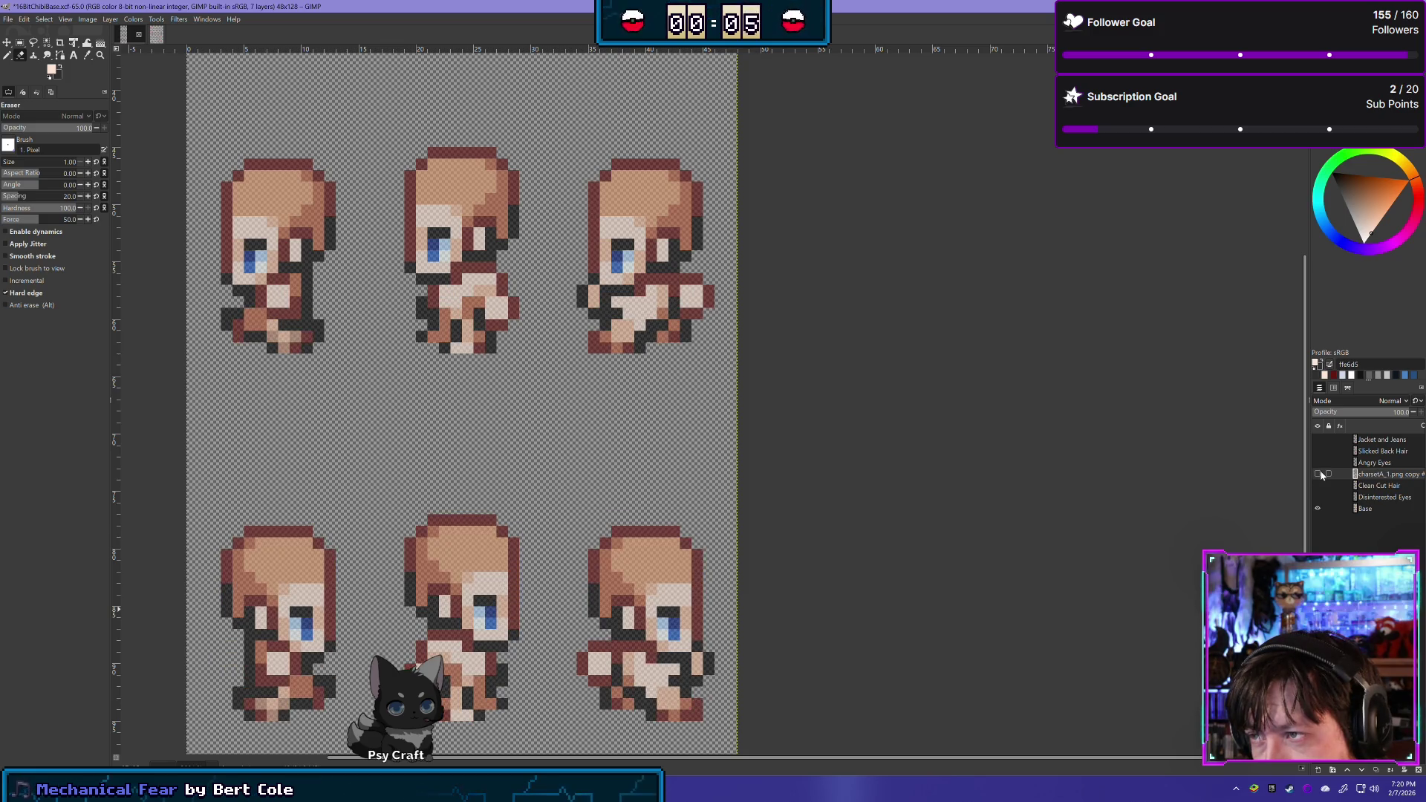
{"action": "left_click", "coordinate": [1318, 474]}
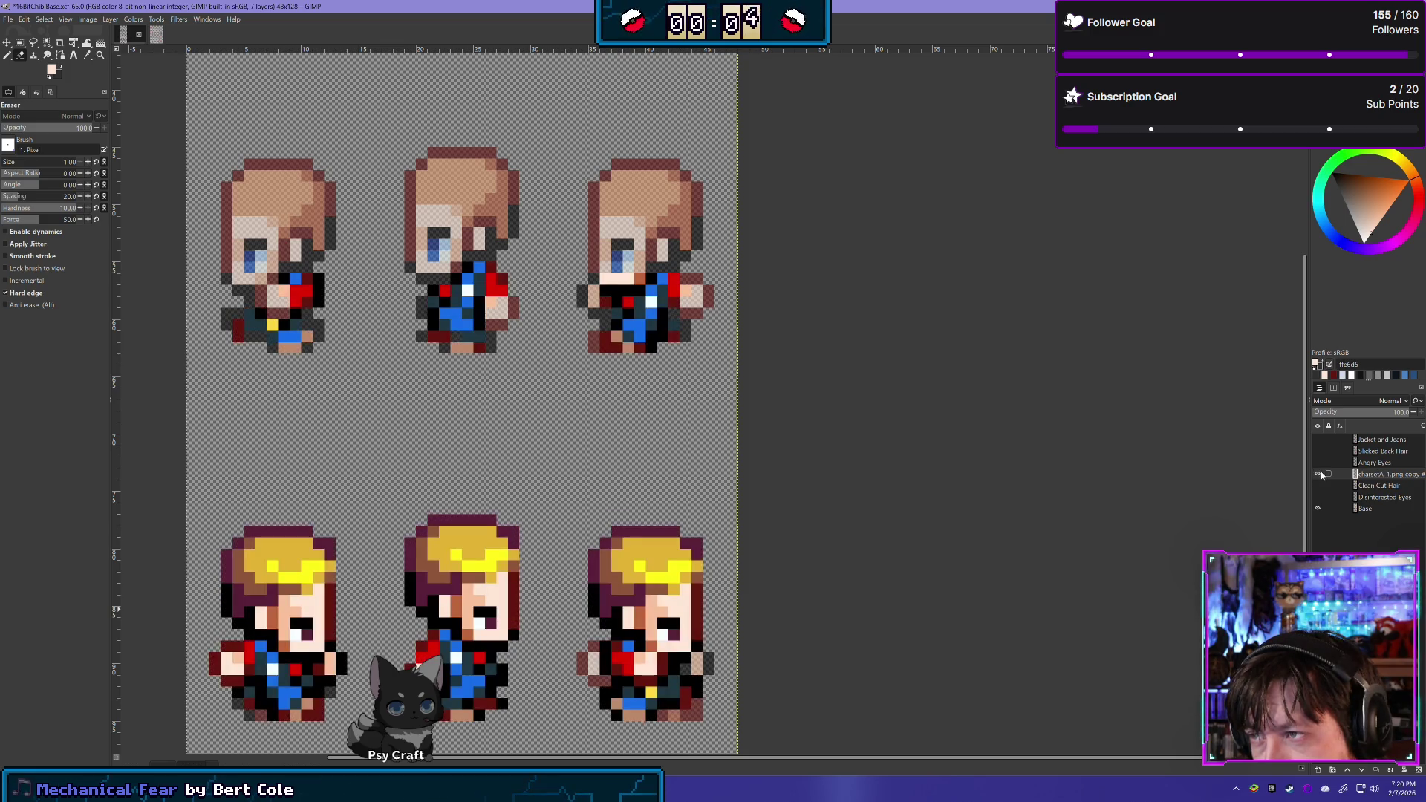
{"action": "left_click", "coordinate": [20, 44]}
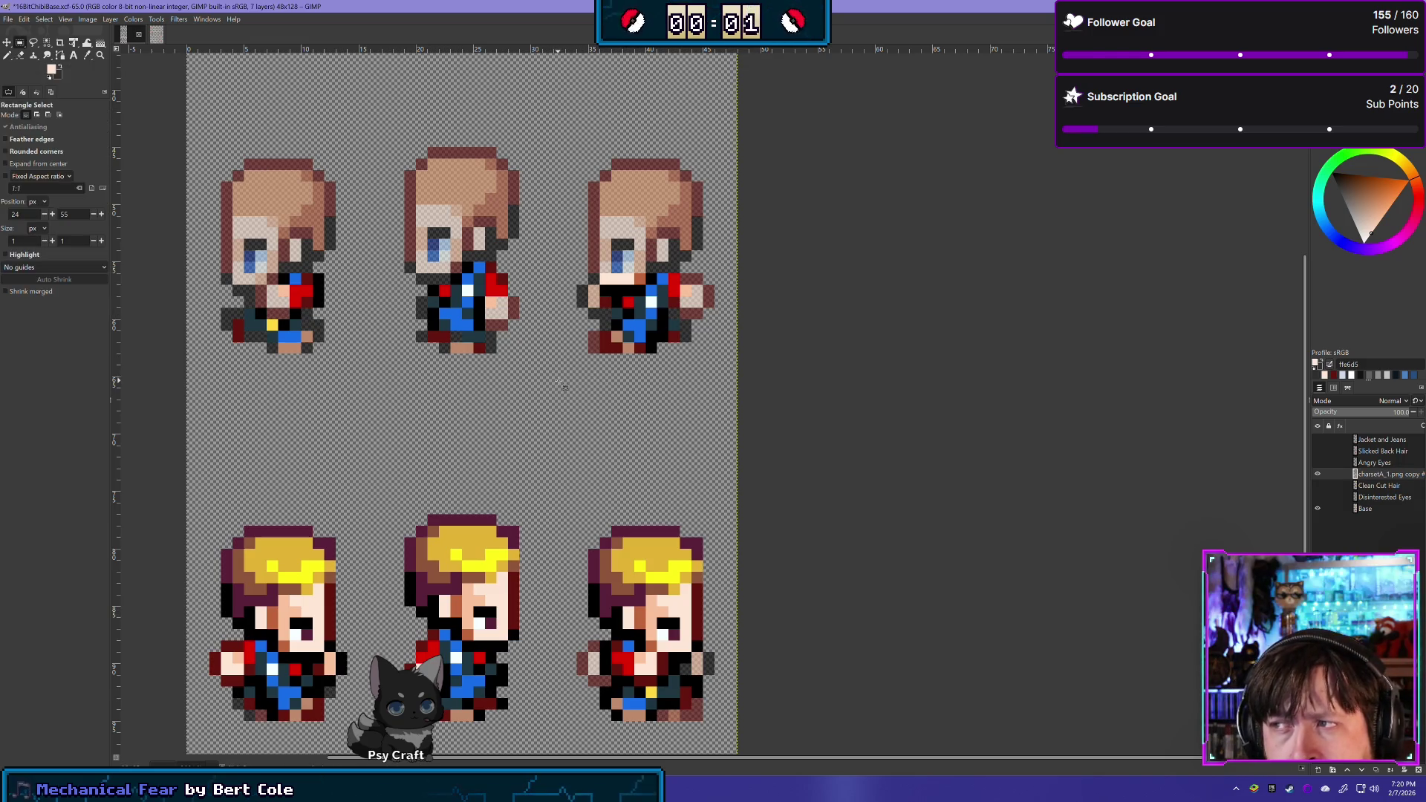
{"action": "left_click", "coordinate": [1317, 474]}
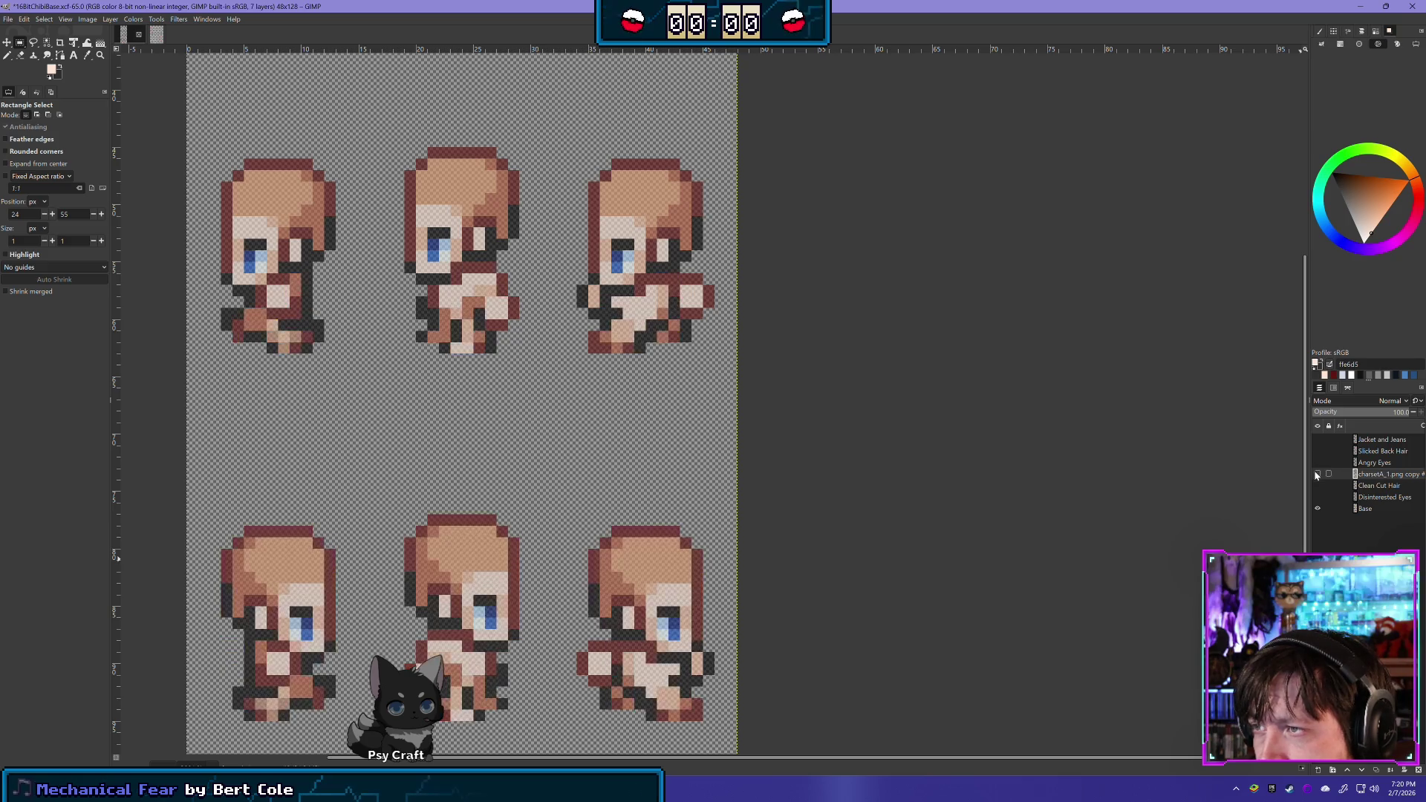
{"action": "left_click", "coordinate": [1317, 473]}
{"action": "left_click", "coordinate": [1317, 474]}
{"action": "left_click", "coordinate": [1317, 473]}
{"action": "left_click", "coordinate": [1317, 474]}
{"action": "left_click", "coordinate": [1317, 474]}
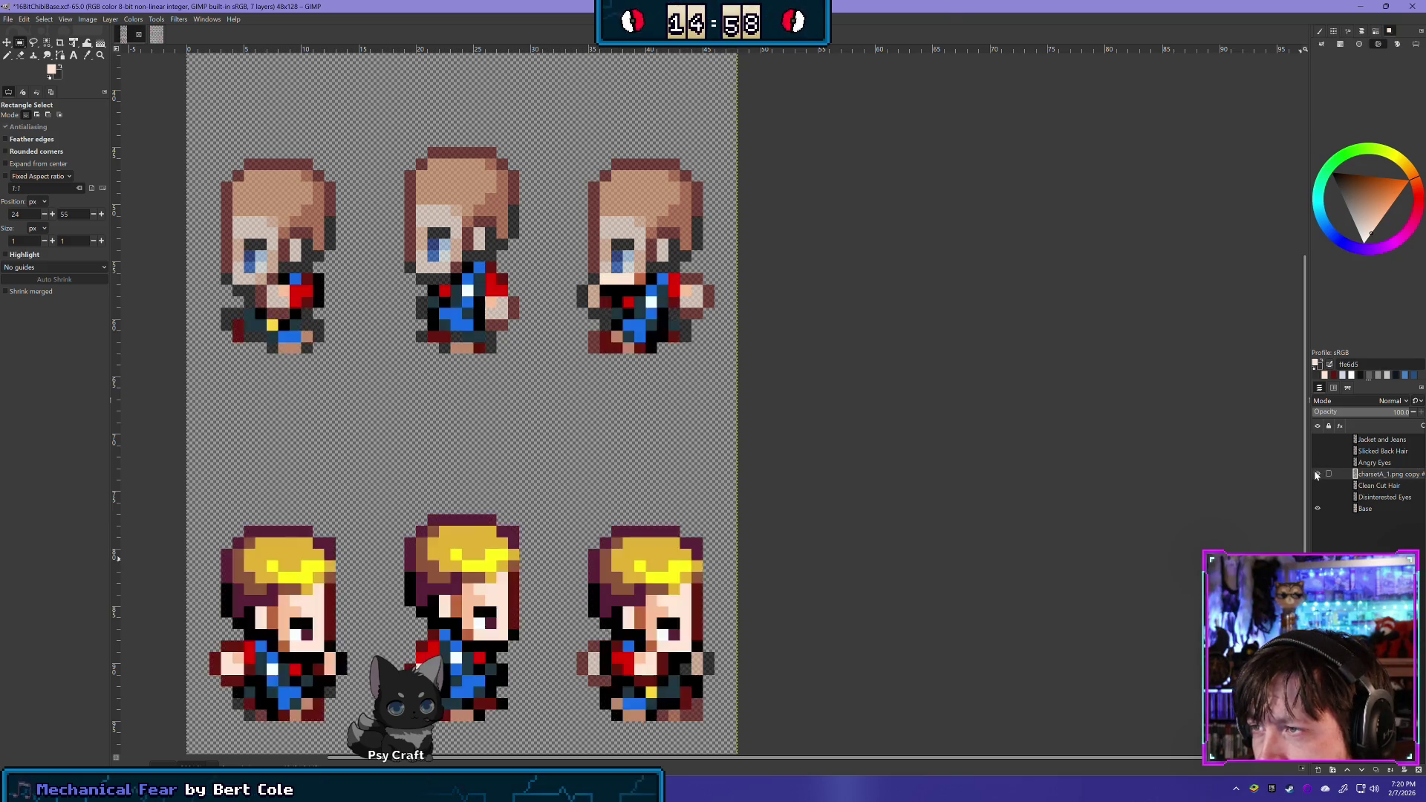
{"action": "left_click", "coordinate": [1317, 474]}
{"action": "left_click", "coordinate": [1317, 474]}
{"action": "left_click", "coordinate": [1317, 474]}
{"action": "left_click", "coordinate": [1317, 473]}
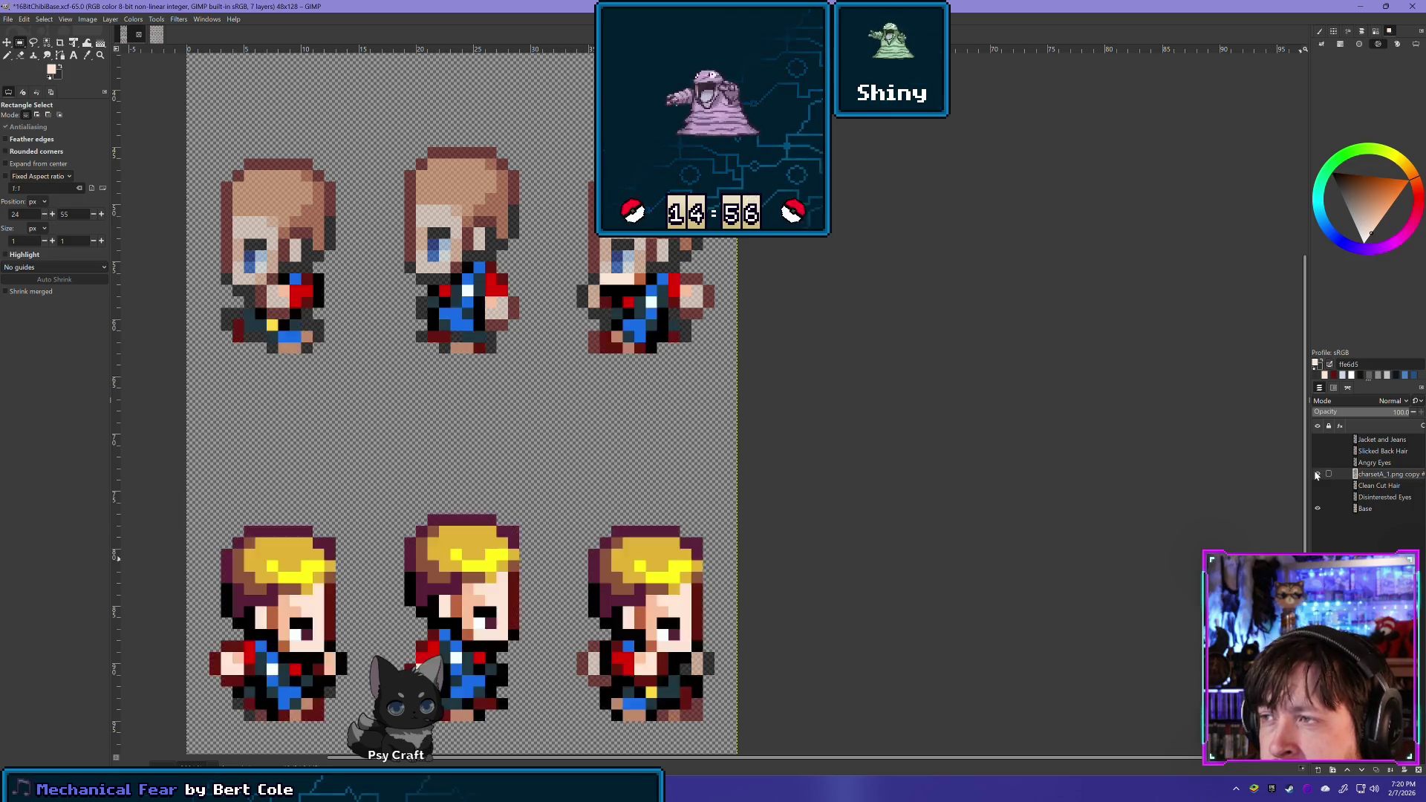
{"action": "left_click", "coordinate": [1317, 474]}
{"action": "left_click", "coordinate": [1317, 474], "text": "shift"}
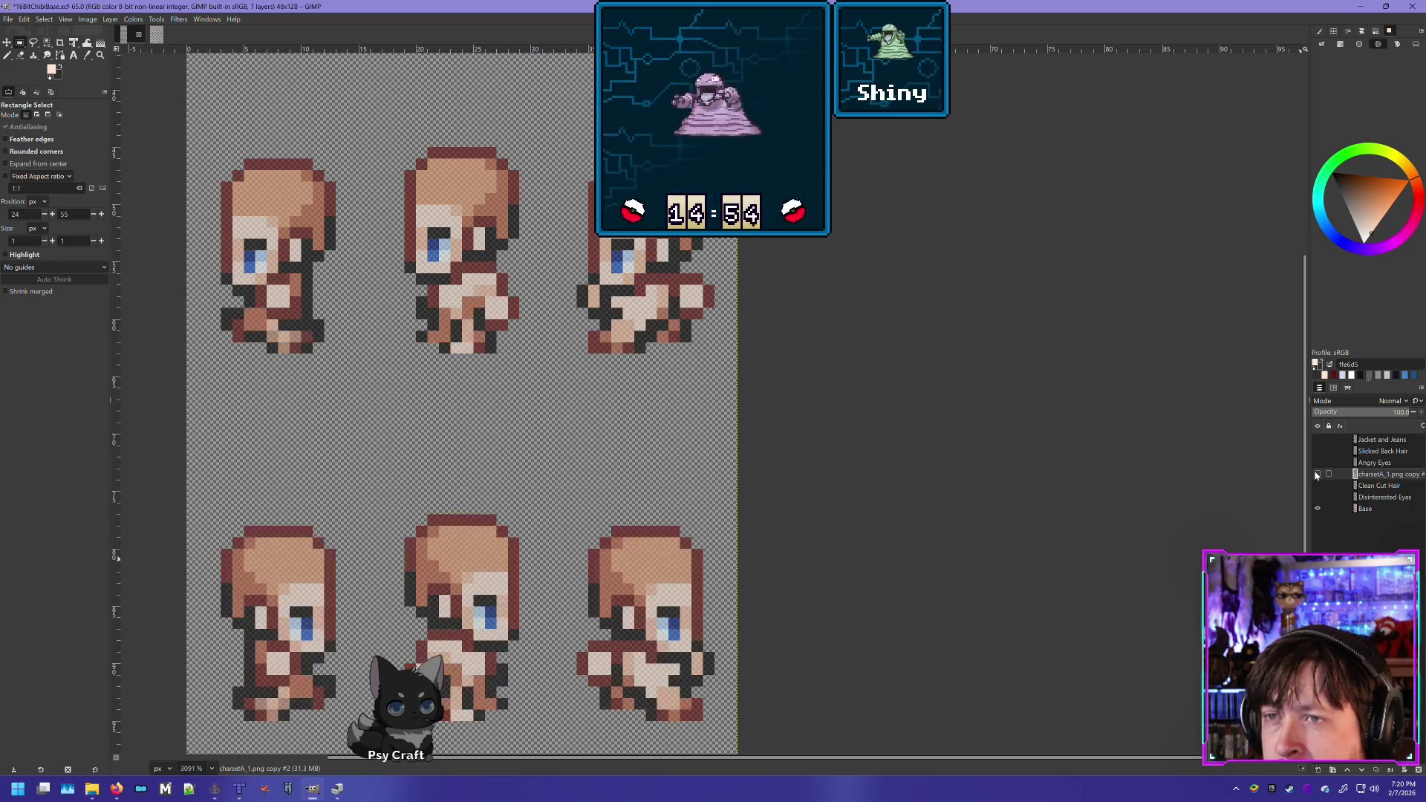
{"action": "left_click", "coordinate": [1317, 474], "text": "shift"}
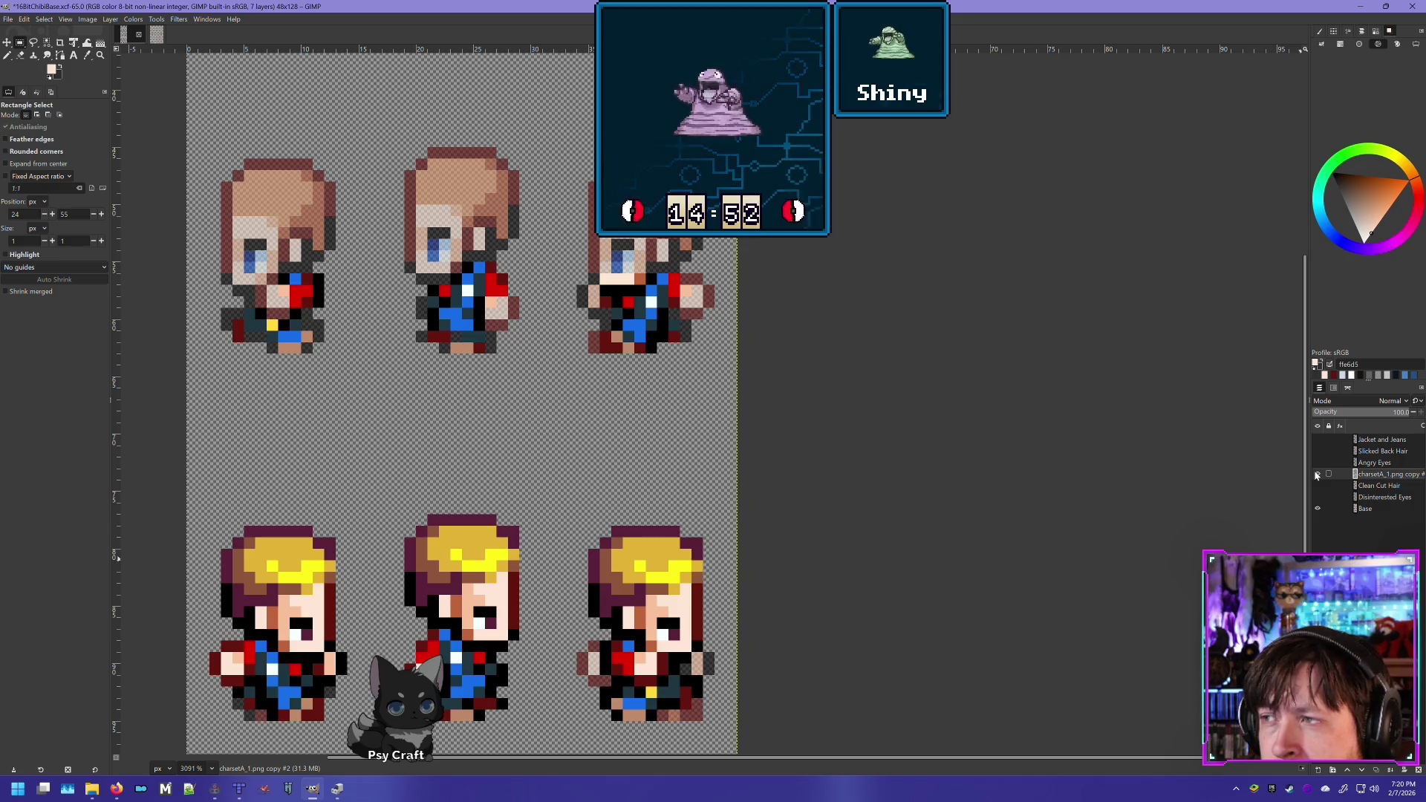
{"action": "left_click", "coordinate": [1316, 474], "text": "shift"}
{"action": "left_click", "coordinate": [1316, 474], "text": "shift"}
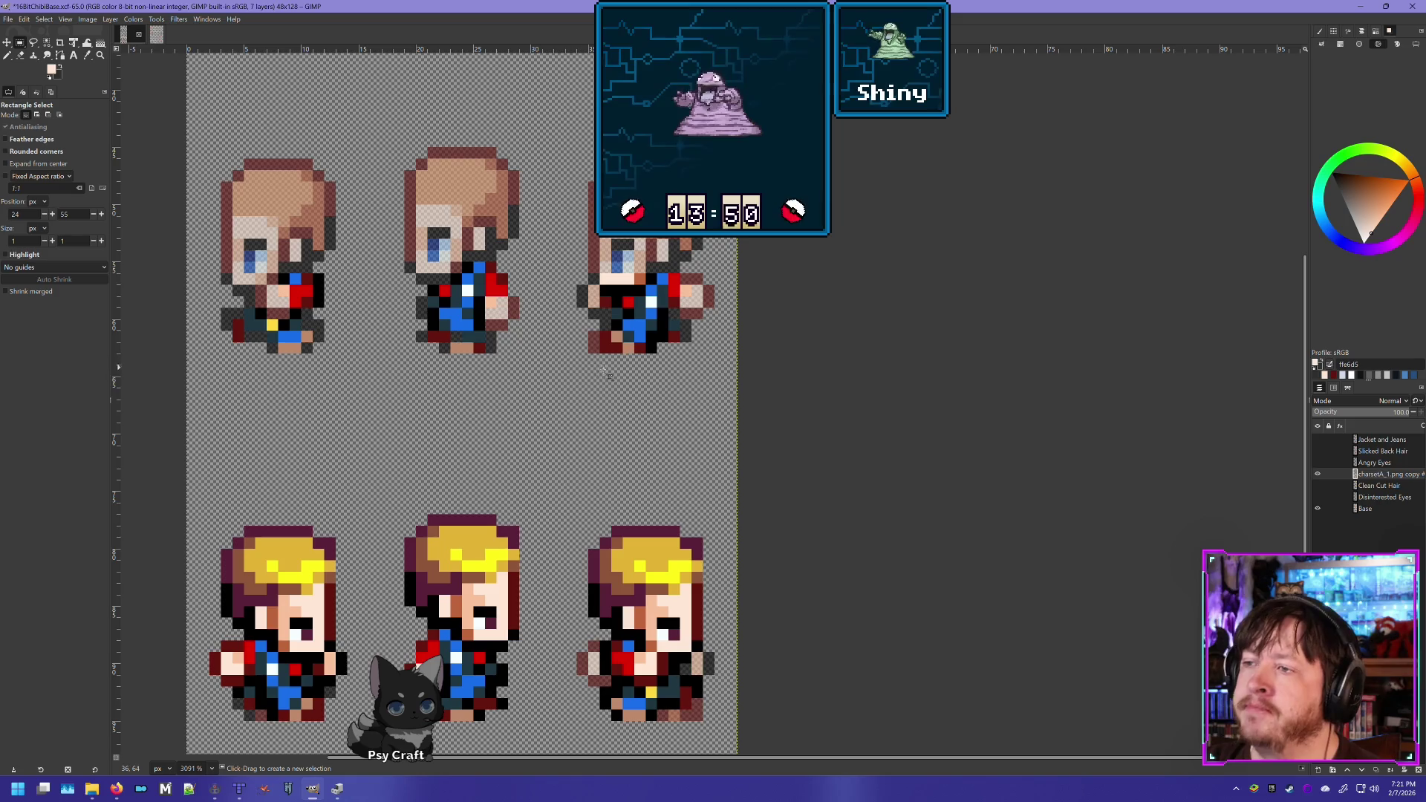
{"action": "left_click", "coordinate": [1316, 477]}
{"action": "left_click", "coordinate": [1316, 476]}
{"action": "left_click", "coordinate": [1316, 476]}
{"action": "left_click", "coordinate": [1316, 476]}
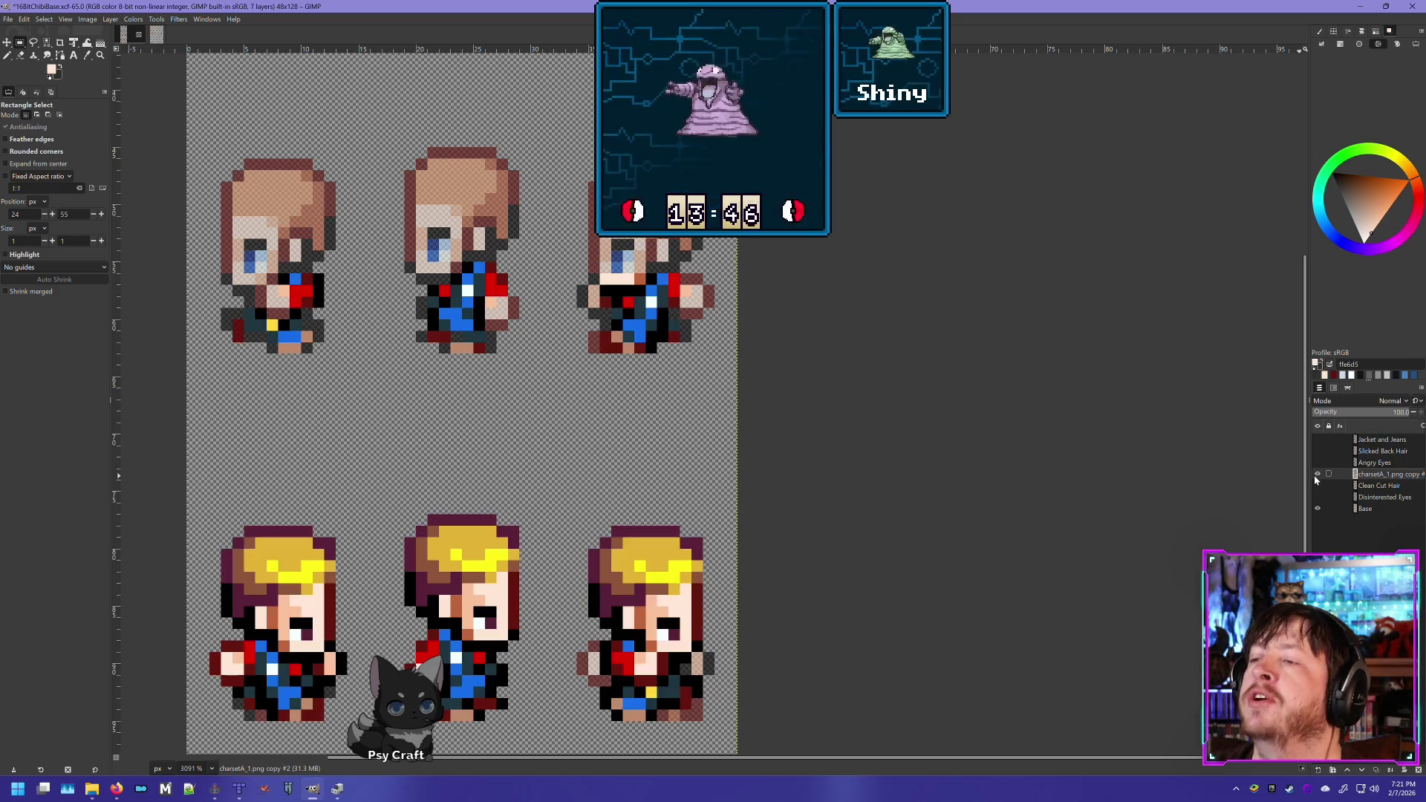
{"action": "left_click", "coordinate": [1315, 476]}
{"action": "left_click", "coordinate": [1315, 477]}
{"action": "left_click", "coordinate": [1315, 477]}
{"action": "left_click", "coordinate": [1316, 476]}
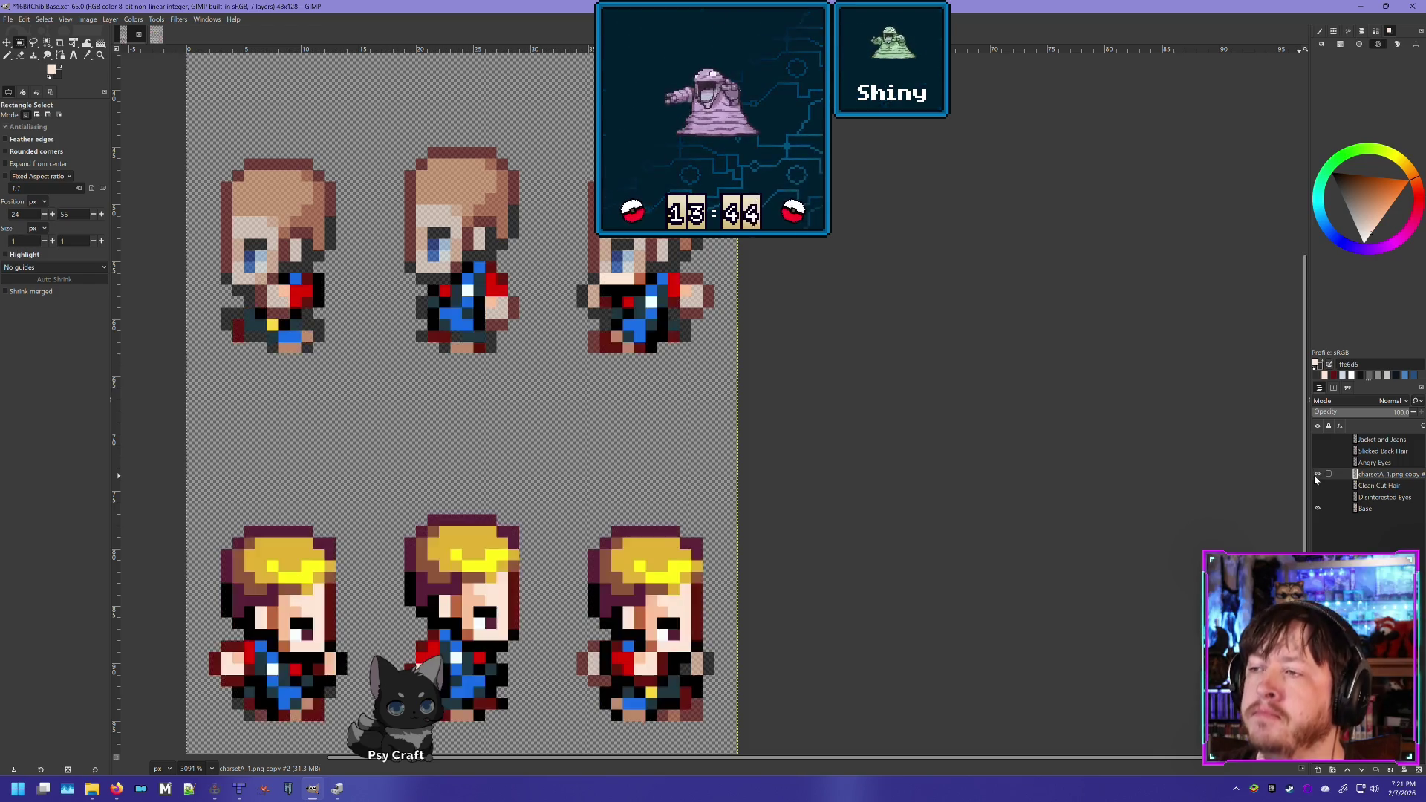
{"action": "left_click", "coordinate": [1315, 477]}
{"action": "left_click", "coordinate": [1315, 477]}
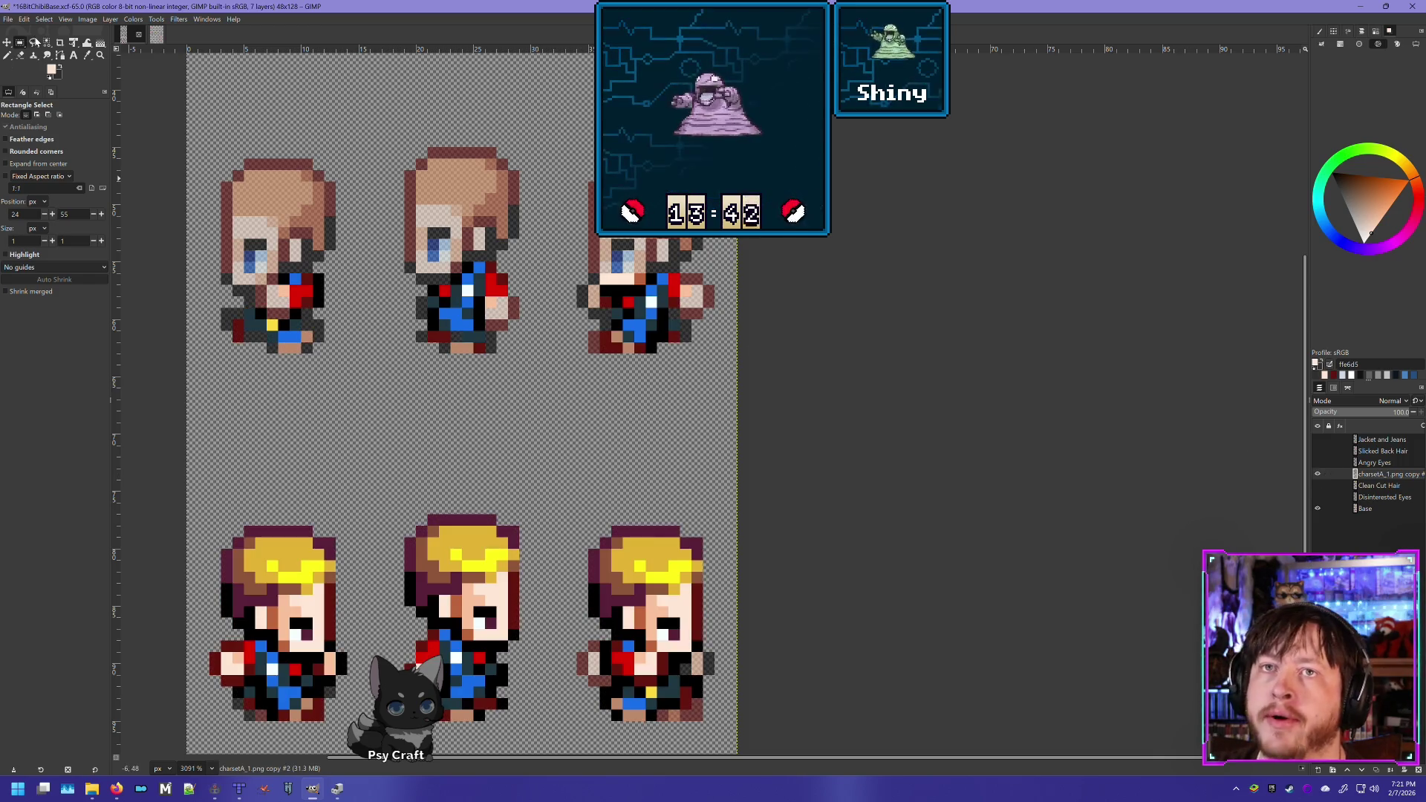
{"action": "left_click", "coordinate": [20, 55]}
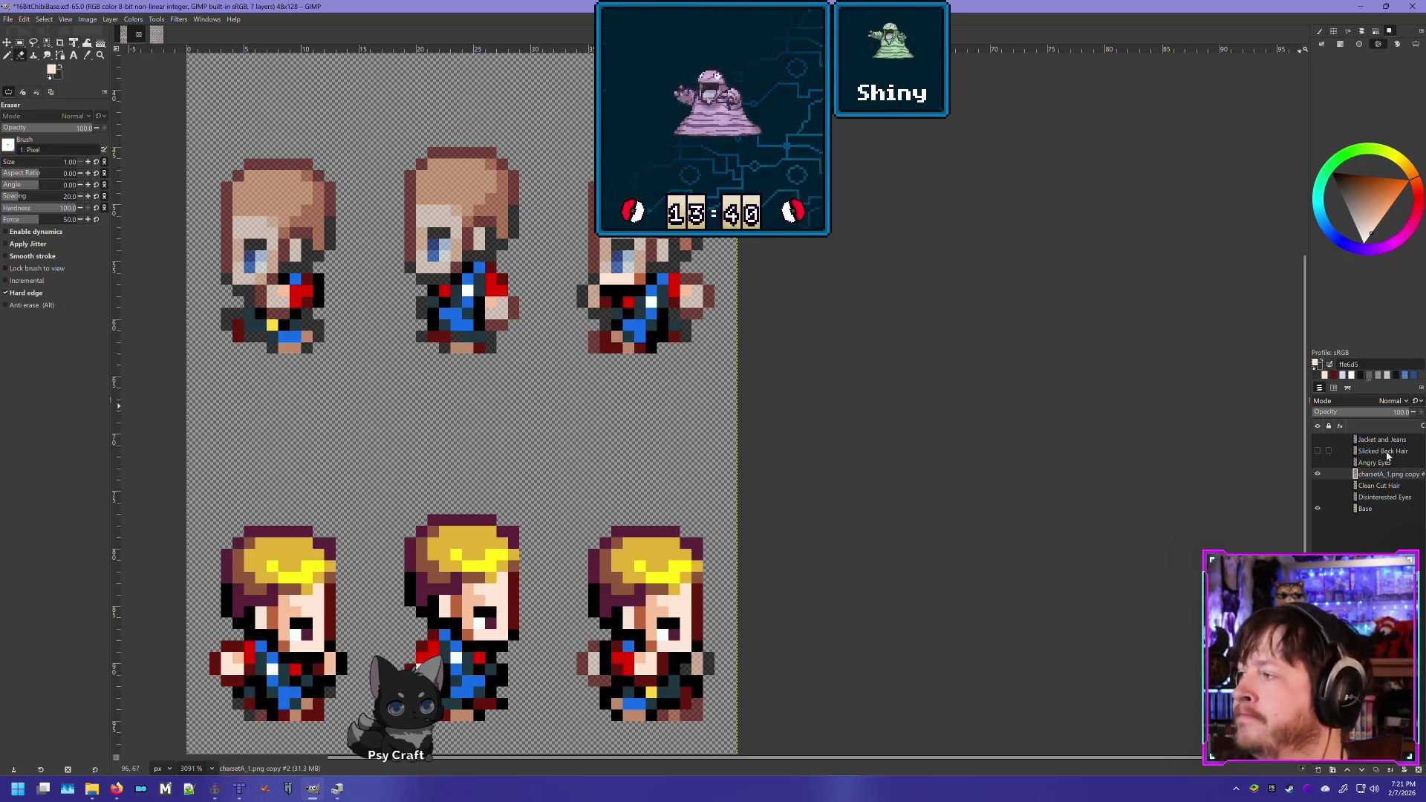
{"action": "left_click", "coordinate": [1316, 476]}
{"action": "left_click", "coordinate": [1316, 476]}
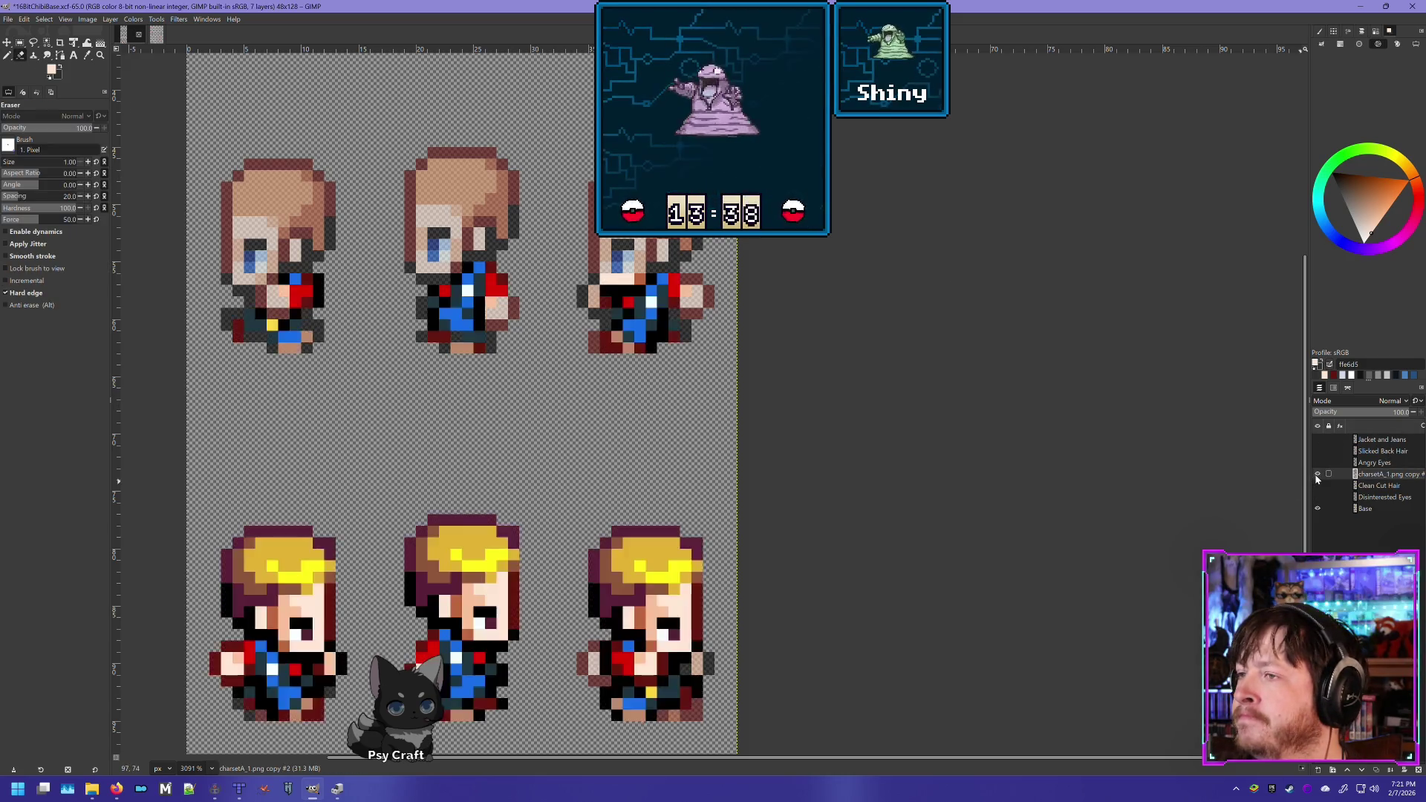
{"action": "left_click", "coordinate": [1317, 476]}
{"action": "left_click", "coordinate": [1317, 476]}
{"action": "left_click", "coordinate": [1317, 476]}
{"action": "left_click", "coordinate": [1316, 476]}
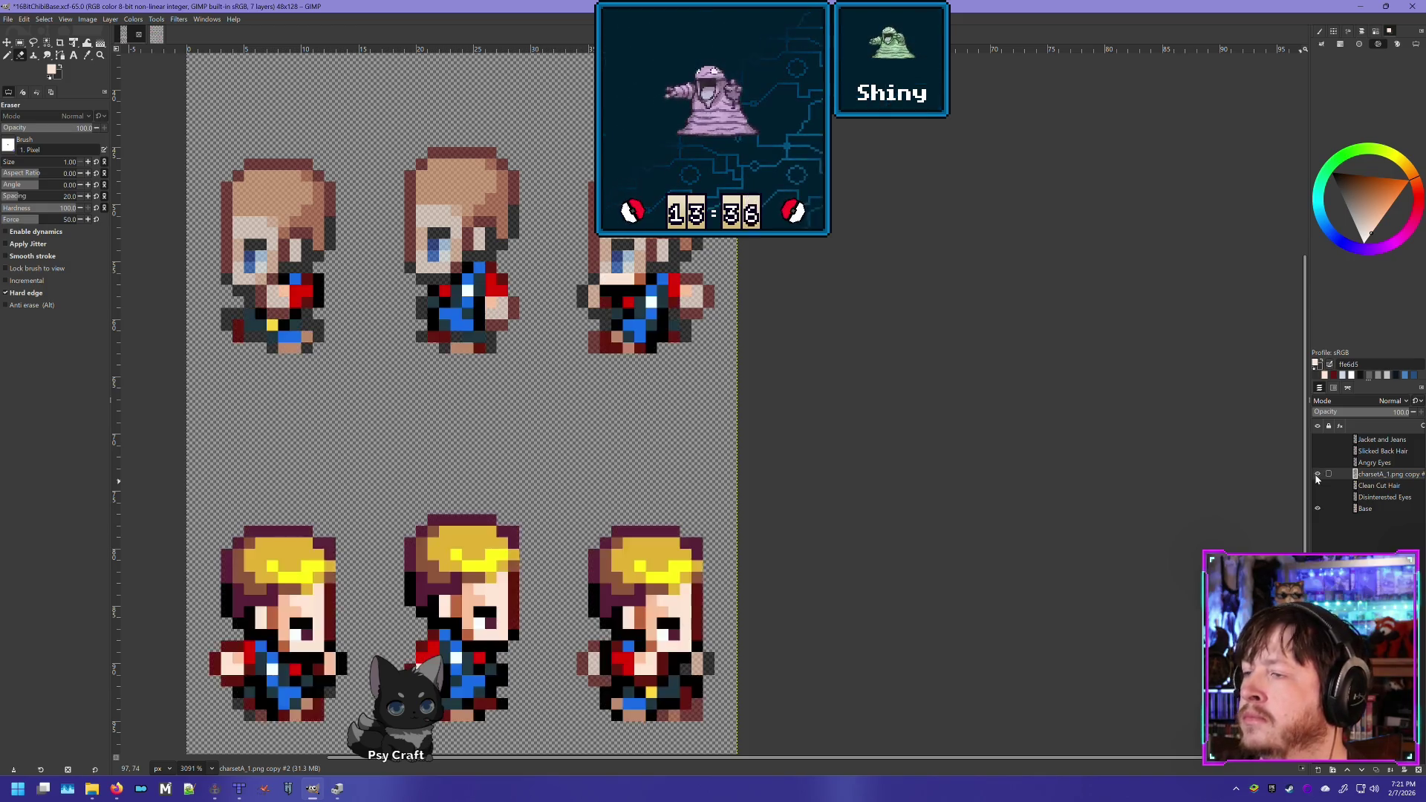
{"action": "left_click", "coordinate": [1317, 476]}
{"action": "left_click", "coordinate": [1316, 476]}
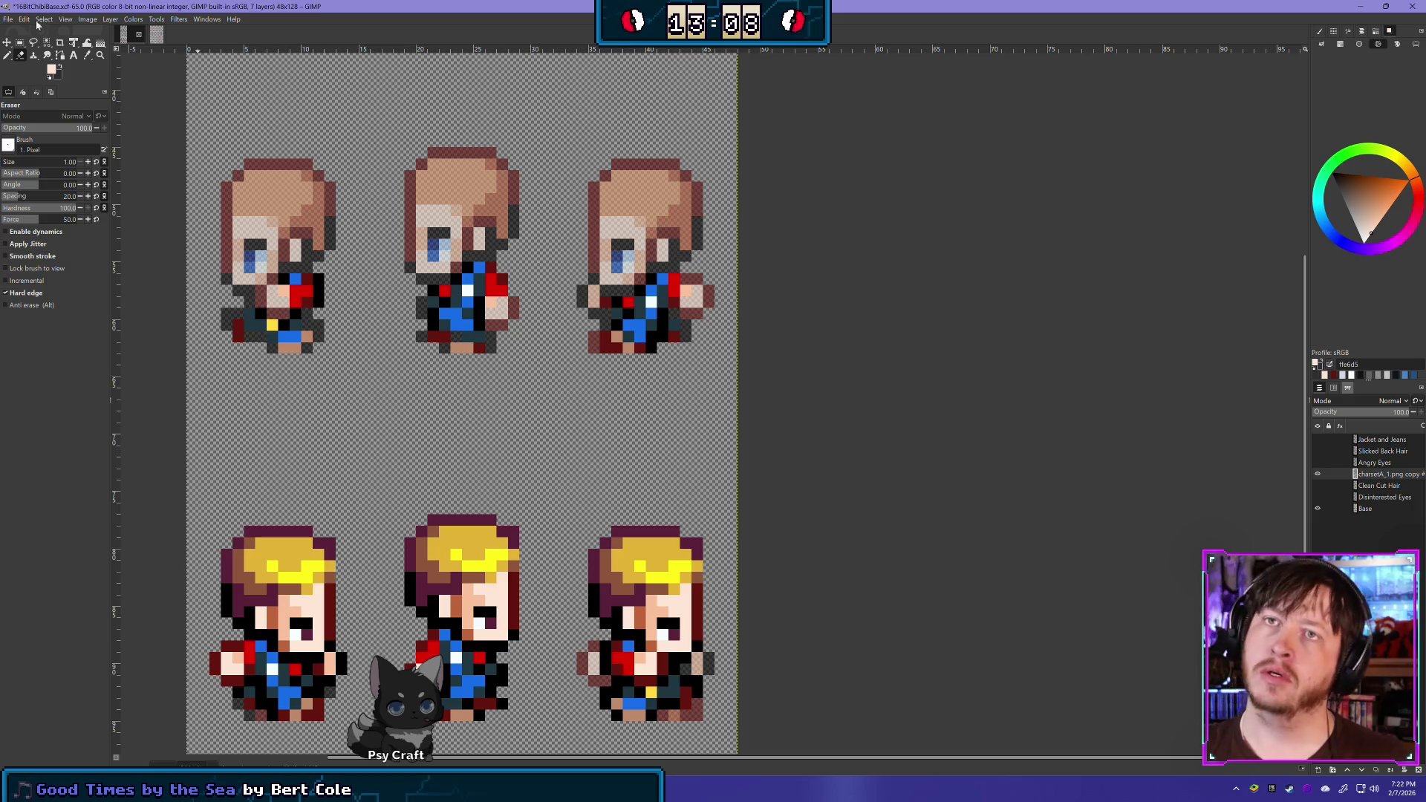
{"action": "left_click", "coordinate": [19, 43]}
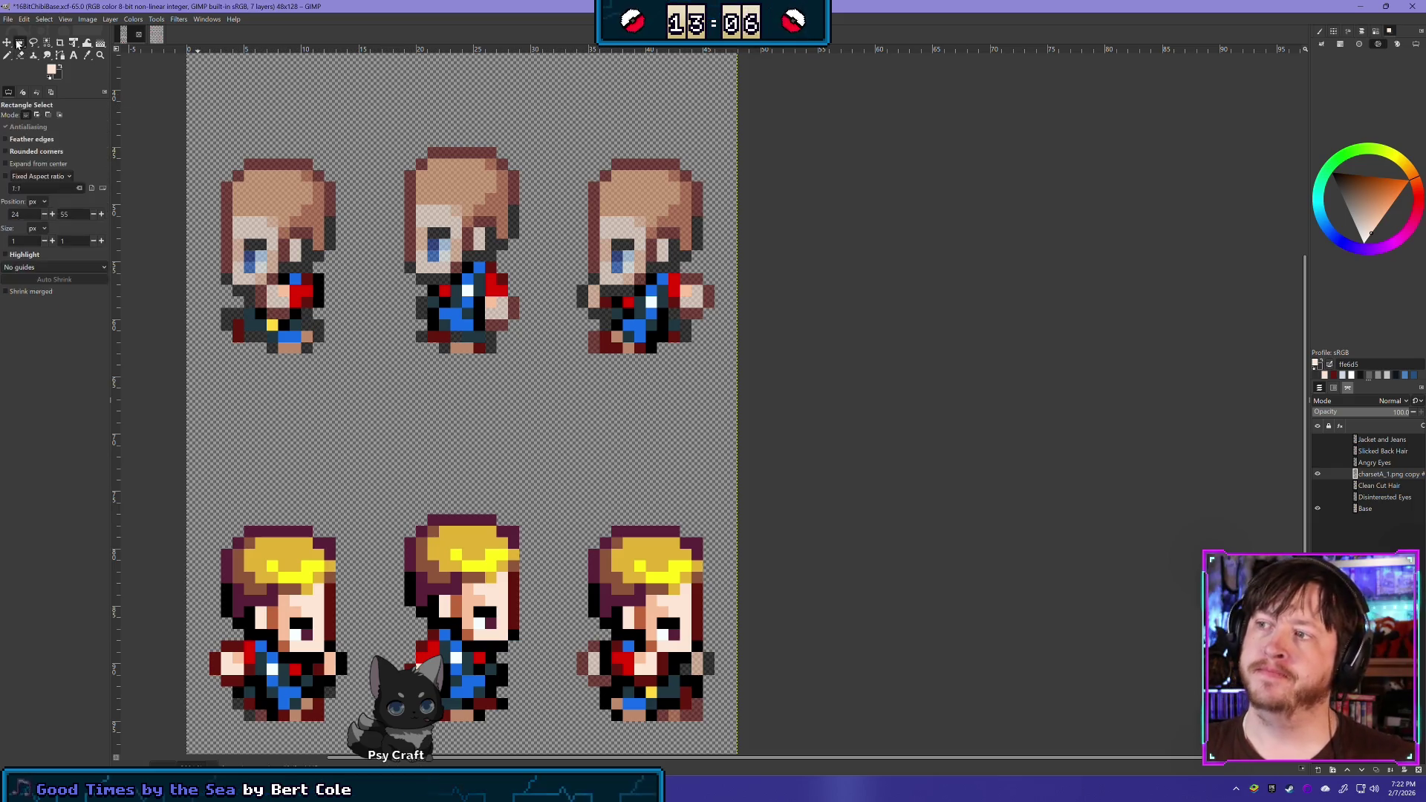
Flick the charsetA_1.png copy layer on and off to compare, leaving it visible
{"action": "left_click", "coordinate": [1317, 474]}
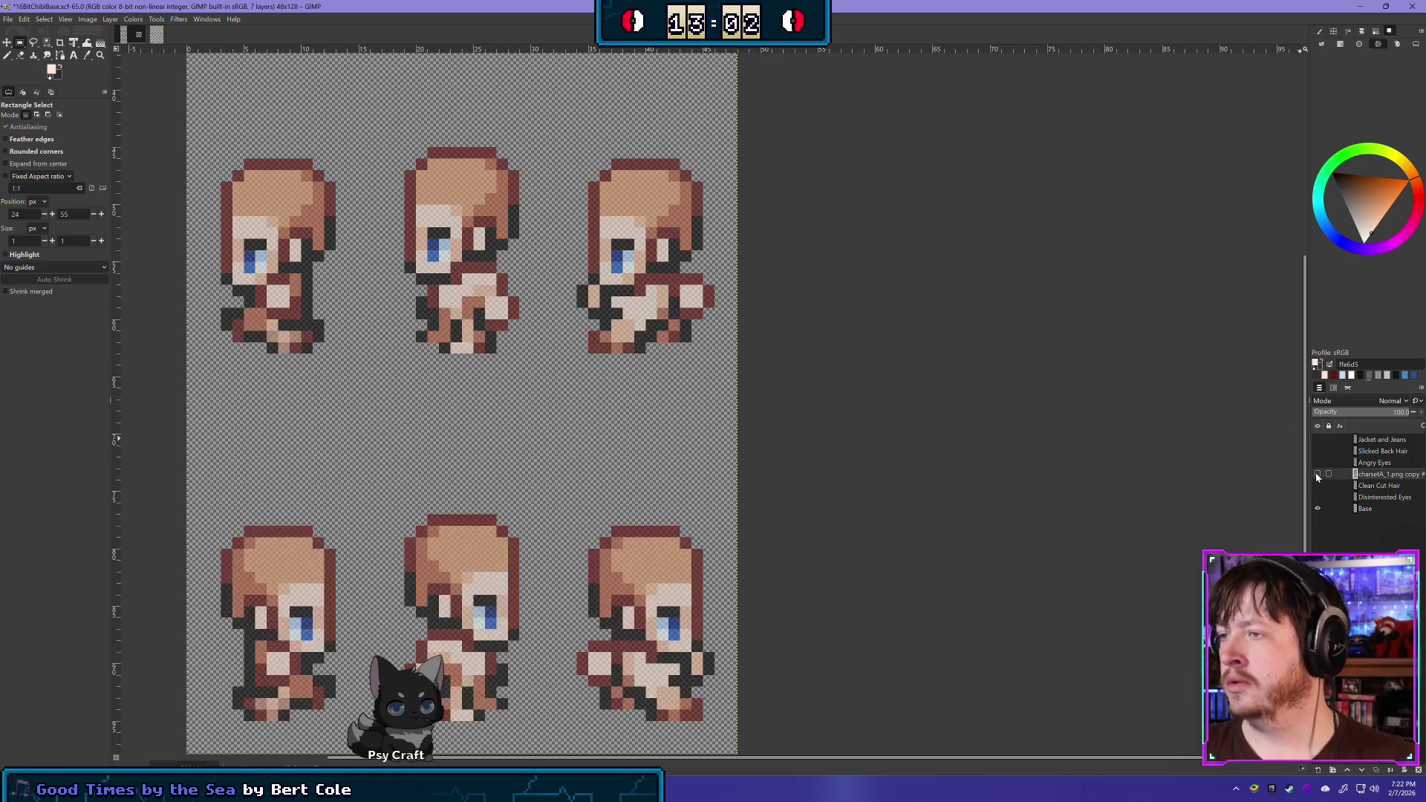
{"action": "left_click", "coordinate": [1317, 474]}
{"action": "left_click", "coordinate": [1317, 475]}
{"action": "left_click", "coordinate": [1318, 474]}
{"action": "left_click", "coordinate": [1317, 475]}
{"action": "left_click", "coordinate": [1317, 475]}
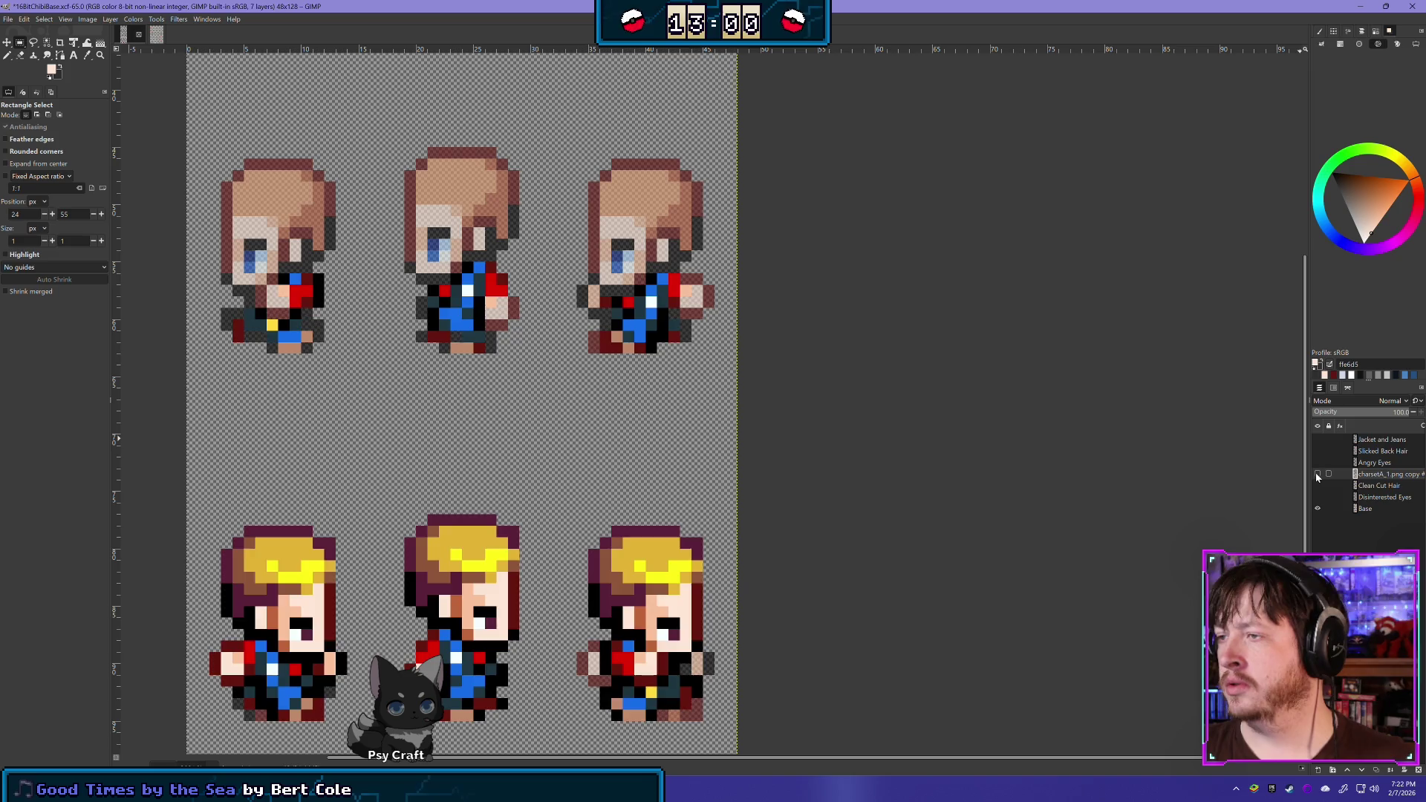
{"action": "left_click", "coordinate": [1318, 474]}
{"action": "left_click", "coordinate": [1317, 475]}
{"action": "left_click", "coordinate": [1317, 475]}
{"action": "left_click", "coordinate": [1317, 474]}
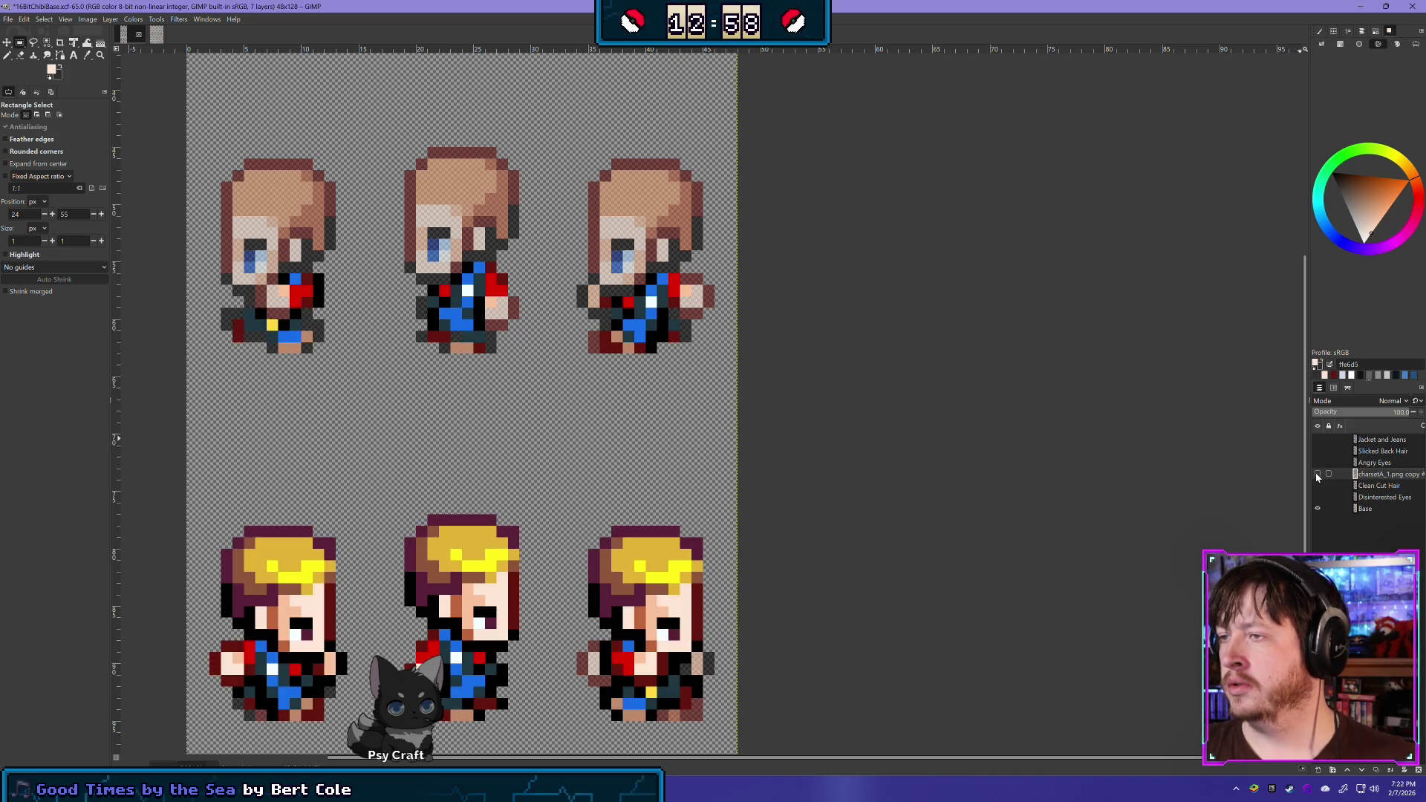
{"action": "left_click", "coordinate": [1317, 474]}
{"action": "left_click", "coordinate": [1317, 474]}
{"action": "left_click", "coordinate": [1317, 474]}
{"action": "left_click", "coordinate": [1317, 474]}
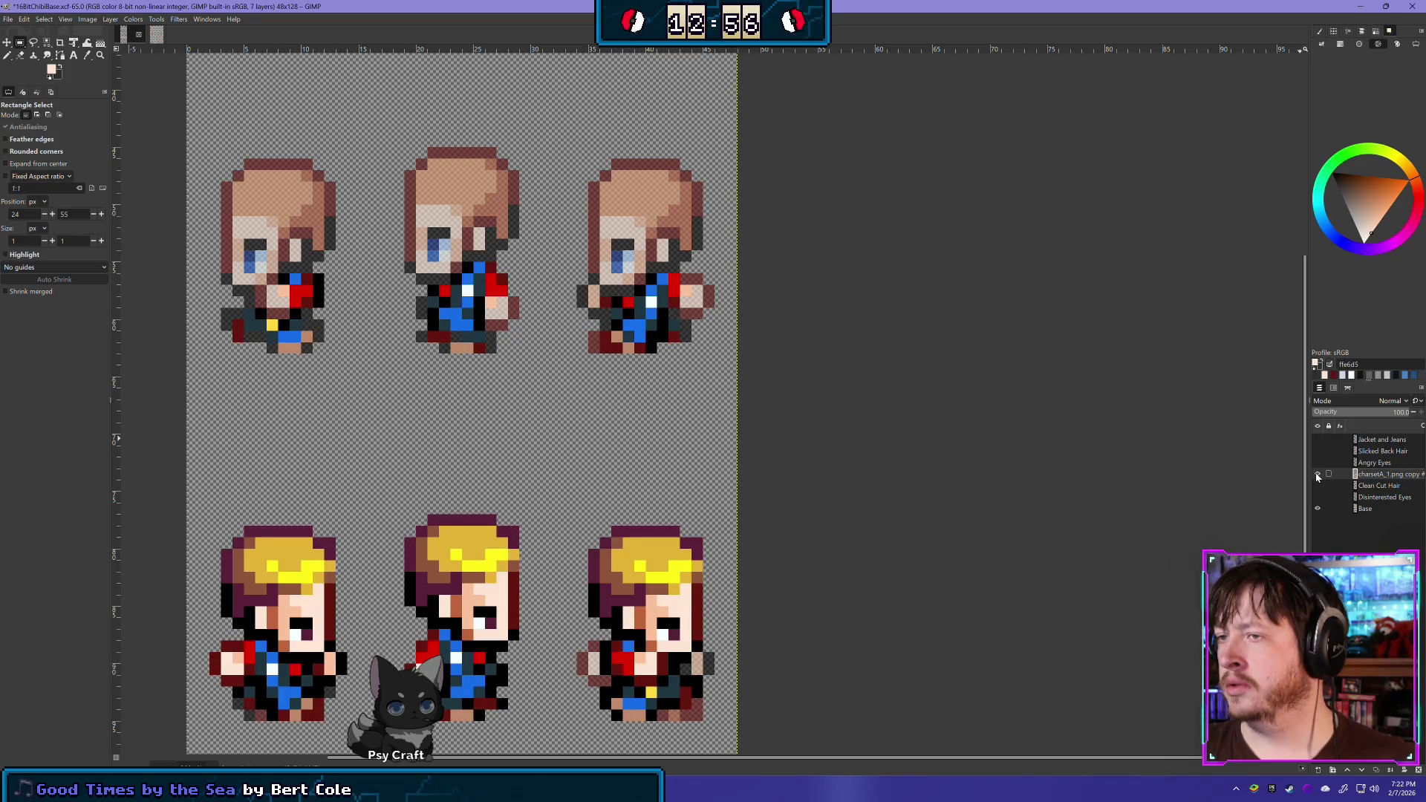
Copy the third top sprite's lower body onto a new layer and nudge it one pixel left
{"action": "mouse_move", "coordinate": [702, 377]}
{"action": "left_mouse_down"}
{"action": "mouse_move", "coordinate": [588, 320]}
{"action": "mouse_move", "coordinate": [634, 319]}
{"action": "left_mouse_up"}
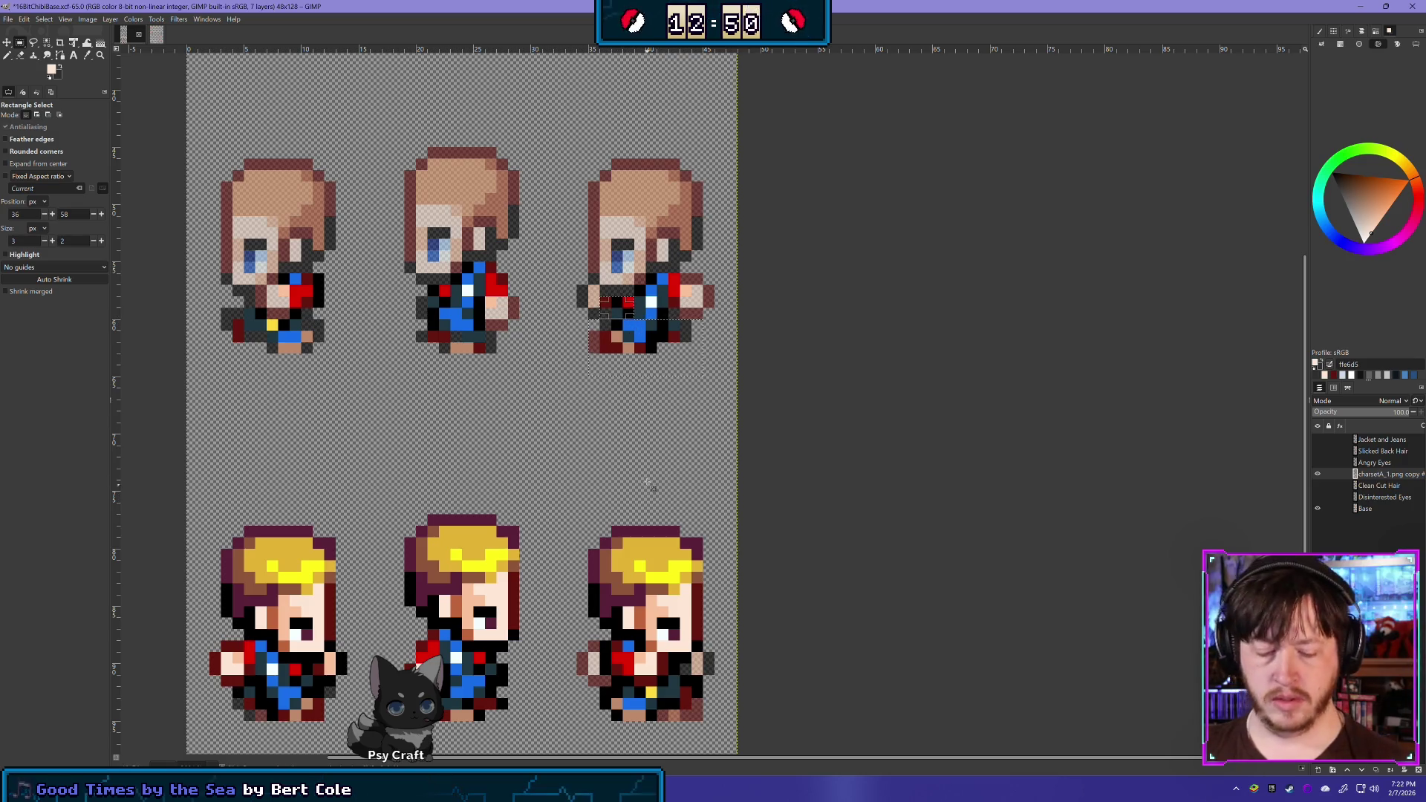
{"action": "key", "text": "shift+ctrl+d"}
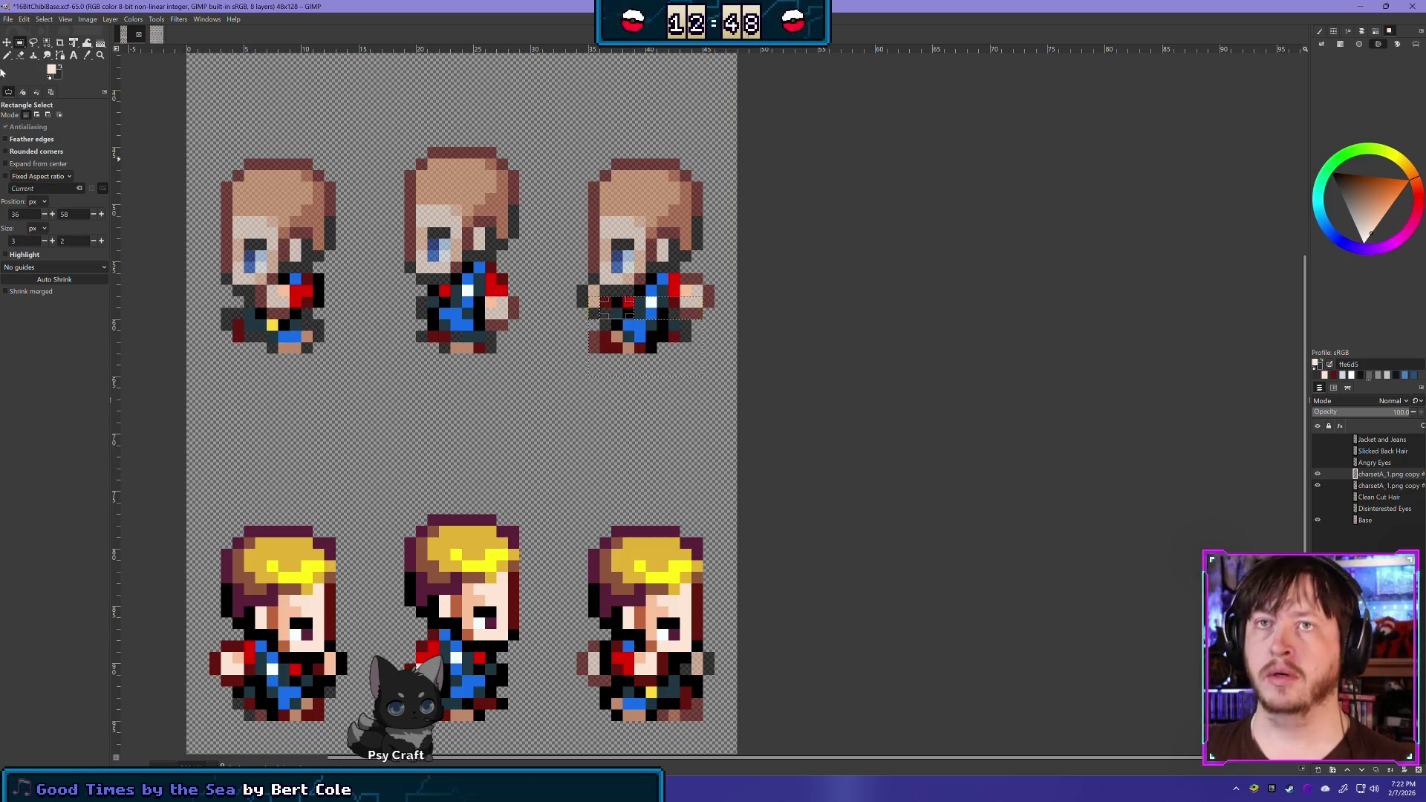
{"action": "left_click", "coordinate": [7, 43]}
{"action": "left_click_drag", "start_coordinate": [626, 339], "coordinate": [615, 339]}
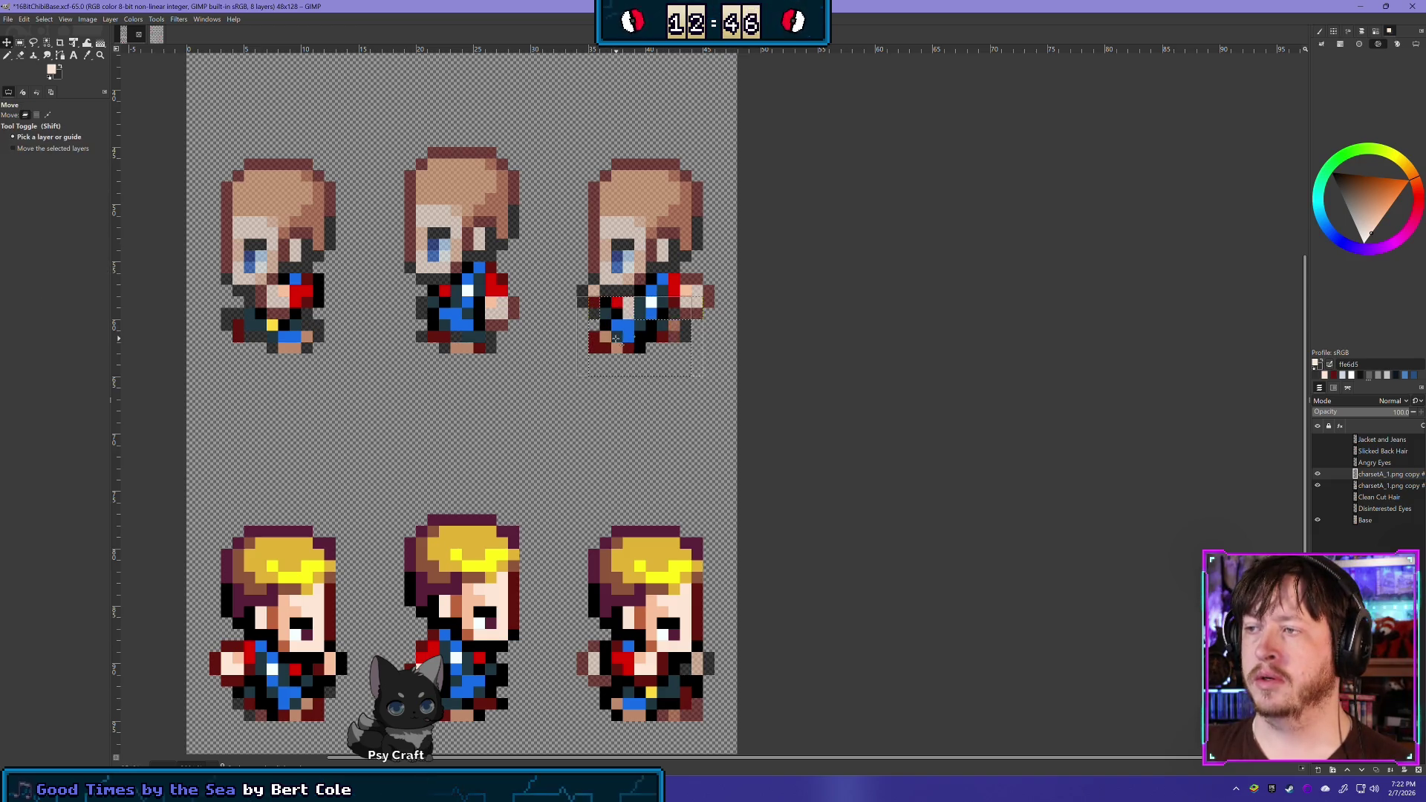
{"action": "key", "text": "ctrl+z"}
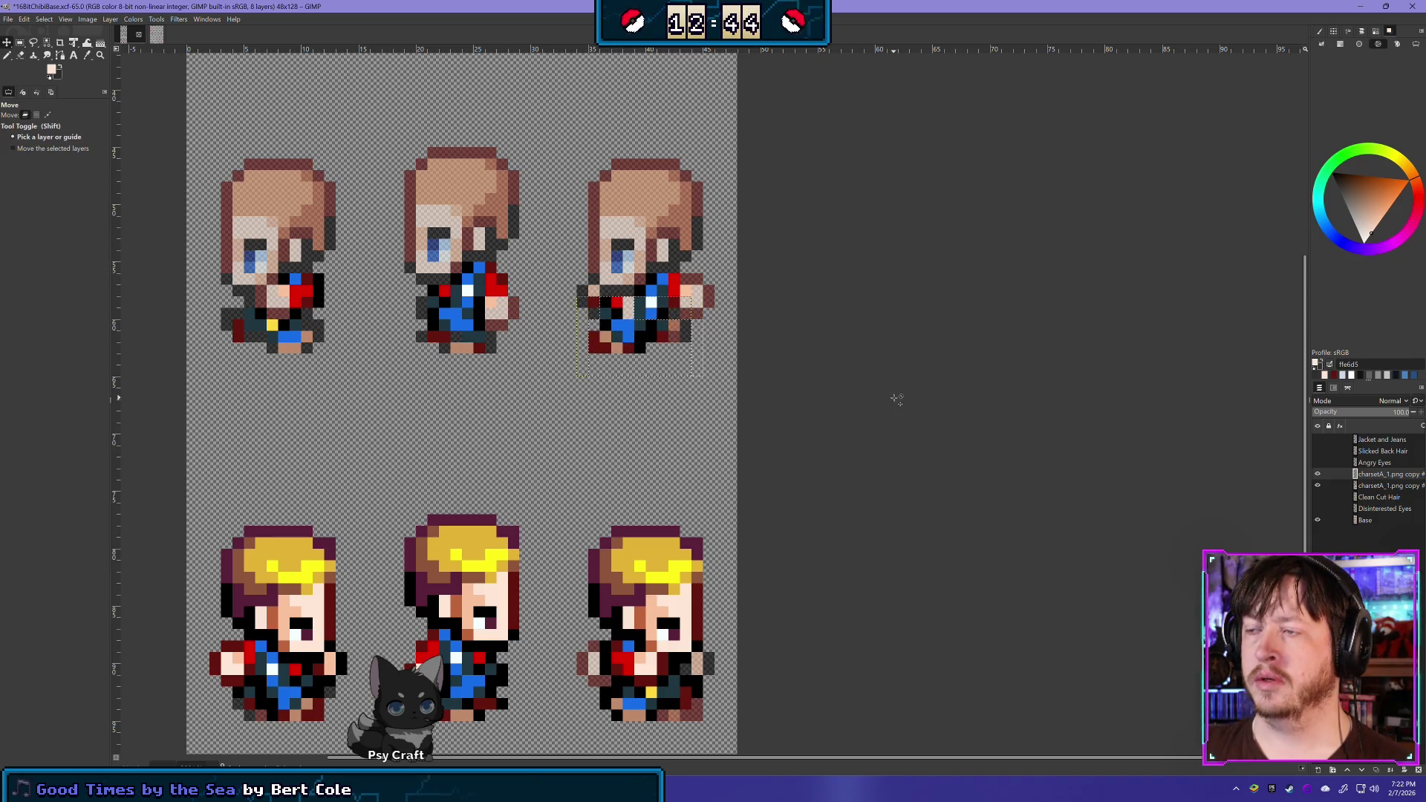
{"action": "key", "text": "shift+ctrl"}
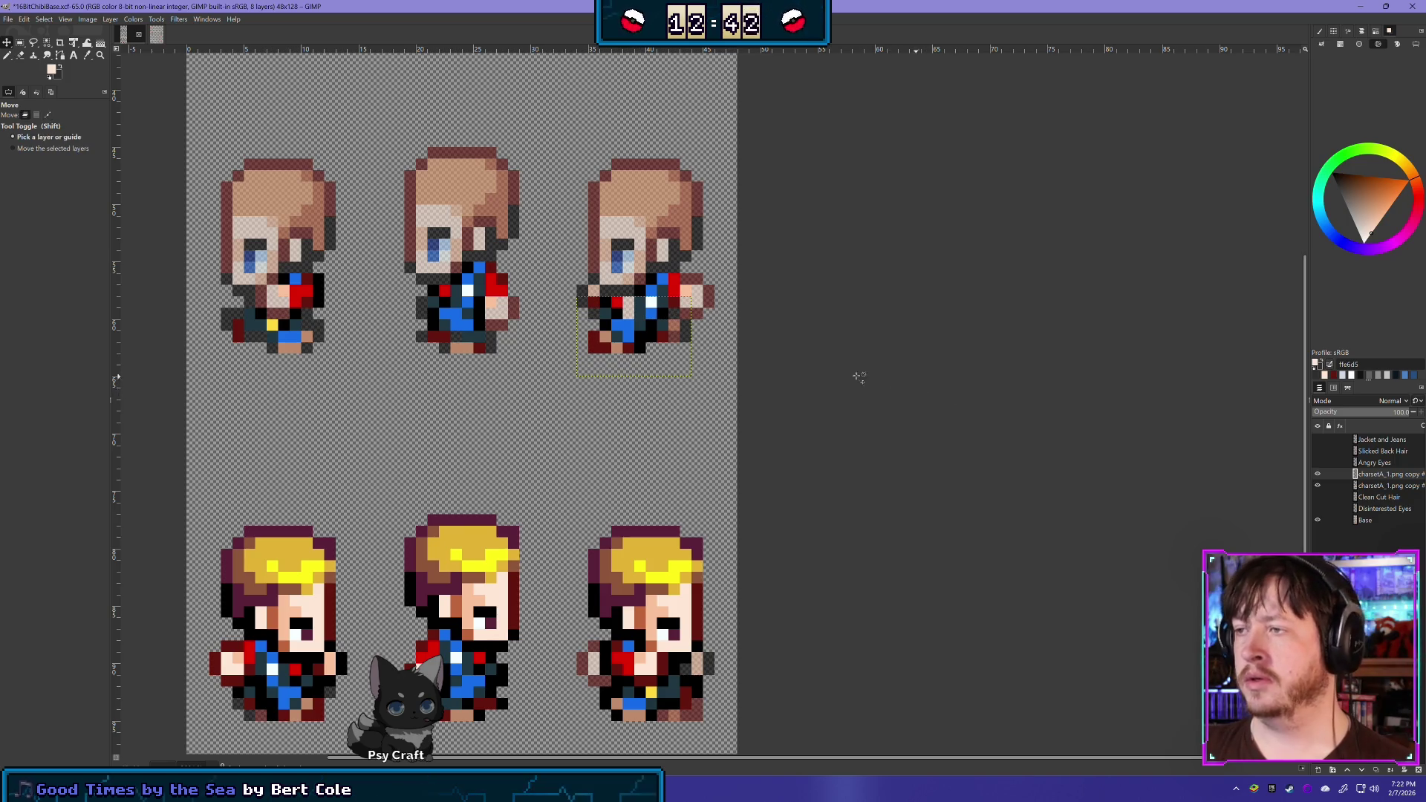
Toggle the upper charsetA_1.png copy repeatedly to compare the third sprite's two lower-body versions
{"action": "left_click", "coordinate": [1316, 475]}
{"action": "left_click", "coordinate": [1316, 474]}
{"action": "left_click", "coordinate": [1315, 475]}
{"action": "left_click", "coordinate": [1316, 474]}
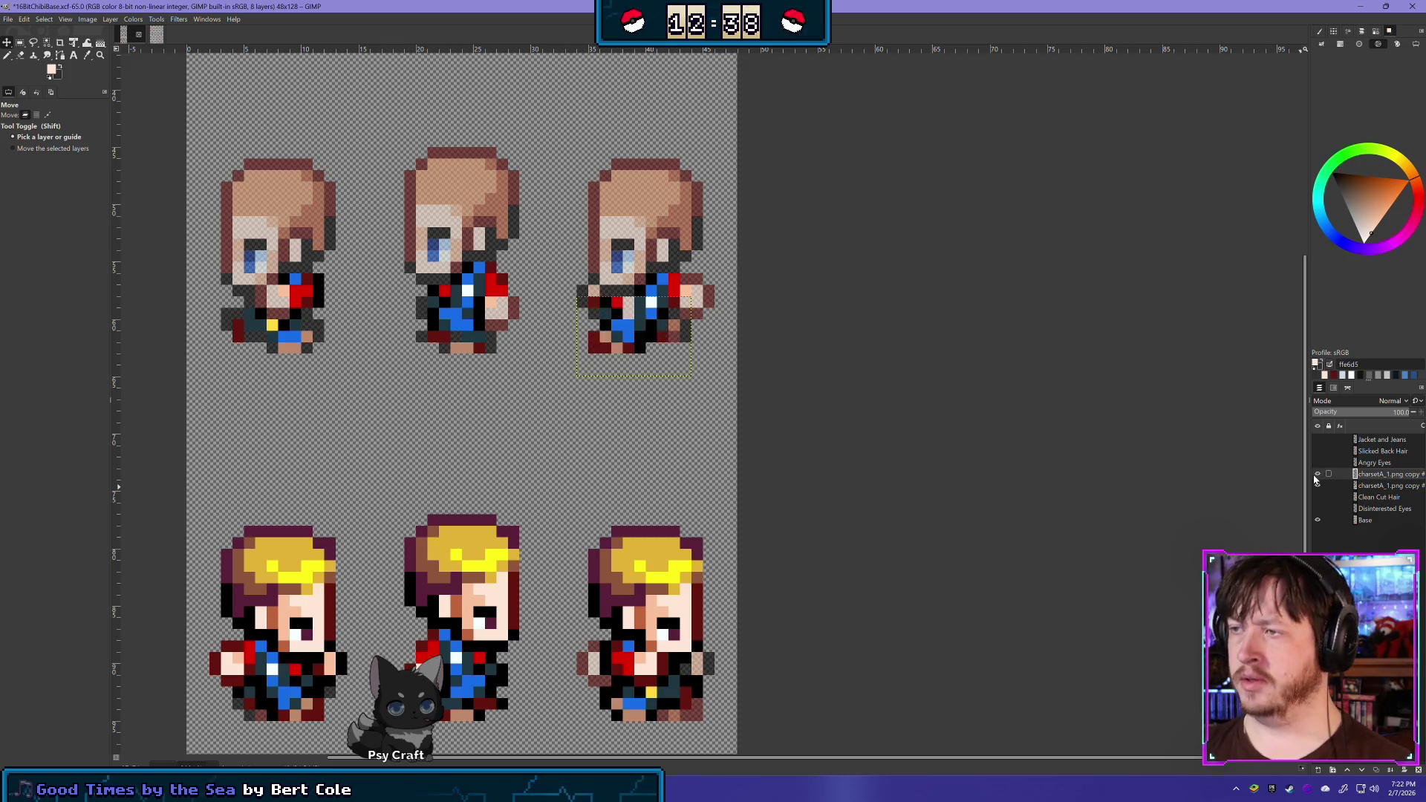
{"action": "left_click", "coordinate": [1315, 475]}
{"action": "left_click", "coordinate": [1316, 474]}
{"action": "left_click", "coordinate": [1316, 475]}
{"action": "left_click", "coordinate": [1315, 475]}
{"action": "left_click", "coordinate": [1315, 474]}
{"action": "left_click", "coordinate": [1316, 475]}
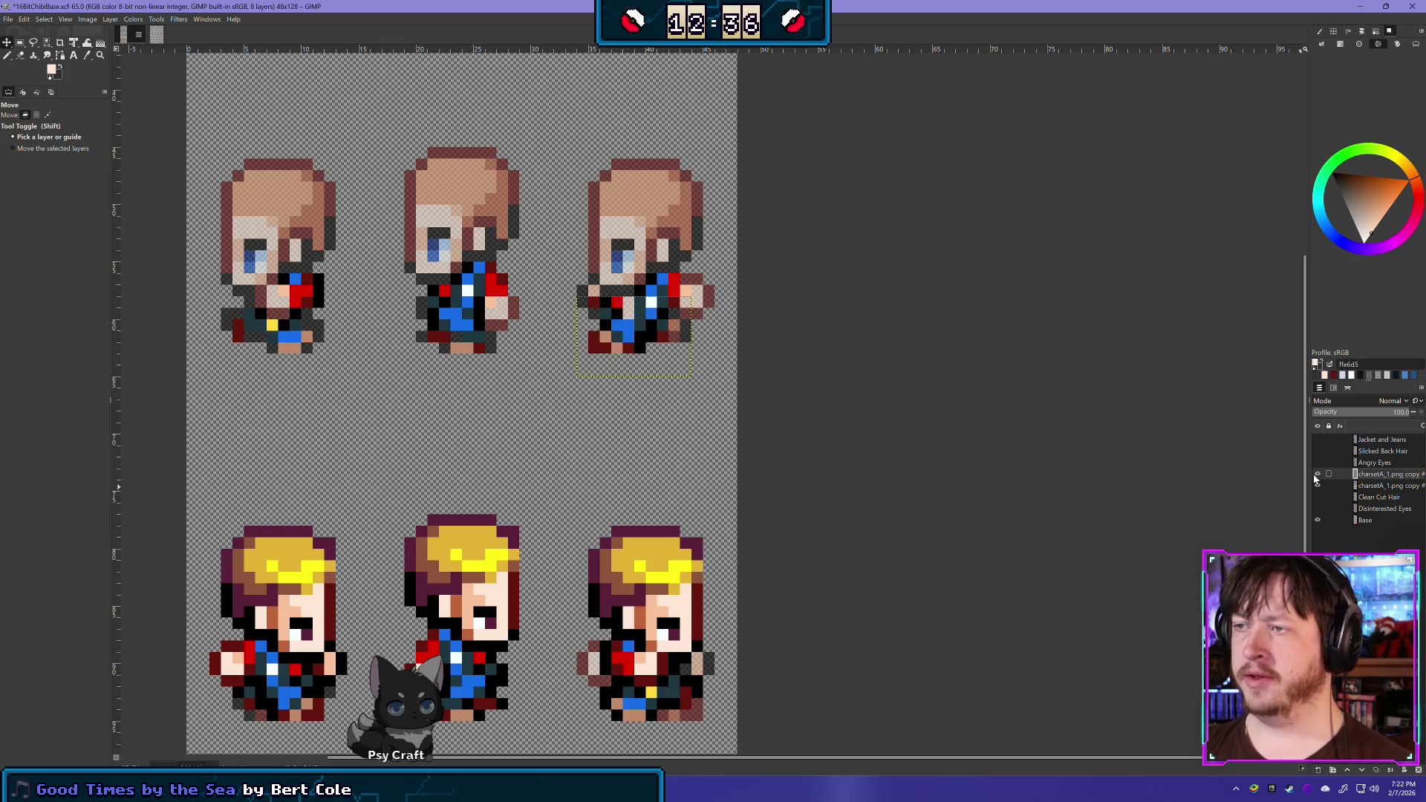
{"action": "left_click", "coordinate": [1316, 475]}
{"action": "left_click", "coordinate": [1316, 474]}
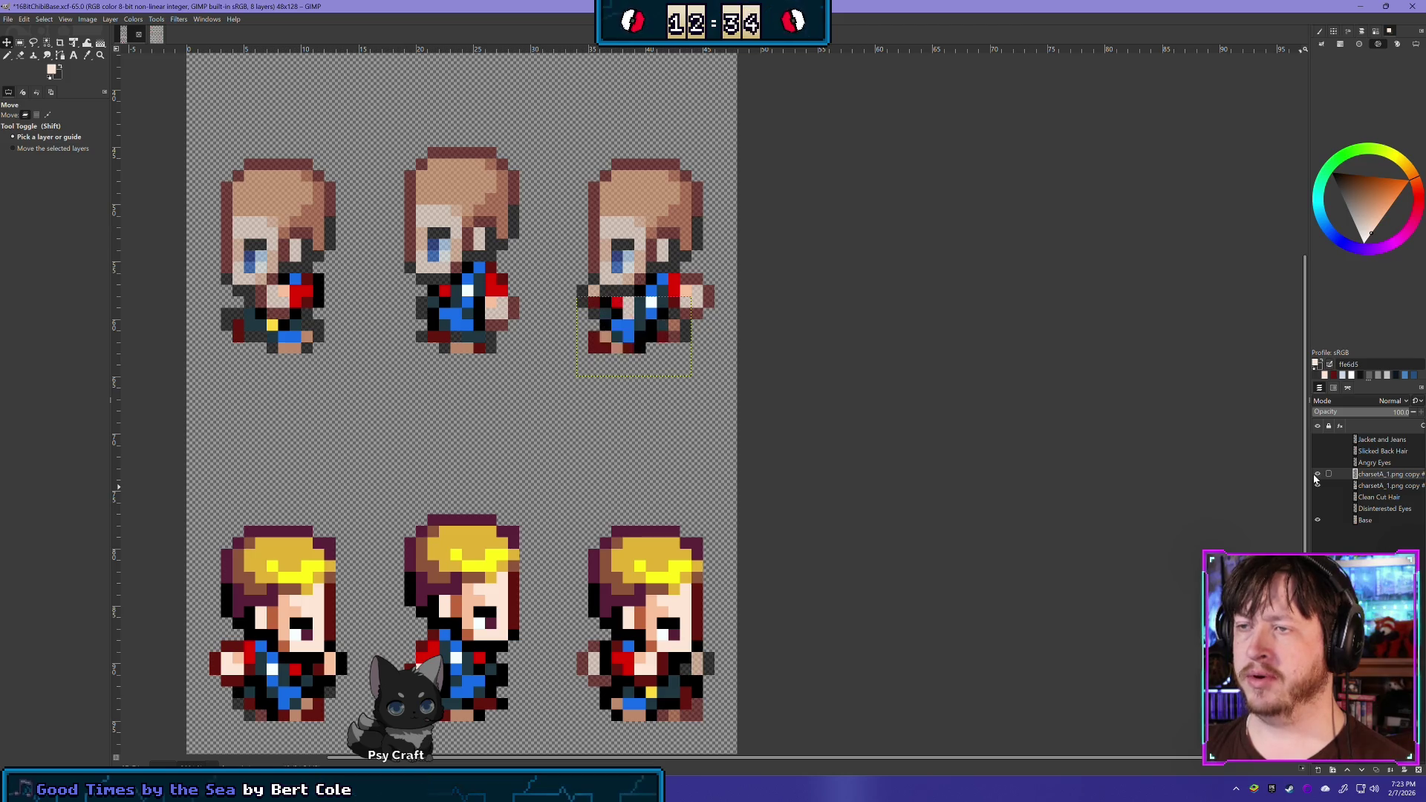
{"action": "left_click", "coordinate": [1315, 475]}
{"action": "left_click", "coordinate": [1316, 474]}
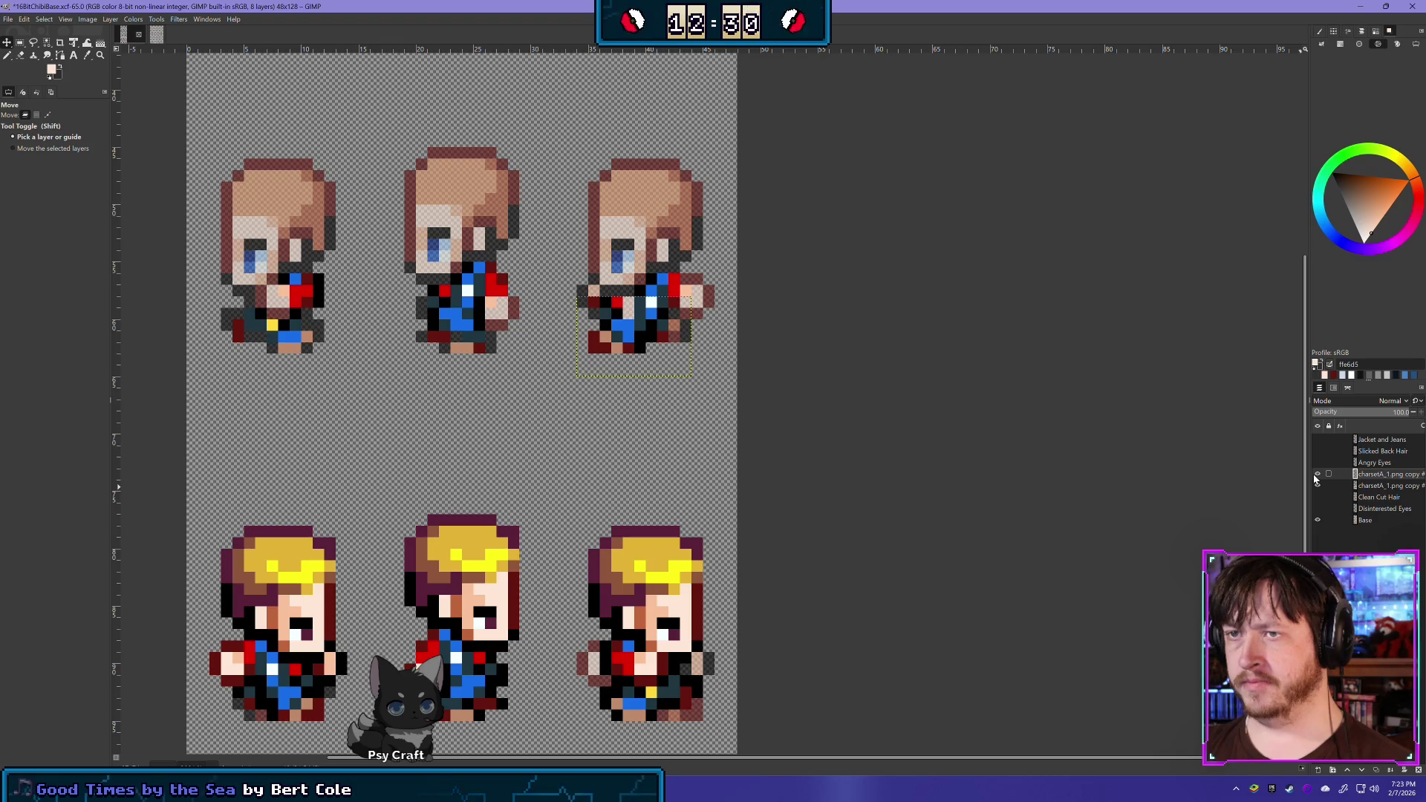
{"action": "left_click", "coordinate": [1315, 475]}
{"action": "left_click", "coordinate": [1316, 474]}
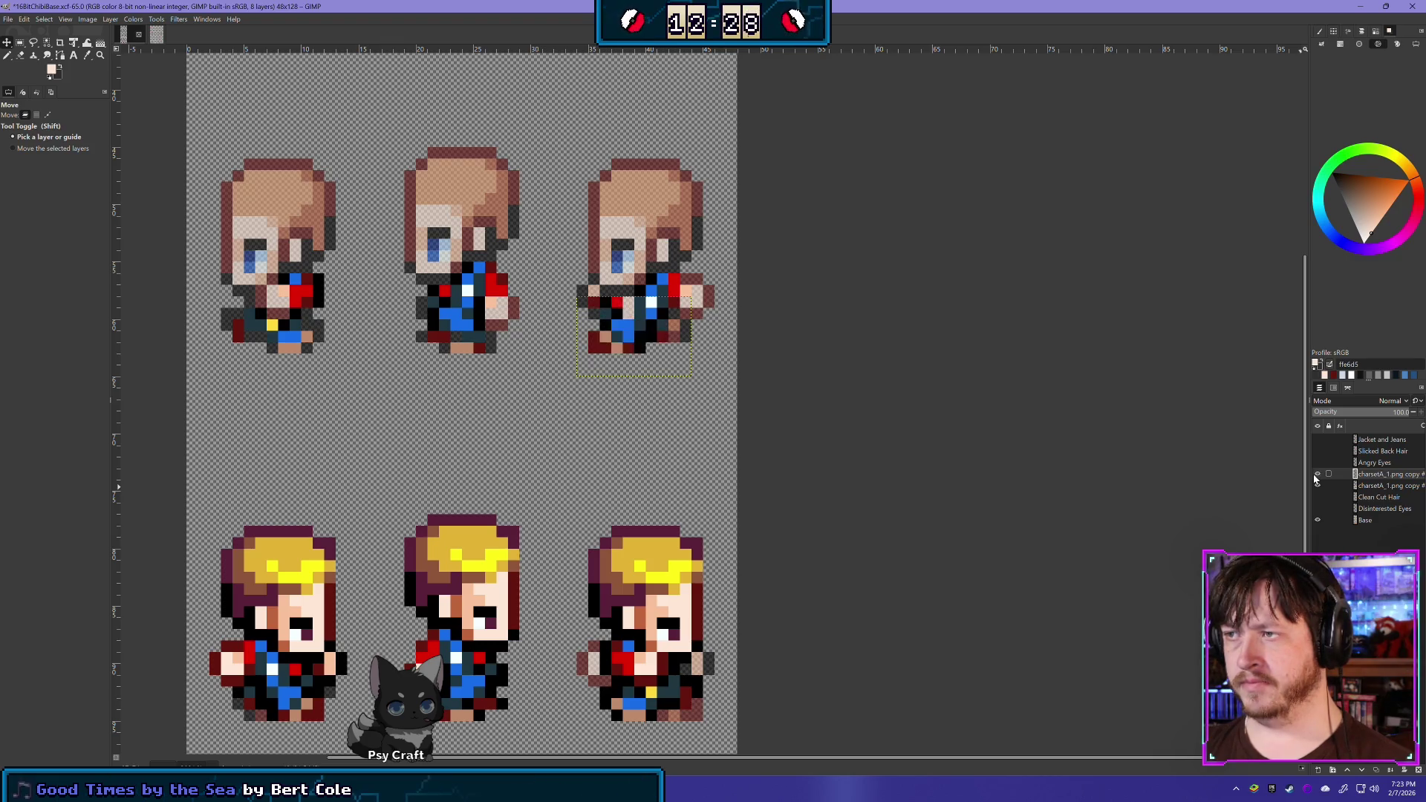
{"action": "left_click", "coordinate": [1316, 474]}
{"action": "left_click", "coordinate": [1316, 474]}
{"action": "left_click", "coordinate": [1315, 474]}
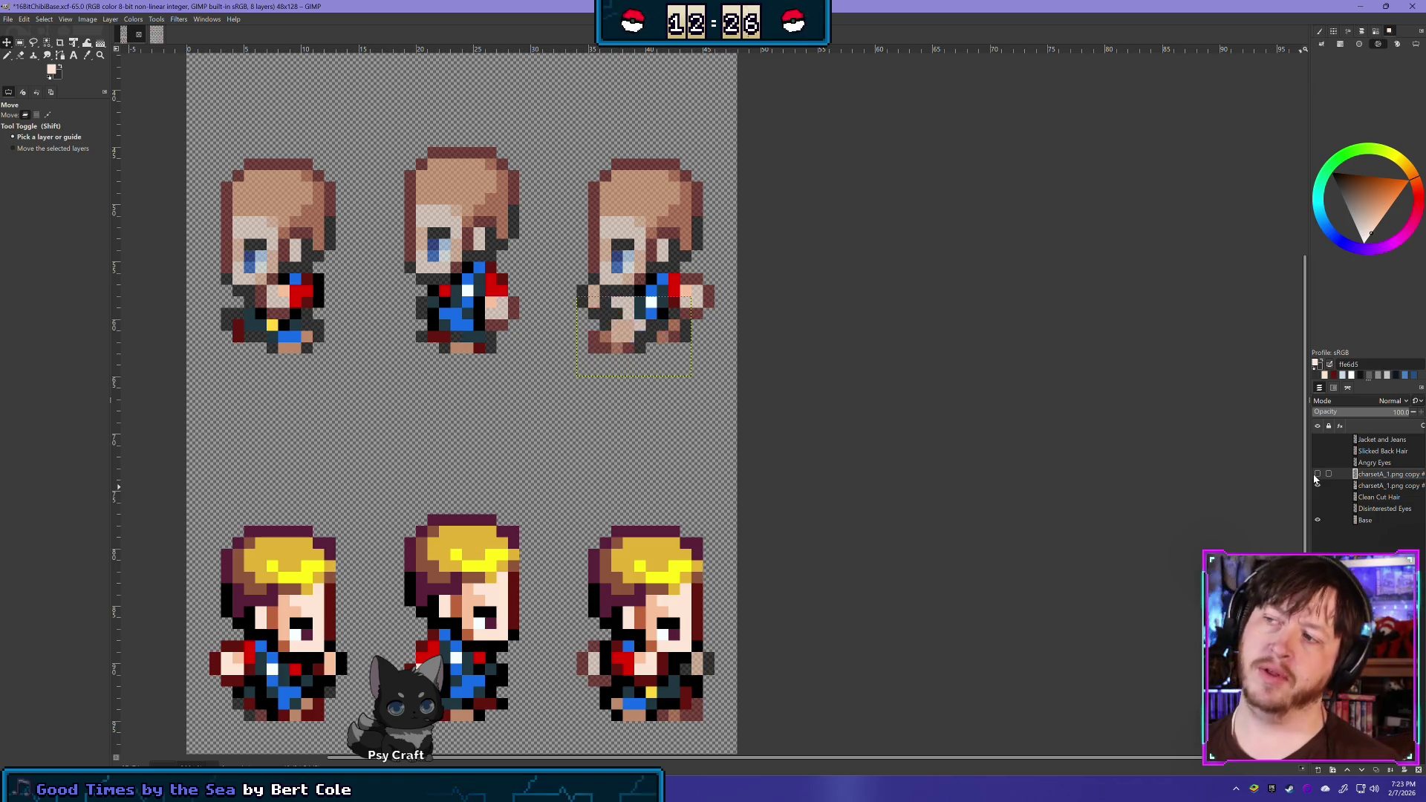
{"action": "left_click", "coordinate": [1316, 475]}
{"action": "left_click", "coordinate": [1316, 474]}
{"action": "left_click", "coordinate": [1316, 474]}
{"action": "left_click", "coordinate": [1316, 474]}
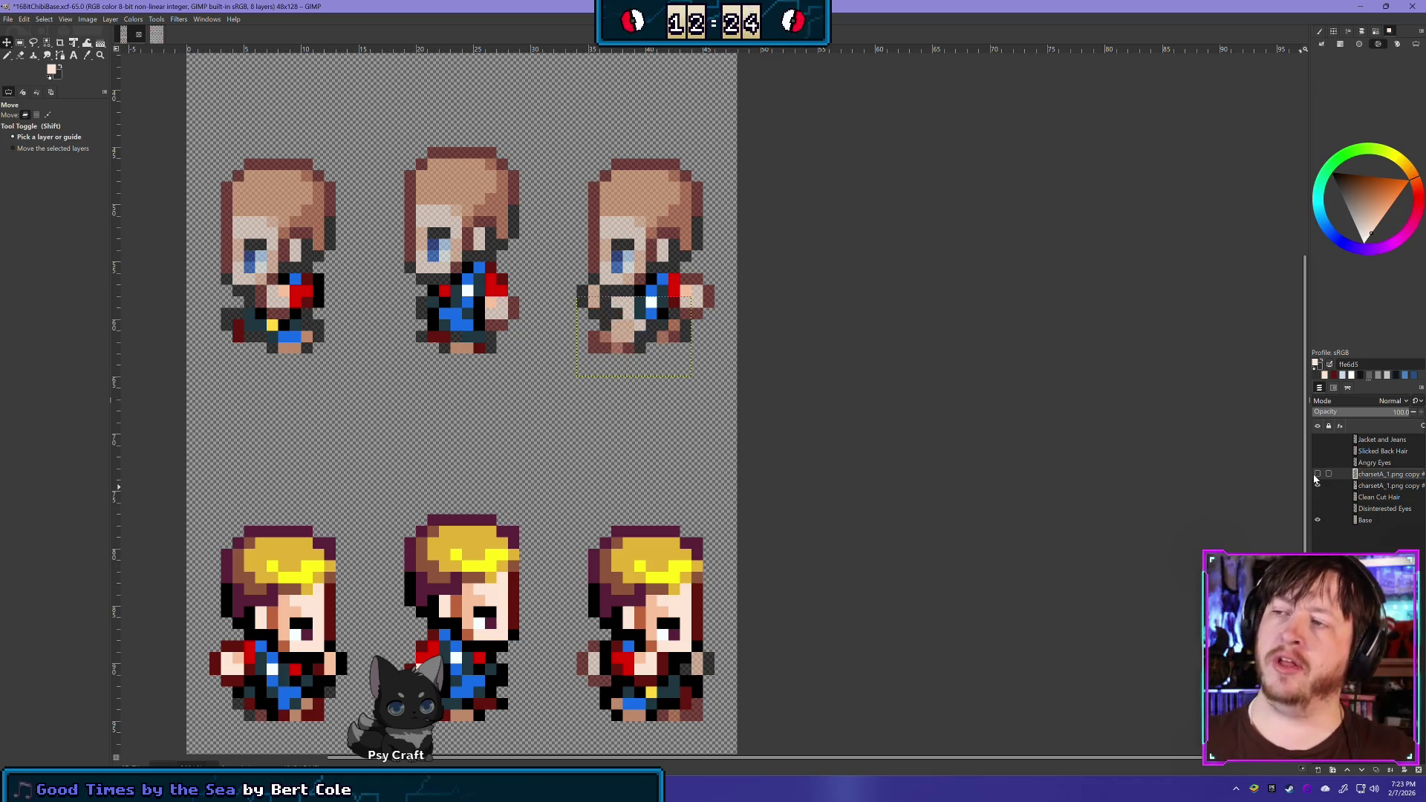
{"action": "left_click", "coordinate": [1315, 474]}
{"action": "left_click", "coordinate": [1315, 474]}
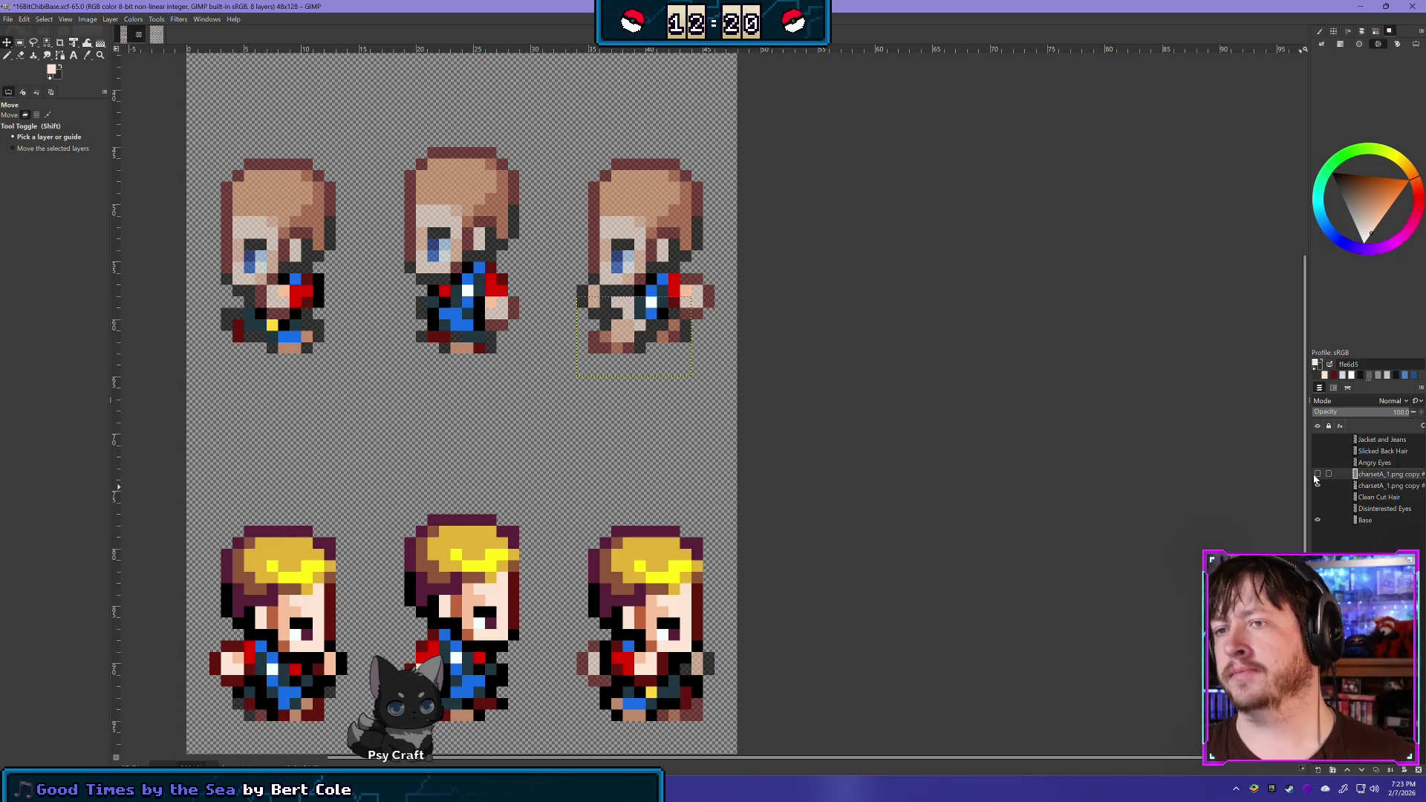
{"action": "left_click", "coordinate": [1316, 474]}
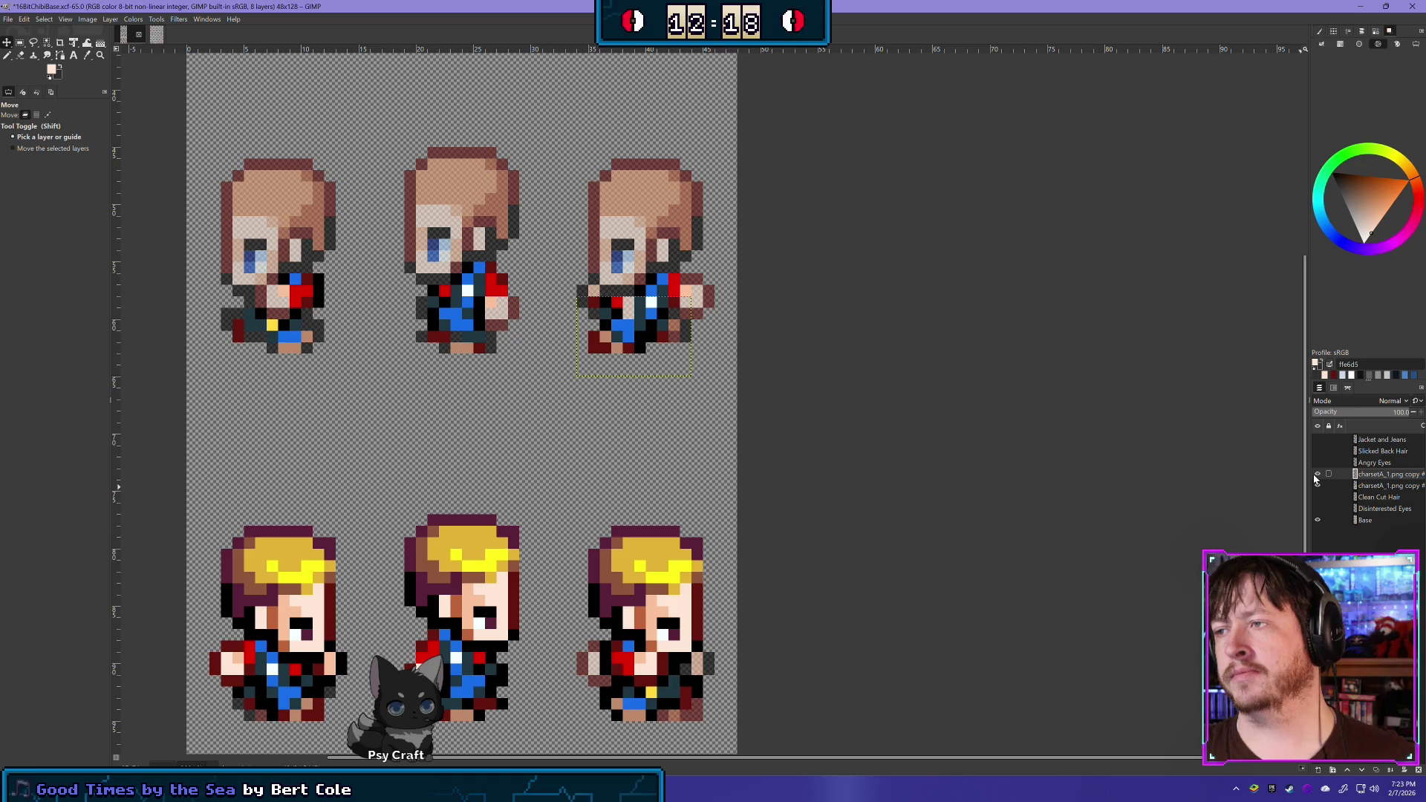
Show the second copy layer, keep the upper copy visible, and nudge it one pixel right
{"action": "left_click", "coordinate": [1317, 485]}
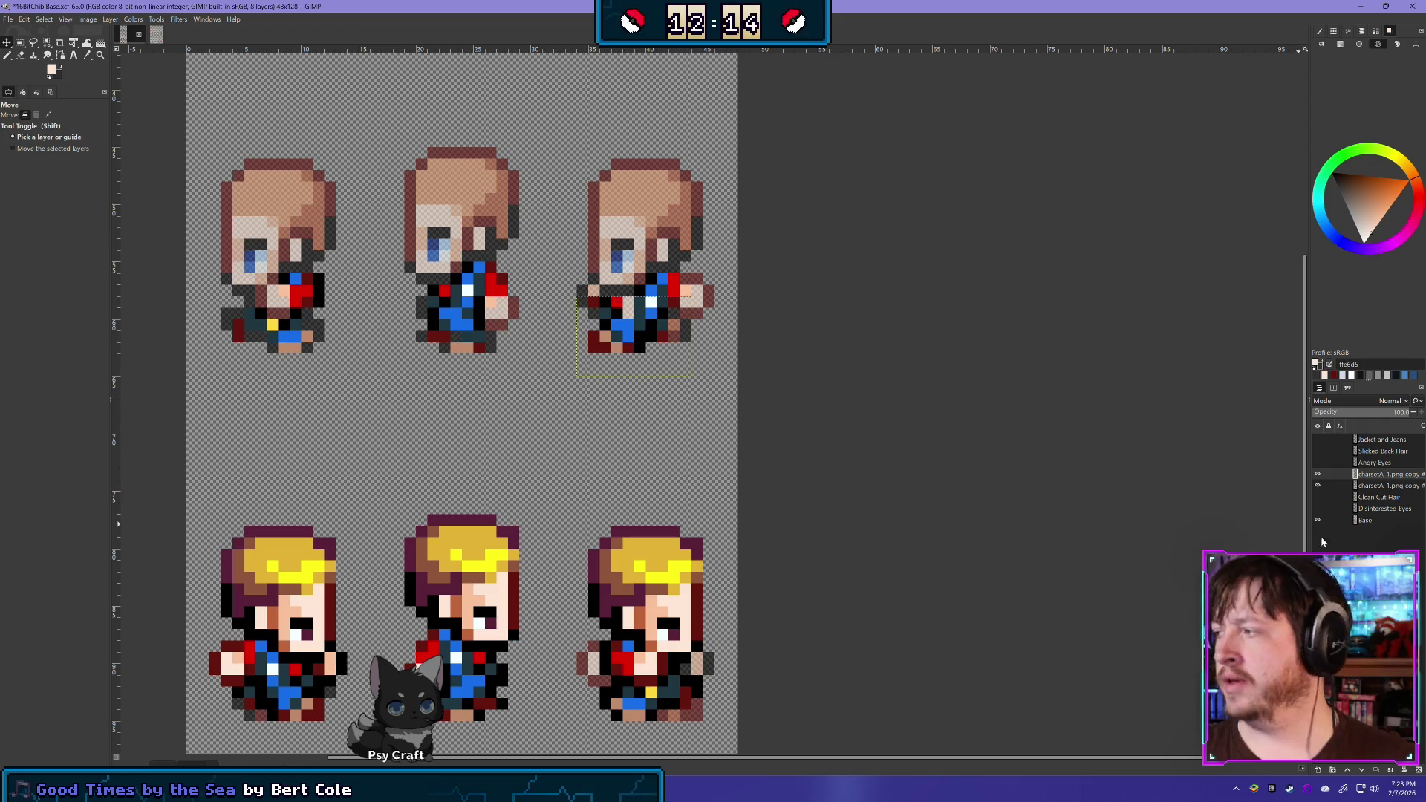
{"action": "left_click", "coordinate": [1317, 475]}
{"action": "left_click", "coordinate": [1319, 475]}
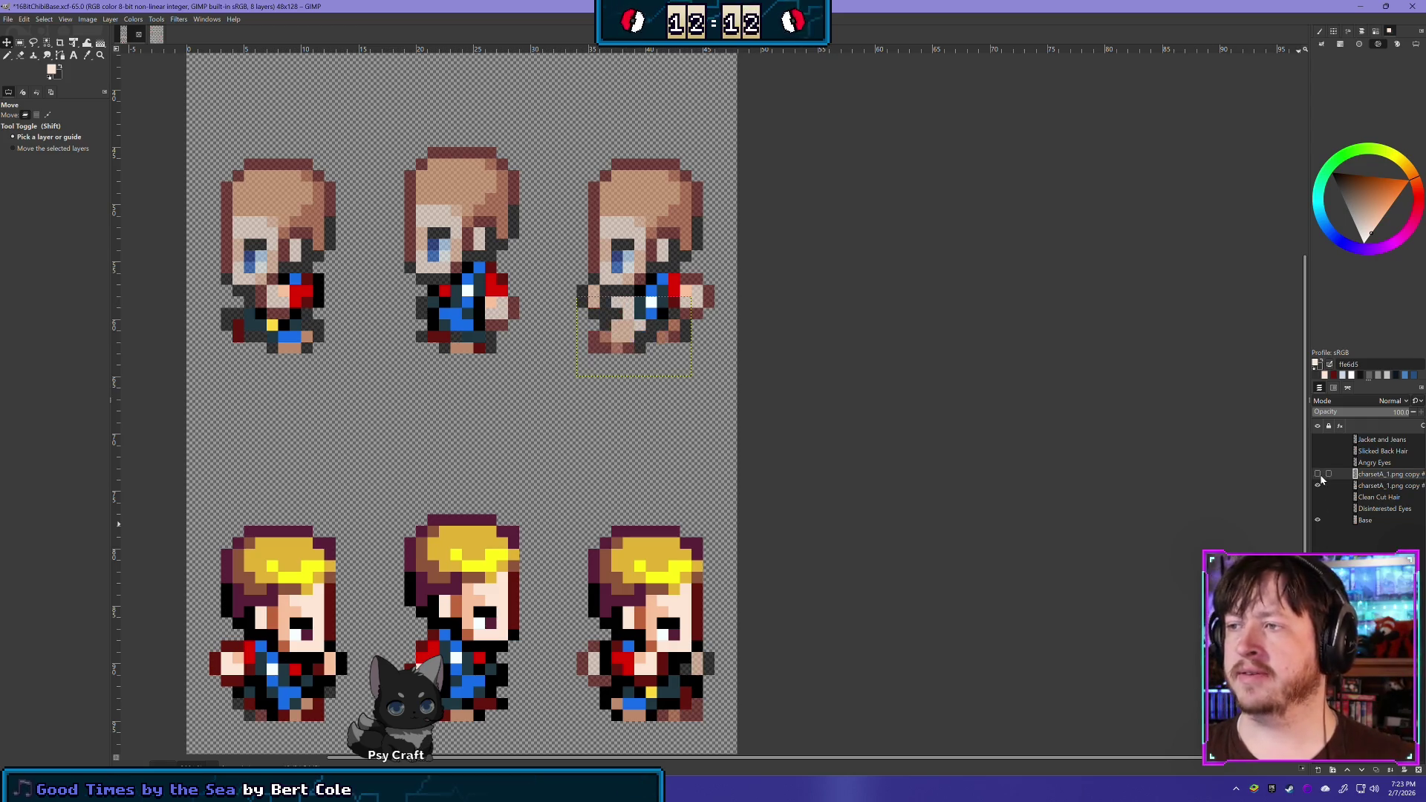
{"action": "left_click", "coordinate": [1319, 475]}
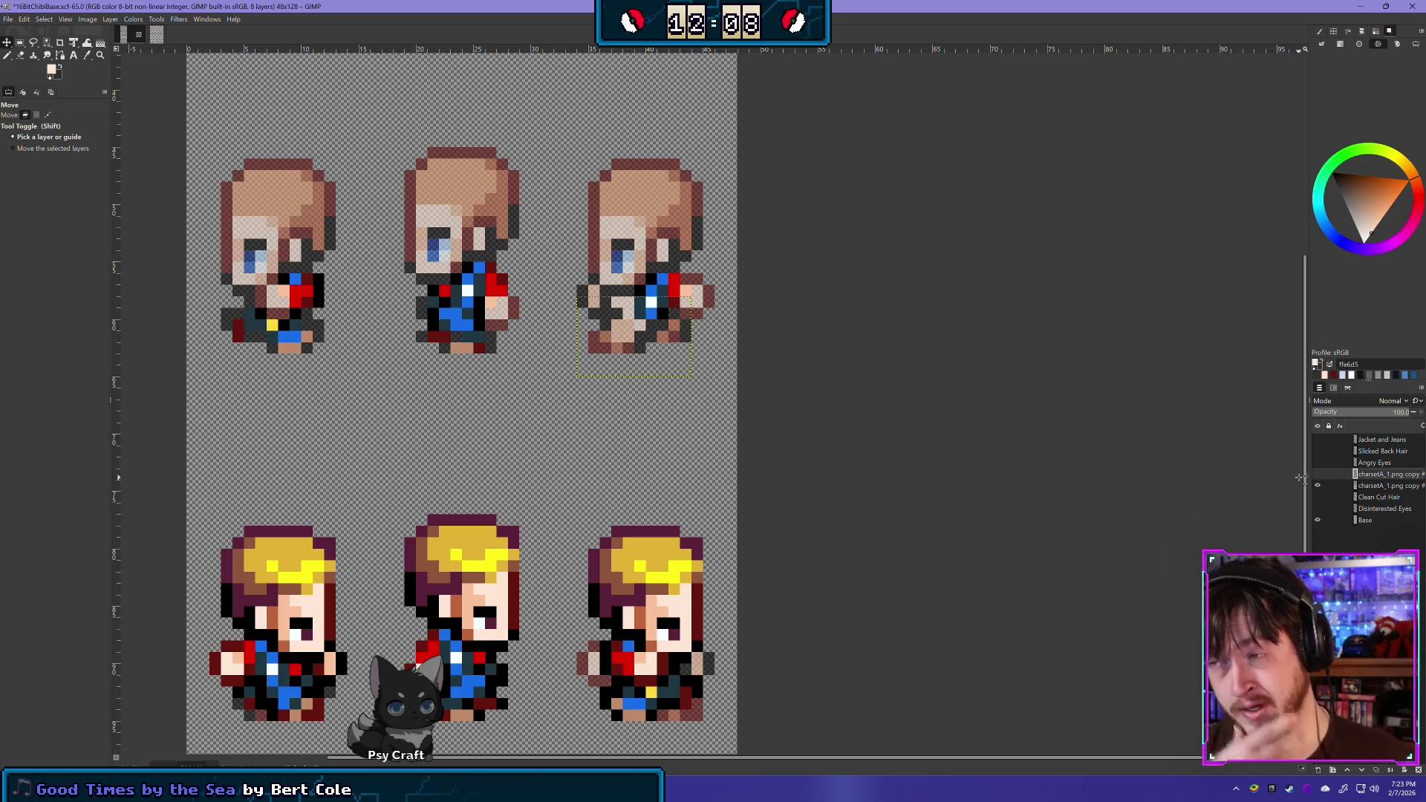
{"action": "left_click", "coordinate": [1317, 474]}
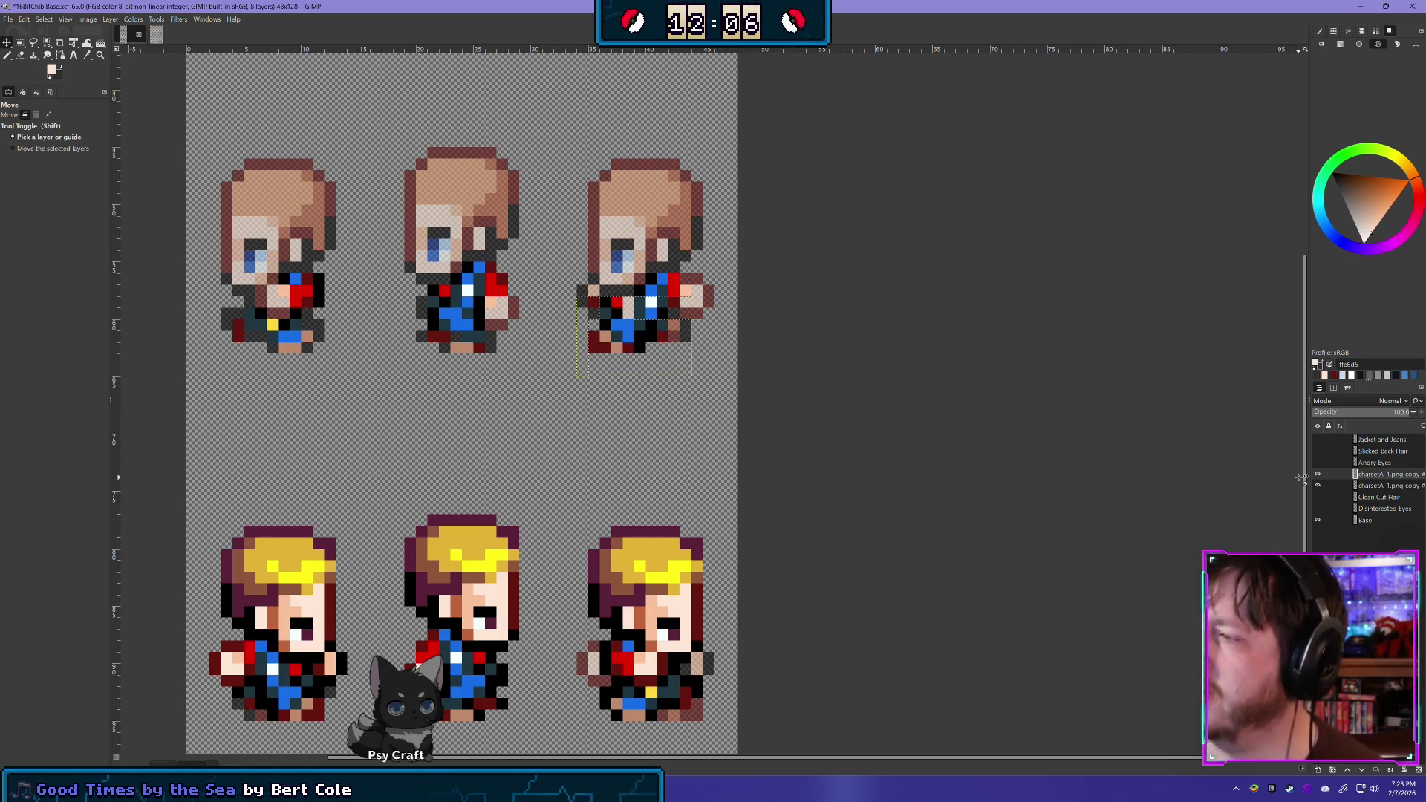
{"action": "key", "text": "Right"}
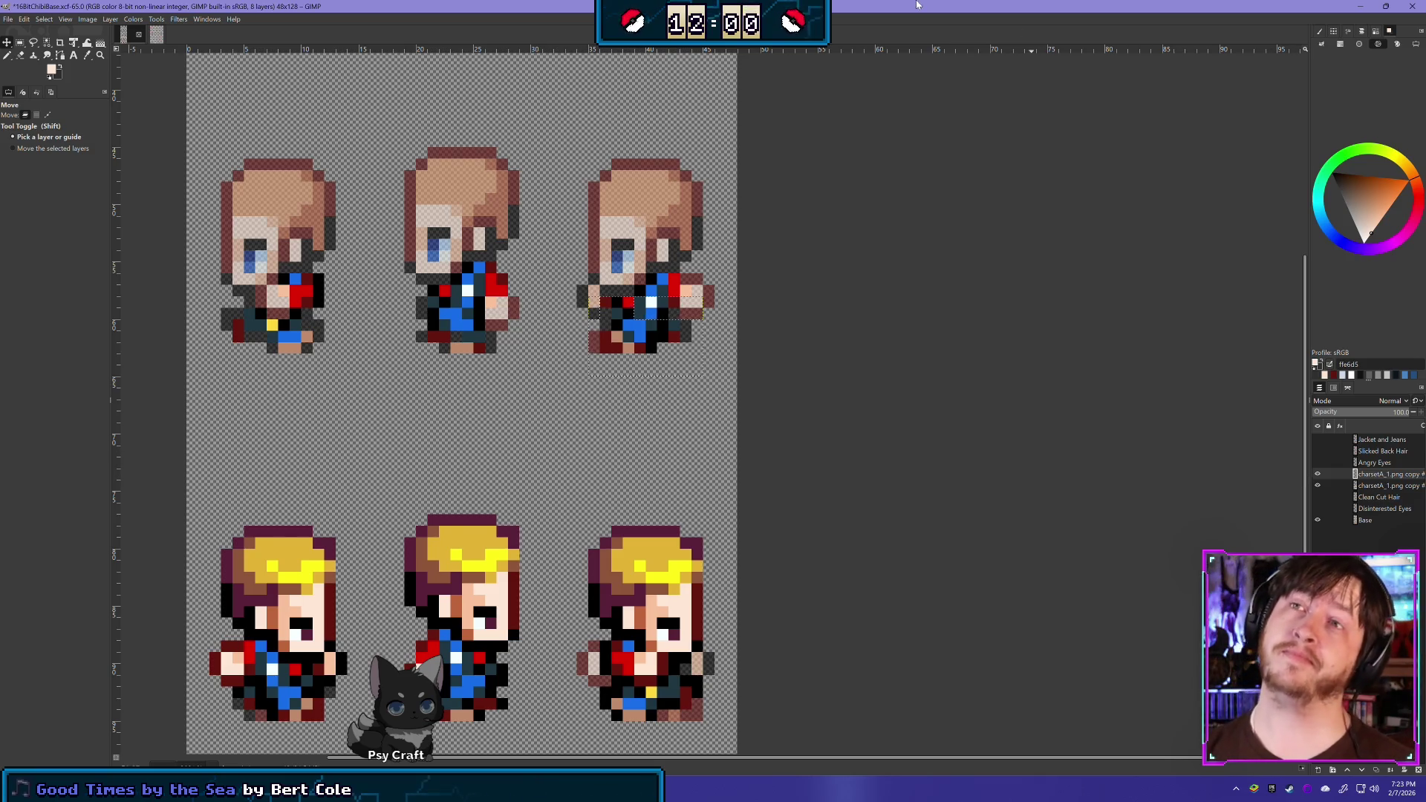
Switch to the charsetA_1 image and pan across its lower and top rows of walking characters
{"action": "left_click", "coordinate": [156, 34]}
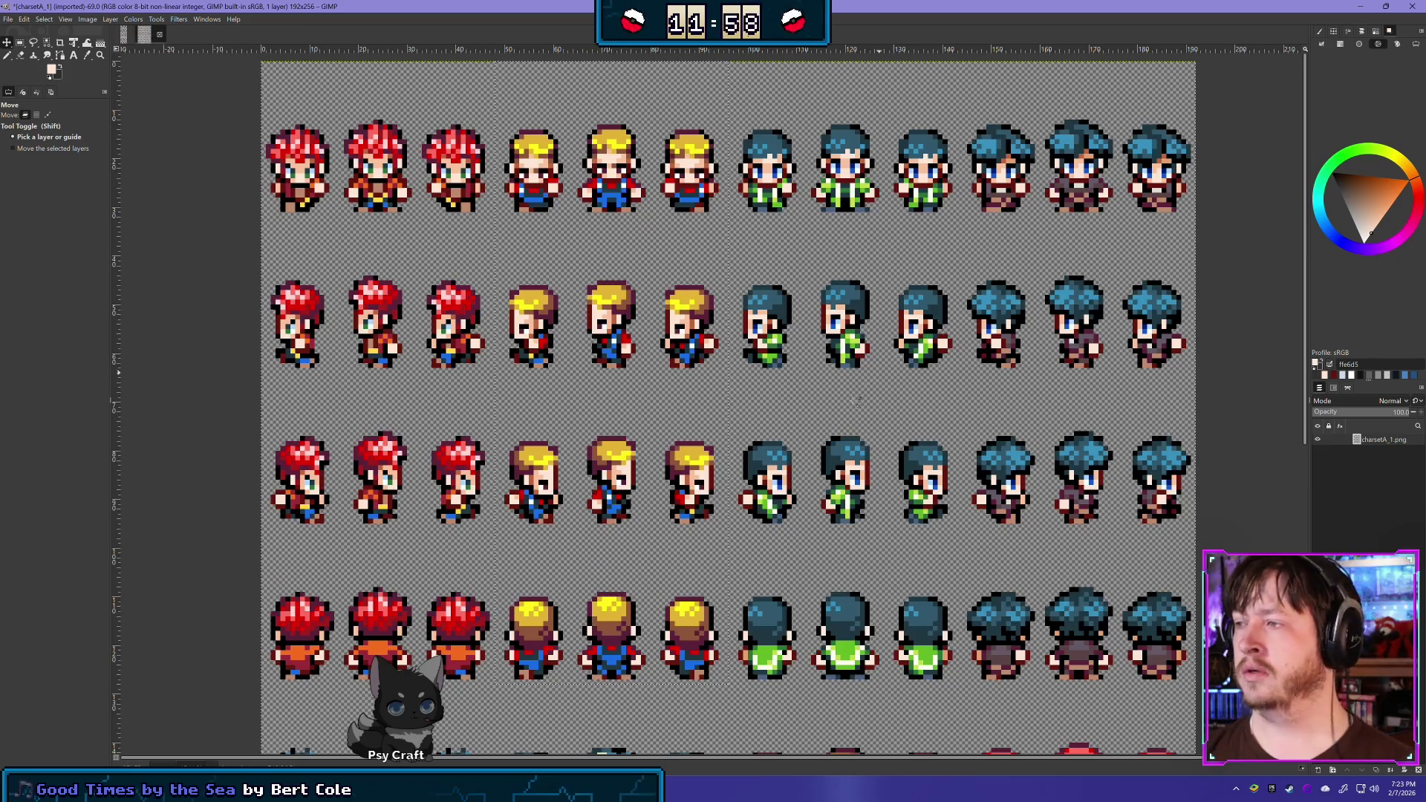
{"action": "scroll", "coordinate": [858, 401], "scroll_direction": "down", "scroll_amount": 1}
{"action": "scroll", "coordinate": [857, 401], "scroll_direction": "right", "scroll_amount": 4}
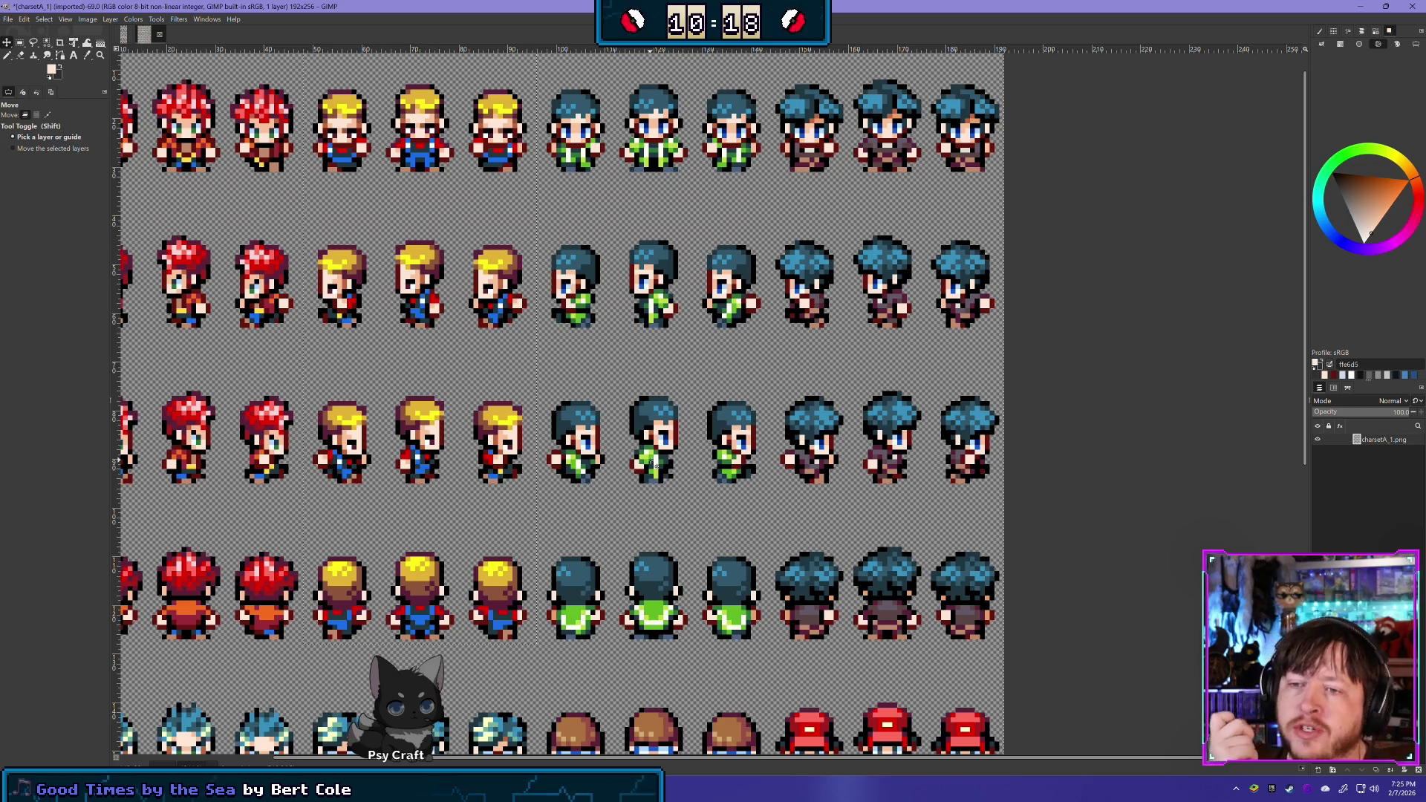
{"action": "scroll", "coordinate": [369, 391], "scroll_direction": "left", "scroll_amount": 3}
{"action": "scroll", "coordinate": [369, 391], "scroll_direction": "up", "scroll_amount": 1}
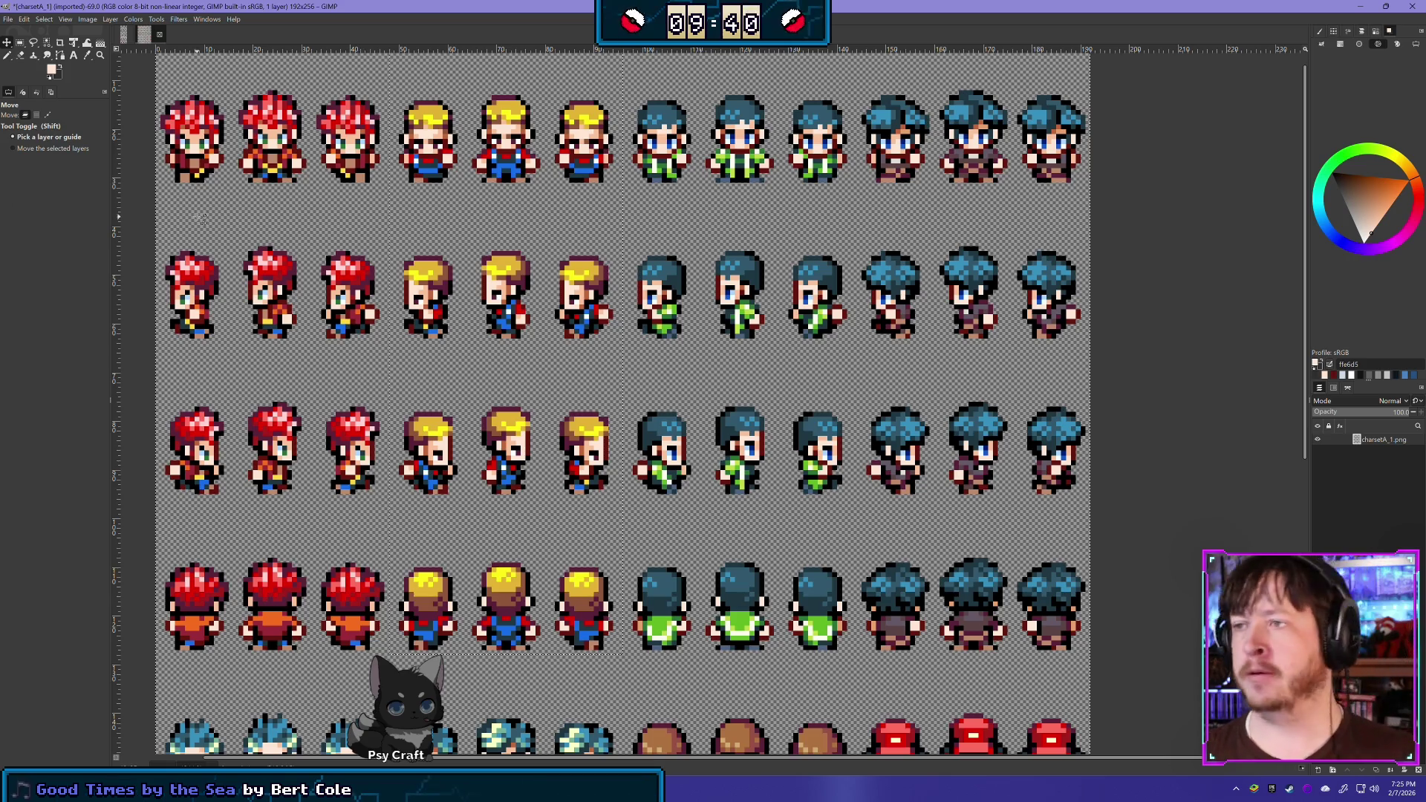
{"action": "scroll", "coordinate": [446, 334], "scroll_direction": "down", "scroll_amount": 10}
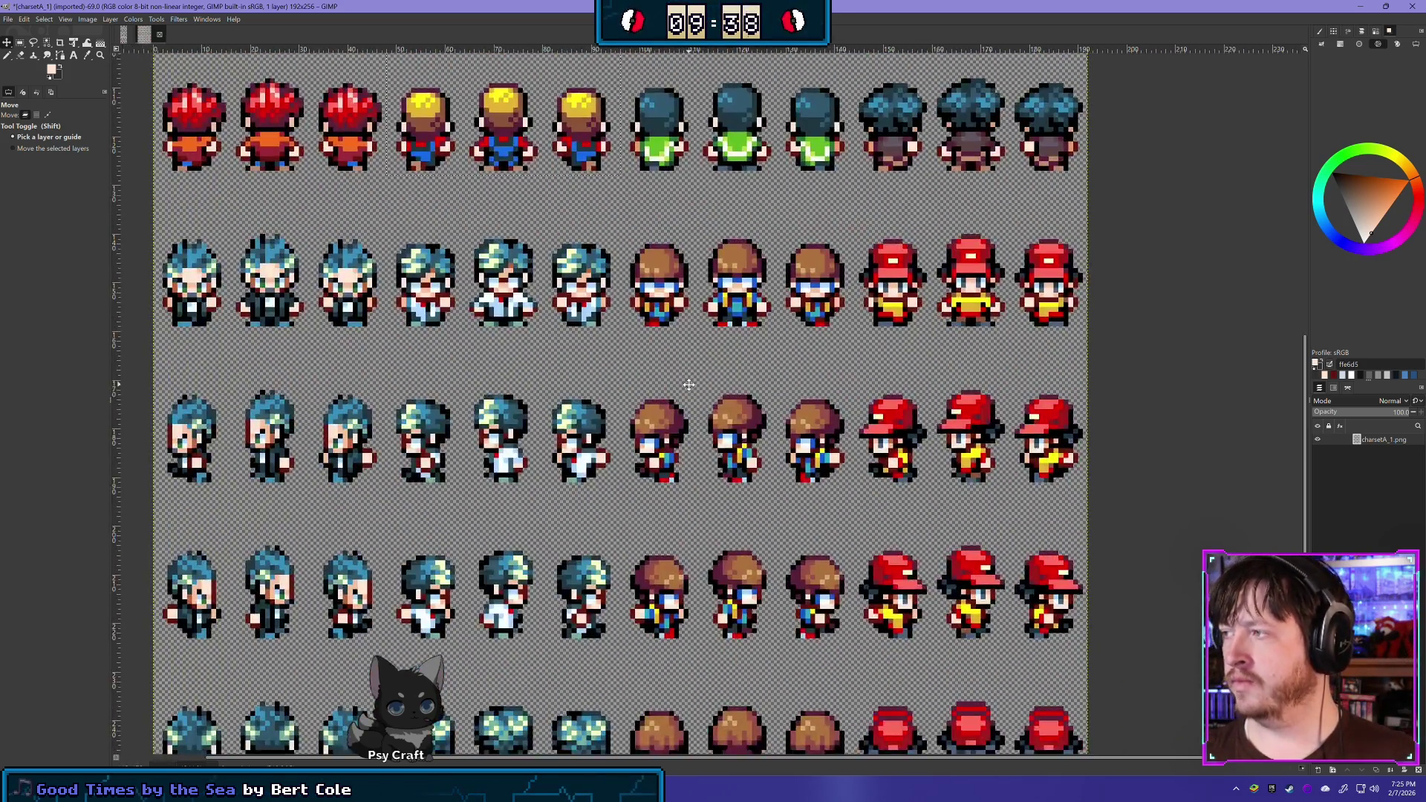
{"action": "scroll", "coordinate": [689, 385], "scroll_direction": "down", "scroll_amount": 3}
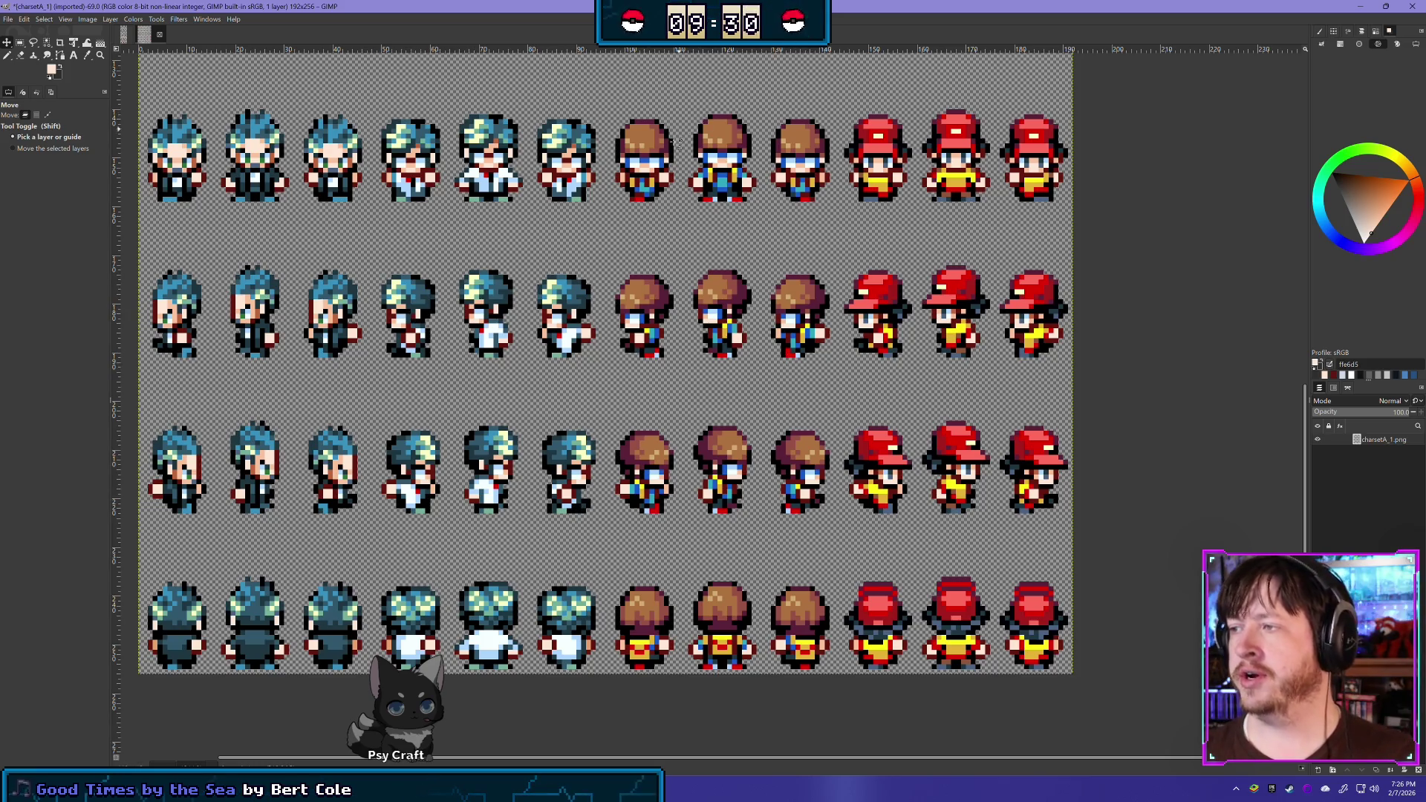
{"action": "mouse_move", "coordinate": [677, 141]}
{"action": "left_mouse_down"}
{"action": "mouse_move", "coordinate": [638, 297]}
{"action": "mouse_move", "coordinate": [583, 313]}
{"action": "mouse_move", "coordinate": [711, 605]}
{"action": "mouse_move", "coordinate": [546, 284]}
{"action": "left_mouse_up"}
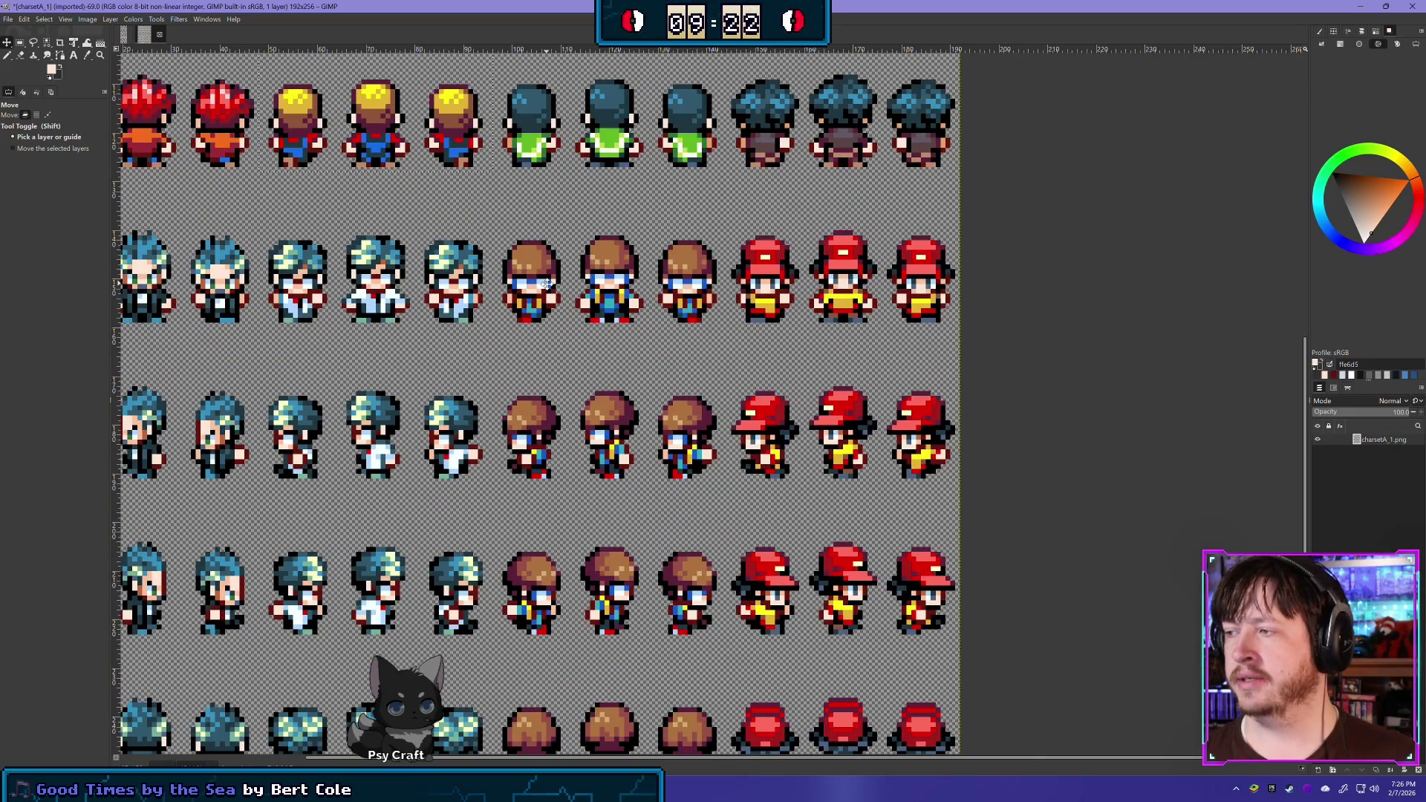
{"action": "mouse_move", "coordinate": [545, 283]}
{"action": "left_mouse_down"}
{"action": "mouse_move", "coordinate": [787, 583]}
{"action": "mouse_move", "coordinate": [791, 603]}
{"action": "mouse_move", "coordinate": [612, 470]}
{"action": "mouse_move", "coordinate": [627, 658]}
{"action": "mouse_move", "coordinate": [821, 752]}
{"action": "mouse_move", "coordinate": [848, 725]}
{"action": "left_mouse_up"}
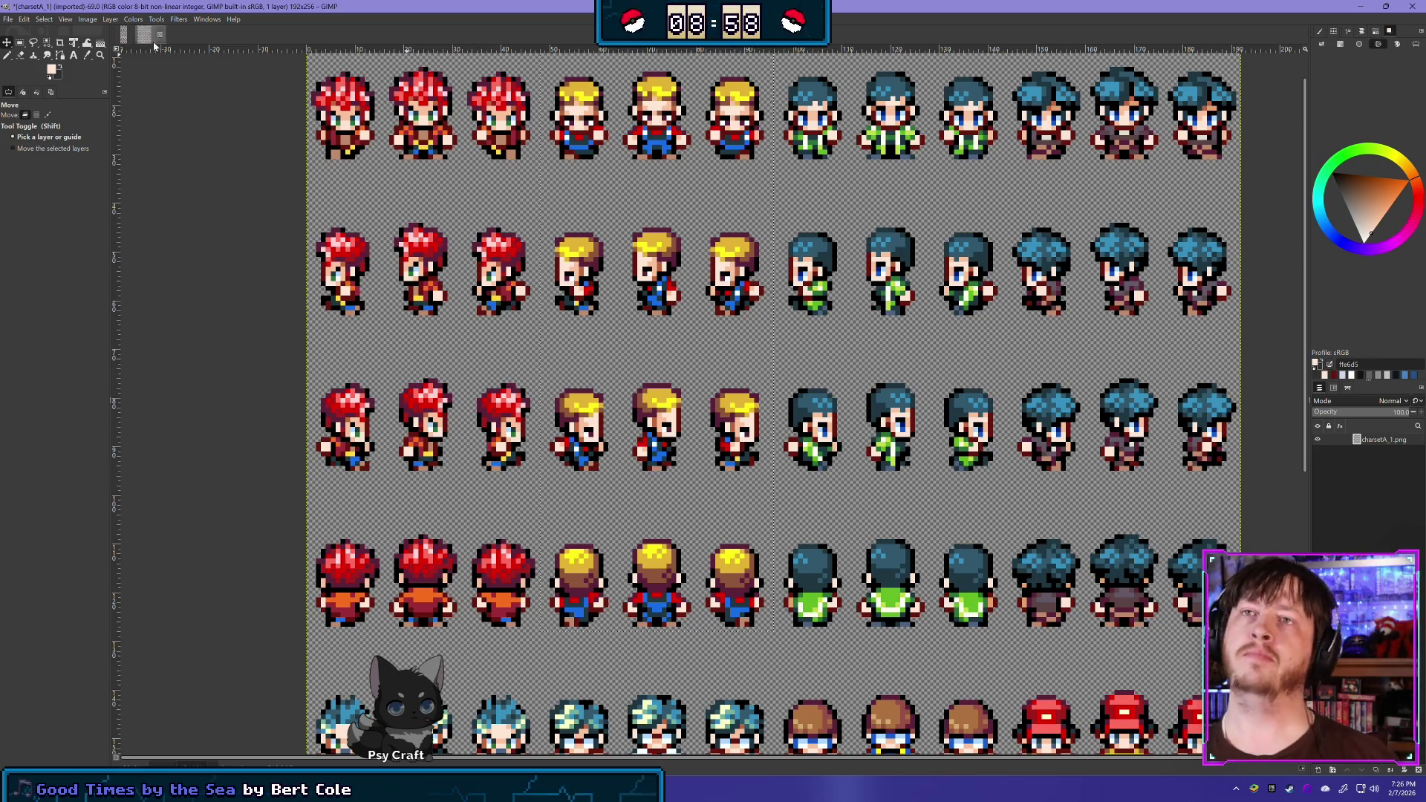
Return to 16BitChibiBase.xcf, remove the duplicate charsetA_1.png copy layer, and center the sprite frames
{"action": "left_click", "coordinate": [123, 35]}
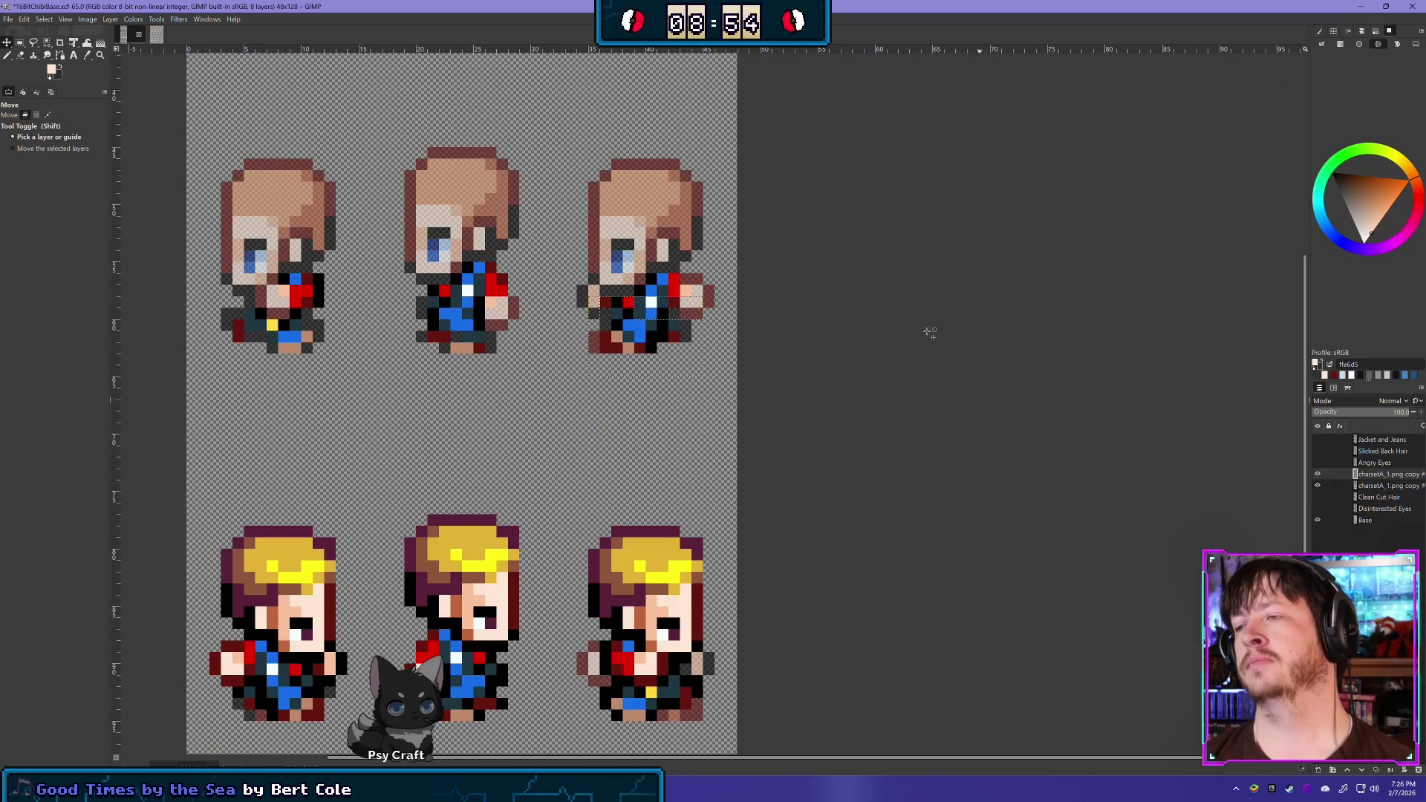
{"action": "key", "text": "ctrl+z"}
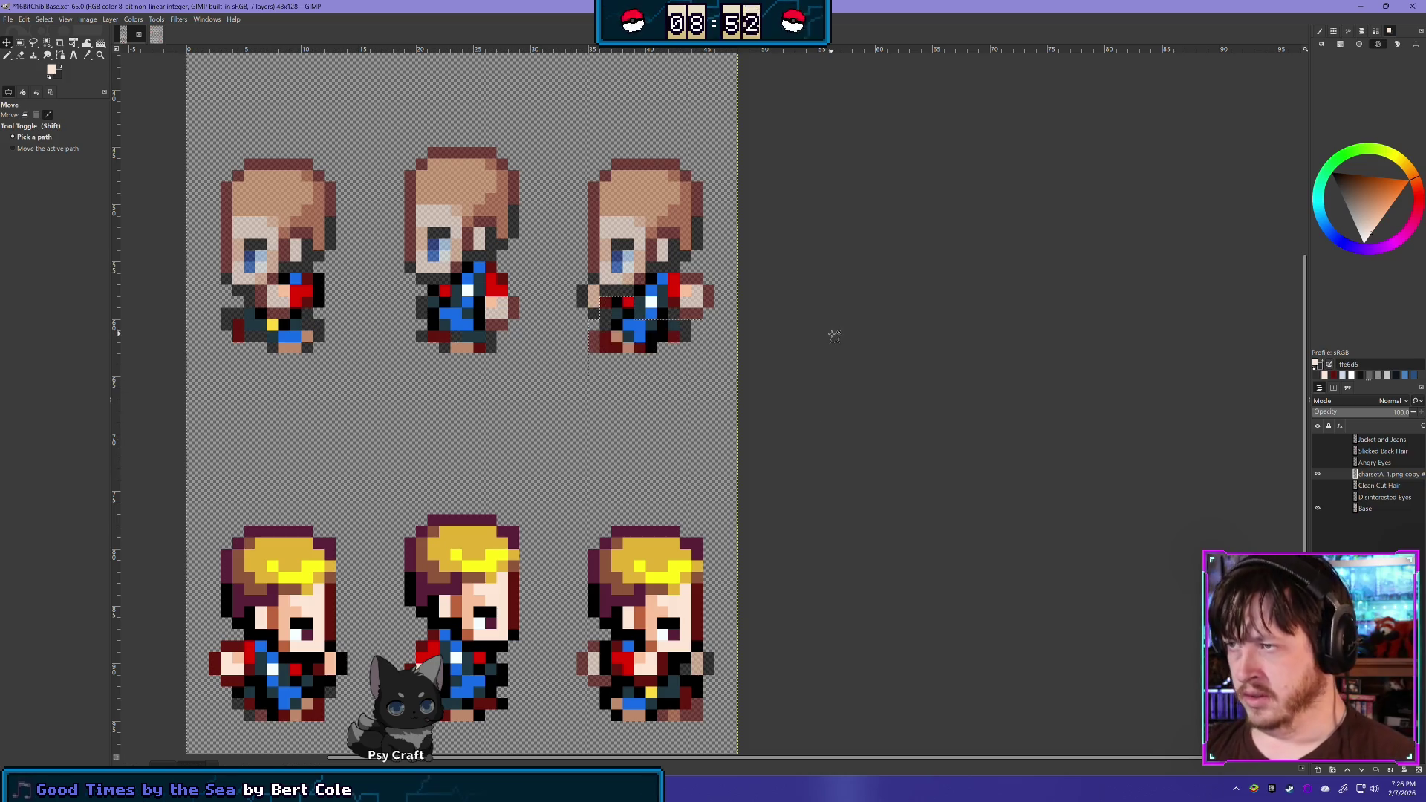
{"action": "scroll", "coordinate": [511, 403], "scroll_direction": "up", "scroll_amount": 3}
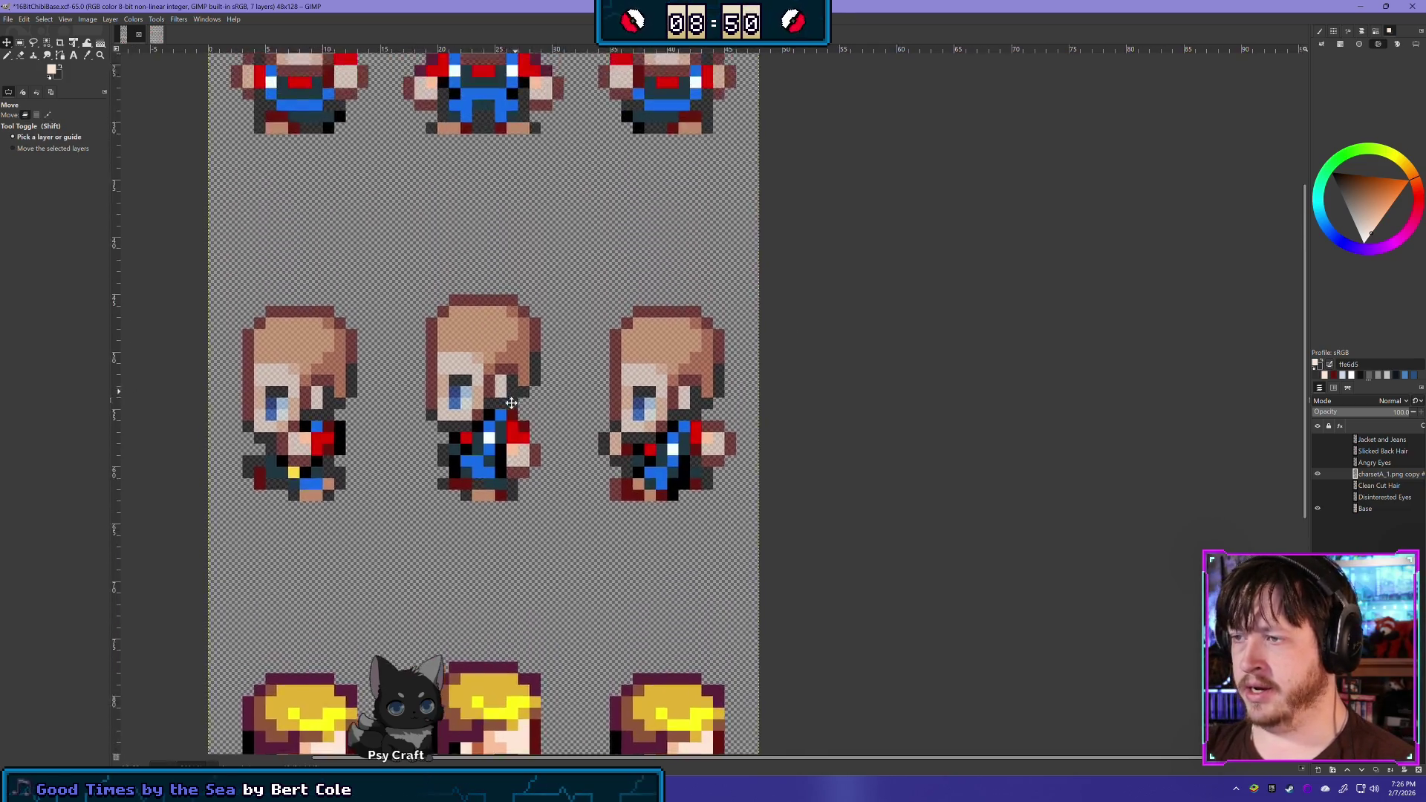
{"action": "scroll", "coordinate": [511, 402], "scroll_direction": "up", "scroll_amount": 3}
{"action": "scroll", "coordinate": [483, 372], "scroll_direction": "down", "scroll_amount": 2}
{"action": "scroll", "coordinate": [460, 342], "scroll_direction": "left", "scroll_amount": 10}
{"action": "scroll", "coordinate": [436, 313], "scroll_direction": "right", "scroll_amount": 10}
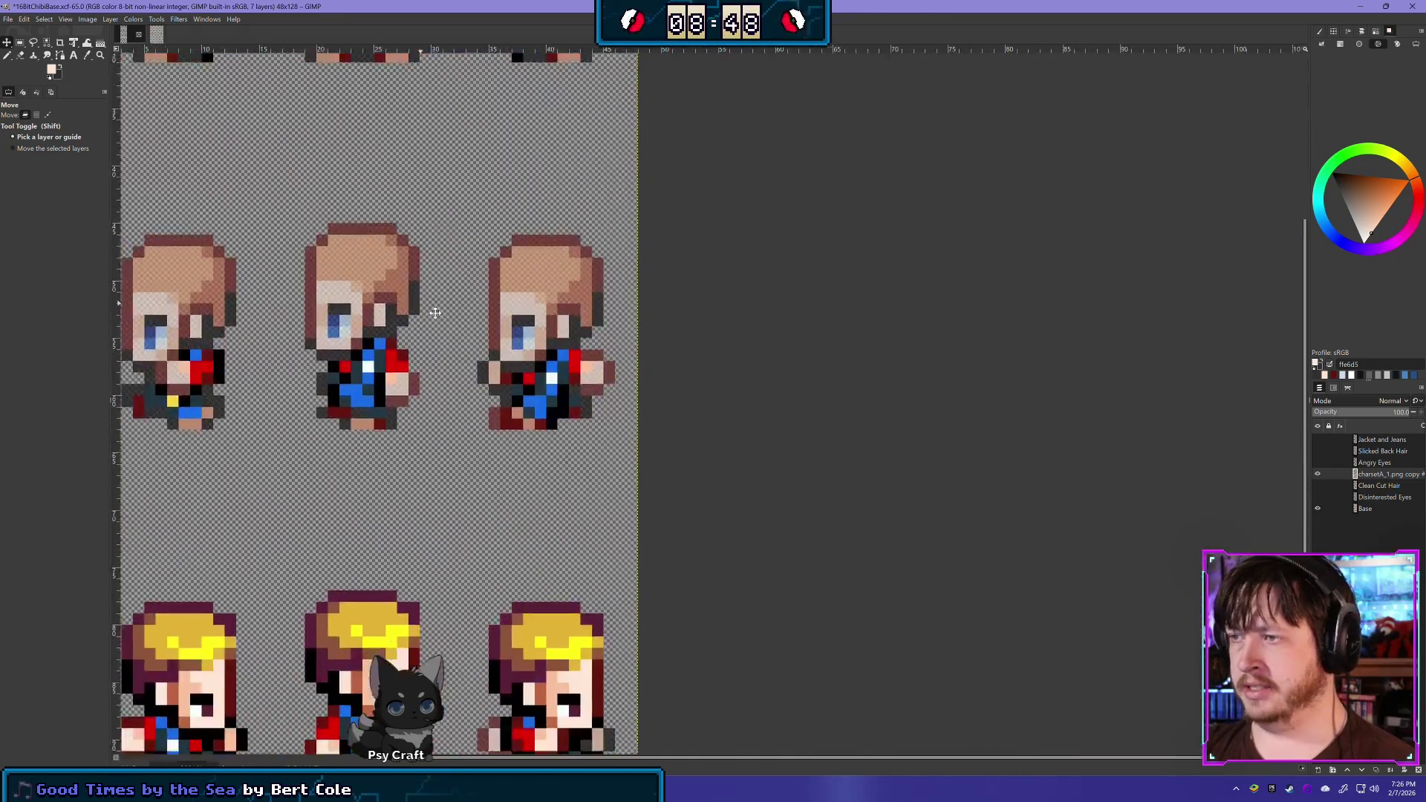
{"action": "mouse_move", "coordinate": [435, 312]}
{"action": "left_mouse_down"}
{"action": "mouse_move", "coordinate": [324, 297]}
{"action": "mouse_move", "coordinate": [626, 360]}
{"action": "mouse_move", "coordinate": [725, 255]}
{"action": "mouse_move", "coordinate": [802, 340]}
{"action": "mouse_move", "coordinate": [1159, 369]}
{"action": "mouse_move", "coordinate": [1004, 417]}
{"action": "mouse_move", "coordinate": [977, 616]}
{"action": "left_mouse_up"}
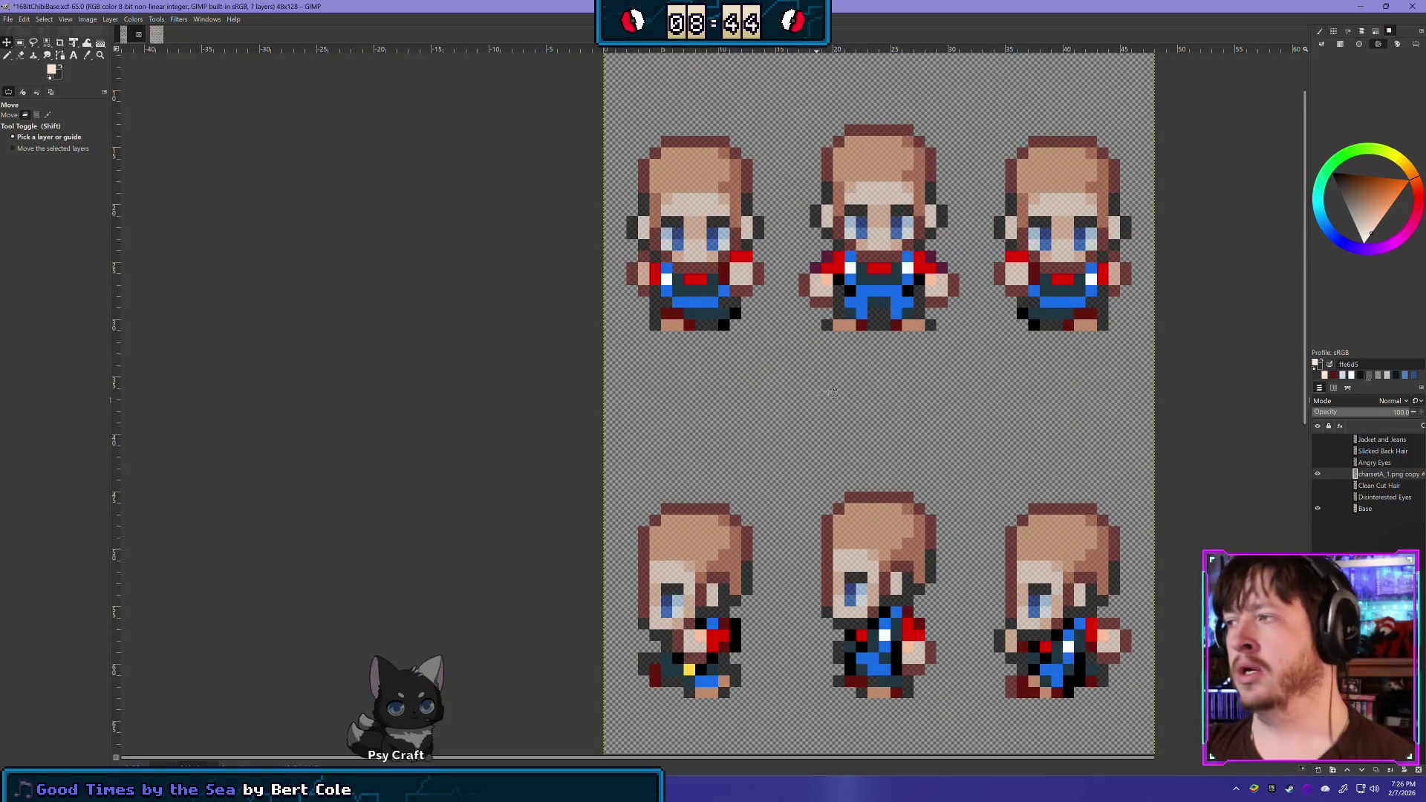
{"action": "mouse_move", "coordinate": [834, 392]}
{"action": "left_mouse_down"}
{"action": "mouse_move", "coordinate": [684, 420]}
{"action": "mouse_move", "coordinate": [643, 690]}
{"action": "left_mouse_up"}
{"action": "scroll", "coordinate": [668, 446], "scroll_direction": "down", "scroll_amount": 10}
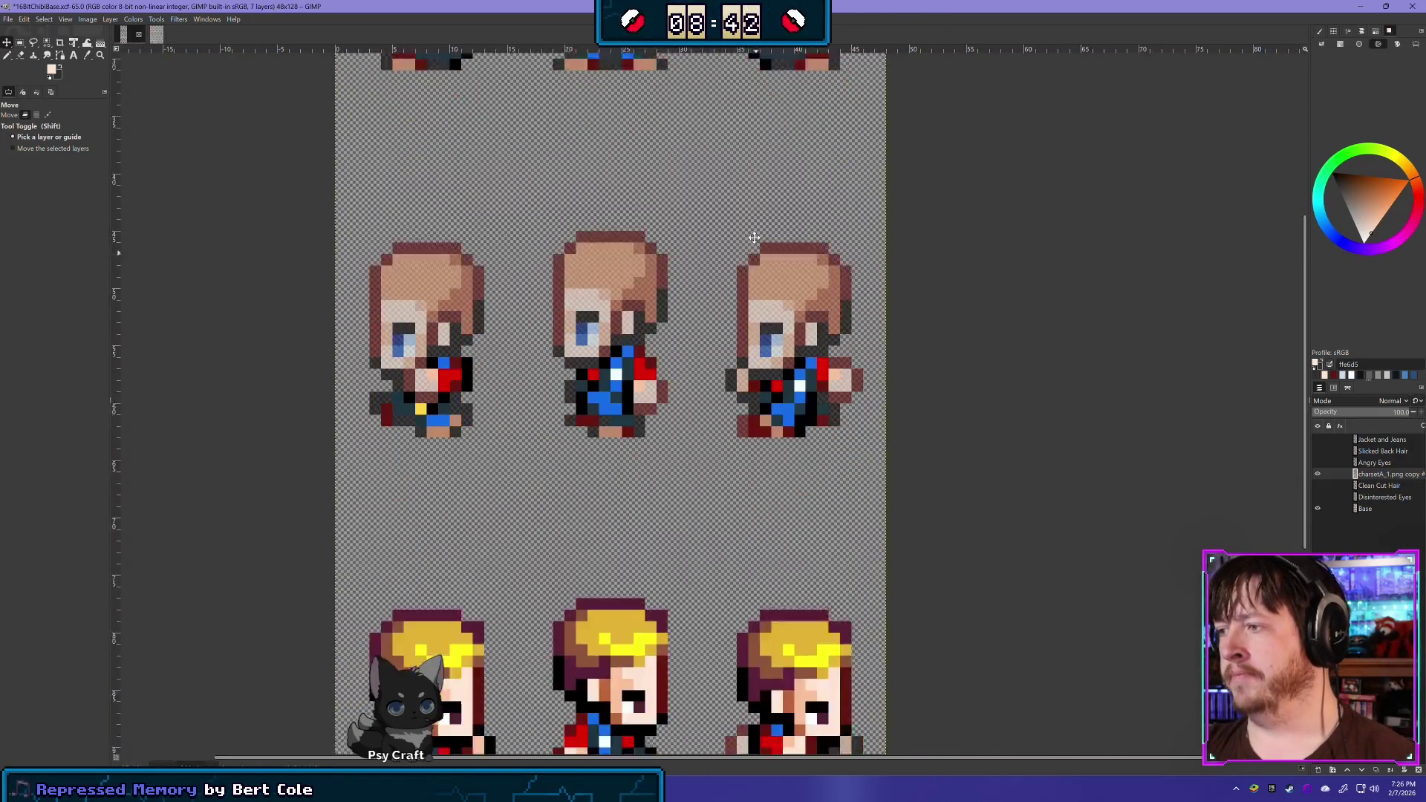
{"action": "left_click_drag", "start_coordinate": [754, 237], "coordinate": [739, 148]}
Toggle the copy, eyes and pasted torso layers to compare, leaving the jacket-and-hair copy visible
{"action": "left_click", "coordinate": [1318, 474]}
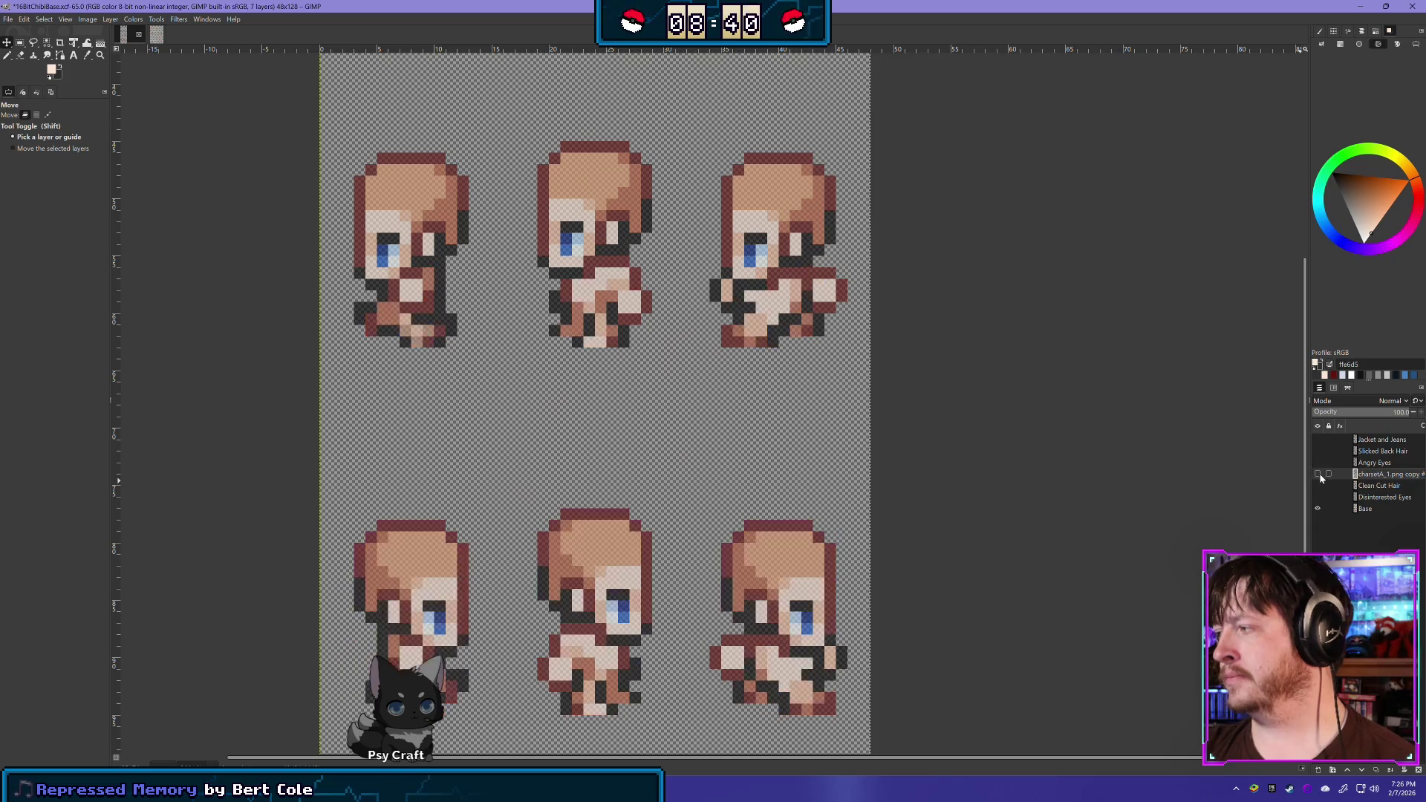
{"action": "left_click", "coordinate": [1318, 484]}
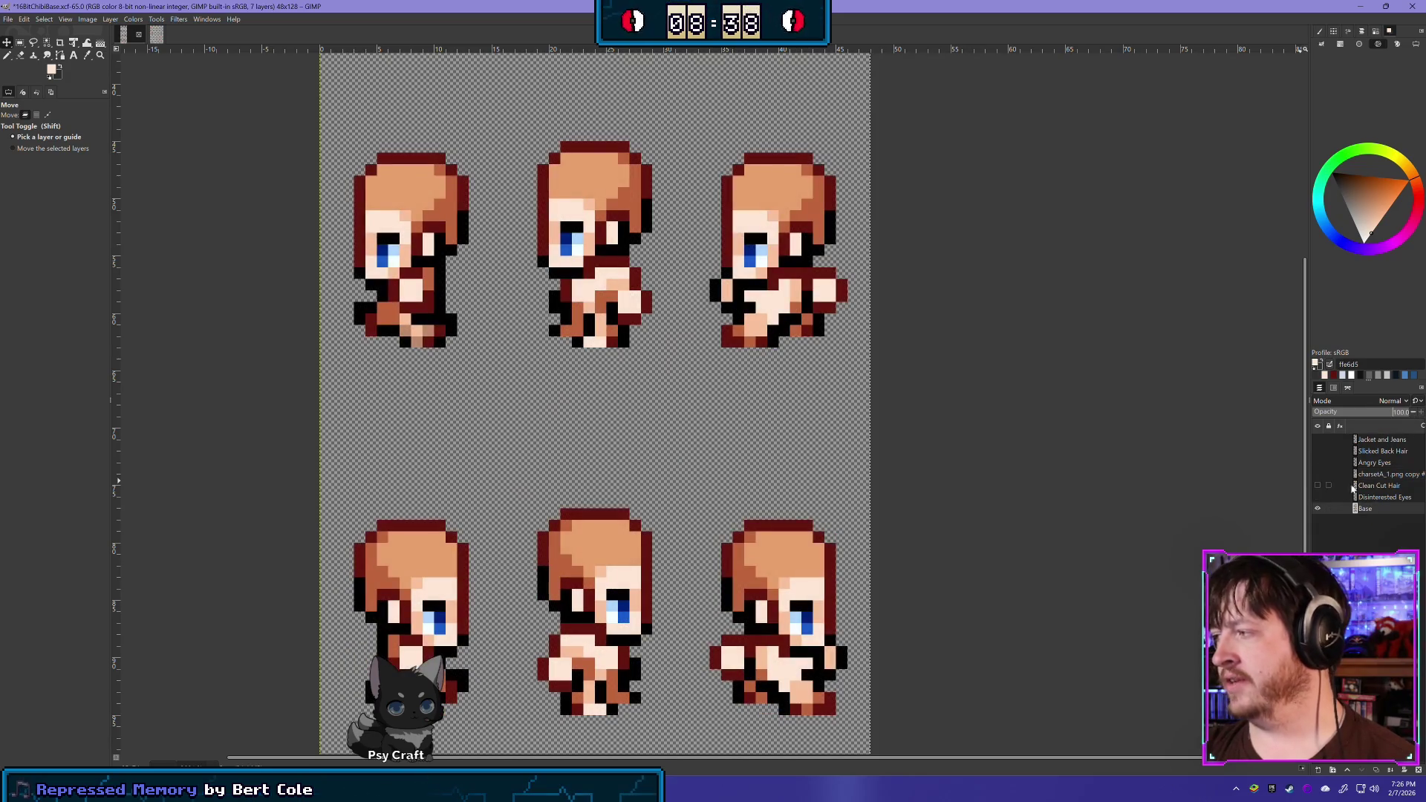
{"action": "left_click", "coordinate": [1319, 496]}
{"action": "left_click", "coordinate": [1319, 497]}
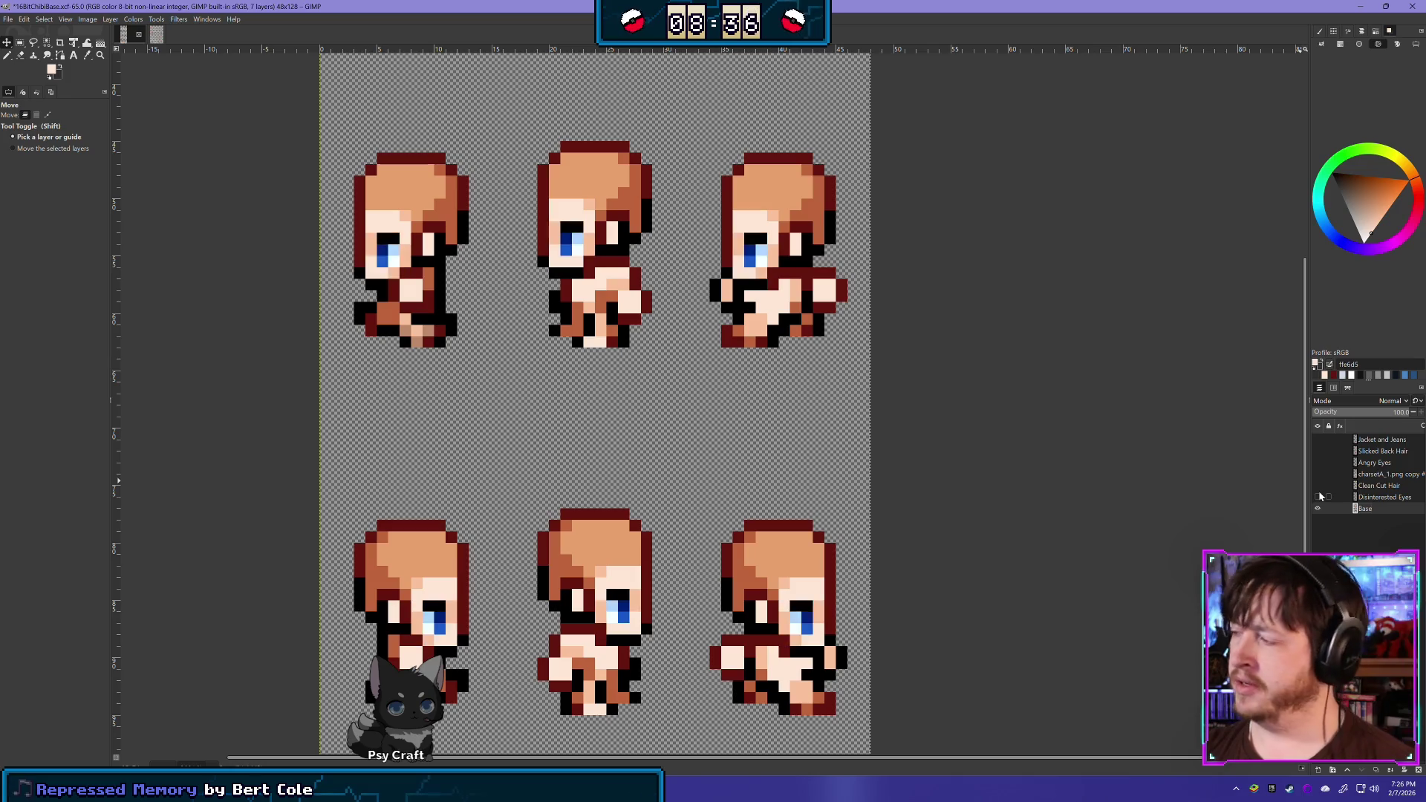
{"action": "left_click", "coordinate": [1318, 474]}
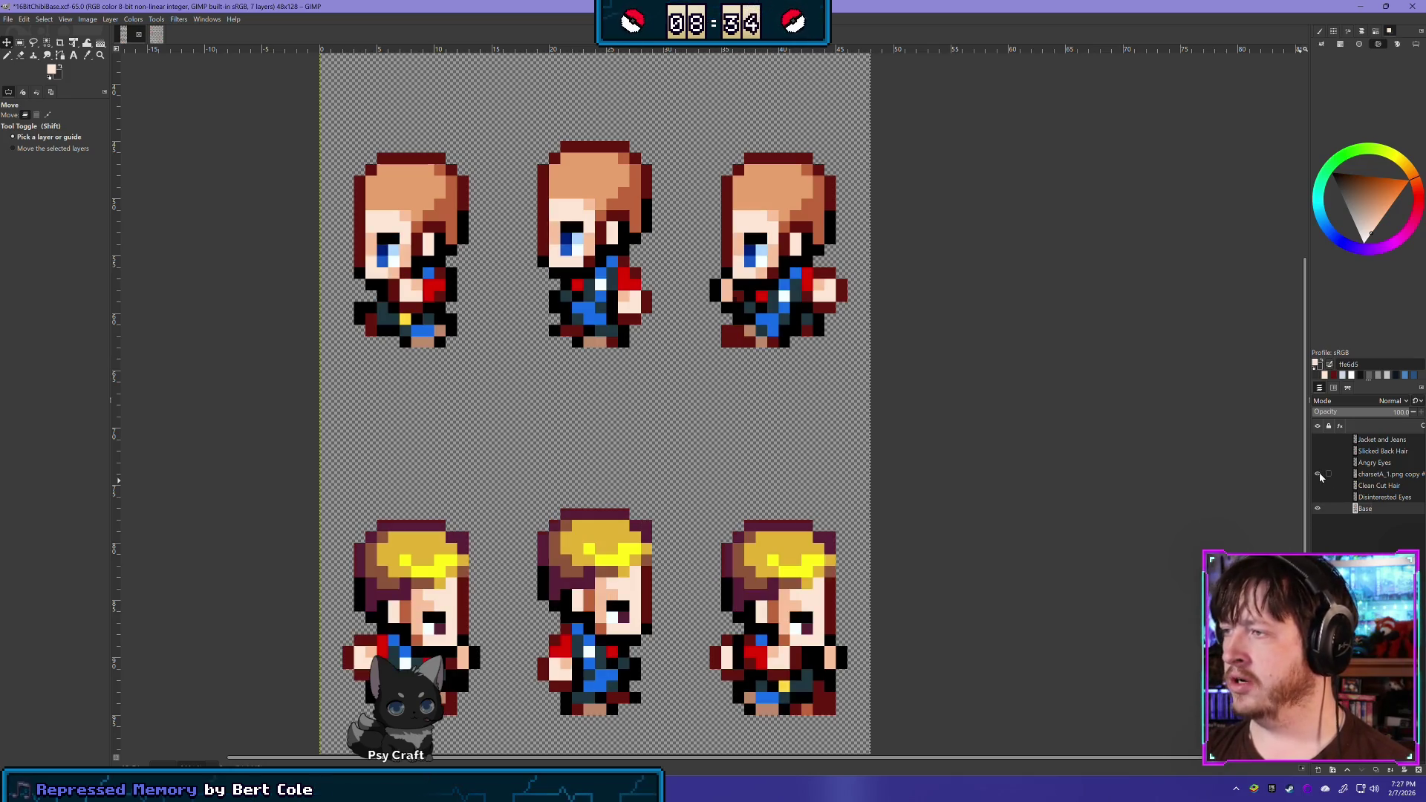
{"action": "left_click", "coordinate": [1318, 474]}
{"action": "left_click", "coordinate": [1318, 475]}
{"action": "left_click", "coordinate": [1318, 475]}
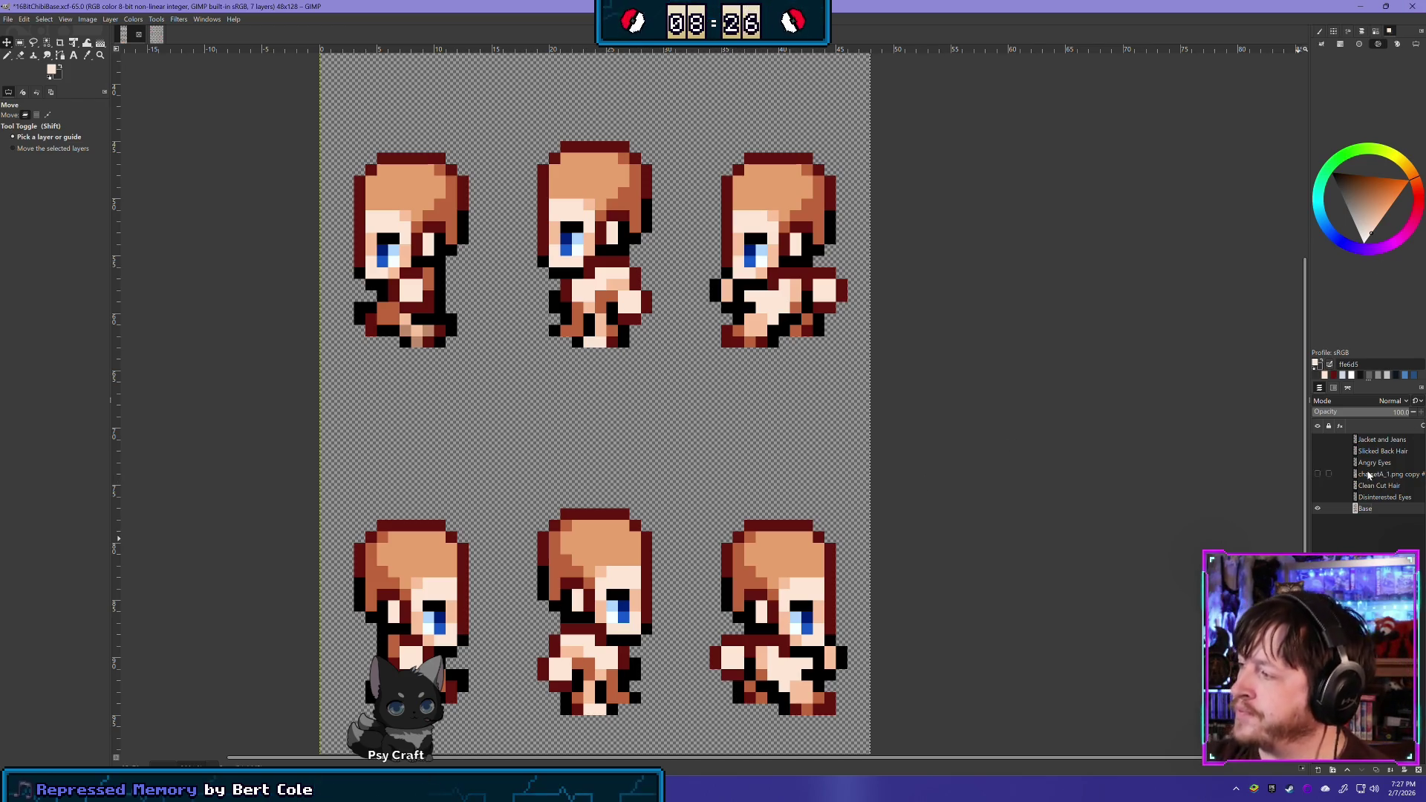
{"action": "left_click", "coordinate": [1318, 474]}
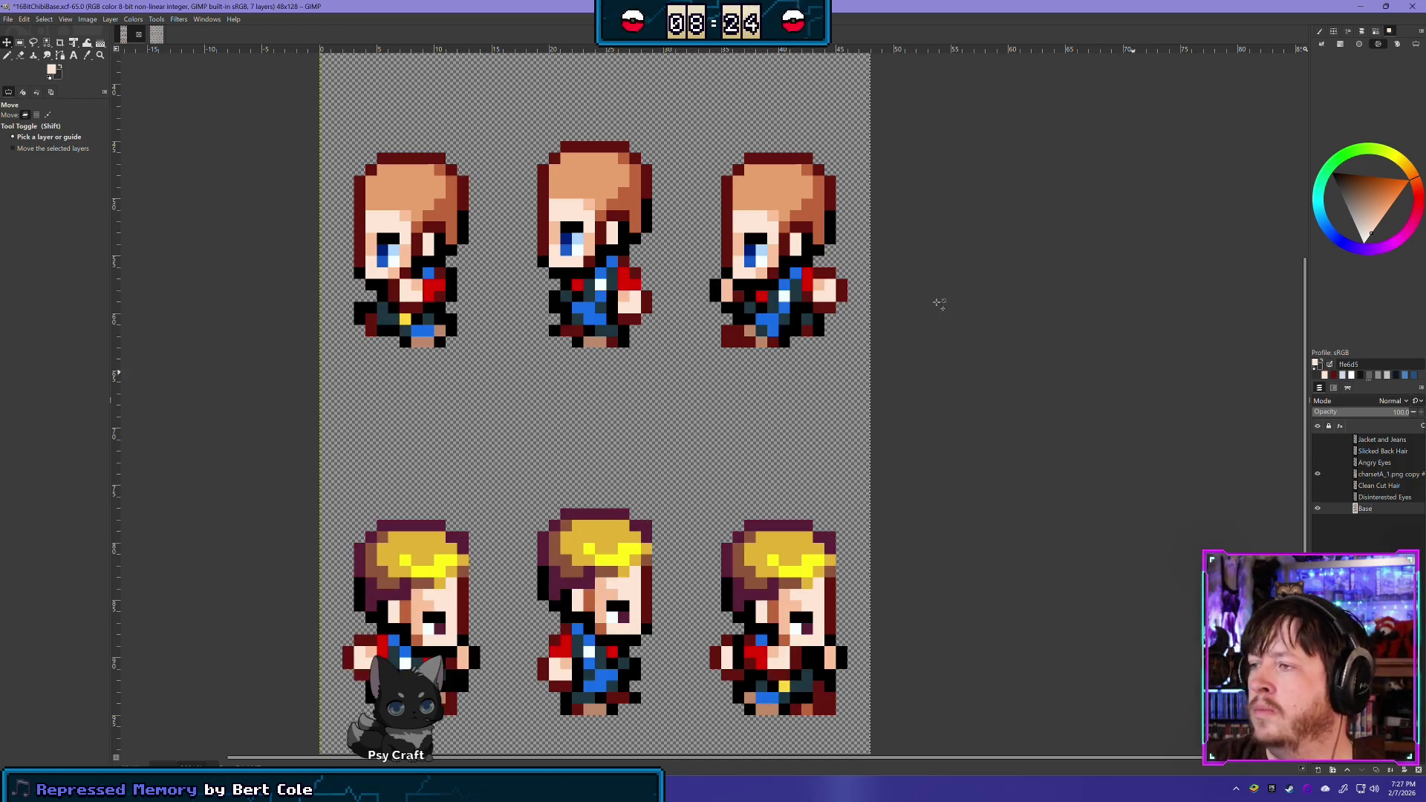
{"action": "left_click", "coordinate": [156, 34]}
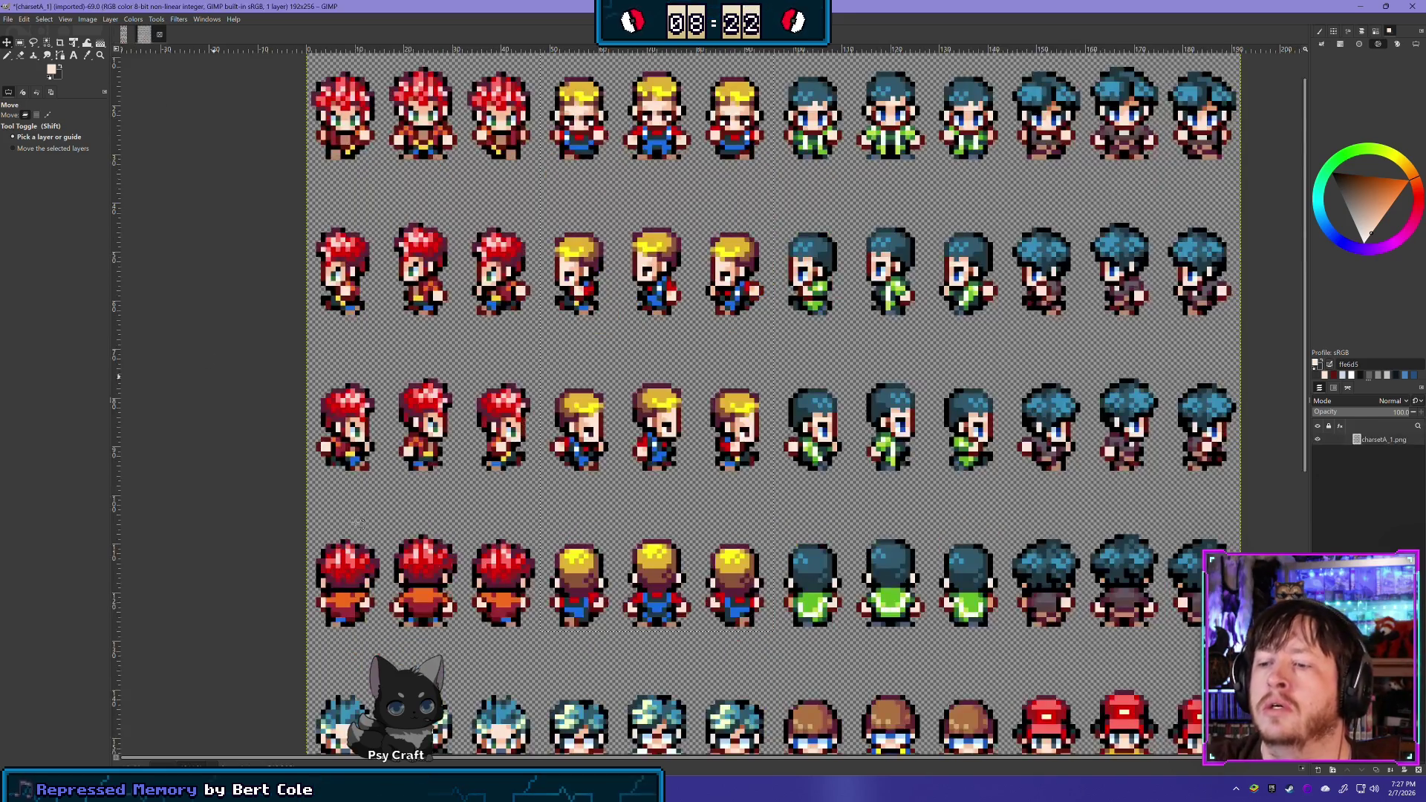
Browse the charsetA_1 sheet's rows of blond, green-clad, dark-haired and red-capped characters
{"action": "scroll", "coordinate": [660, 401], "scroll_direction": "down", "scroll_amount": 5}
{"action": "scroll", "coordinate": [572, 363], "scroll_direction": "down", "scroll_amount": 1}
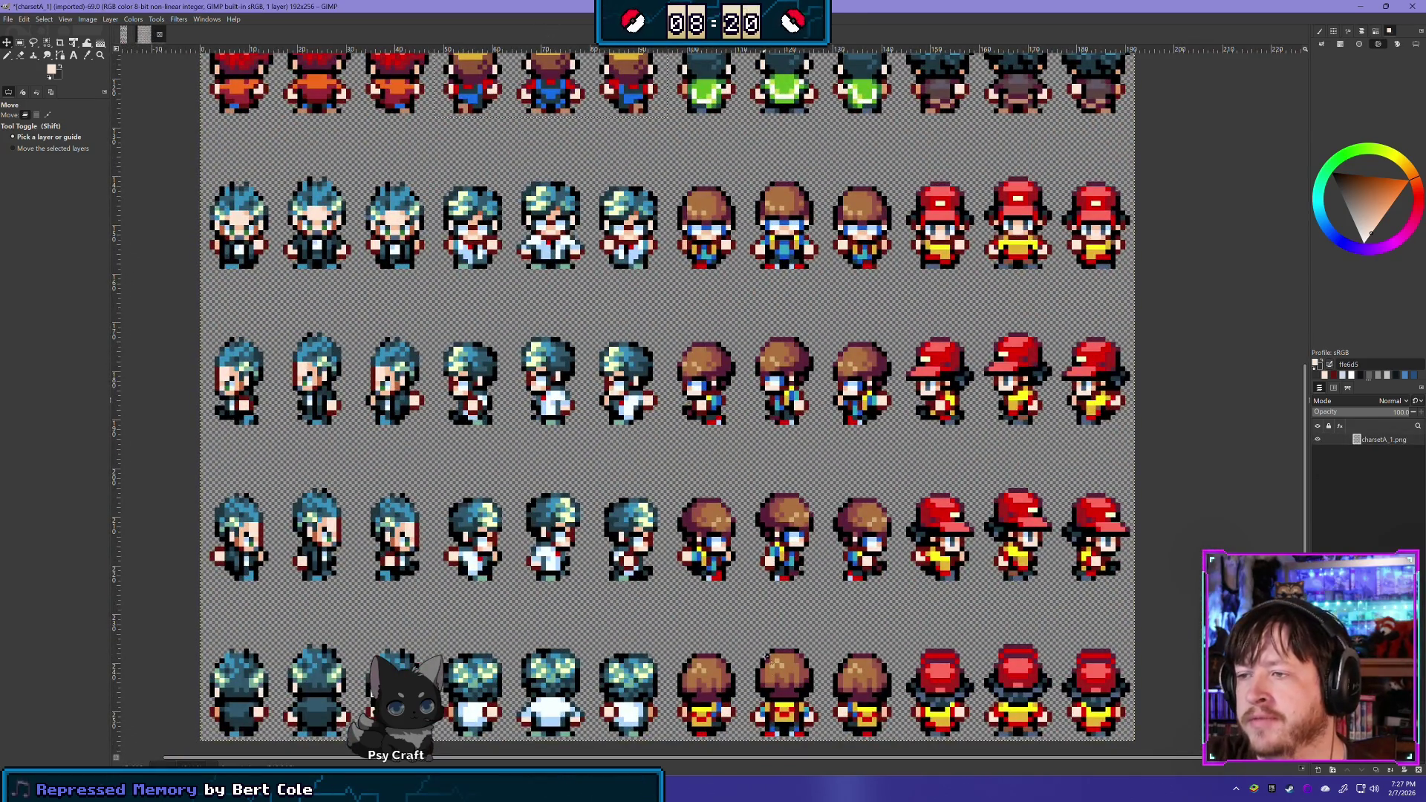
{"action": "scroll", "coordinate": [571, 364], "scroll_direction": "right", "scroll_amount": 2}
{"action": "scroll", "coordinate": [572, 364], "scroll_direction": "down", "scroll_amount": 4}
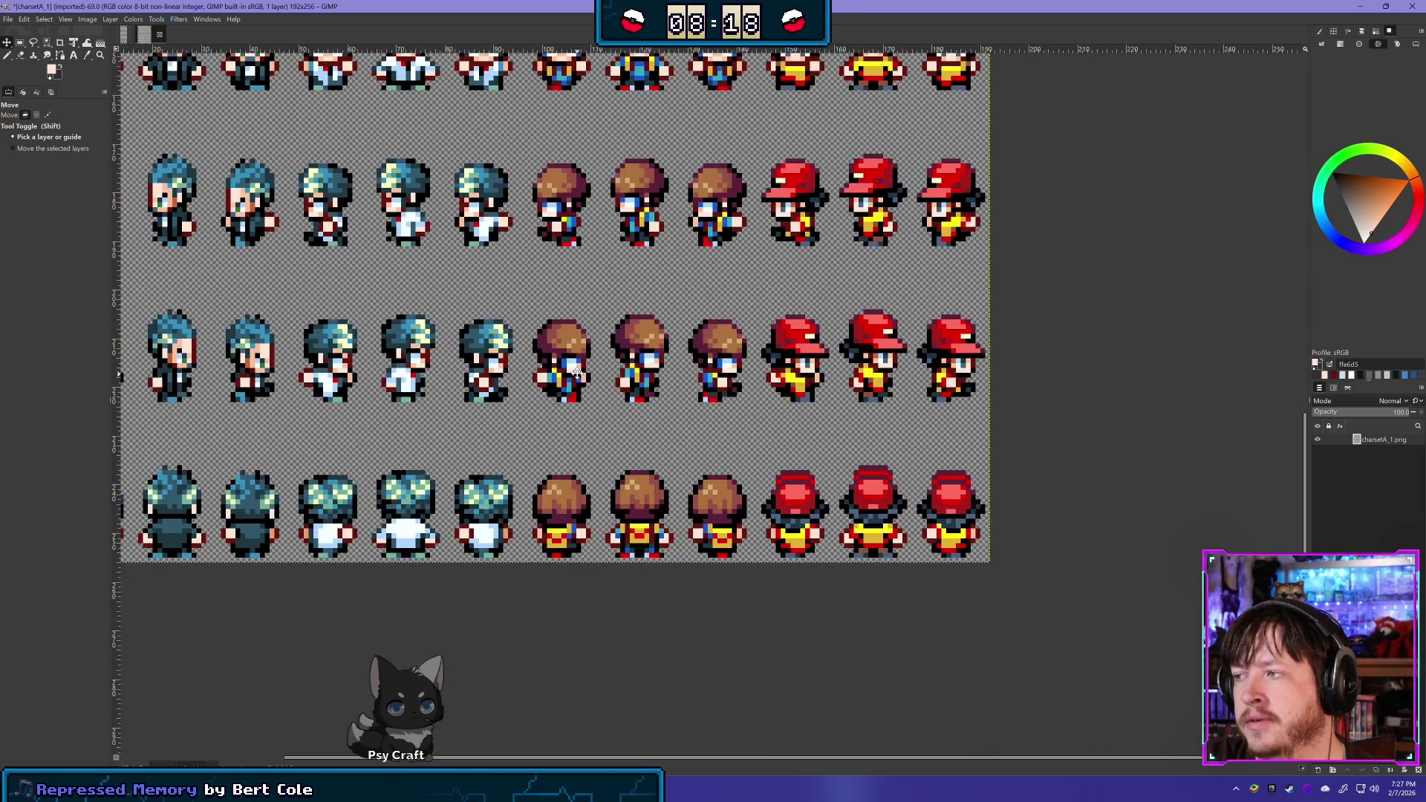
{"action": "scroll", "coordinate": [612, 594], "scroll_direction": "up", "scroll_amount": 4}
{"action": "scroll", "coordinate": [612, 594], "scroll_direction": "left", "scroll_amount": 1}
{"action": "scroll", "coordinate": [612, 594], "scroll_direction": "up", "scroll_amount": 2}
{"action": "scroll", "coordinate": [612, 594], "scroll_direction": "right", "scroll_amount": 1}
{"action": "scroll", "coordinate": [631, 483], "scroll_direction": "up", "scroll_amount": 5}
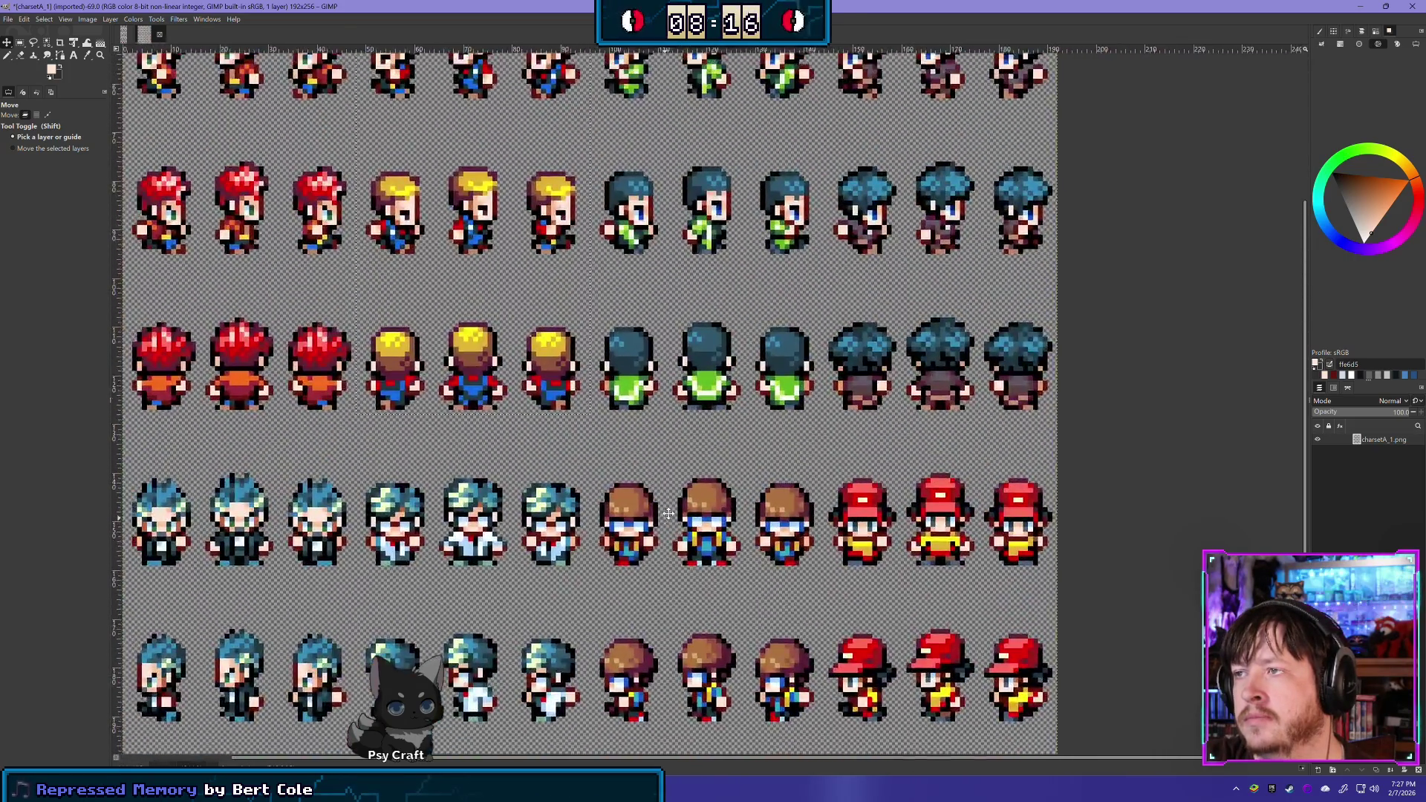
{"action": "scroll", "coordinate": [659, 402], "scroll_direction": "down", "scroll_amount": 8}
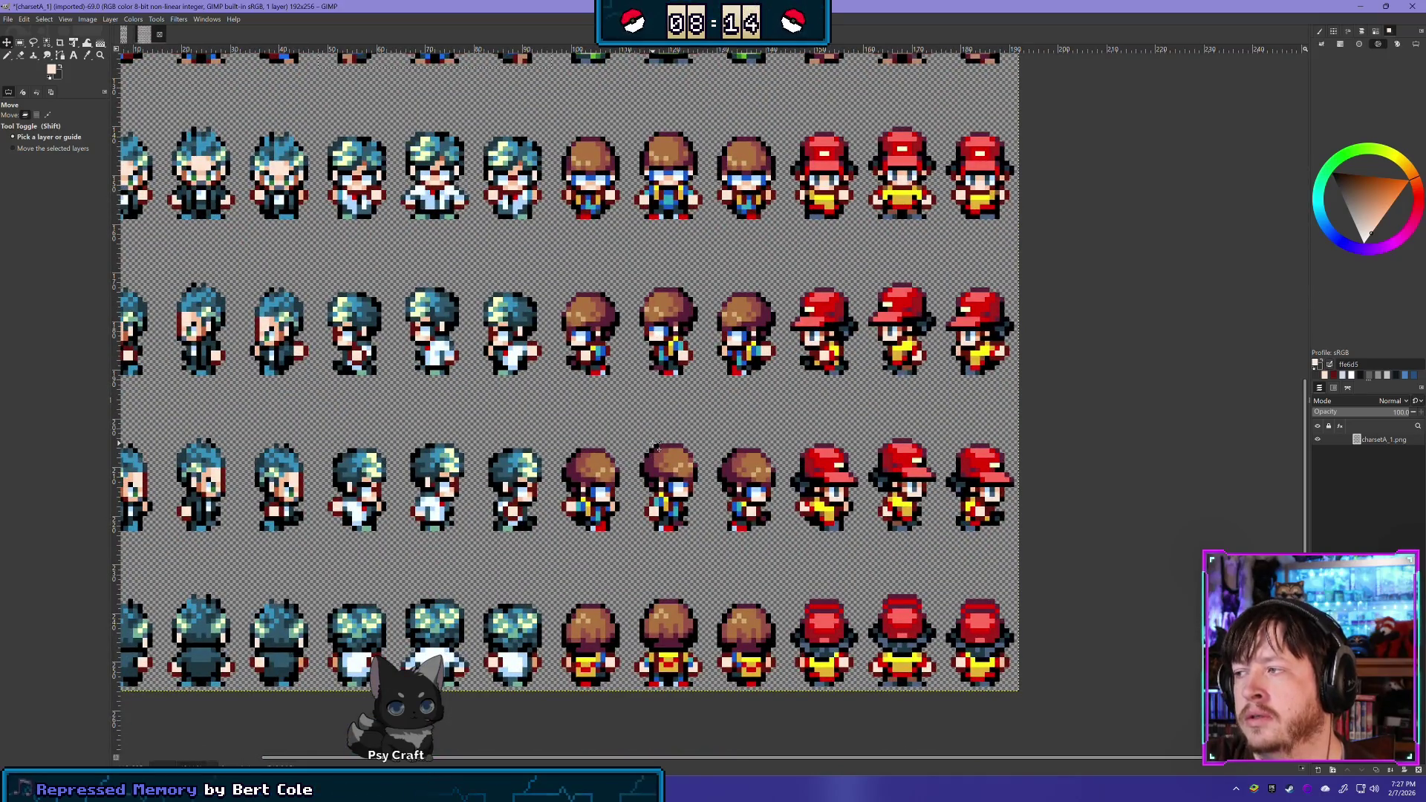
{"action": "scroll", "coordinate": [706, 431], "scroll_direction": "left", "scroll_amount": 5}
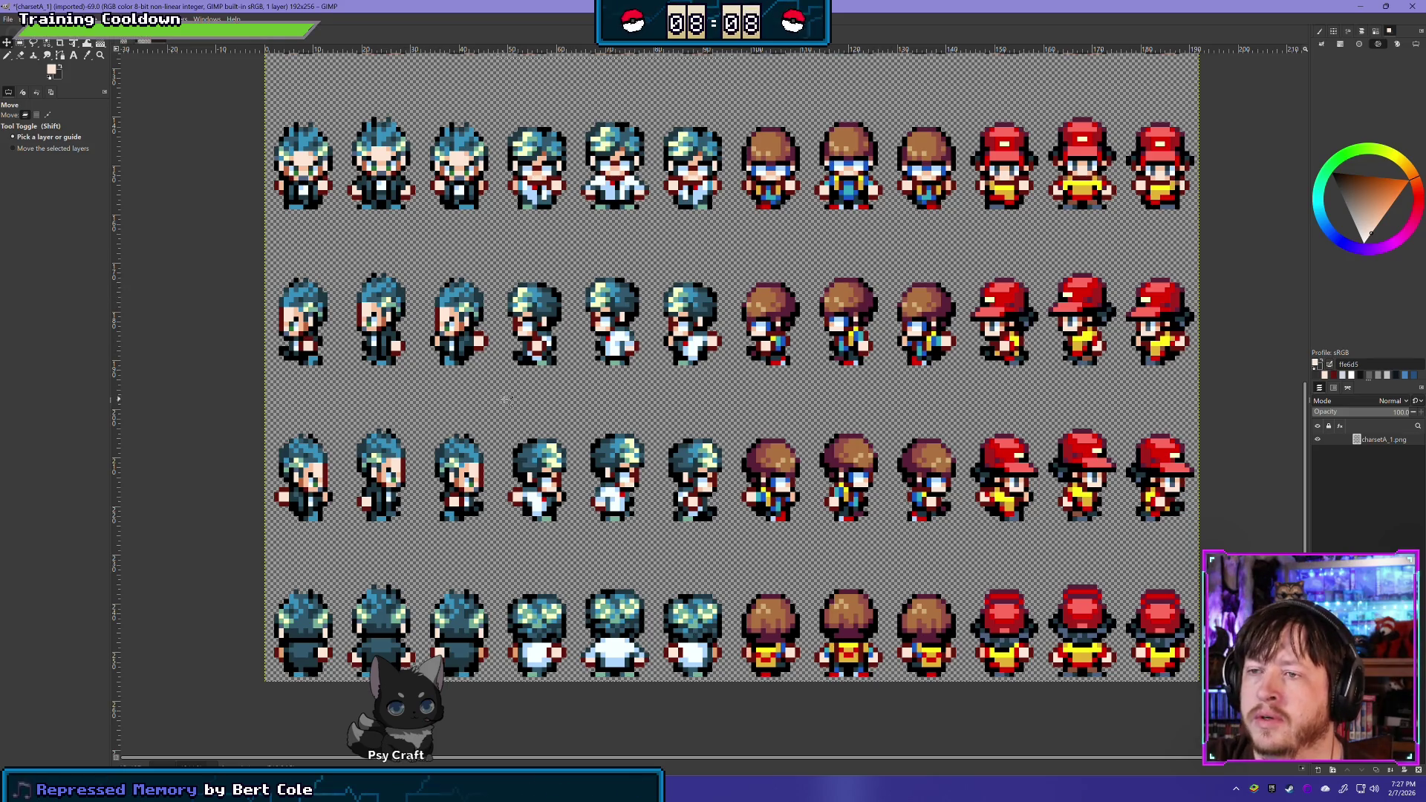
{"action": "scroll", "coordinate": [566, 405], "scroll_direction": "up", "scroll_amount": 5}
{"action": "scroll", "coordinate": [566, 405], "scroll_direction": "right", "scroll_amount": 2}
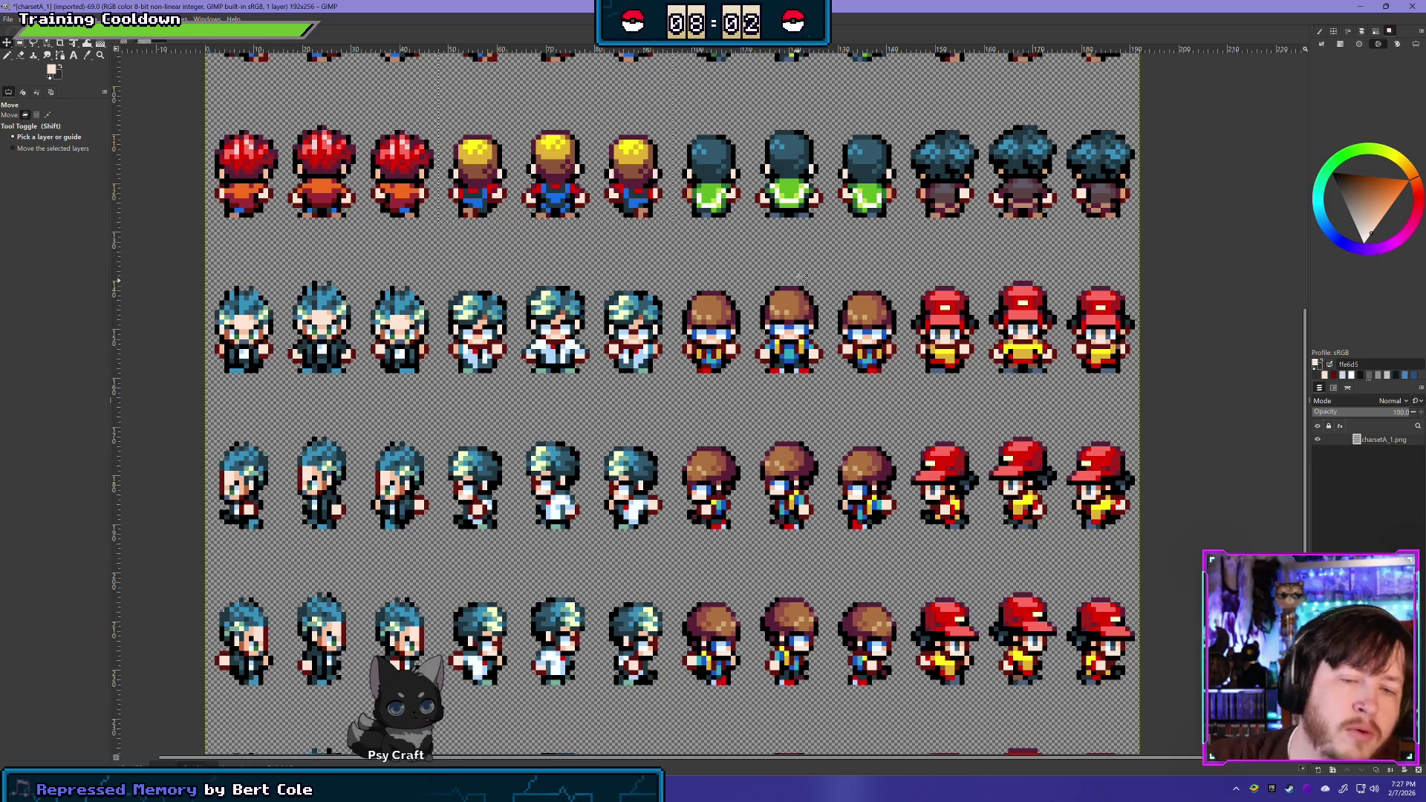
{"action": "scroll", "coordinate": [802, 297], "scroll_direction": "up", "scroll_amount": 8}
{"action": "scroll", "coordinate": [802, 371], "scroll_direction": "right", "scroll_amount": 3}
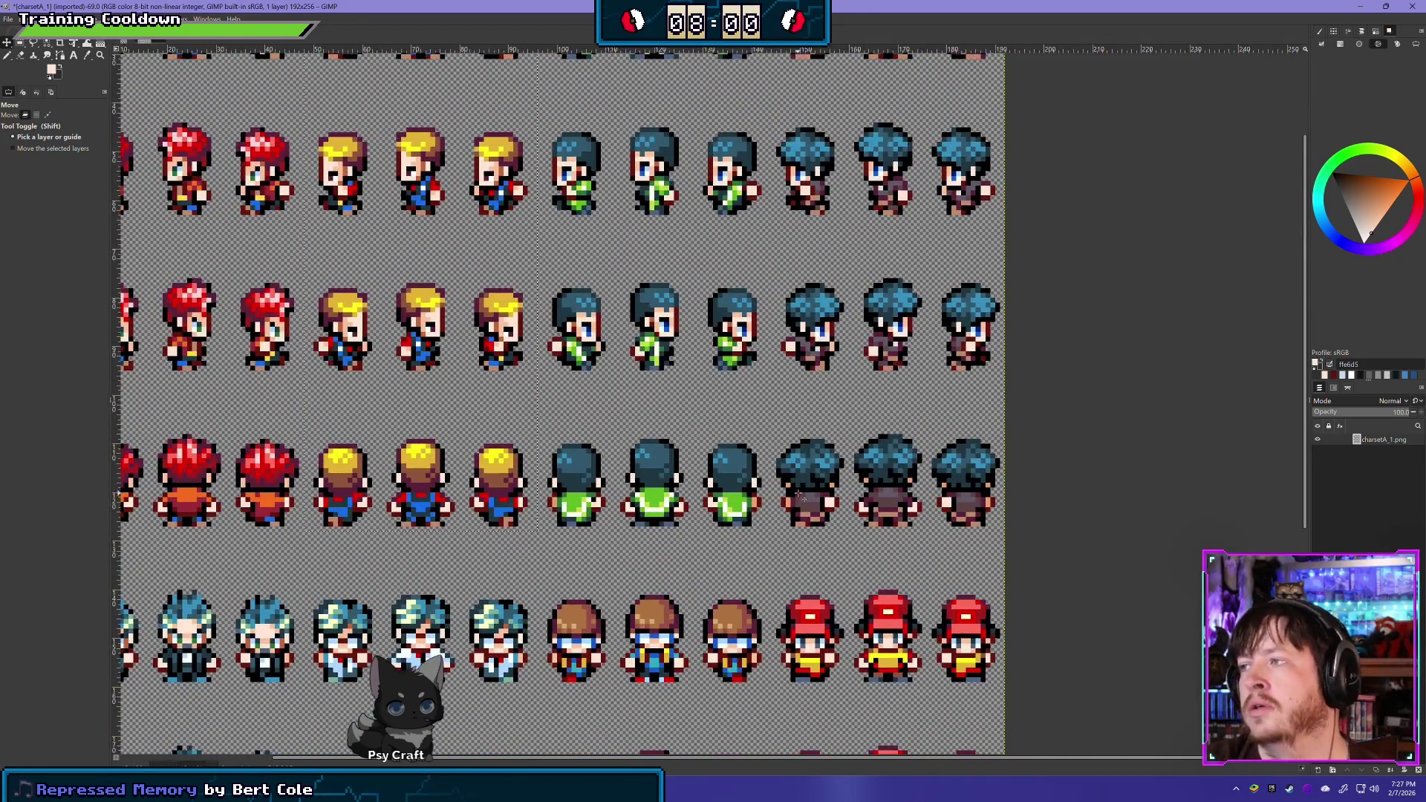
{"action": "scroll", "coordinate": [804, 497], "scroll_direction": "up", "scroll_amount": 3}
{"action": "scroll", "coordinate": [804, 497], "scroll_direction": "right", "scroll_amount": 1}
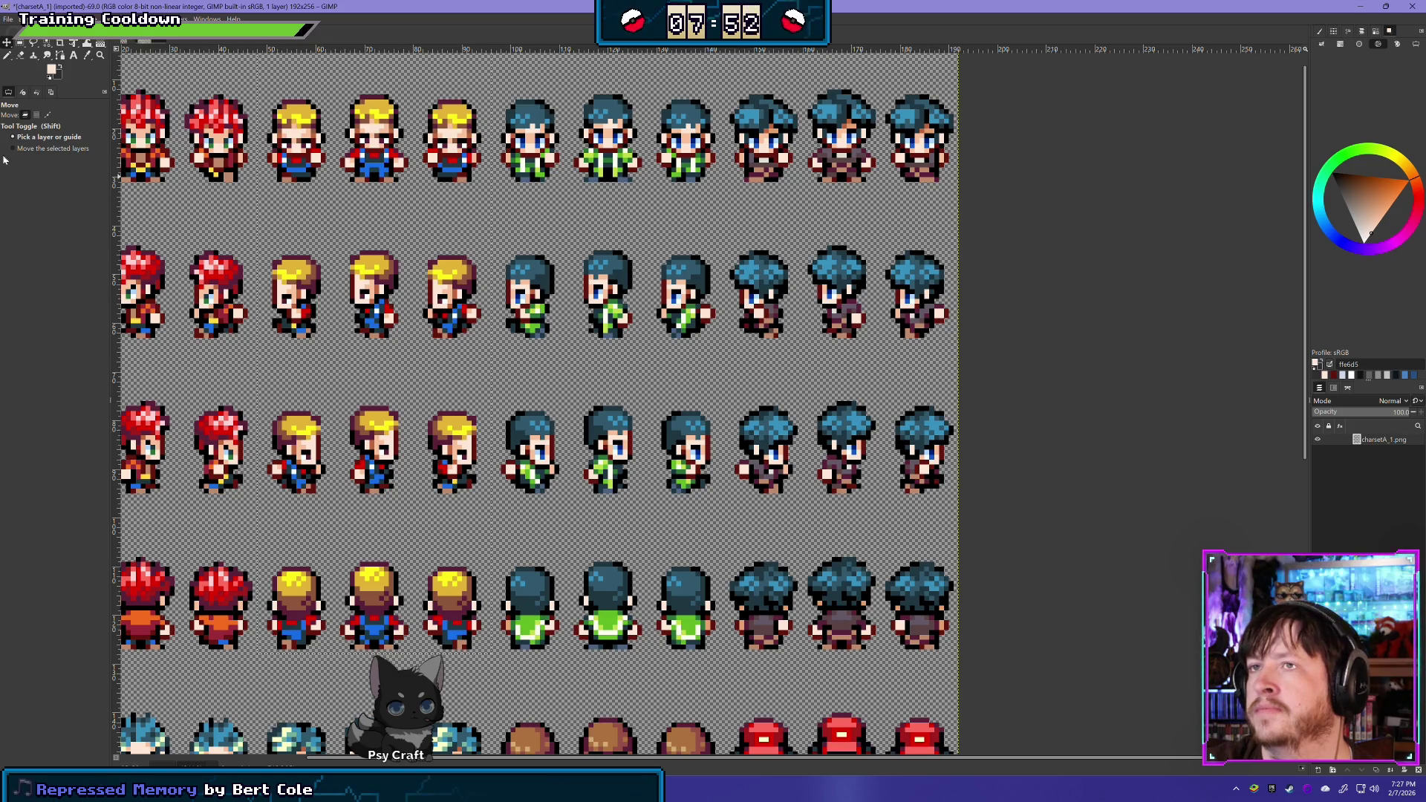
Compare against 16BitChibiBase, then return to charsetA_1 and switch to Rectangle Select
{"action": "left_click", "coordinate": [145, 41]}
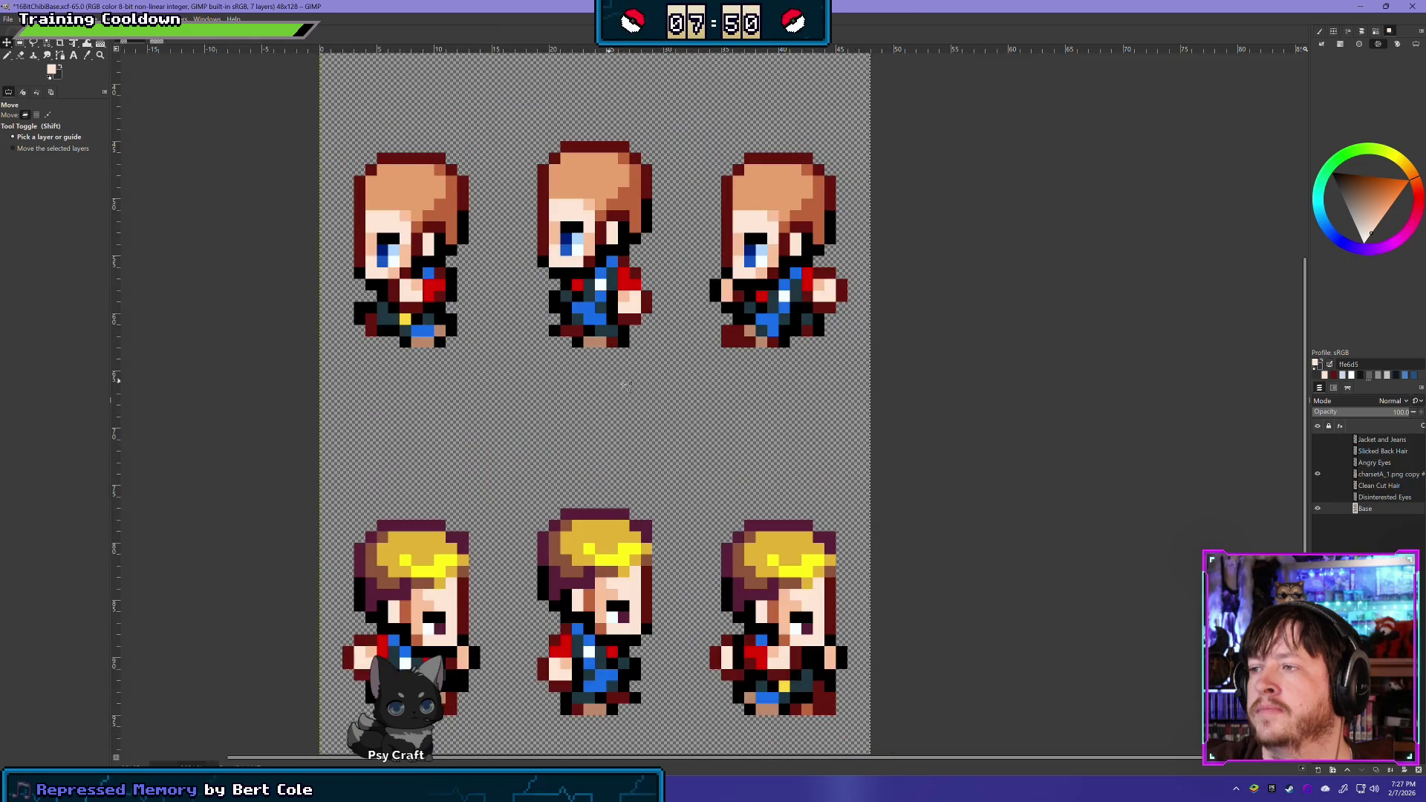
{"action": "left_click", "coordinate": [152, 42]}
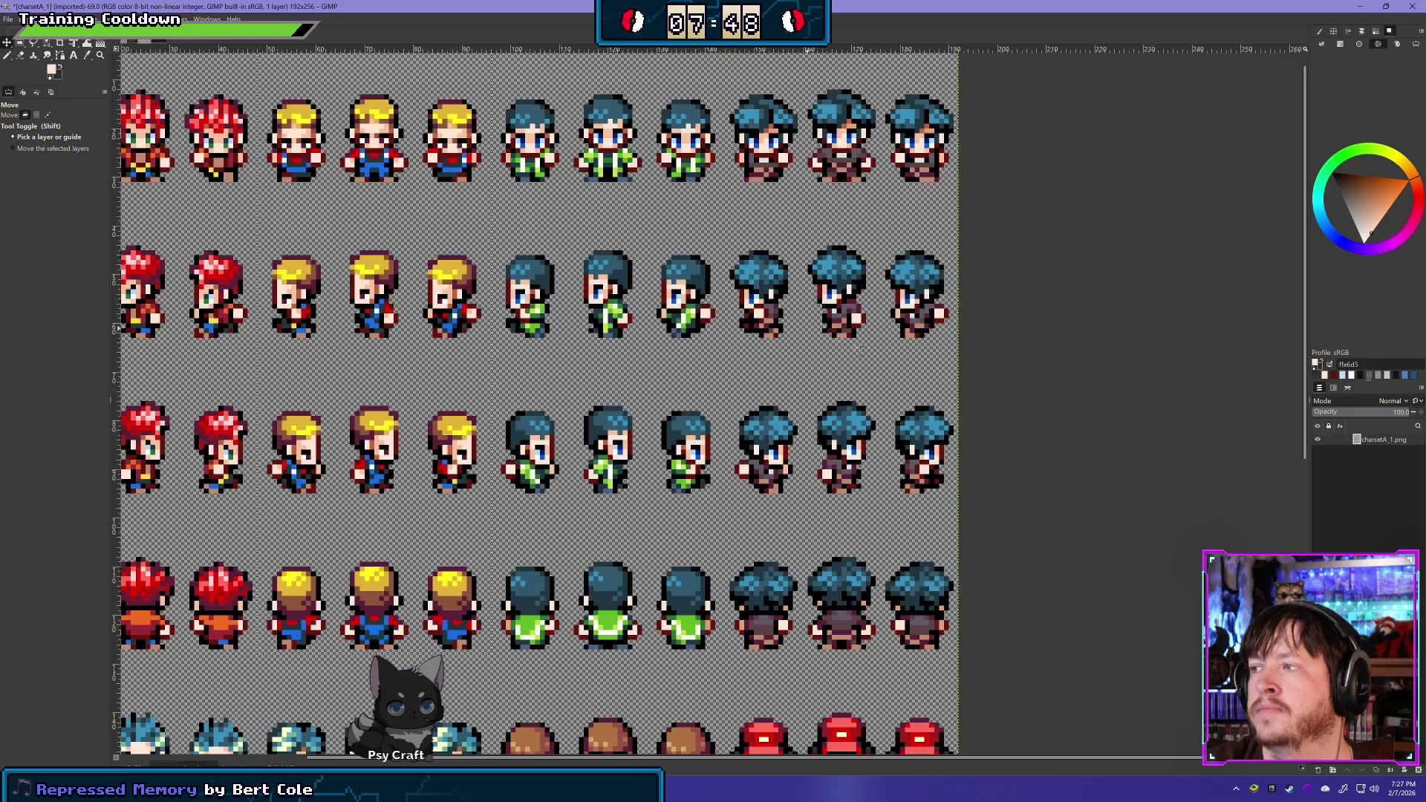
{"action": "scroll", "coordinate": [643, 183], "scroll_direction": "right", "scroll_amount": 5}
{"action": "scroll", "coordinate": [642, 184], "scroll_direction": "up", "scroll_amount": 5}
{"action": "scroll", "coordinate": [642, 183], "scroll_direction": "left", "scroll_amount": 2}
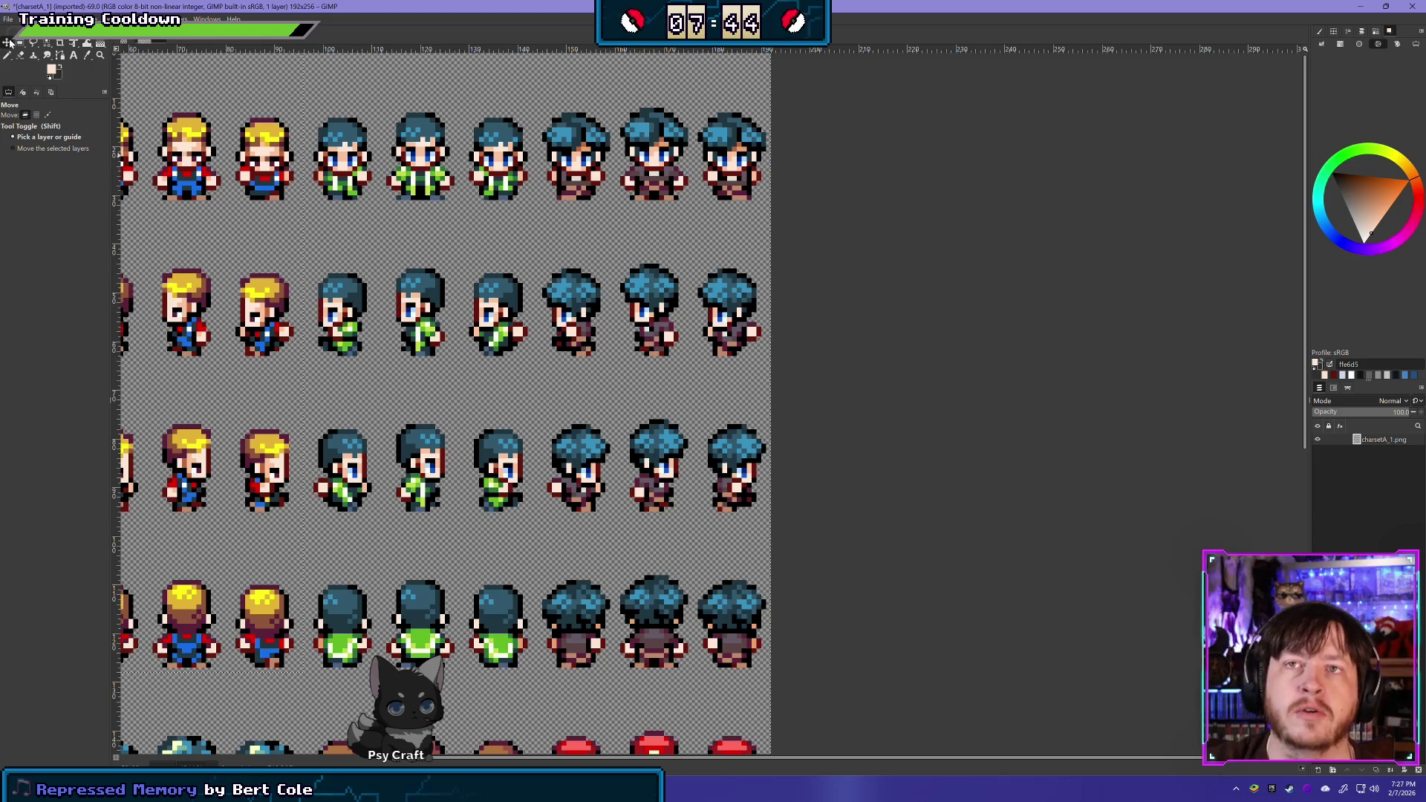
{"action": "left_click", "coordinate": [21, 43]}
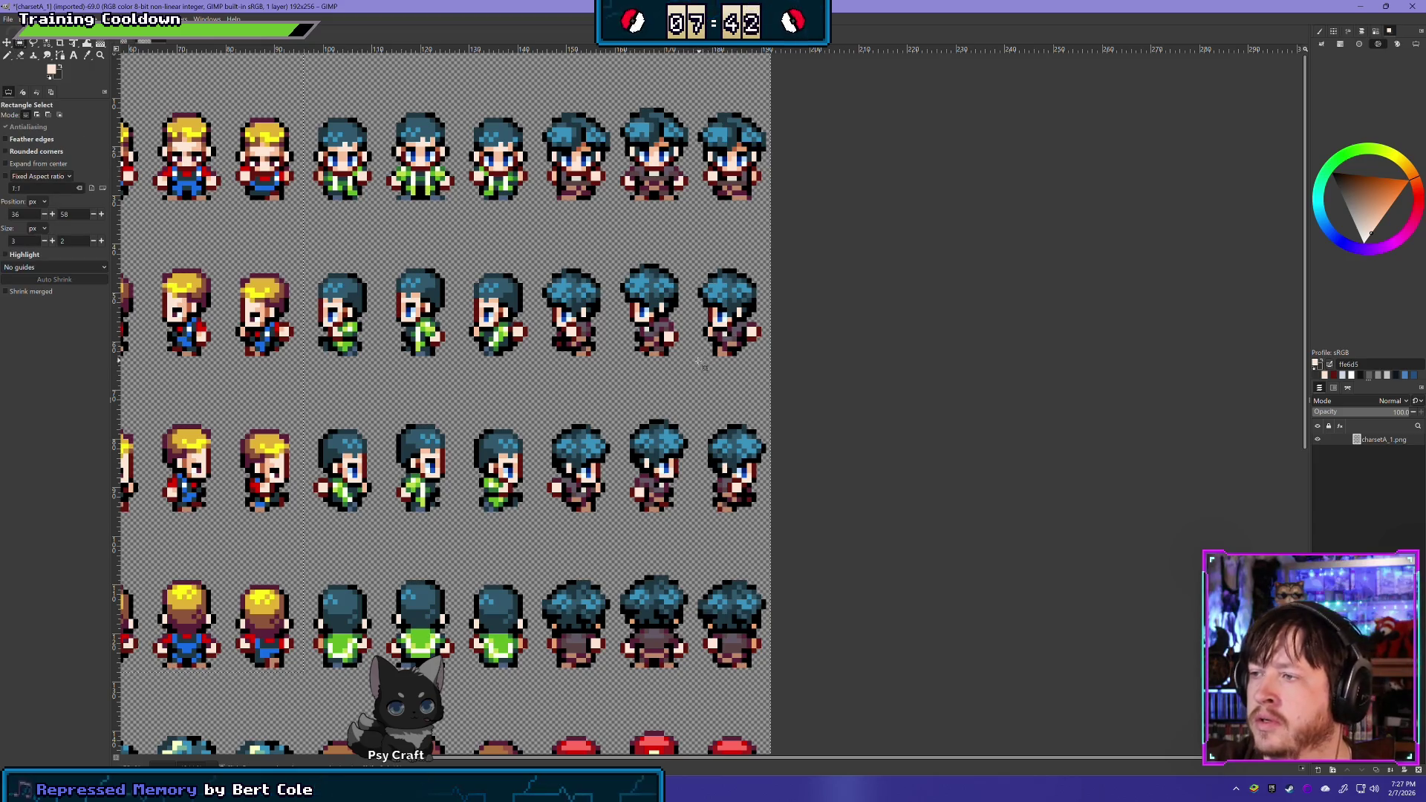
Copy the rightmost second-row sprite's lower body and paste it as a layer over the third chibi
{"action": "left_click_drag", "start_coordinate": [703, 362], "coordinate": [770, 330]}
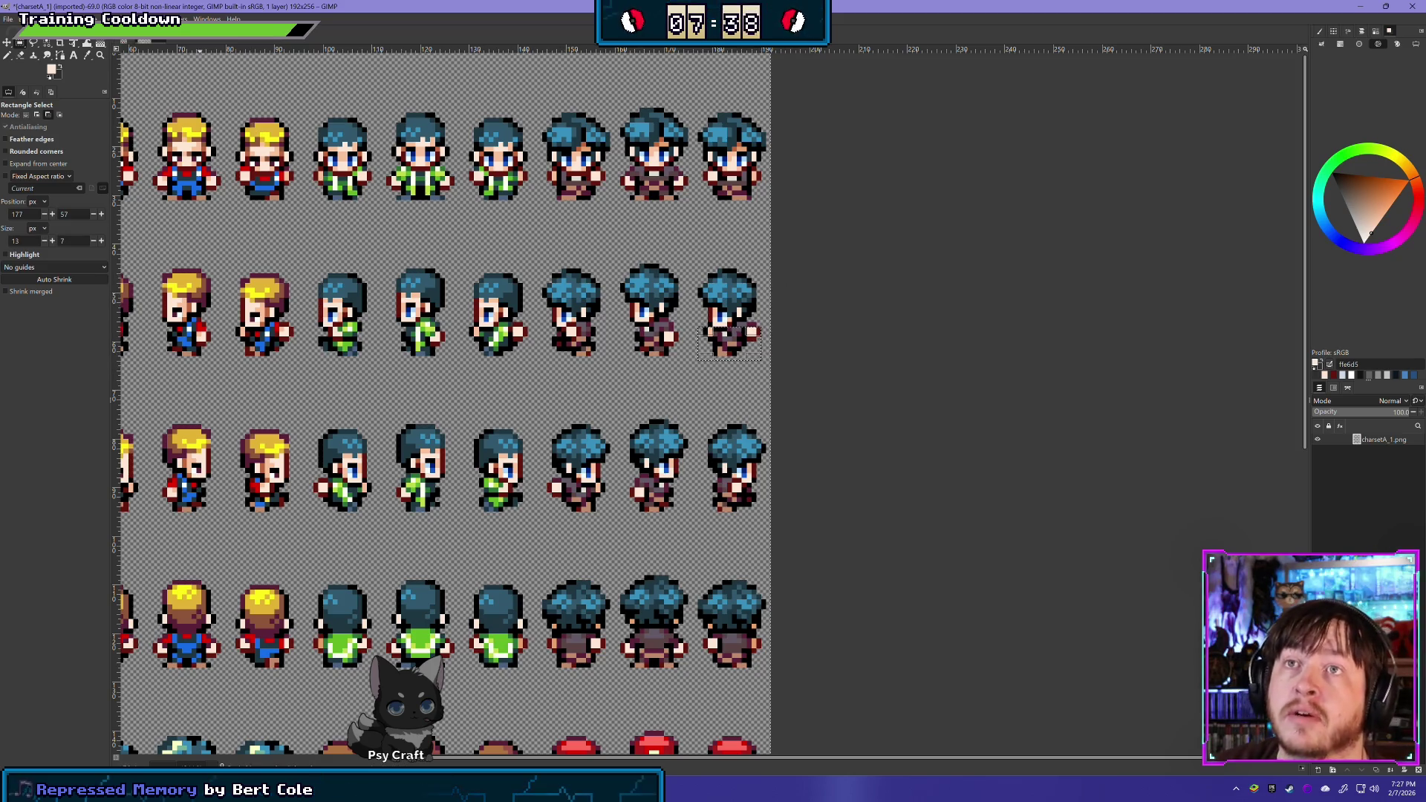
{"action": "key", "text": "alt+Page_Down"}
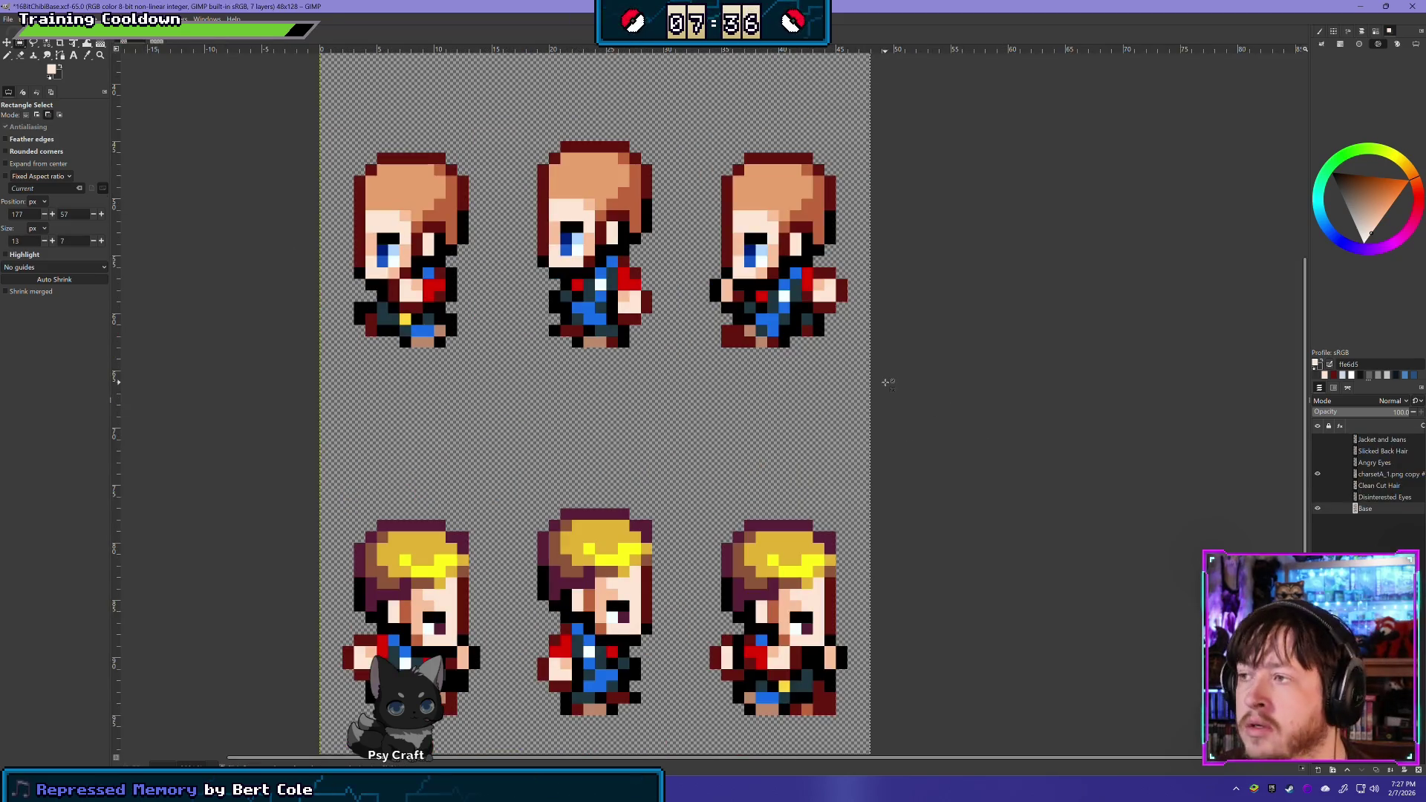
{"action": "key", "text": "ctrl+v"}
{"action": "left_click", "coordinate": [7, 42]}
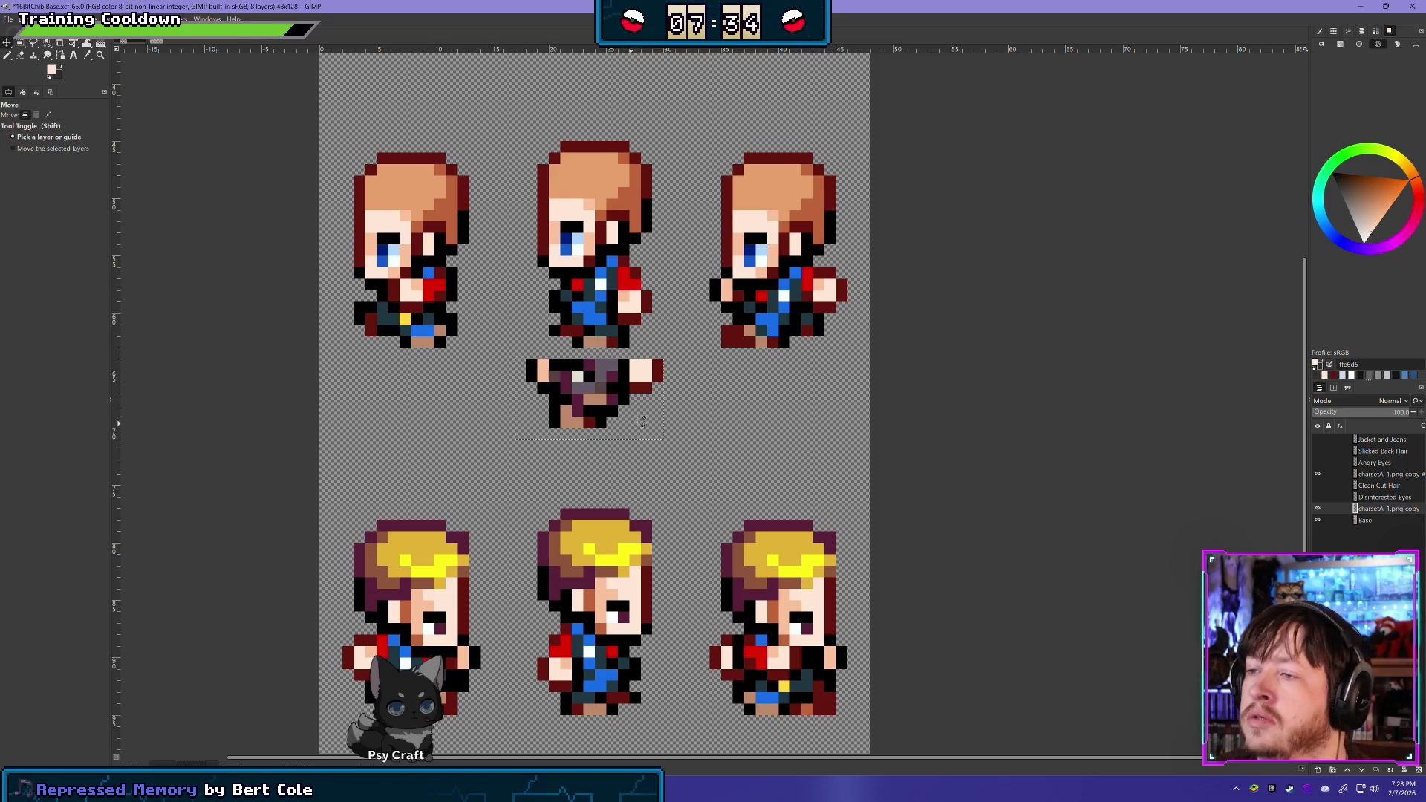
{"action": "mouse_move", "coordinate": [602, 390]}
{"action": "left_mouse_down"}
{"action": "mouse_move", "coordinate": [781, 349]}
{"action": "mouse_move", "coordinate": [794, 311]}
{"action": "left_mouse_up"}
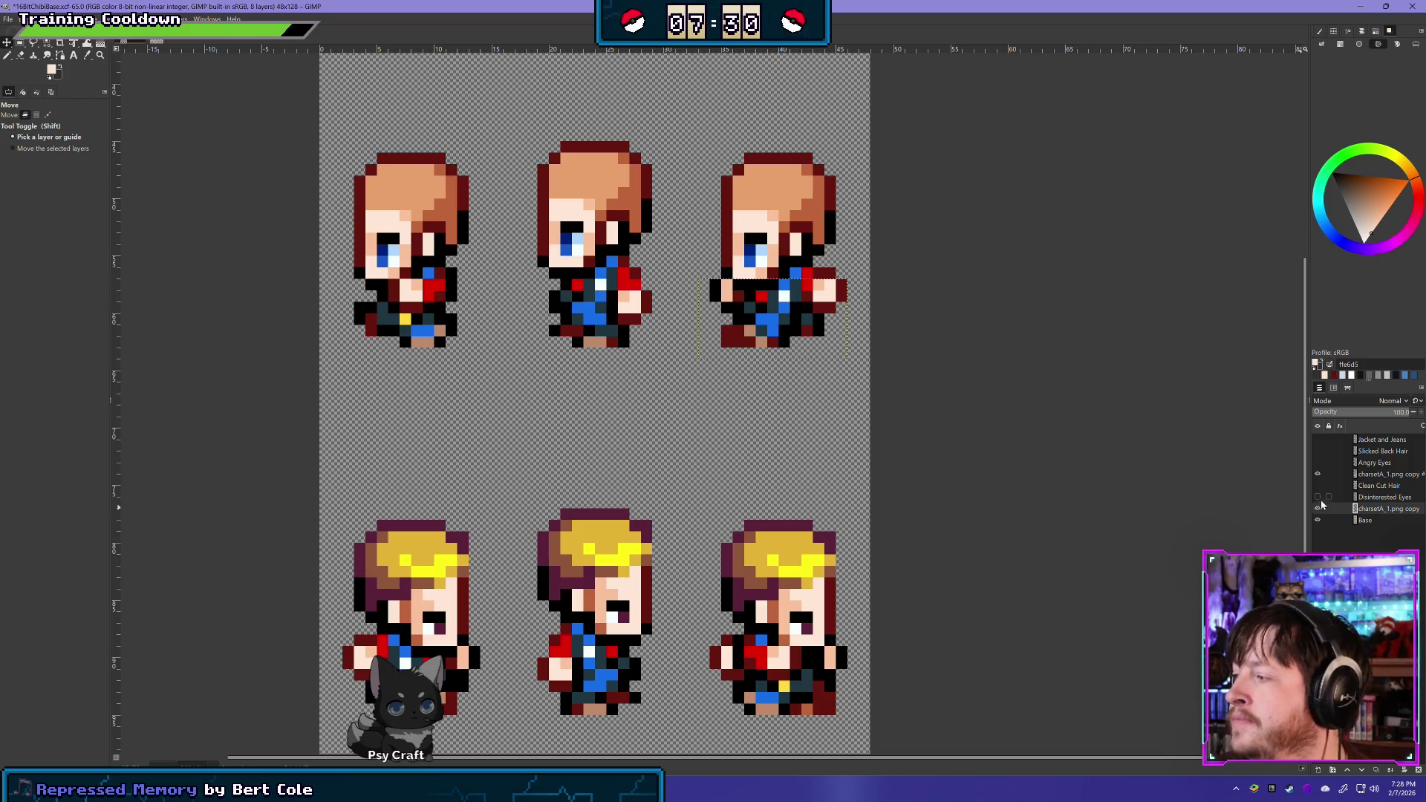
Toggle the jacket-and-blond-hair and Base body layers' visibility to check the pasted torso
{"action": "left_click", "coordinate": [1318, 475]}
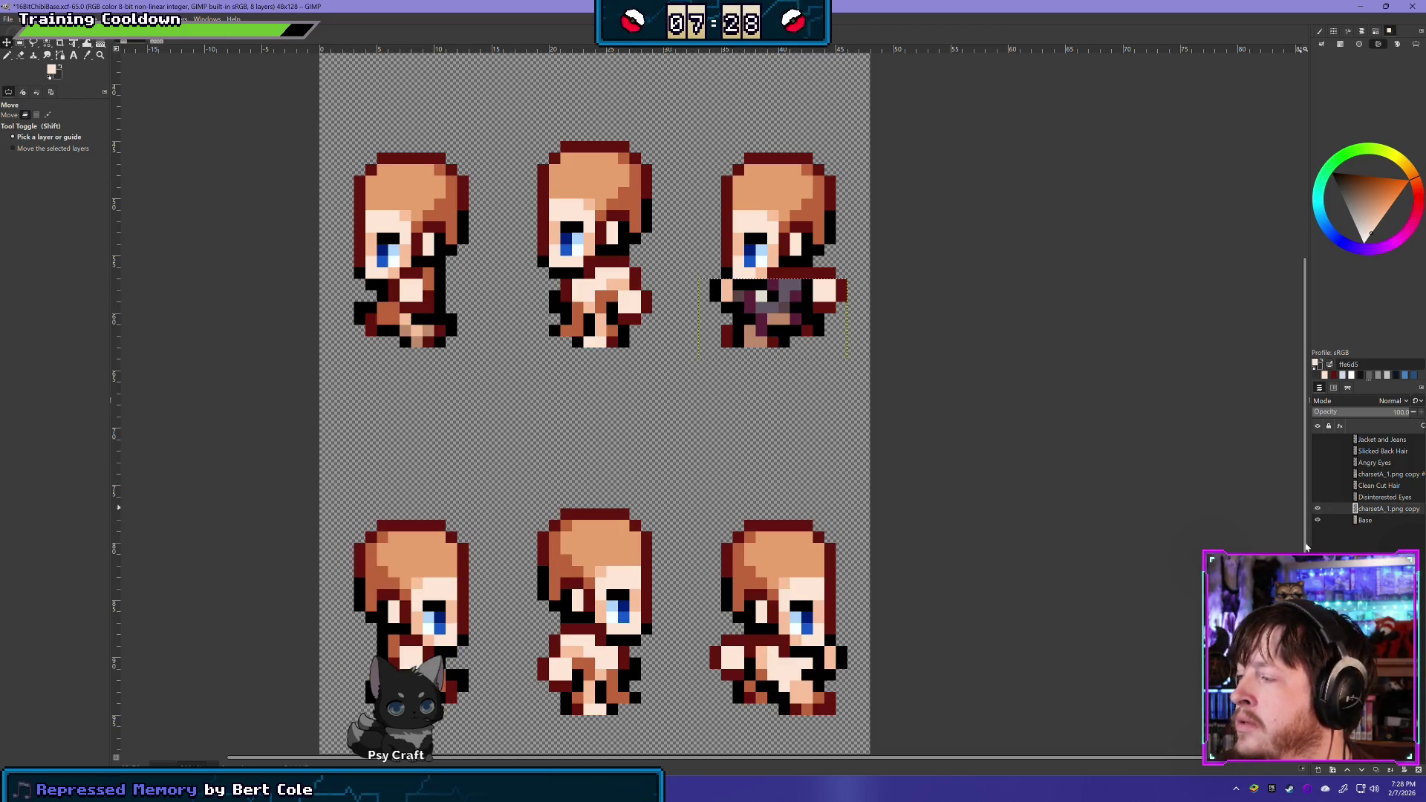
{"action": "left_click", "coordinate": [1316, 521]}
{"action": "left_click", "coordinate": [1315, 520]}
{"action": "left_click", "coordinate": [1316, 520]}
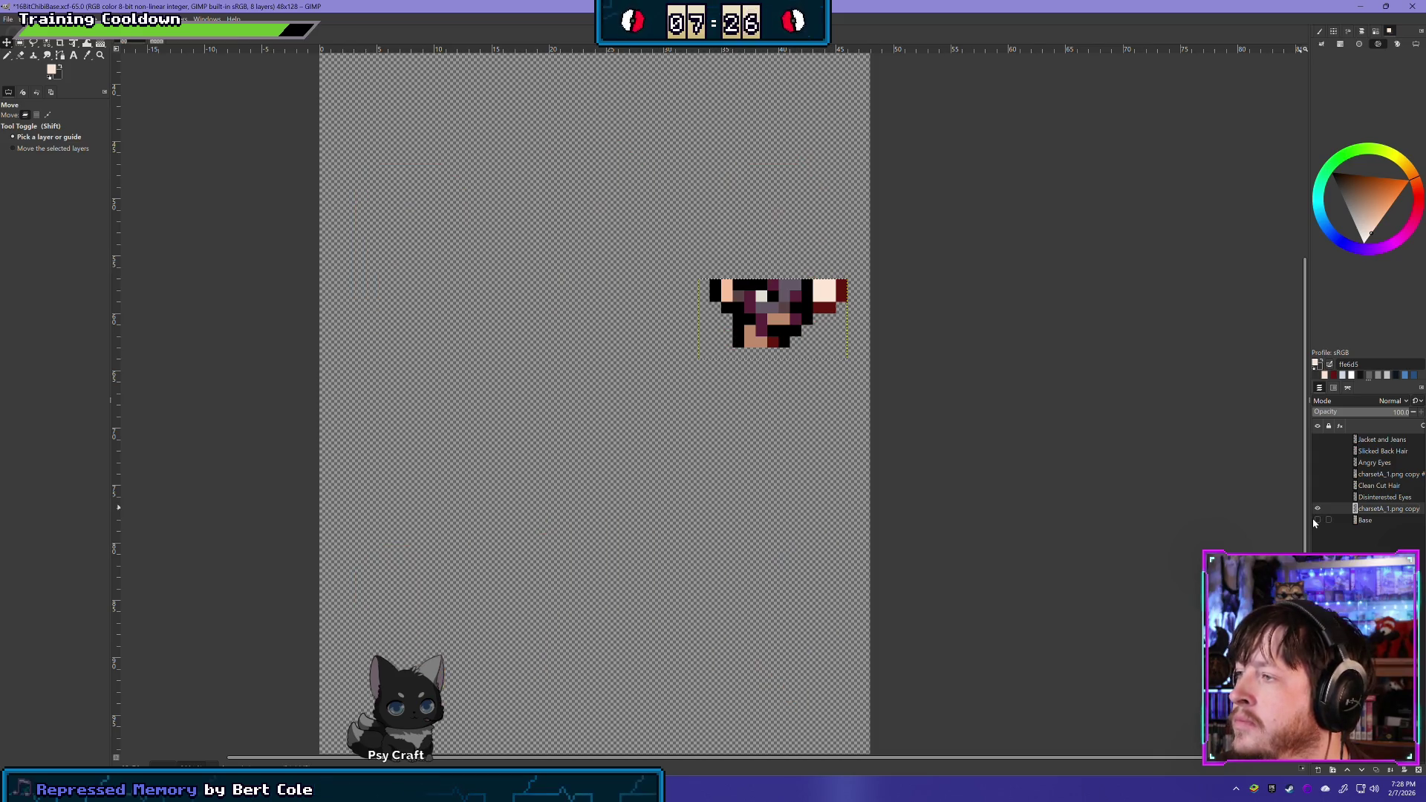
{"action": "scroll", "coordinate": [900, 393], "scroll_direction": "up", "scroll_amount": 3, "text": "ctrl"}
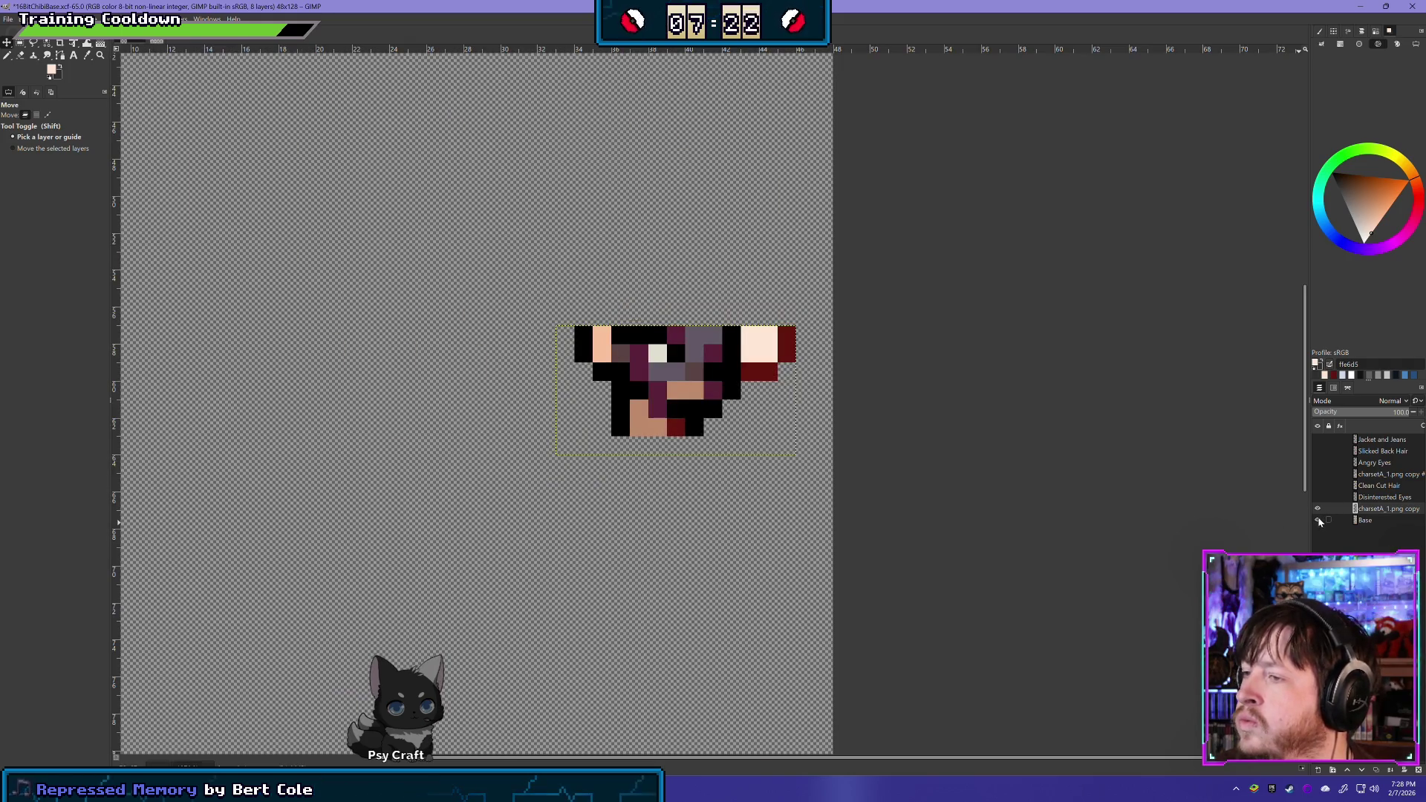
{"action": "left_click", "coordinate": [1317, 519]}
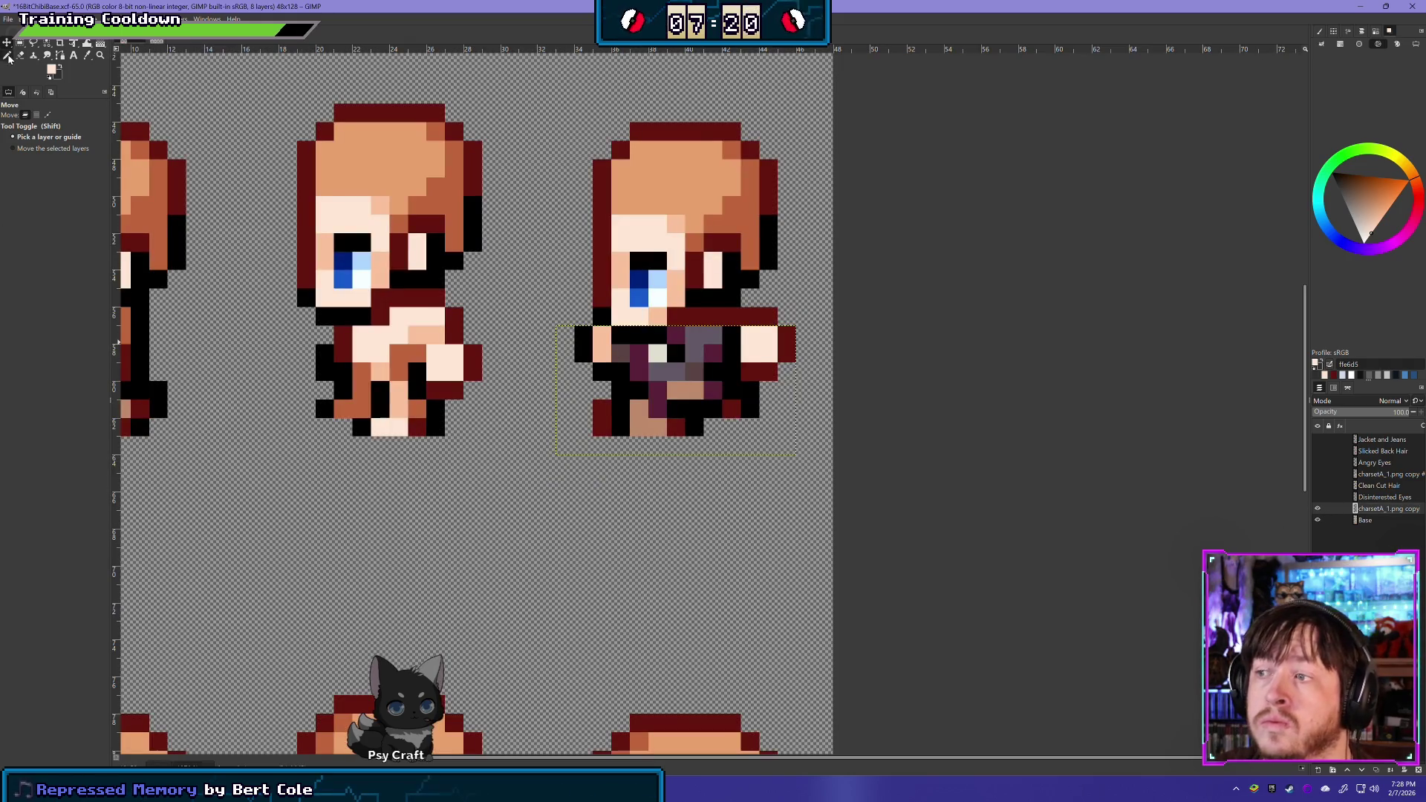
Pick the 1 px Pencil and centre the row of chibis in view
{"action": "left_click", "coordinate": [7, 55]}
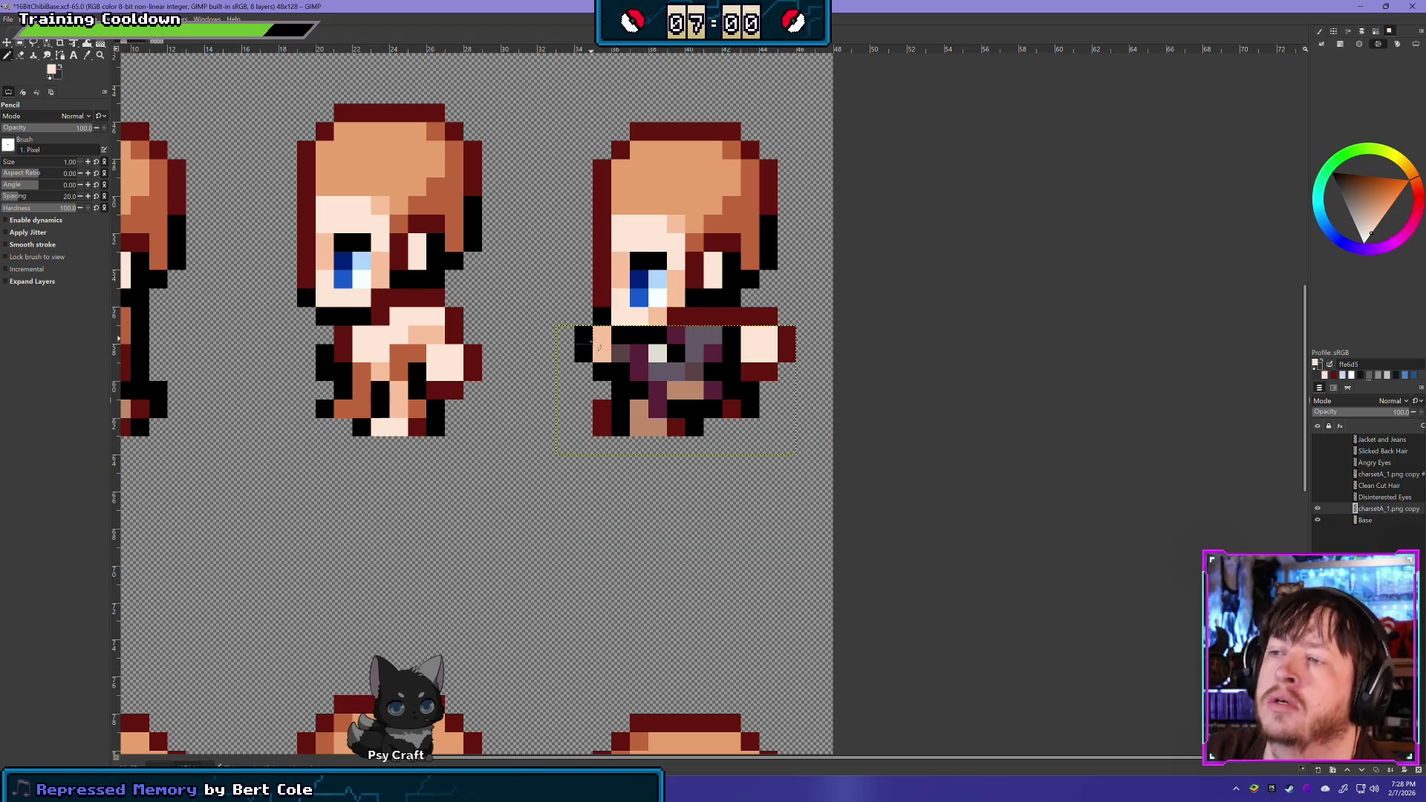
{"action": "left_click_drag", "start_coordinate": [598, 347], "coordinate": [942, 410]}
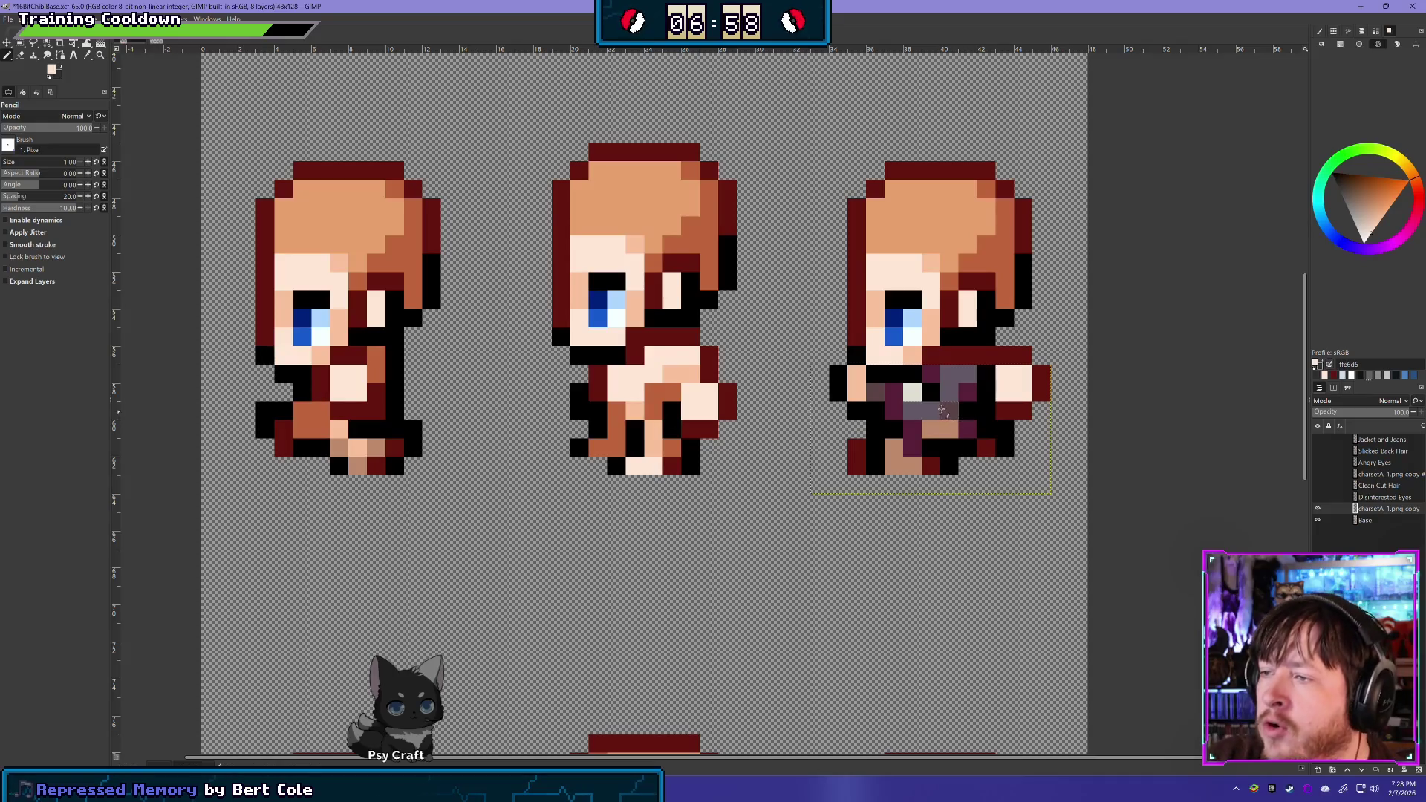
{"action": "left_click_drag", "start_coordinate": [801, 429], "coordinate": [580, 427]}
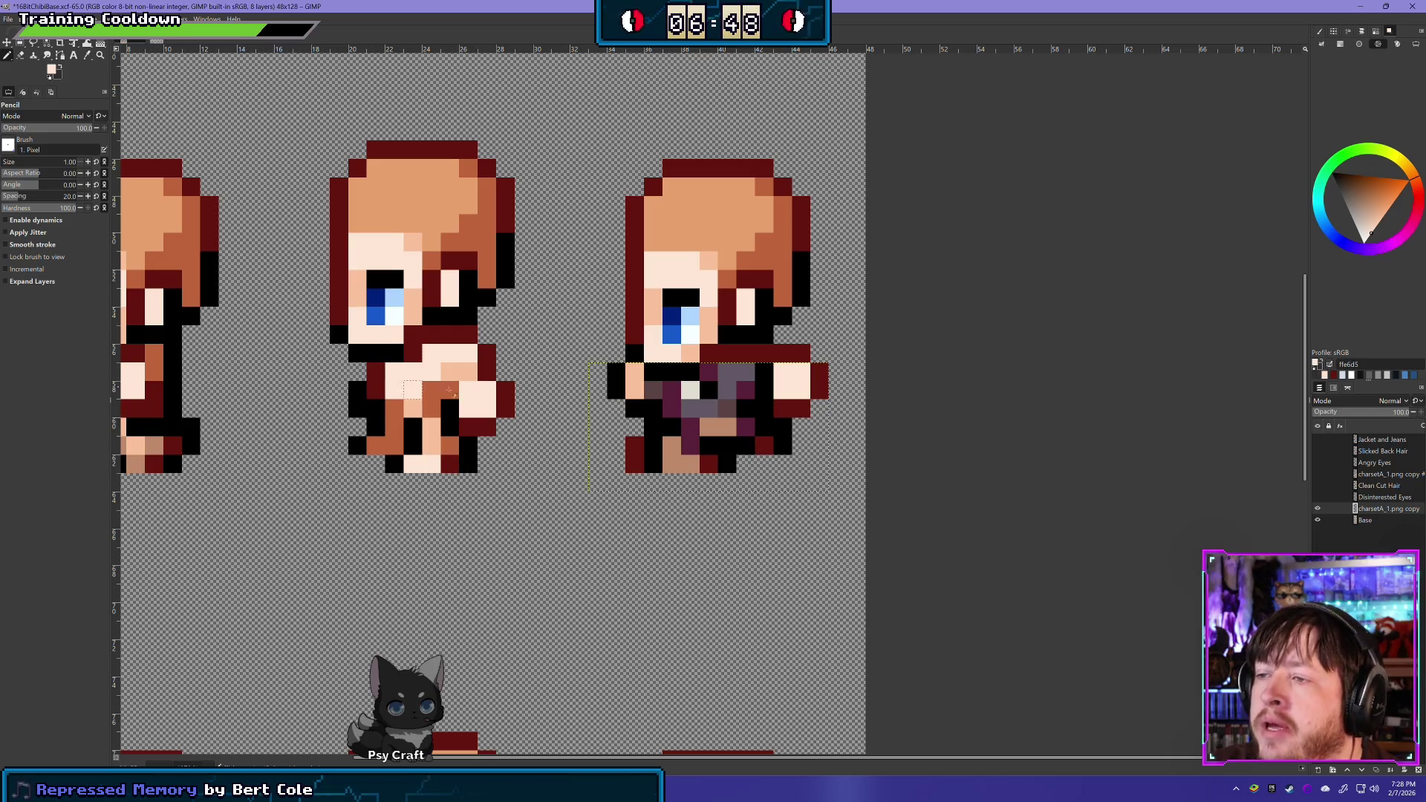
Flip the pasted charsetA_1.png torso layer on and off to compare against the bare body
{"action": "left_click", "coordinate": [1318, 509]}
{"action": "left_click", "coordinate": [1318, 509]}
{"action": "left_click", "coordinate": [1318, 508]}
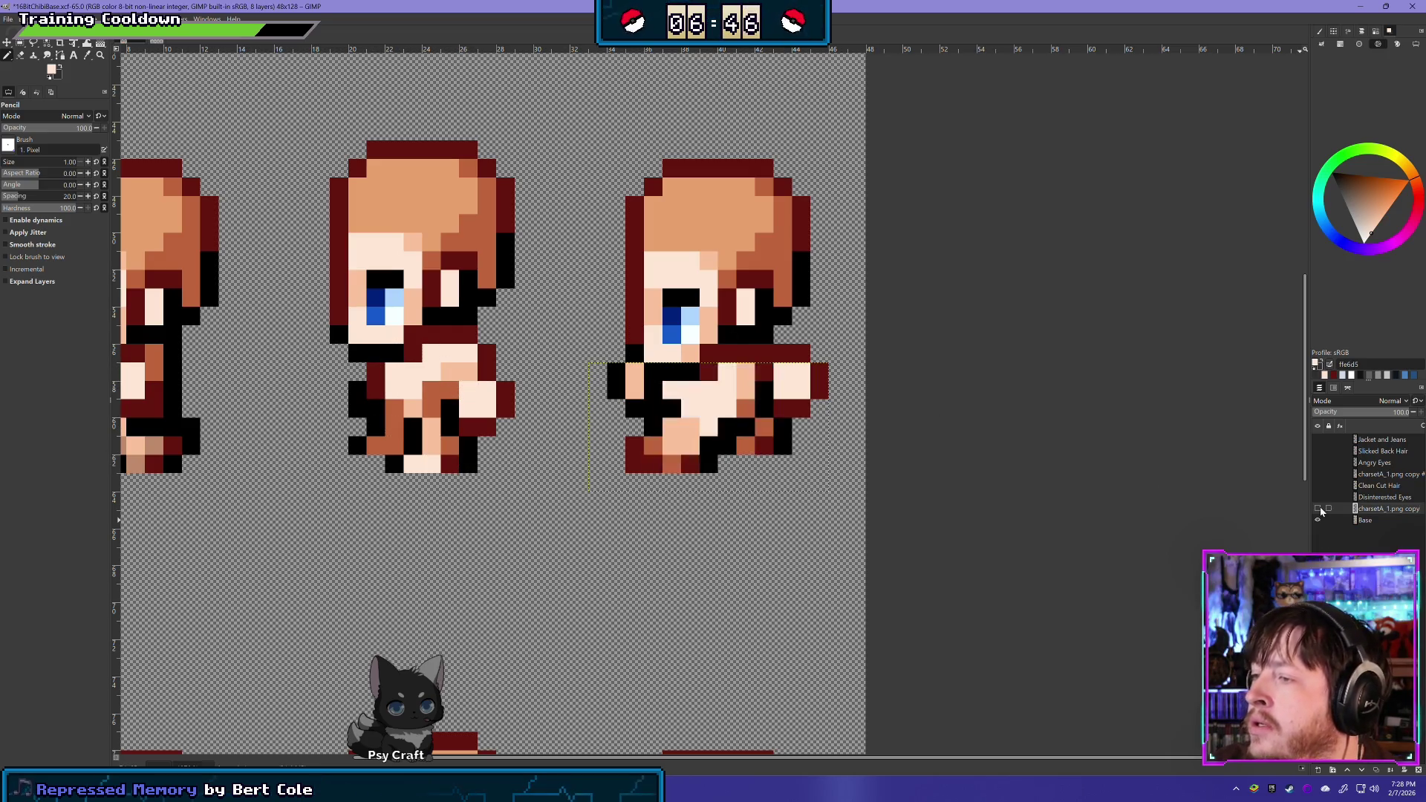
{"action": "left_click", "coordinate": [1319, 509]}
{"action": "left_click", "coordinate": [1319, 510]}
{"action": "left_click", "coordinate": [1318, 509]}
{"action": "left_click", "coordinate": [1318, 509]}
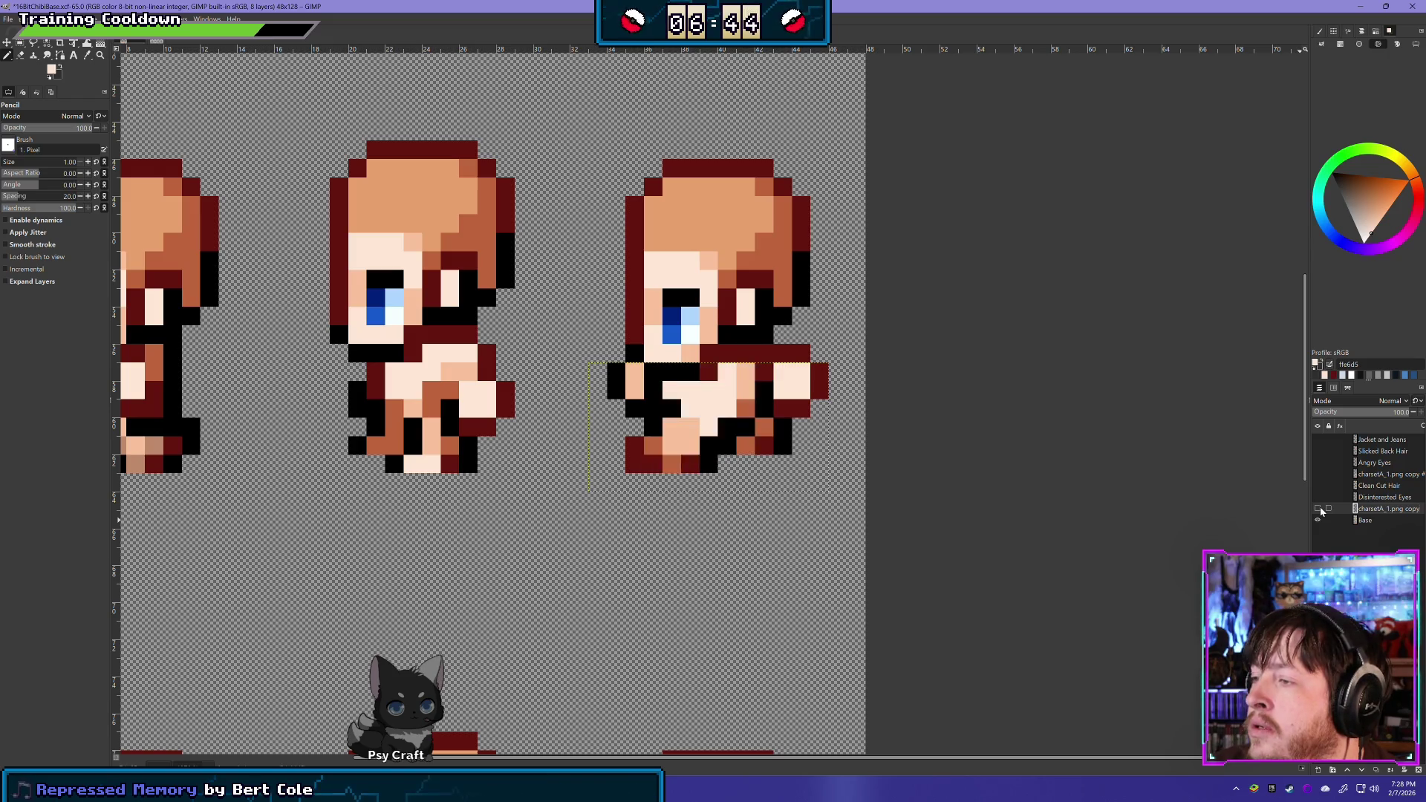
{"action": "left_click", "coordinate": [1319, 509]}
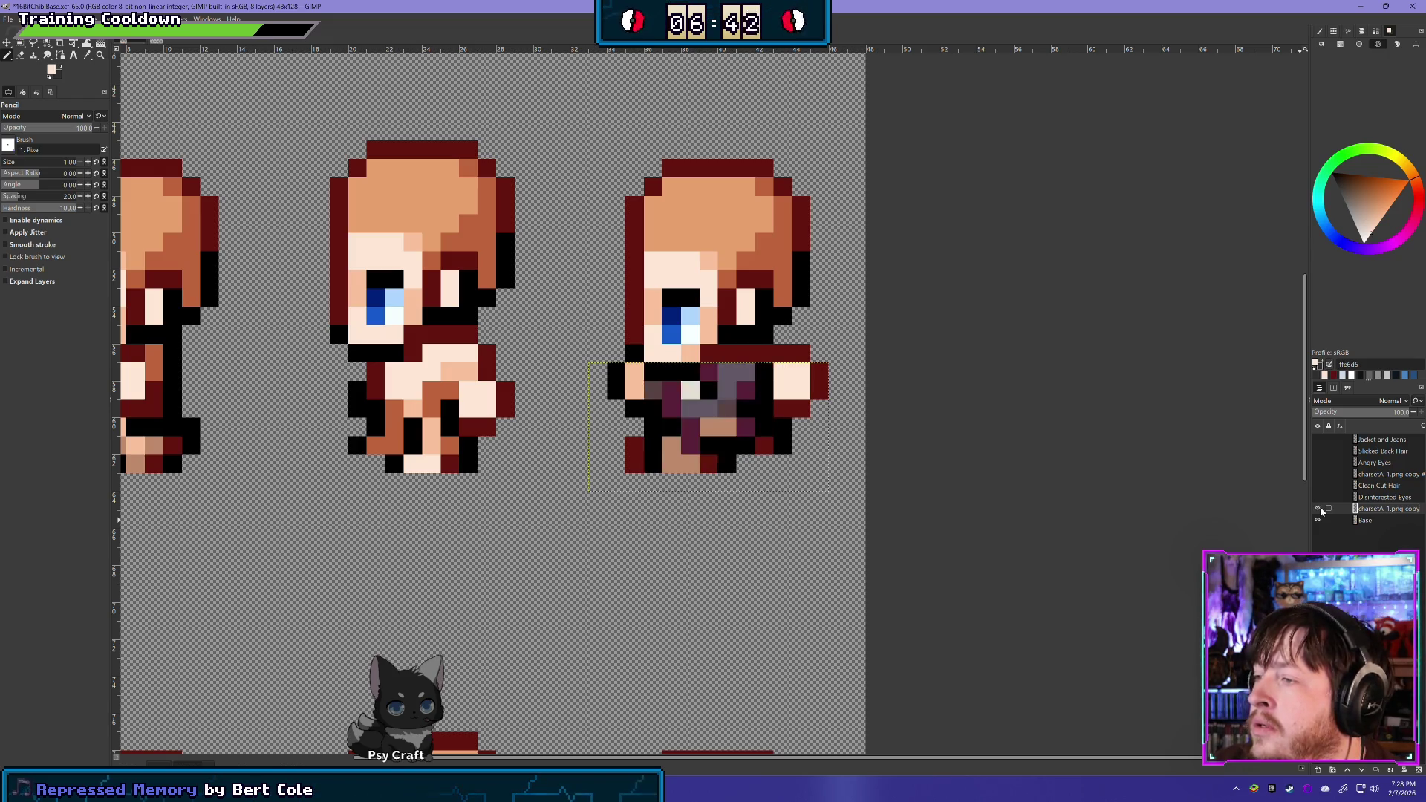
{"action": "left_click", "coordinate": [1318, 510]}
{"action": "left_click", "coordinate": [1319, 509]}
{"action": "left_click", "coordinate": [1319, 509]}
{"action": "left_click", "coordinate": [1318, 509]}
{"action": "left_click", "coordinate": [1319, 509]}
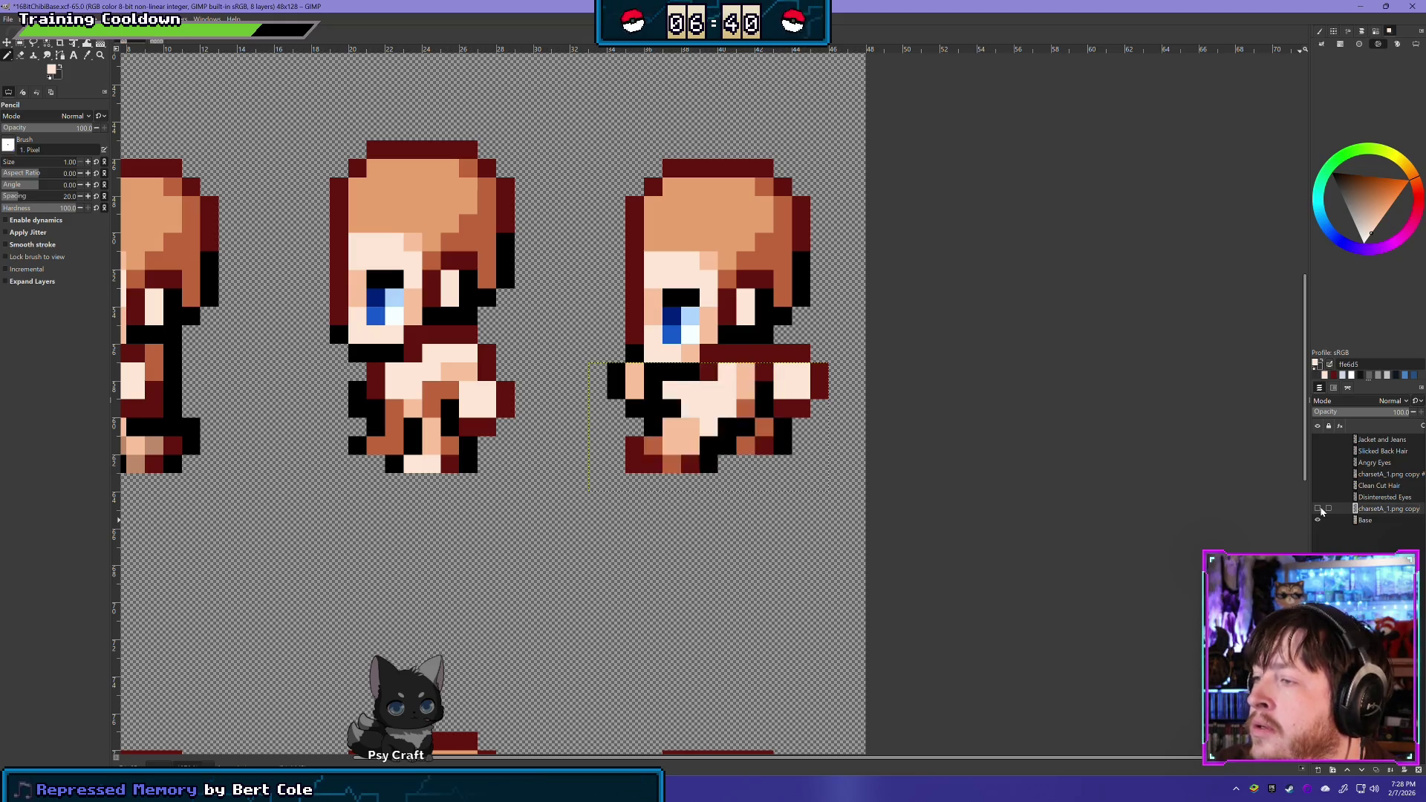